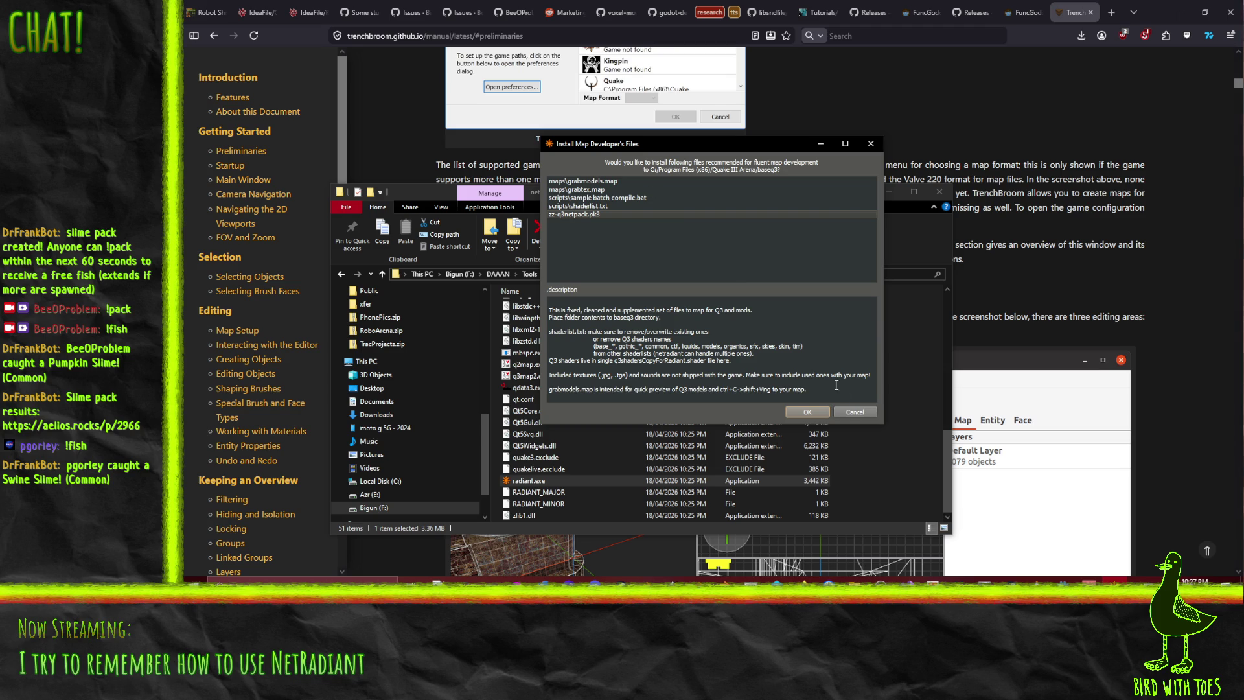
# Dismiss the map developer files prompt so a blank unnamed.map opens
pyautogui.click(855, 414)
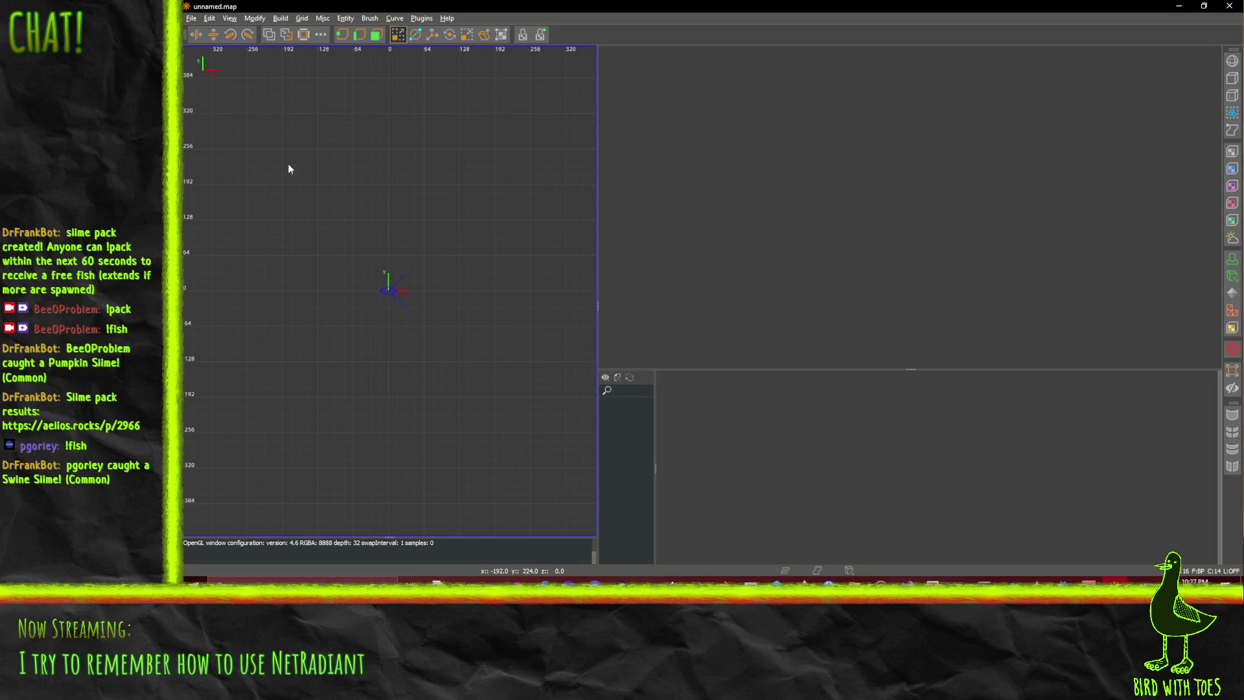
# Draw the top wall brush, apply the texture, and thin it to wall height
pyautogui.moveTo(238, 132)
pyautogui.mouseDown()
pyautogui.moveTo(380, 153)
pyautogui.moveTo(488, 153)
pyautogui.moveTo(478, 148)
pyautogui.mouseUp()
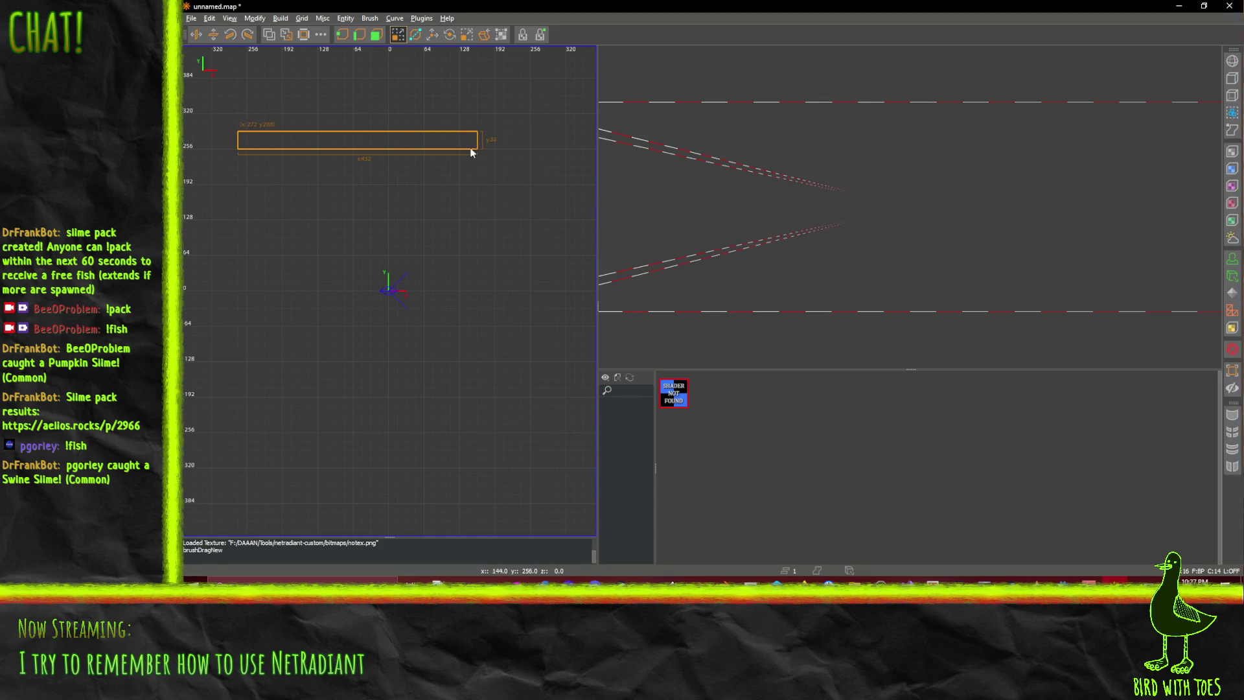
pyautogui.click(665, 395)
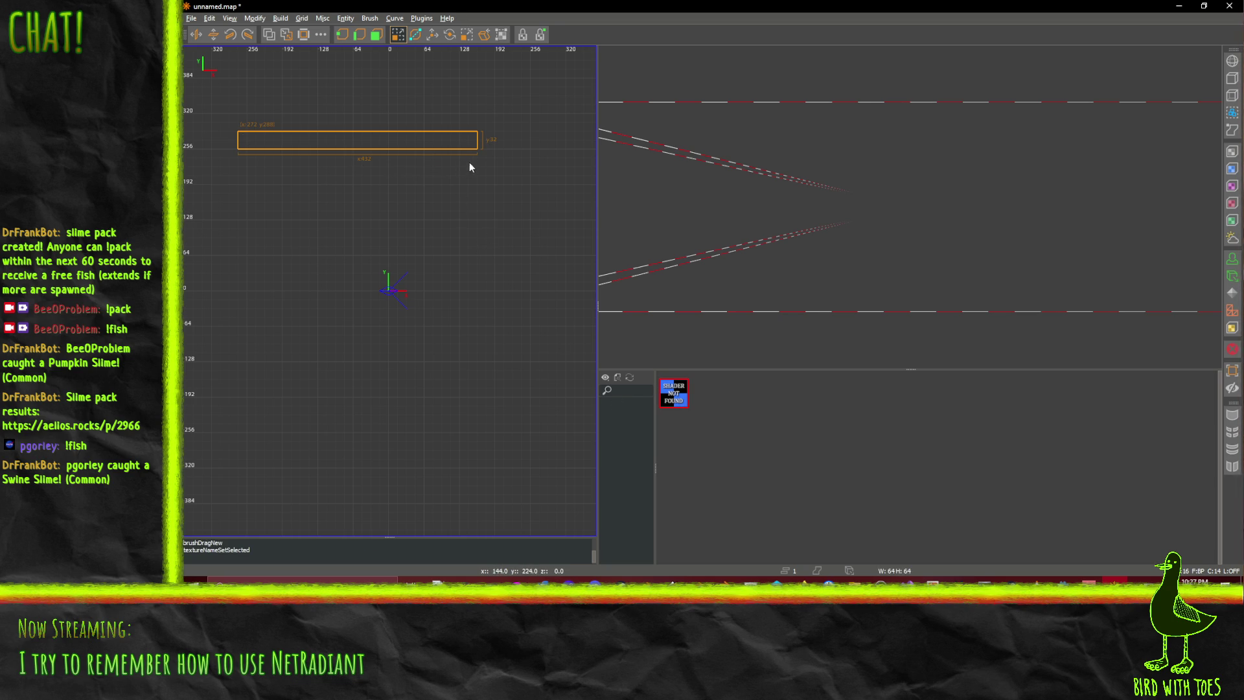
pyautogui.moveTo(469, 326); pyautogui.dragTo(476, 181)
pyautogui.click(371, 39)
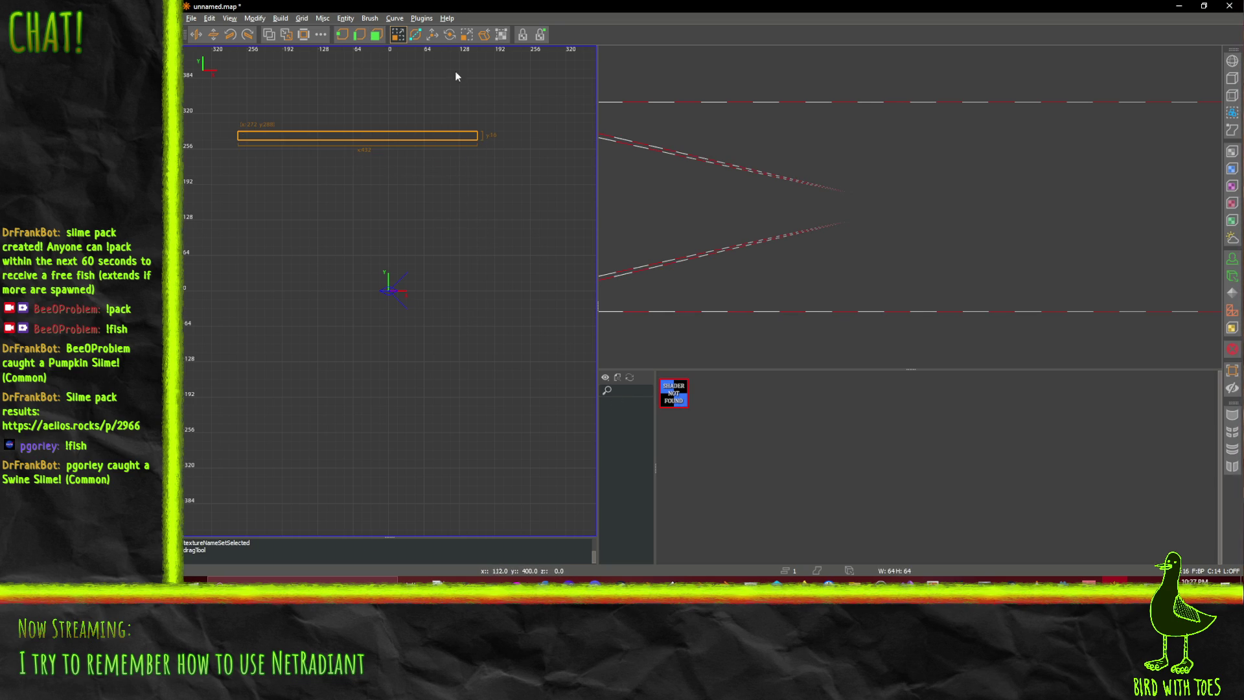
pyautogui.moveTo(465, 146)
pyautogui.mouseDown()
pyautogui.moveTo(480, 173)
pyautogui.moveTo(472, 162)
pyautogui.mouseUp()
pyautogui.press('Escape')
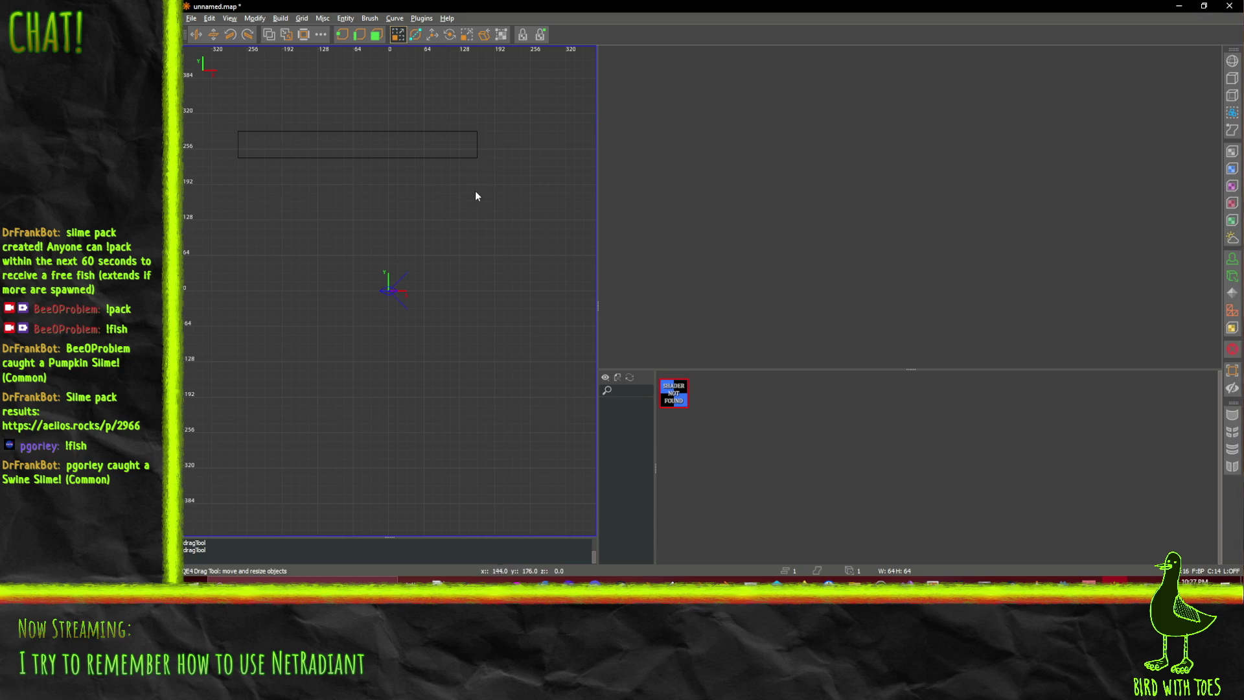
# Draw the right wall brush at 48 units wide and the bottom wall brush
pyautogui.moveTo(470, 315)
pyautogui.mouseDown()
pyautogui.moveTo(476, 174)
pyautogui.moveTo(453, 161)
pyautogui.mouseUp()
pyautogui.moveTo(477, 243); pyautogui.dragTo(488, 246)
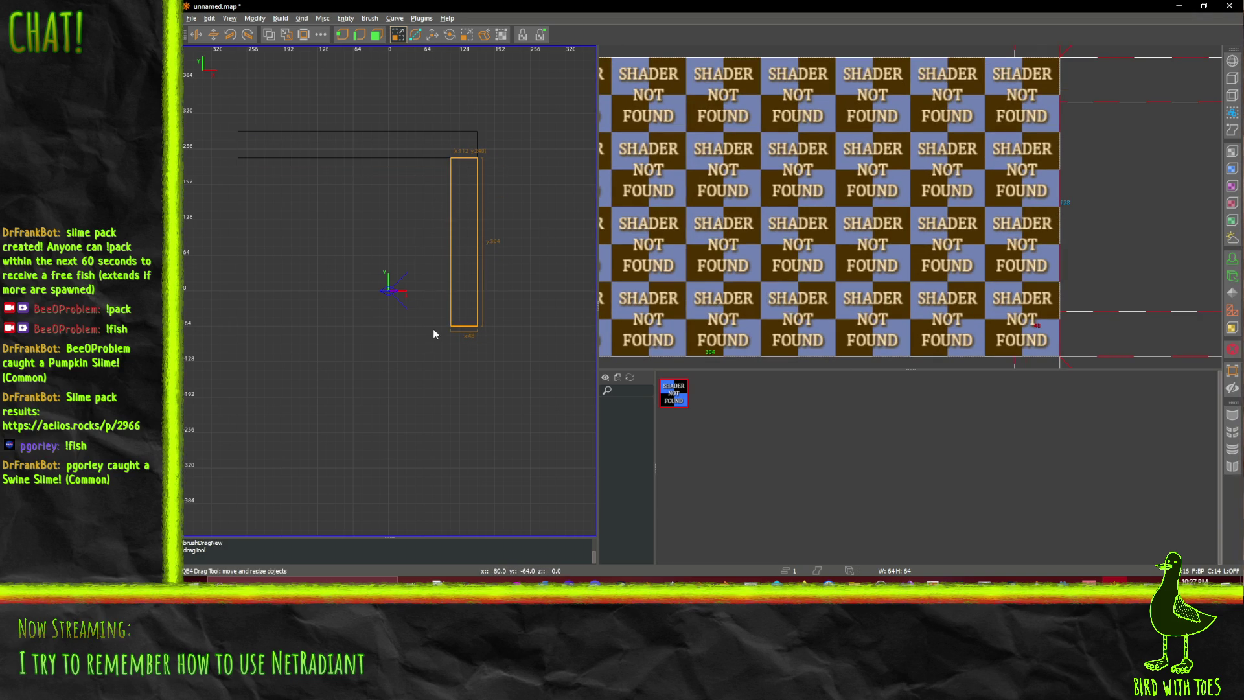
pyautogui.press('Escape')
pyautogui.moveTo(247, 329); pyautogui.dragTo(452, 311)
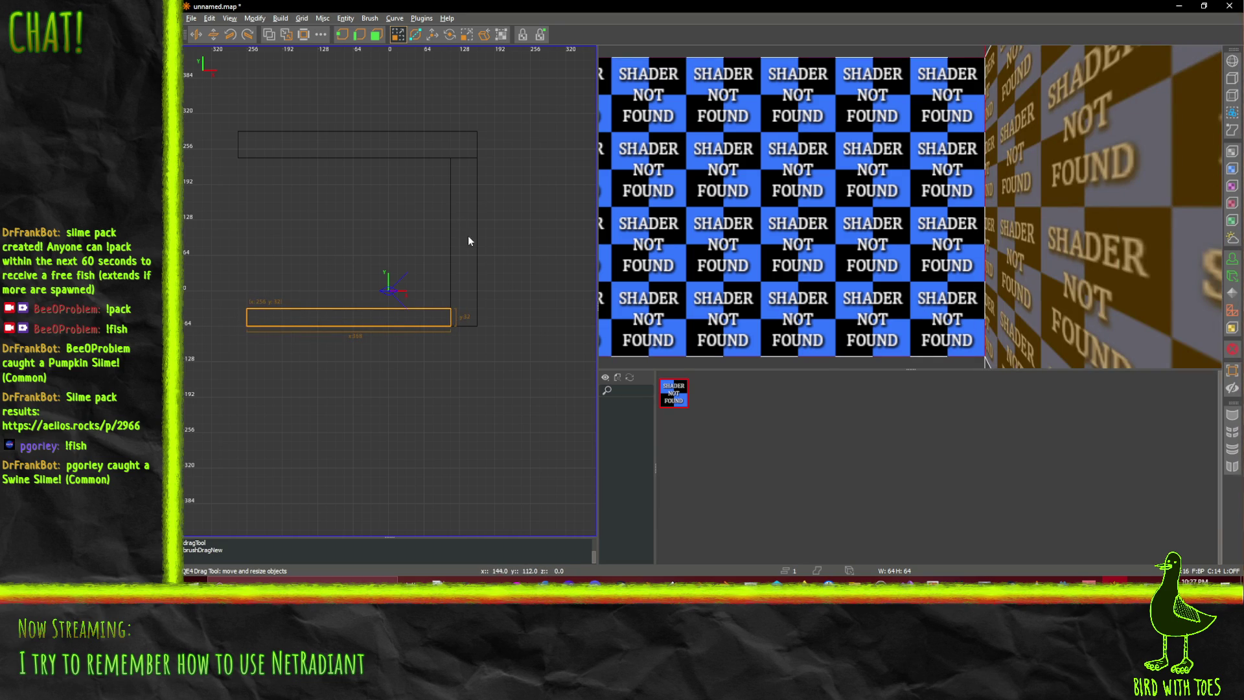
pyautogui.press('Down')
pyautogui.press('Left')
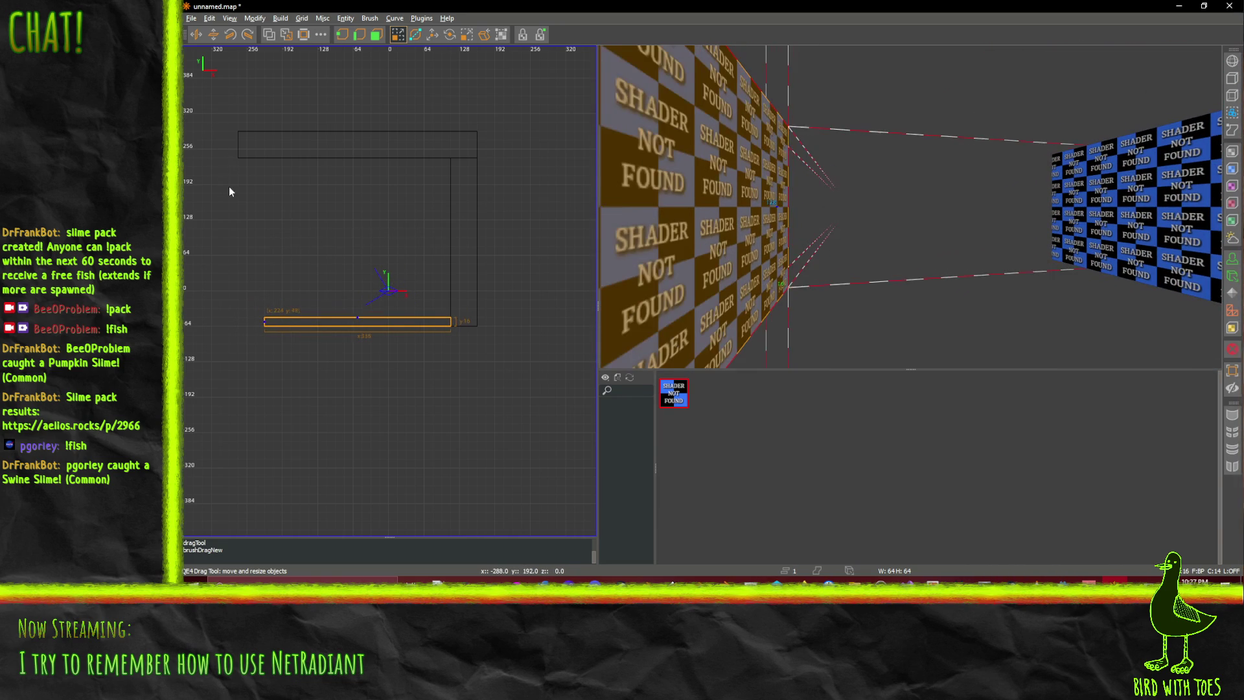
pyautogui.click(207, 202)
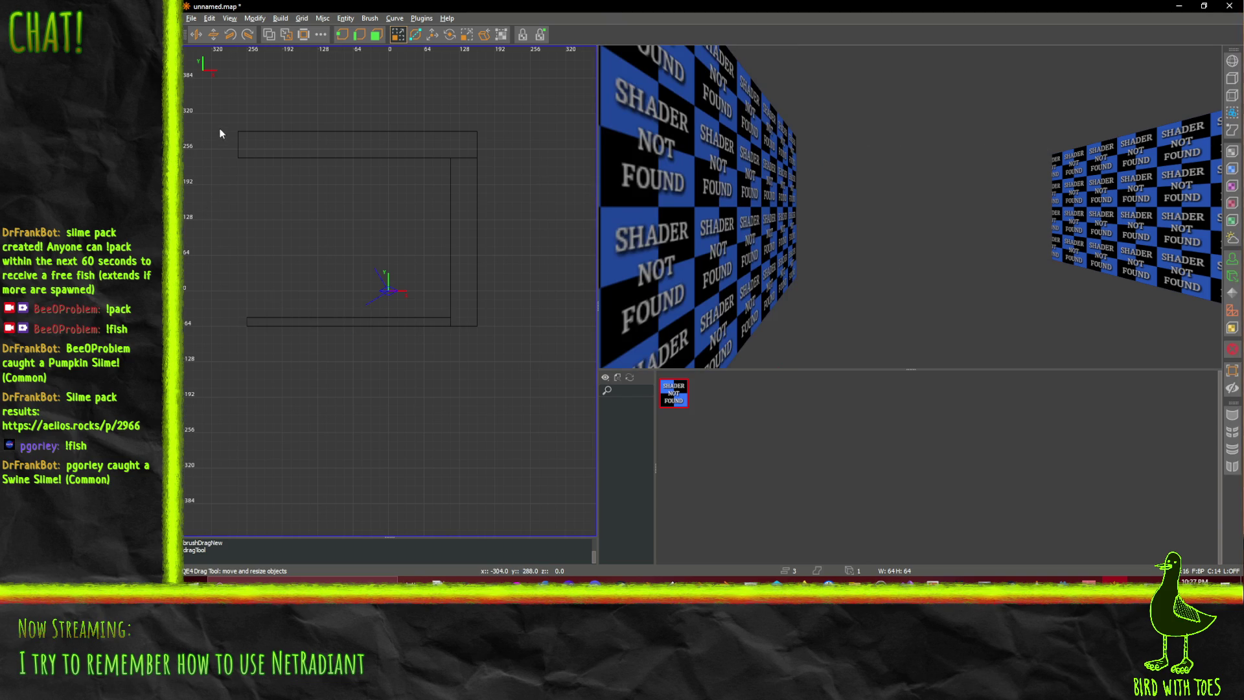
# Draw the left wall brush and narrow it to 16 units
pyautogui.moveTo(216, 140)
pyautogui.mouseDown()
pyautogui.moveTo(240, 327)
pyautogui.moveTo(458, 322)
pyautogui.mouseUp()
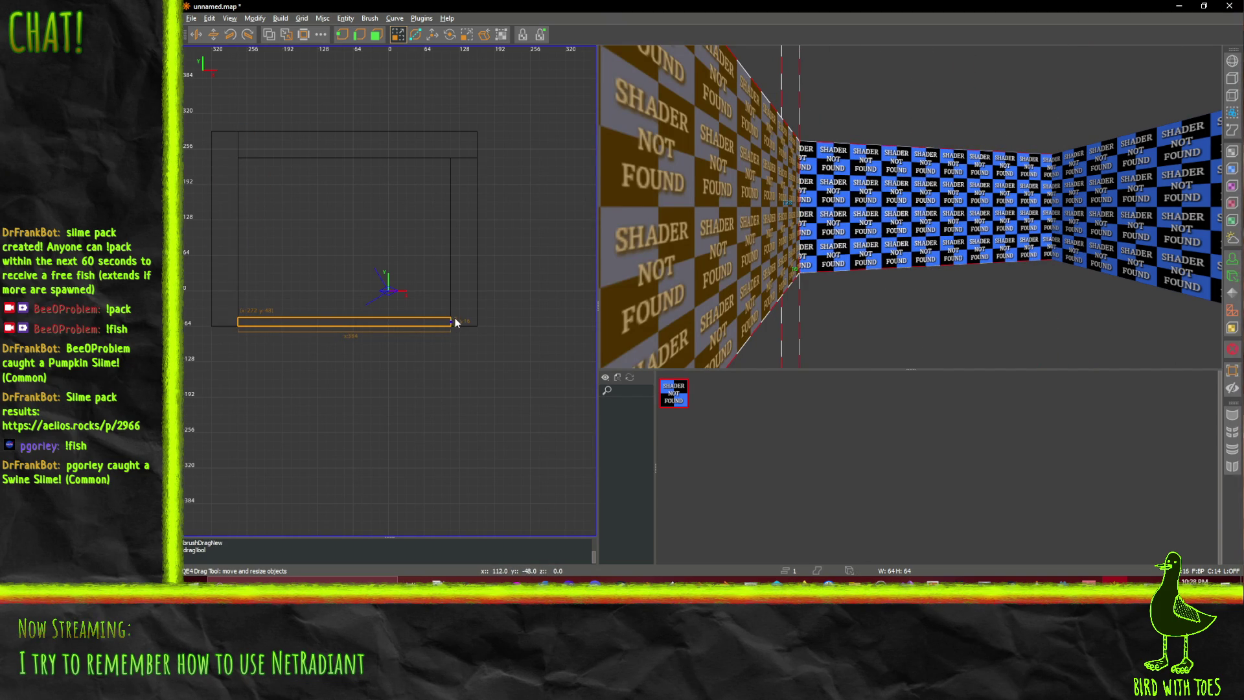
pyautogui.keyDown('shift'); pyautogui.click(214, 214); pyautogui.keyUp('shift')
pyautogui.moveTo(214, 205); pyautogui.dragTo(228, 205)
# Narrow the right wall to 16 units and thin the top wall to meet it
pyautogui.keyDown('shift'); pyautogui.click(353, 143); pyautogui.keyUp('shift')
pyautogui.keyDown('shift'); pyautogui.click(463, 240); pyautogui.keyUp('shift')
pyautogui.moveTo(499, 231); pyautogui.dragTo(489, 224)
pyautogui.keyDown('shift'); pyautogui.click(355, 144); pyautogui.keyUp('shift')
pyautogui.moveTo(356, 111); pyautogui.dragTo(355, 123)
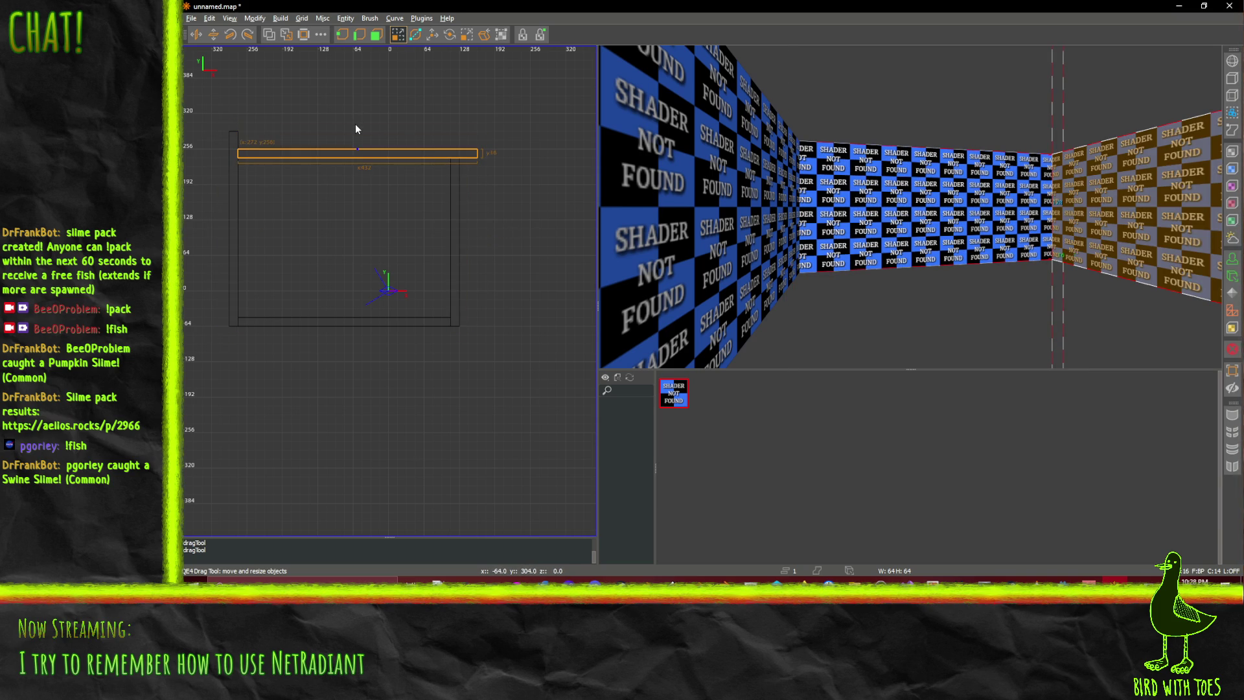
pyautogui.moveTo(530, 155); pyautogui.dragTo(512, 155)
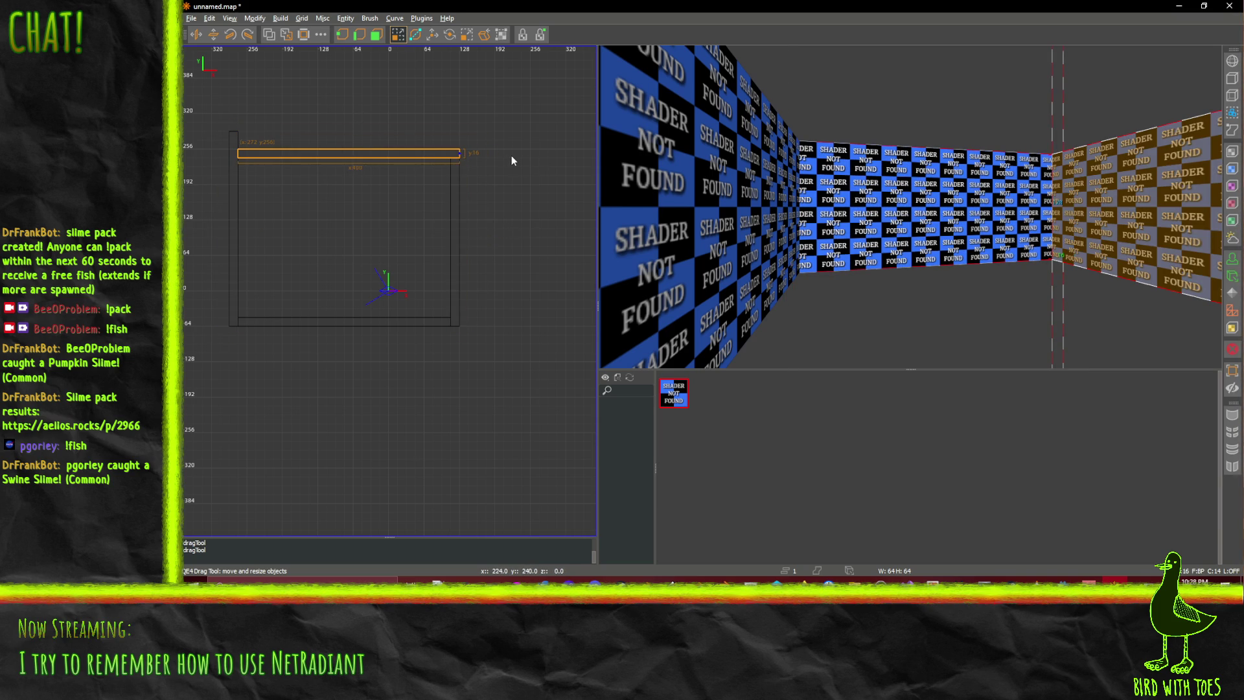
pyautogui.keyDown('shift'); pyautogui.click(235, 116); pyautogui.keyUp('shift')
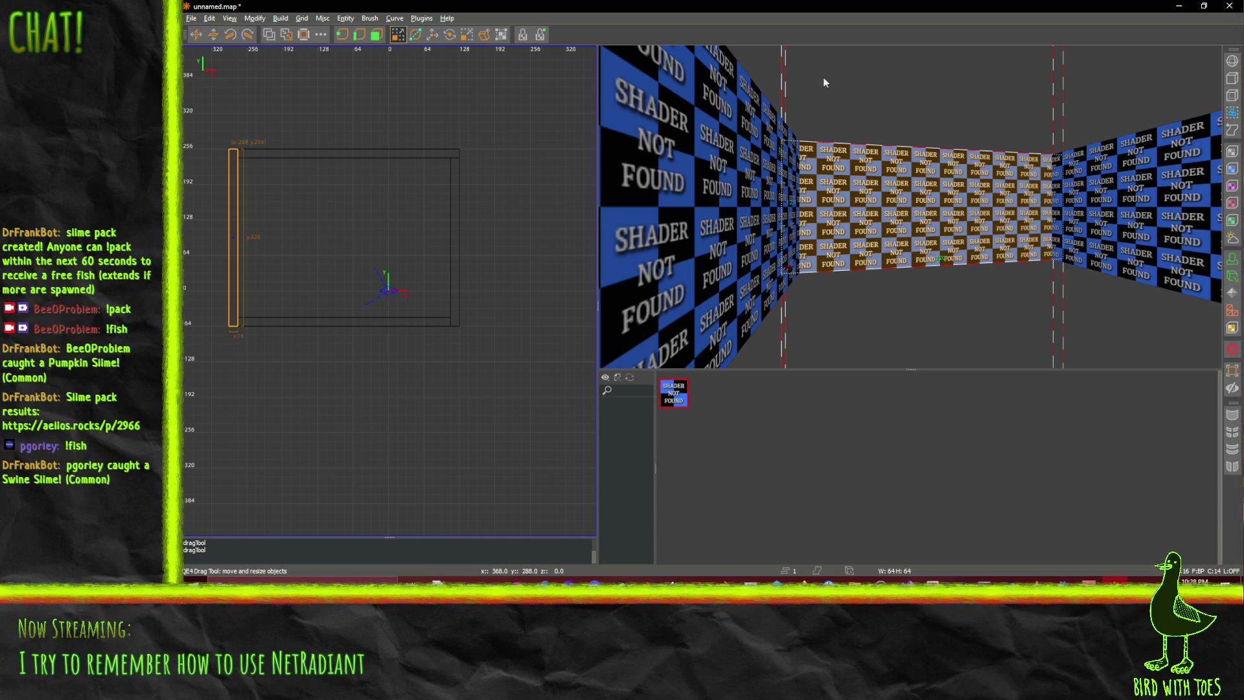
# Draw a new brush and stretch its edges to cover the whole room footprint
pyautogui.press('Escape')
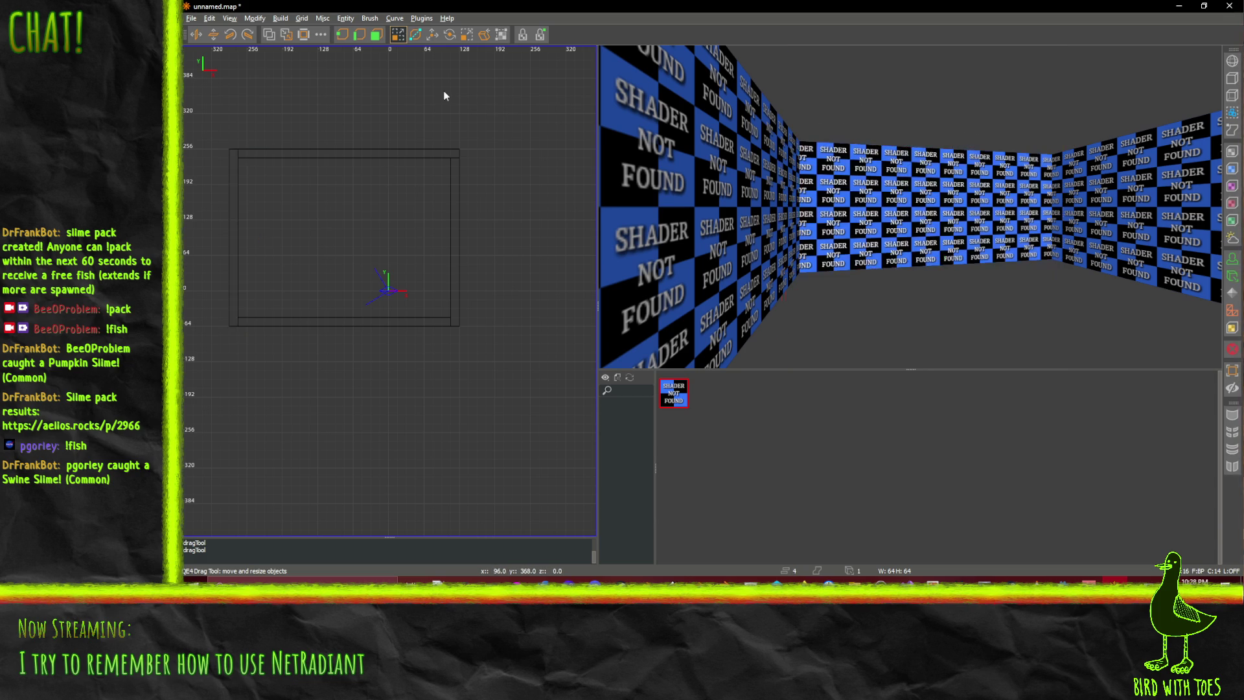
pyautogui.moveTo(246, 175)
pyautogui.mouseDown()
pyautogui.moveTo(266, 253)
pyautogui.moveTo(328, 273)
pyautogui.mouseUp()
pyautogui.moveTo(286, 173); pyautogui.dragTo(285, 156)
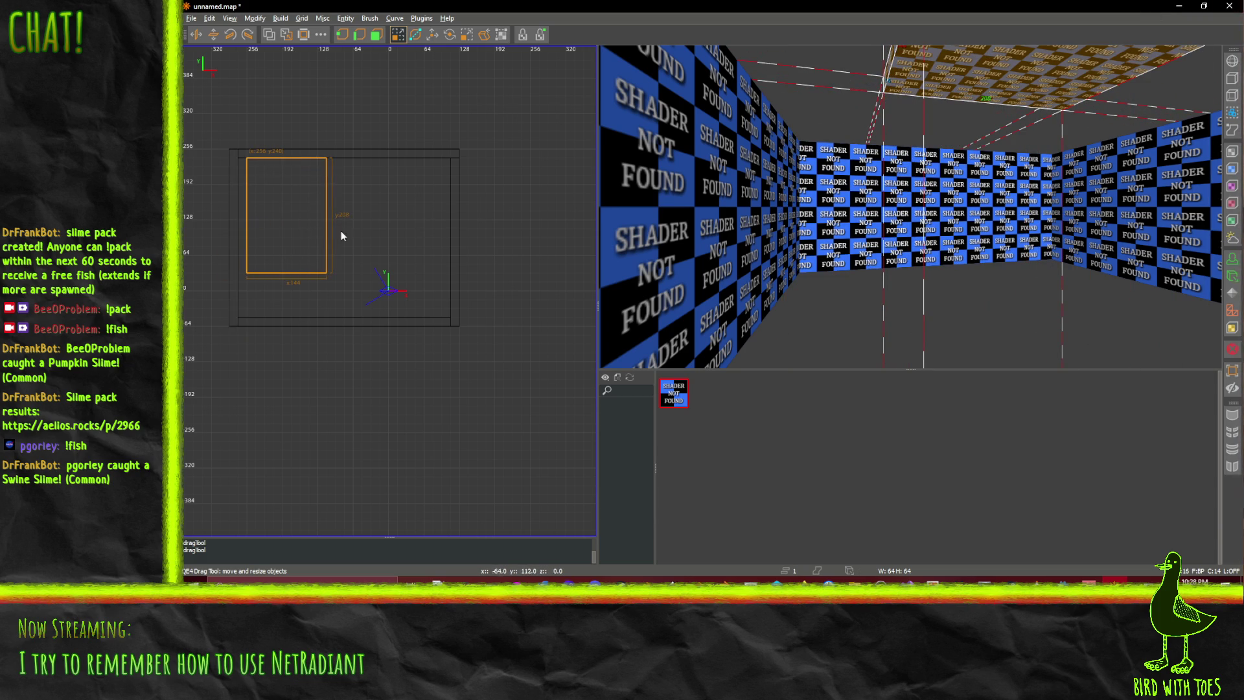
pyautogui.moveTo(371, 217); pyautogui.dragTo(488, 214)
pyautogui.moveTo(353, 278)
pyautogui.mouseDown()
pyautogui.moveTo(340, 320)
pyautogui.moveTo(352, 336)
pyautogui.mouseUp()
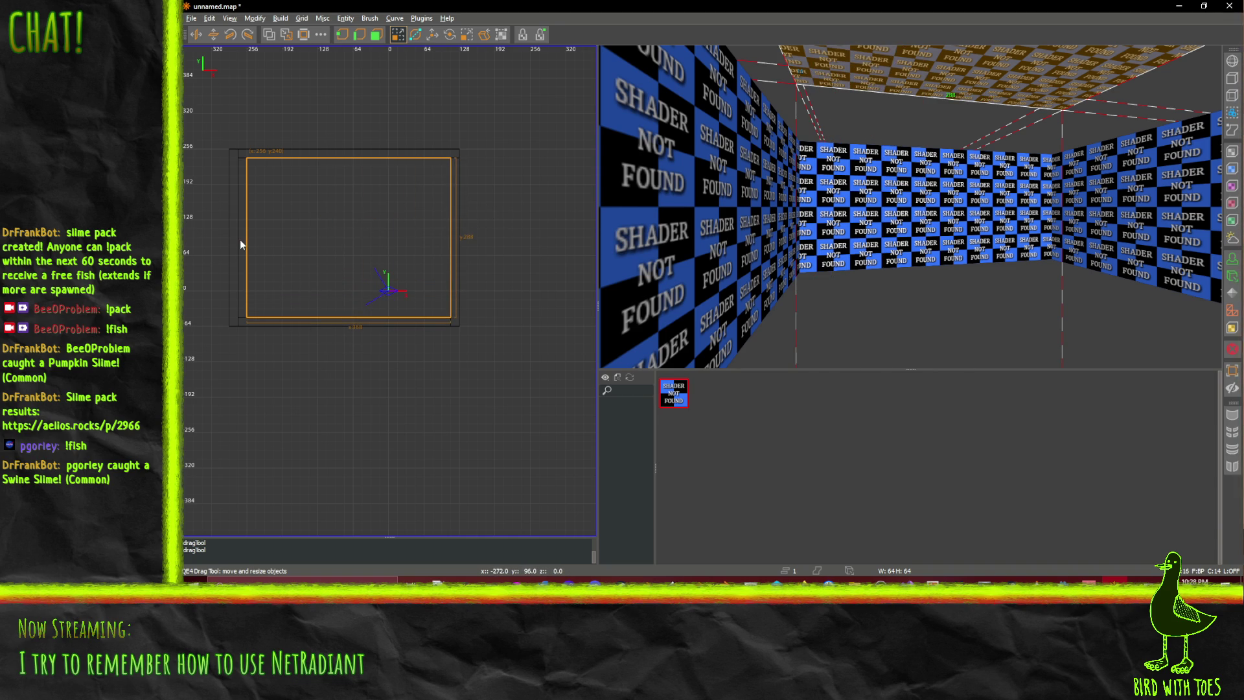
pyautogui.moveTo(239, 239); pyautogui.dragTo(232, 239)
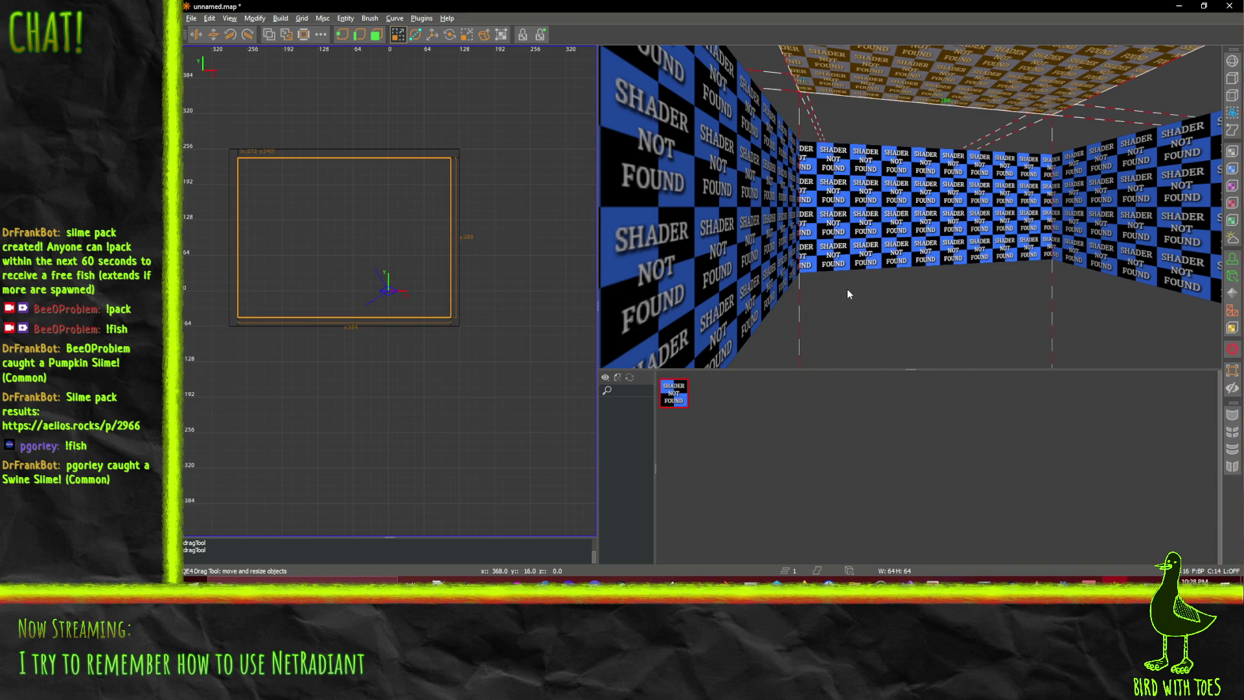
# Raise the ceiling brush above the walls and position it over the room
pyautogui.keyDown('shift'); pyautogui.click(897, 92); pyautogui.keyUp('shift')
pyautogui.keyDown('shift'); pyautogui.click(897, 93); pyautogui.keyUp('shift')
pyautogui.moveTo(1110, 90)
pyautogui.mouseDown()
pyautogui.moveTo(1164, 97)
pyautogui.moveTo(1098, 96)
pyautogui.moveTo(1111, 108)
pyautogui.moveTo(1046, 148)
pyautogui.moveTo(973, 126)
pyautogui.moveTo(1039, 128)
pyautogui.moveTo(1048, 104)
pyautogui.moveTo(1051, 119)
pyautogui.mouseUp()
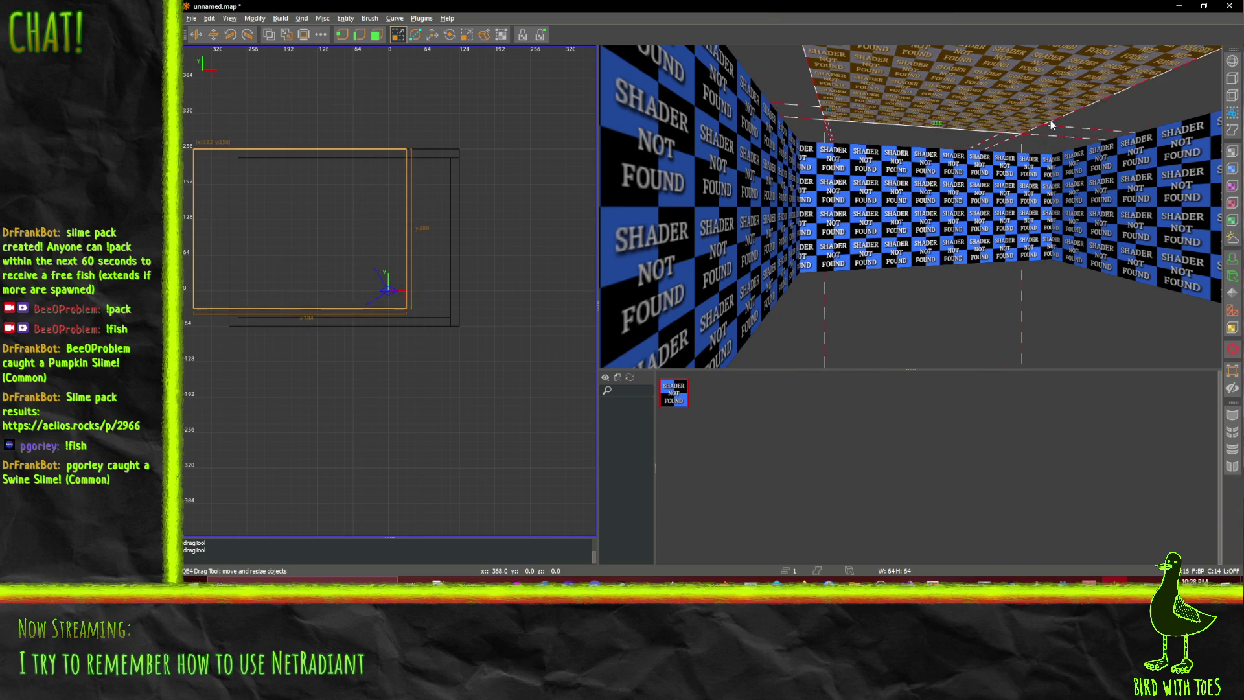
pyautogui.moveTo(425, 233); pyautogui.dragTo(467, 244)
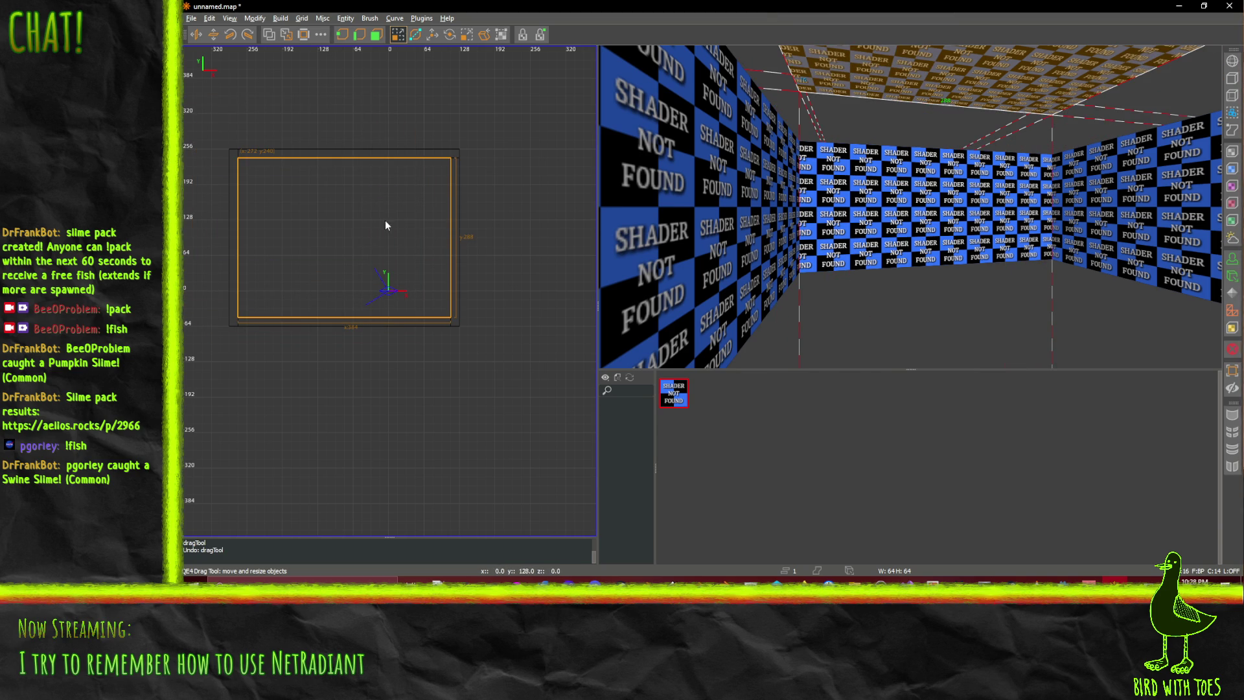
pyautogui.press('Up')
pyautogui.press('Down')
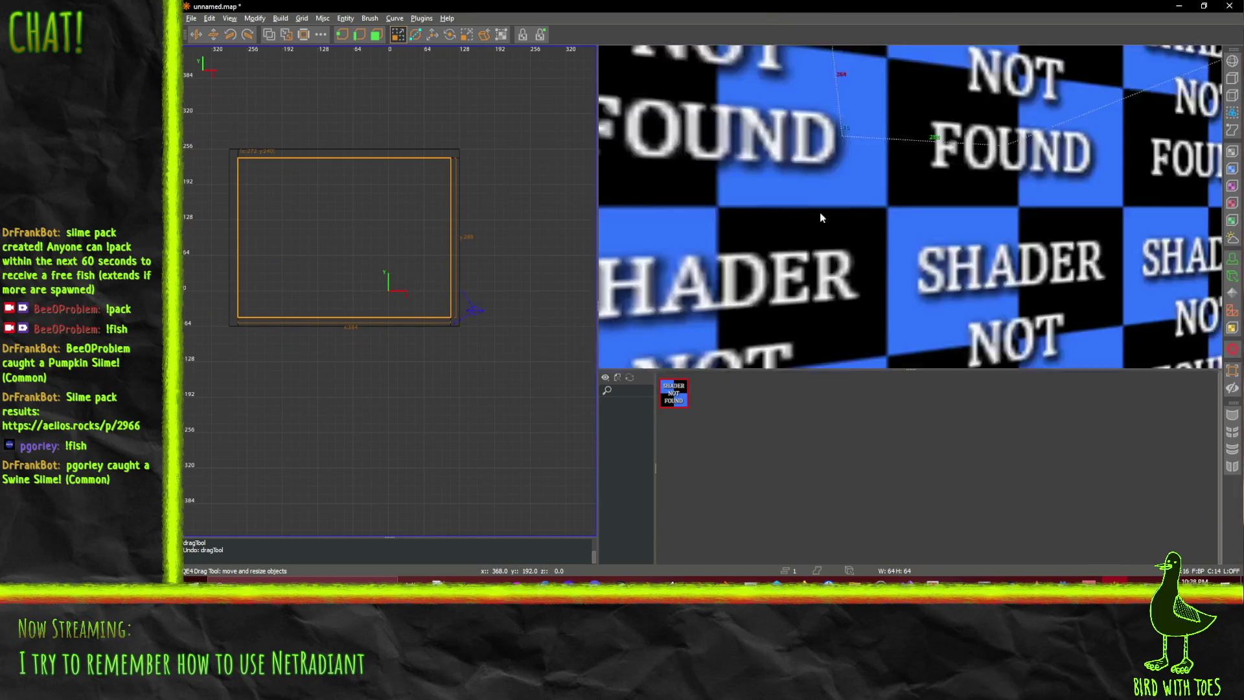
pyautogui.press('Right')
pyautogui.press('Left')
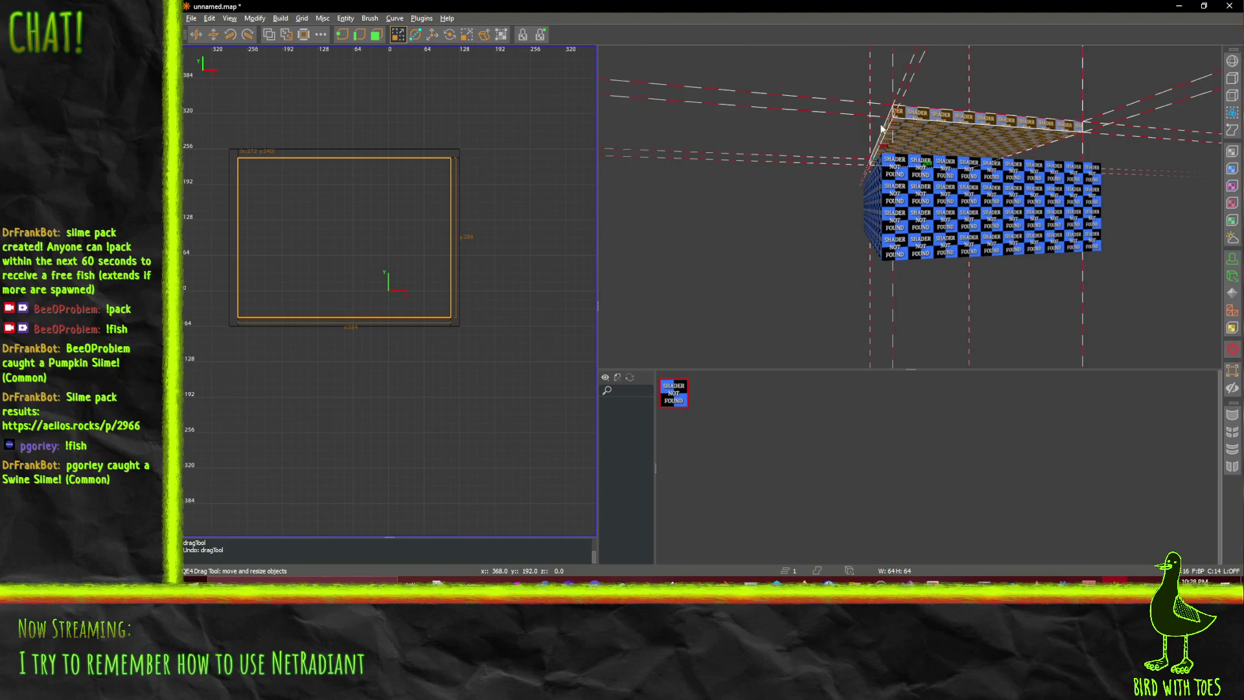
# Try moving the ceiling brush up and left, then undo that move
pyautogui.moveTo(934, 142); pyautogui.dragTo(938, 135)
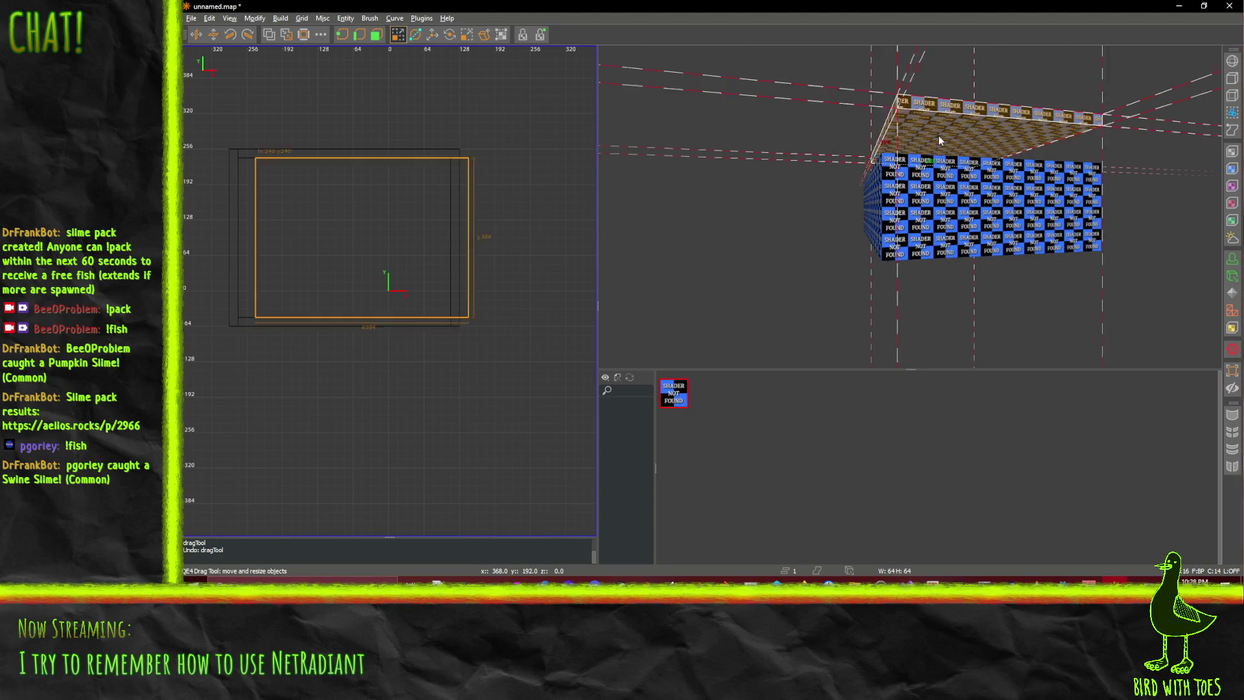
pyautogui.click(373, 235)
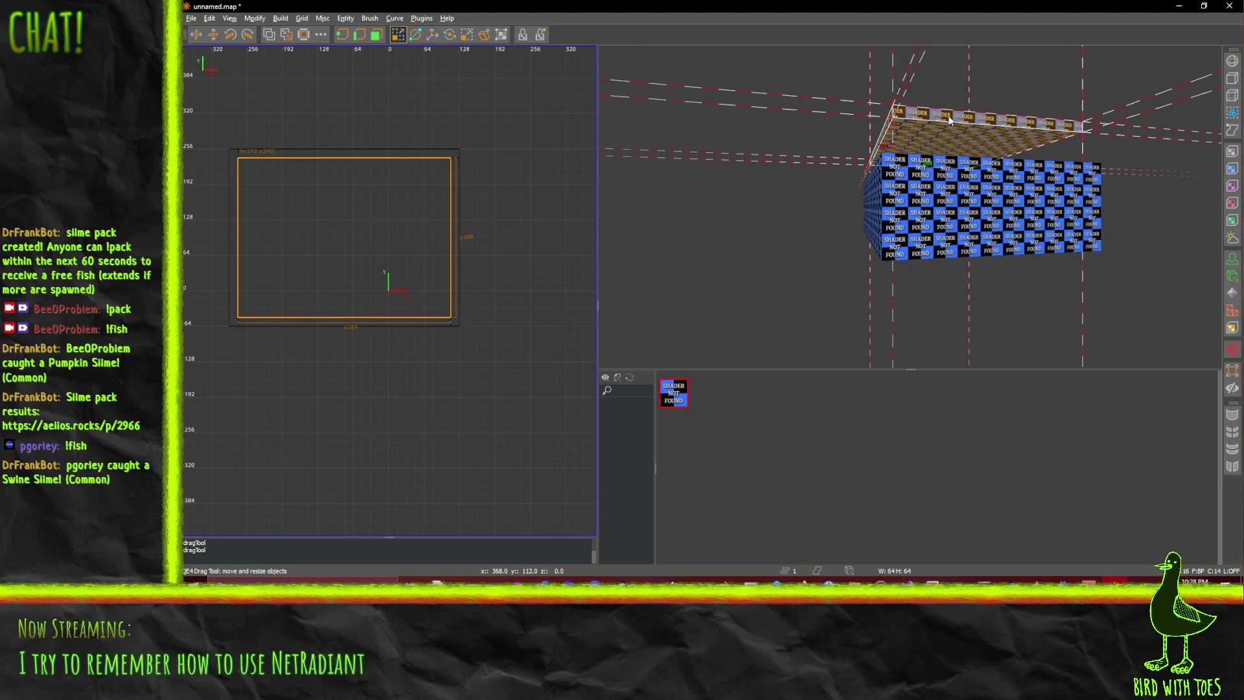
pyautogui.moveTo(949, 120); pyautogui.dragTo(953, 129)
pyautogui.hotkey('ctrl', 'z')
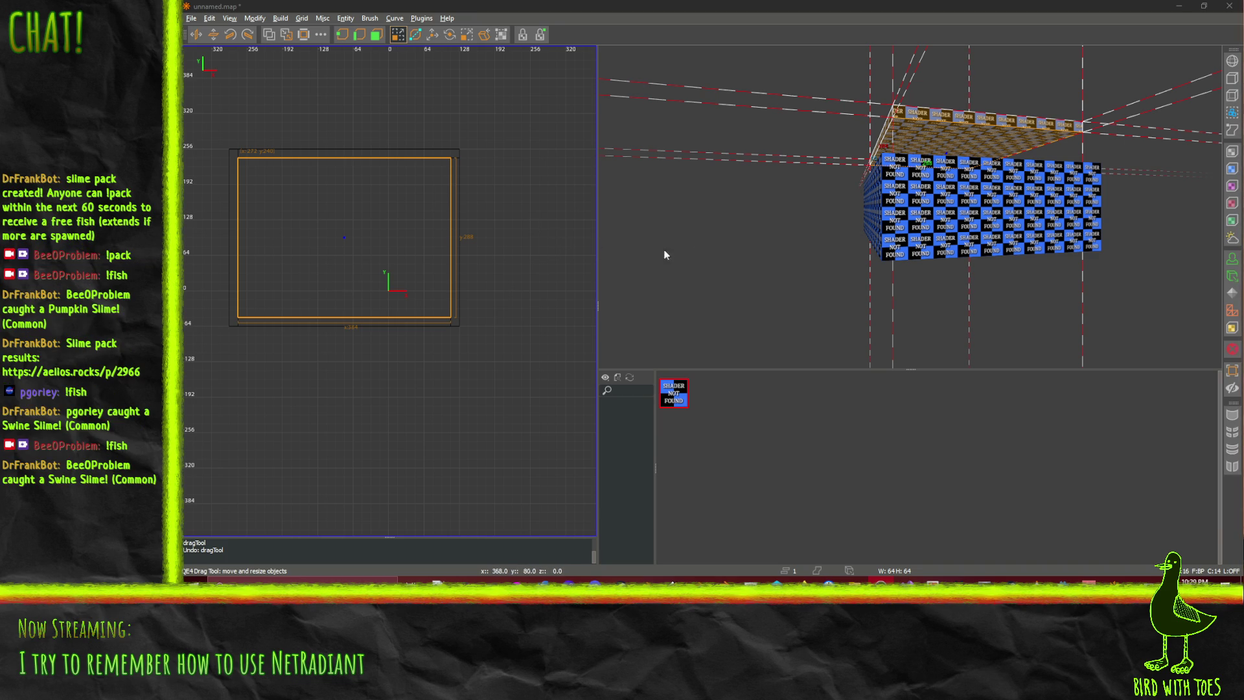
# Zoom and free-look around the room to inspect the ceiling from inside
pyautogui.scroll(5, 928, 221)
pyautogui.scroll(-4, 927, 224)
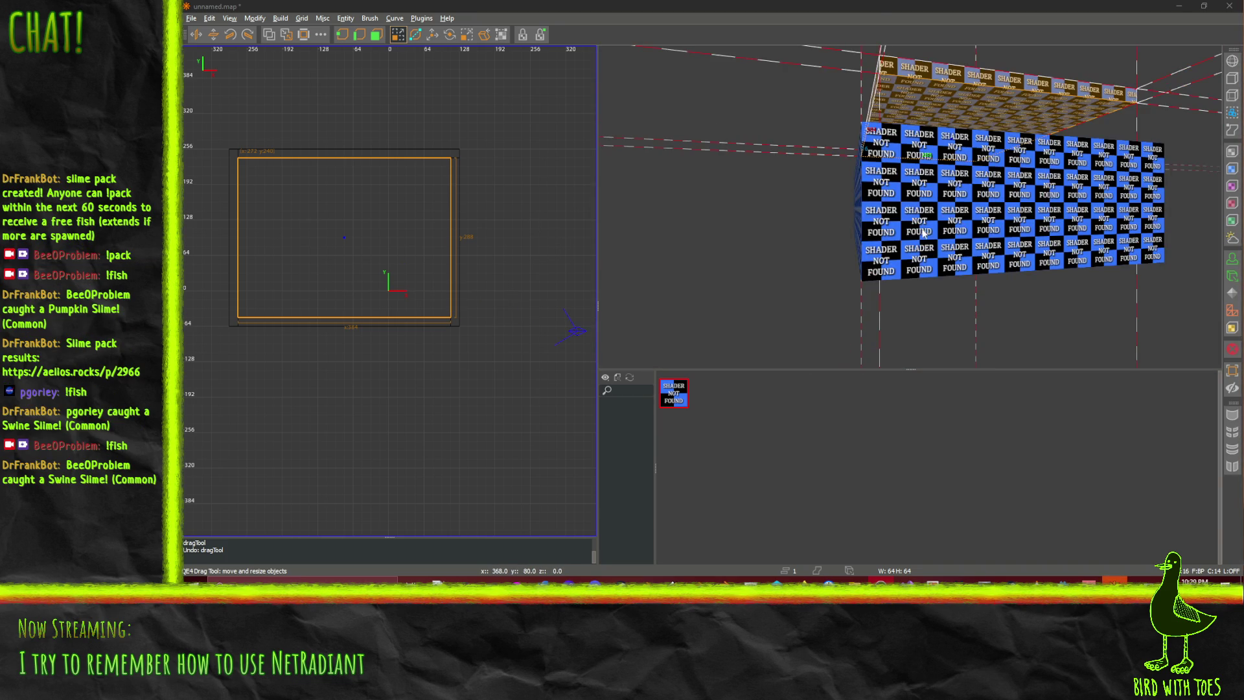
pyautogui.scroll(4, 924, 233)
pyautogui.scroll(-2, 923, 234)
pyautogui.scroll(5, 924, 237)
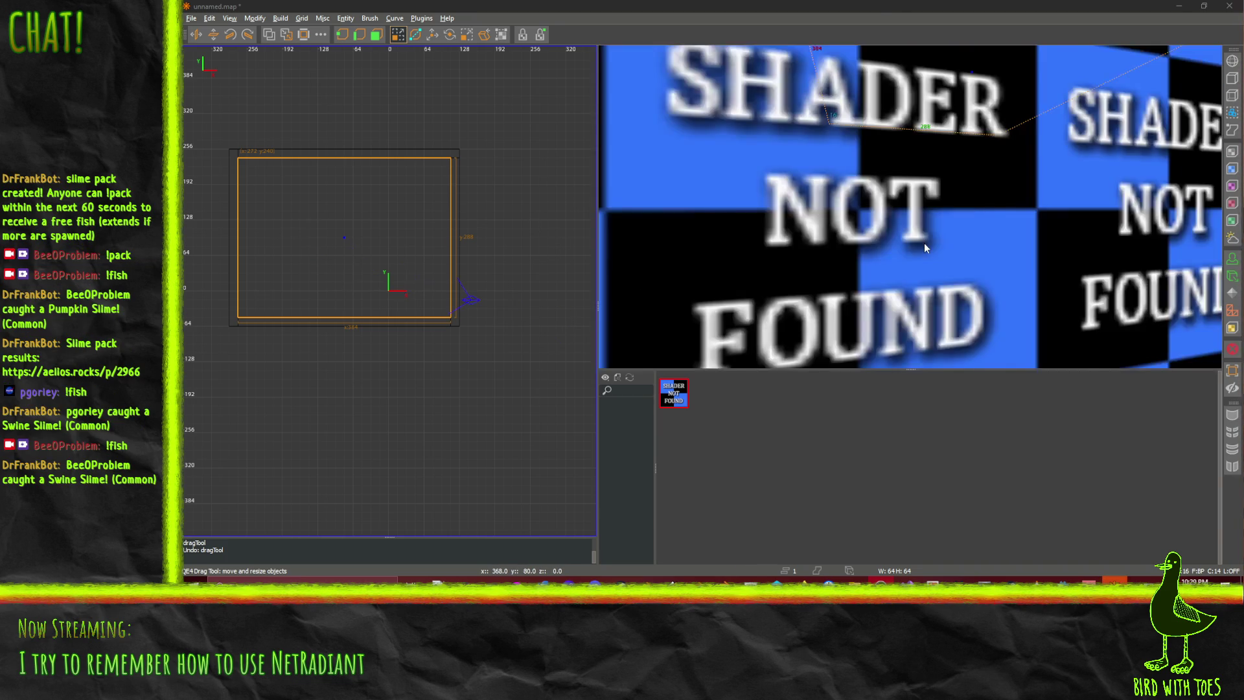
pyautogui.scroll(-5, 924, 242)
pyautogui.scroll(5, 924, 244)
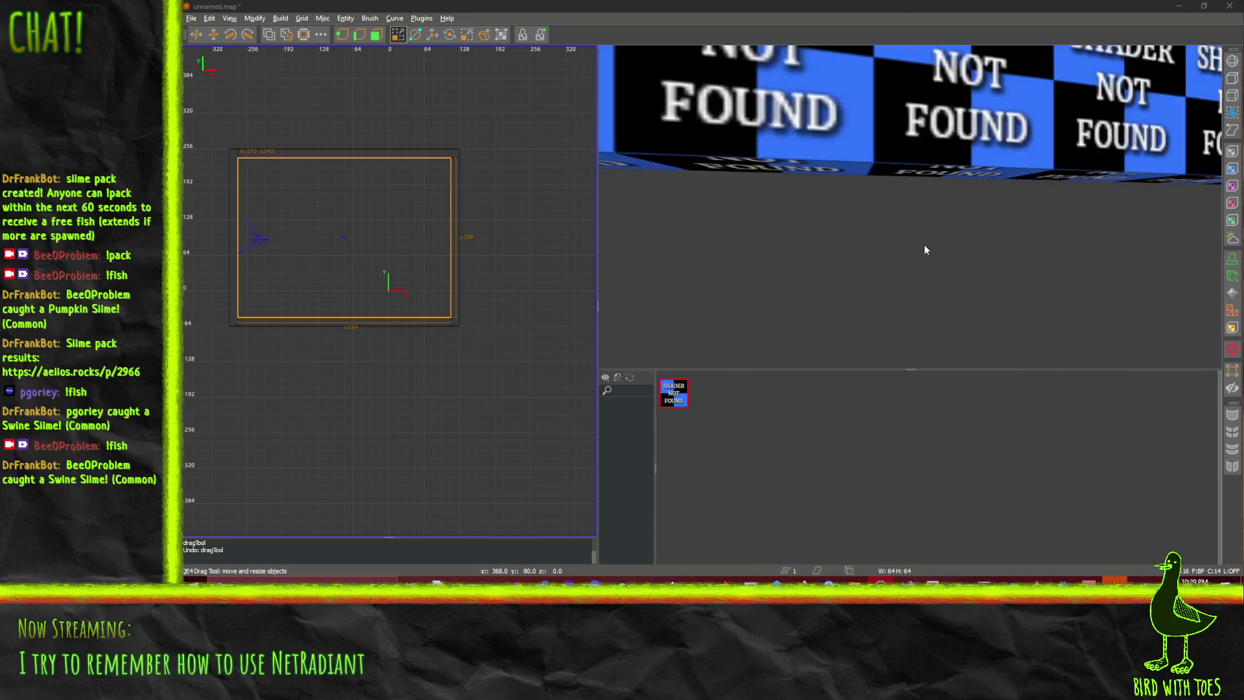
pyautogui.scroll(-5, 925, 243)
pyautogui.rightClick(924, 254)
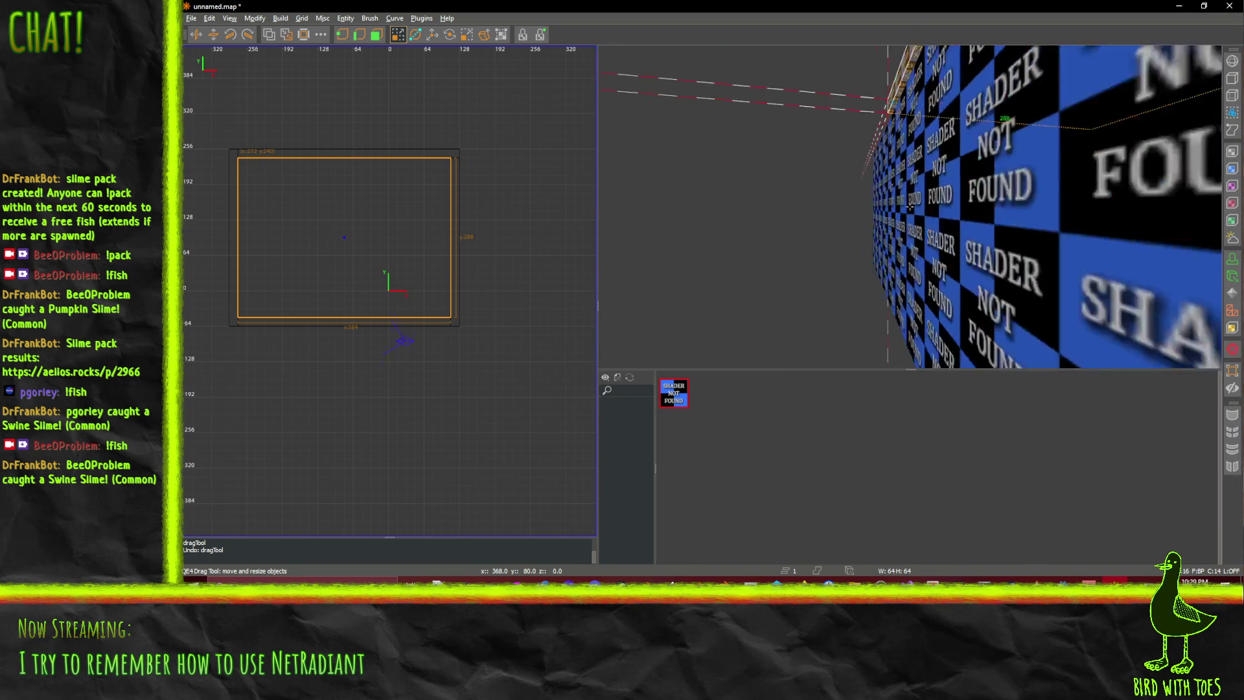
pyautogui.rightClick(909, 206)
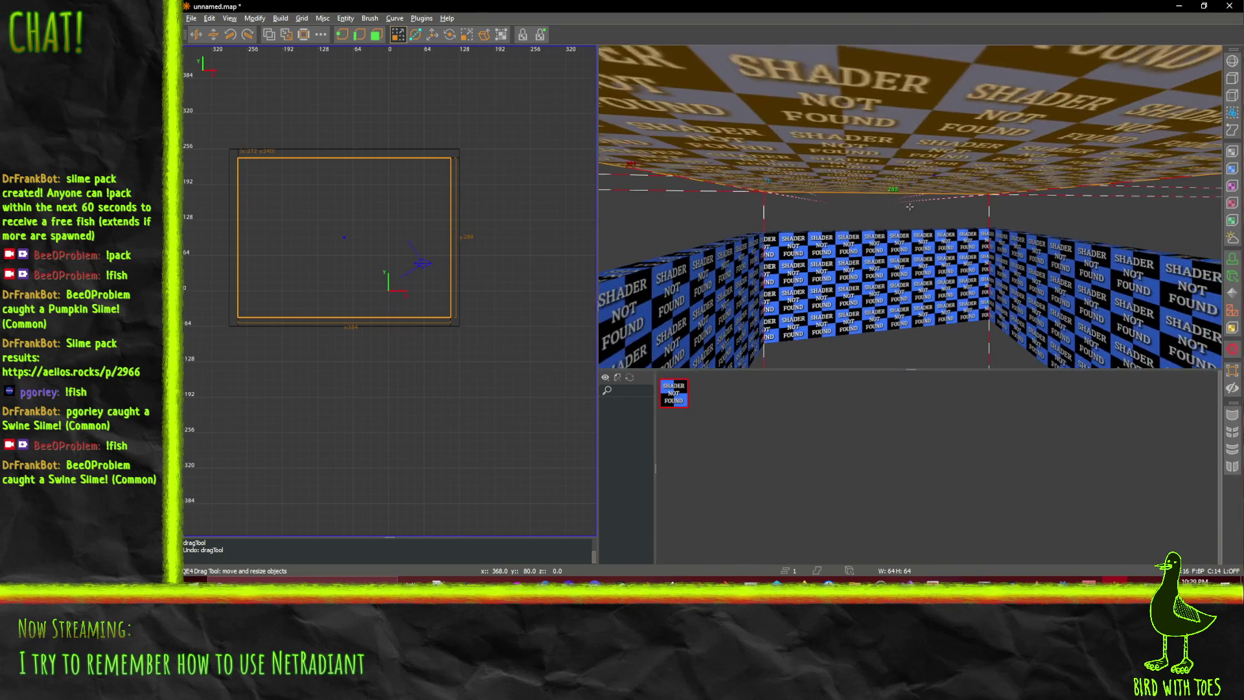
pyautogui.rightClick(910, 206)
pyautogui.press('Escape')
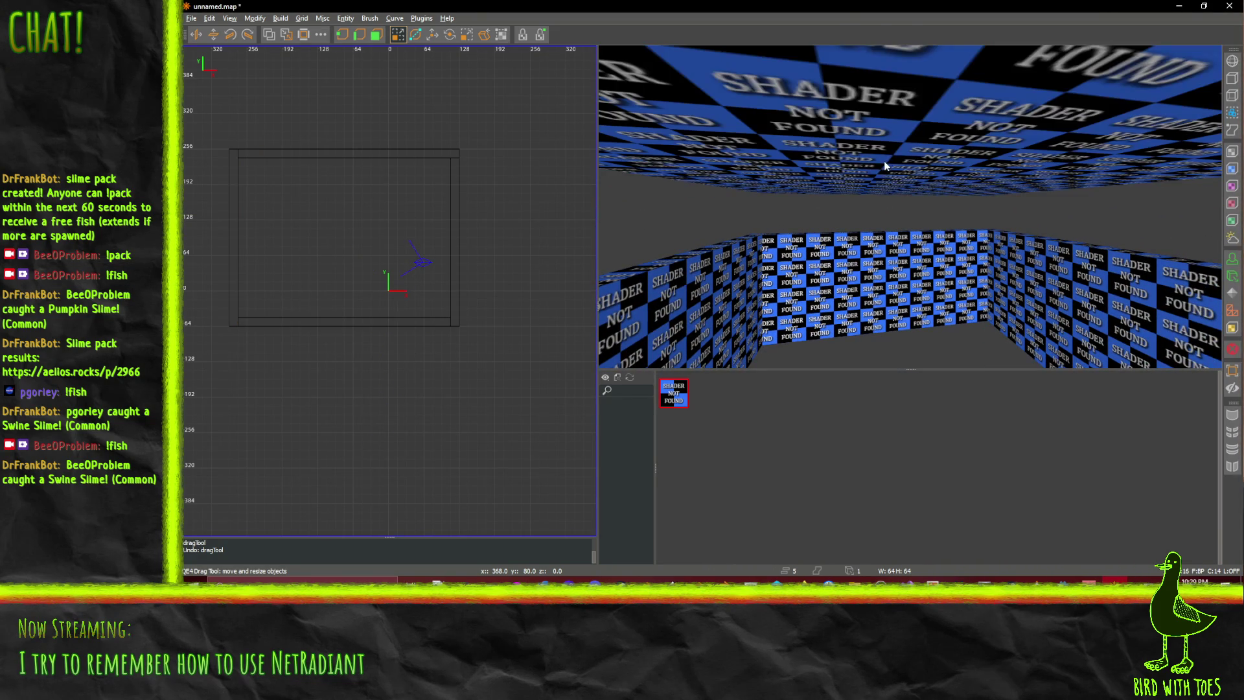
# Undo the last two ceiling drag edits and place the camera outside the box
pyautogui.keyDown('shift'); pyautogui.click(883, 162); pyautogui.keyUp('shift')
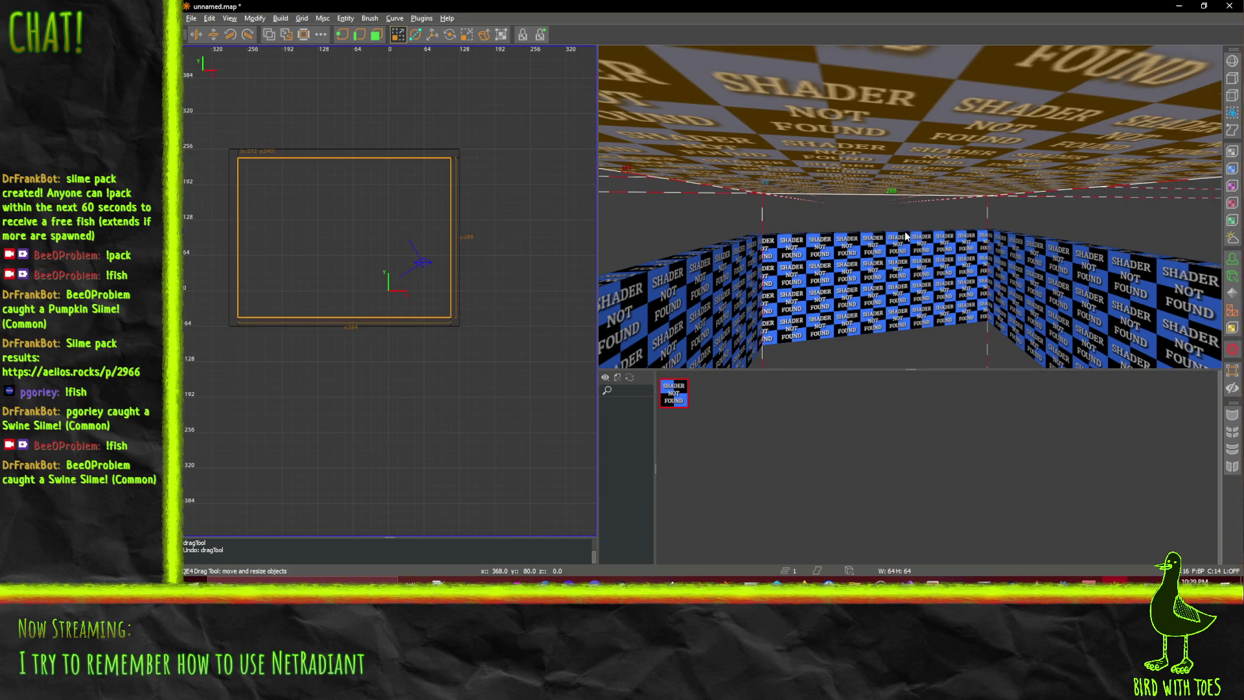
pyautogui.hotkey('ctrl', 'z')
pyautogui.middleClick(872, 254)
pyautogui.hotkey('ctrl', 'z')
pyautogui.scroll(5, 847, 286)
pyautogui.keyDown('shift'); pyautogui.click(867, 241); pyautogui.keyUp('shift')
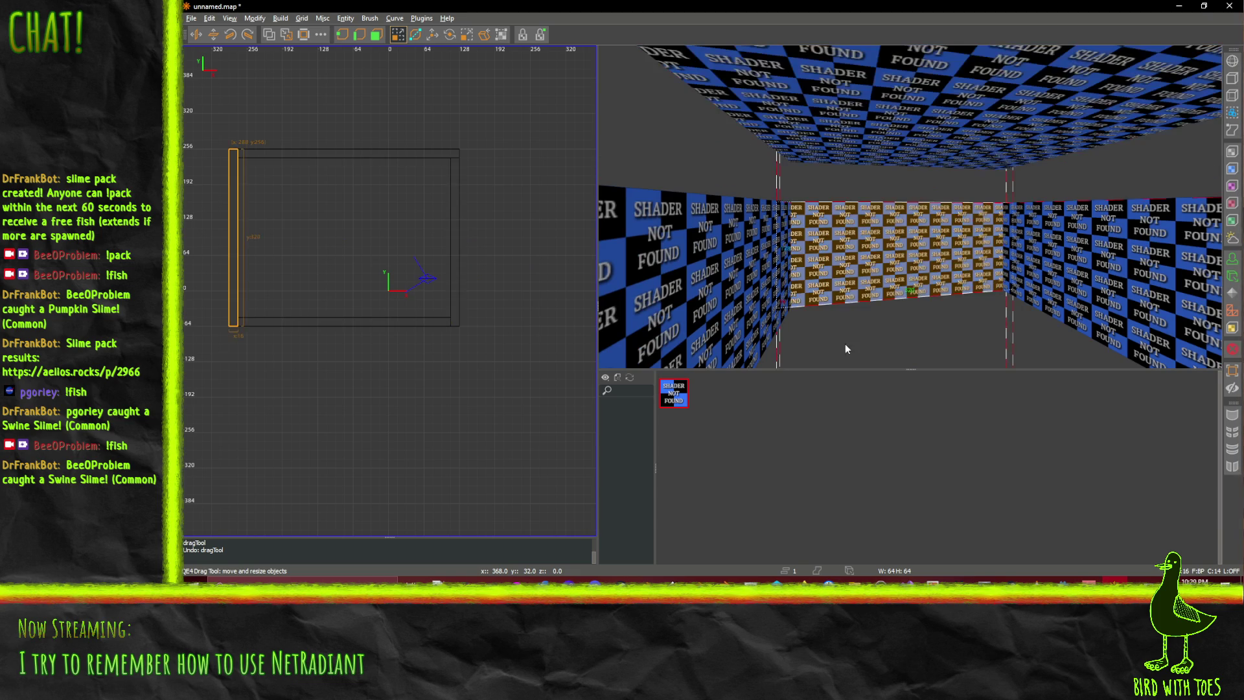
# Draw a floor brush and stretch it out to the room's right and bottom walls
pyautogui.moveTo(851, 333)
pyautogui.mouseDown()
pyautogui.moveTo(1008, 376)
pyautogui.moveTo(1086, 375)
pyautogui.mouseUp()
pyautogui.moveTo(320, 244)
pyautogui.mouseDown()
pyautogui.moveTo(285, 222)
pyautogui.moveTo(280, 195)
pyautogui.mouseUp()
pyautogui.moveTo(398, 212)
pyautogui.mouseDown()
pyautogui.moveTo(487, 223)
pyautogui.moveTo(442, 223)
pyautogui.mouseUp()
pyautogui.moveTo(309, 254); pyautogui.dragTo(324, 344)
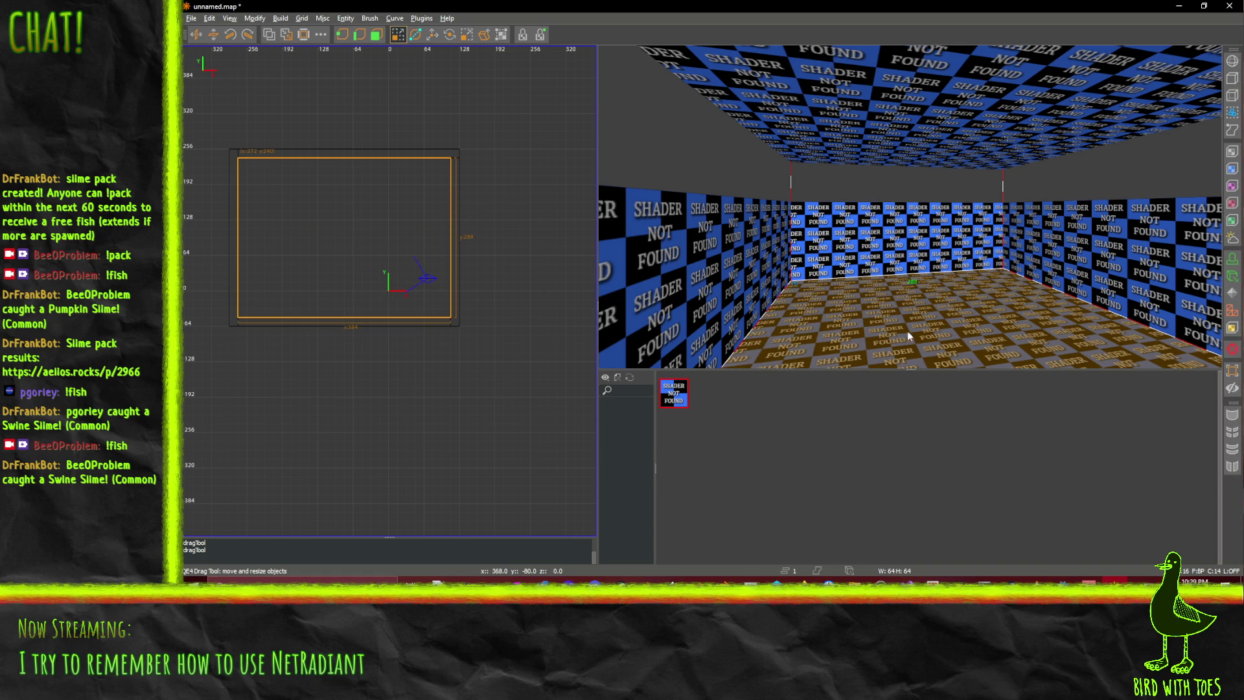
pyautogui.scroll(3, 818, 259)
pyautogui.scroll(-3, 817, 262)
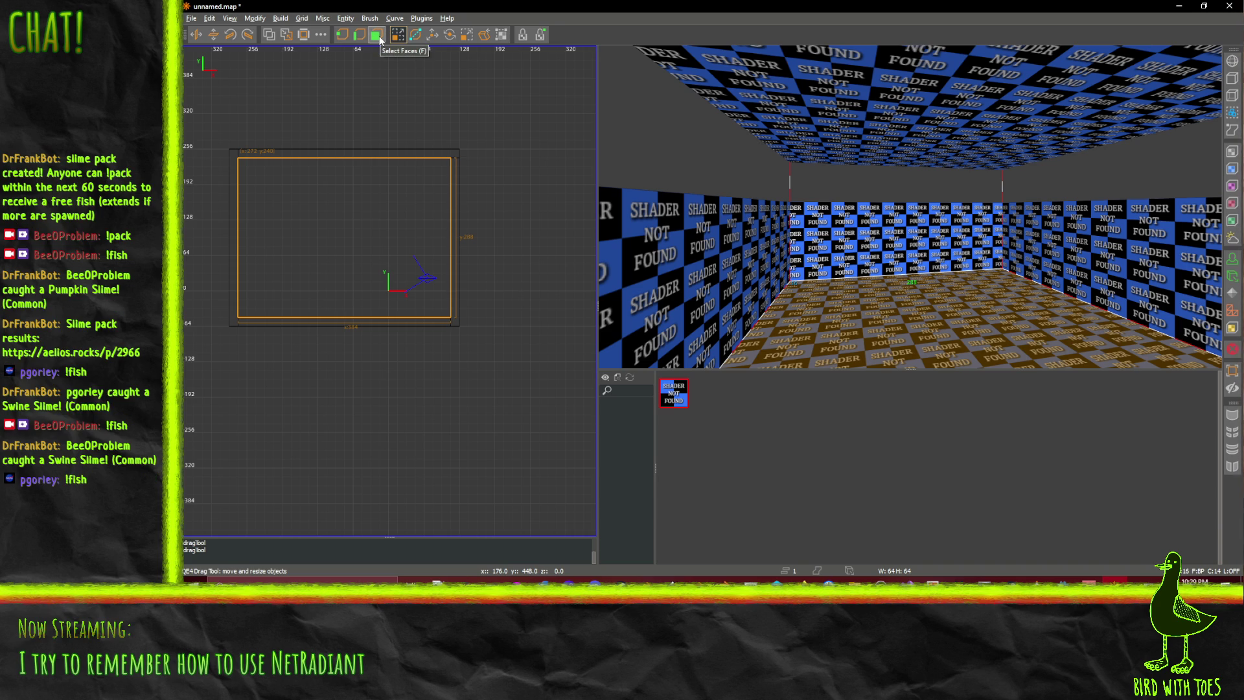
pyautogui.click(416, 33)
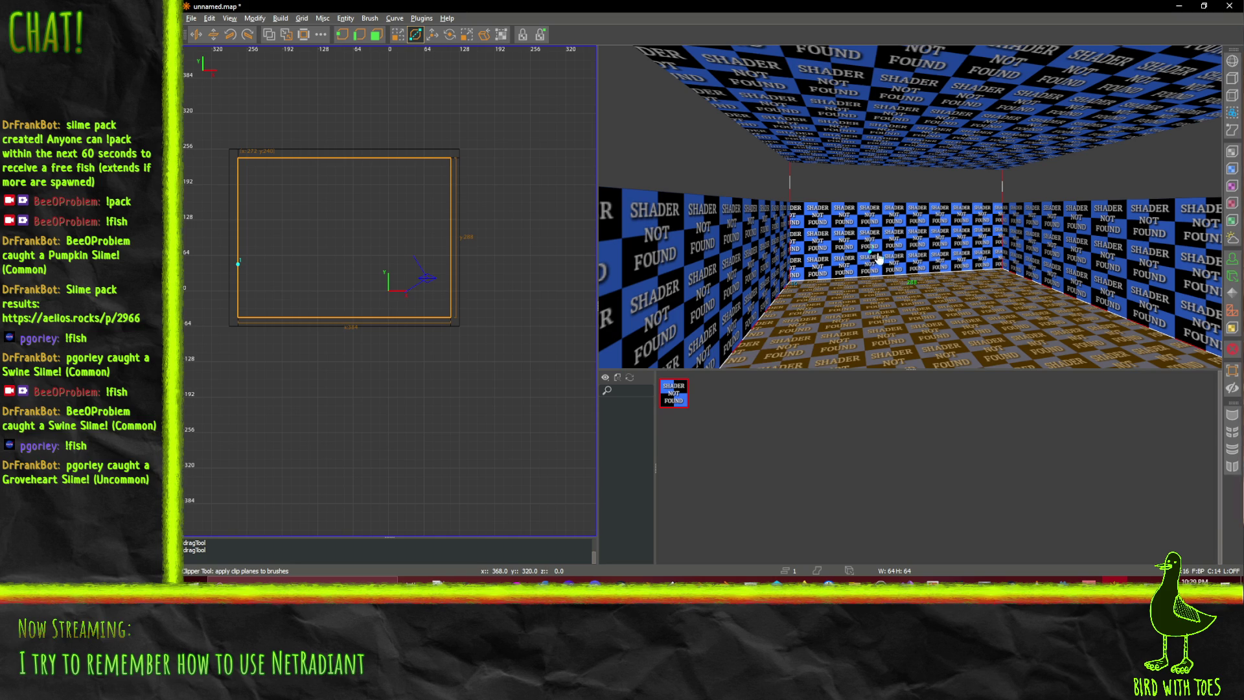
# Clip the floor brush diagonally using three clip points
pyautogui.click(907, 239)
pyautogui.moveTo(909, 244); pyautogui.dragTo(895, 245)
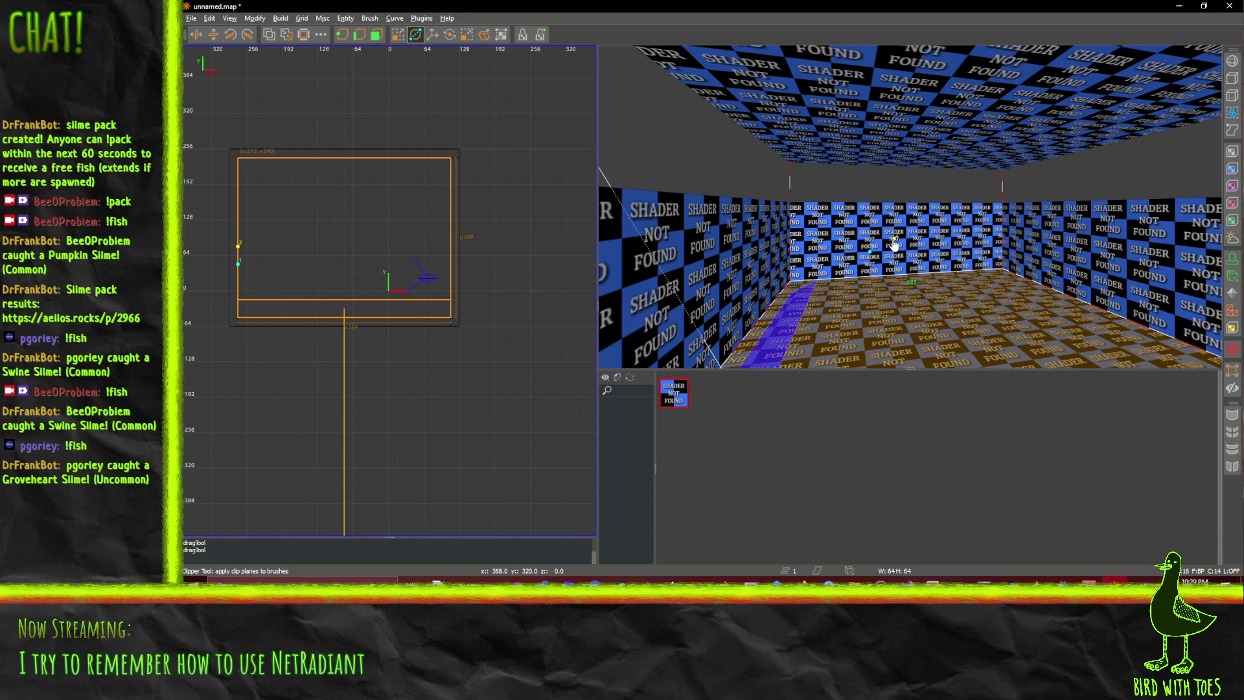
pyautogui.moveTo(807, 313); pyautogui.dragTo(861, 314)
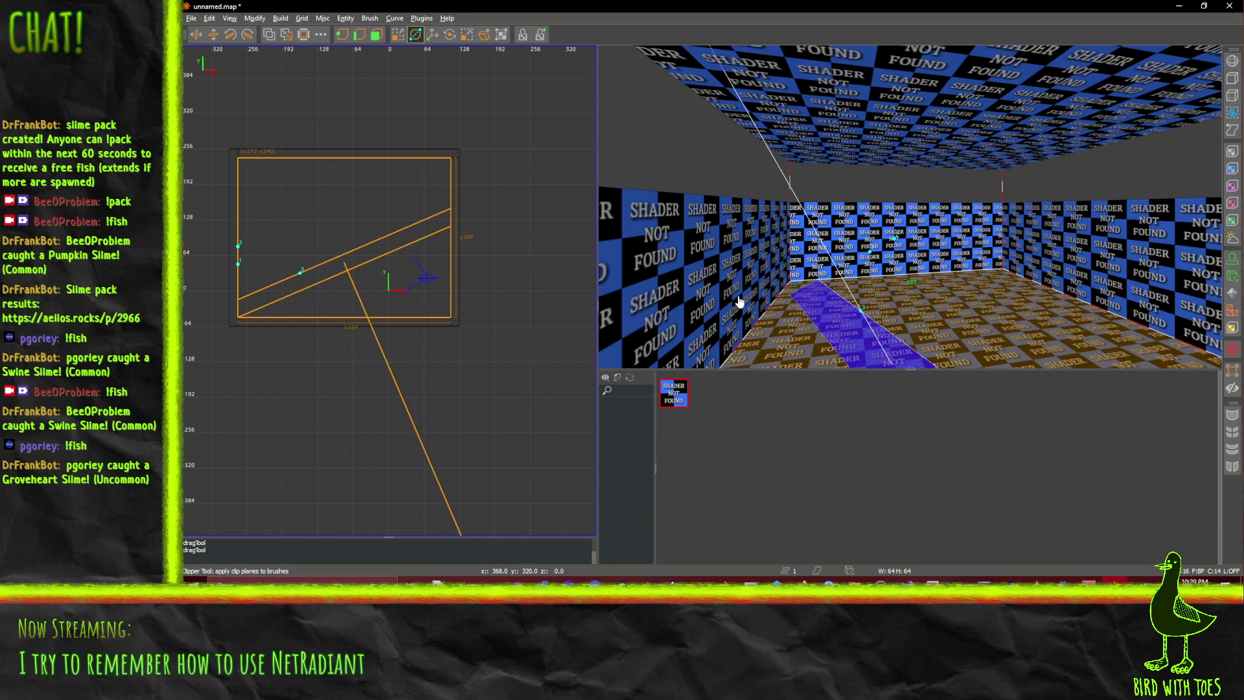
pyautogui.press('Return')
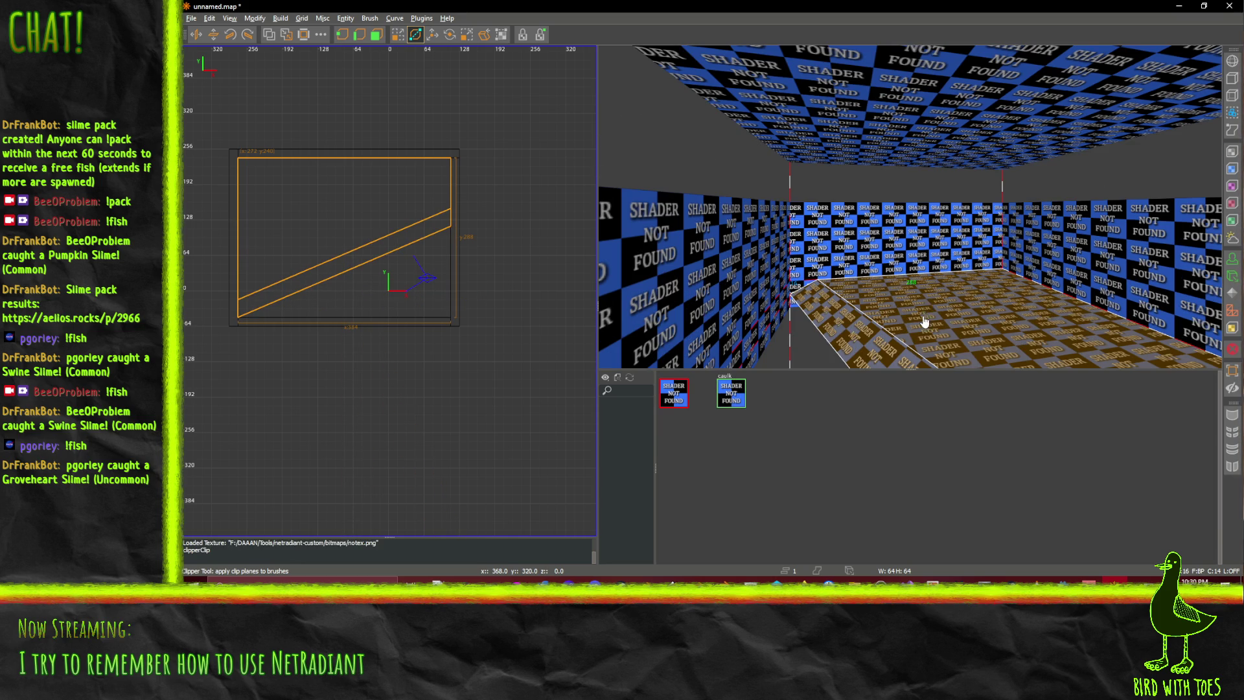
# Make a second diagonal clip, leaving a wedge-shaped floor piece
pyautogui.click(996, 298)
pyautogui.click(970, 275)
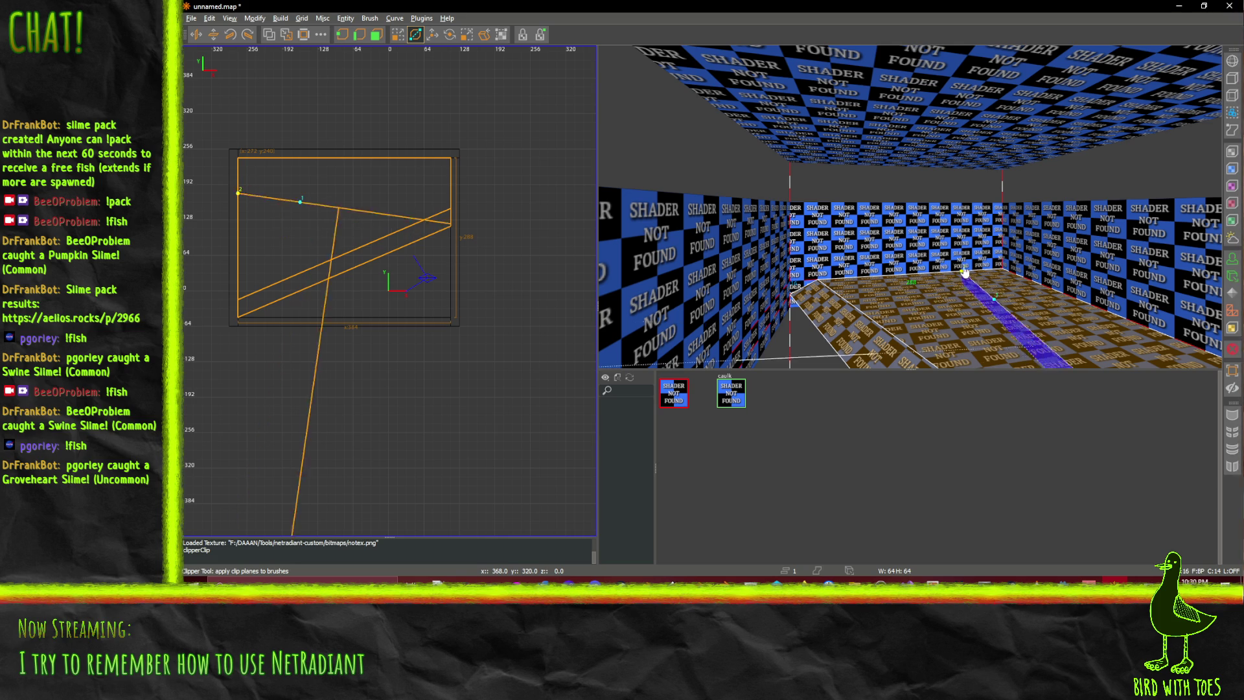
pyautogui.click(984, 279)
pyautogui.moveTo(988, 278)
pyautogui.mouseDown()
pyautogui.moveTo(1008, 299)
pyautogui.moveTo(997, 295)
pyautogui.mouseUp()
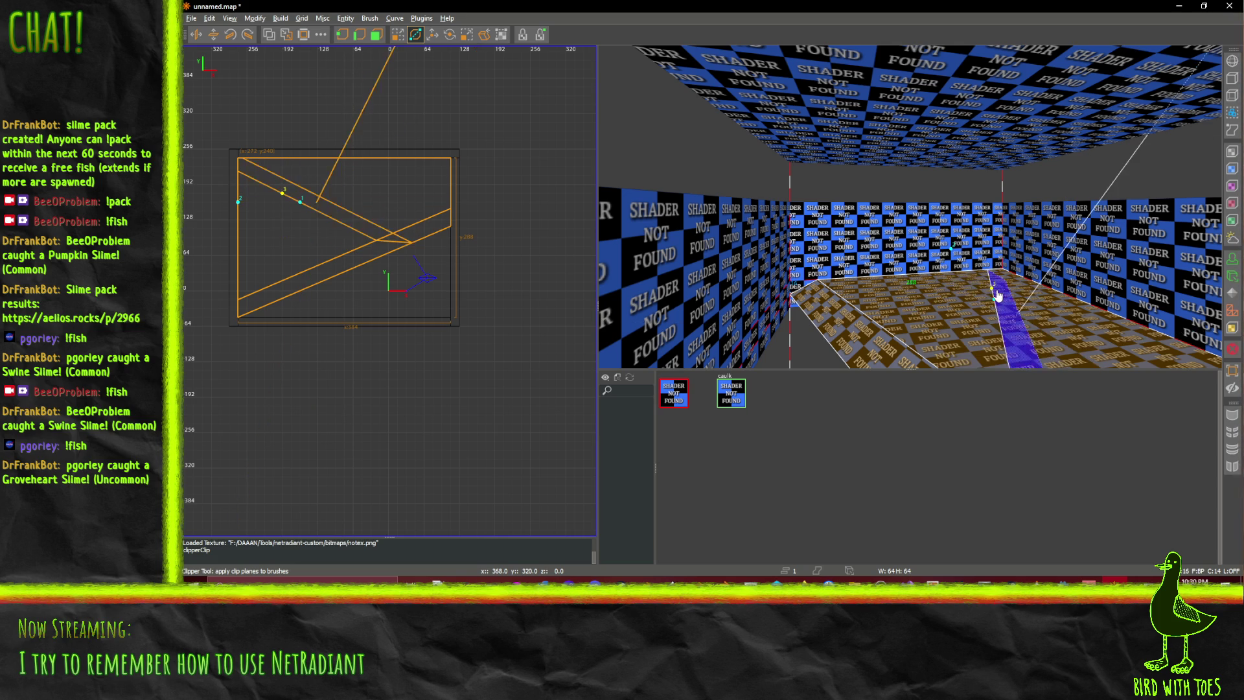
pyautogui.press('Return')
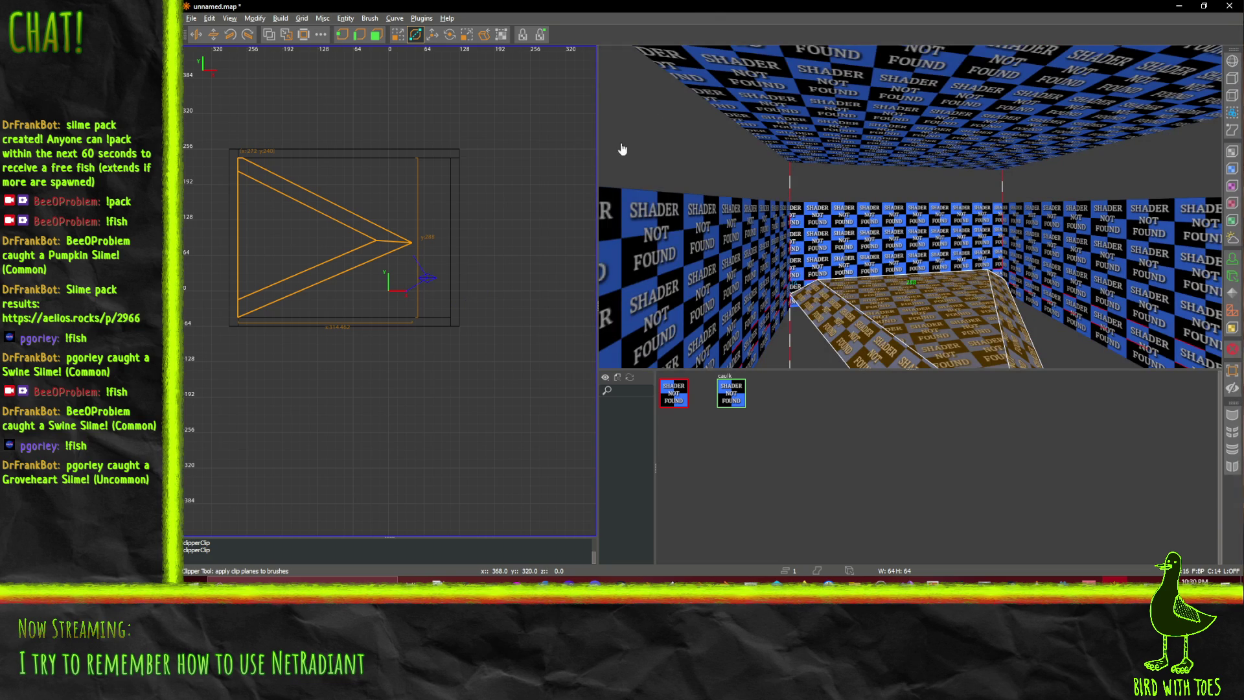
# Return to the drag tool and draw a new box brush in the room
pyautogui.press('x')
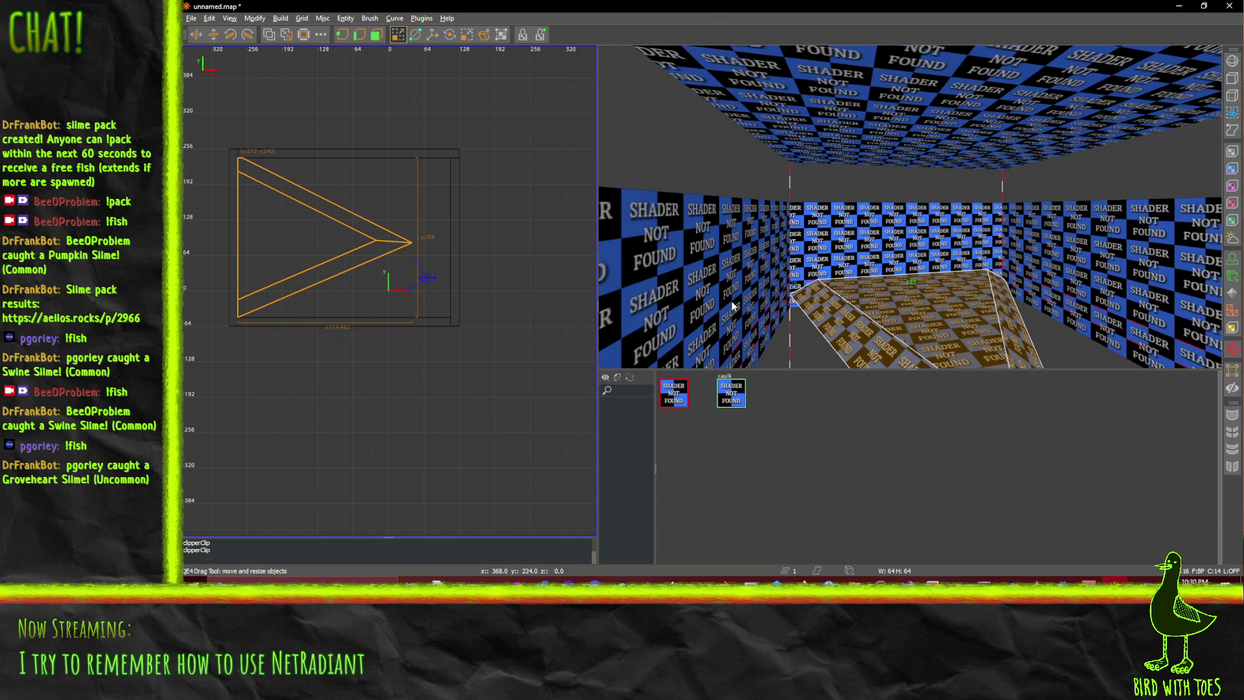
pyautogui.click(795, 311)
pyautogui.press('Escape')
pyautogui.moveTo(796, 311)
pyautogui.mouseDown()
pyautogui.moveTo(959, 361)
pyautogui.moveTo(1001, 333)
pyautogui.mouseUp()
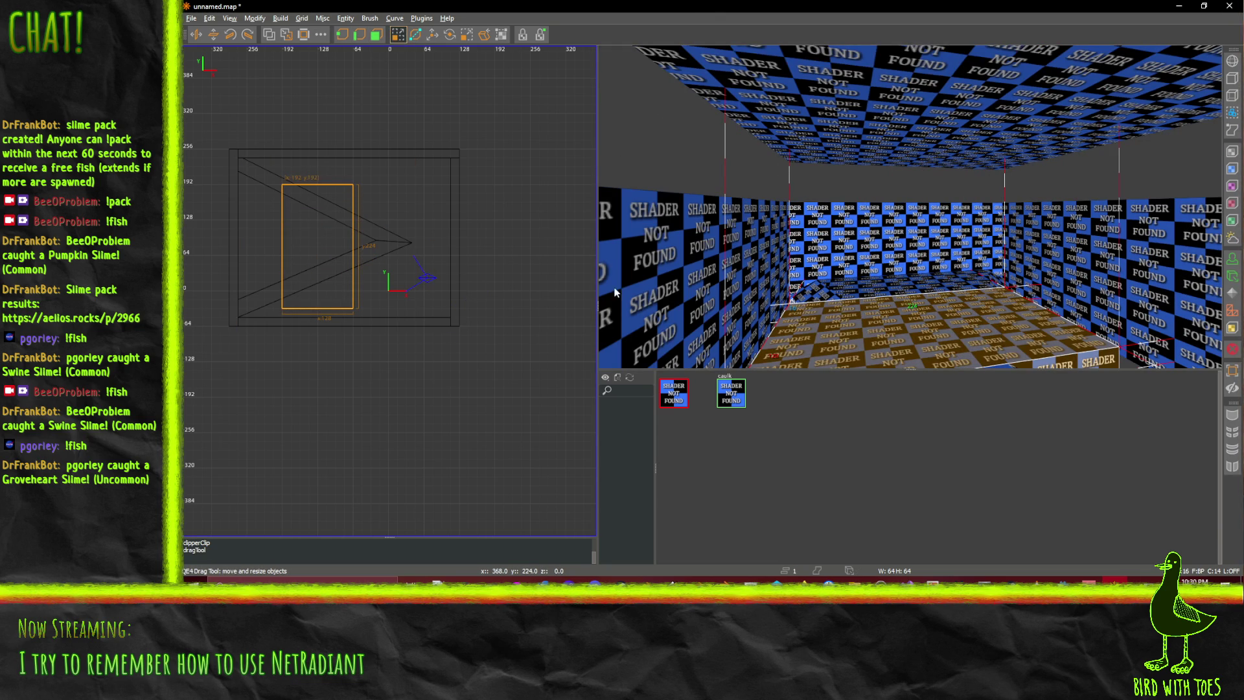
# Stretch the new box across the full room and apply the SHADER NOT FOUND texture
pyautogui.moveTo(309, 228); pyautogui.dragTo(410, 195)
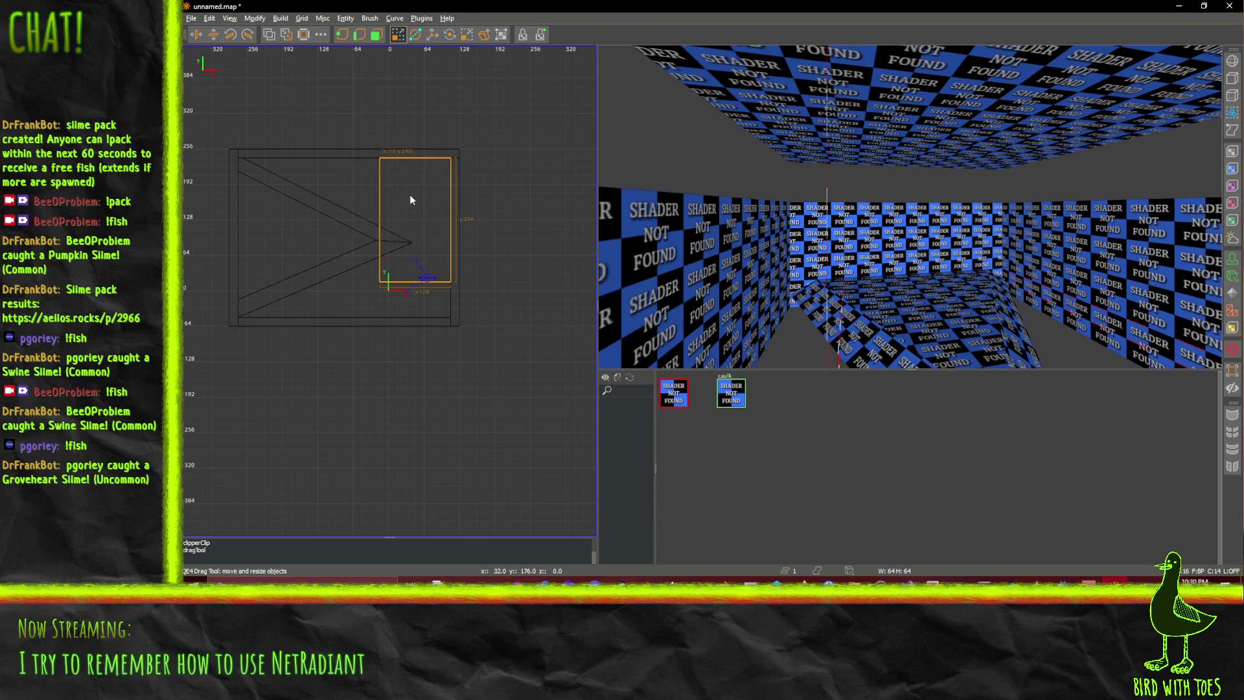
pyautogui.moveTo(386, 303); pyautogui.dragTo(417, 322)
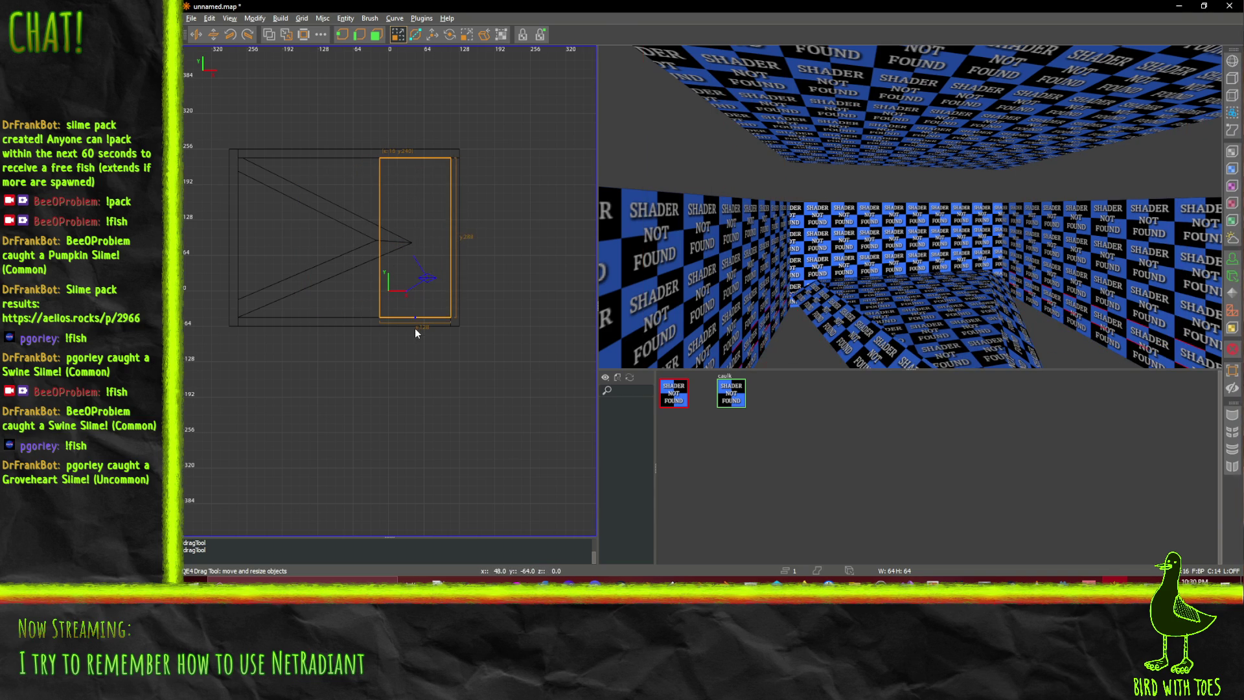
pyautogui.moveTo(358, 259); pyautogui.dragTo(222, 256)
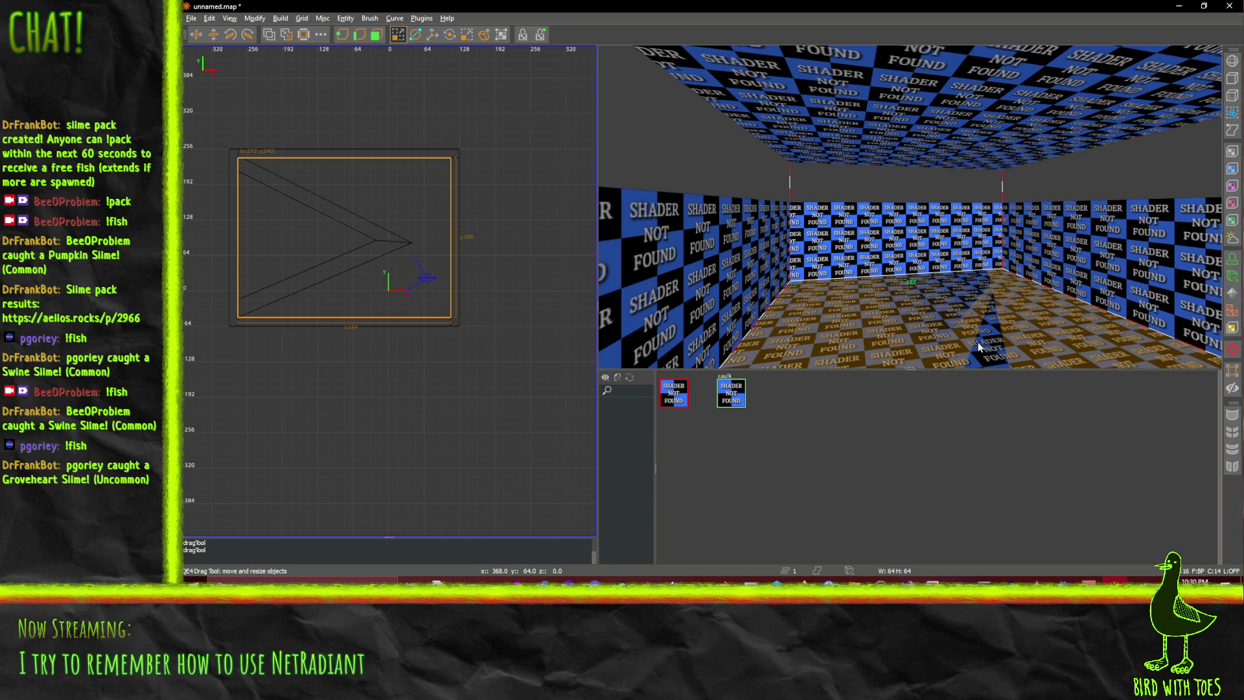
pyautogui.click(671, 388)
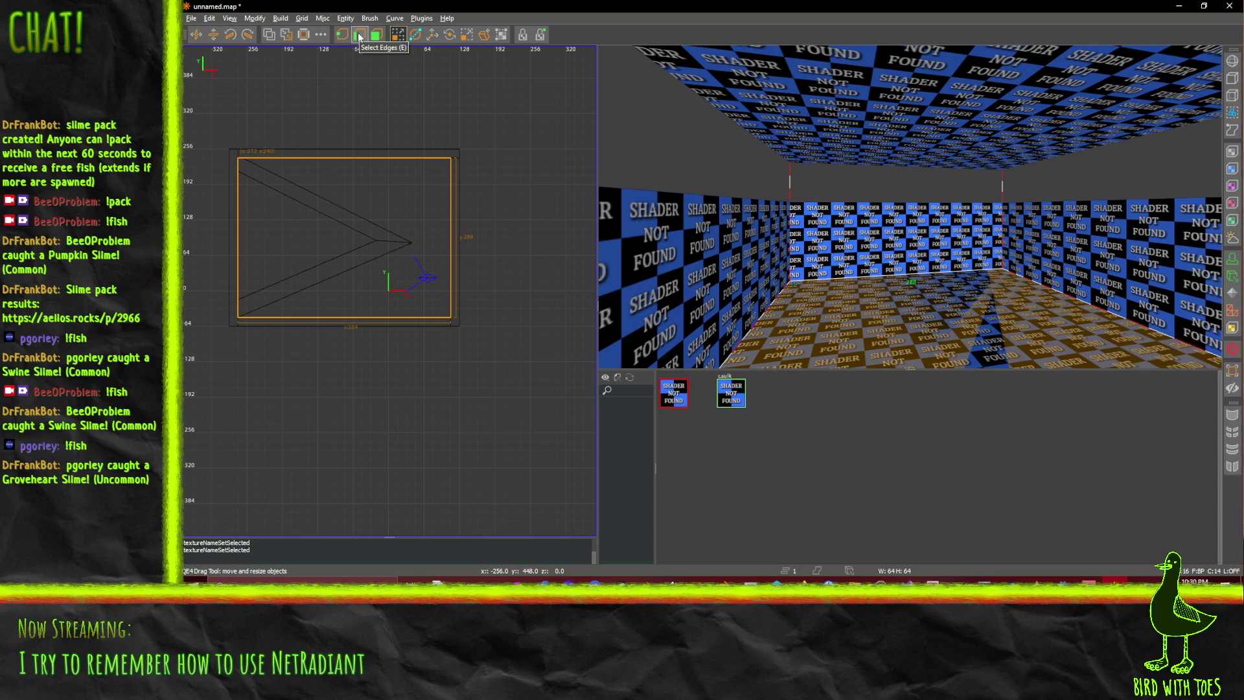
pyautogui.click(380, 39)
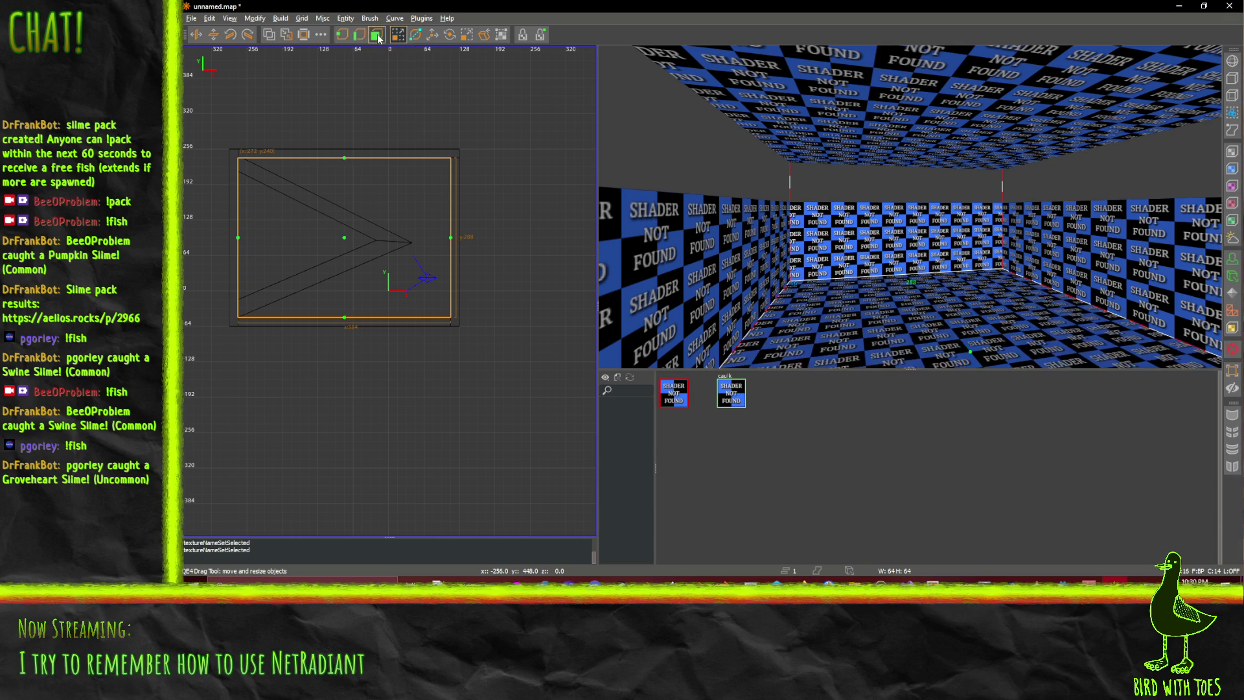
# Fly the camera below the room and select the floor slab from underneath
pyautogui.press('q')
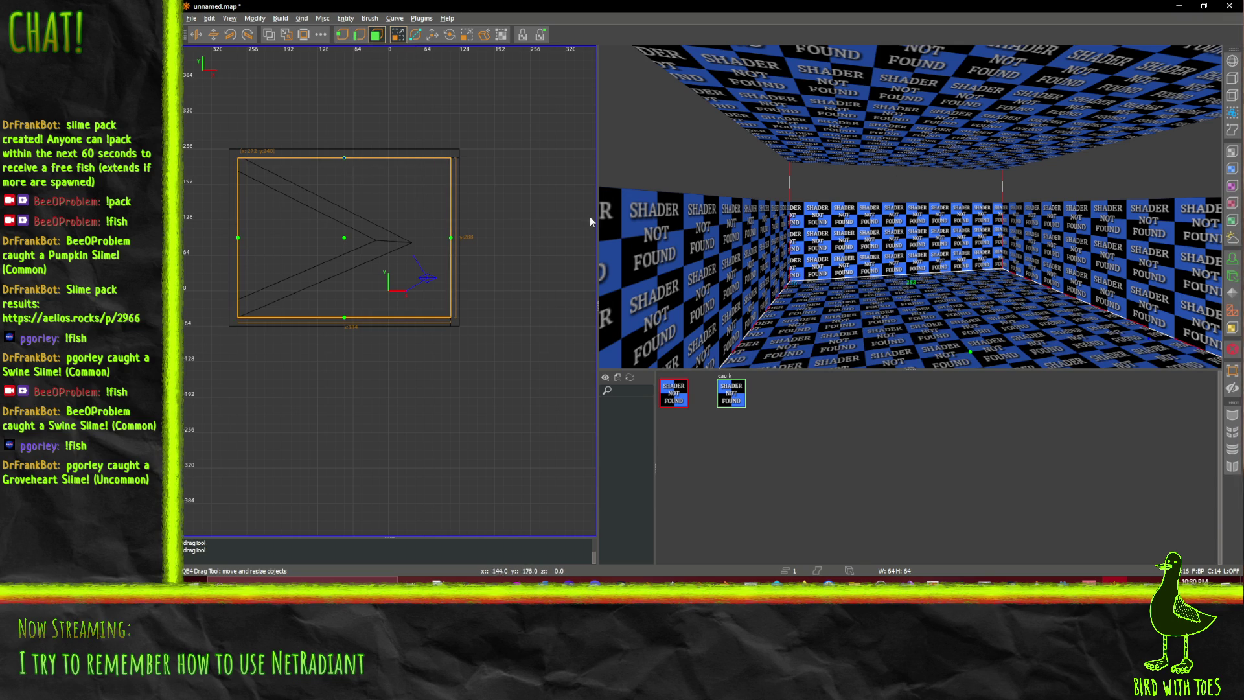
pyautogui.rightClick(896, 309)
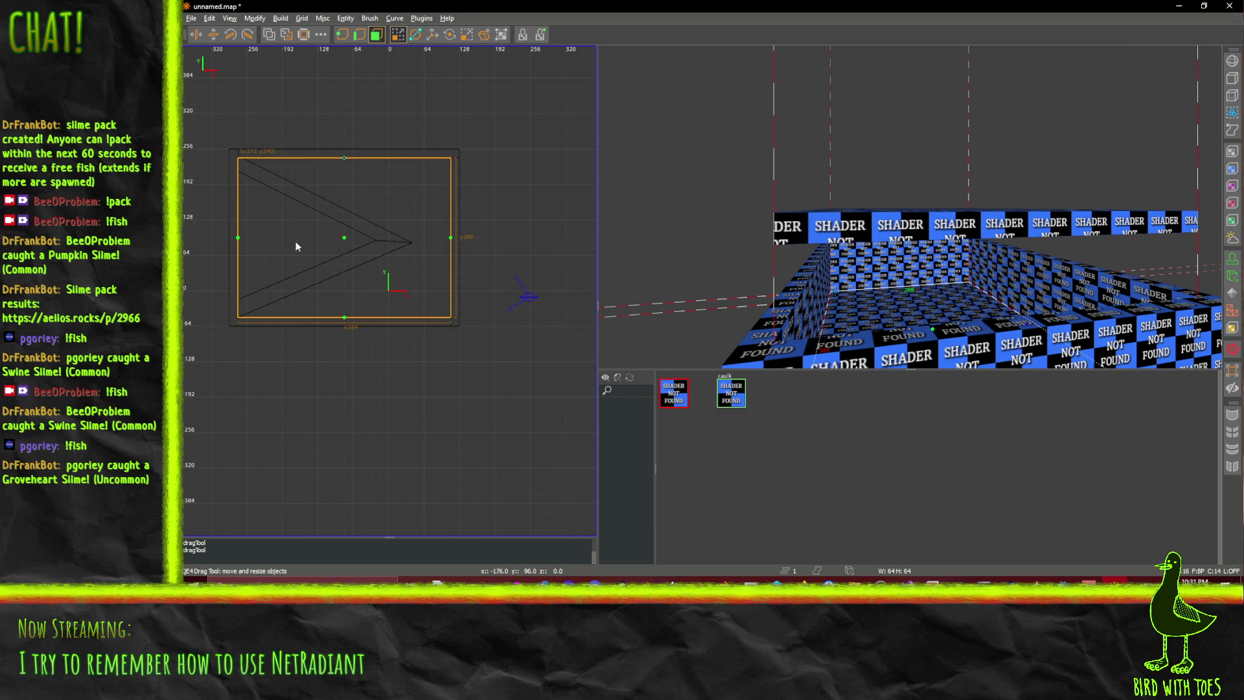
pyautogui.keyDown('shift'); pyautogui.click(876, 316); pyautogui.keyUp('shift')
pyautogui.scroll(2, 868, 302)
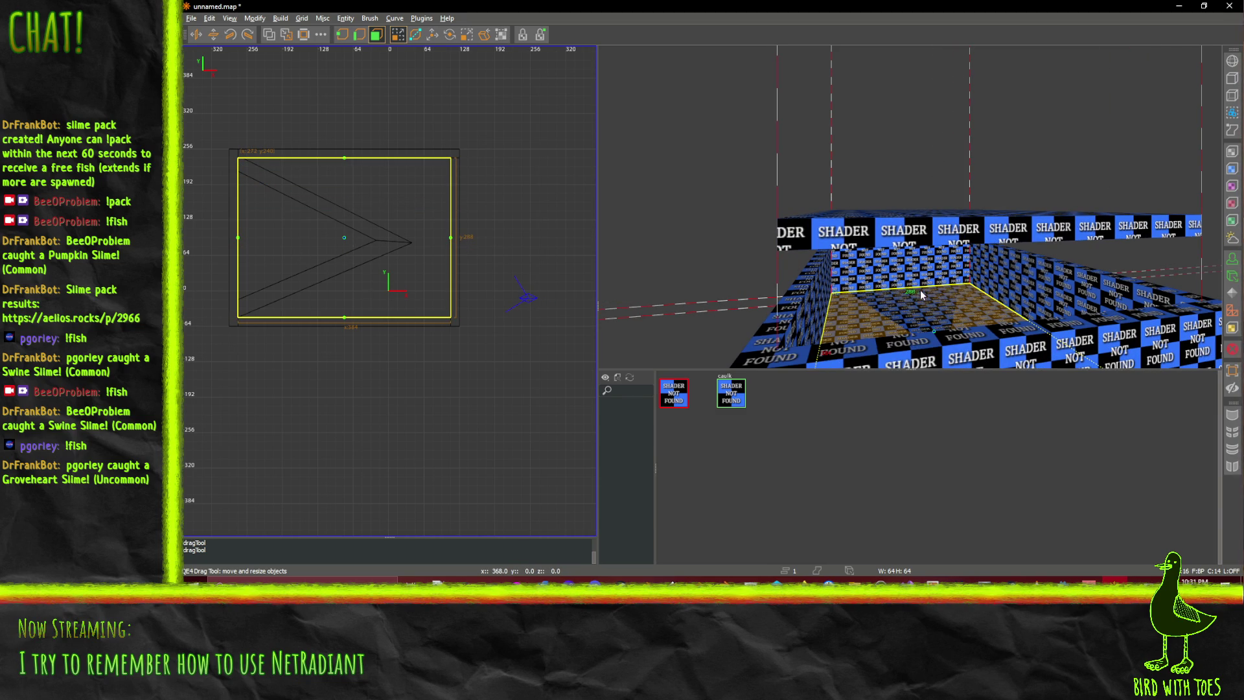
pyautogui.press('Escape')
pyautogui.scroll(-3, 910, 206)
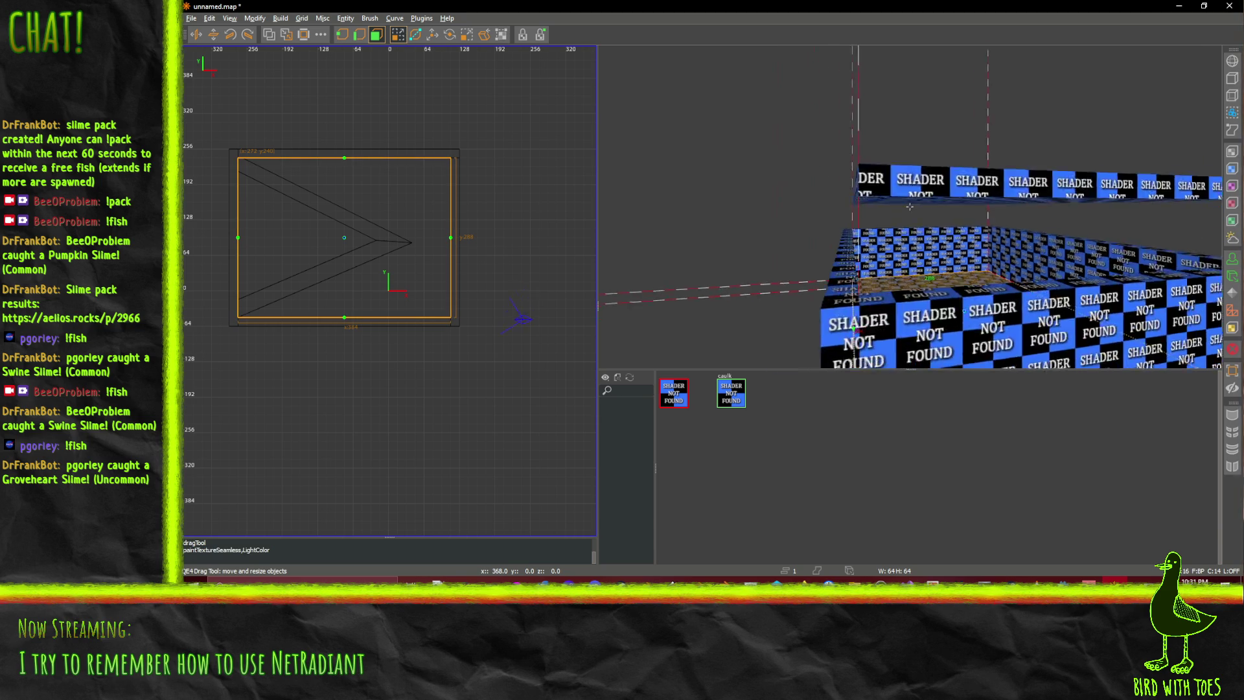
pyautogui.scroll(3, 910, 206)
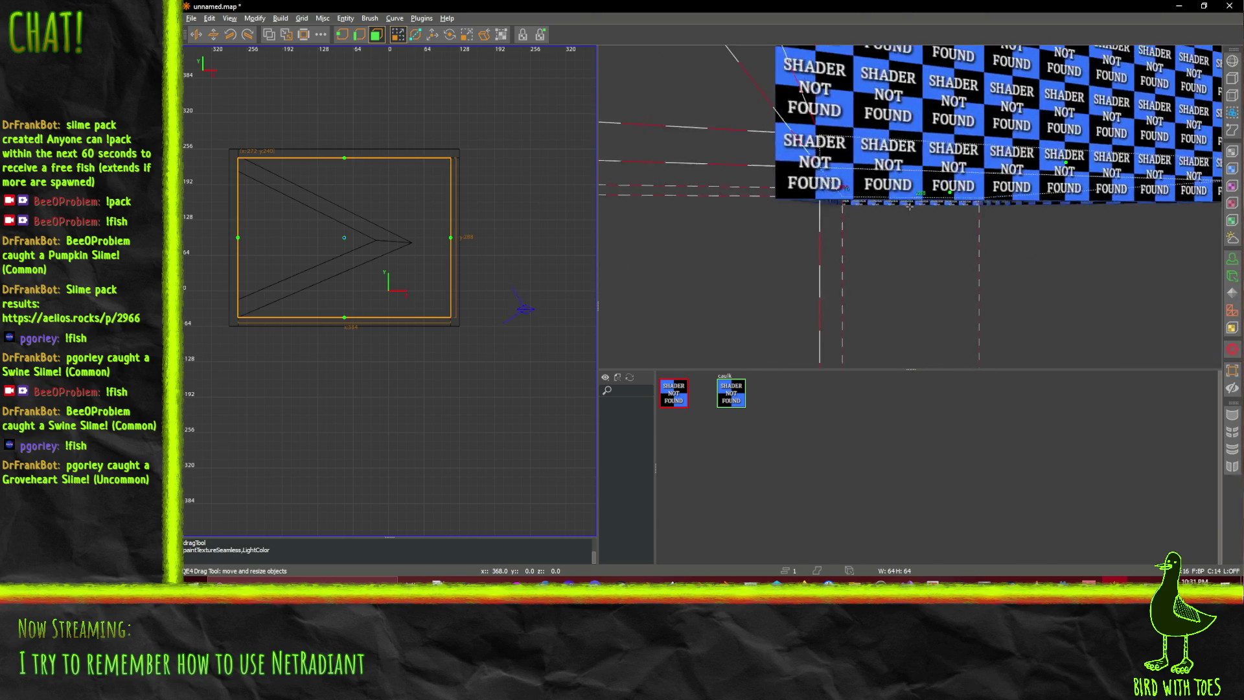
pyautogui.keyDown('shift'); pyautogui.click(997, 71); pyautogui.keyUp('shift')
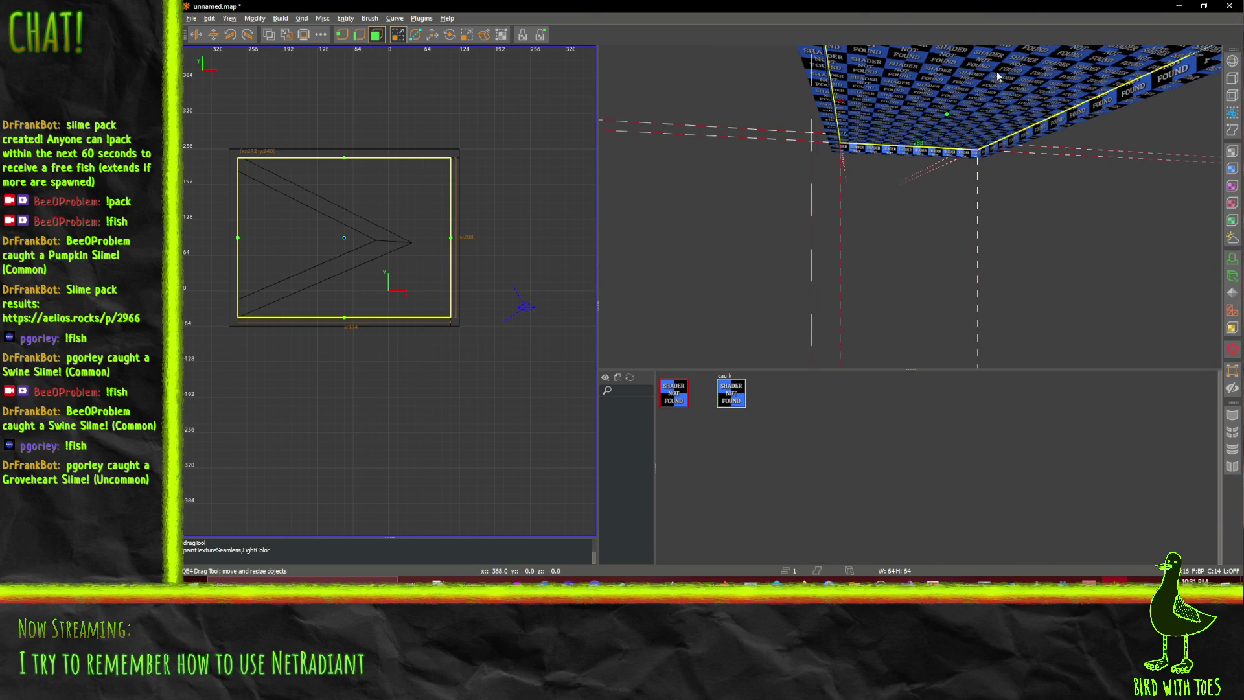
pyautogui.keyDown('shift'); pyautogui.click(956, 95); pyautogui.keyUp('shift')
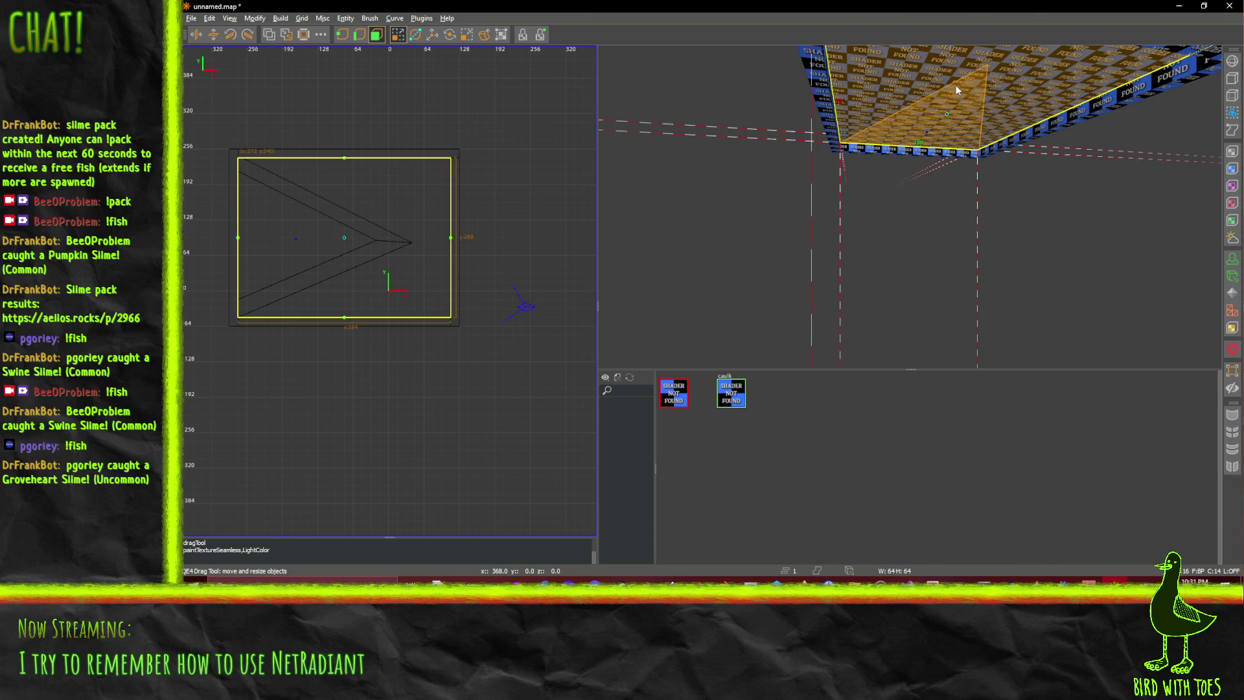
pyautogui.keyDown('shift'); pyautogui.click(1055, 75); pyautogui.keyUp('shift')
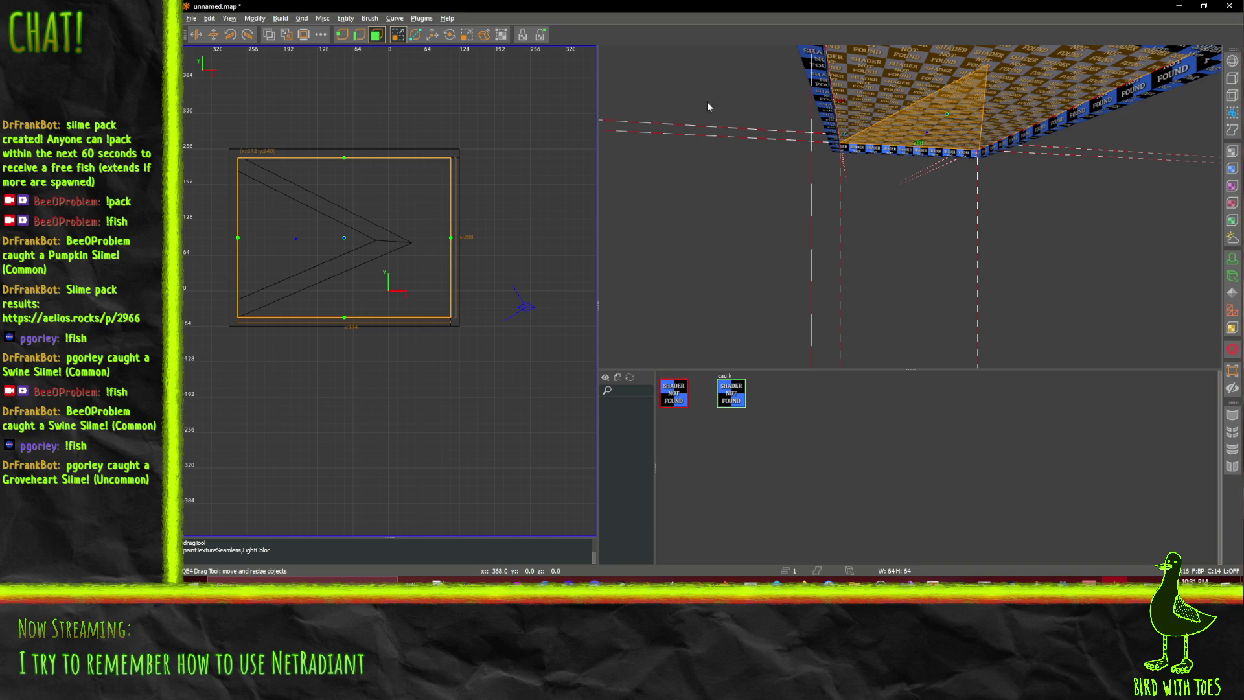
pyautogui.press('Escape')
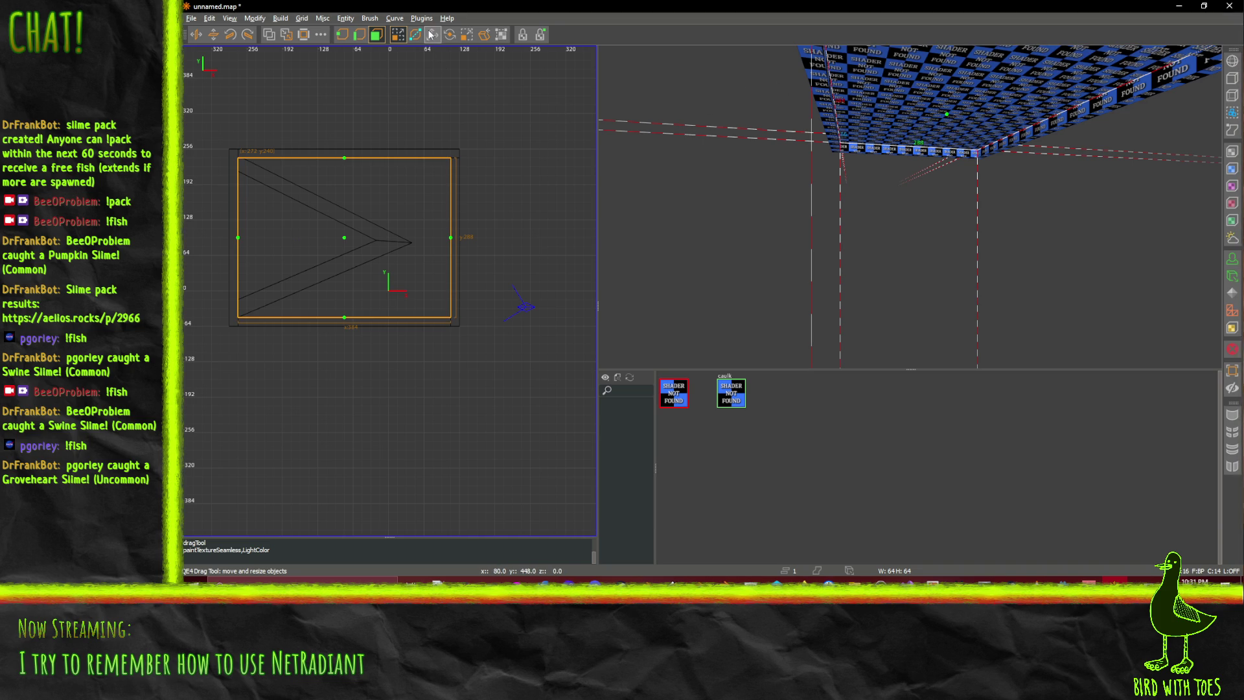
pyautogui.click(432, 35)
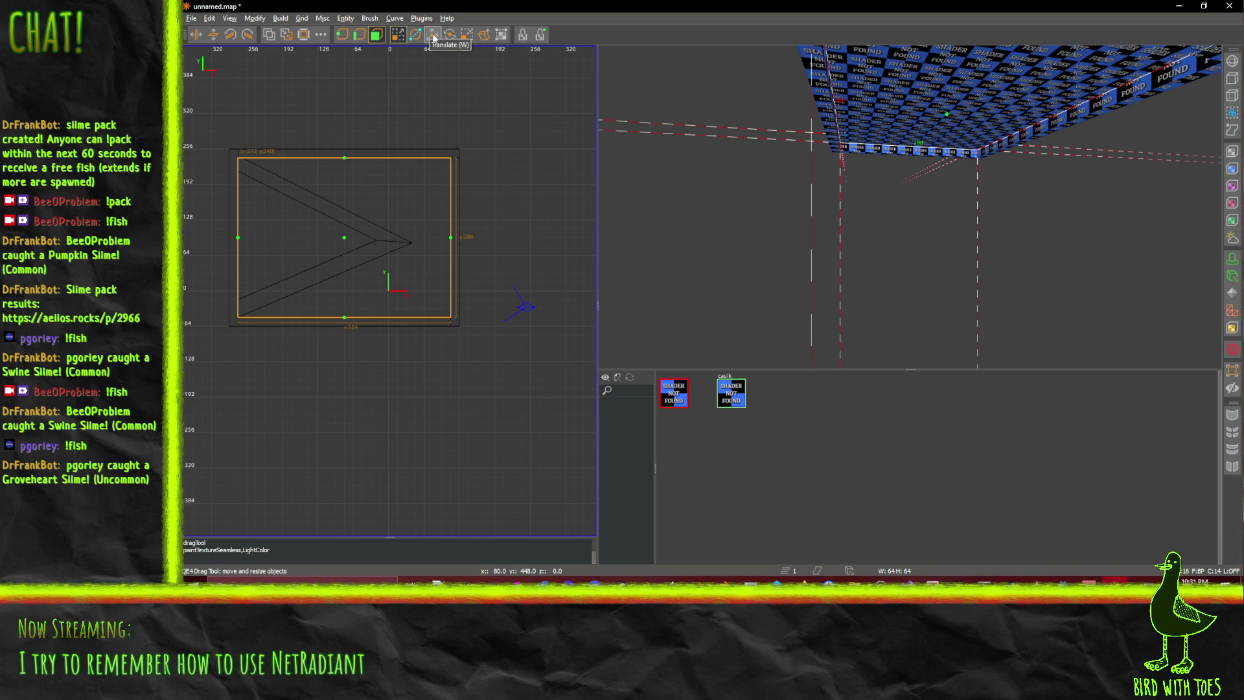
# Lower the floor slab 16 units vertically to create a sunken area
pyautogui.keyDown('shift'); pyautogui.click(936, 92); pyautogui.keyUp('shift')
pyautogui.moveTo(949, 83); pyautogui.dragTo(949, 94)
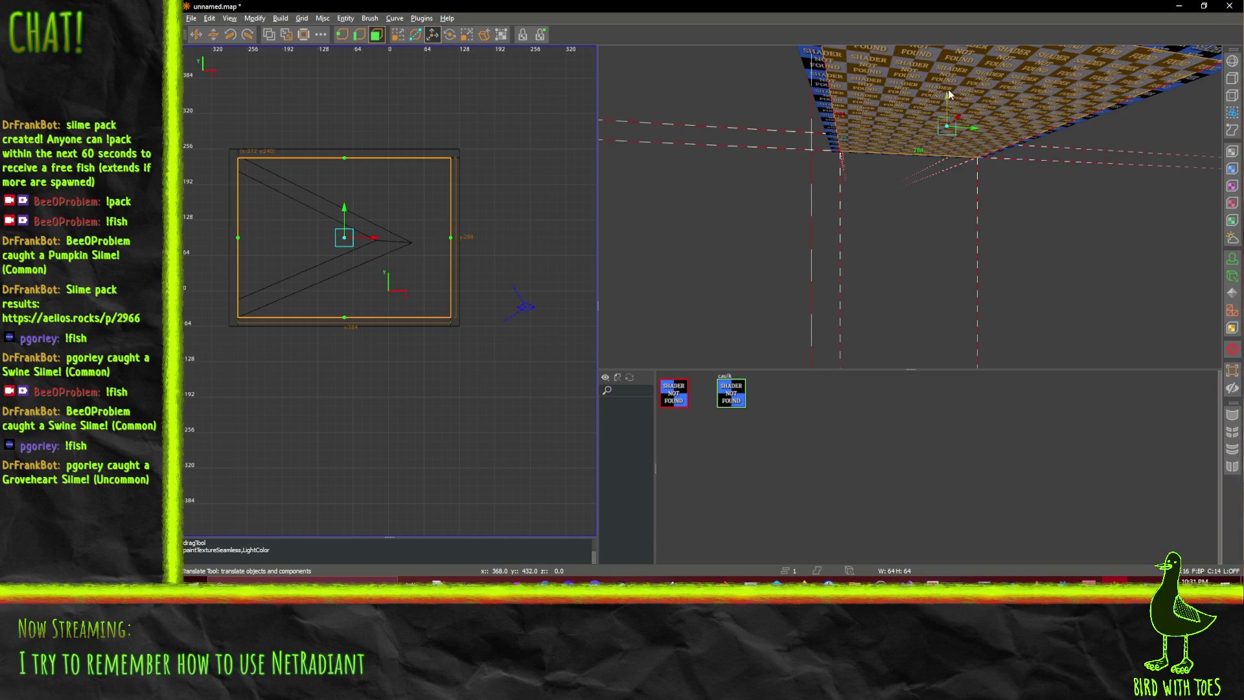
pyautogui.press('Up')
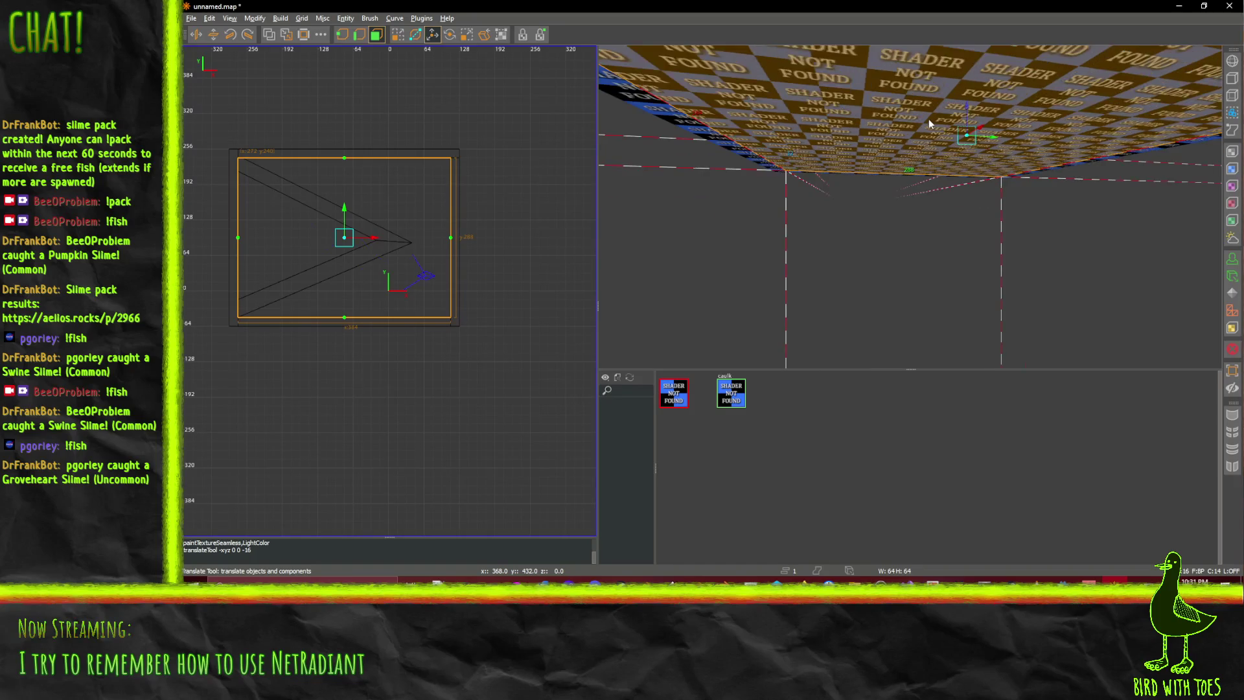
pyautogui.press('Down')
pyautogui.press('Down')
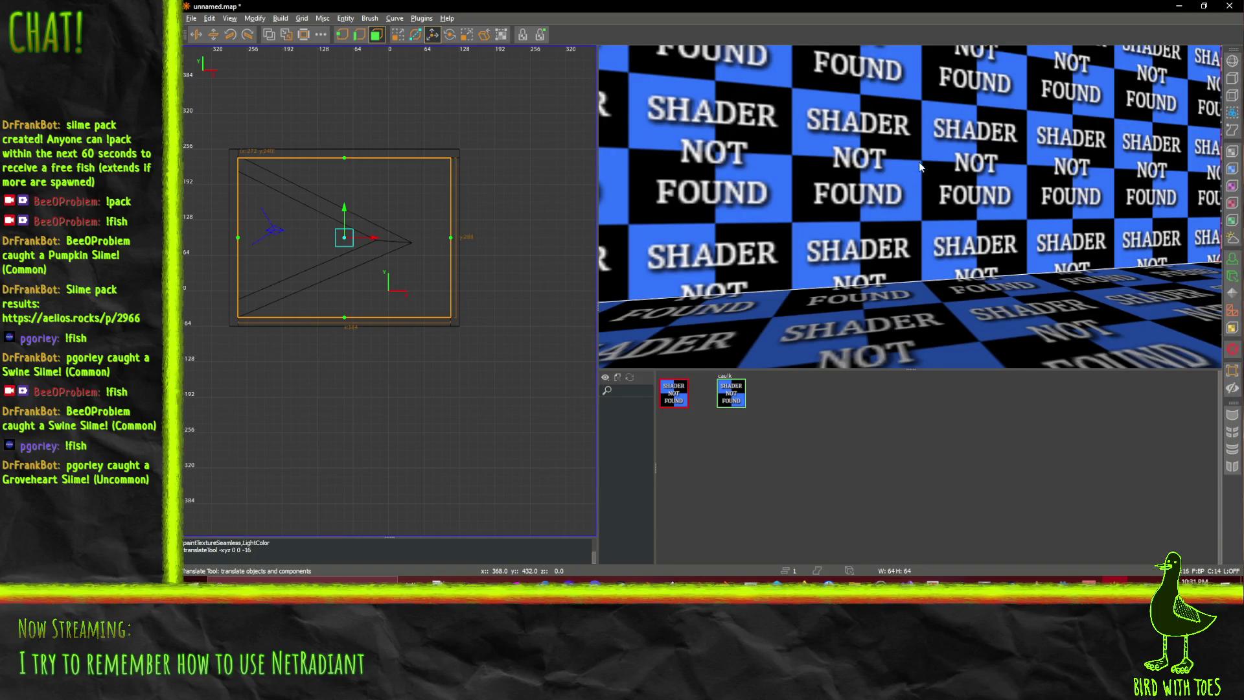
pyautogui.rightClick(932, 162)
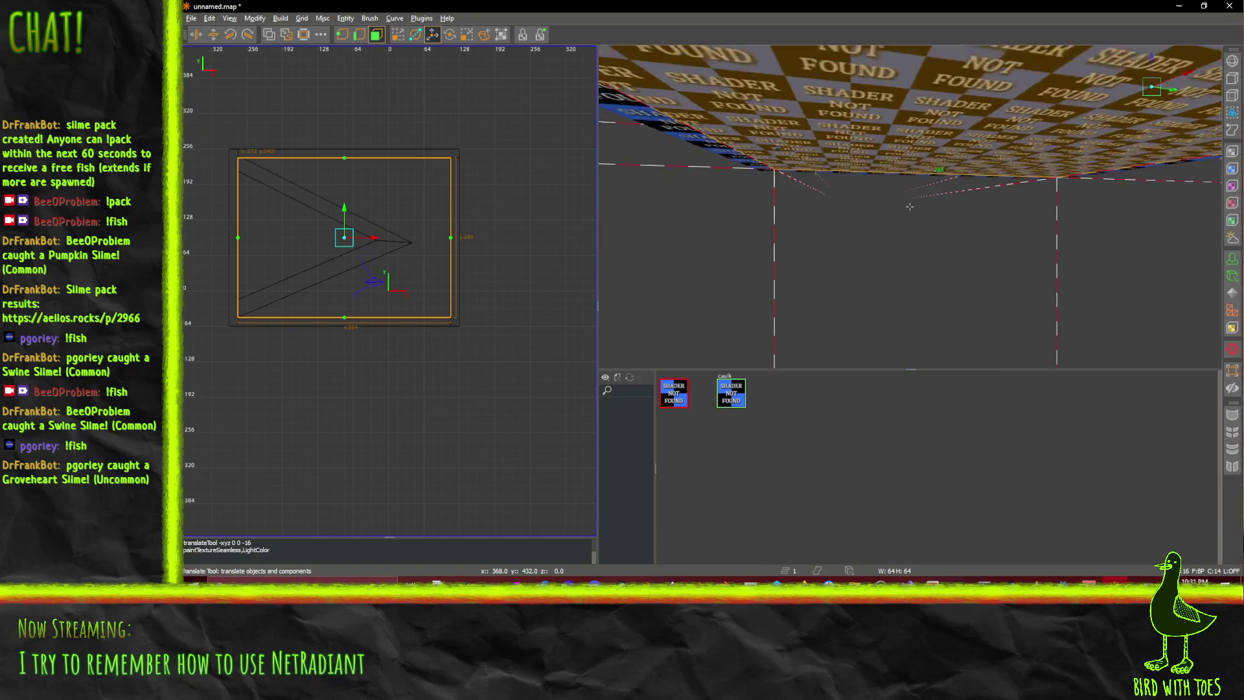
pyautogui.rightClick(869, 308)
pyautogui.keyDown('ctrl'); pyautogui.keyDown('shift'); pyautogui.click(869, 309); pyautogui.keyUp('shift'); pyautogui.keyUp('ctrl')
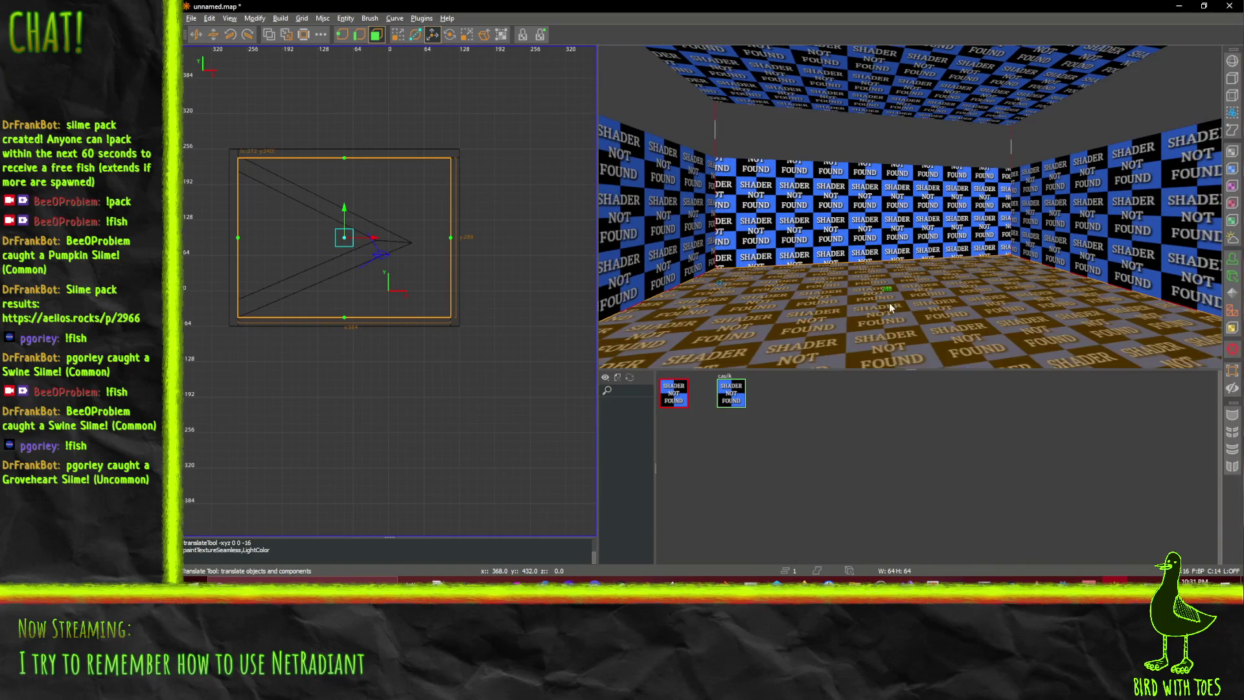
pyautogui.press('Down')
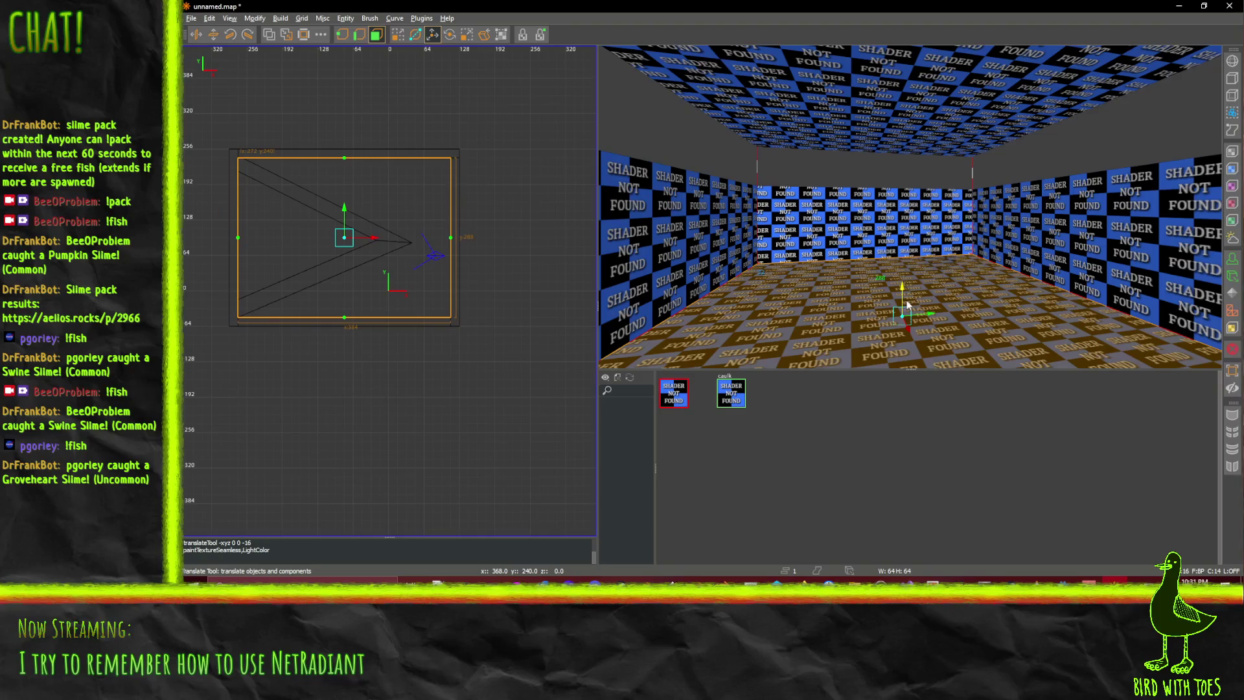
pyautogui.moveTo(901, 290)
pyautogui.mouseDown()
pyautogui.moveTo(902, 314)
pyautogui.moveTo(899, 278)
pyautogui.mouseUp()
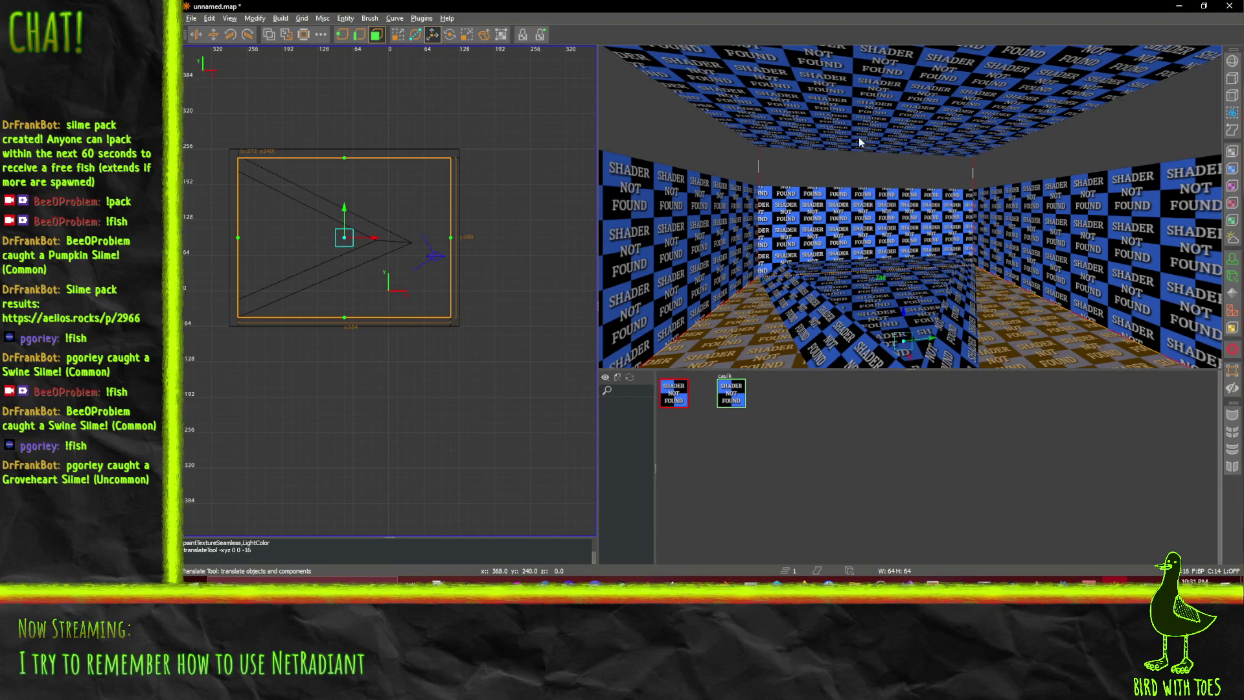
pyautogui.press('Escape')
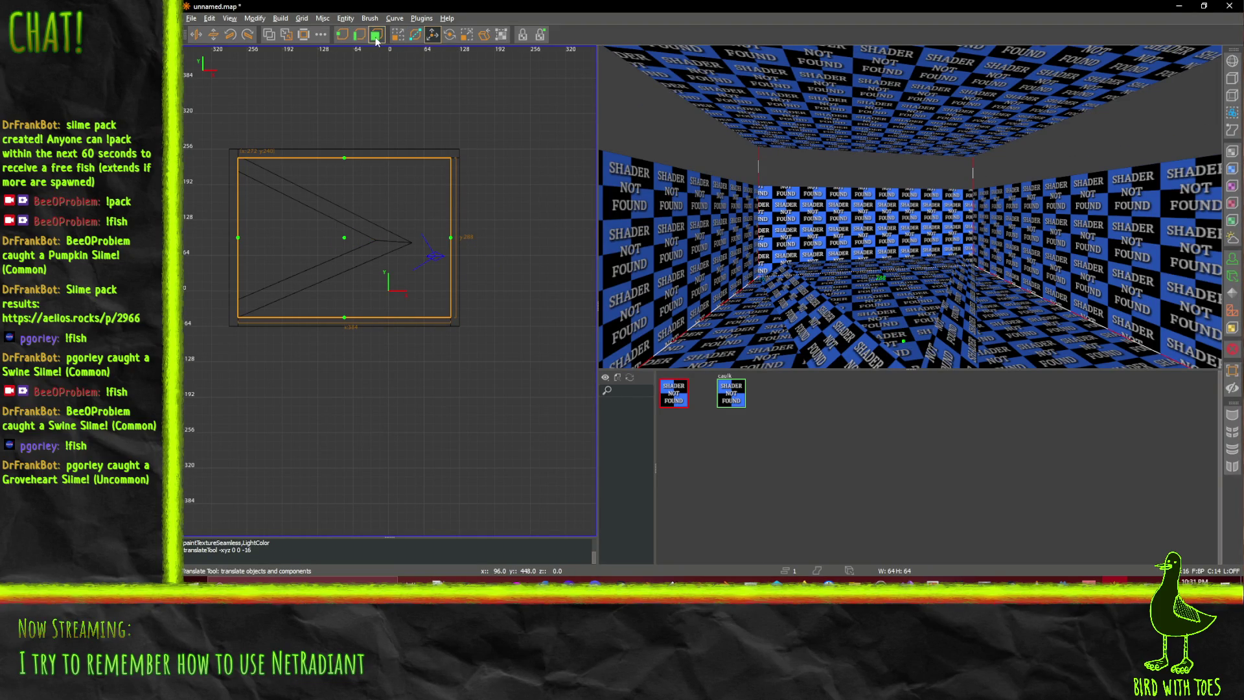
# Lower the ceiling brush by 48 units and deselect it
pyautogui.click(377, 35)
pyautogui.keyDown('shift'); pyautogui.click(846, 101); pyautogui.keyUp('shift')
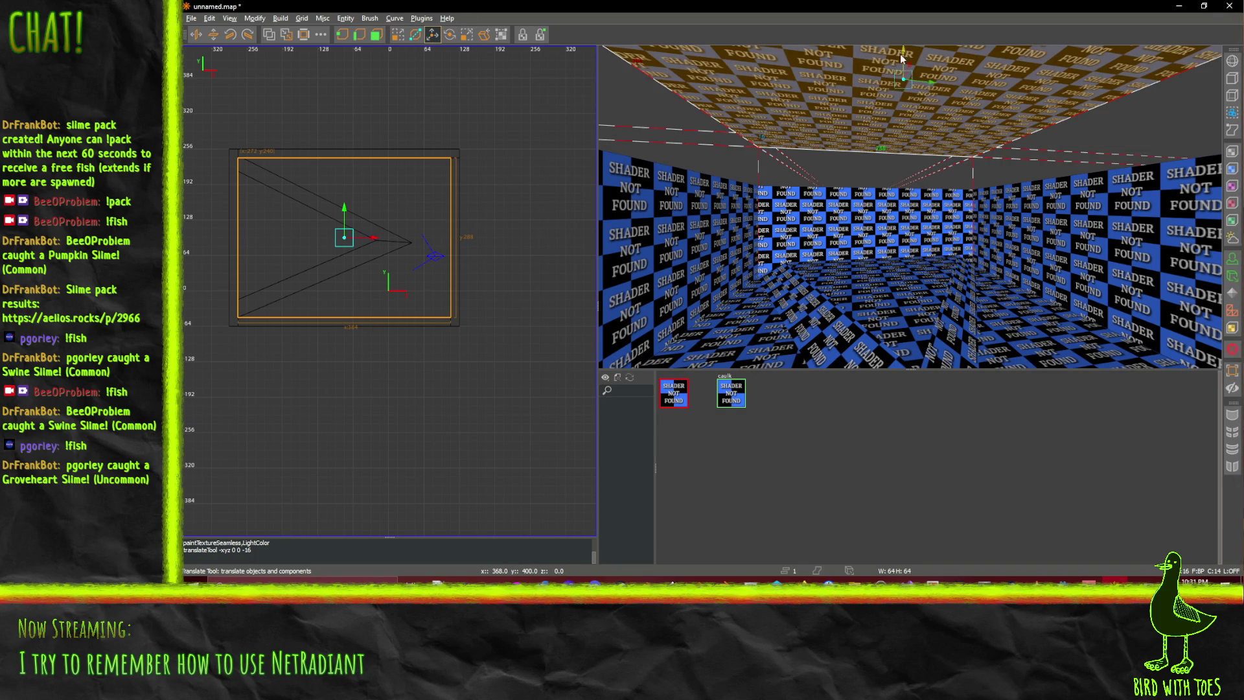
pyautogui.moveTo(906, 56); pyautogui.dragTo(894, 165)
pyautogui.rightClick(898, 224)
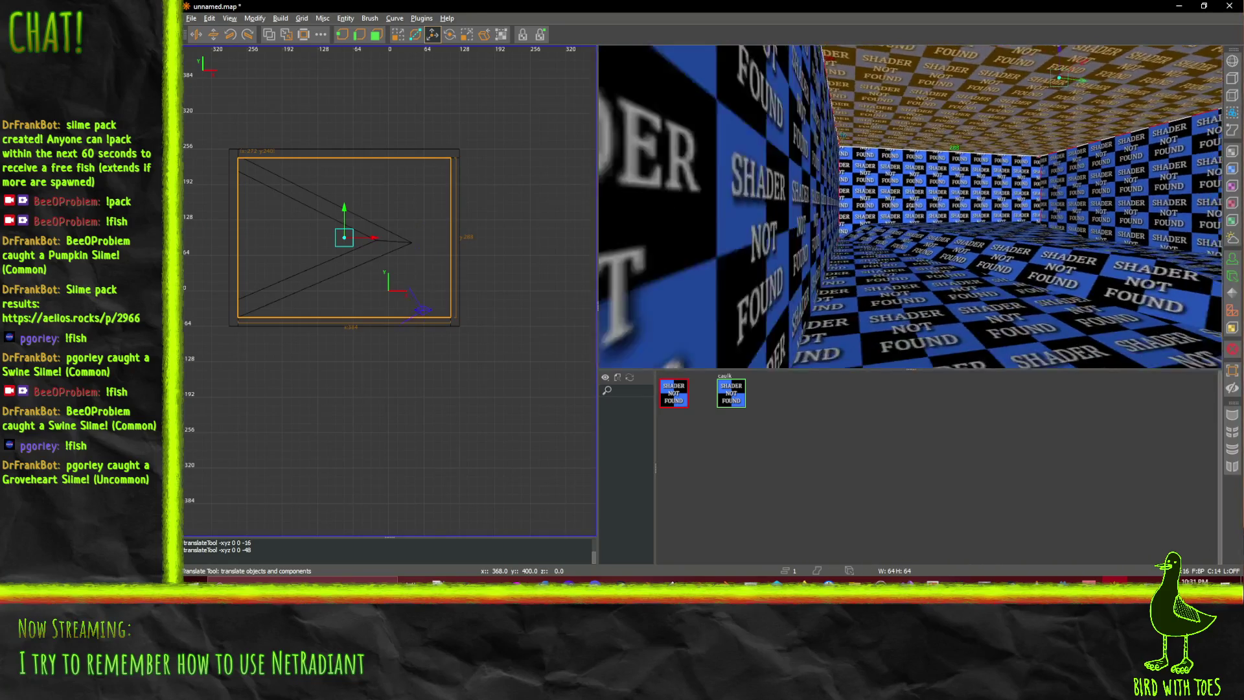
pyautogui.rightClick(685, 189)
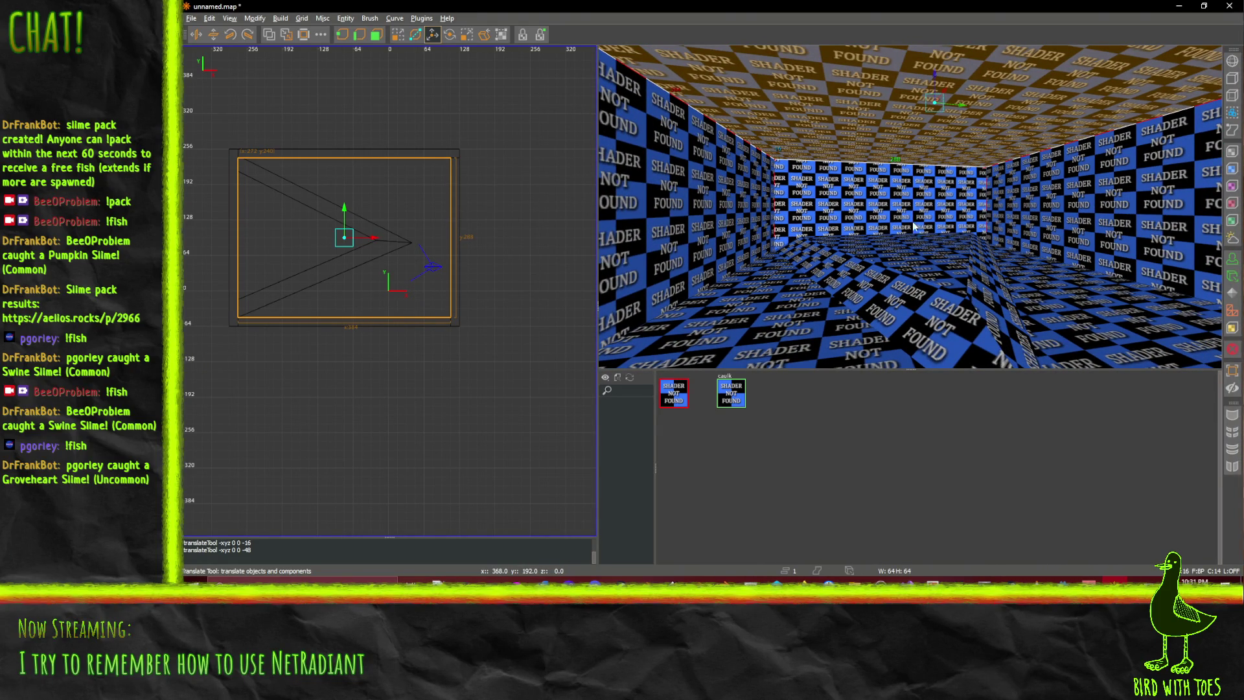
pyautogui.press('Escape')
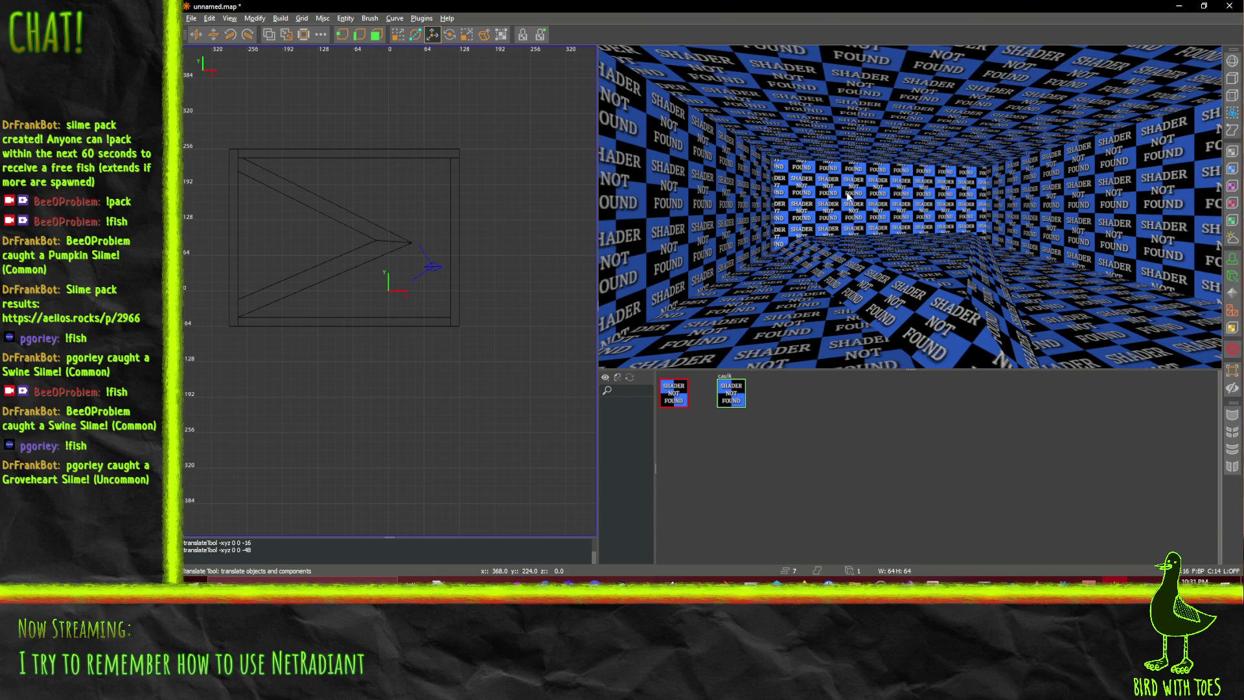
# Draw a box across the left wall at floor level and CSG-subtract it
pyautogui.moveTo(213, 219); pyautogui.dragTo(270, 266)
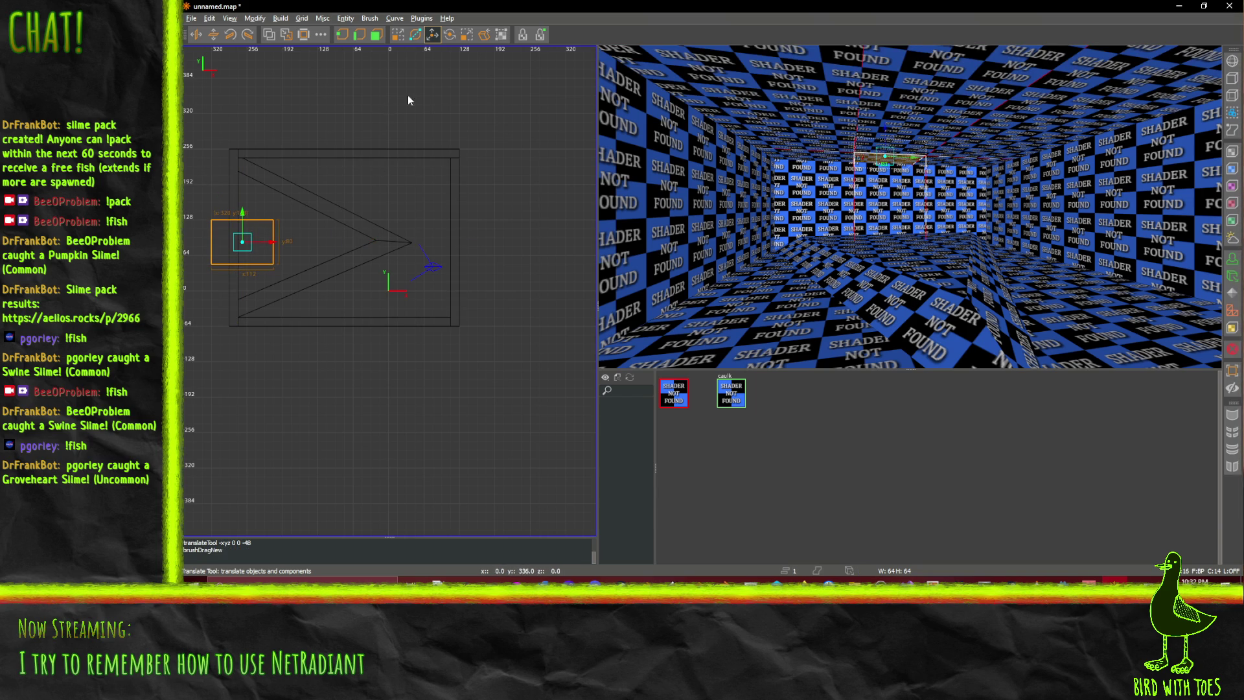
pyautogui.moveTo(887, 144)
pyautogui.mouseDown()
pyautogui.moveTo(890, 220)
pyautogui.moveTo(875, 230)
pyautogui.moveTo(887, 154)
pyautogui.mouseUp()
pyautogui.press('f')
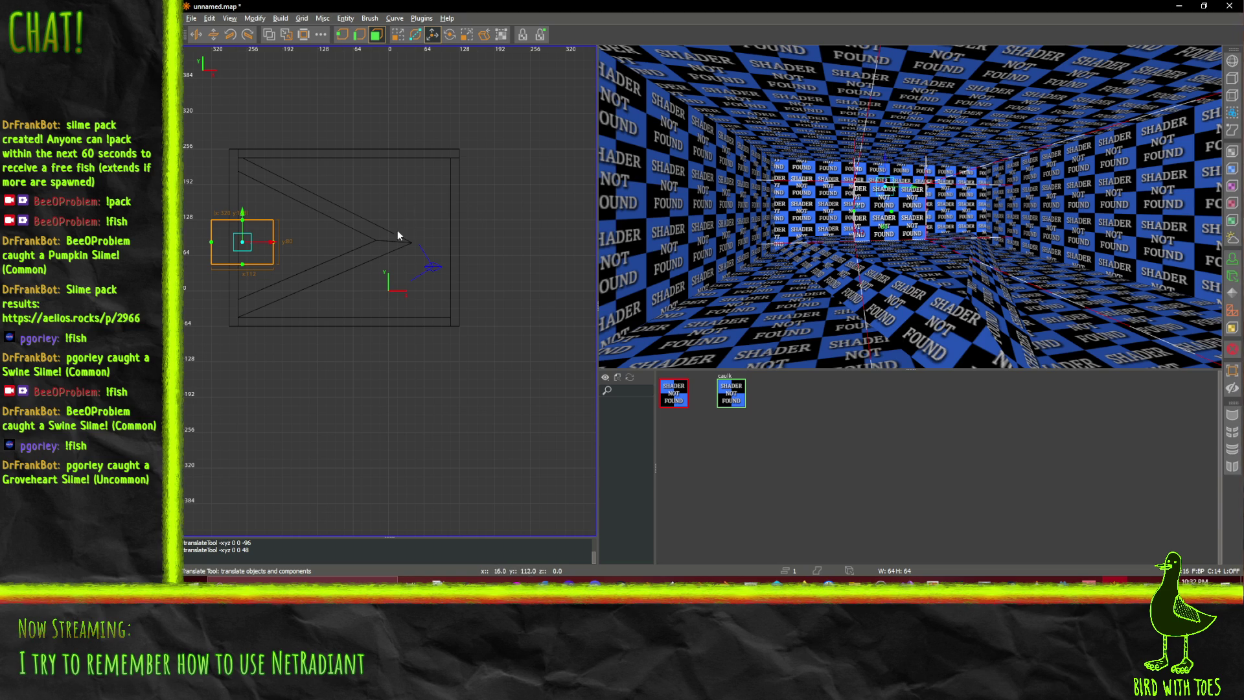
pyautogui.click(270, 35)
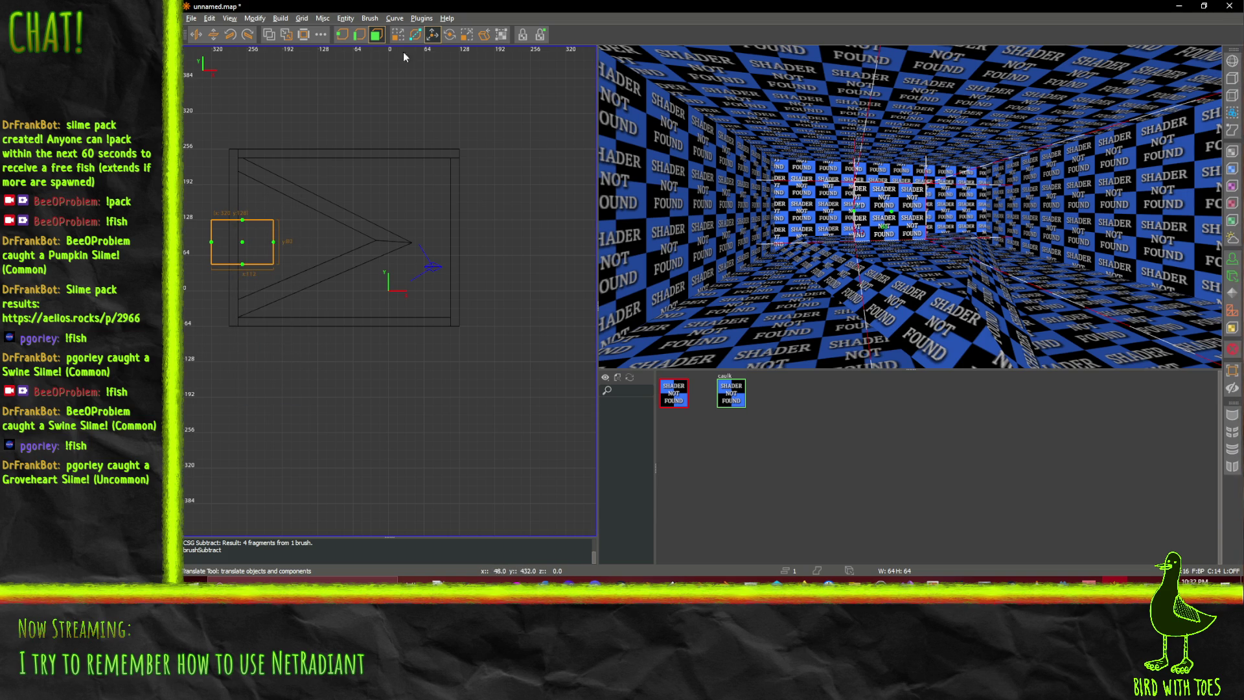
pyautogui.click(377, 34)
pyautogui.keyDown('shift'); pyautogui.click(231, 192); pyautogui.keyUp('shift')
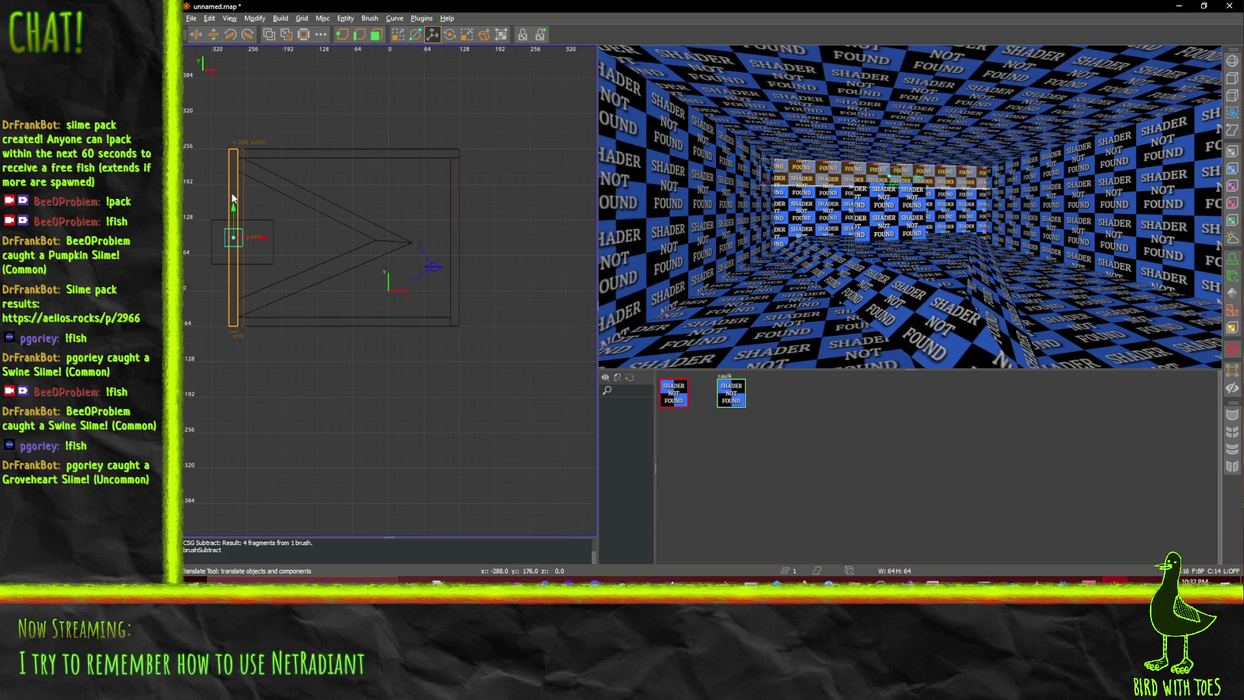
pyautogui.click(275, 38)
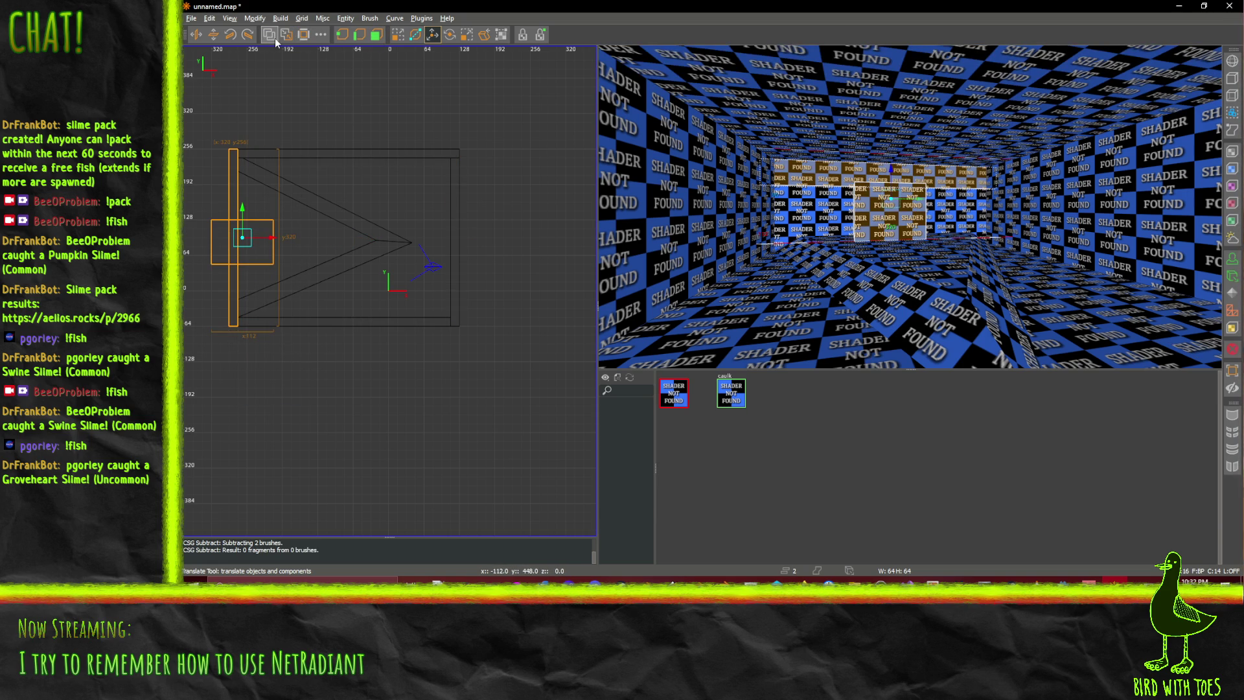
pyautogui.press('Escape')
pyautogui.keyDown('shift'); pyautogui.click(216, 245); pyautogui.keyUp('shift')
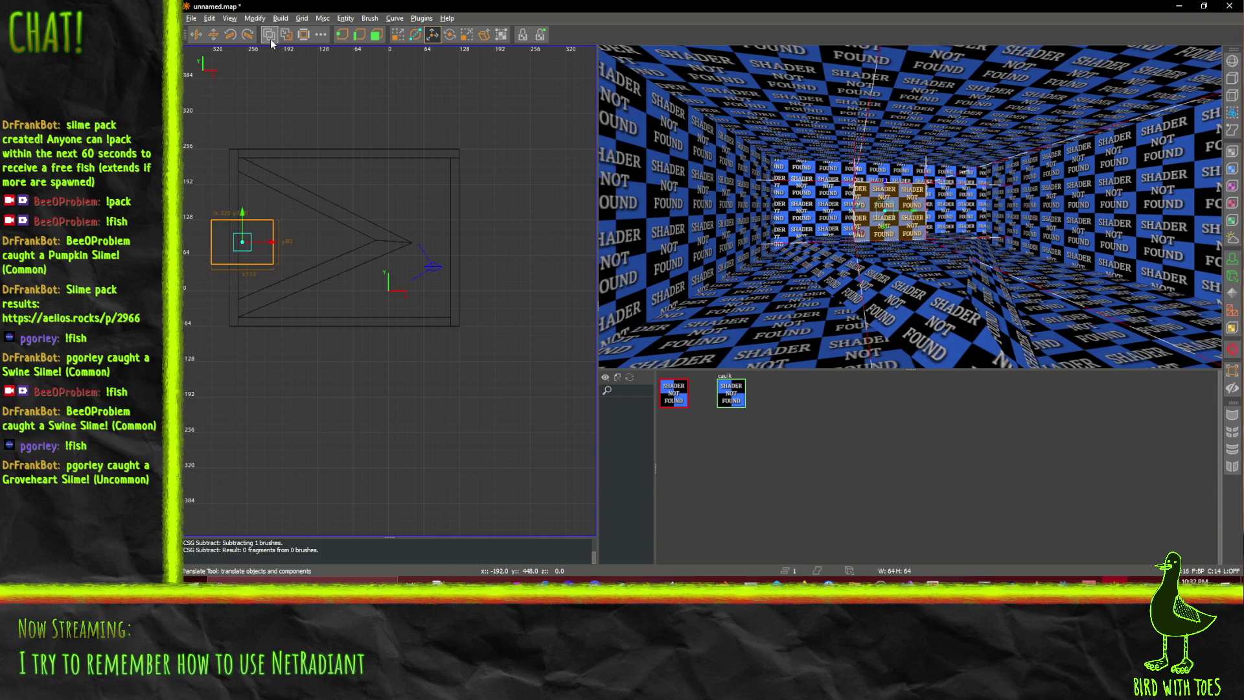
pyautogui.click(323, 40)
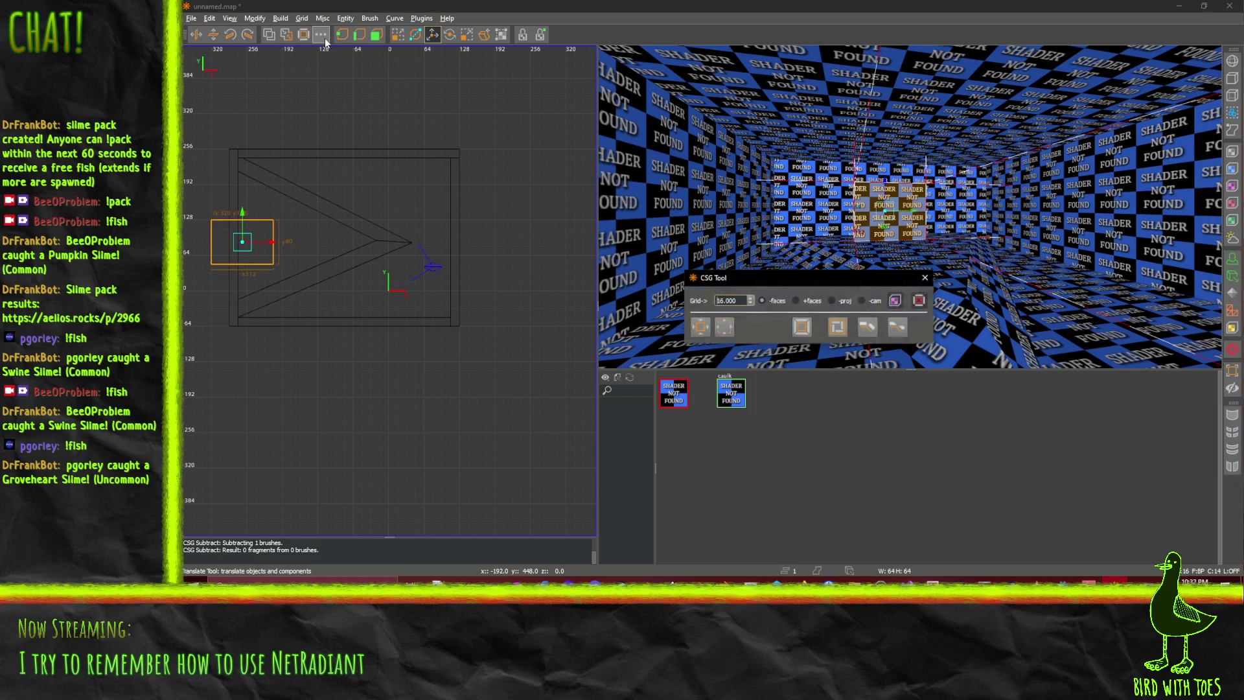
pyautogui.click(925, 278)
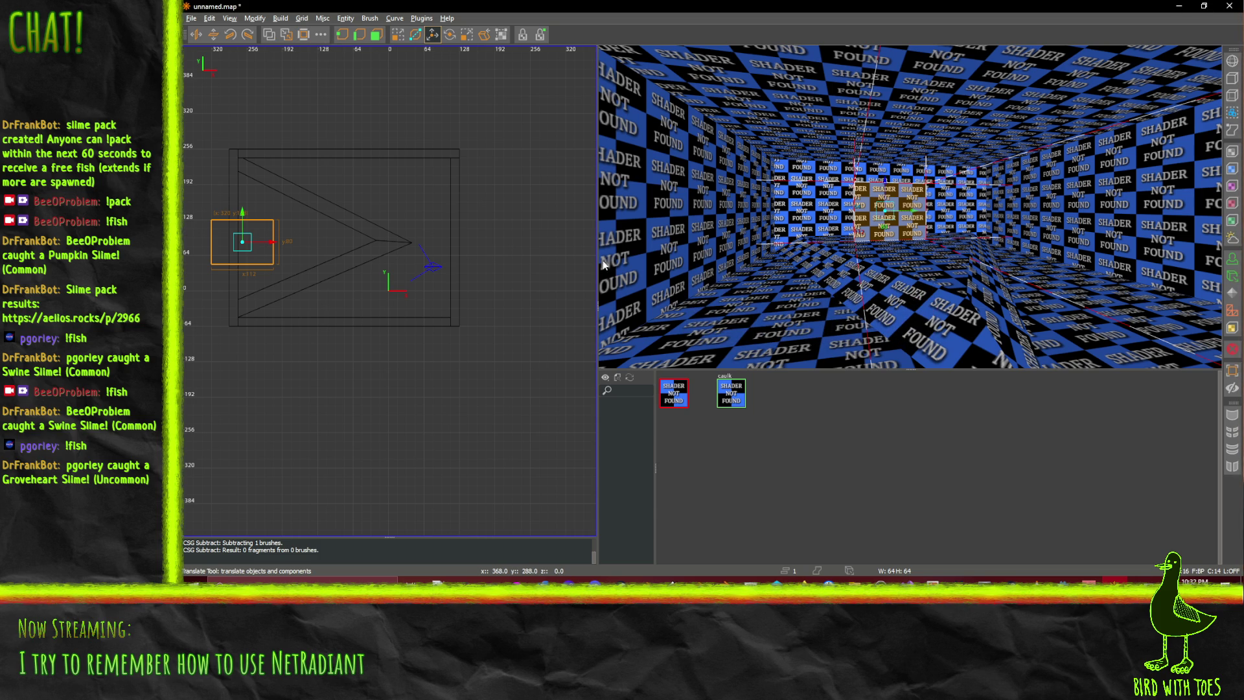
pyautogui.scroll(5, 831, 237)
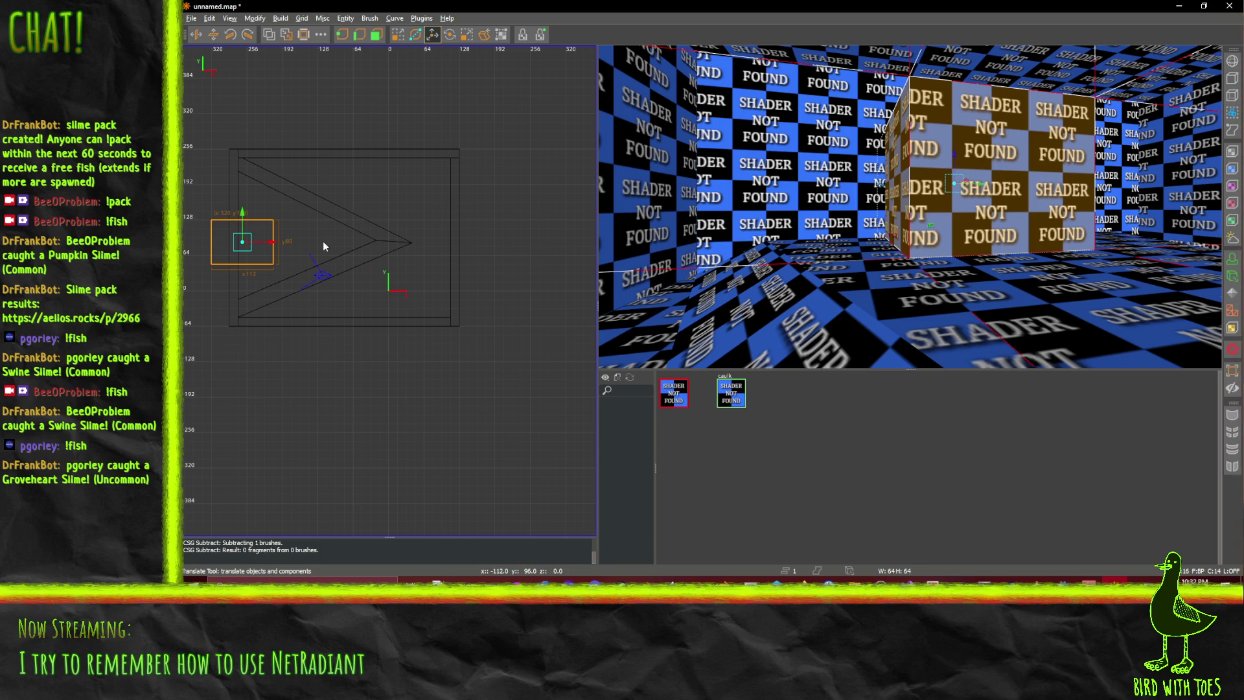
pyautogui.scroll(-5, 867, 228)
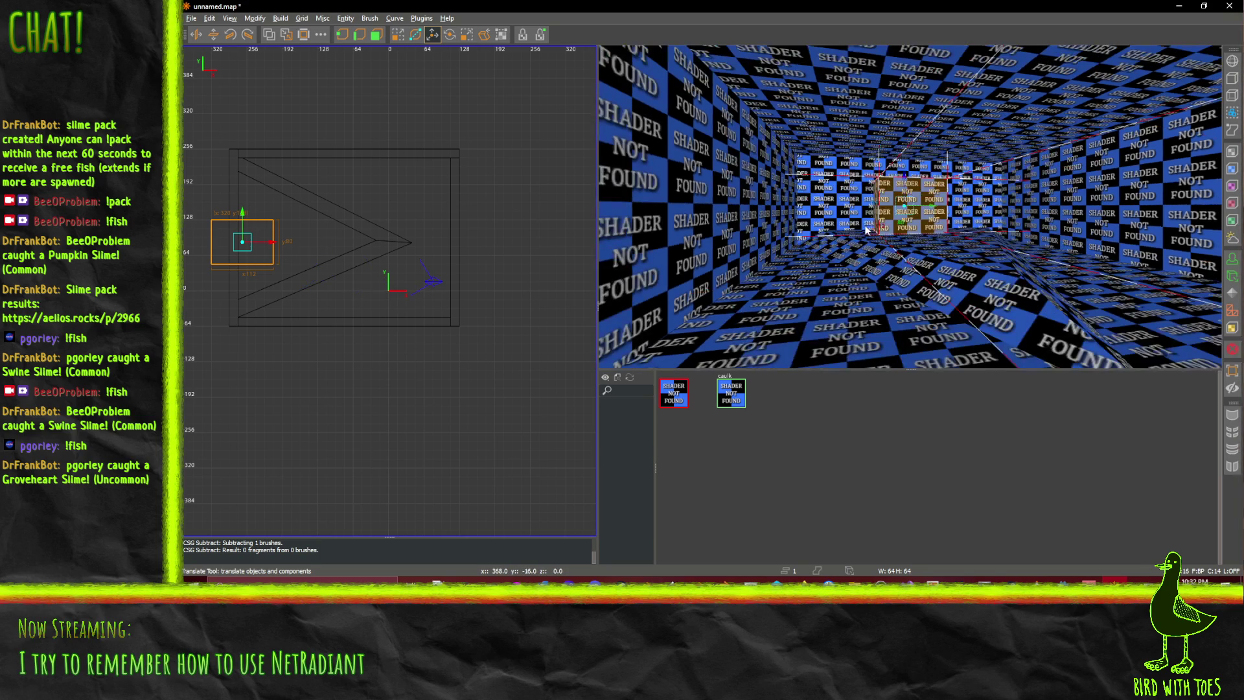
pyautogui.rightClick(1003, 241)
pyautogui.press('d')
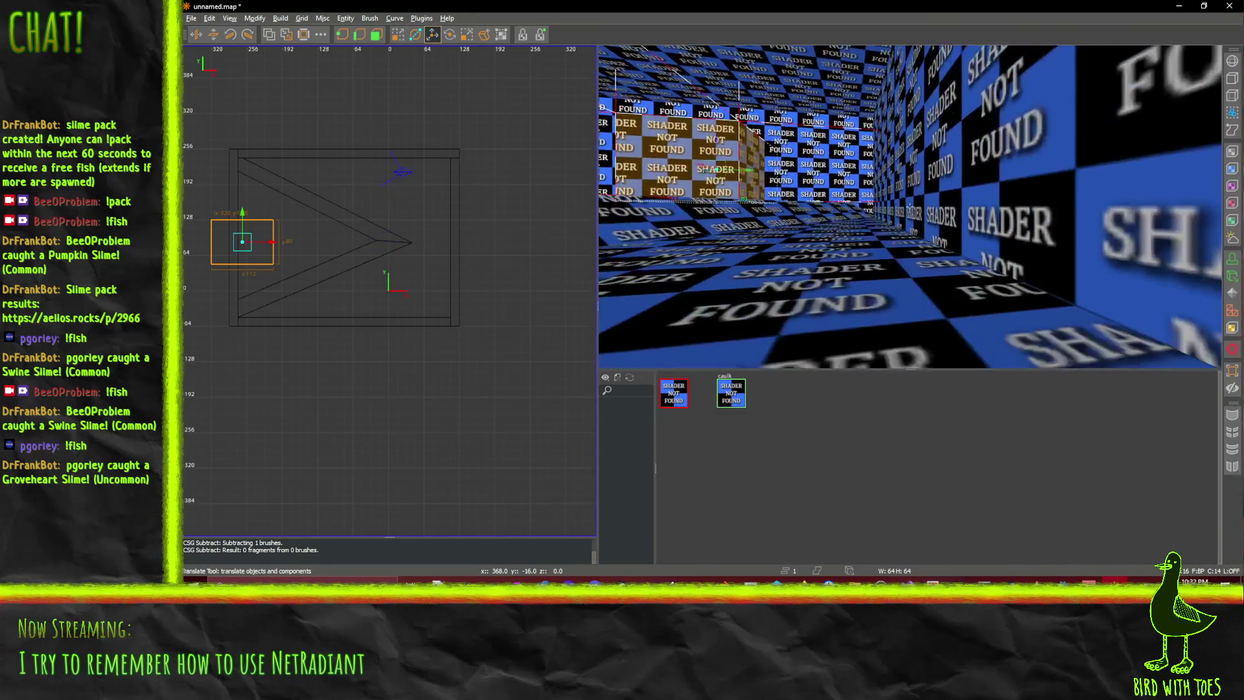
pyautogui.press('a')
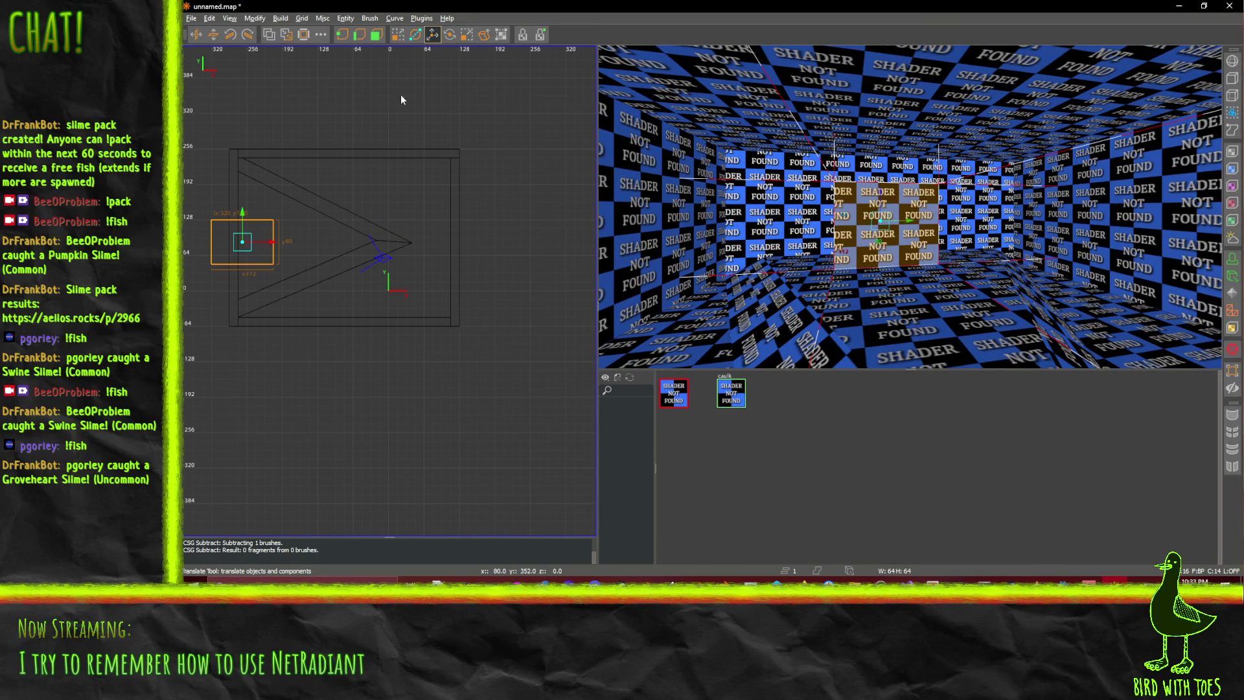
# Nudge the small box brush left several times with Alt+Left
pyautogui.click(280, 18)
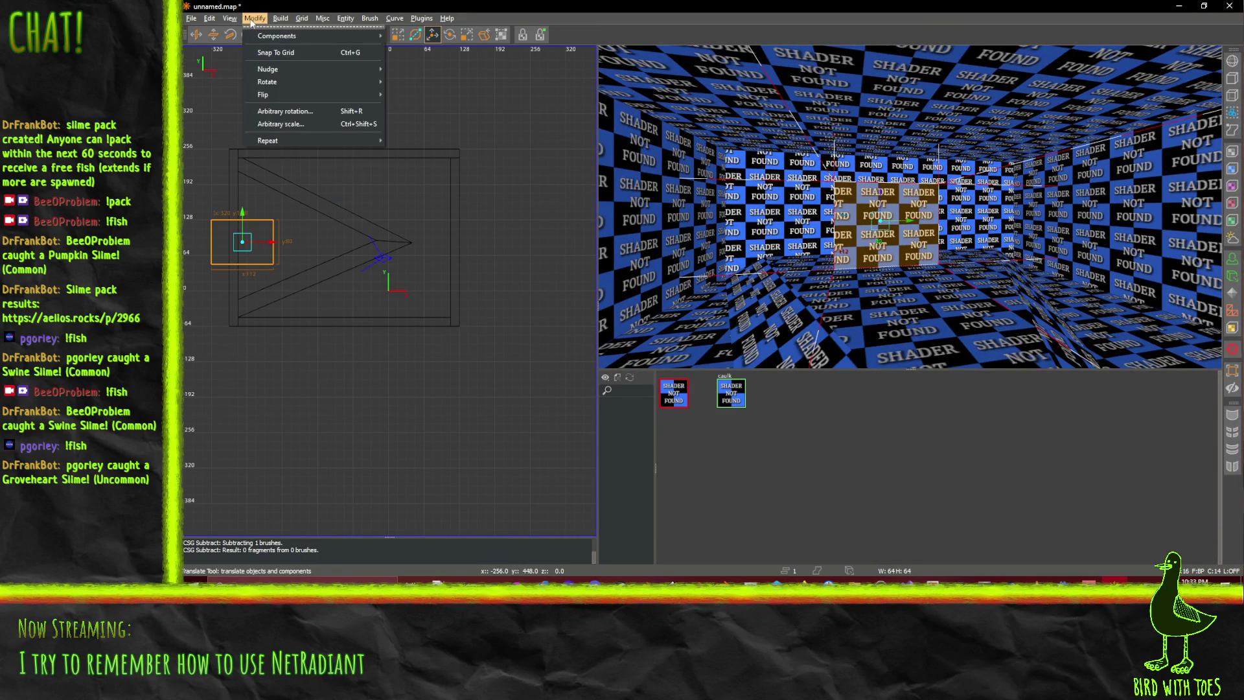
pyautogui.moveTo(275, 72)
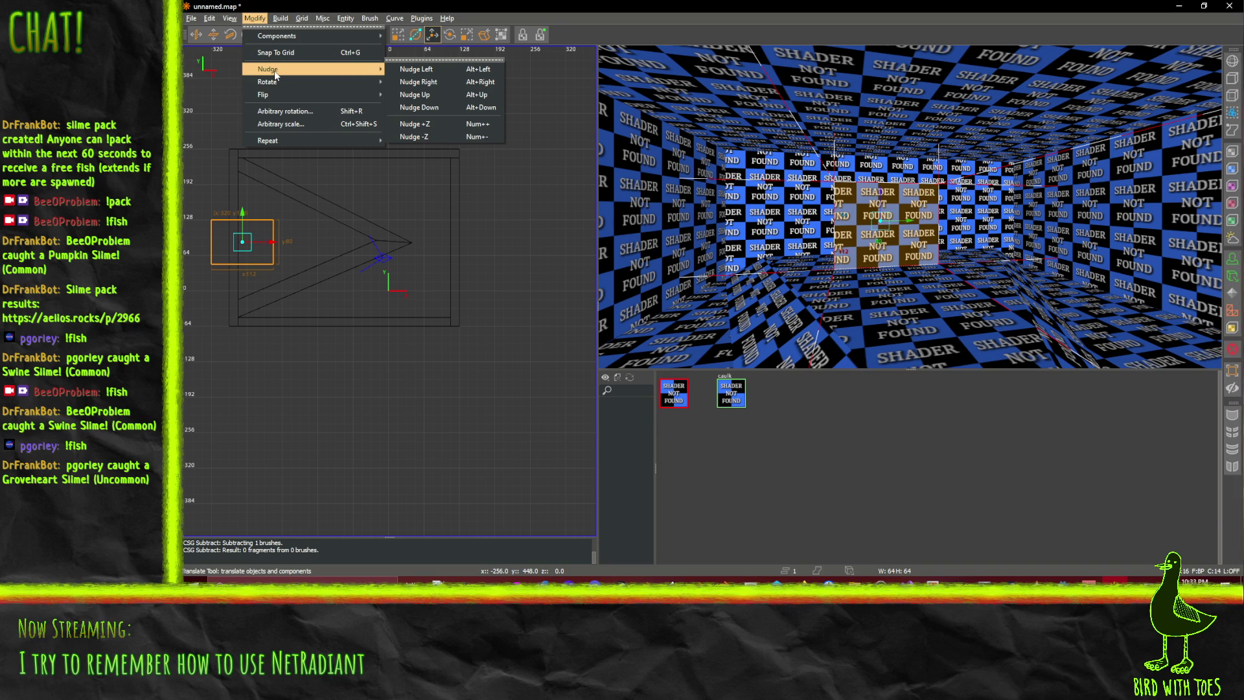
pyautogui.click(438, 69)
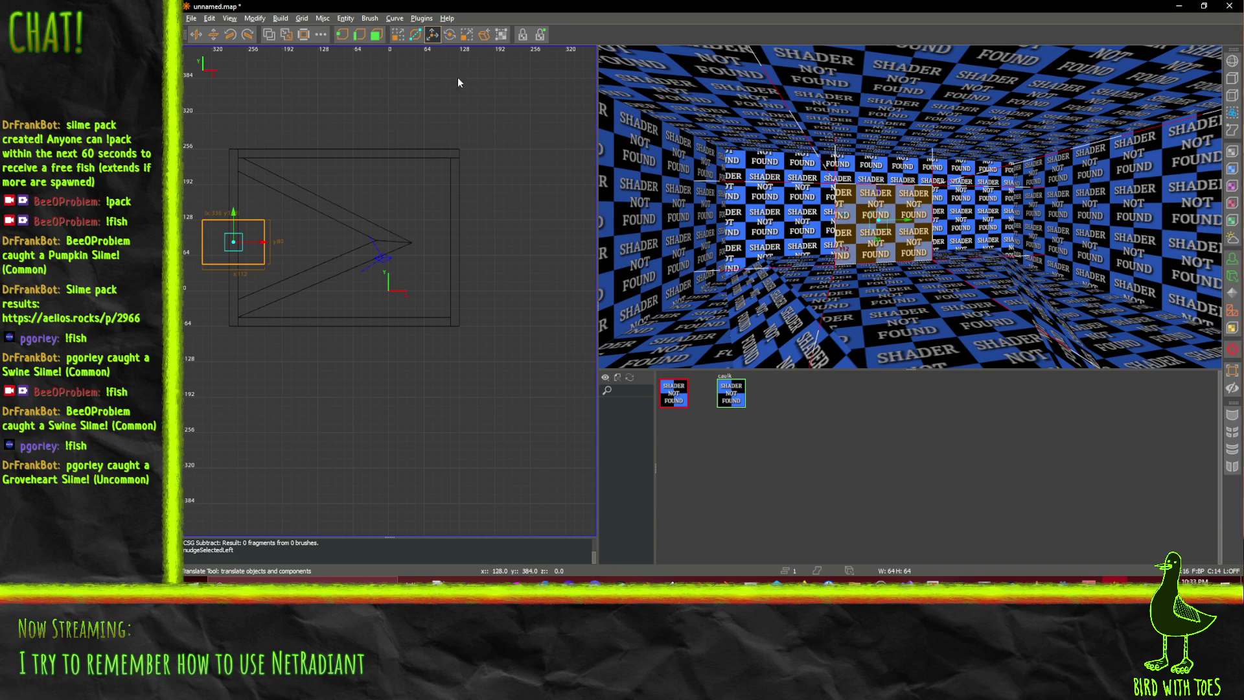
pyautogui.hotkey('alt', 'Left')
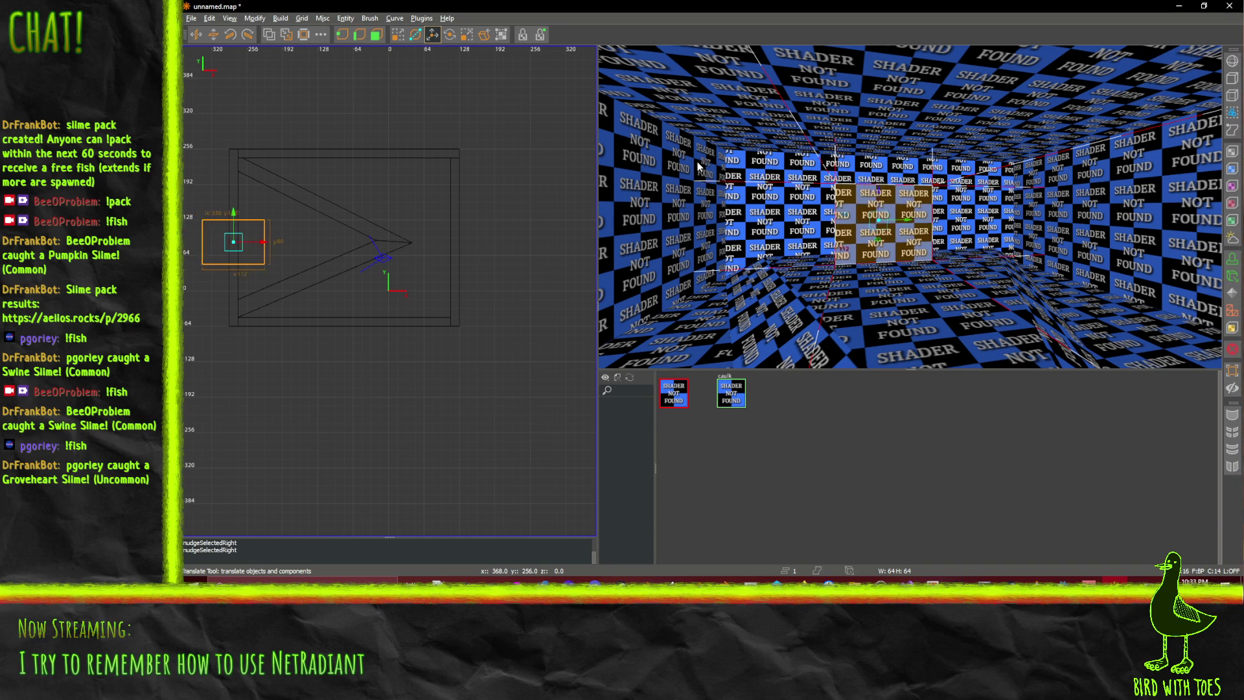
pyautogui.hotkey('alt', 'Left')
pyautogui.hotkey('alt', 'Left')
pyautogui.hotkey('alt', 'Left')
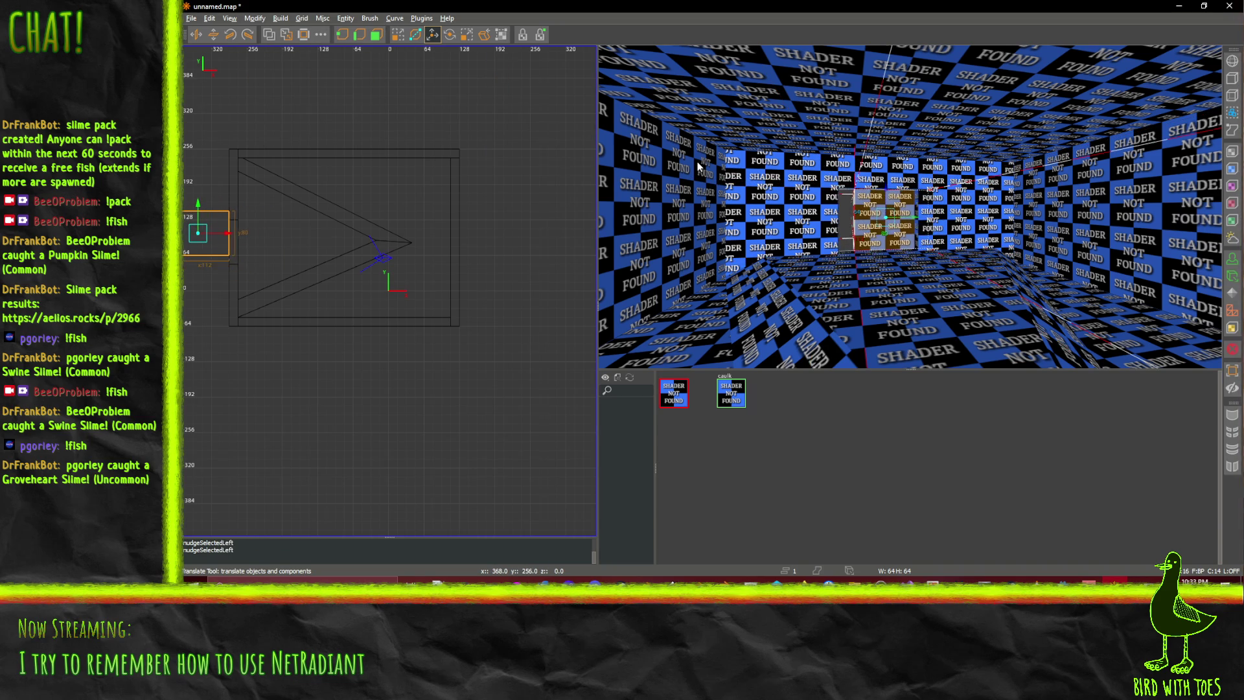
pyautogui.hotkey('alt', 'Left')
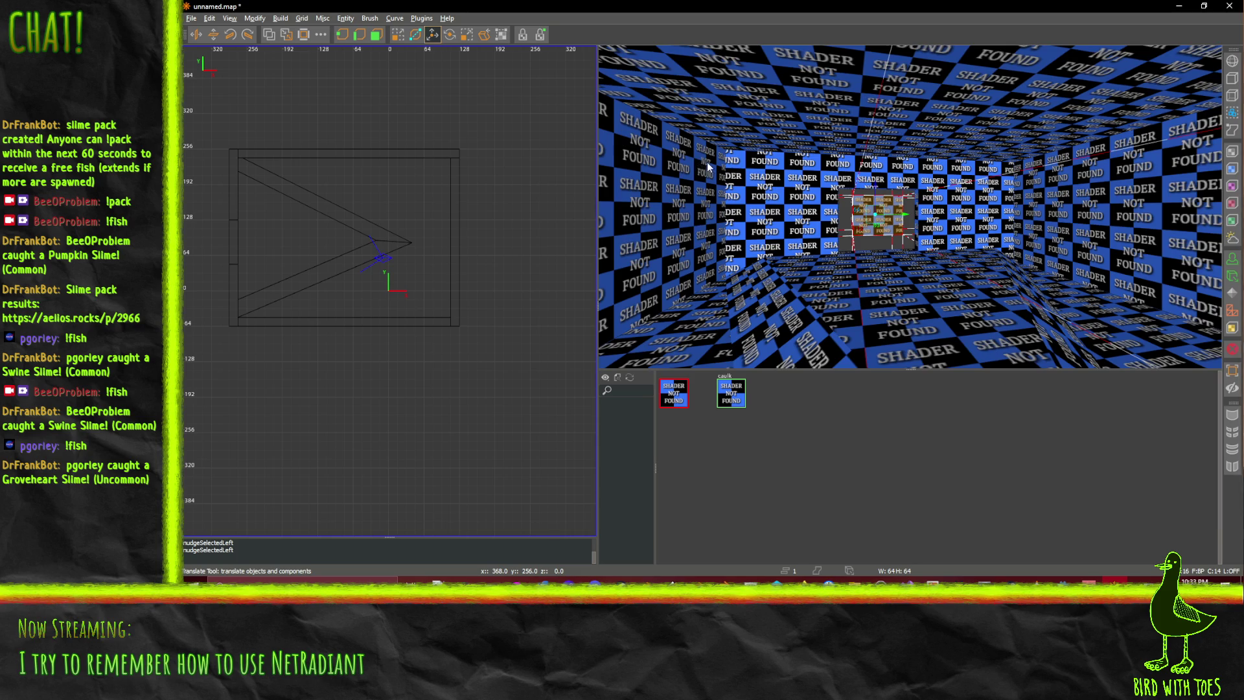
# Delete the small brush in the wall opening and fly the camera toward the gap
pyautogui.press('Up')
pyautogui.press('Left')
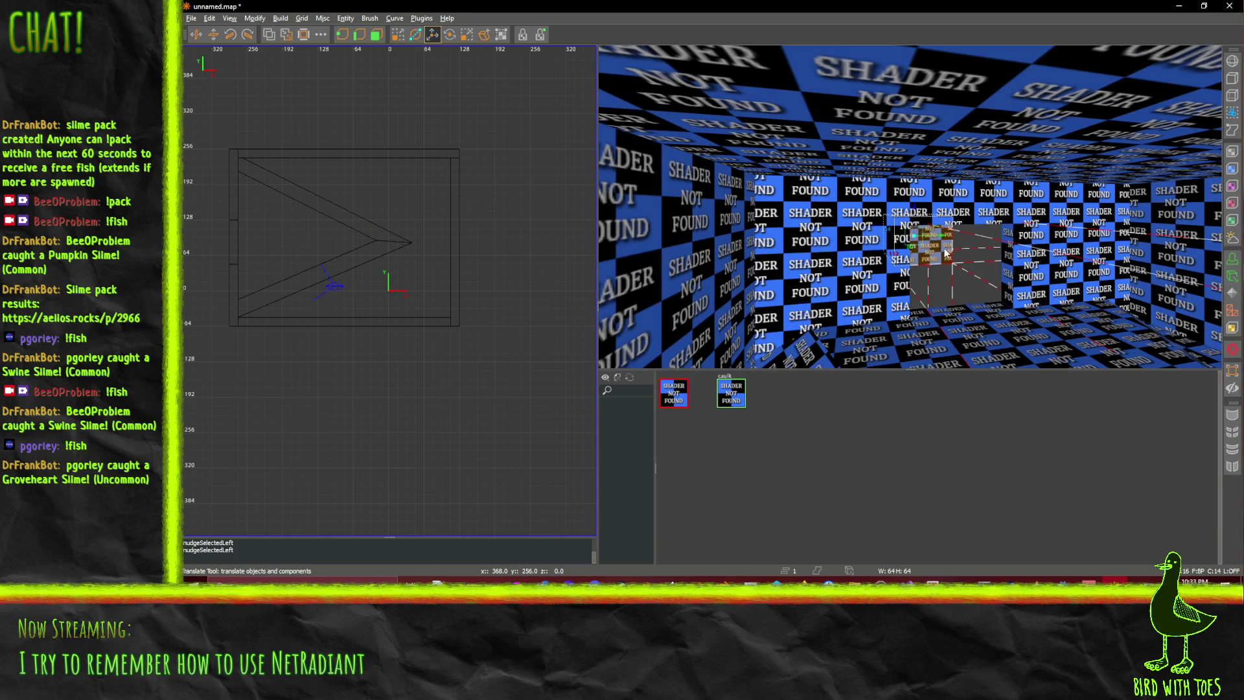
pyautogui.press('BackSpace')
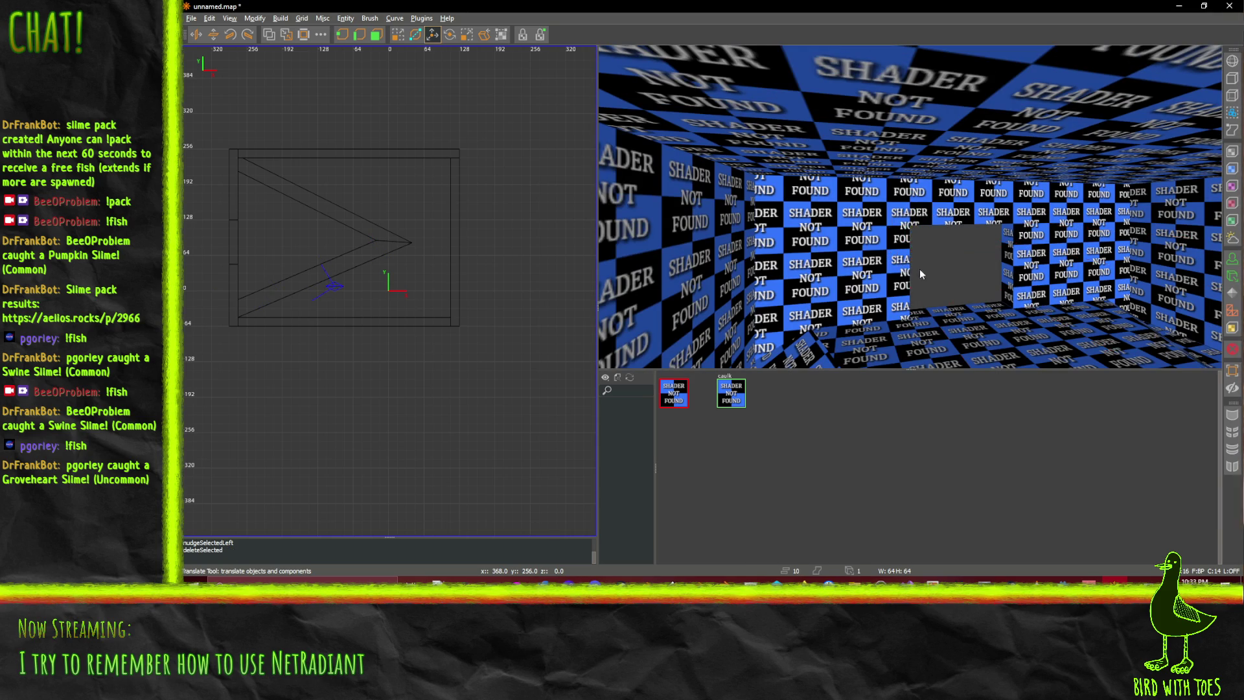
pyautogui.press('Up')
pyautogui.press('Right')
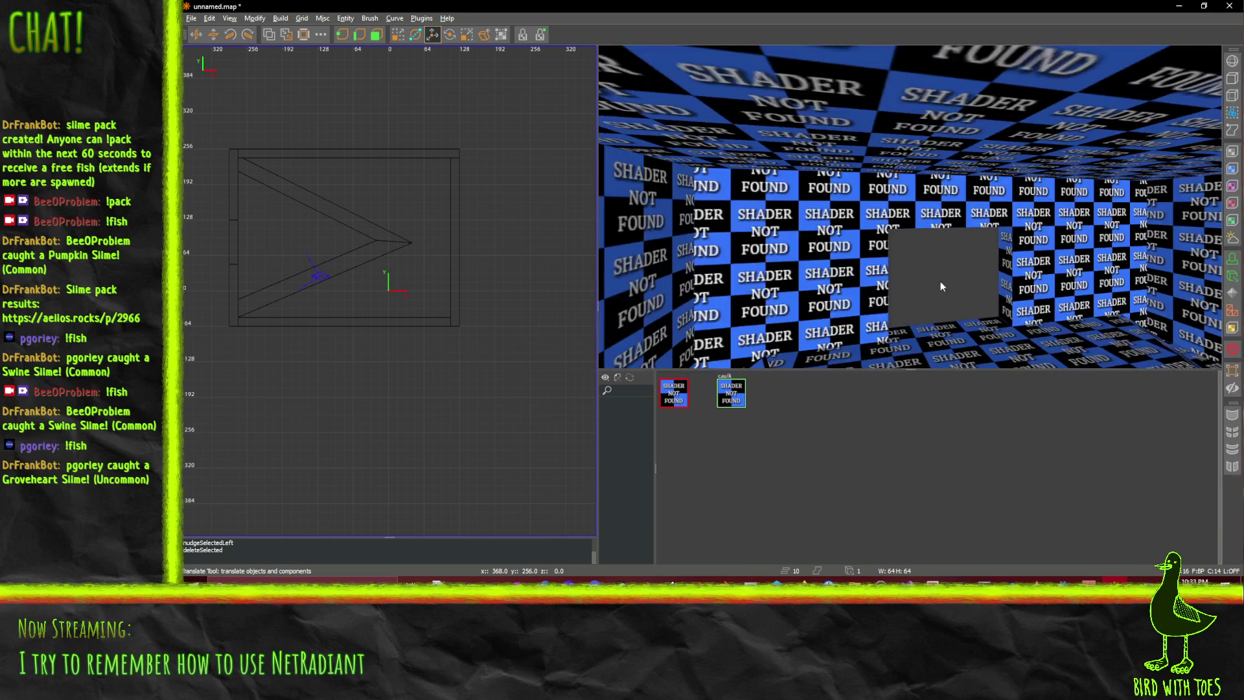
pyautogui.press('Up')
pyautogui.press('Up')
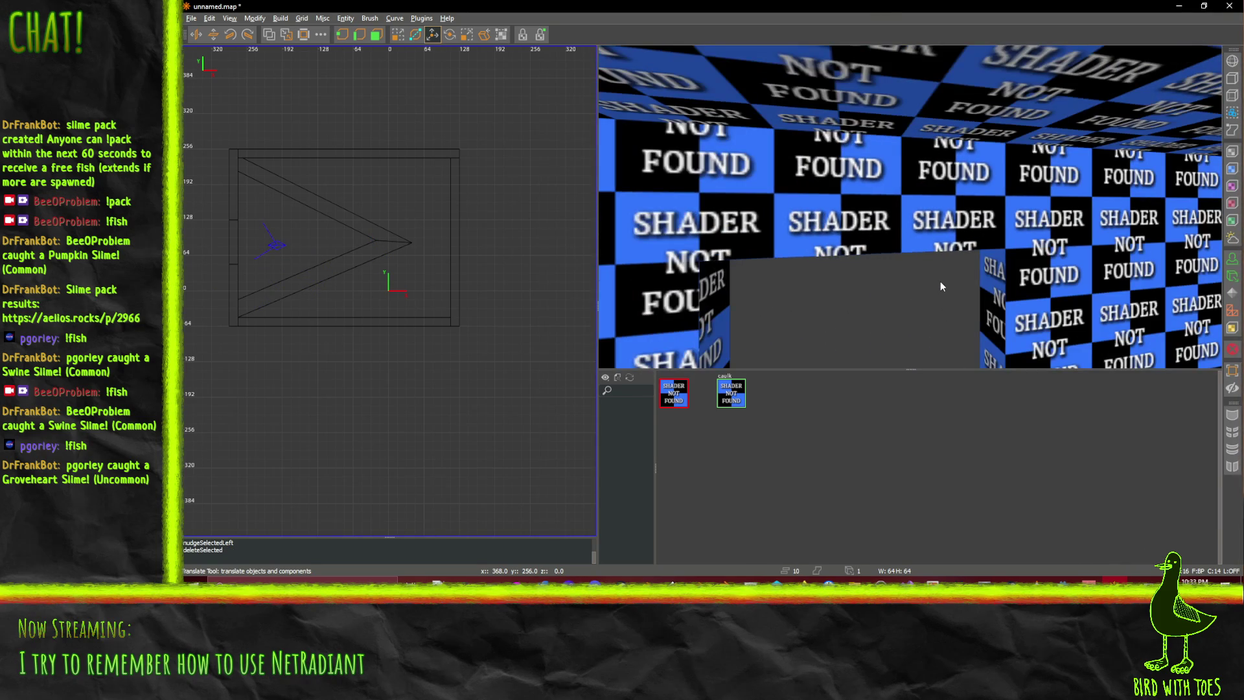
pyautogui.press('Down')
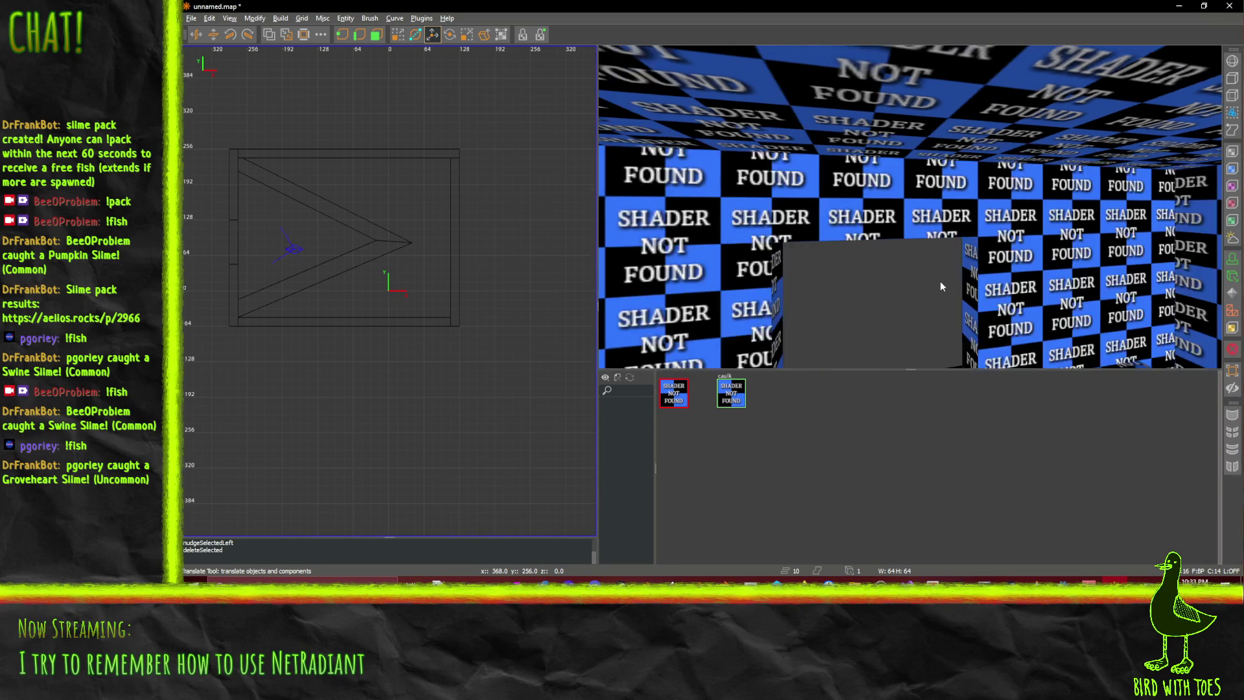
pyautogui.rightClick(835, 274)
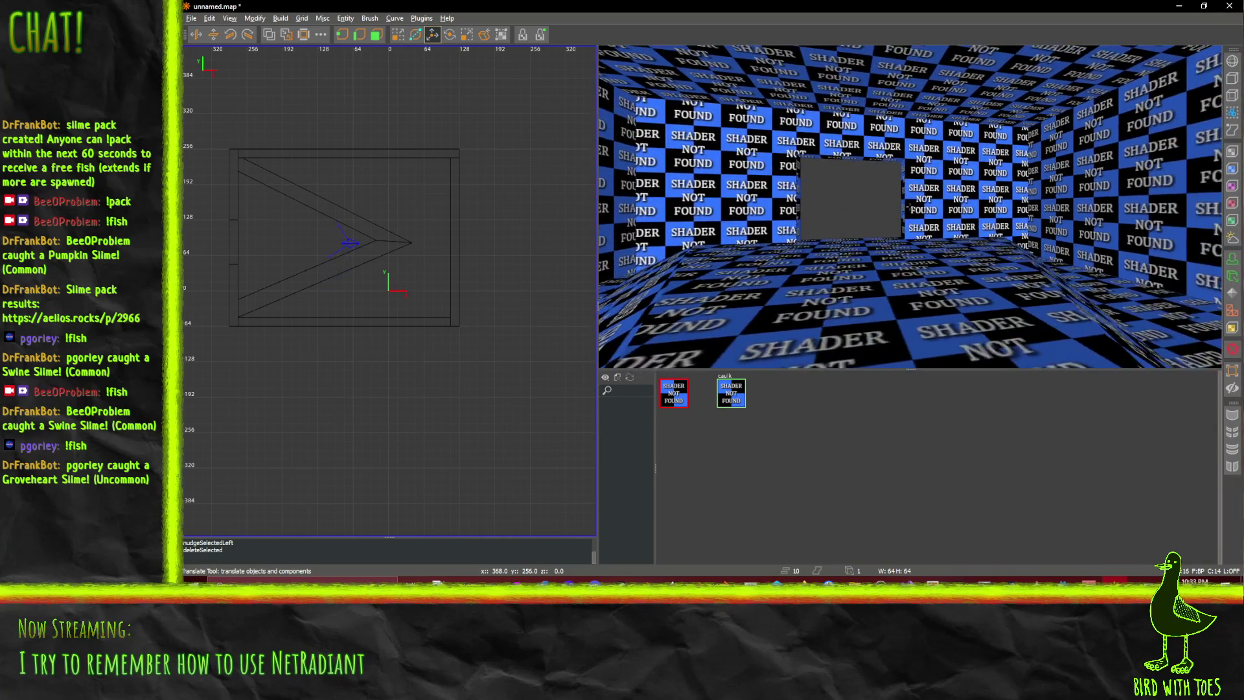
pyautogui.rightClick(911, 210)
pyautogui.press('Down')
pyautogui.press('Down')
pyautogui.press('Down')
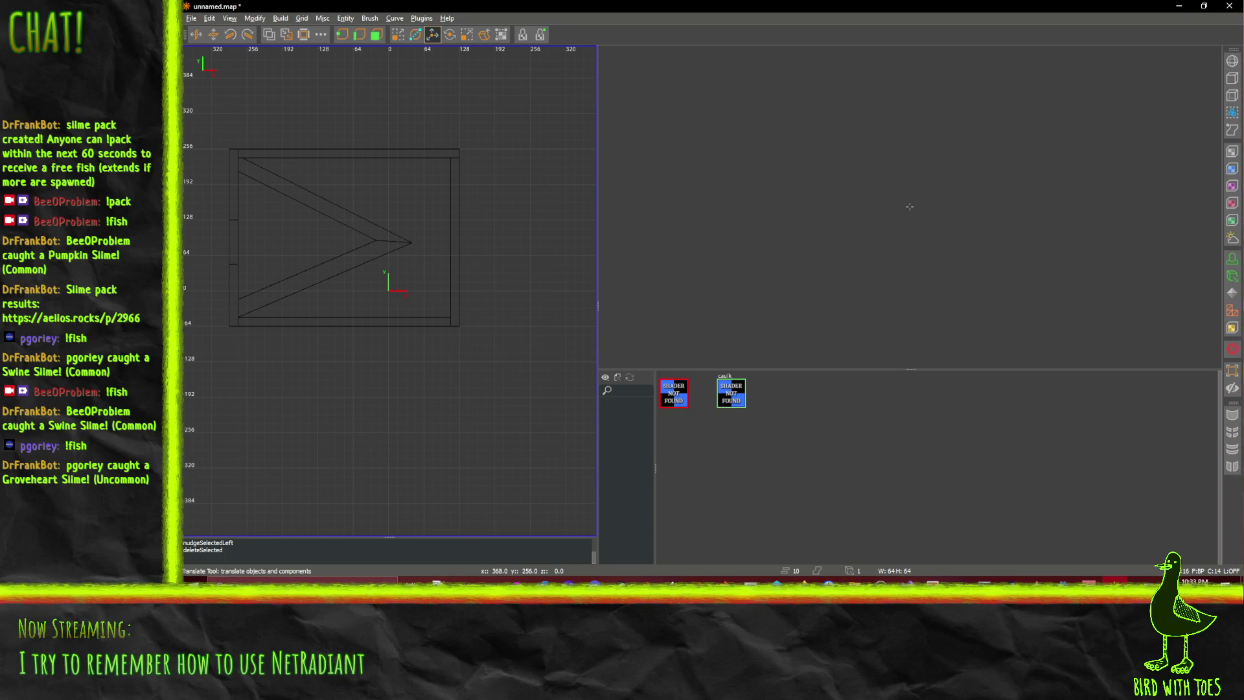
pyautogui.rightClick(889, 208)
pyautogui.rightClick(1000, 219)
pyautogui.hotkey('alt', 'Tab')
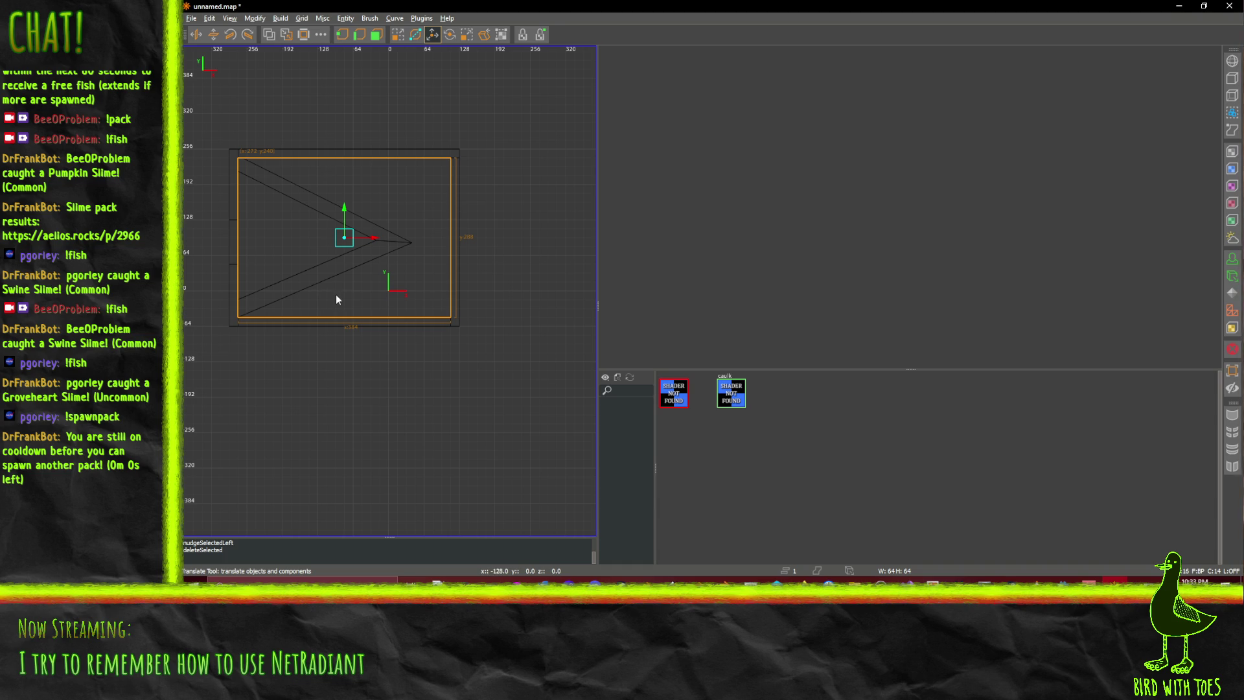
pyautogui.scroll(-6, 350, 252)
# Undo the brush deletion with Ctrl+Z and widen the 2D top-down view
pyautogui.moveTo(287, 272); pyautogui.dragTo(331, 258)
pyautogui.hotkey('ctrl', 'z')
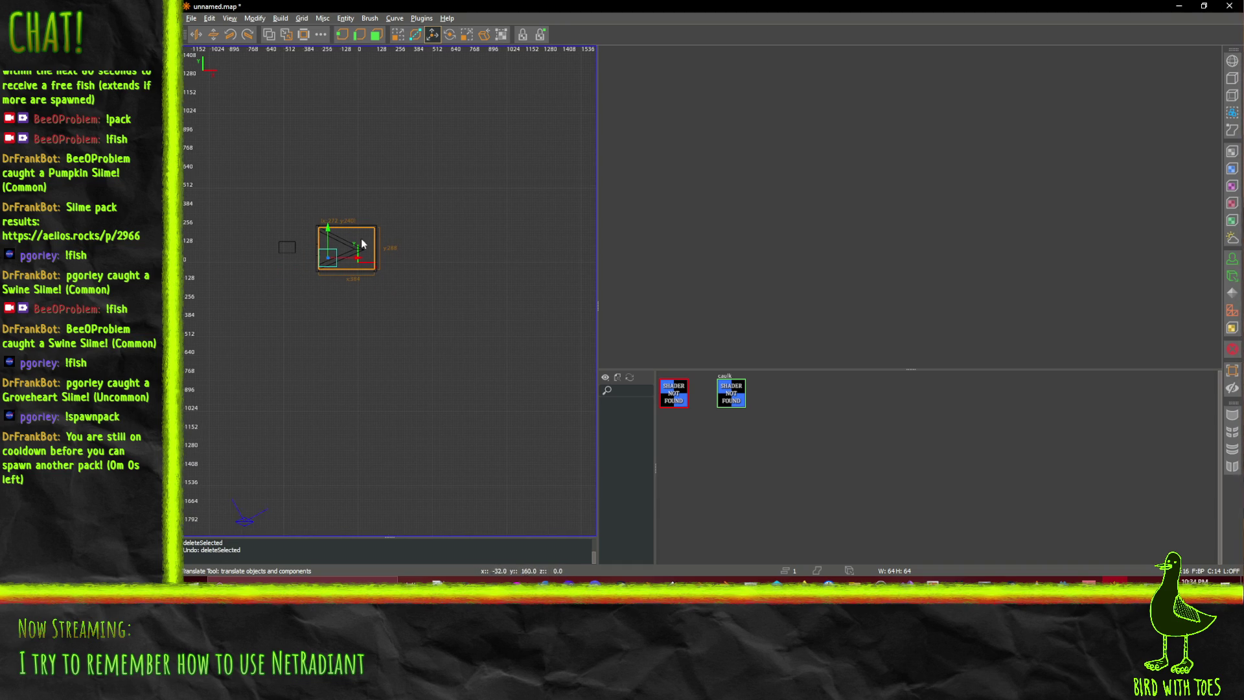
pyautogui.moveTo(597, 254); pyautogui.dragTo(782, 278)
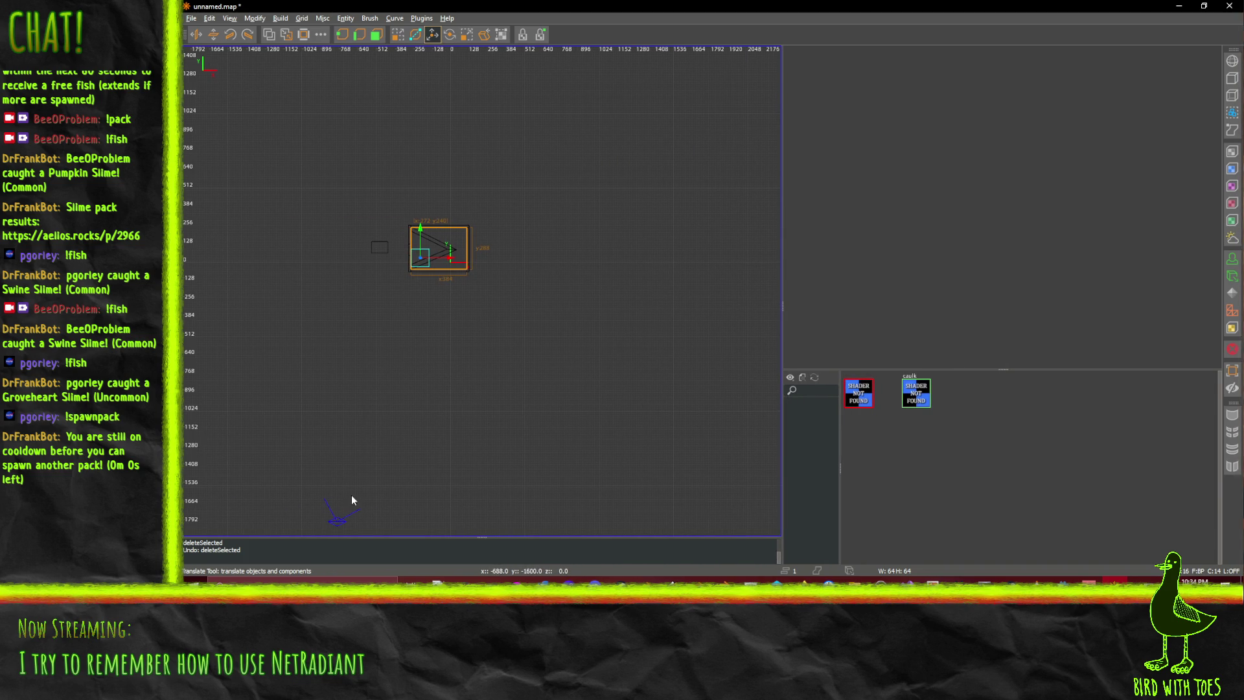
pyautogui.scroll(1, 351, 500)
# Switch to the QE4 move-and-resize tool with Q and fly the camera toward the brushes
pyautogui.press('q')
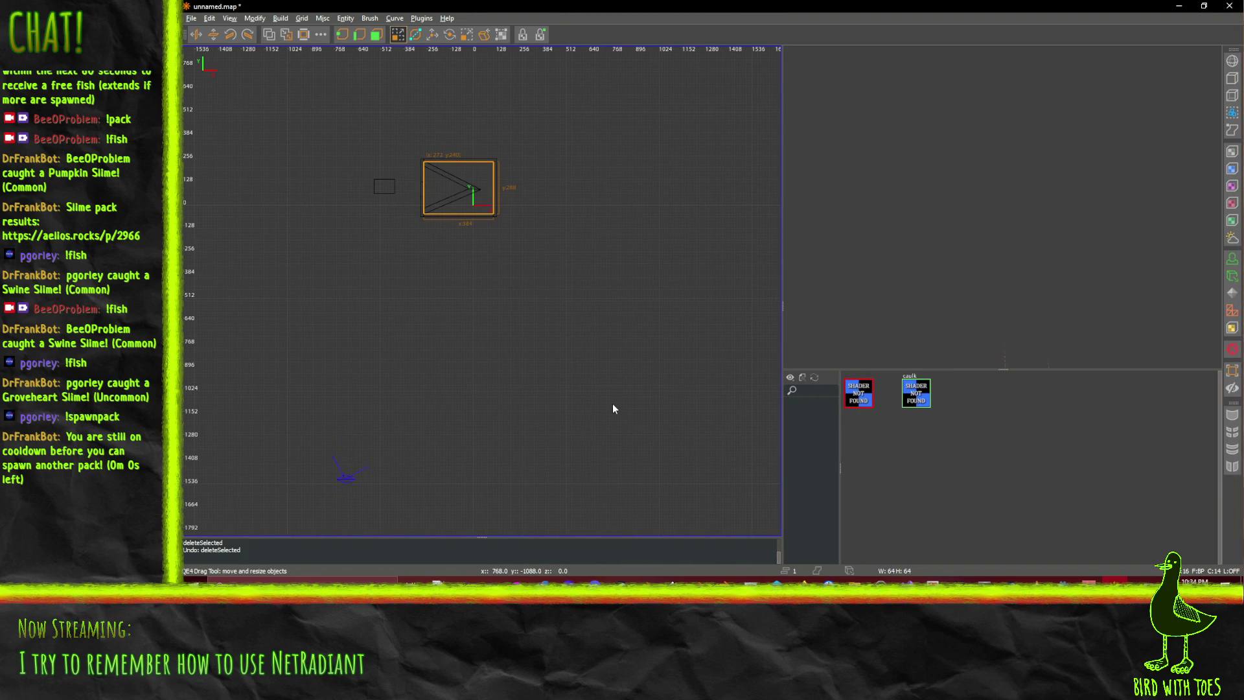
pyautogui.press('Up')
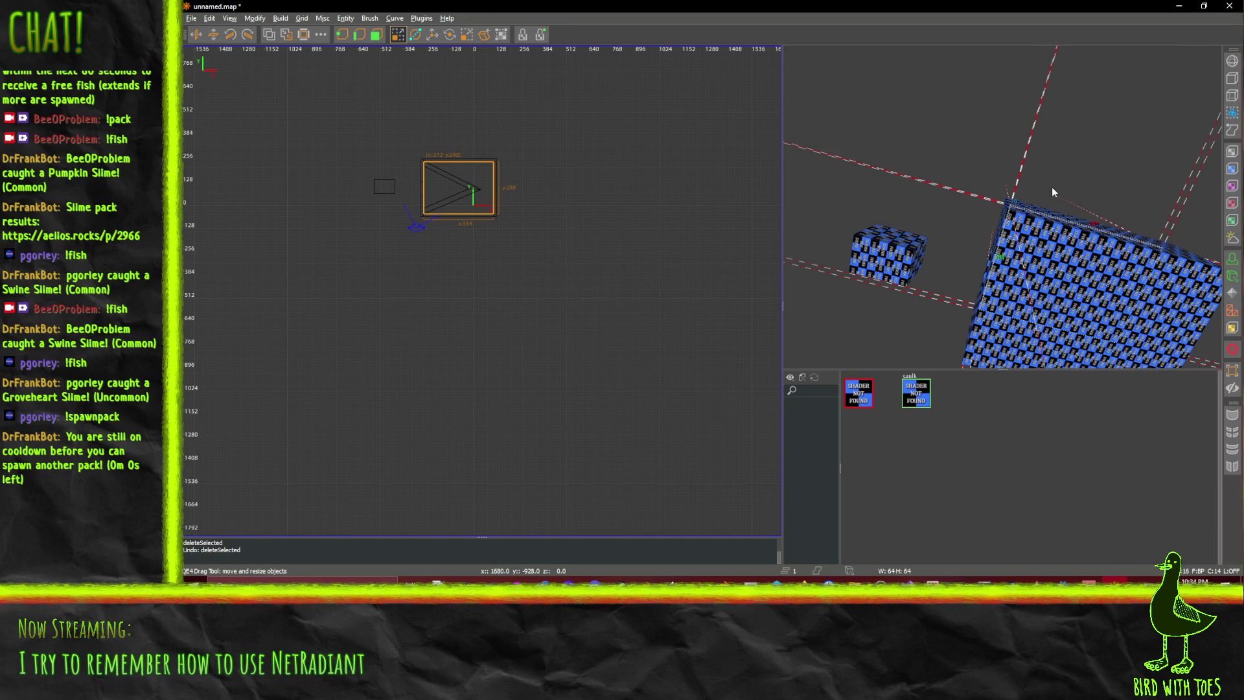
pyautogui.press('Down')
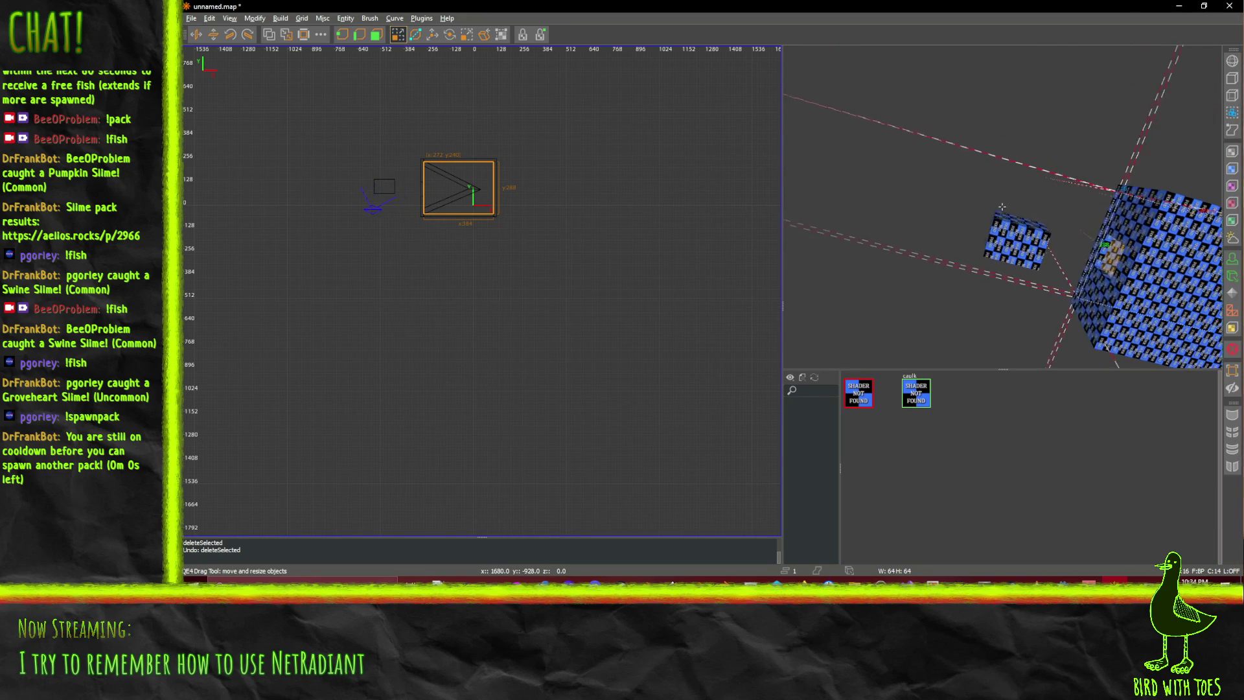
# Delete the small brush beside the room and turn the camera toward the room box
pyautogui.keyDown('shift'); pyautogui.click(1050, 253); pyautogui.keyUp('shift')
pyautogui.press('Delete')
pyautogui.rightClick(1049, 249)
pyautogui.rightClick(1003, 206)
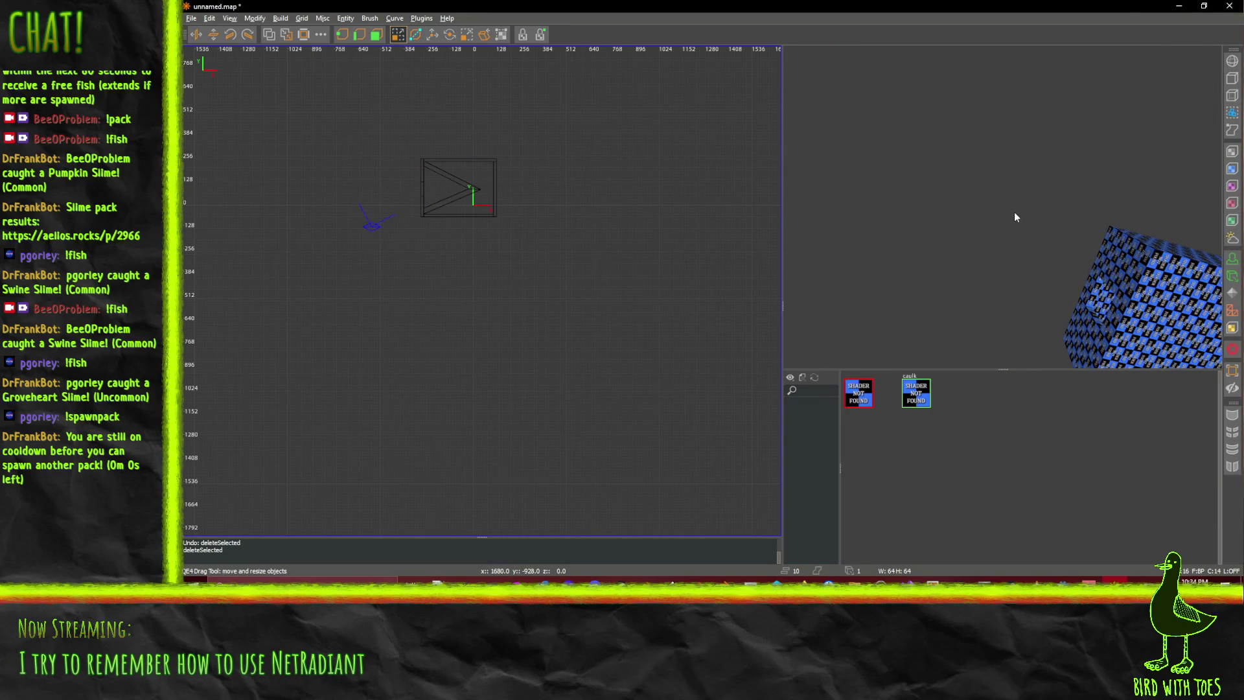
pyautogui.rightClick(1014, 214)
pyautogui.rightClick(998, 196)
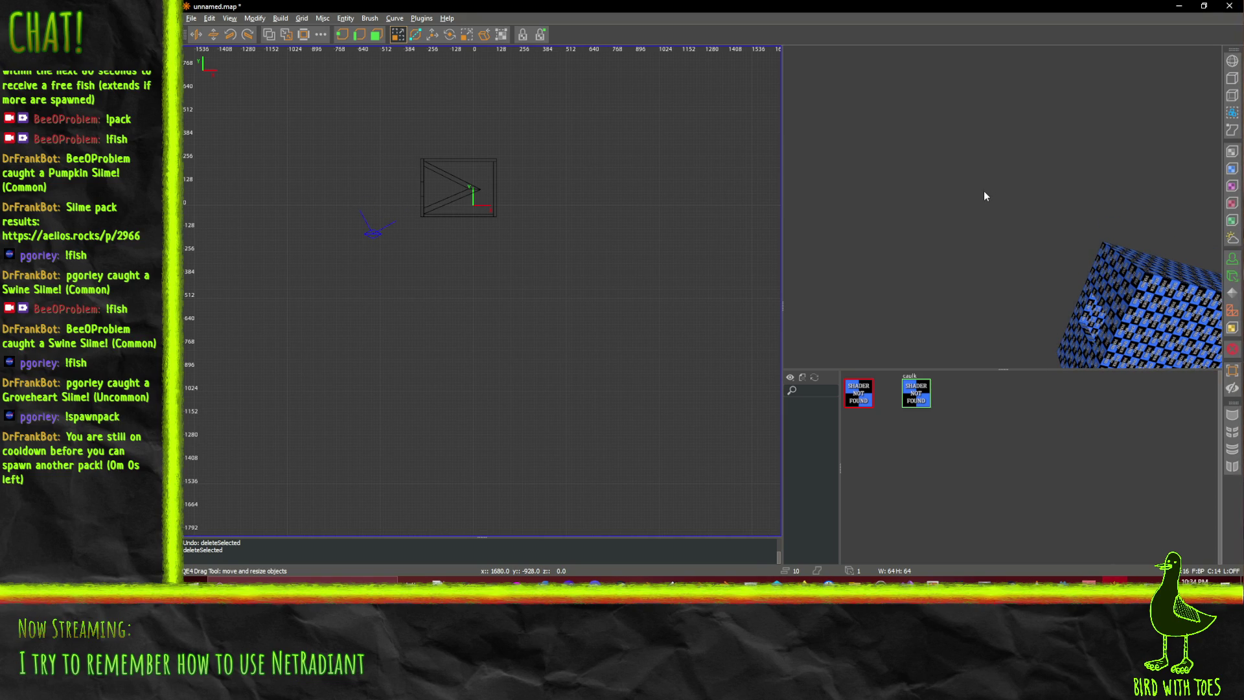
pyautogui.rightClick(981, 218)
pyautogui.rightClick(1031, 257)
pyautogui.rightClick(1031, 257)
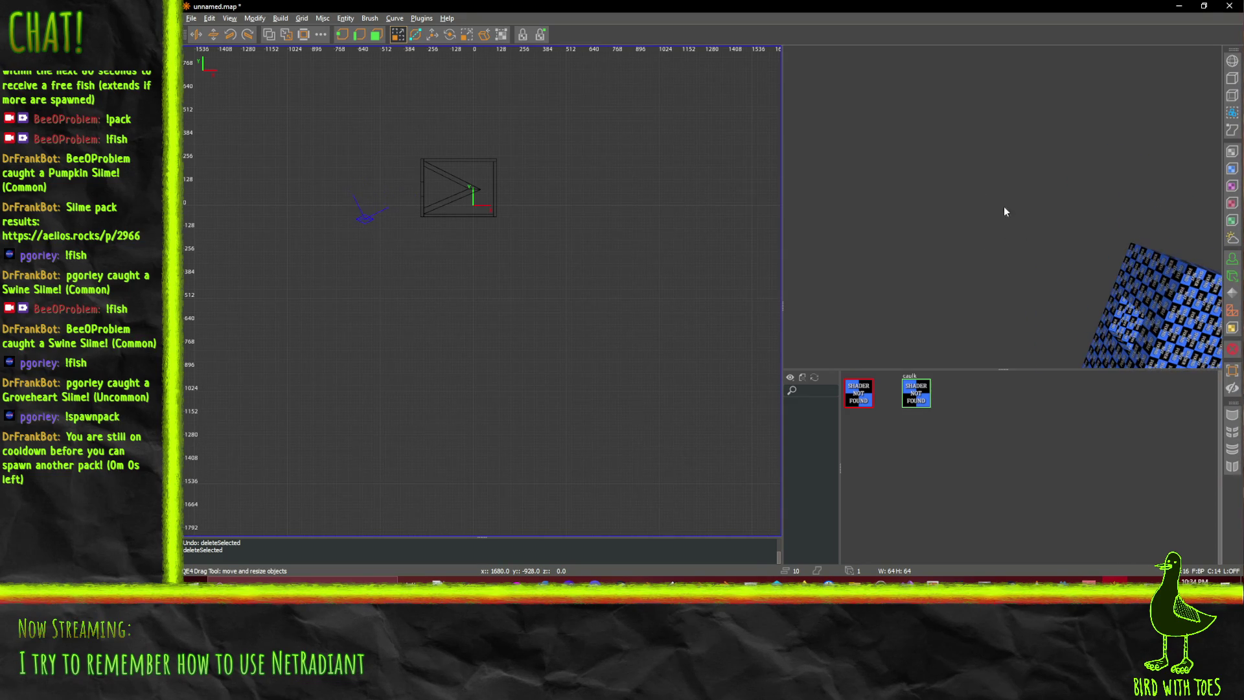
# Free-look around to see the whole room box from outside
pyautogui.rightClick(1034, 220)
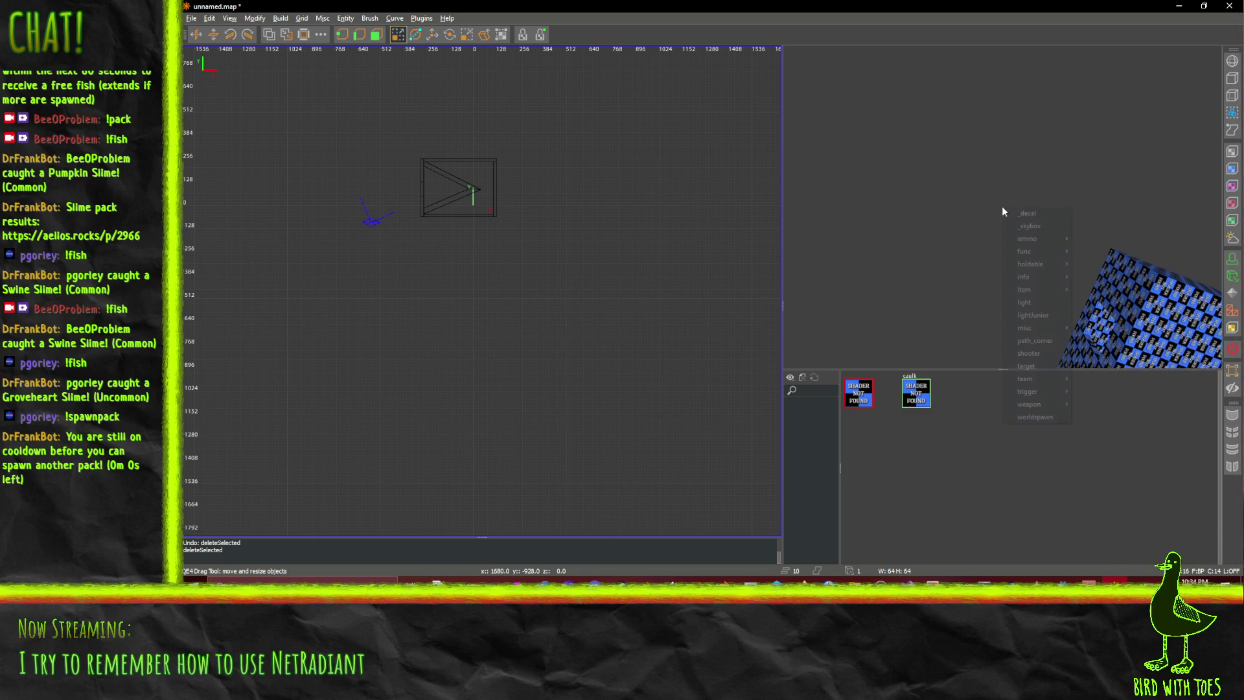
pyautogui.moveTo(1002, 206)
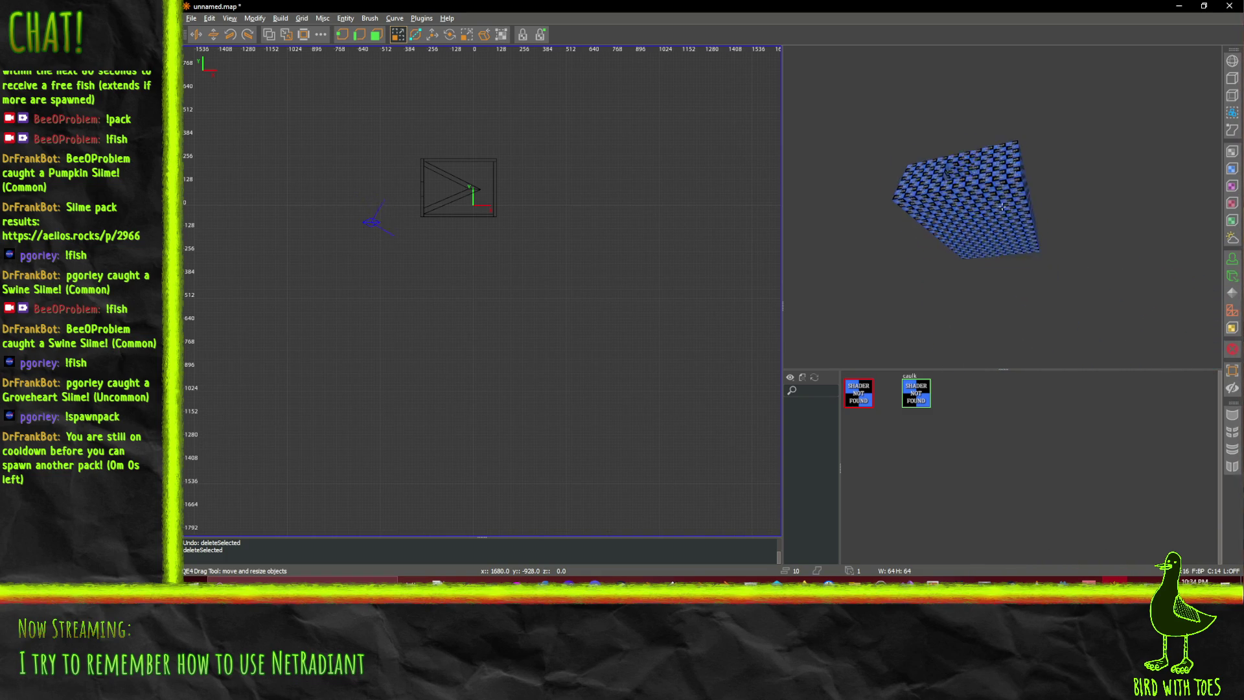
pyautogui.rightClick(1003, 206)
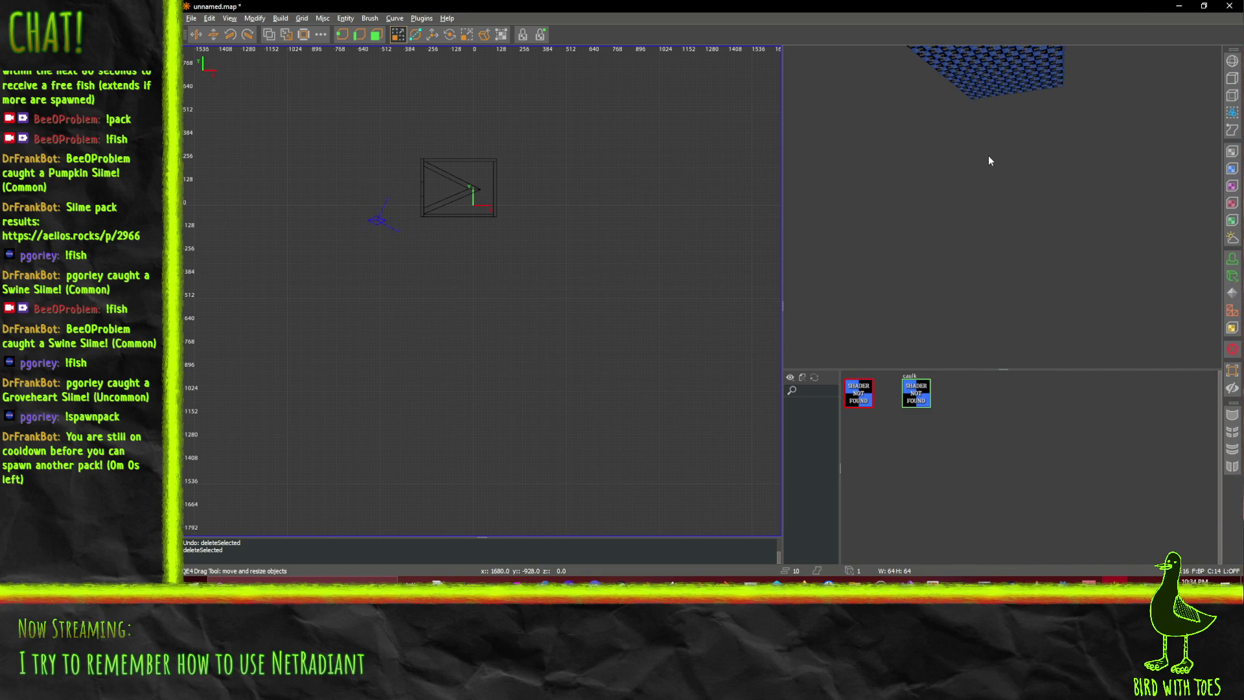
pyautogui.rightClick(960, 98)
pyautogui.moveTo(1002, 206)
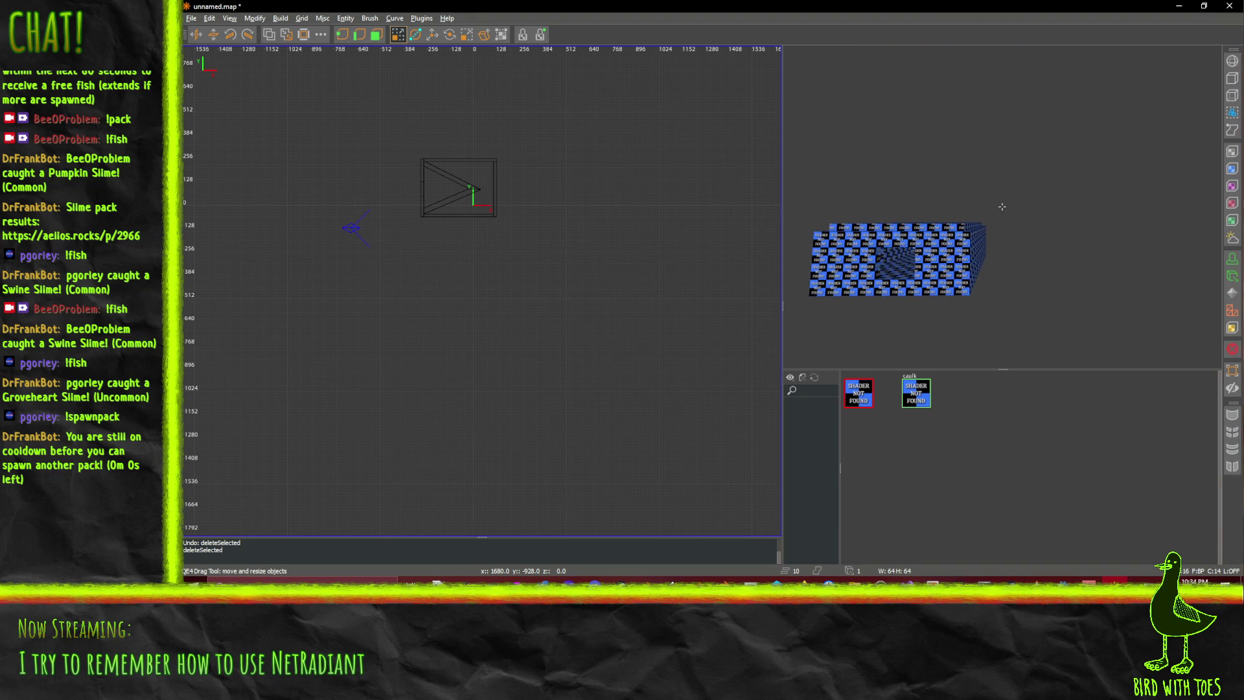
pyautogui.press('Right')
pyautogui.press('Left')
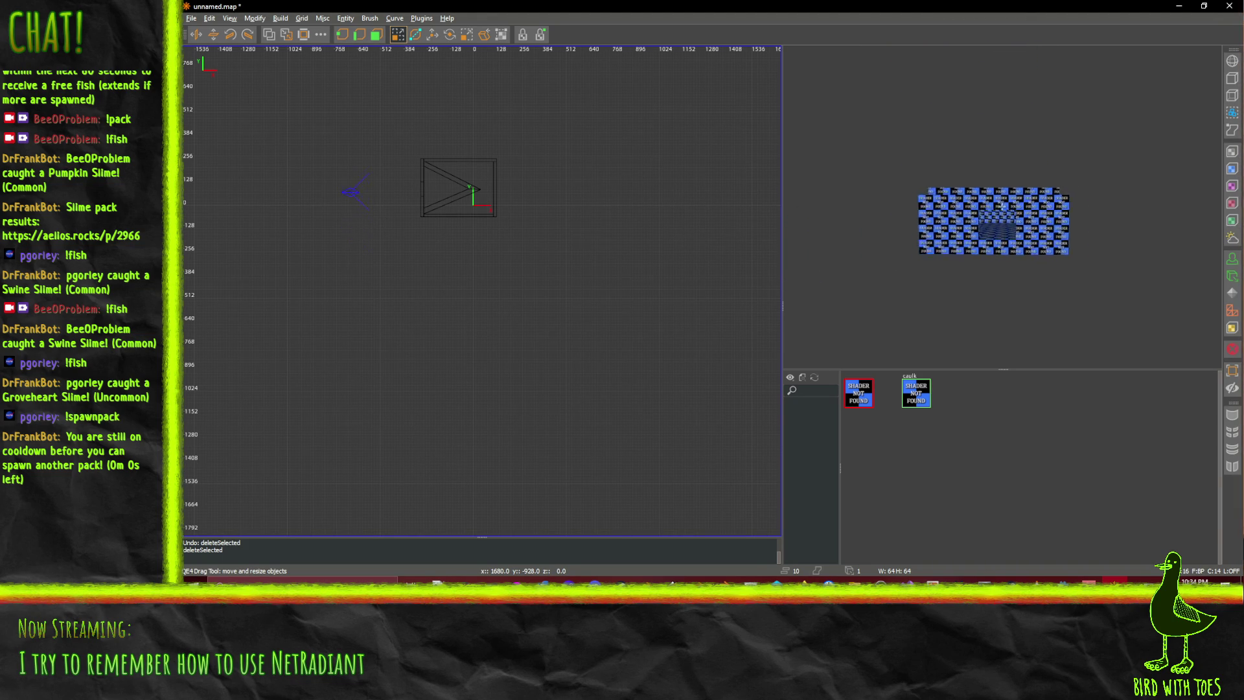
pyautogui.rightClick(1006, 209)
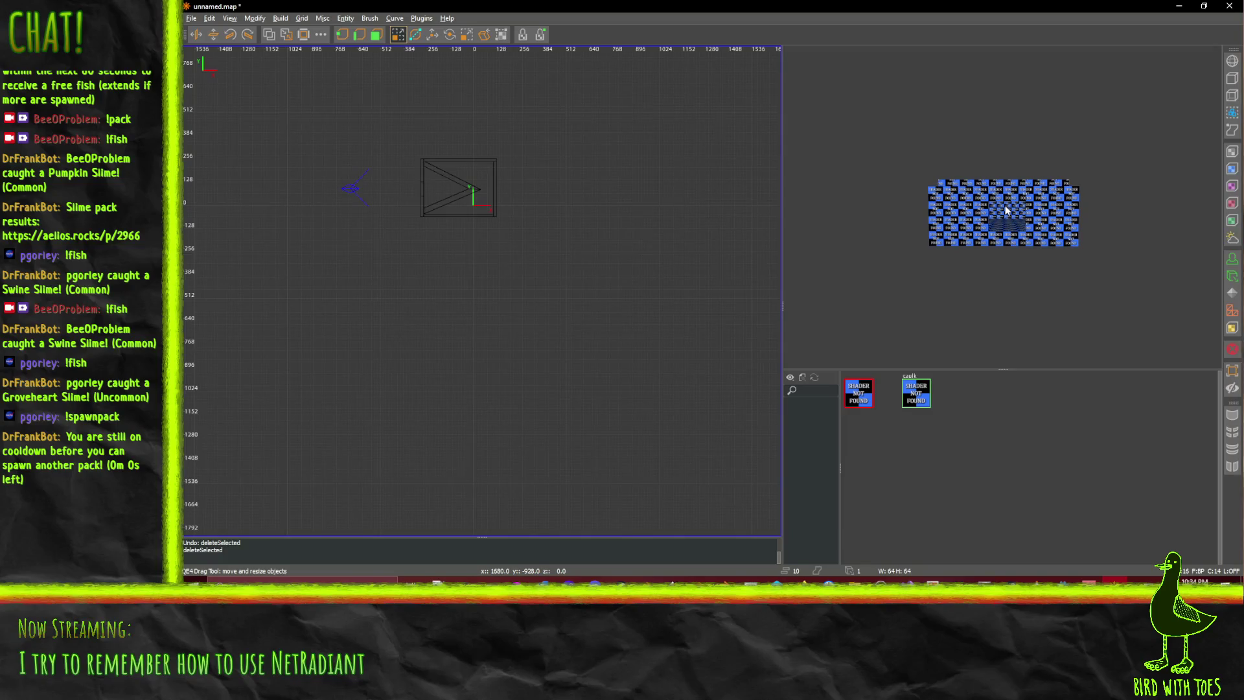
# Fly the camera into the room and back out, then switch to another window
pyautogui.press('Up')
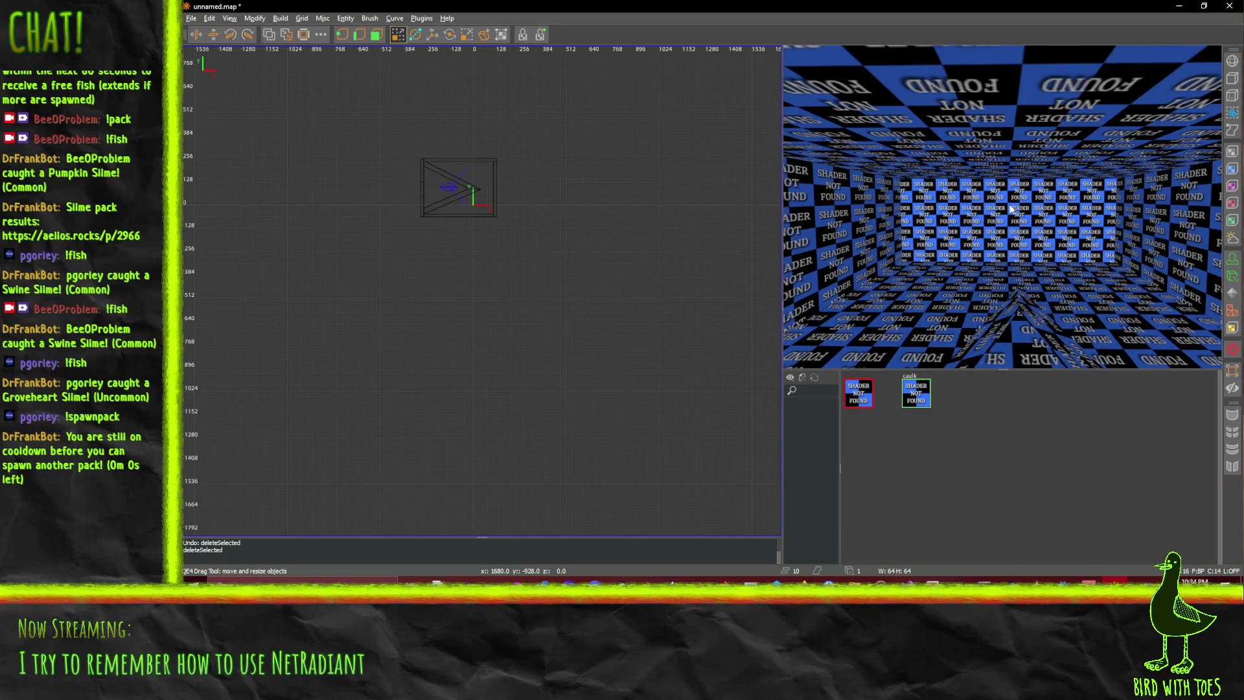
pyautogui.press('Down')
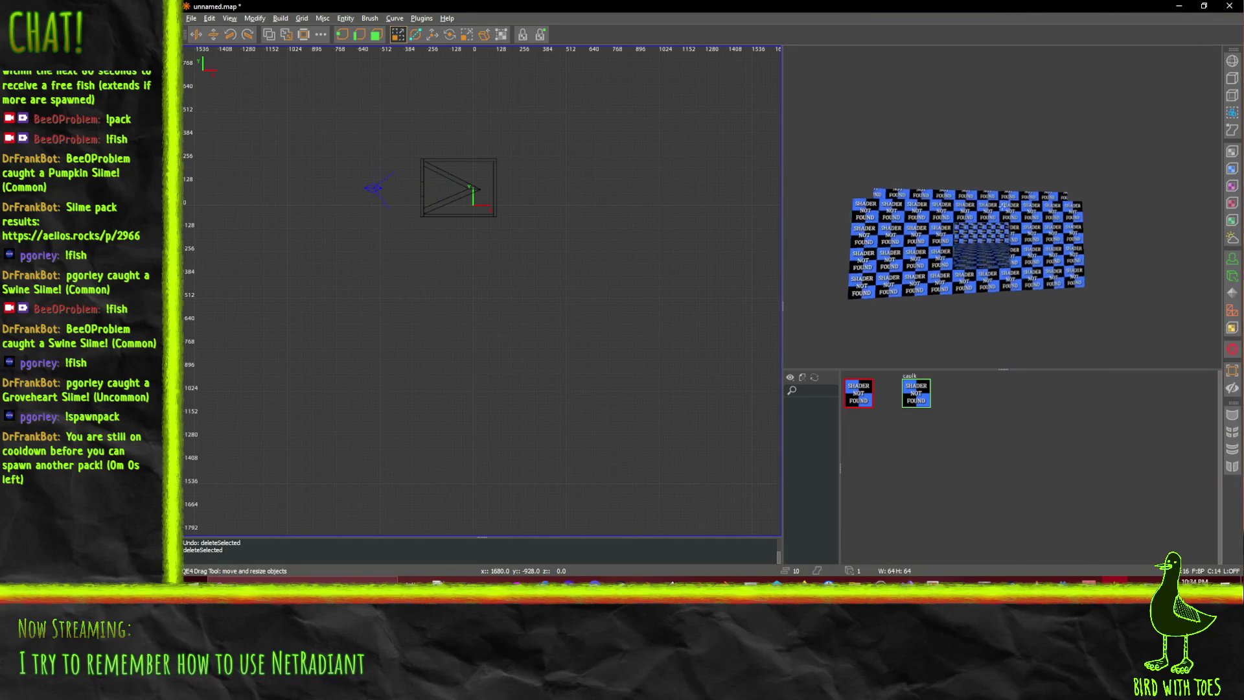
pyautogui.moveTo(1002, 206)
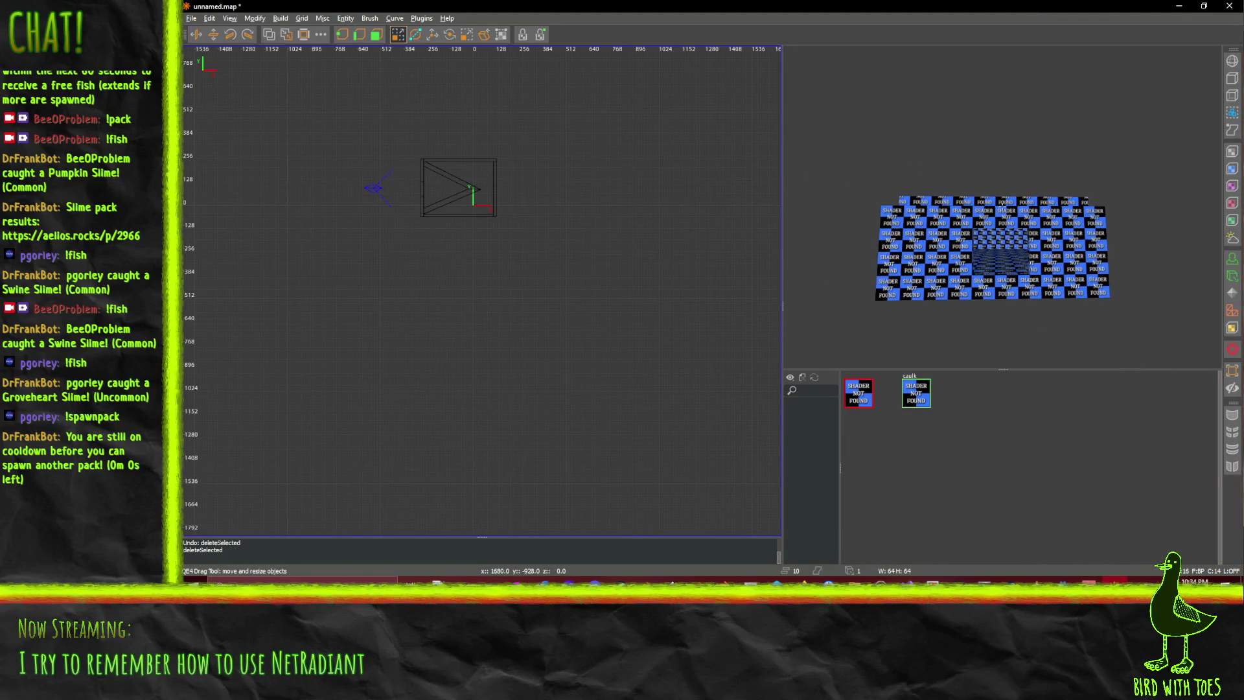
pyautogui.rightClick(1001, 298)
pyautogui.press('Right')
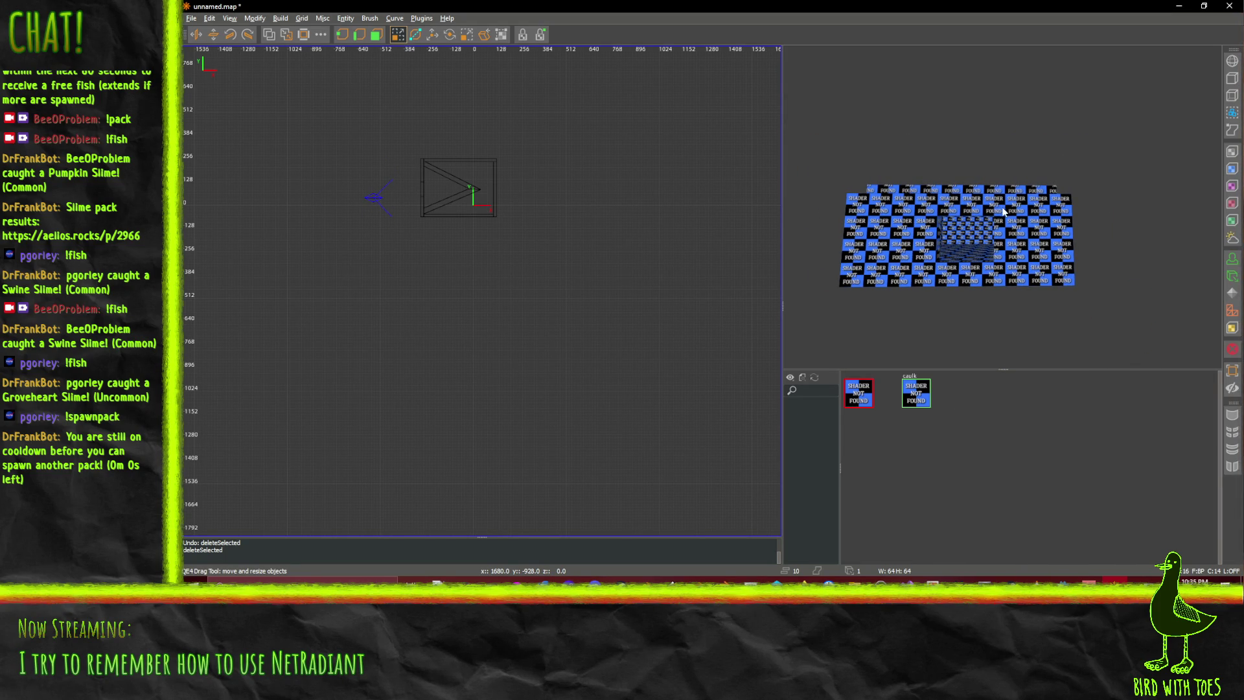
pyautogui.hotkey('alt', 'Tab')
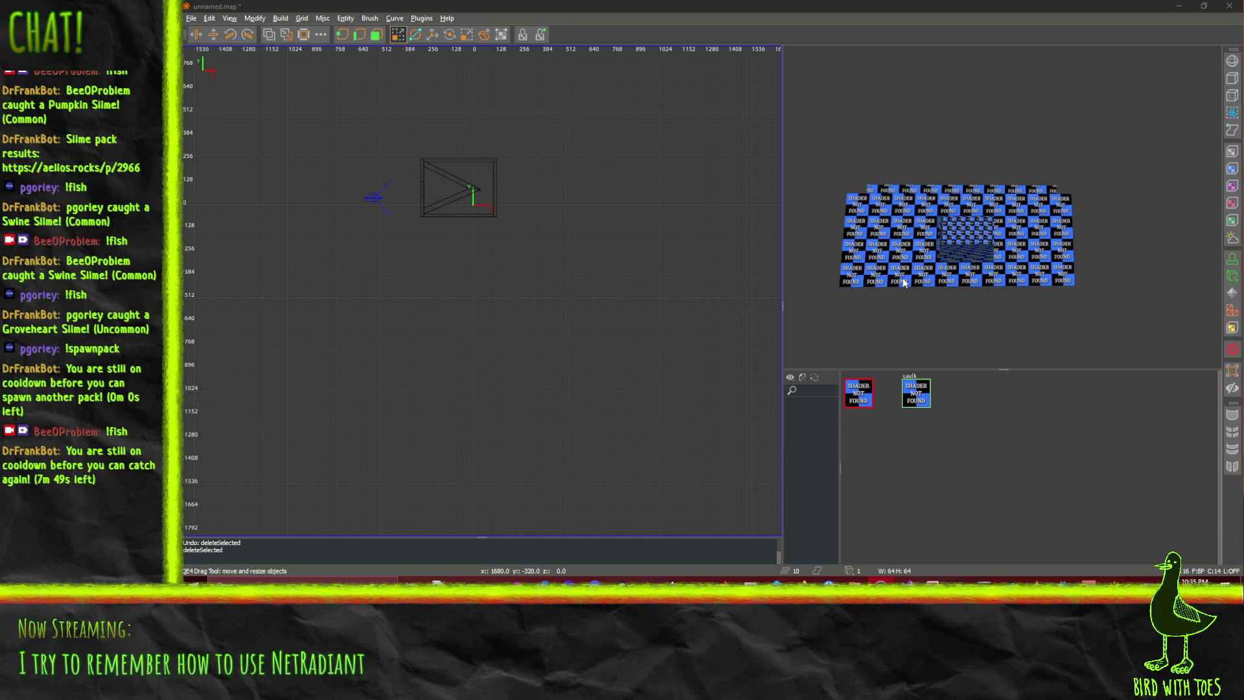
# Refocus NetRadiant, zoom the camera view, and close the program to reach the save prompt
pyautogui.click(550, 12)
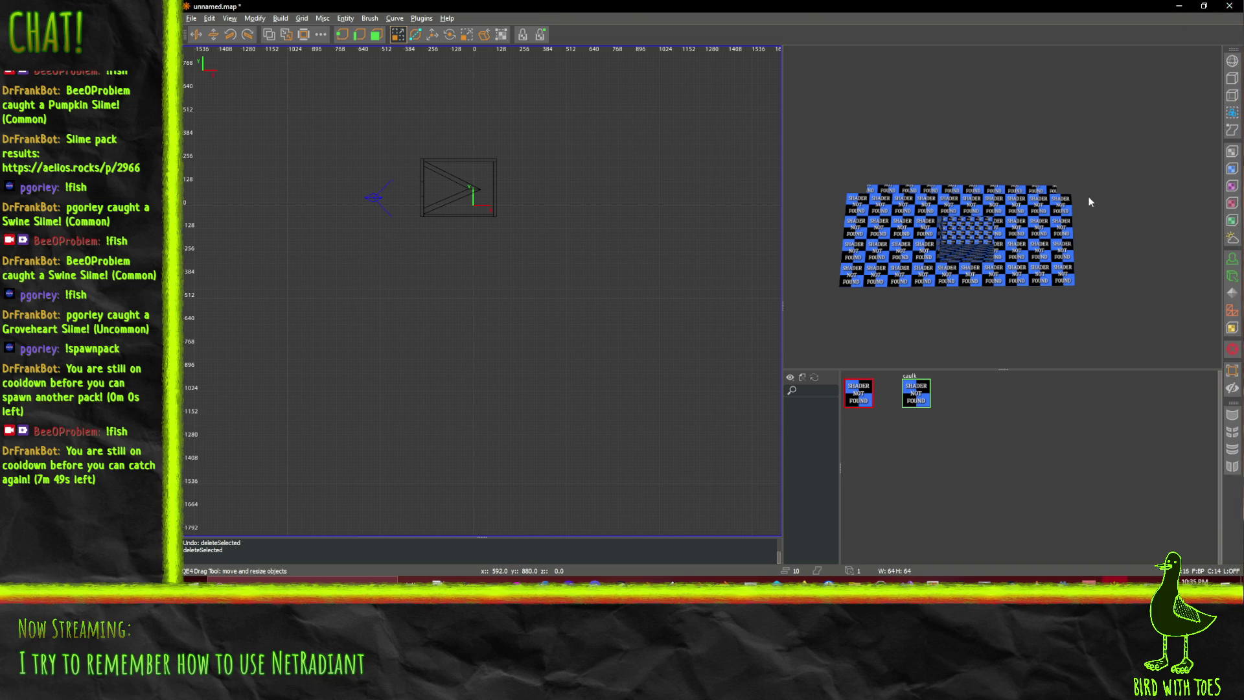
pyautogui.scroll(5, 1043, 232)
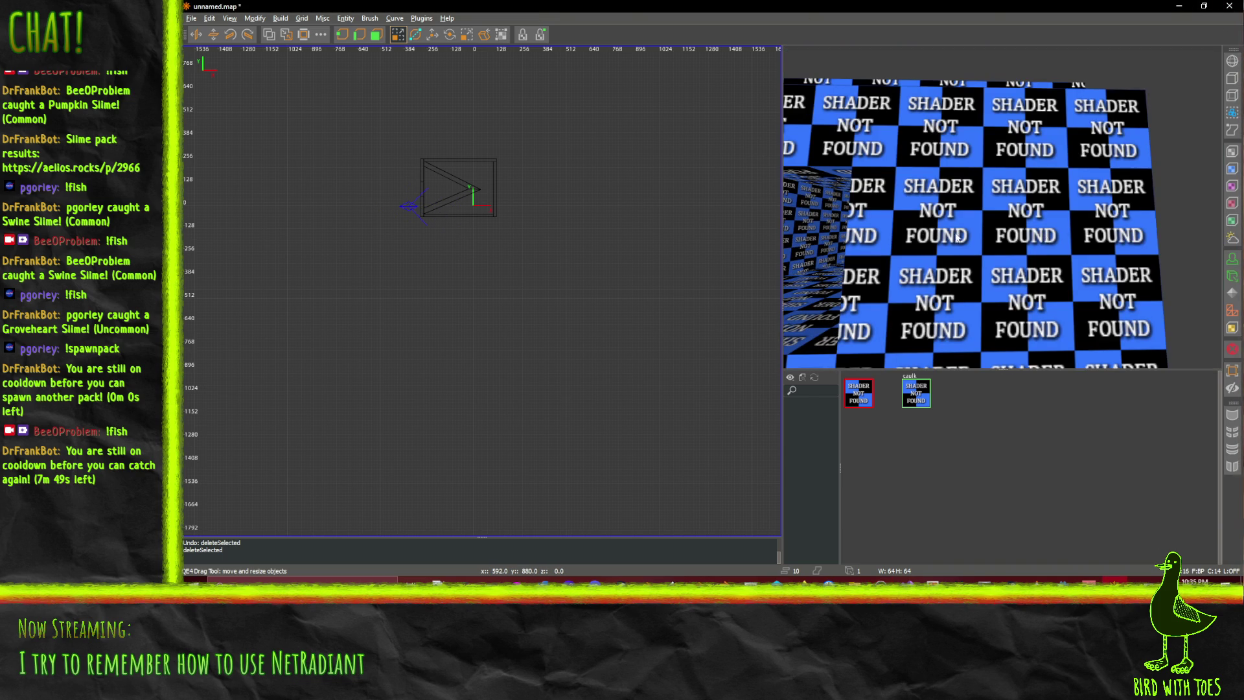
pyautogui.click(1229, 6)
# Discard unsaved changes to close NetRadiant, then browse the TrenchBroom, Unvanquished and FuncGodot tabs
pyautogui.click(733, 304)
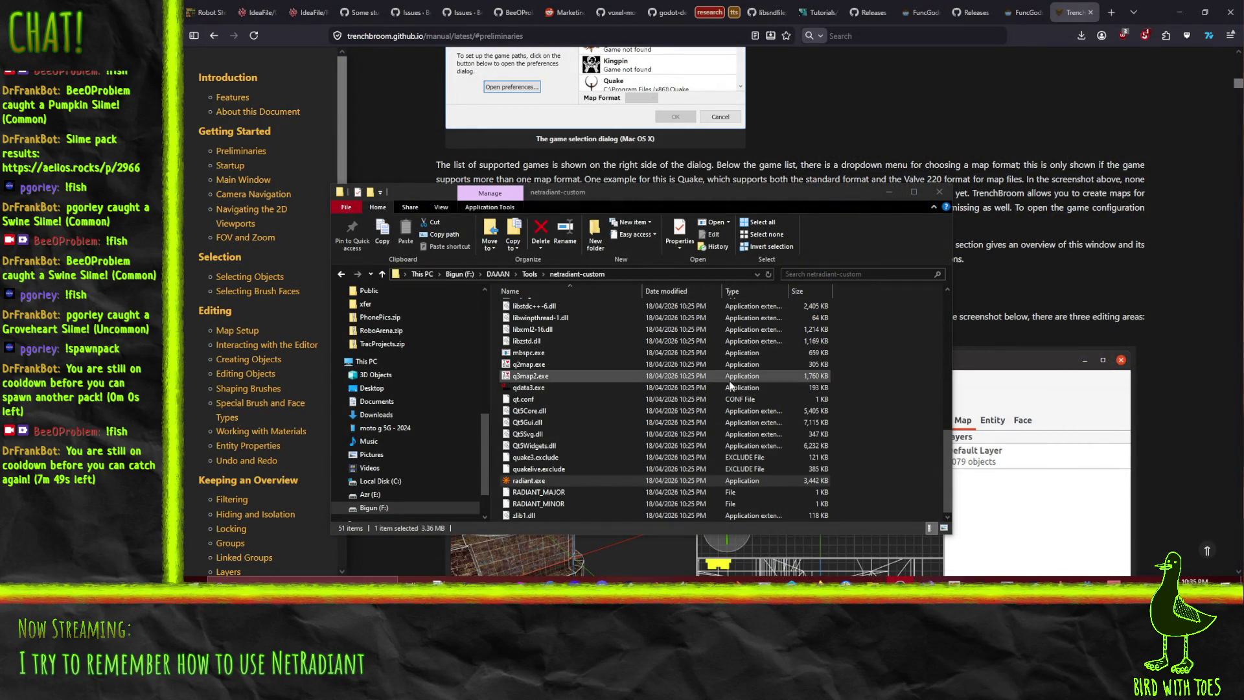
pyautogui.click(1046, 14)
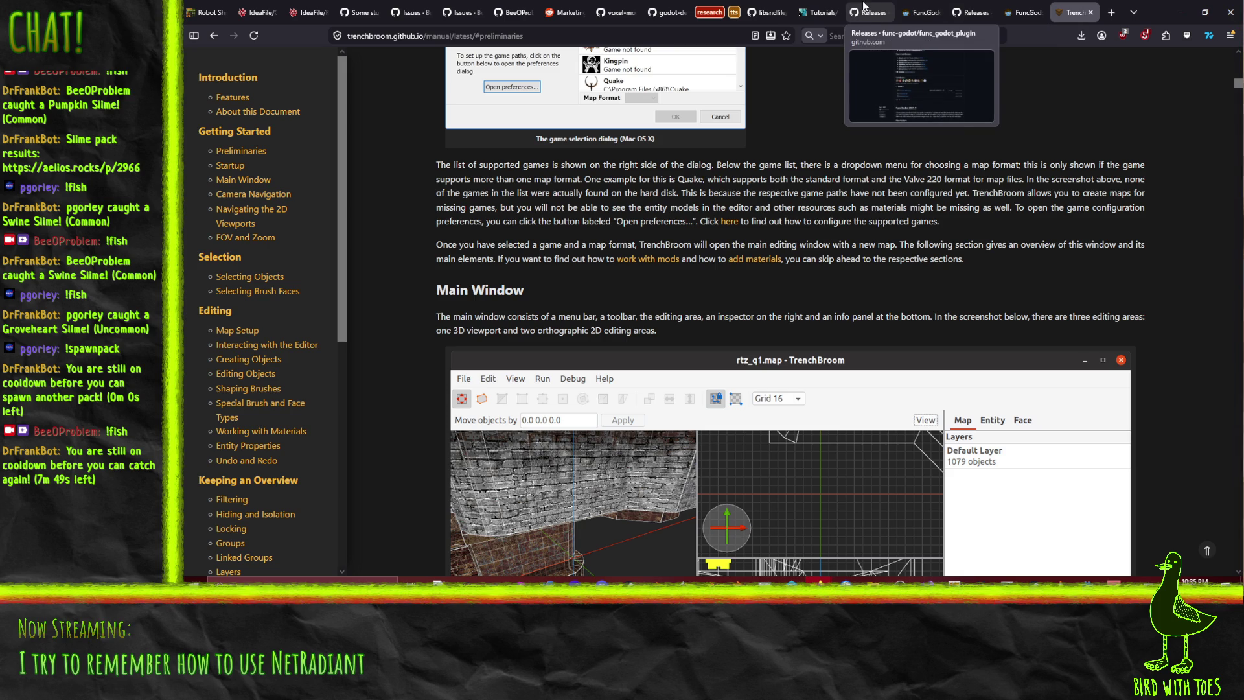
pyautogui.click(815, 18)
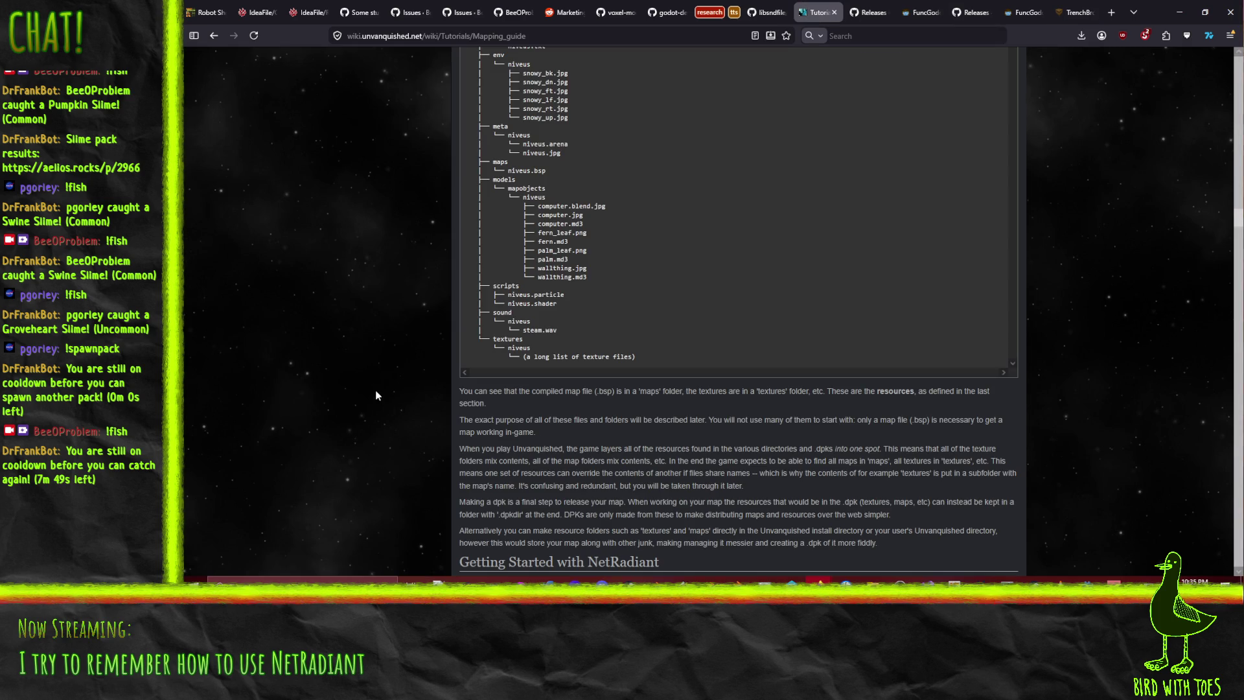
pyautogui.click(1076, 13)
pyautogui.click(1024, 12)
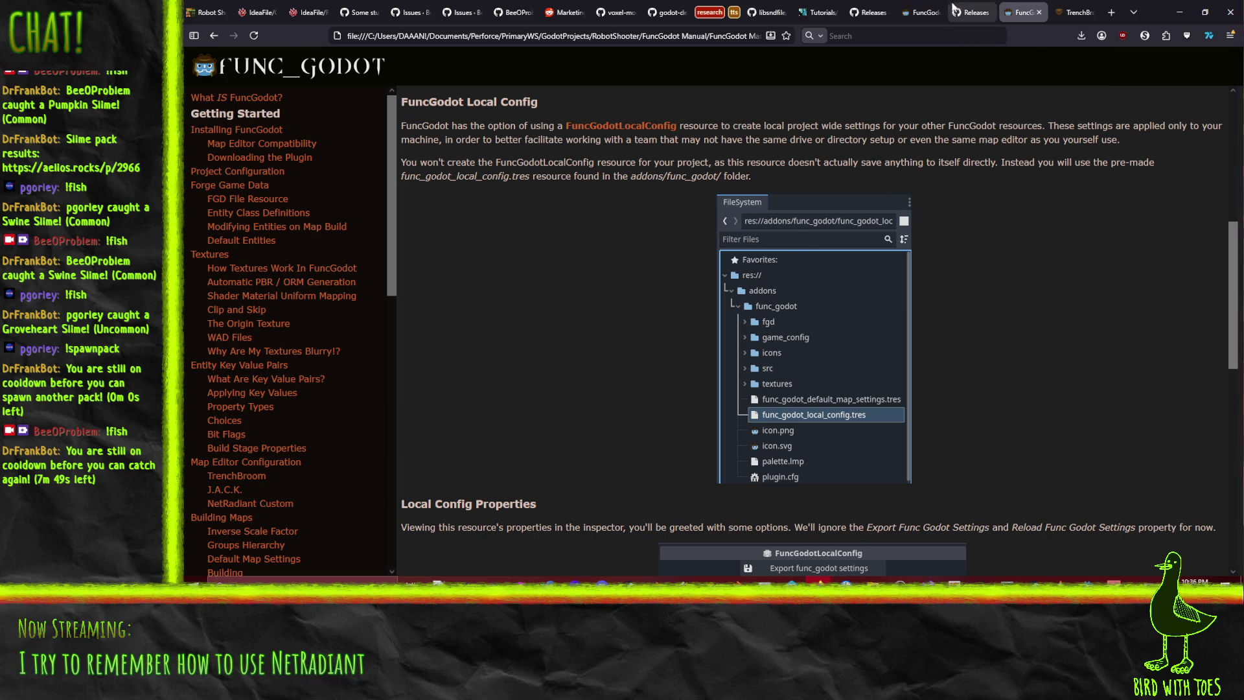
# Move the TrenchBroom releases tab right, close the func_godot releases tab, and return to the Unvanquished guide
pyautogui.click(975, 8)
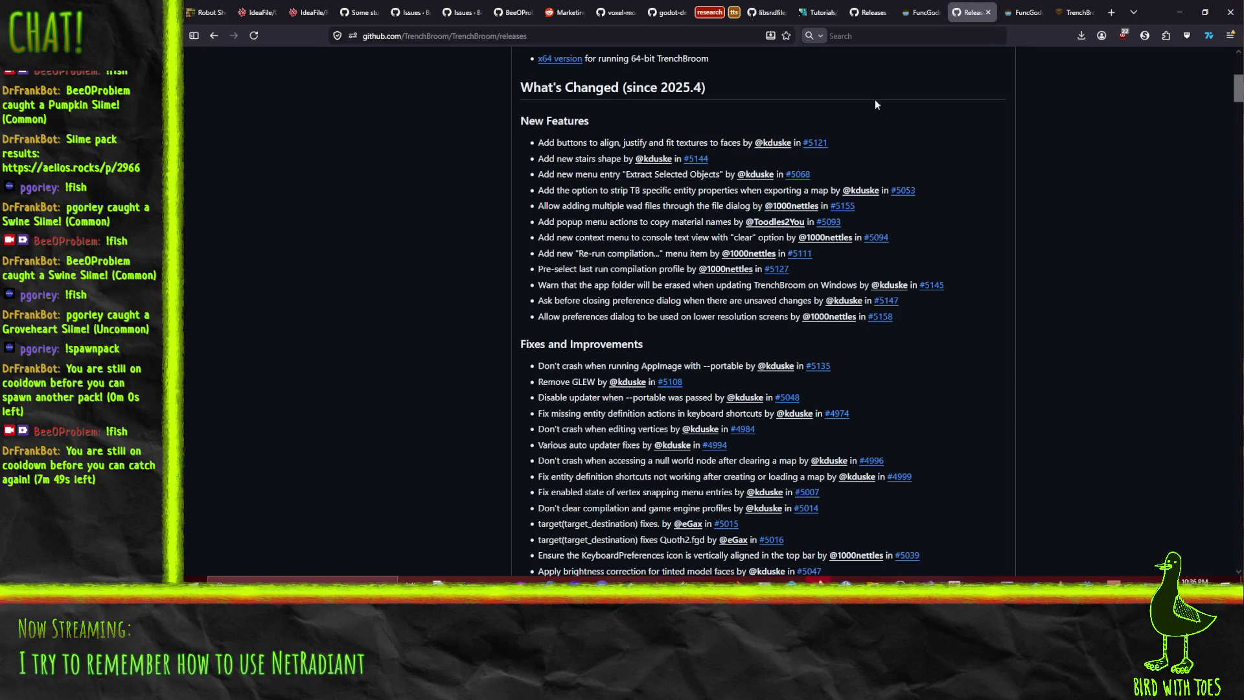
pyautogui.moveTo(970, 25); pyautogui.dragTo(1006, 17)
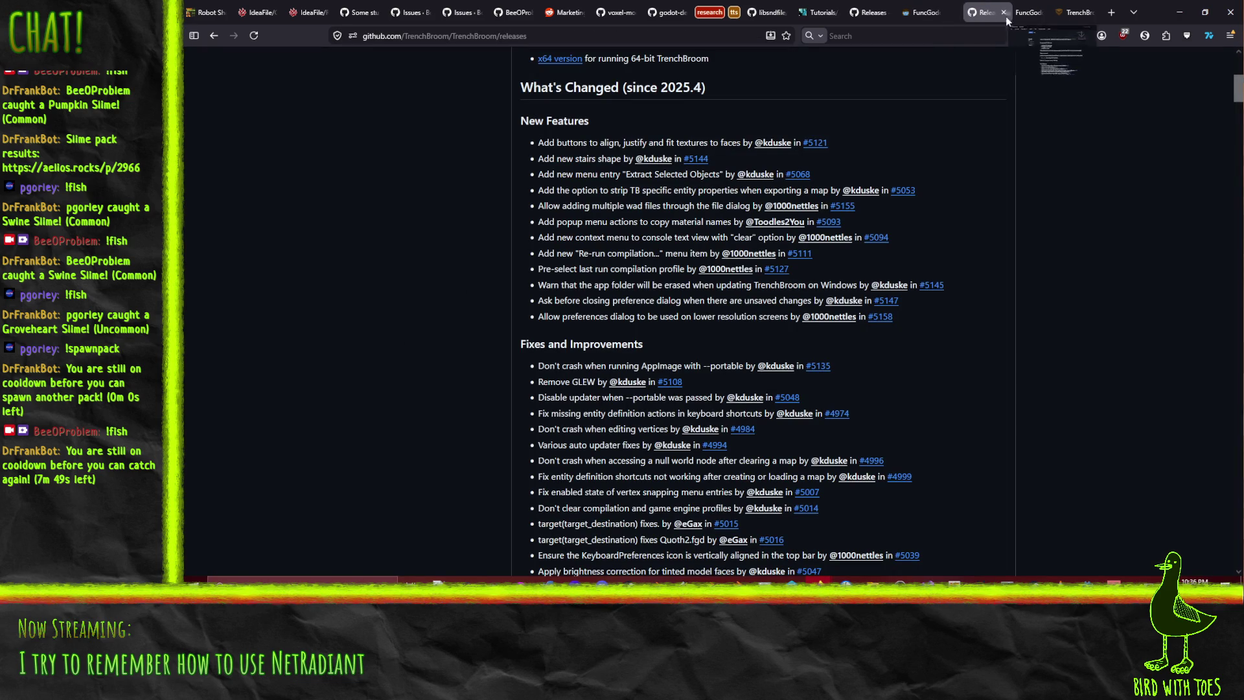
pyautogui.click(916, 15)
pyautogui.click(868, 15)
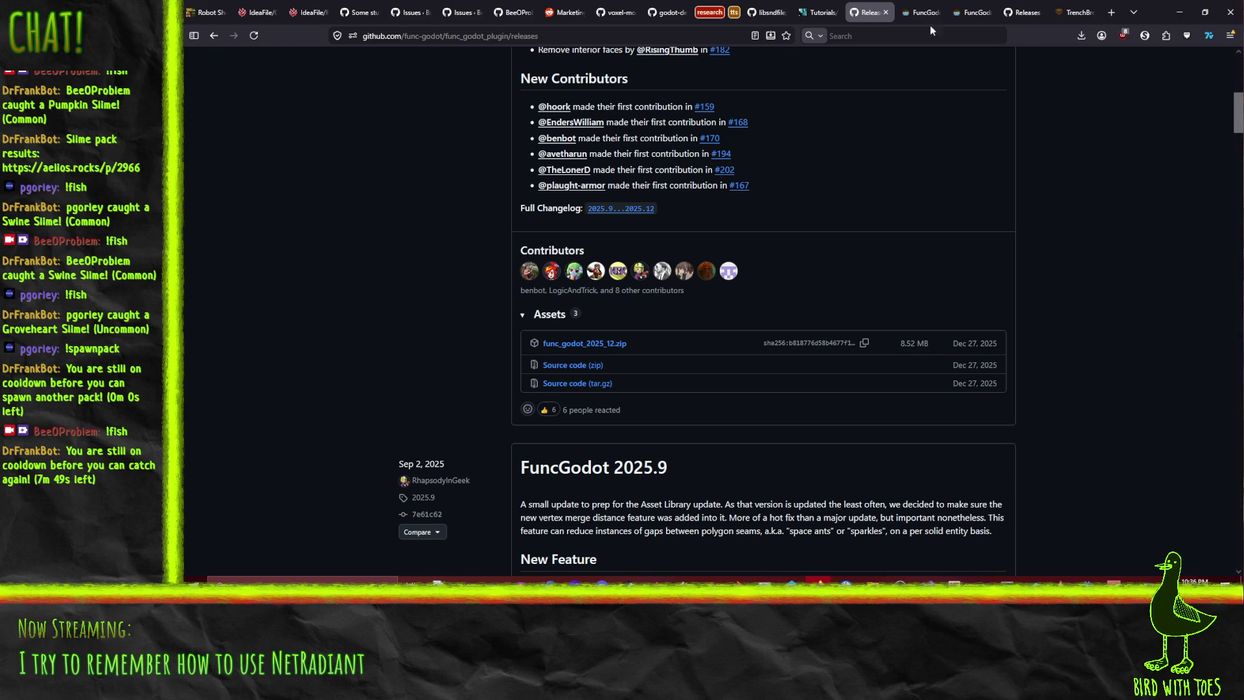
pyautogui.click(881, 14)
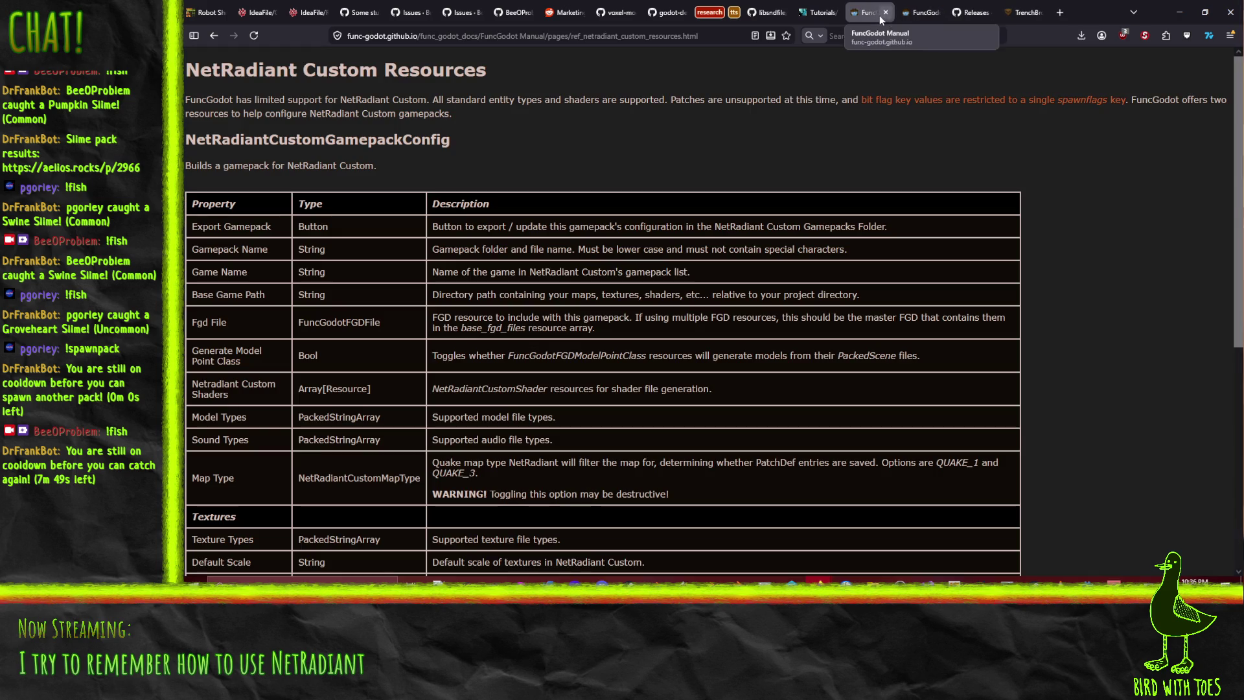
pyautogui.click(813, 13)
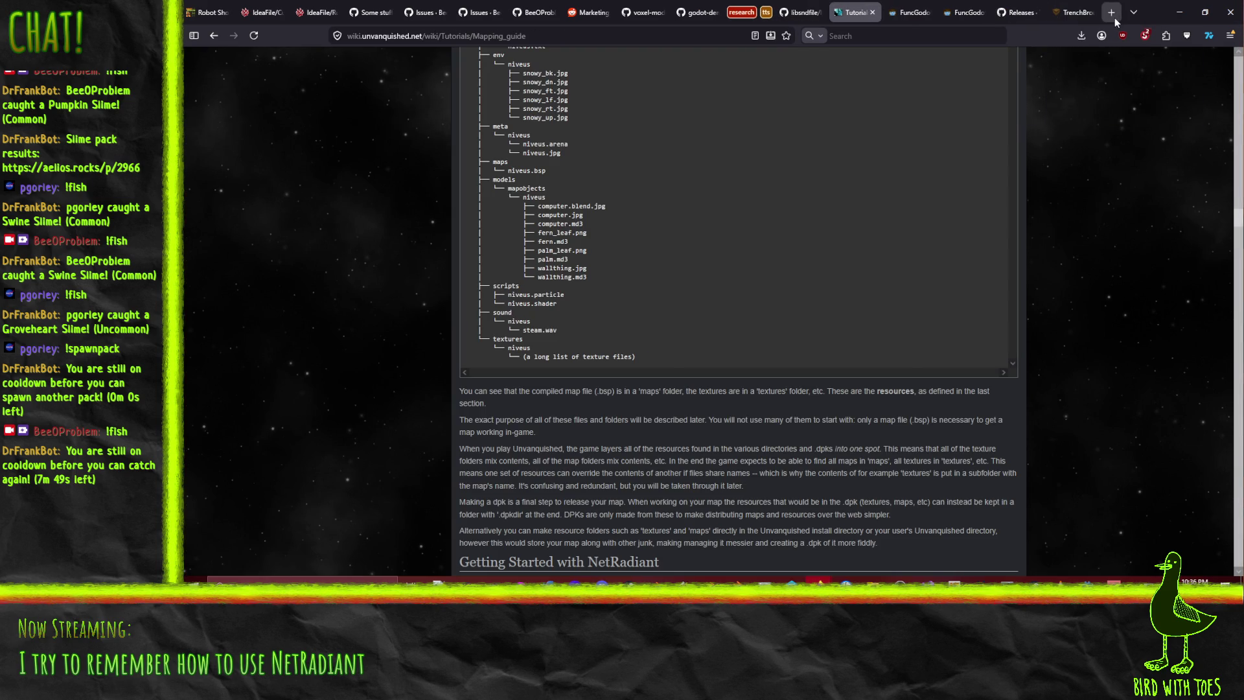
pyautogui.click(350, 36)
# Search for 'netradiant custom manual' and open the NetRadiant Custom Resources result
pyautogui.write('n')
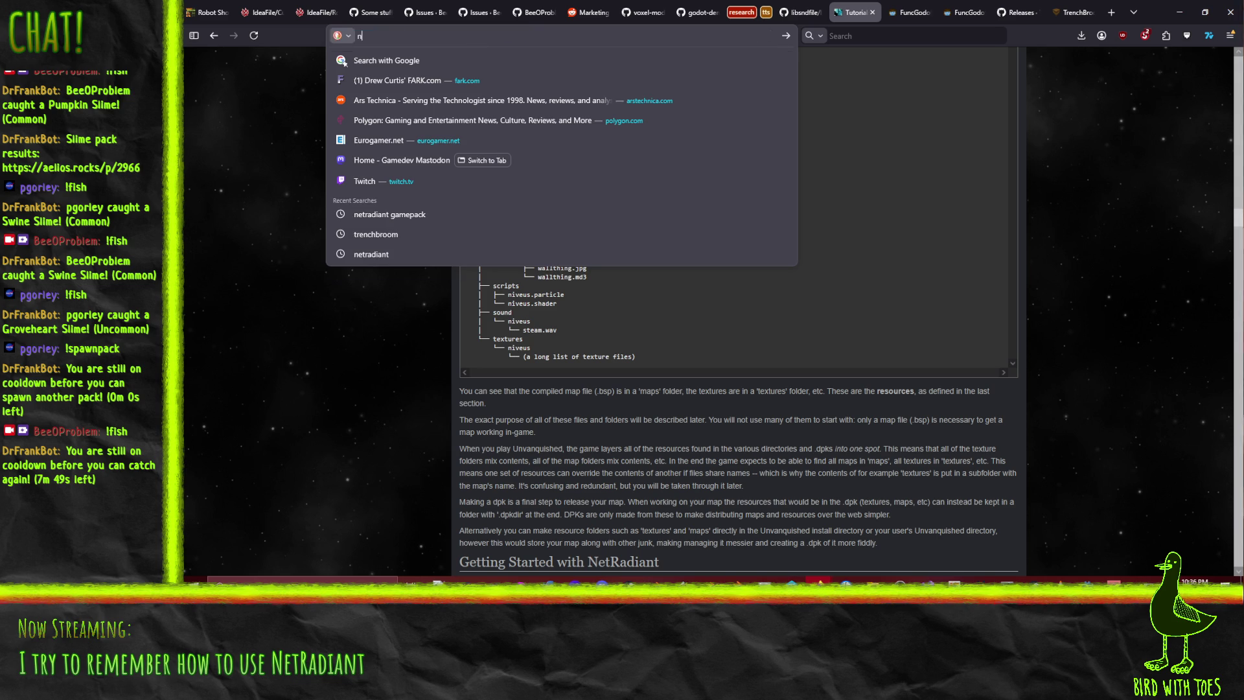
pyautogui.write('etradiant custom manual')
pyautogui.press('Return')
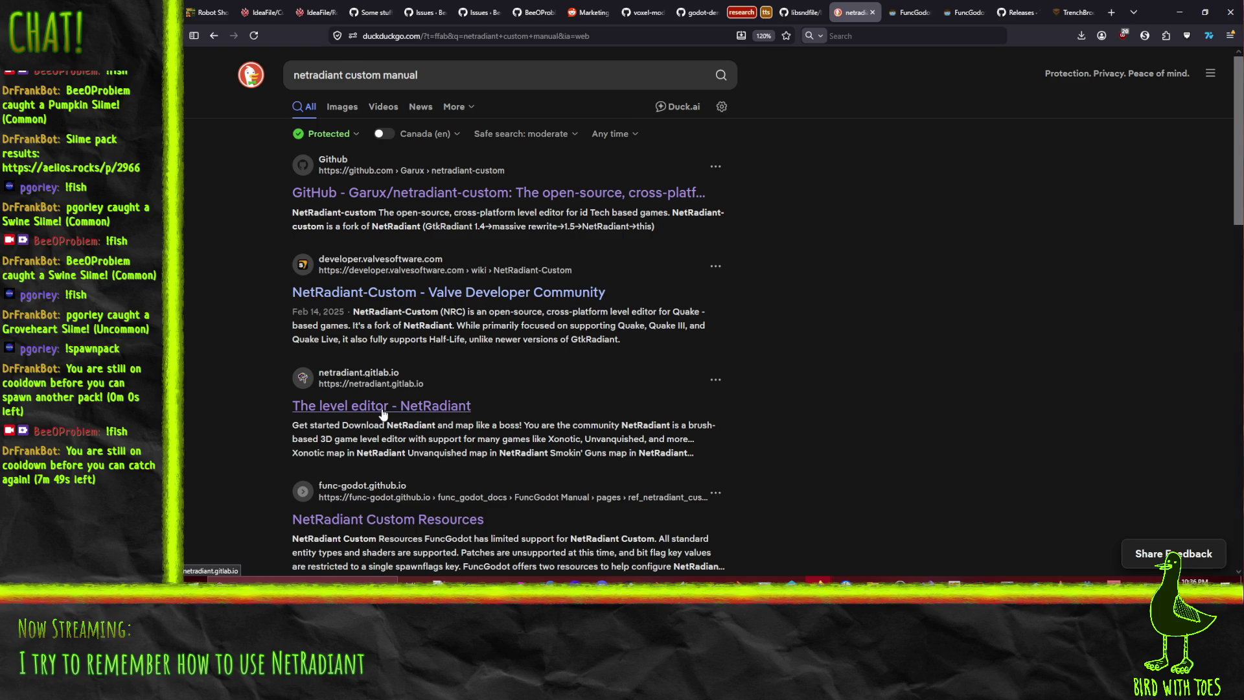
pyautogui.scroll(-2, 382, 414)
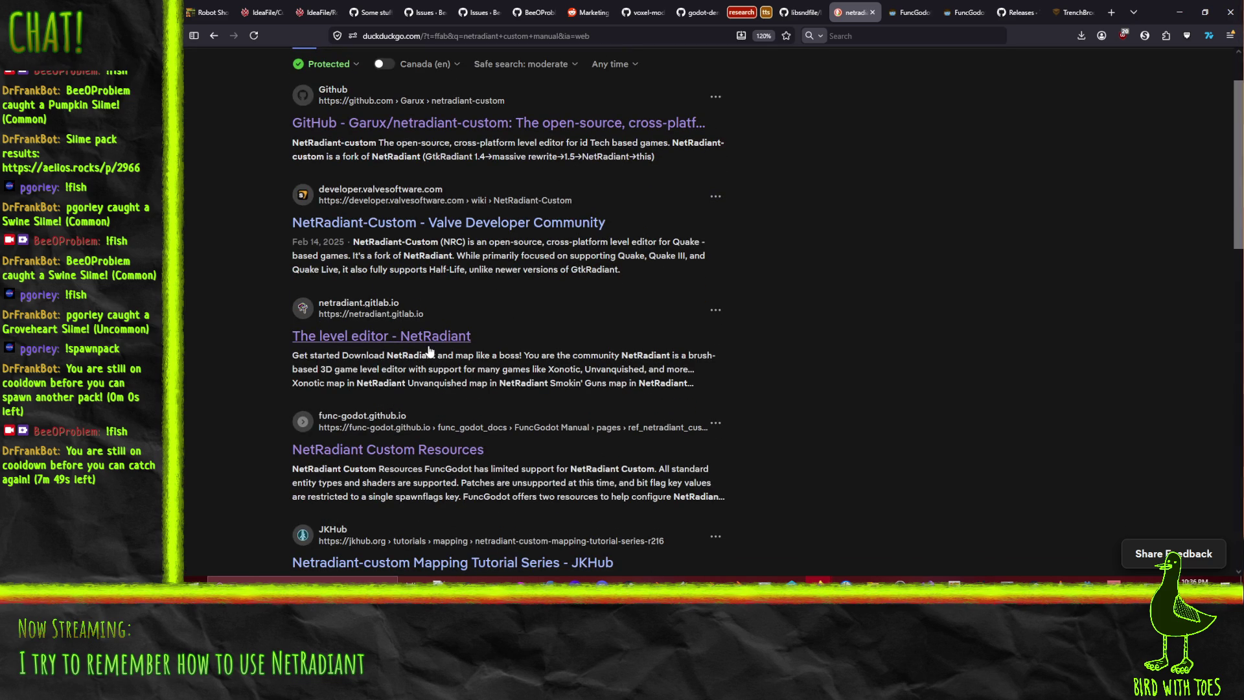
pyautogui.click(413, 447)
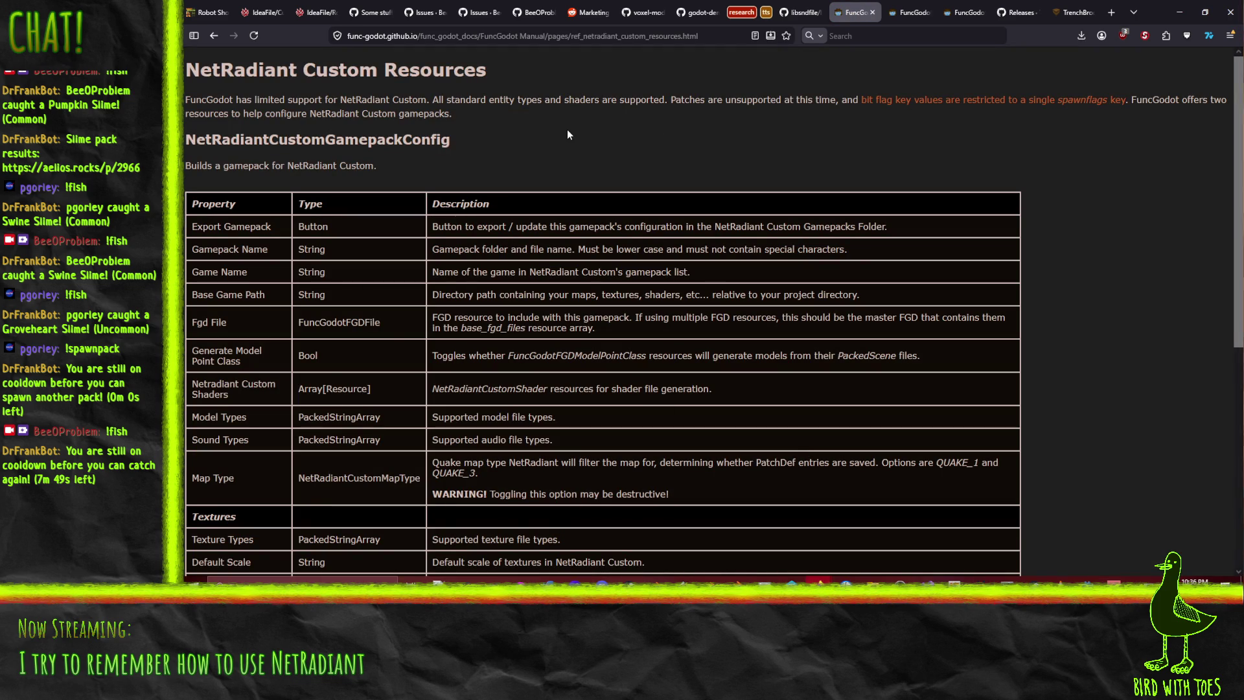
# Open the JKHub Netradiant-custom Mapping Tutorial Series from the results, read it, and go back
pyautogui.click(214, 36)
pyautogui.scroll(-2, 585, 426)
pyautogui.click(485, 425)
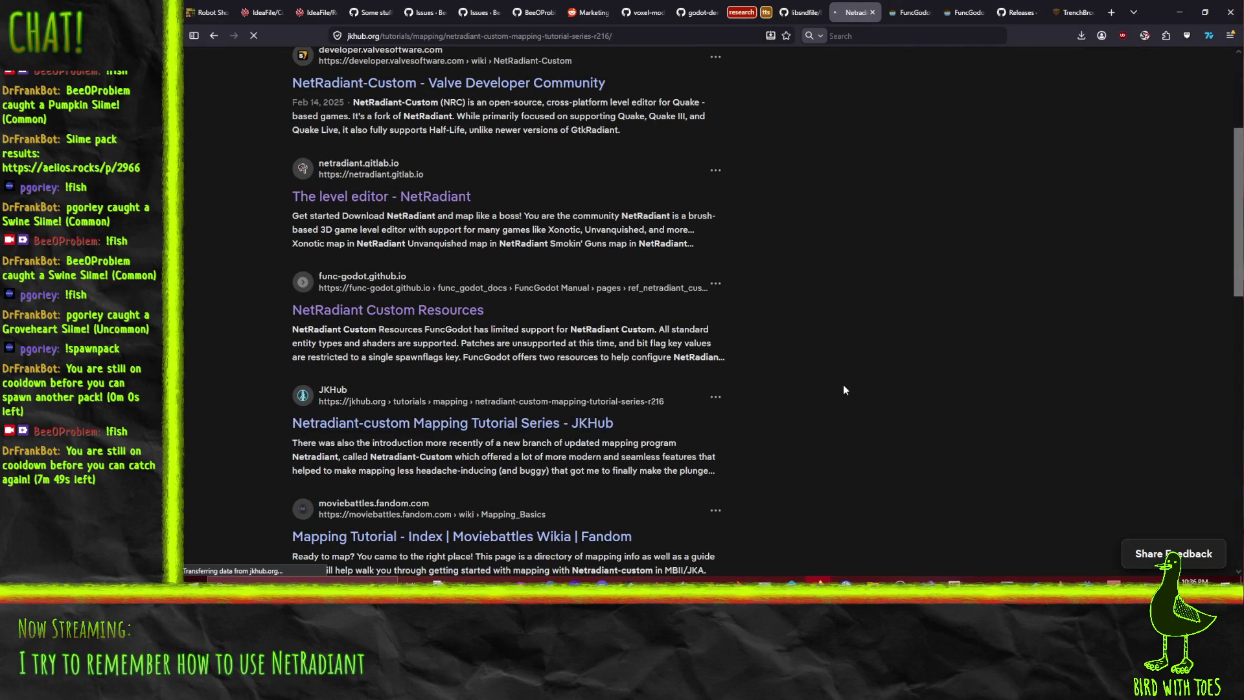
pyautogui.scroll(-7, 294, 268)
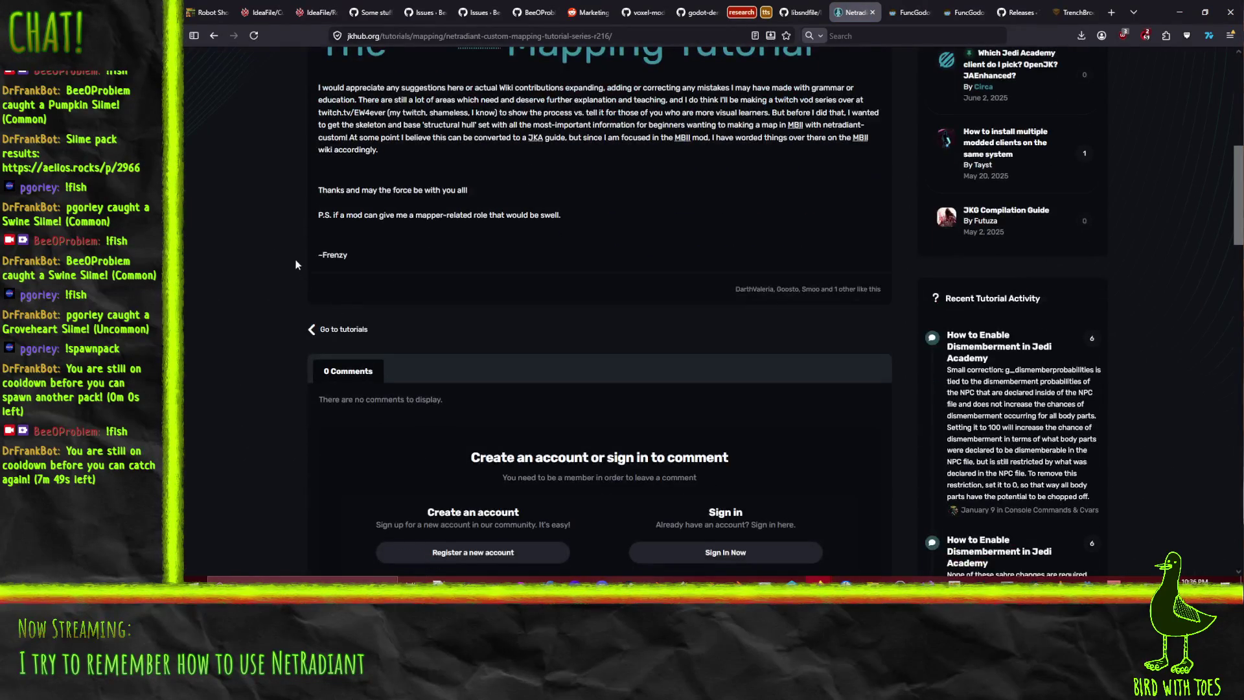
pyautogui.scroll(11, 599, 263)
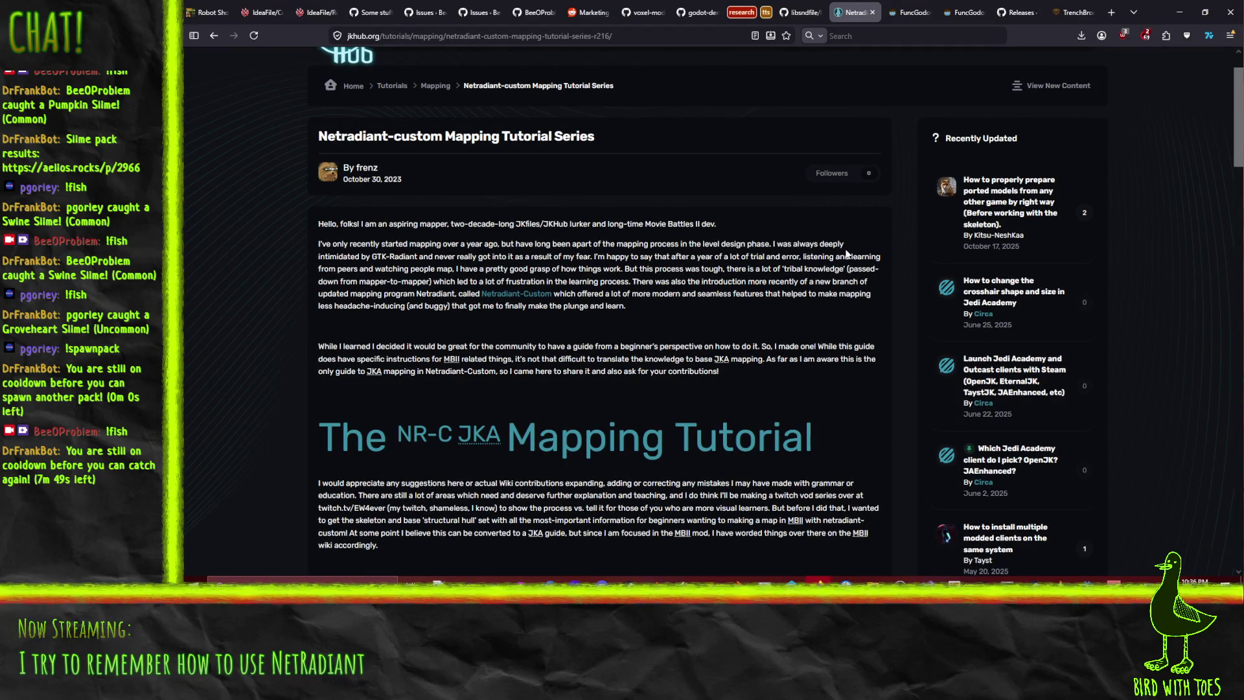
pyautogui.scroll(-4, 868, 285)
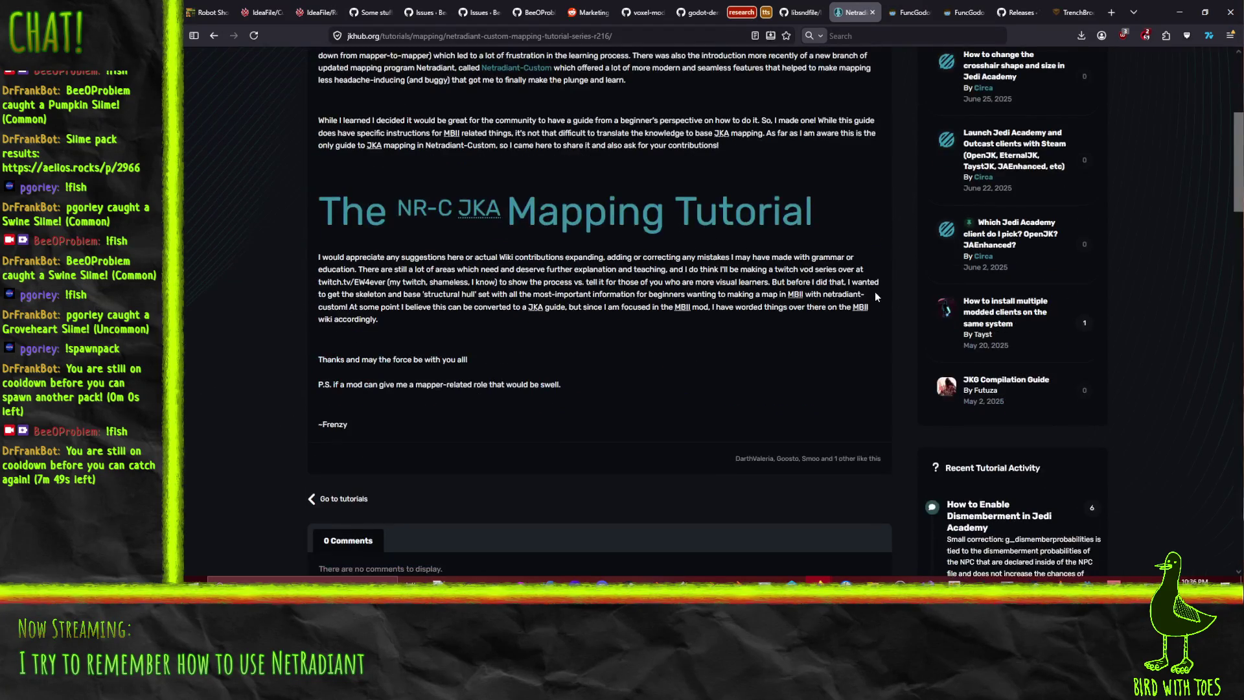
pyautogui.scroll(-3, 875, 297)
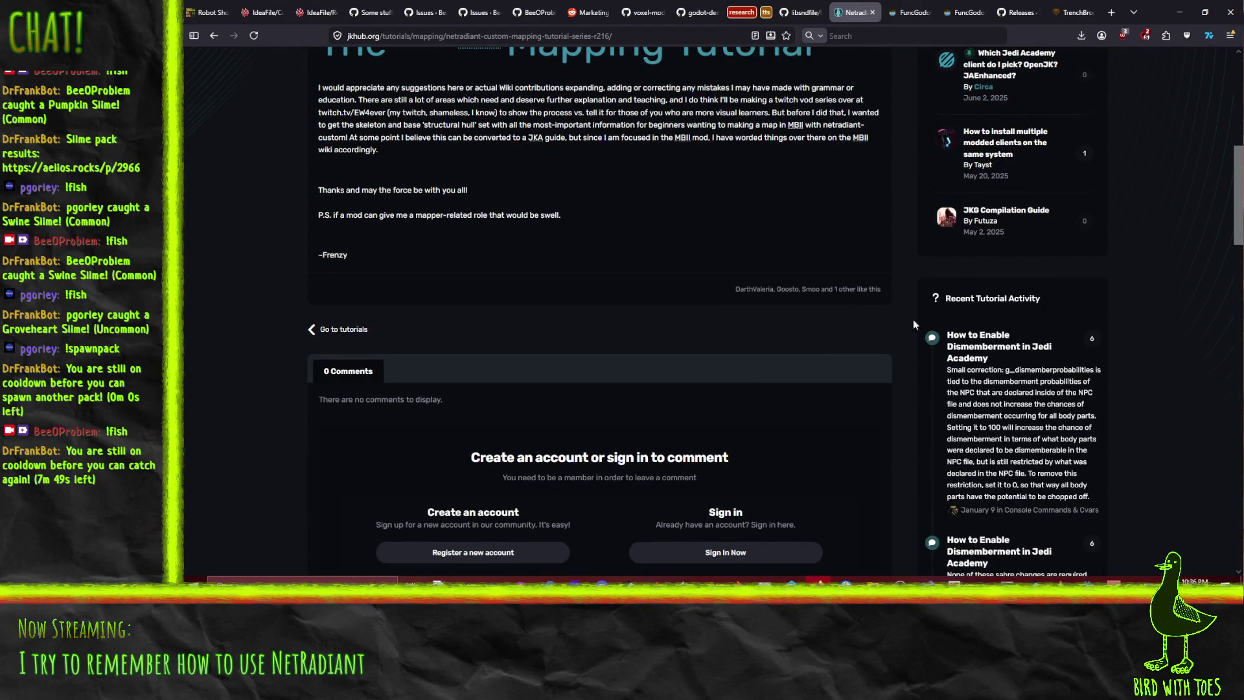
pyautogui.scroll(-1, 998, 369)
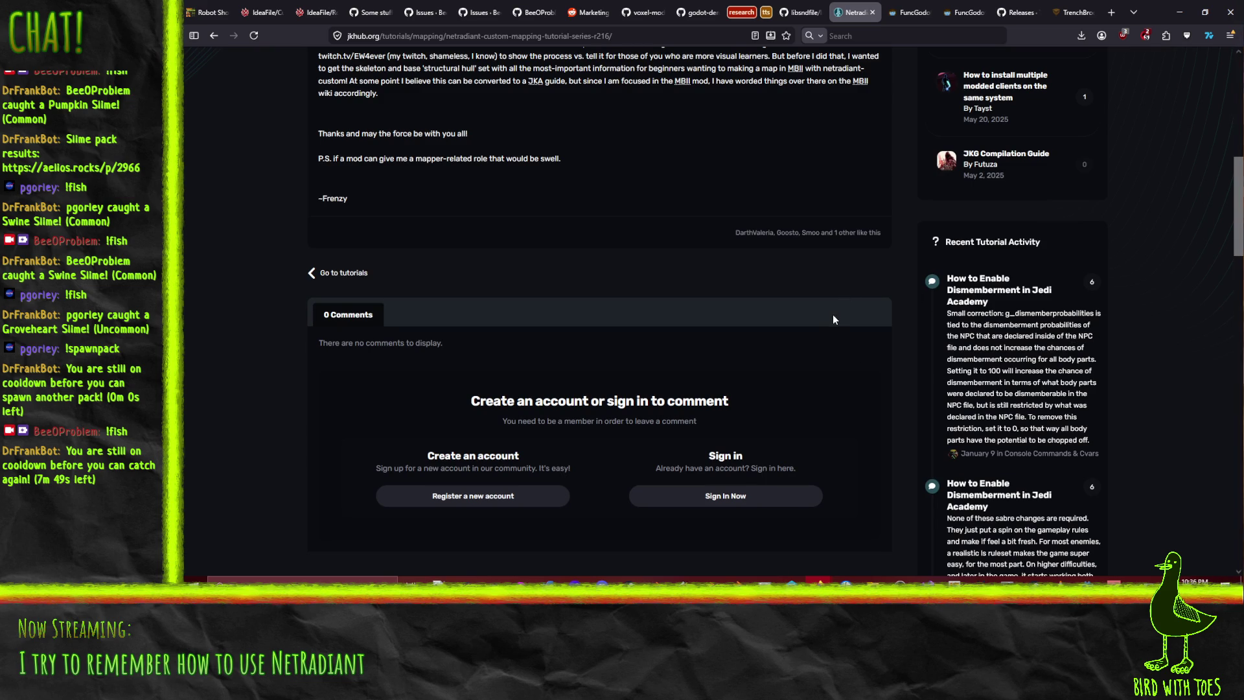
pyautogui.scroll(-3, 1020, 148)
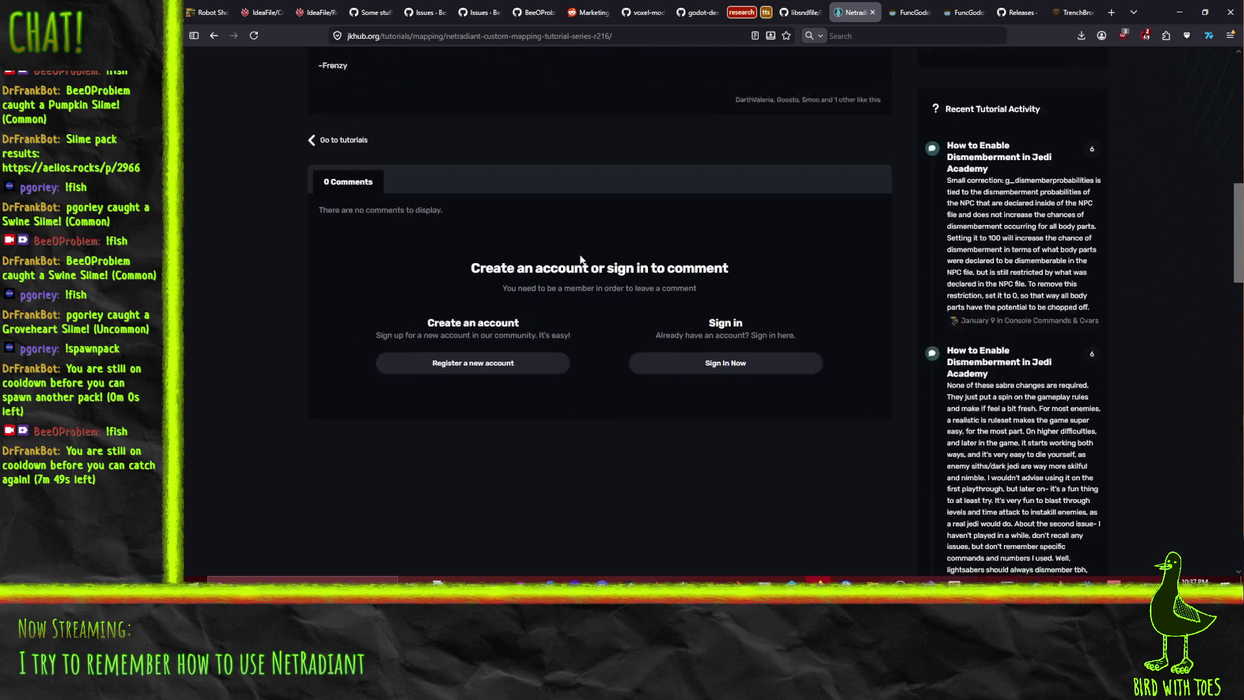
pyautogui.scroll(5, 281, 274)
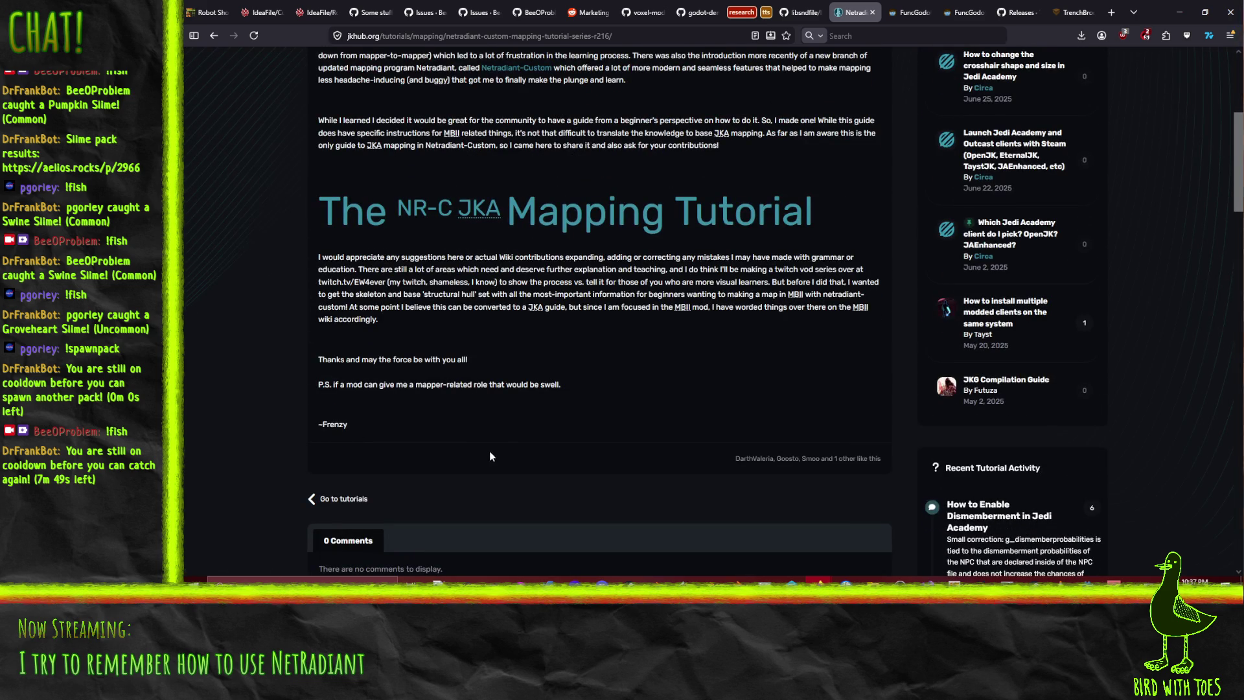
pyautogui.scroll(4, 488, 451)
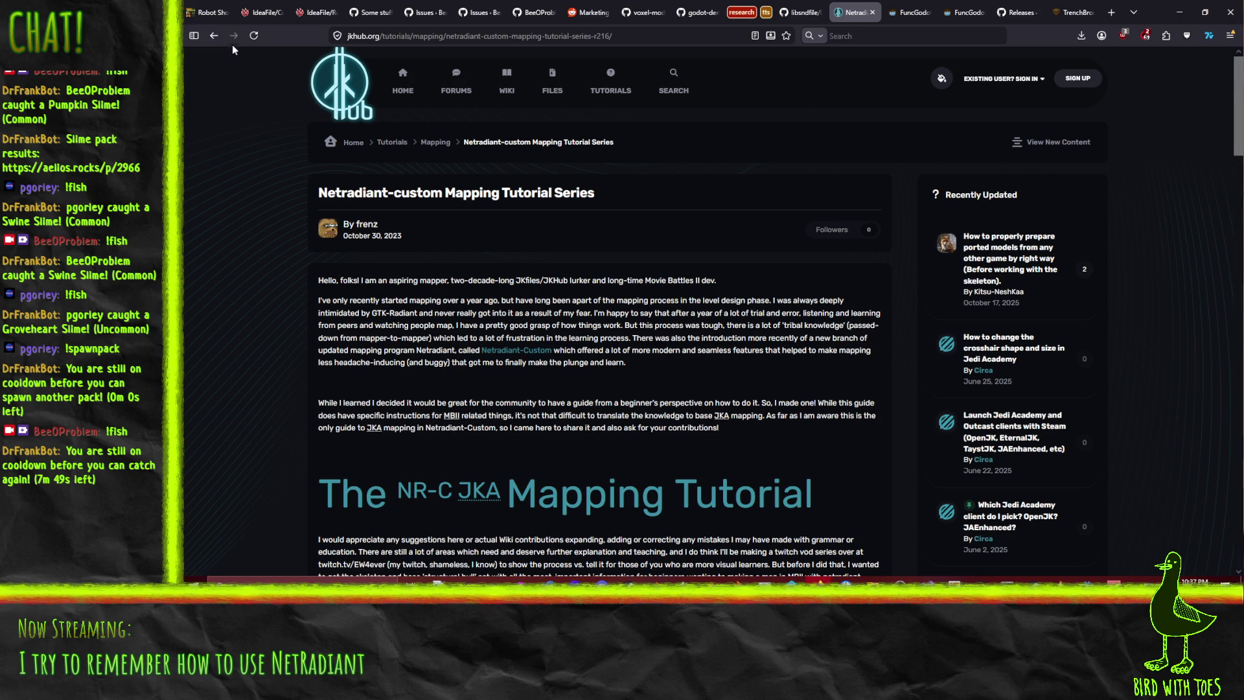
pyautogui.click(214, 36)
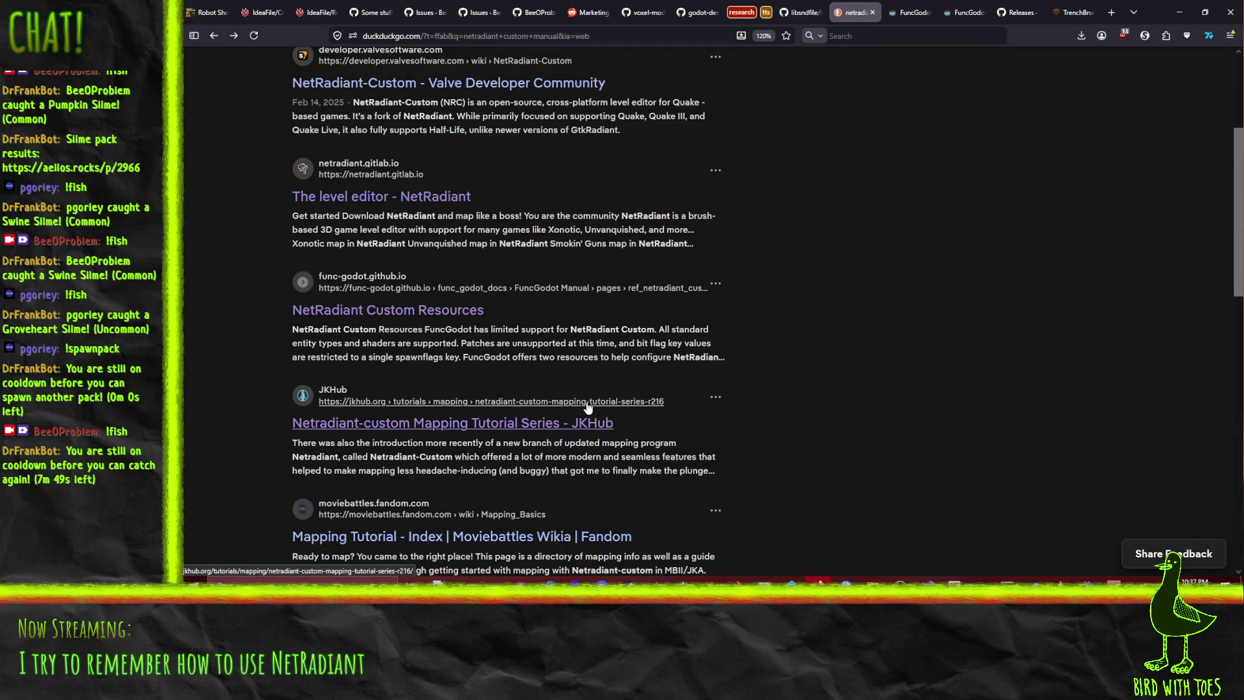
pyautogui.scroll(1, 814, 437)
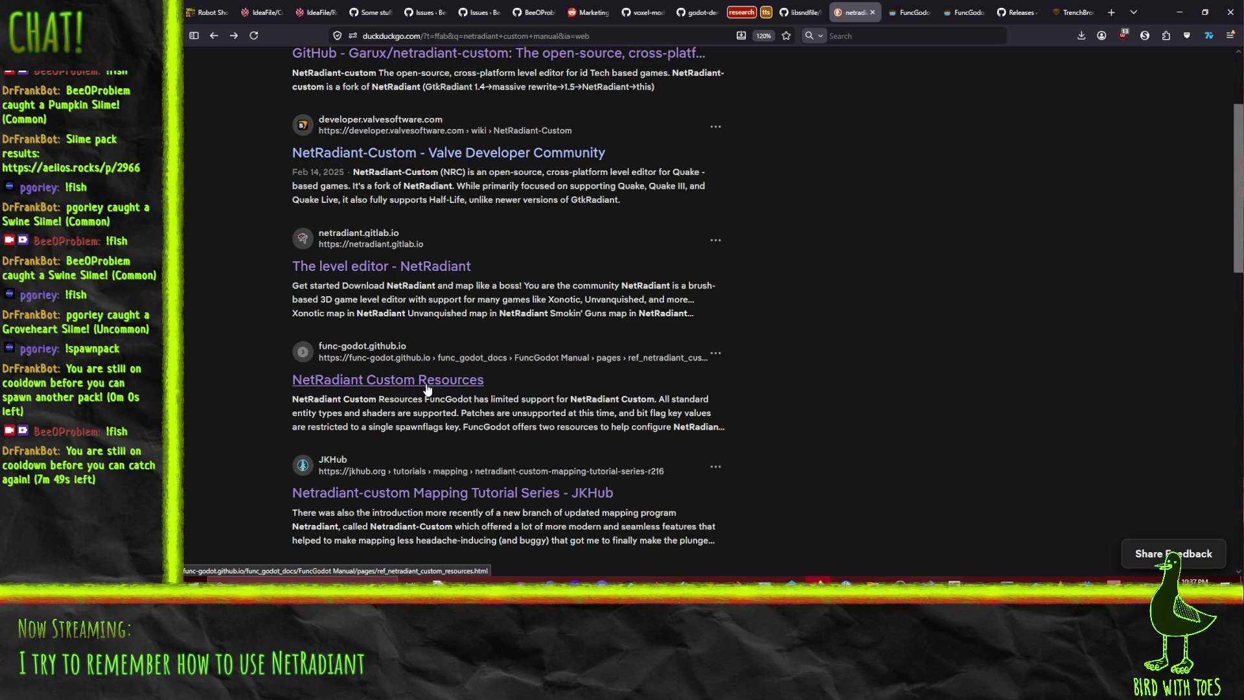
pyautogui.click(437, 272)
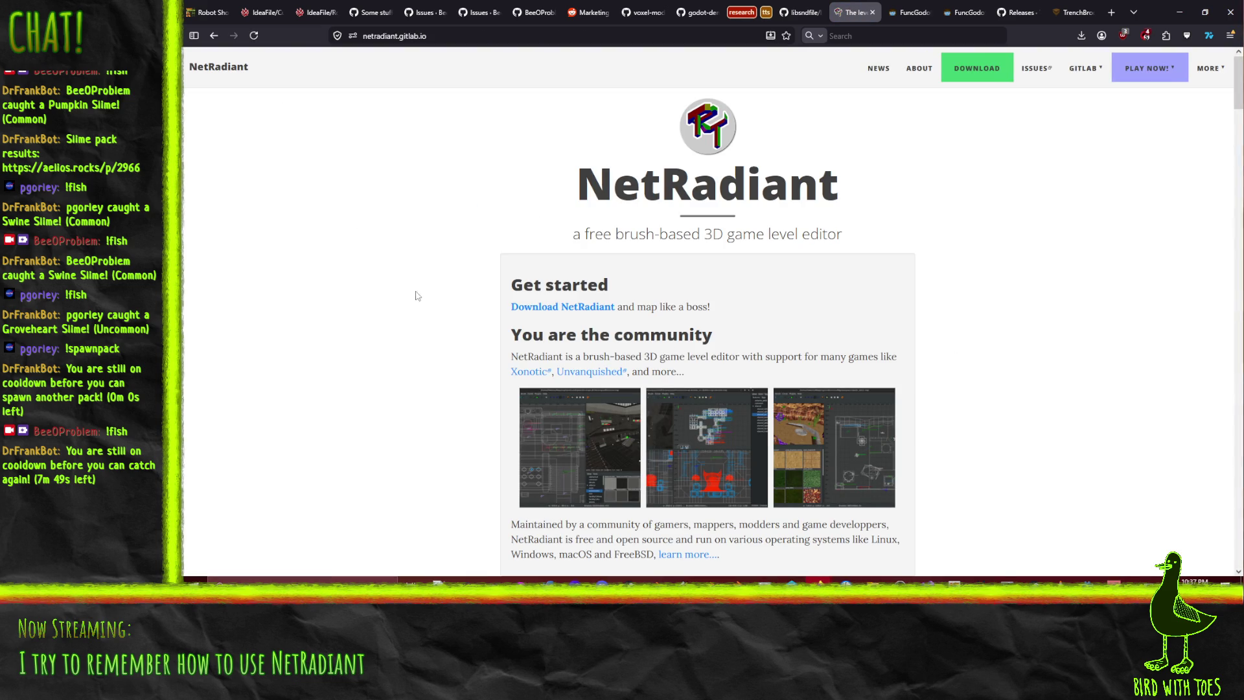
pyautogui.moveTo(1138, 67)
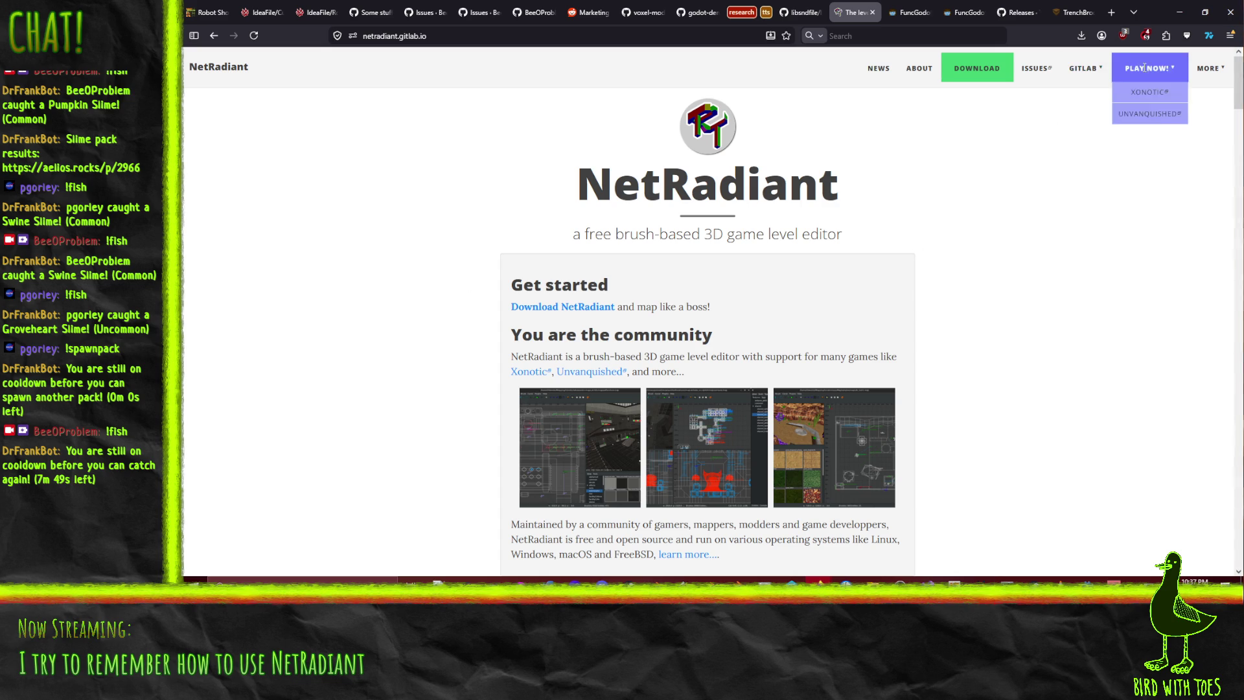
pyautogui.moveTo(1088, 70)
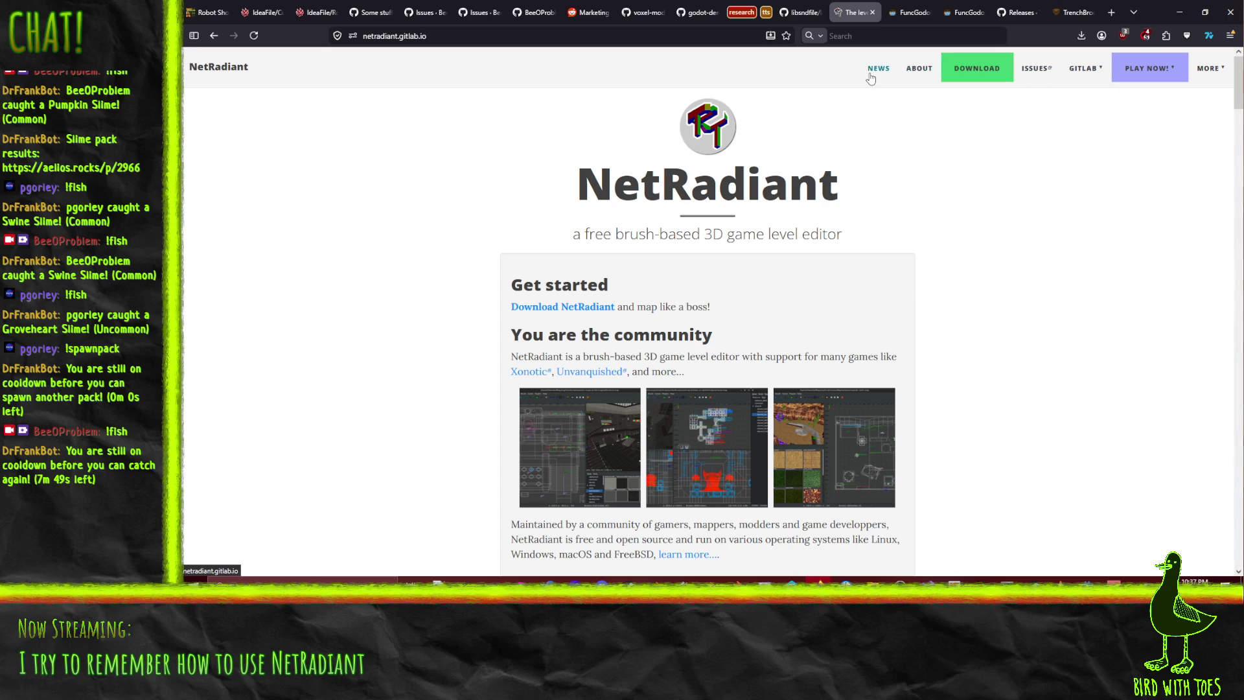
pyautogui.click(214, 35)
pyautogui.scroll(3, 300, 300)
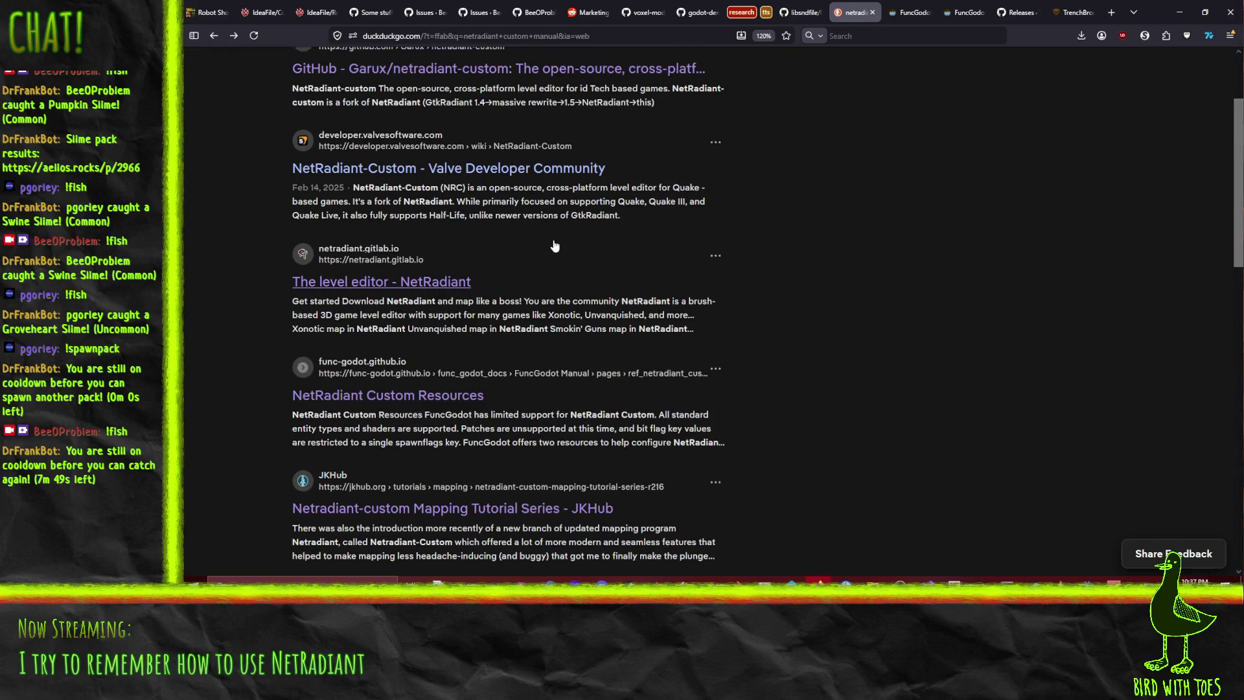
# Open the Garux netradiant-custom repository and scroll through its Downloads, Supported games, Features and Q3Map2 sections
pyautogui.click(398, 194)
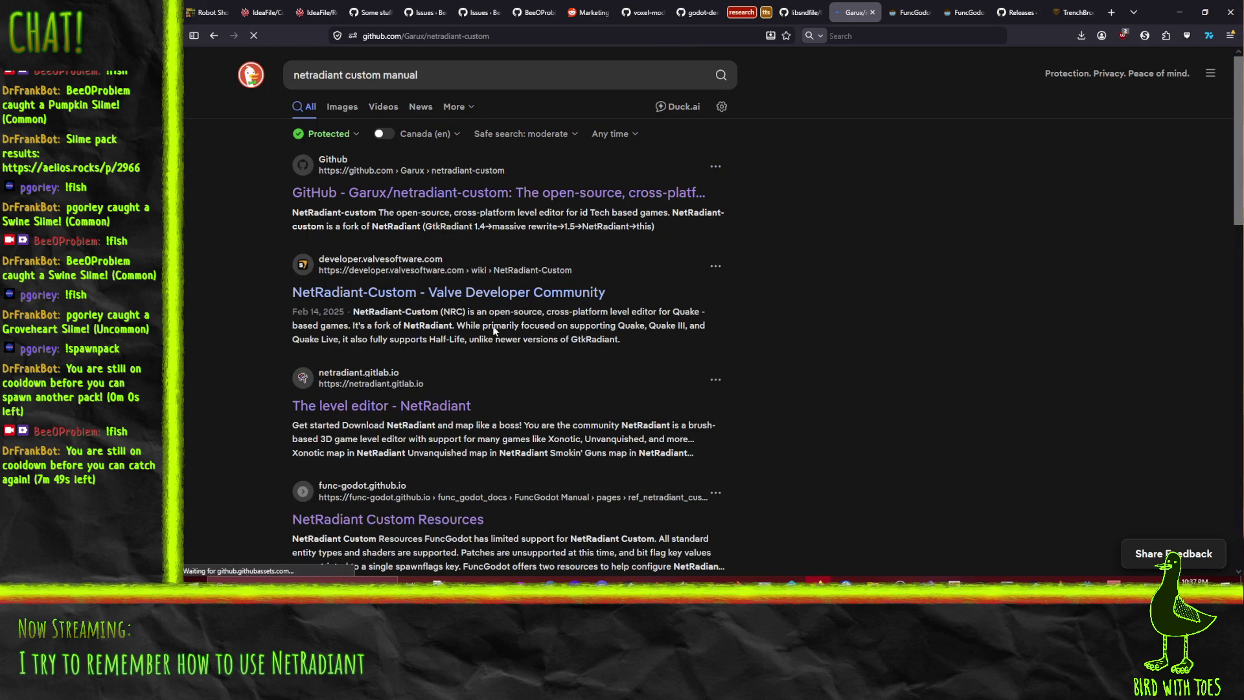
pyautogui.scroll(-5, 239, 307)
pyautogui.scroll(3, 243, 313)
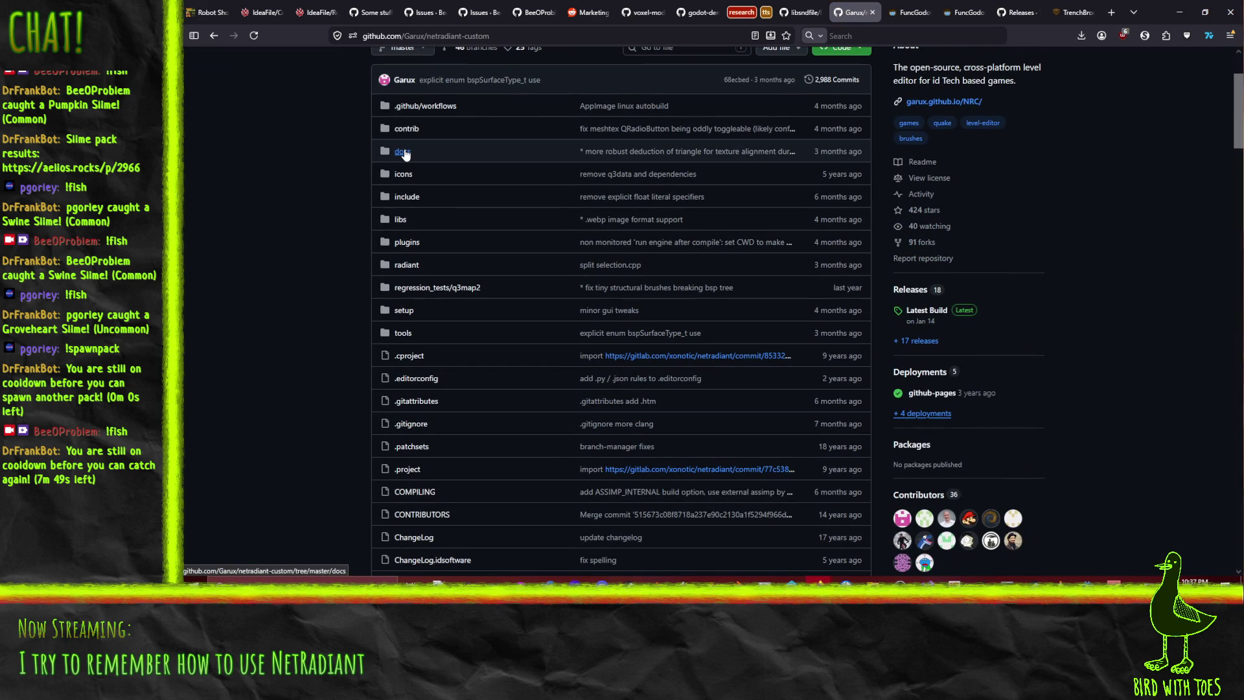
pyautogui.scroll(-10, 289, 178)
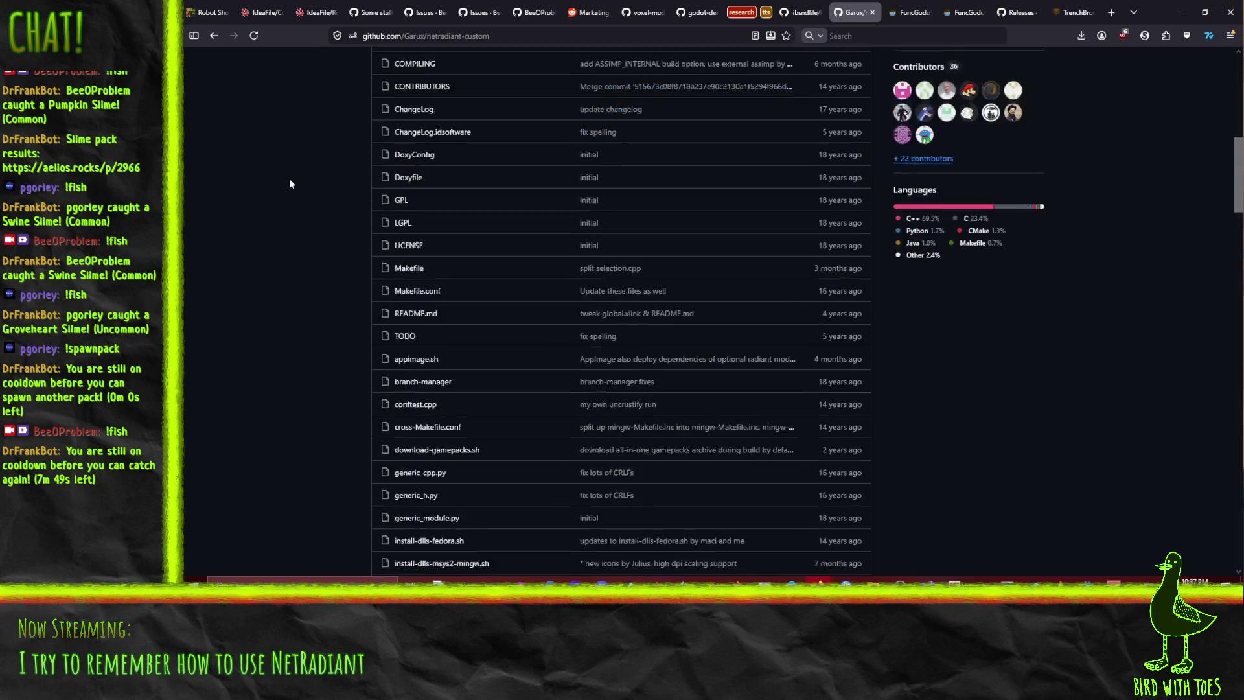
pyautogui.scroll(-7, 290, 184)
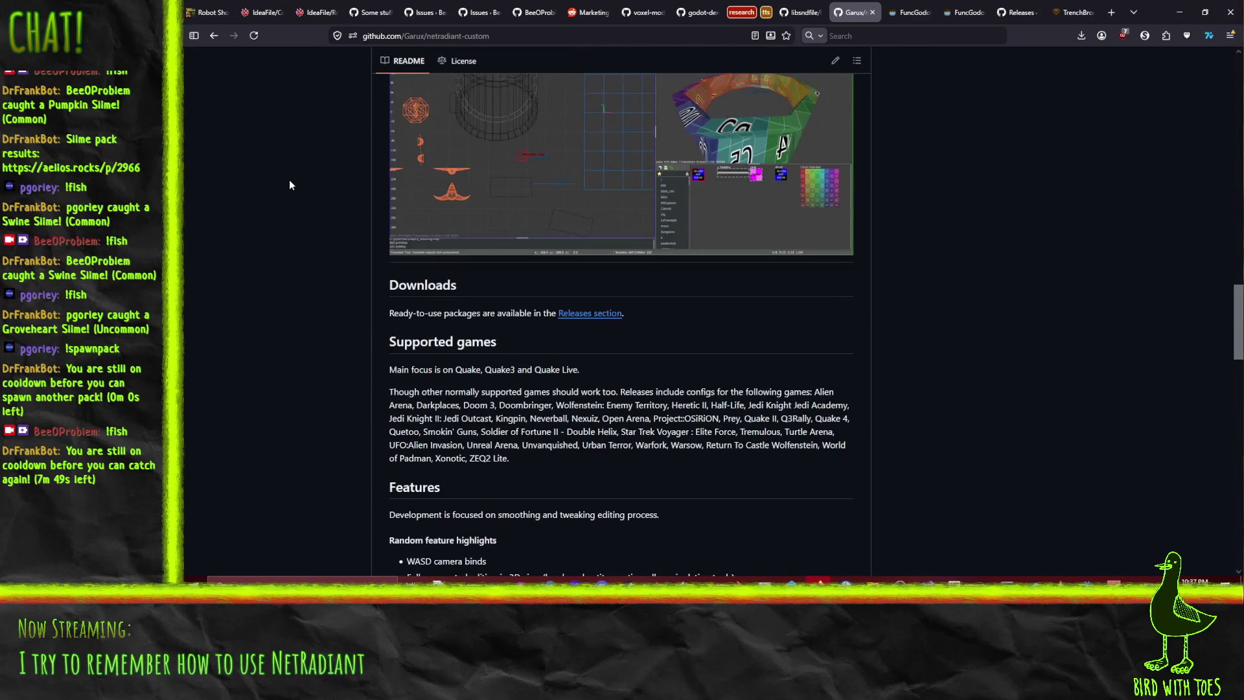
pyautogui.scroll(-12, 289, 184)
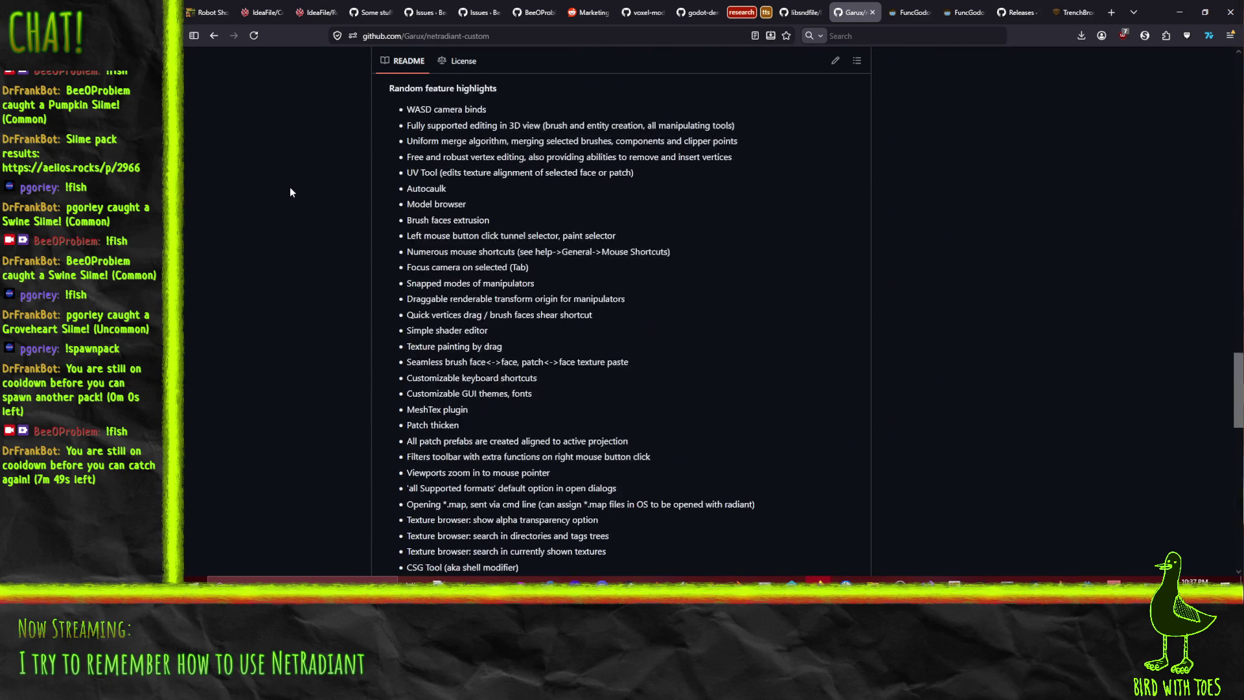
pyautogui.scroll(-5, 289, 188)
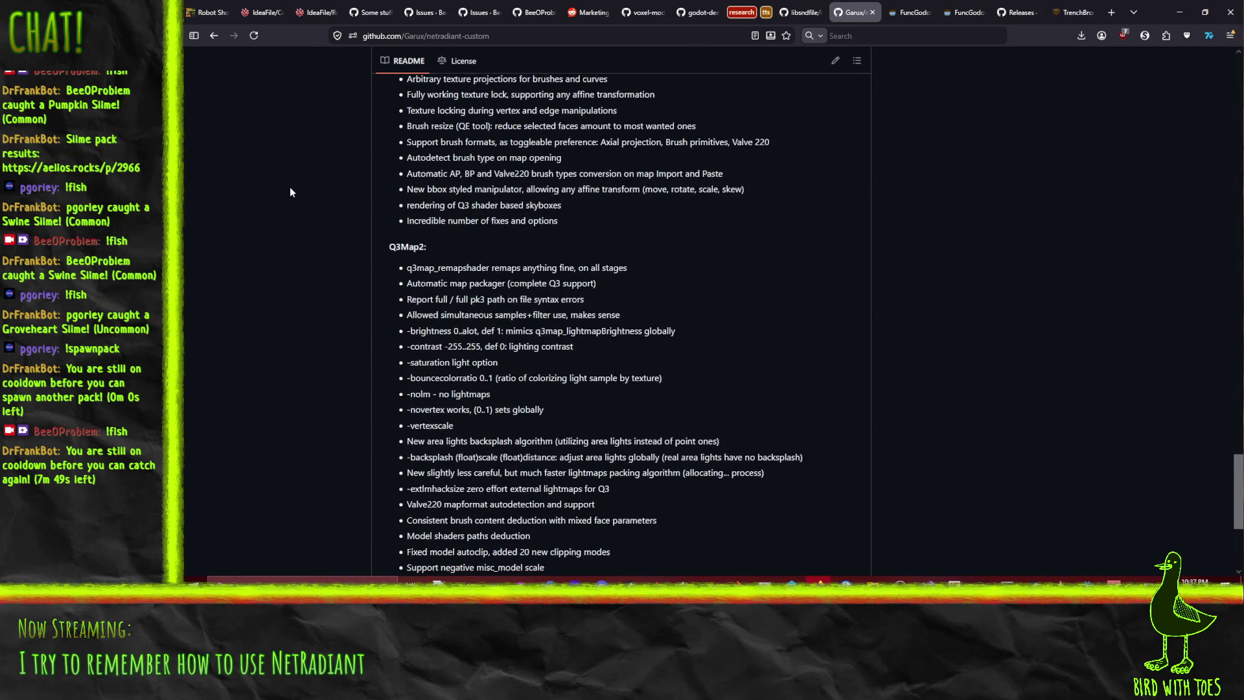
pyautogui.scroll(20, 723, 395)
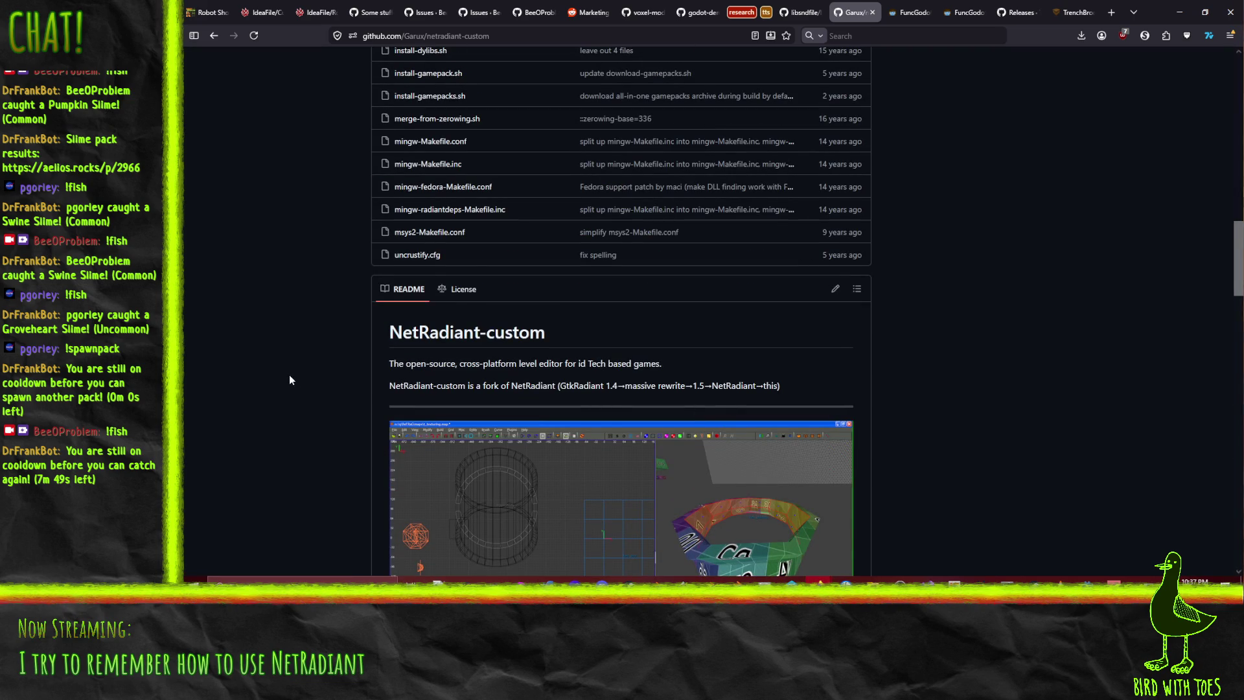
pyautogui.scroll(15, 290, 380)
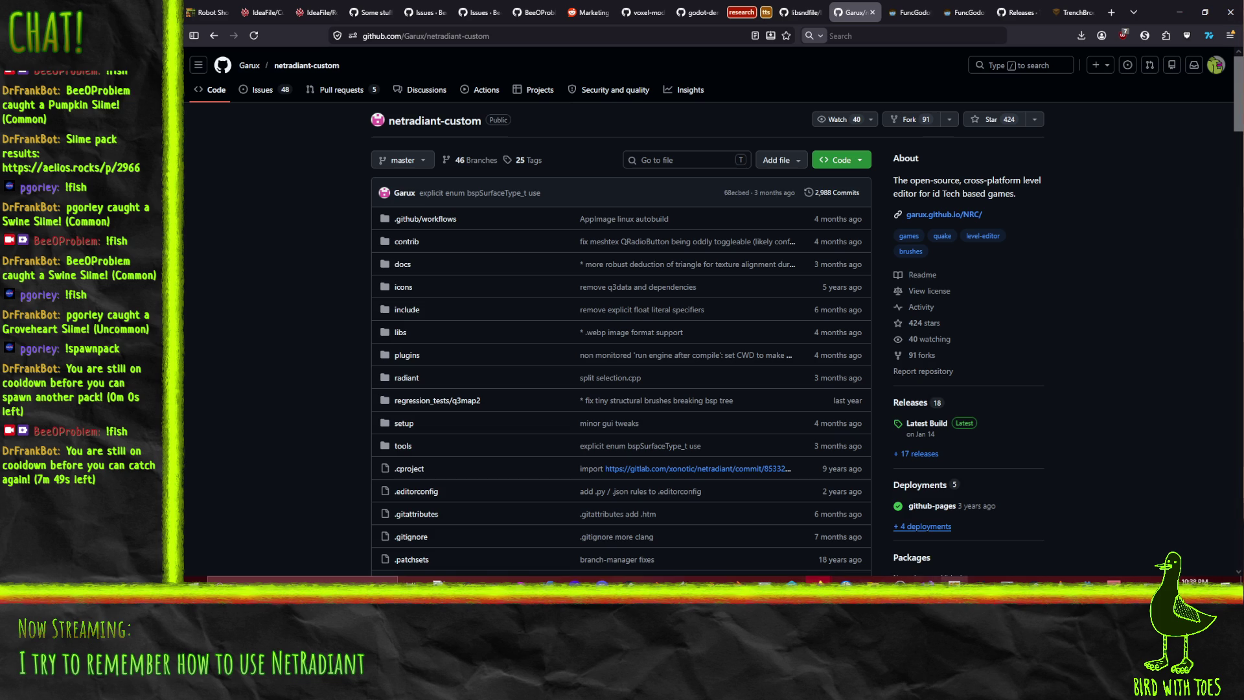
# Open default_build_menu.xml from the netradiant-custom gamepacks/darkplaces.game folder in Notepad++
pyautogui.moveTo(872, 581)
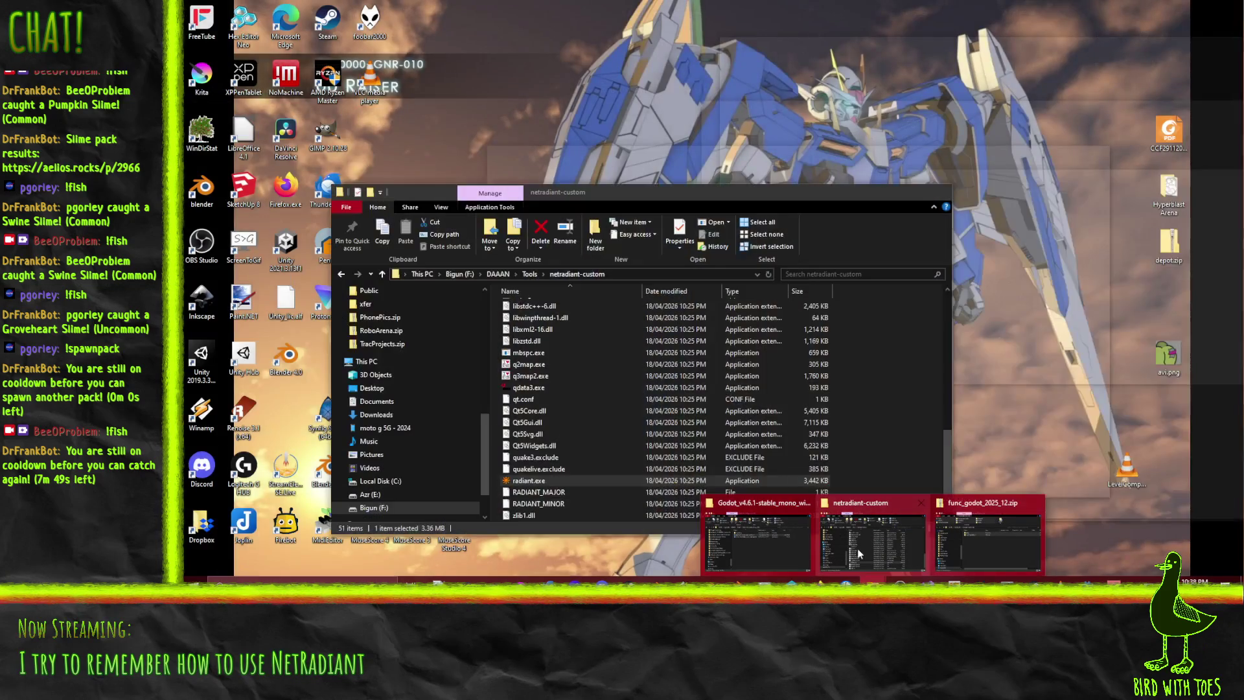
pyautogui.click(857, 548)
pyautogui.doubleClick(540, 328)
pyautogui.doubleClick(545, 343)
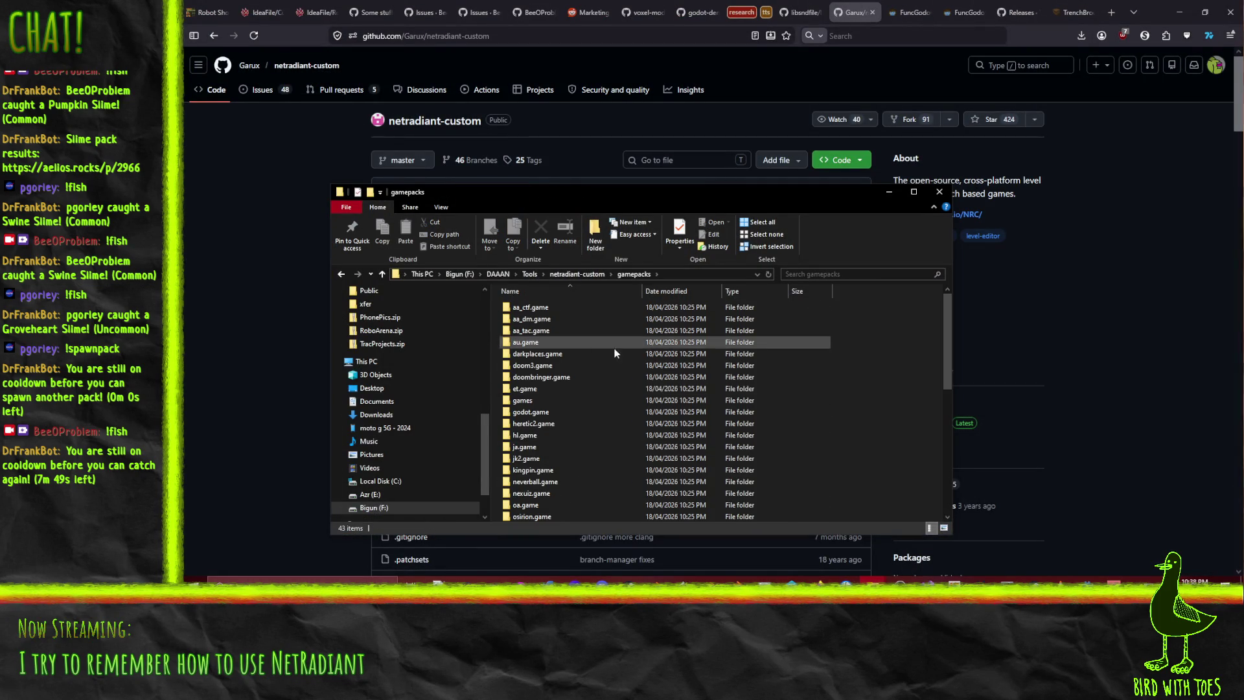
pyautogui.doubleClick(559, 353)
pyautogui.rightClick(560, 321)
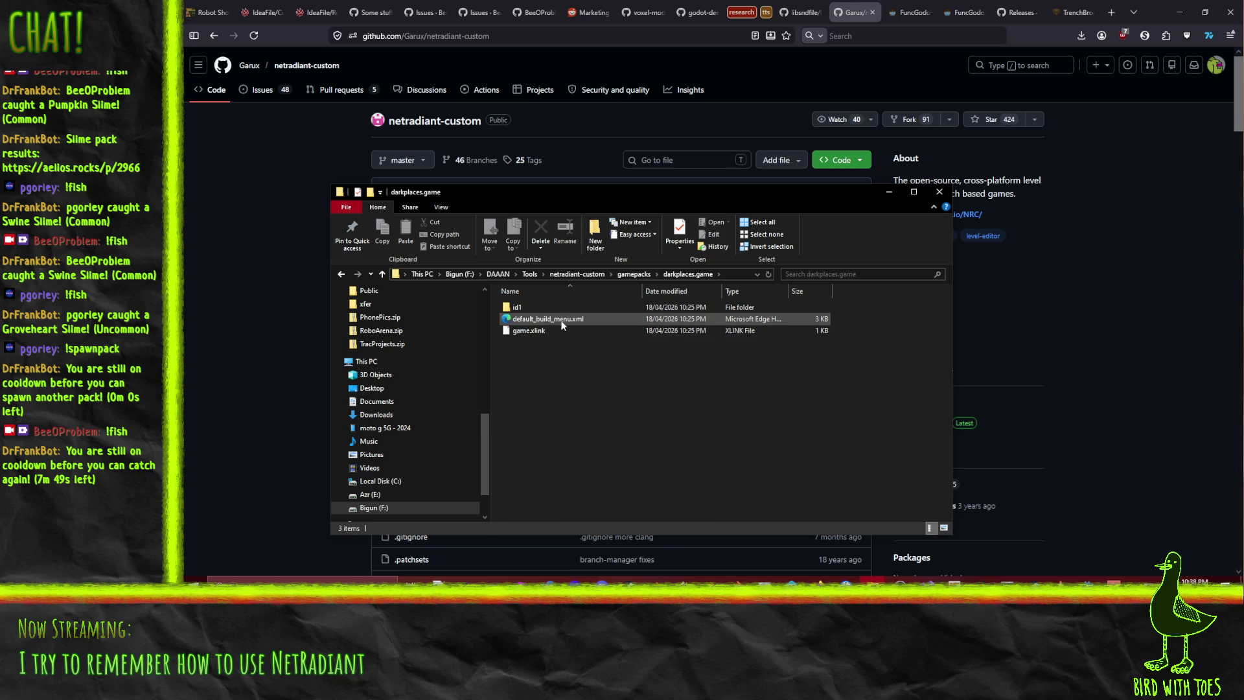
pyautogui.click(454, 353)
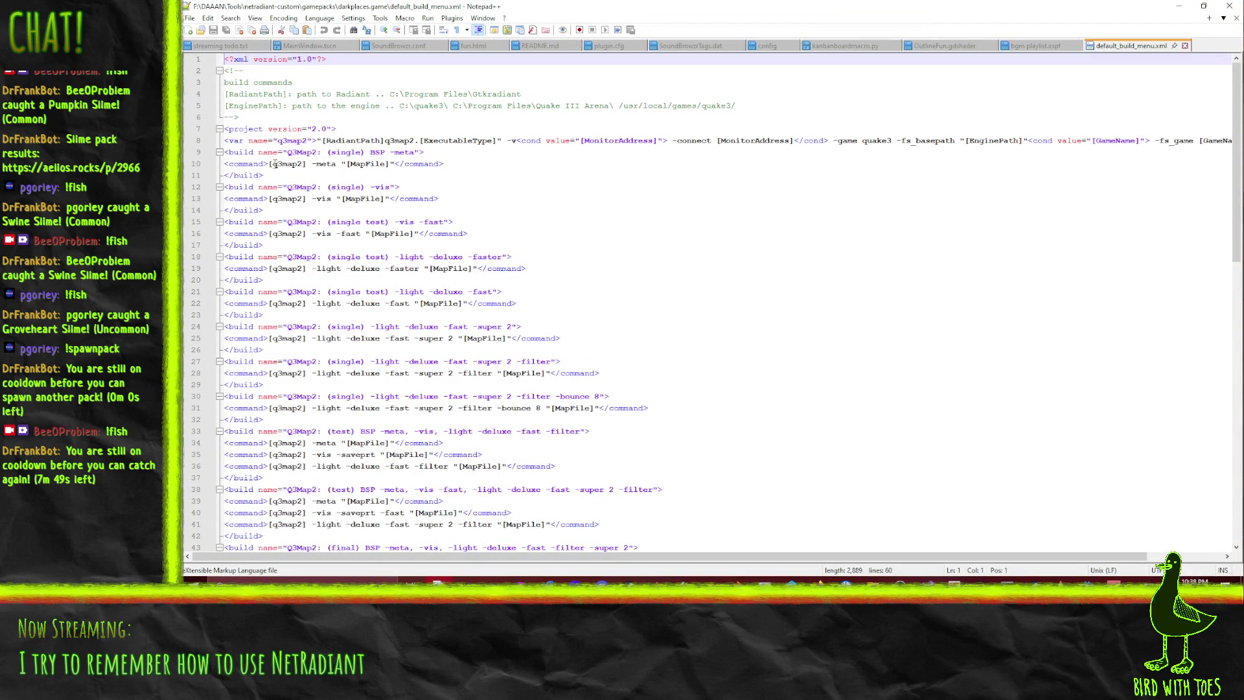
# Read through the q3map2 build entries in default_build_menu.xml, then close it and minimize Notepad++
pyautogui.click(458, 171)
pyautogui.click(394, 164)
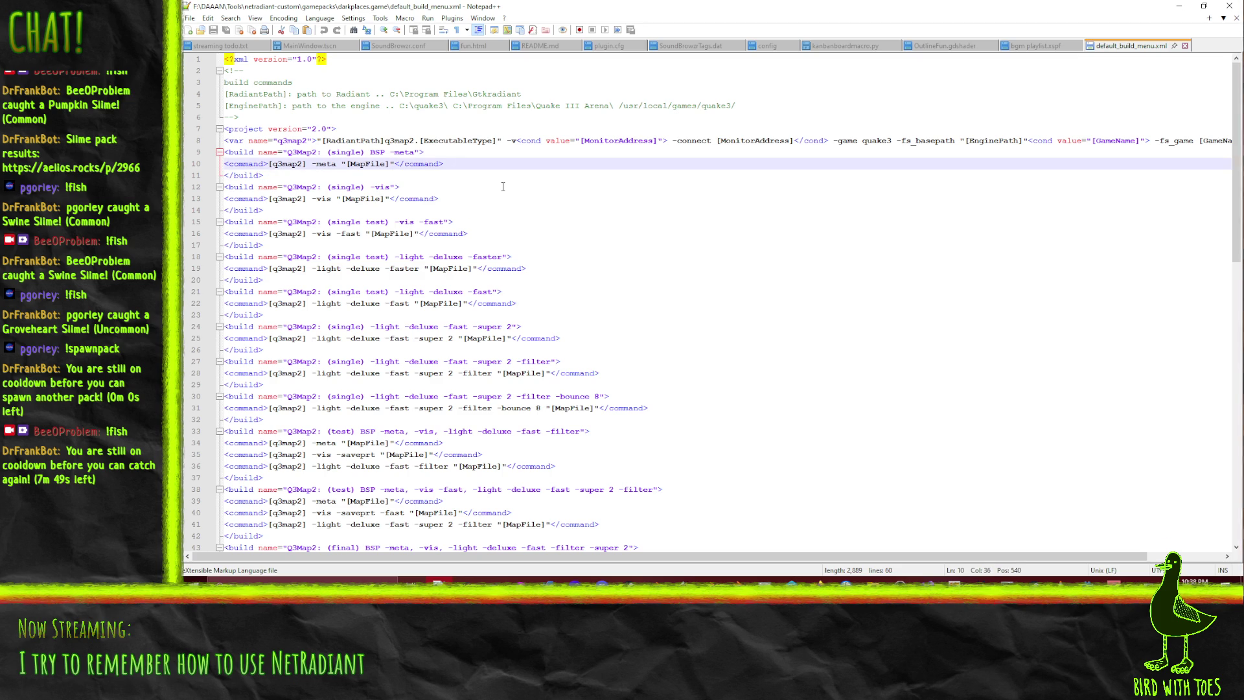
pyautogui.click(555, 258)
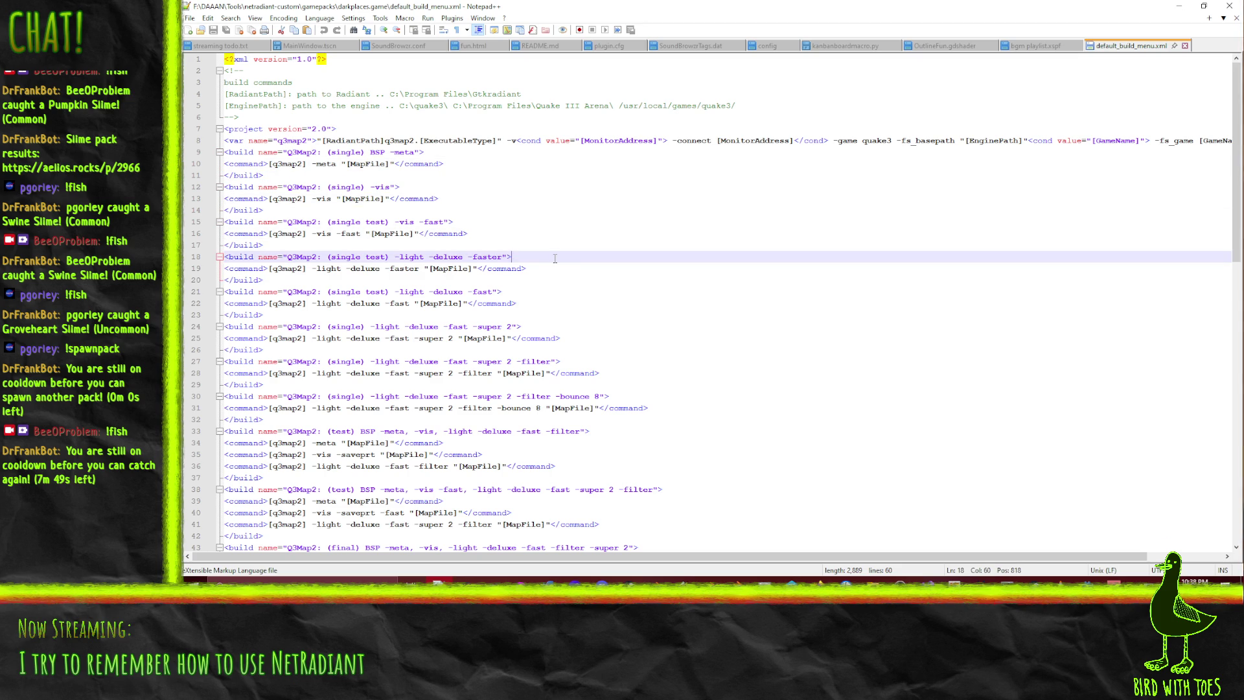
pyautogui.scroll(-3, 555, 256)
pyautogui.scroll(-1, 556, 252)
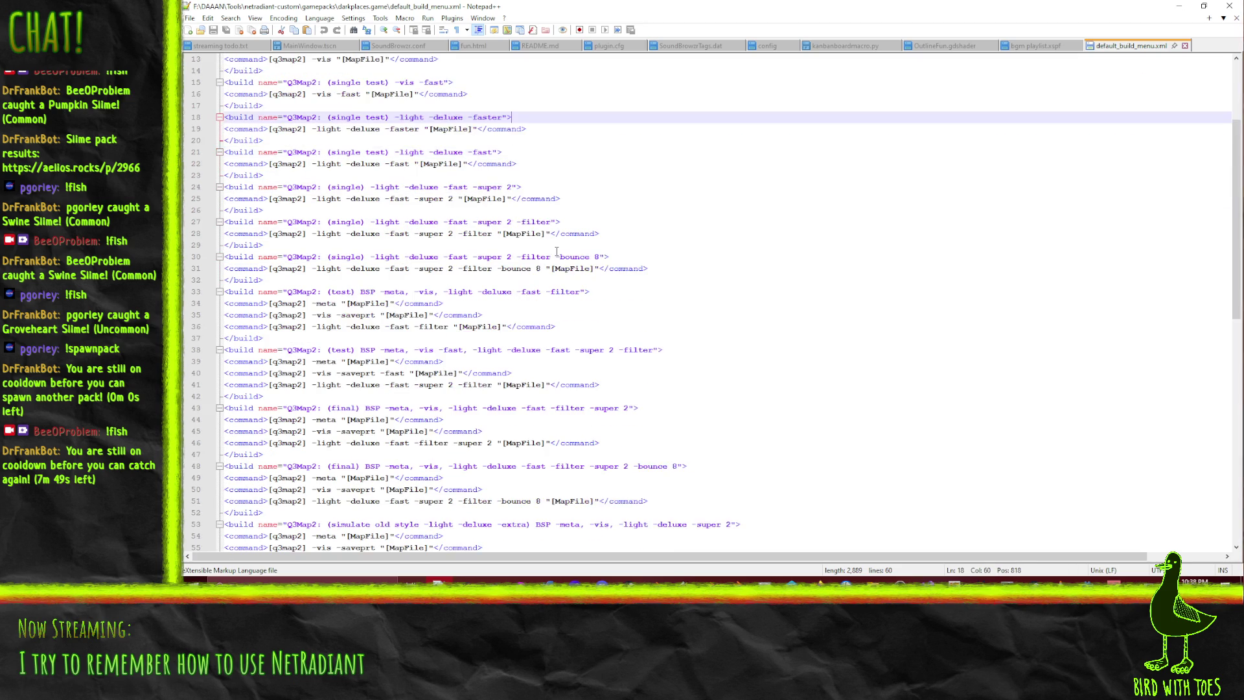
pyautogui.click(644, 310)
pyautogui.scroll(-8, 644, 310)
pyautogui.click(777, 336)
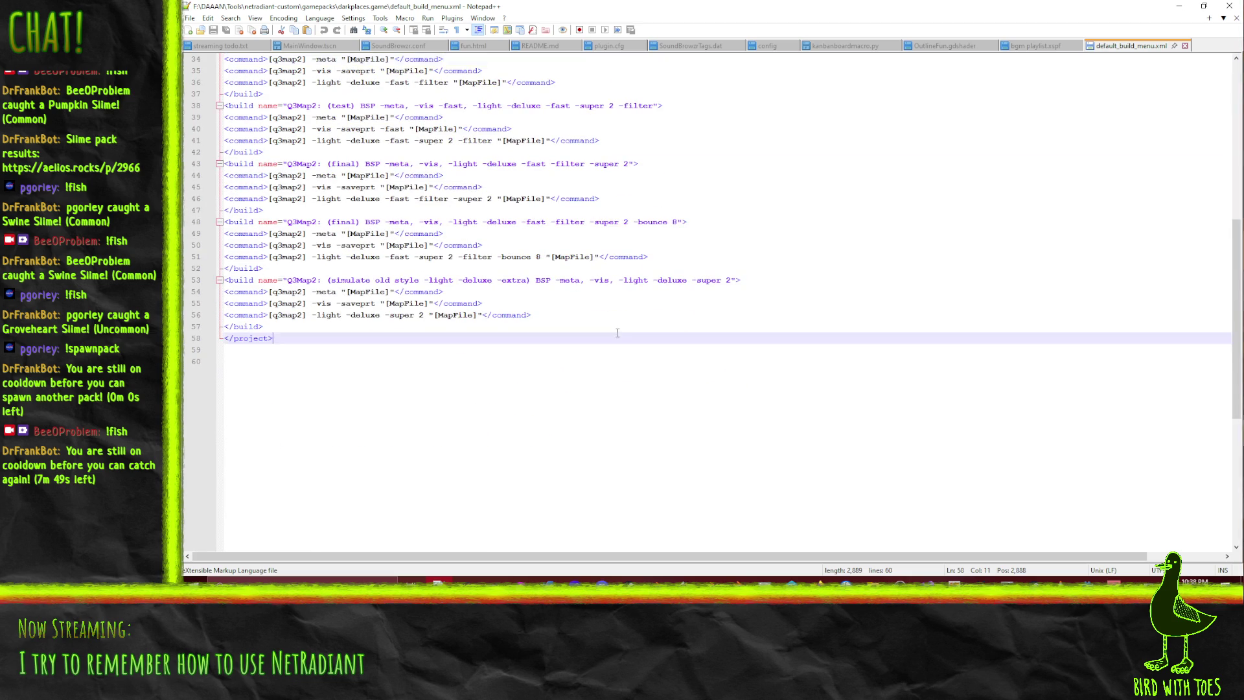
pyautogui.scroll(10, 997, 139)
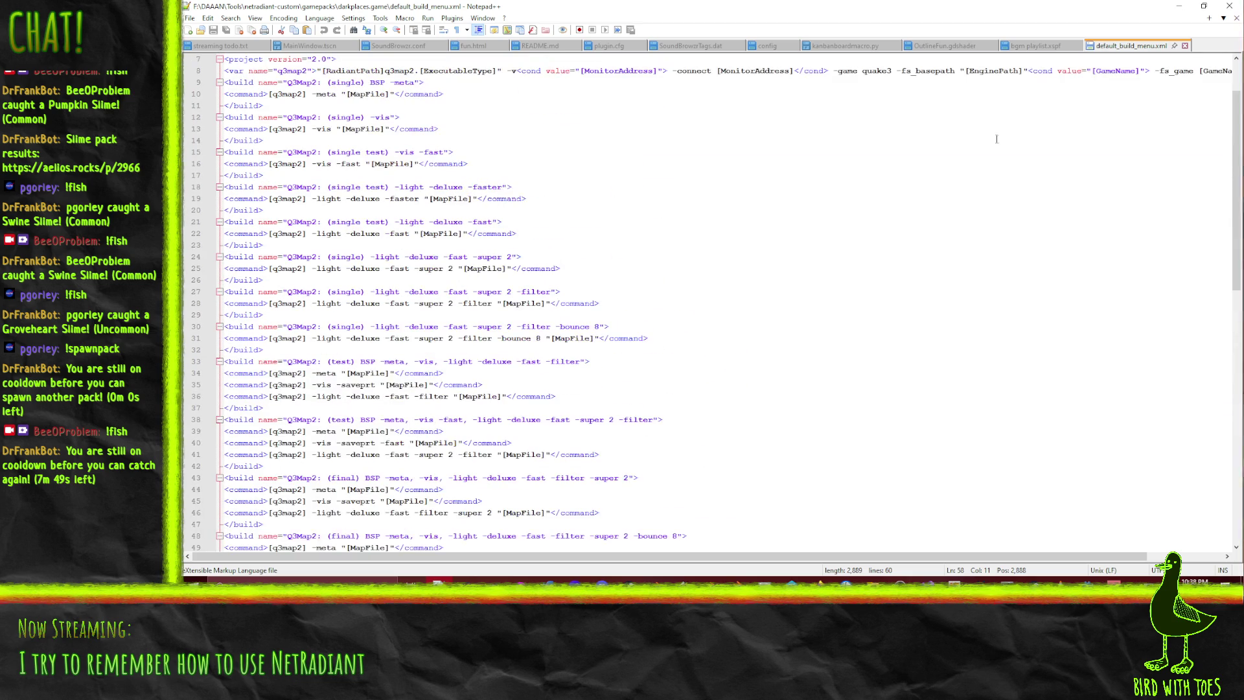
pyautogui.click(1185, 45)
pyautogui.click(1179, 6)
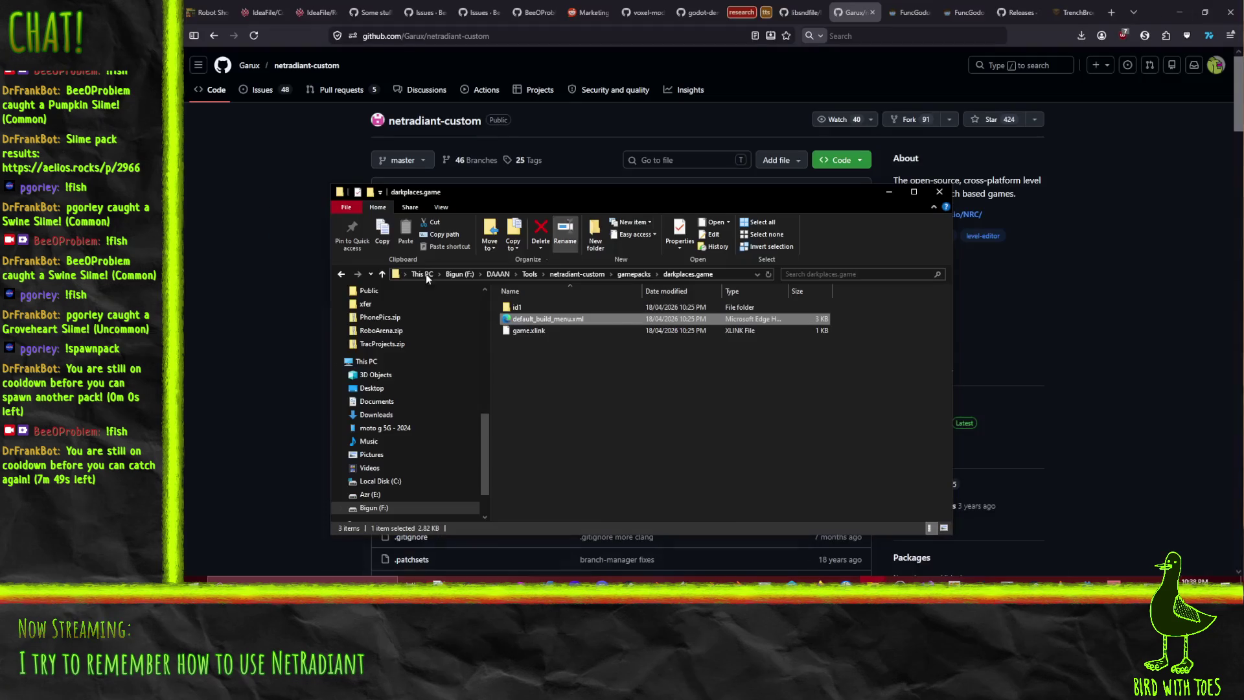
# View game.xlink in Notepad++, then close it and minimize the editor
pyautogui.rightClick(527, 330)
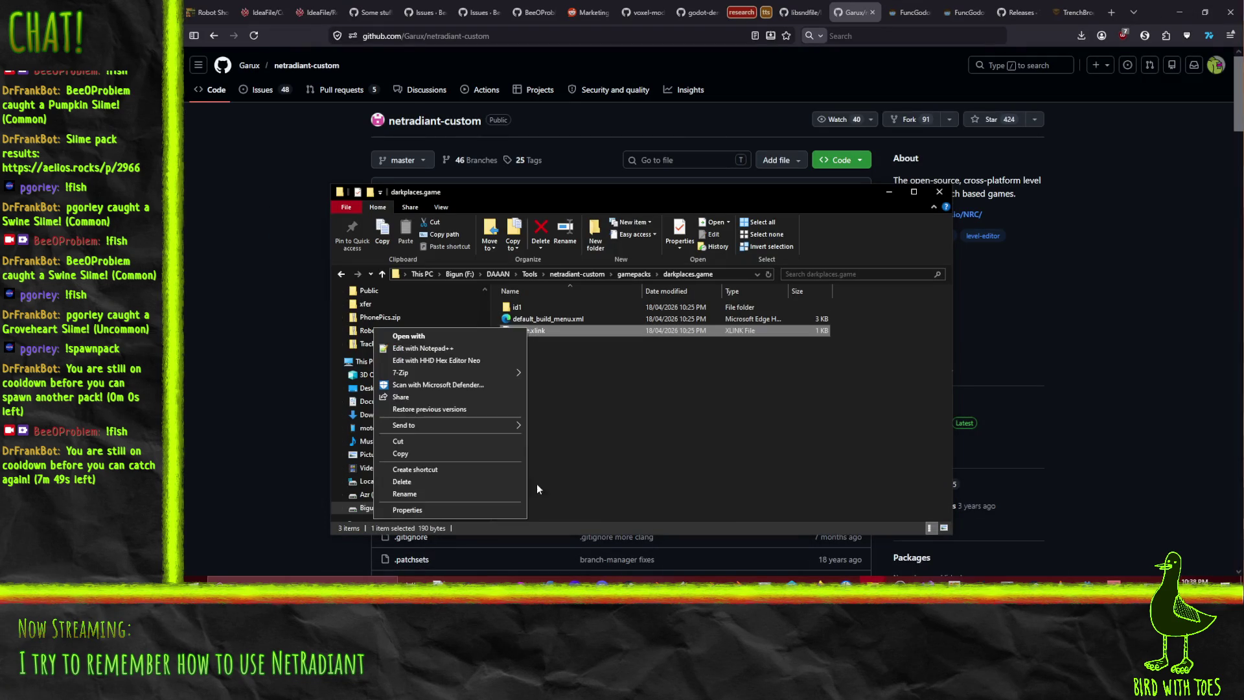
pyautogui.click(418, 348)
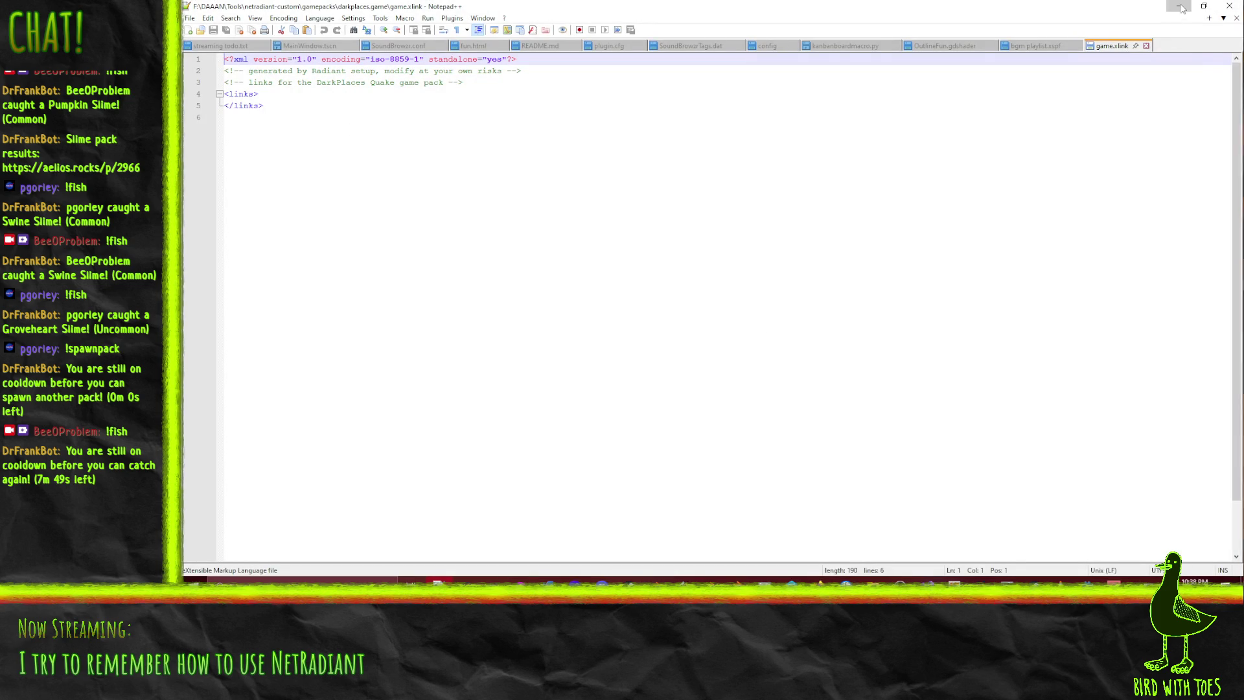
pyautogui.click(1146, 45)
pyautogui.click(1179, 6)
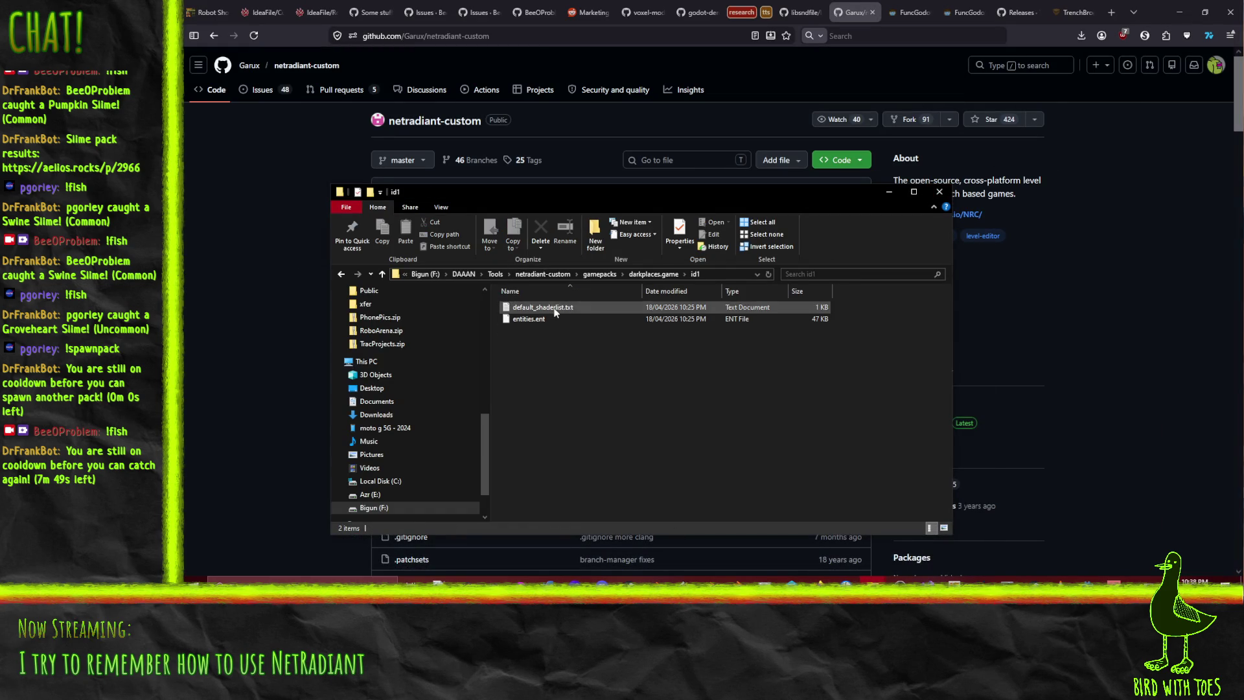
# Open the id1 folder and edit entities.ent in Notepad++
pyautogui.doubleClick(543, 307)
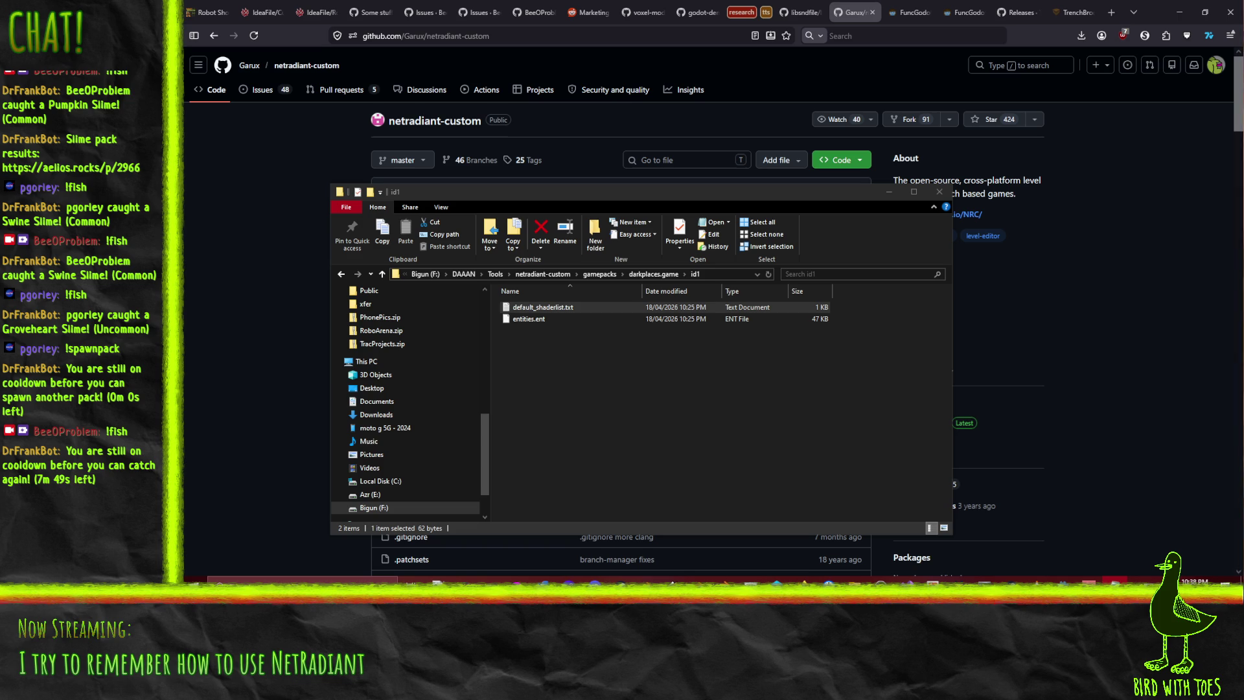
pyautogui.rightClick(529, 318)
pyautogui.click(424, 341)
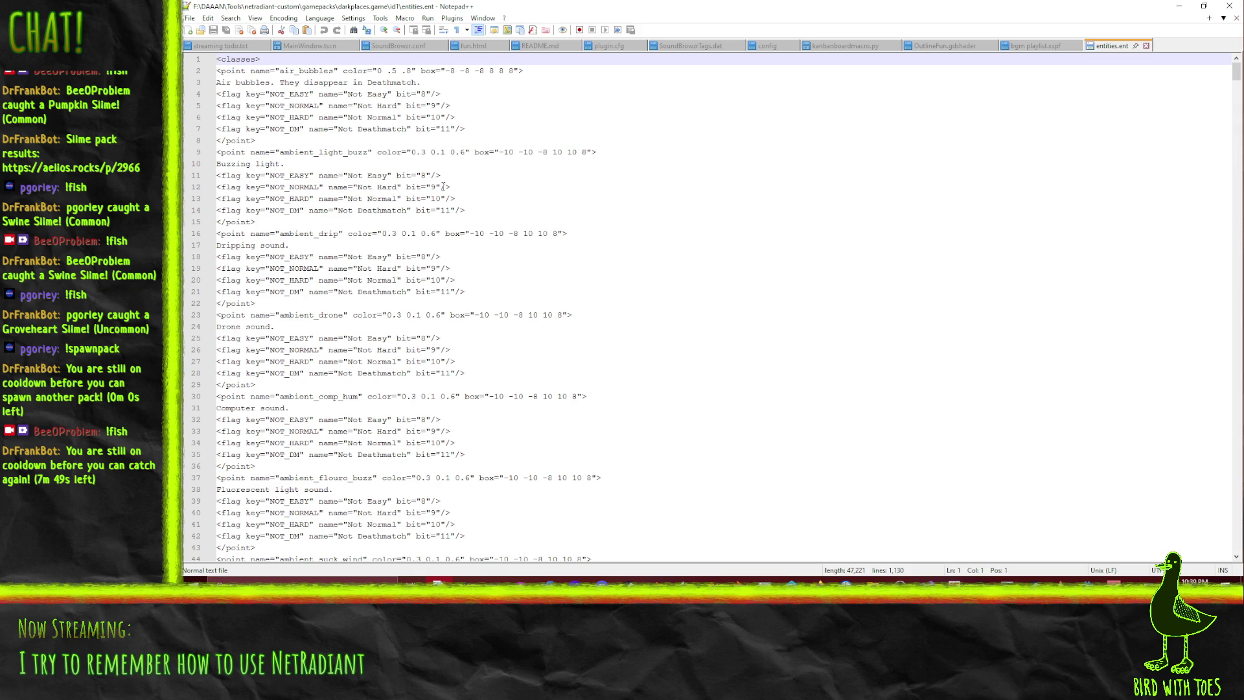
# Read through the Darkplaces entity definitions in entities.ent
pyautogui.scroll(-4, 577, 192)
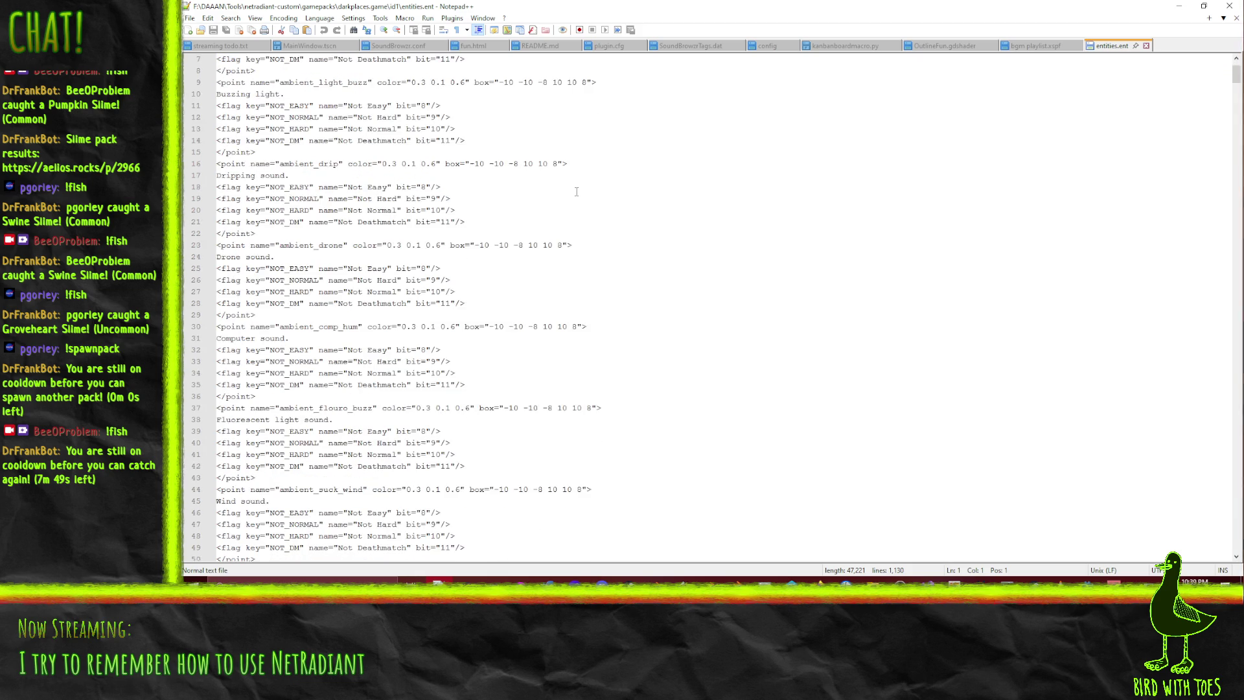
pyautogui.scroll(-8, 579, 198)
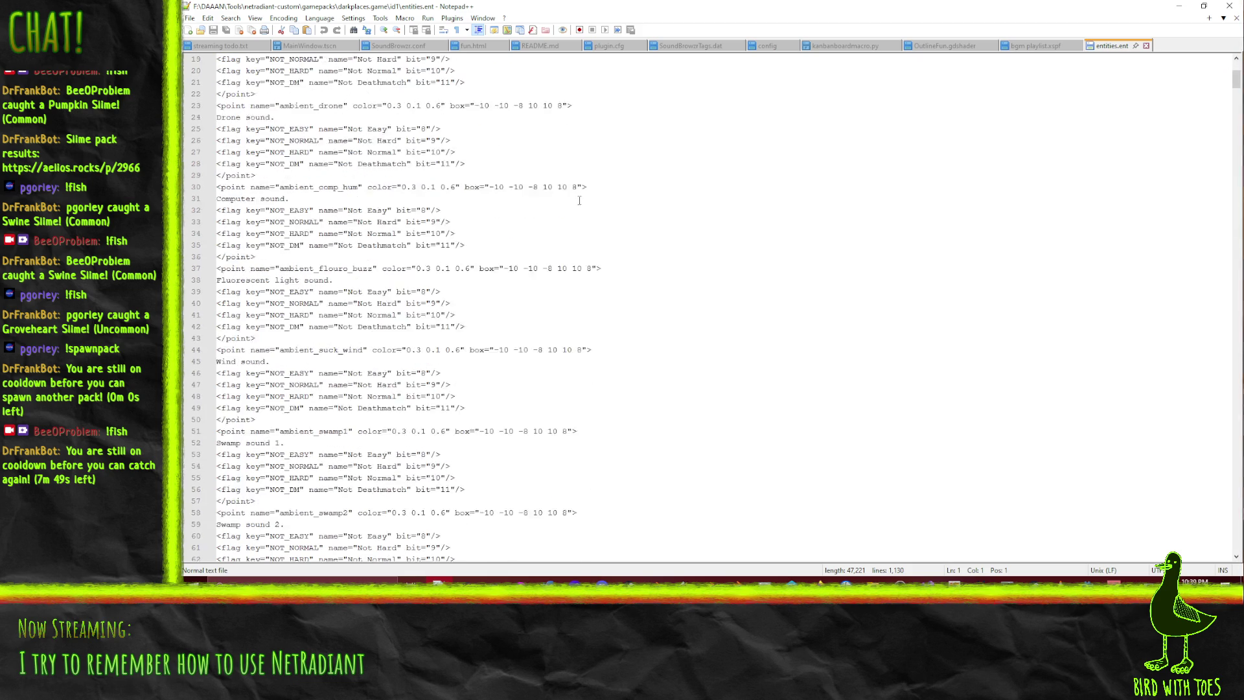
pyautogui.scroll(-15, 580, 202)
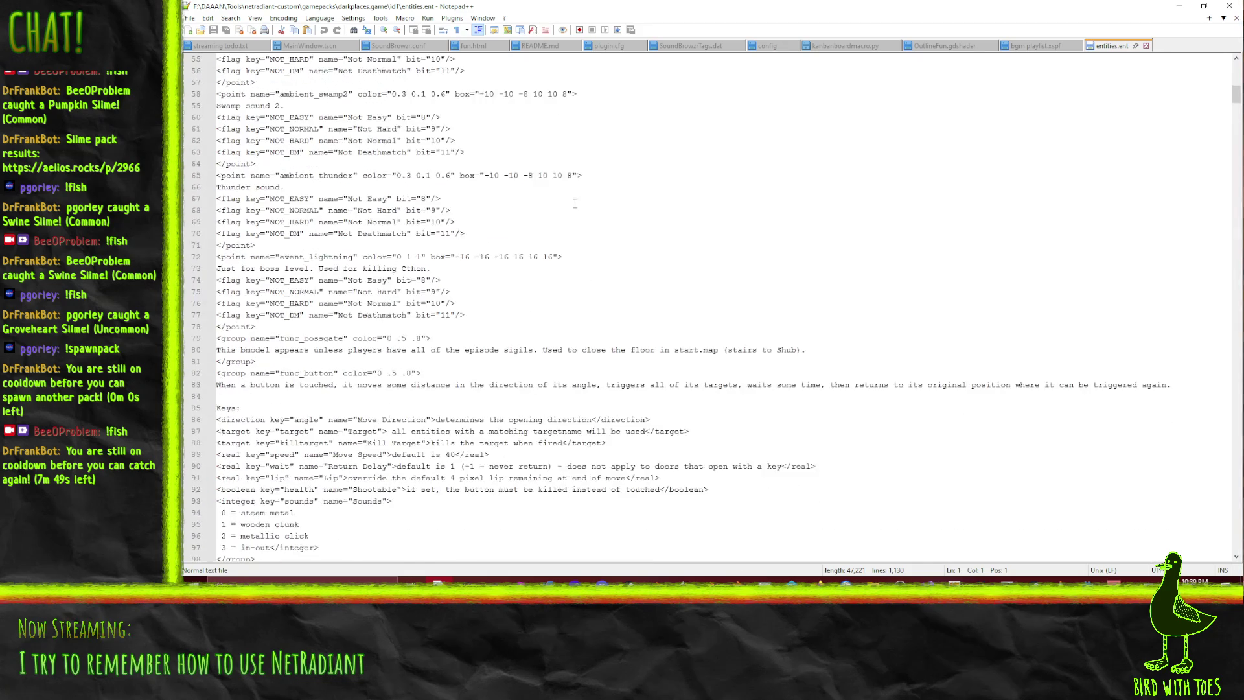
pyautogui.scroll(-1, 542, 189)
pyautogui.scroll(3, 389, 169)
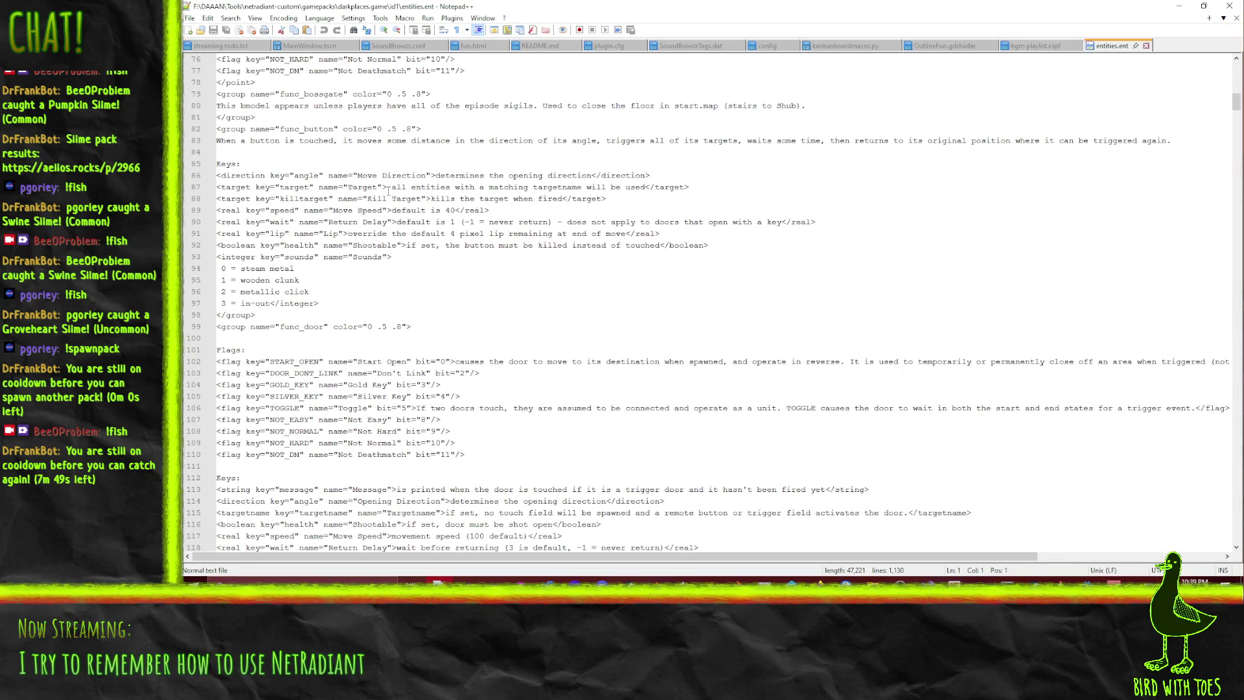
pyautogui.scroll(2, 617, 302)
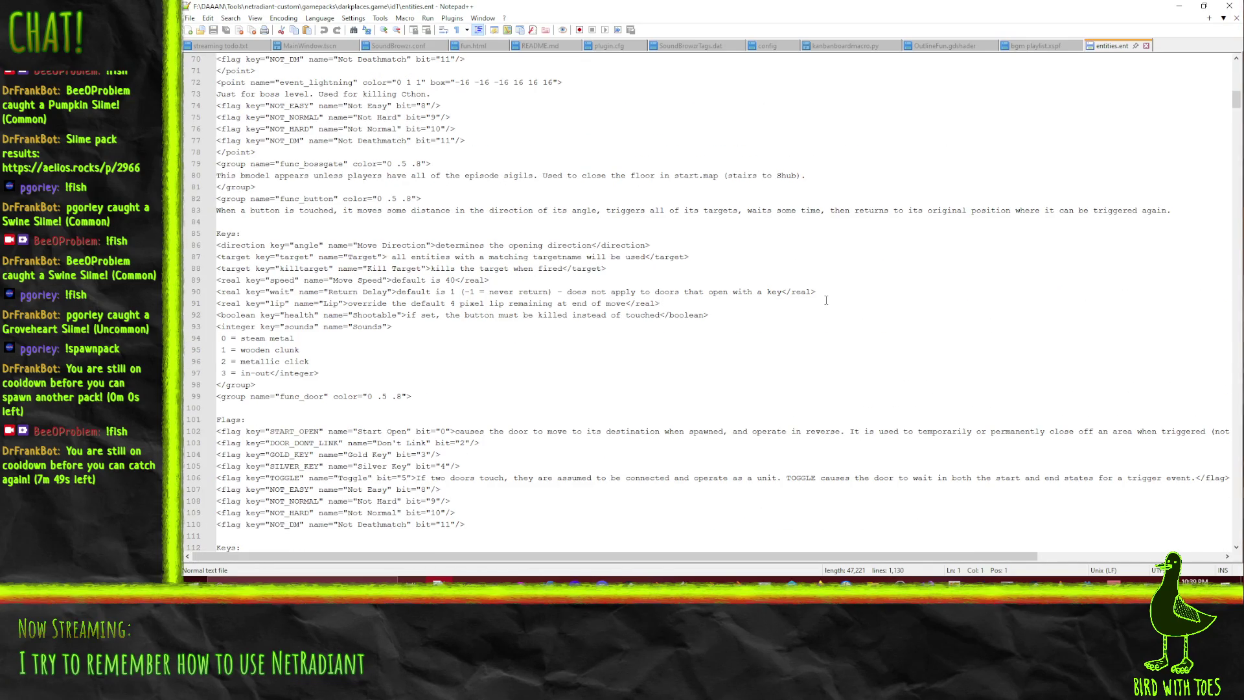
pyautogui.scroll(-3, 826, 300)
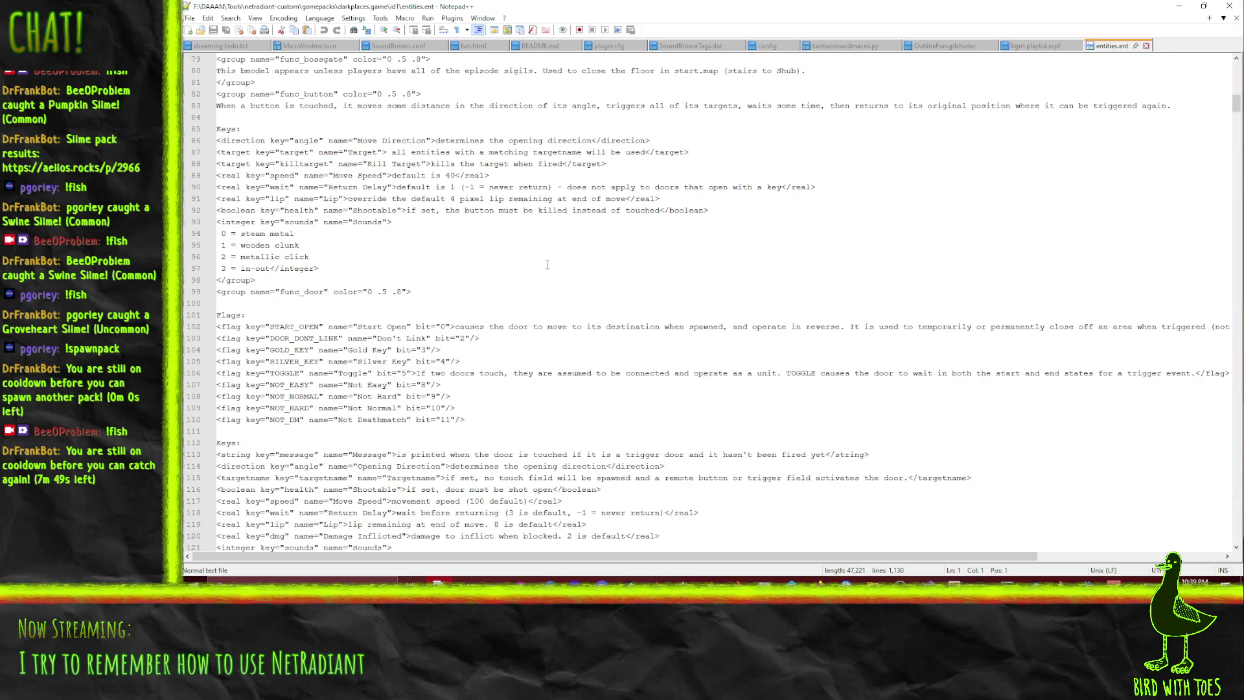
pyautogui.scroll(-1, 331, 175)
pyautogui.scroll(4, 384, 234)
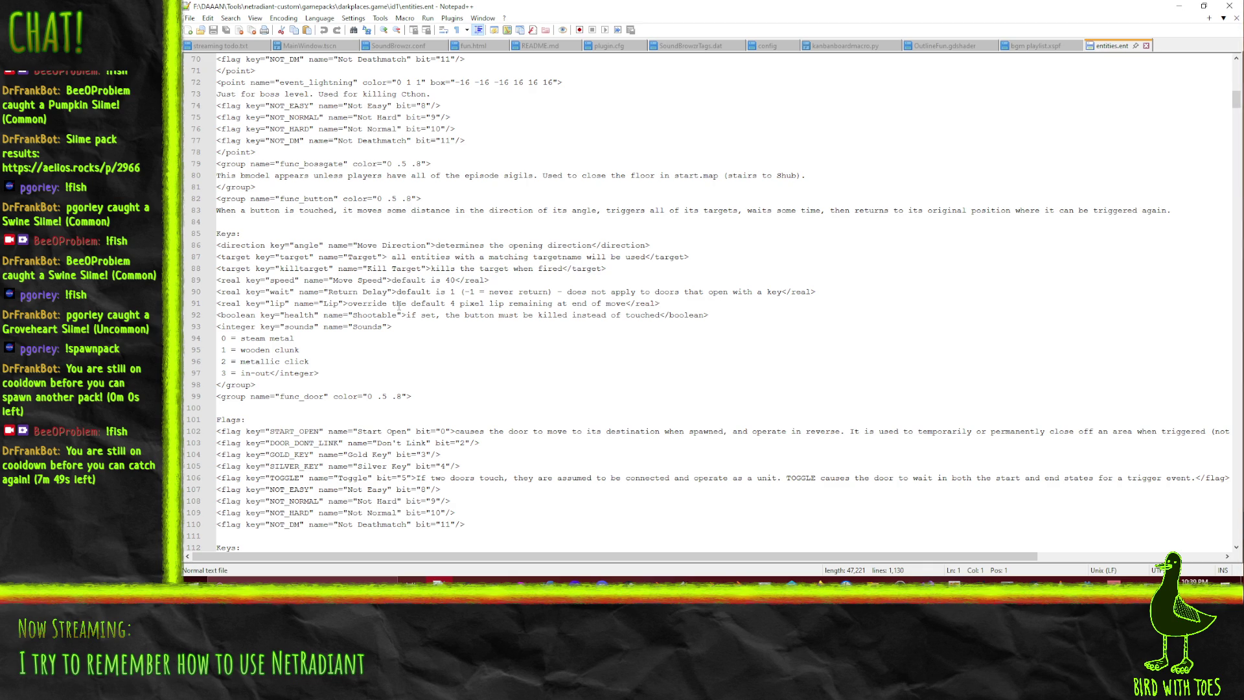
pyautogui.scroll(-13, 261, 309)
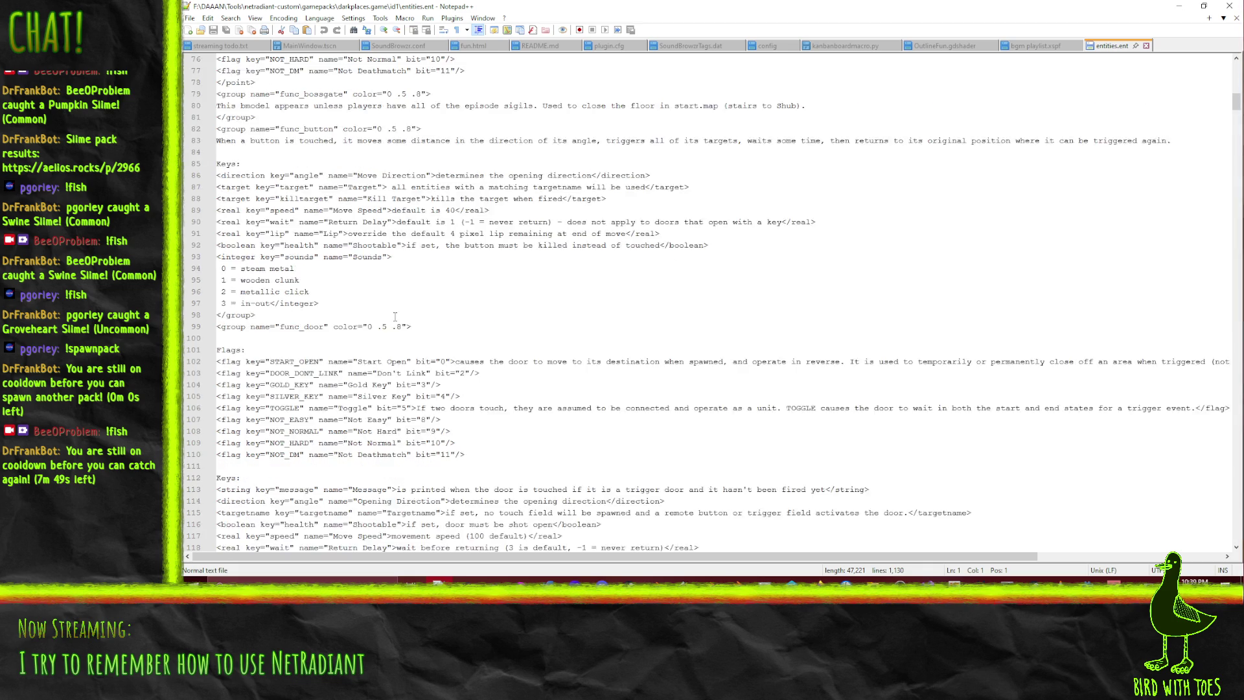
pyautogui.scroll(-7, 414, 314)
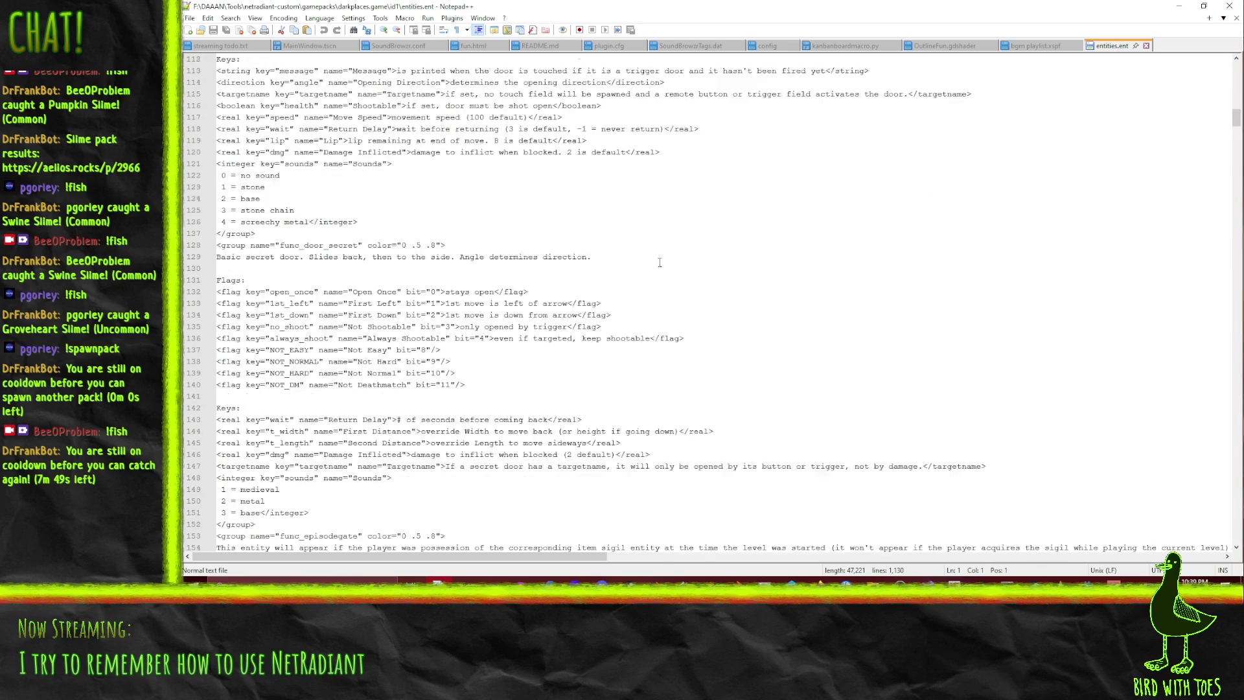
pyautogui.scroll(-1, 622, 246)
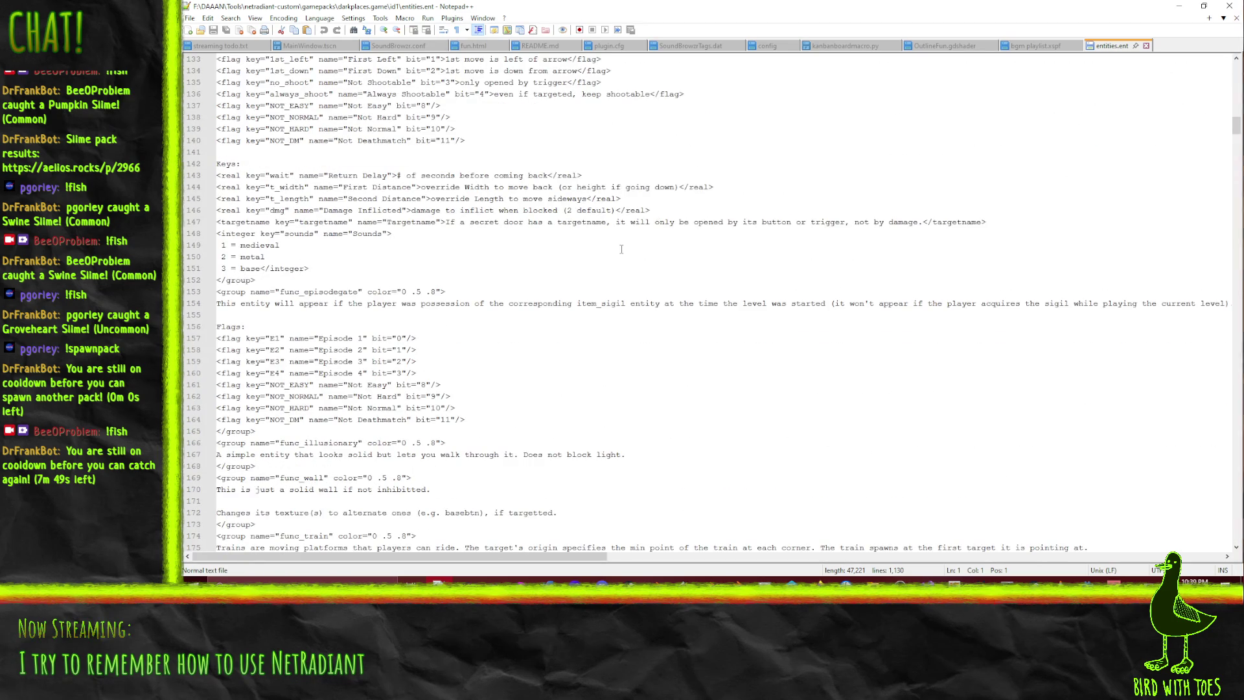
pyautogui.scroll(-8, 521, 244)
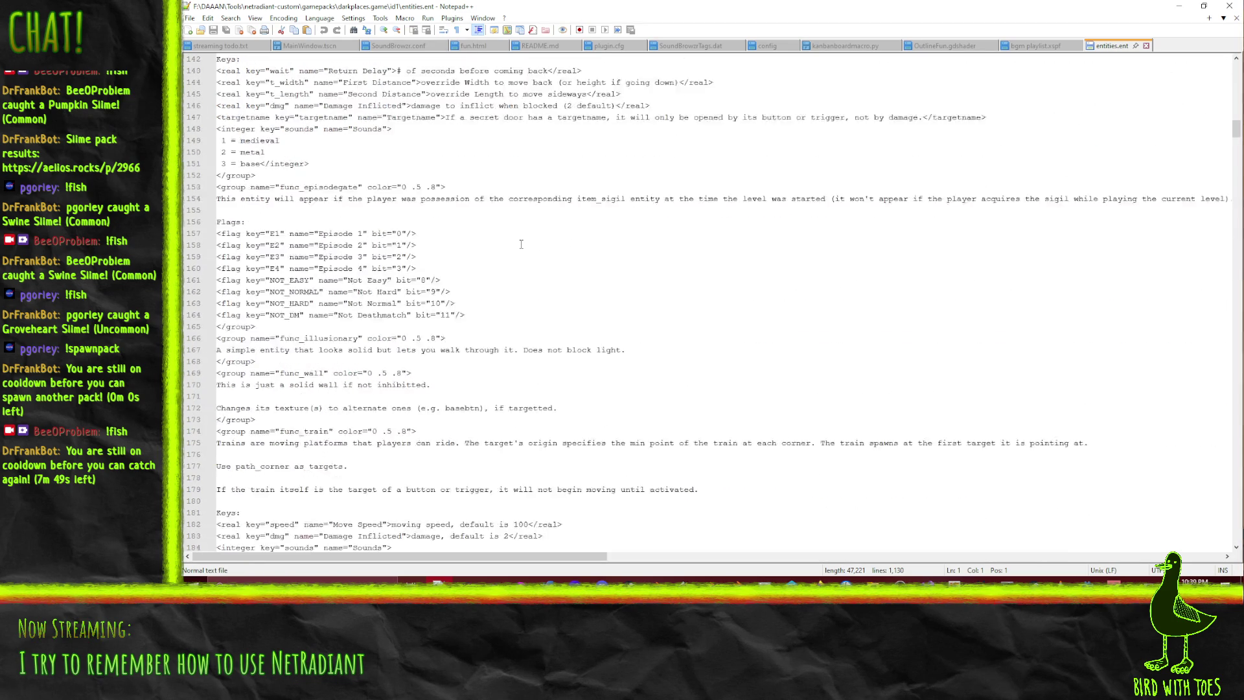
pyautogui.scroll(-20, 530, 250)
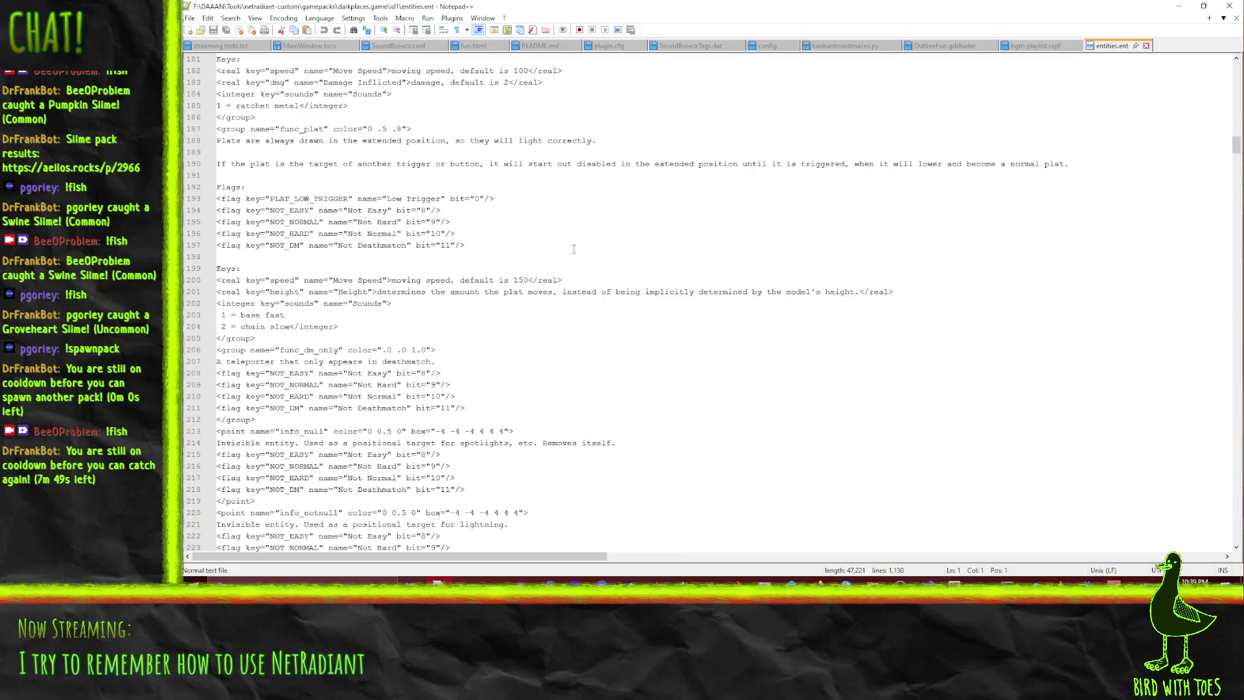
pyautogui.scroll(-8, 690, 339)
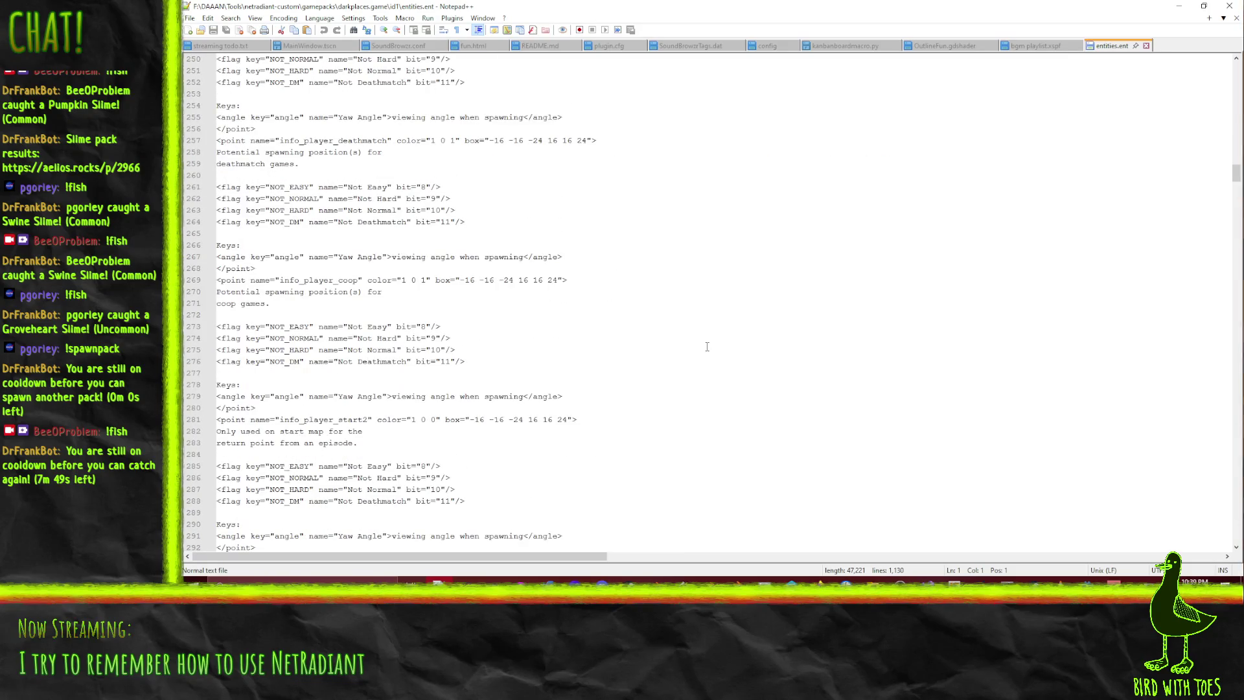
pyautogui.scroll(-8, 706, 343)
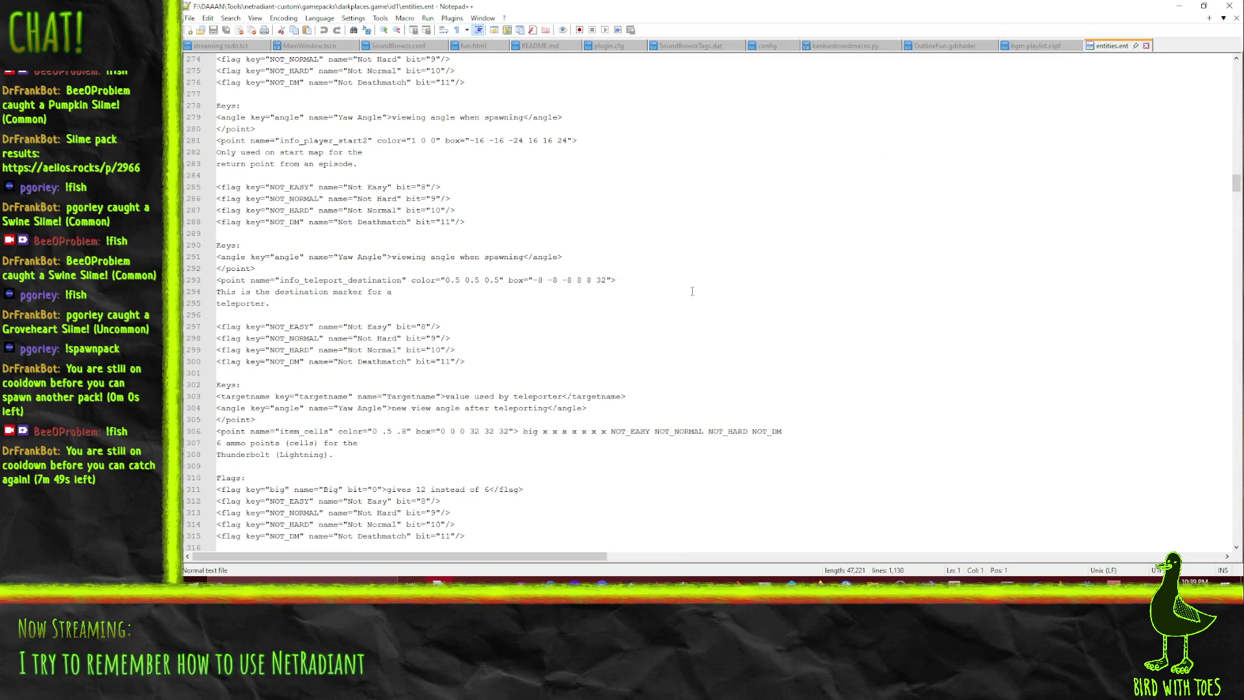
pyautogui.scroll(-20, 692, 292)
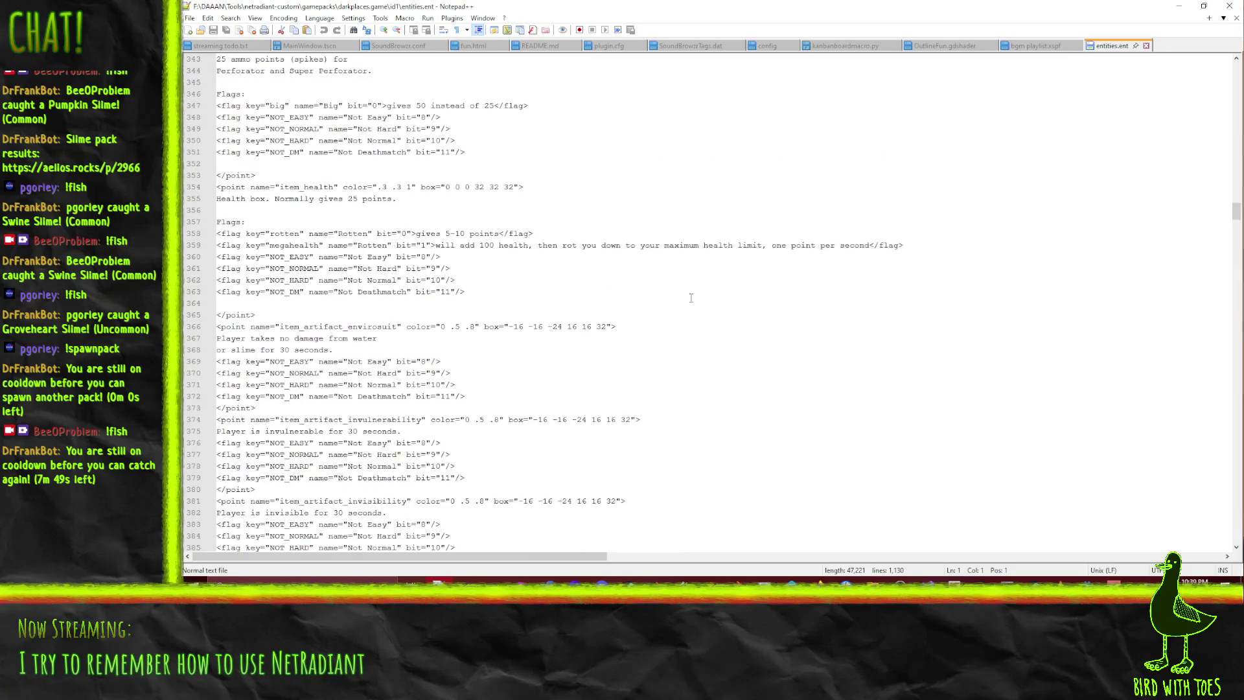
pyautogui.scroll(-20, 691, 298)
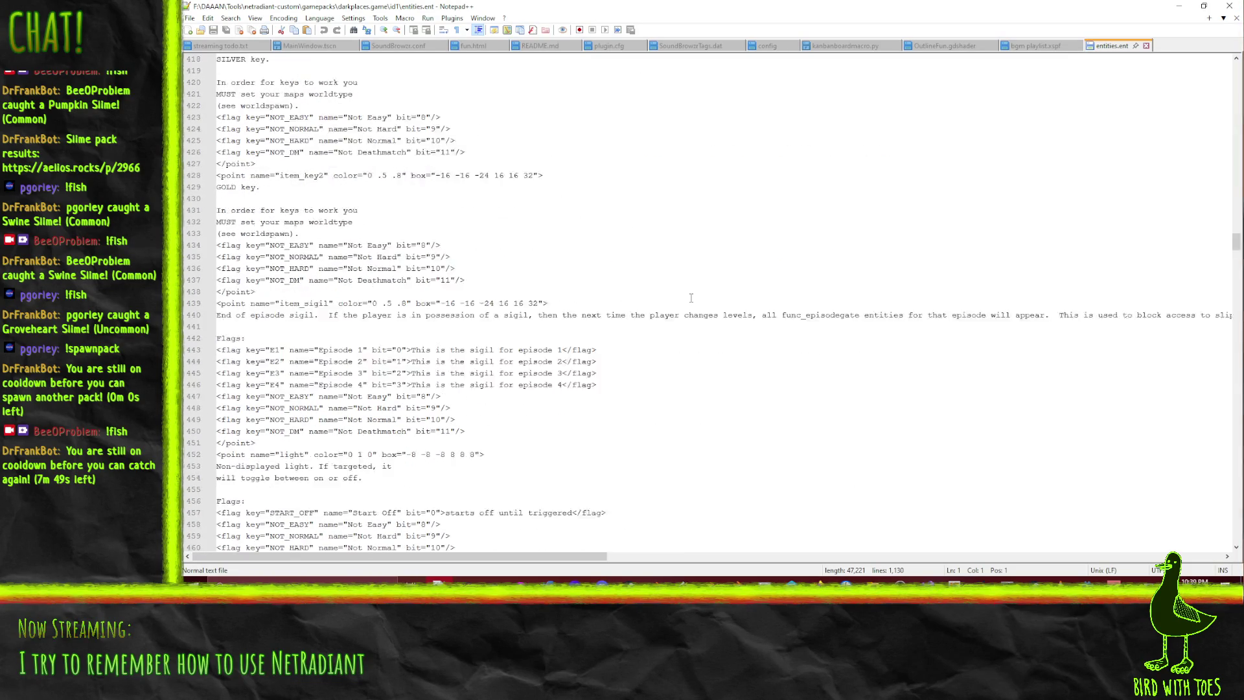
pyautogui.scroll(-7, 690, 297)
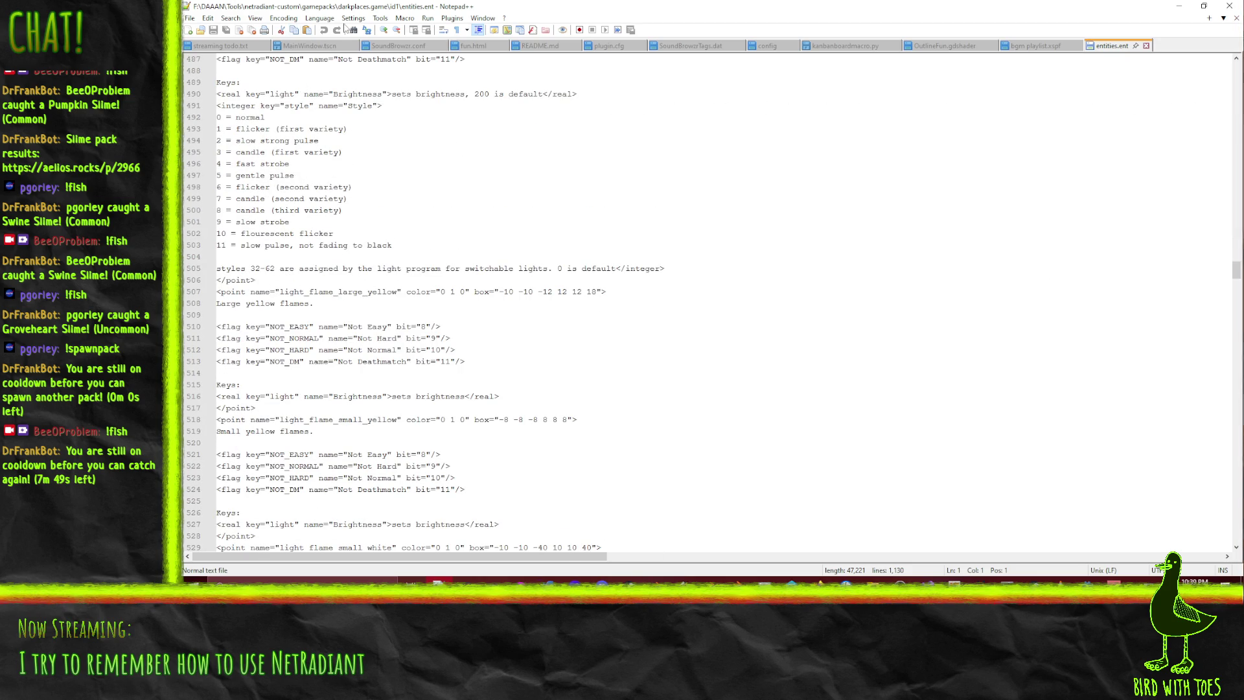
# Apply XML syntax colouring to entities.ent and continue reading down the file
pyautogui.click(330, 20)
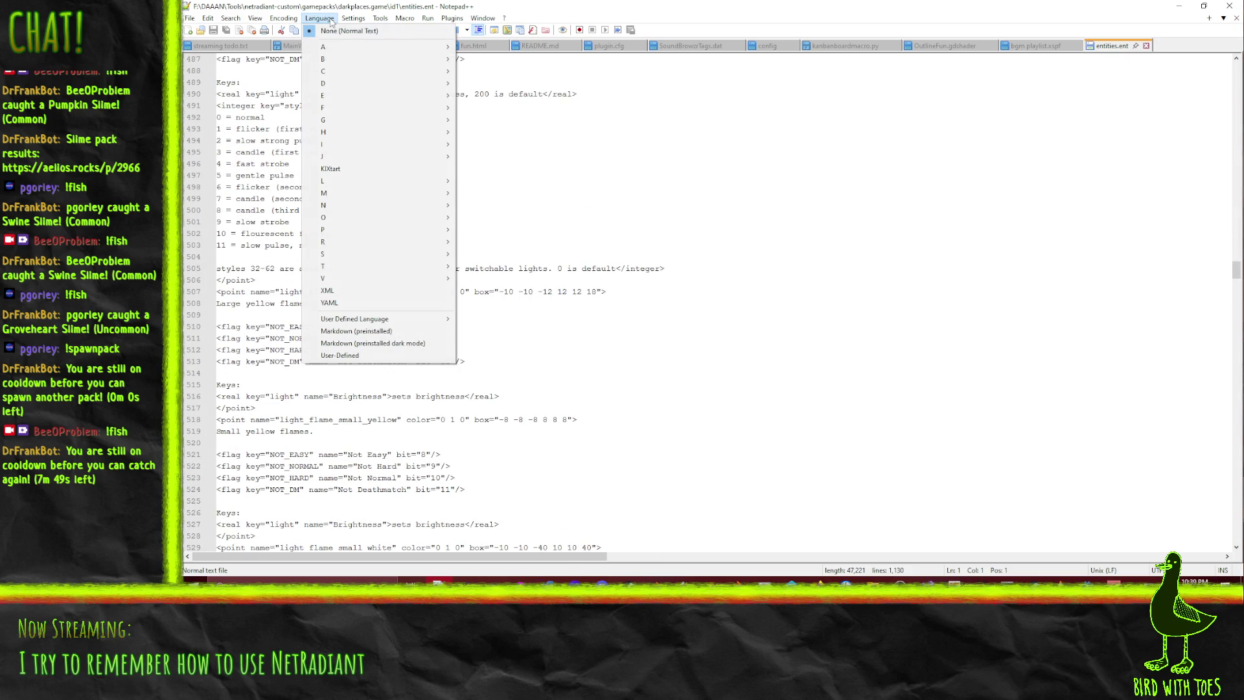
pyautogui.click(371, 291)
pyautogui.scroll(-10, 735, 351)
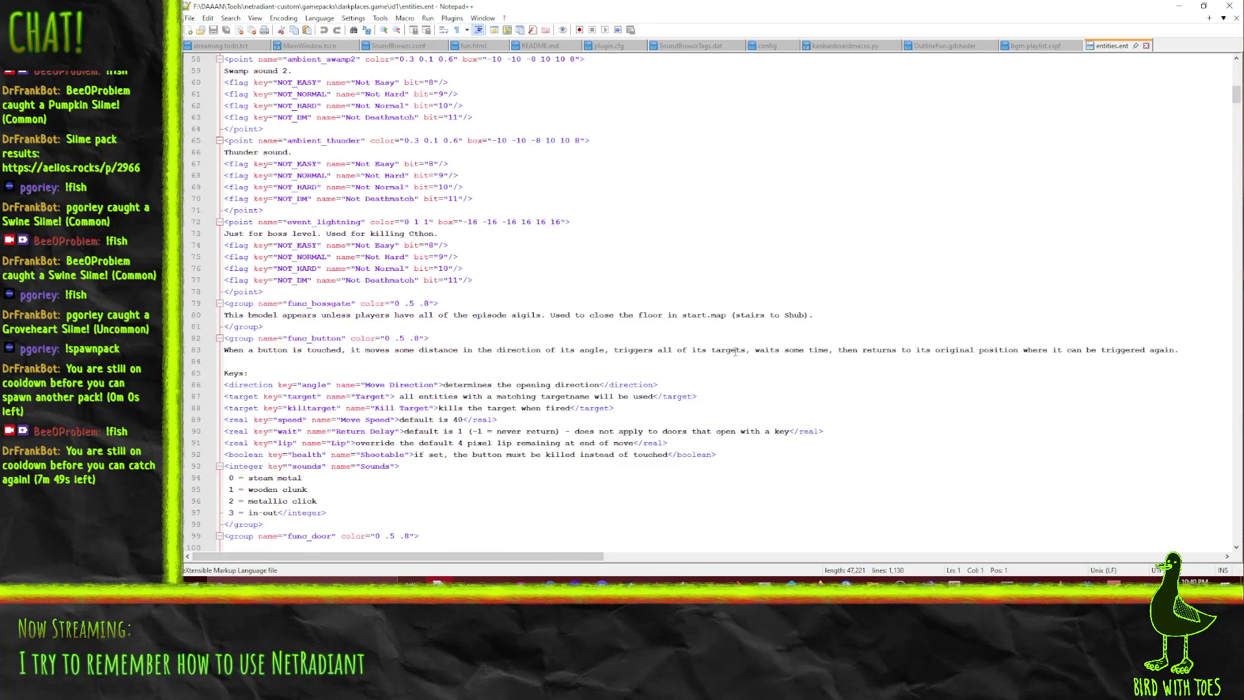
pyautogui.scroll(-20, 735, 352)
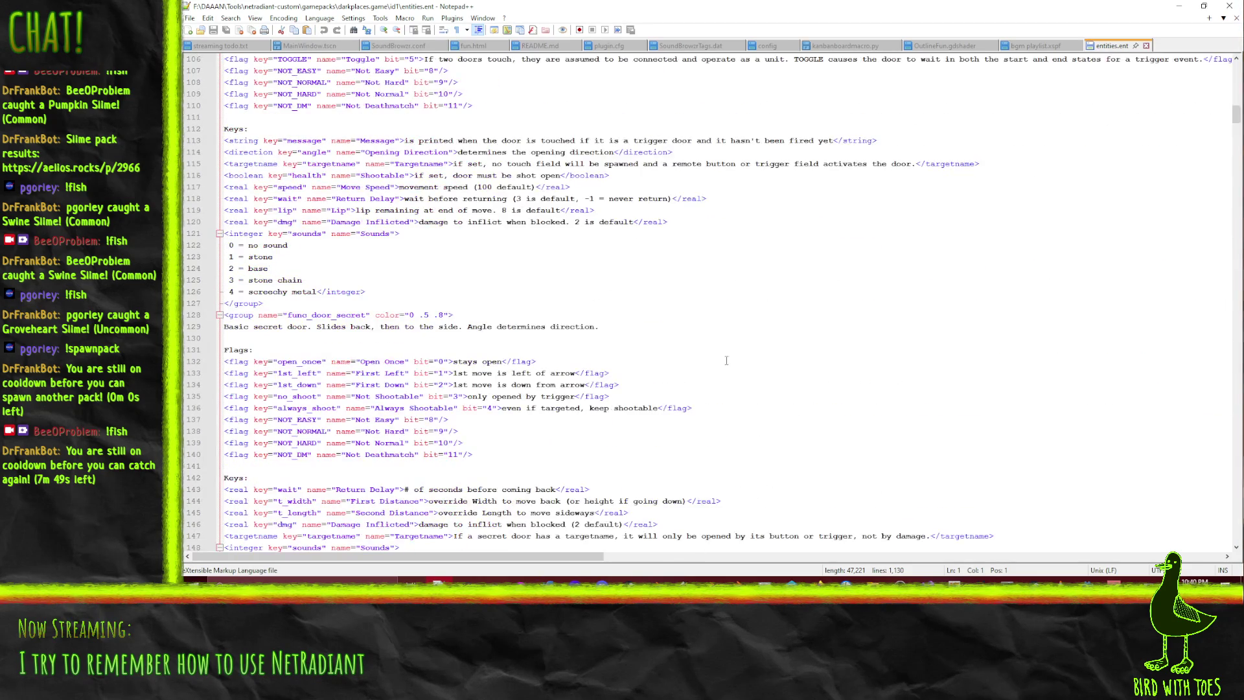
pyautogui.scroll(-8, 729, 362)
pyautogui.scroll(-12, 740, 368)
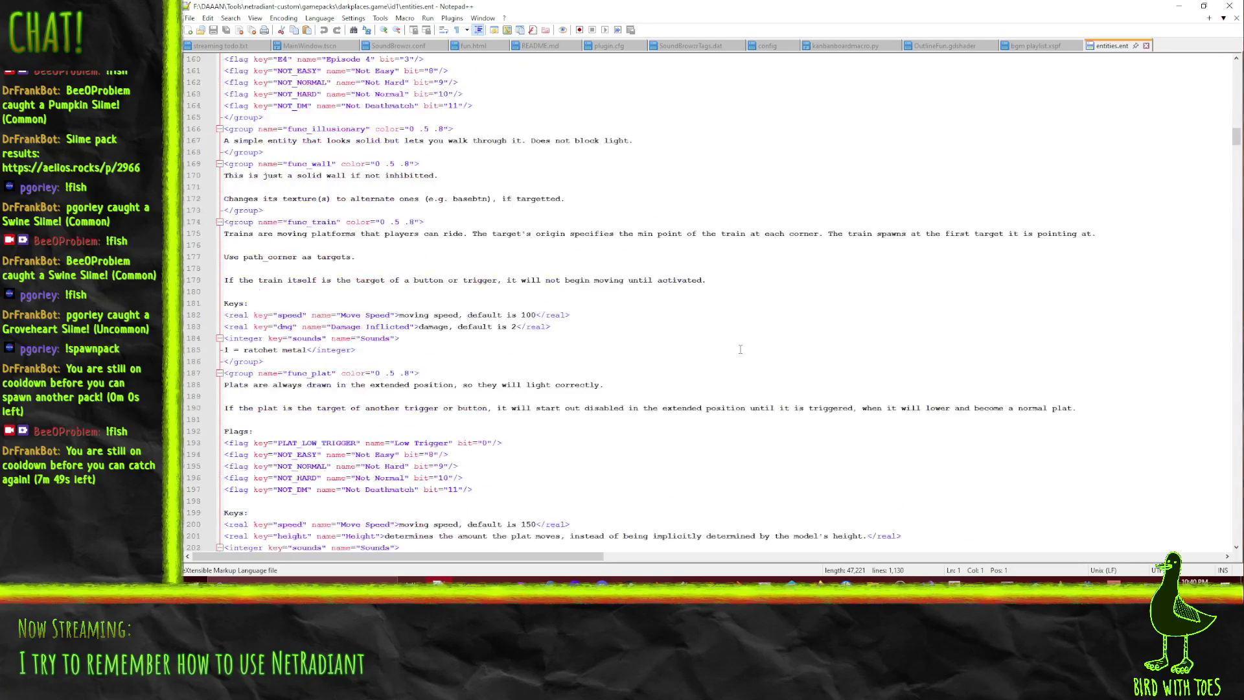
pyautogui.scroll(-6, 722, 355)
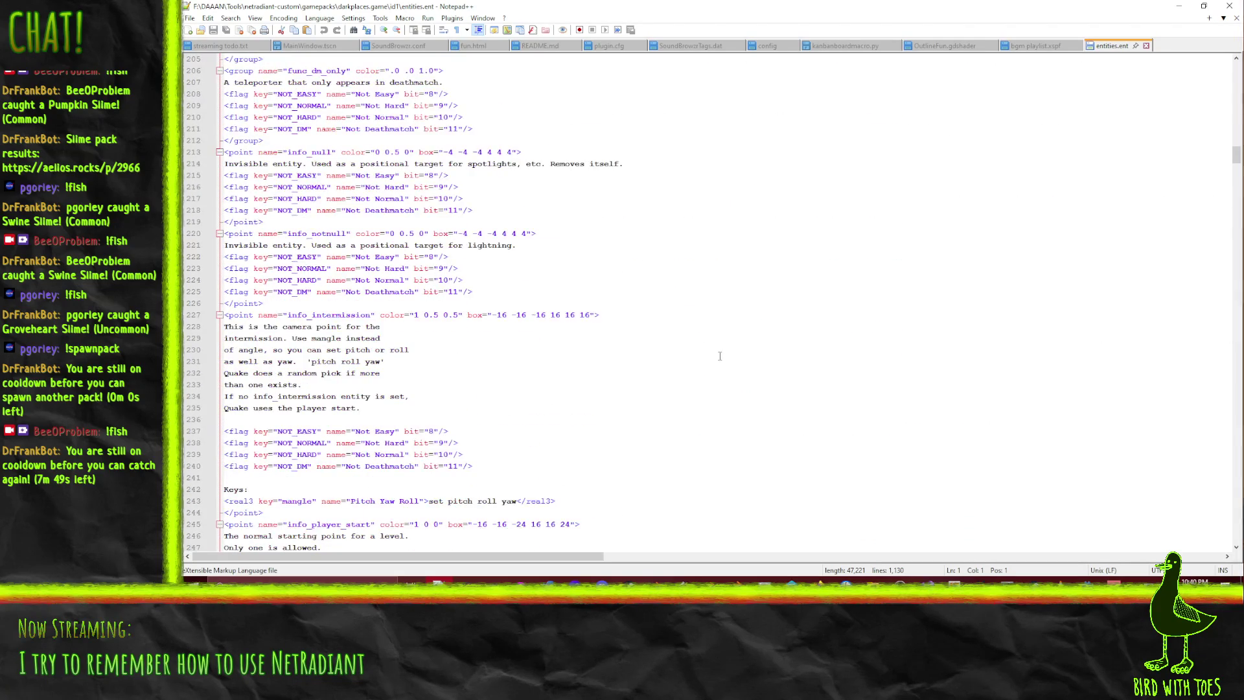
pyautogui.scroll(-20, 688, 316)
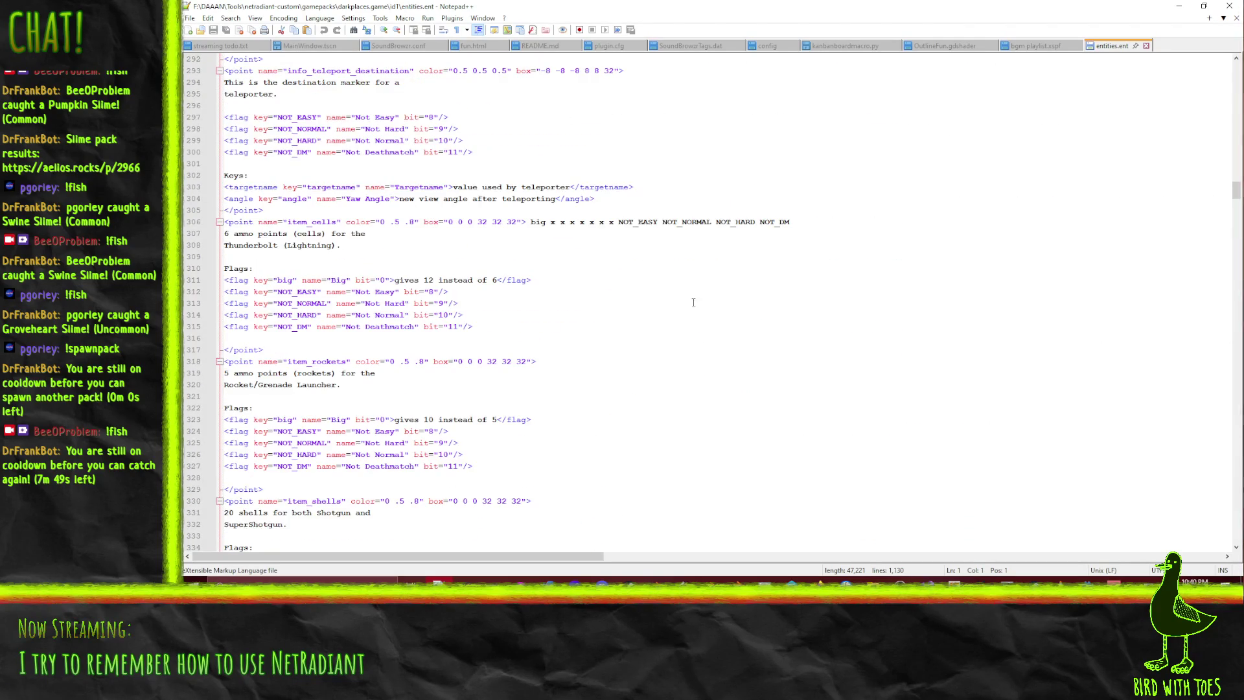
pyautogui.scroll(-9, 688, 305)
# Finish reviewing the file around line 15, then close entities.ent and return to Explorer
pyautogui.moveTo(1235, 209); pyautogui.dragTo(1231, 425)
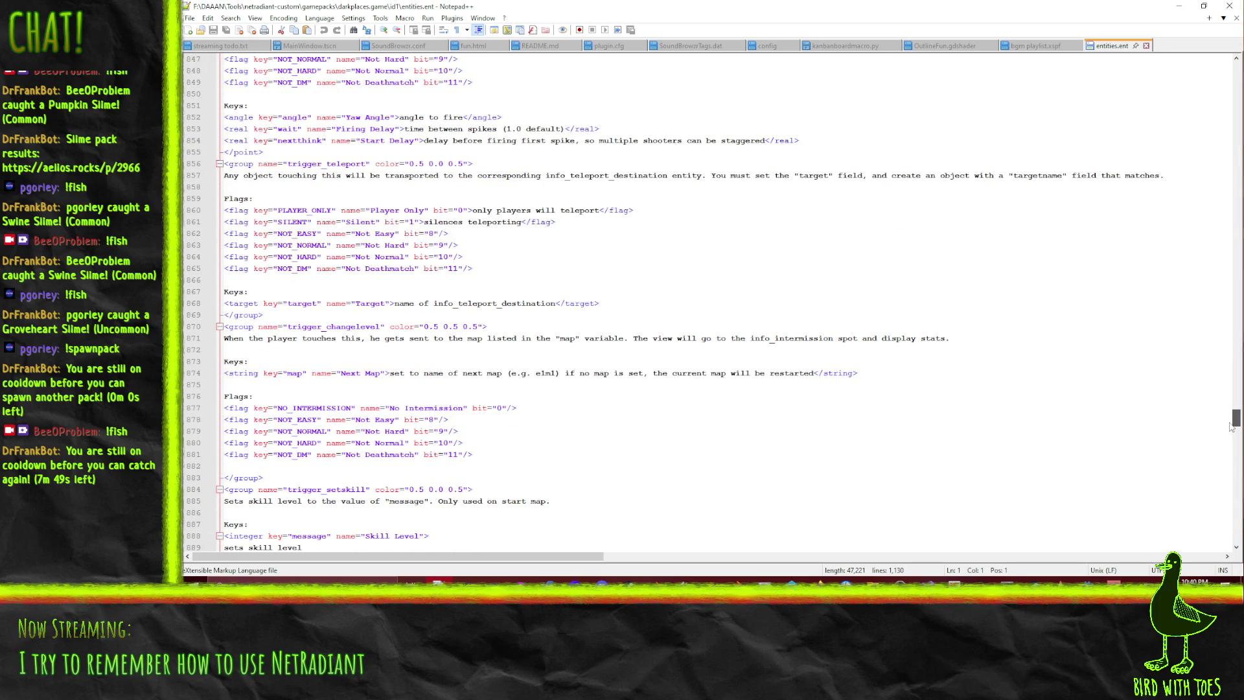
pyautogui.moveTo(1231, 427); pyautogui.dragTo(1198, 467)
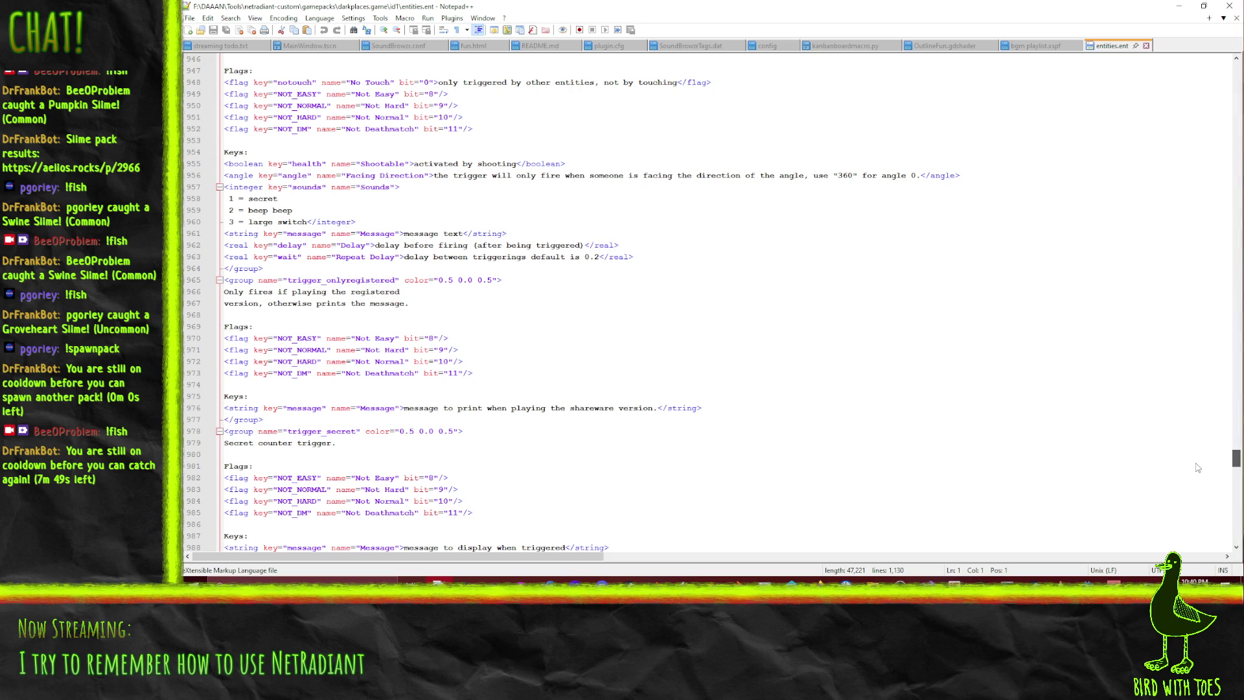
pyautogui.moveTo(1197, 468)
pyautogui.mouseDown()
pyautogui.moveTo(1203, 551)
pyautogui.moveTo(1221, 60)
pyautogui.mouseUp()
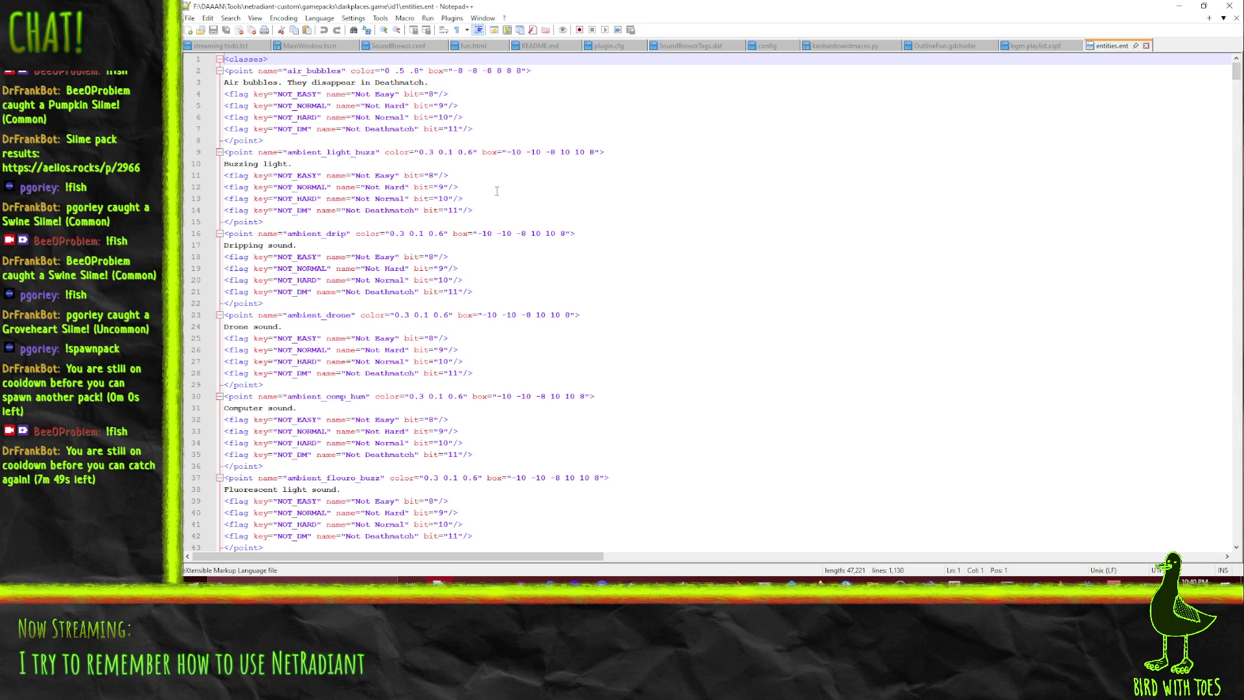
pyautogui.click(559, 225)
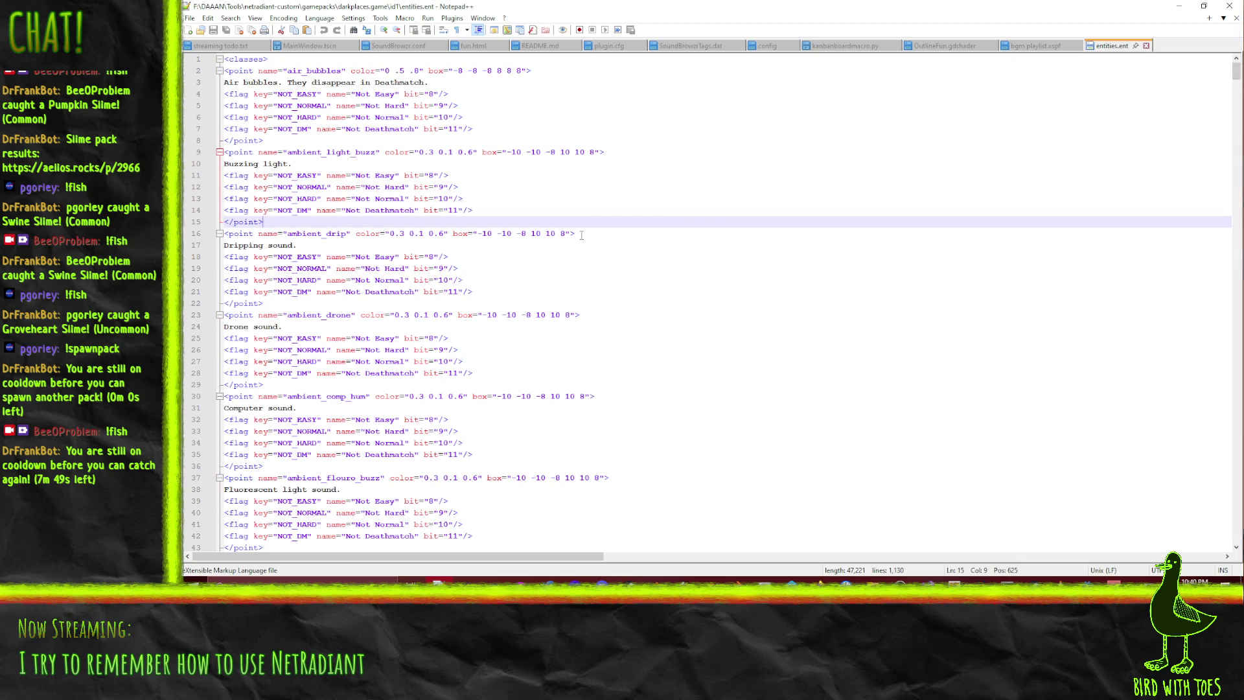
pyautogui.scroll(-5, 870, 74)
pyautogui.scroll(4, 870, 74)
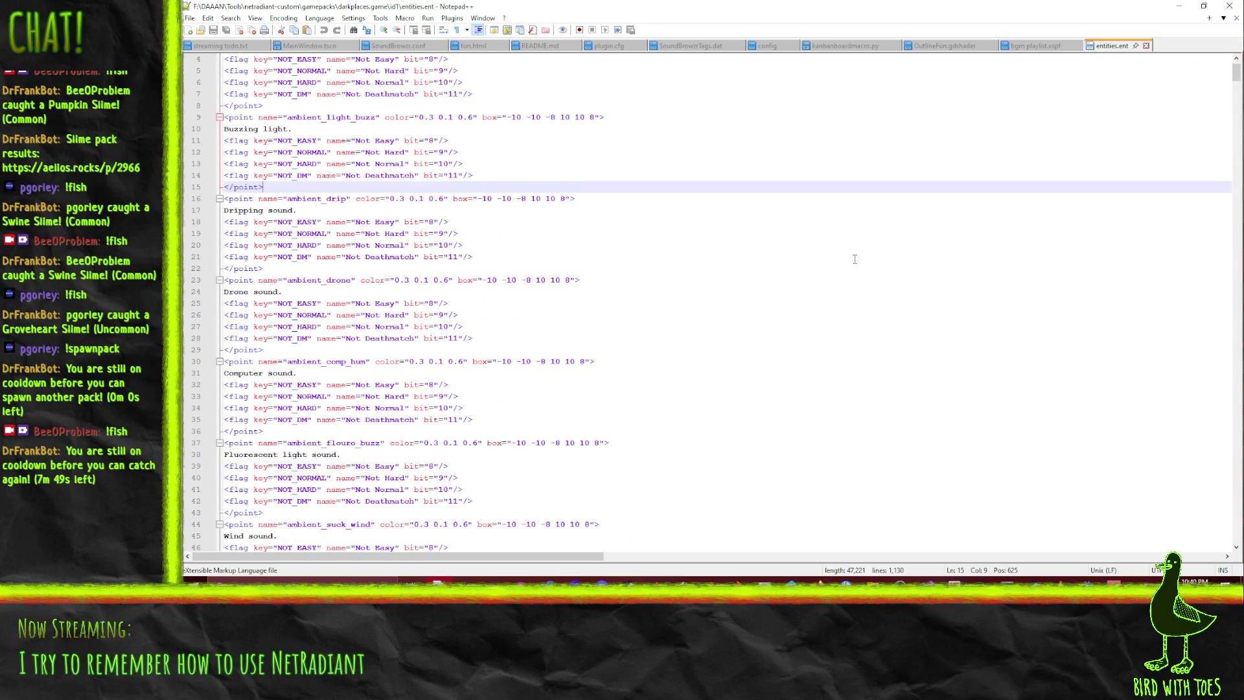
pyautogui.click(1146, 45)
pyautogui.hotkey('alt', 'Tab')
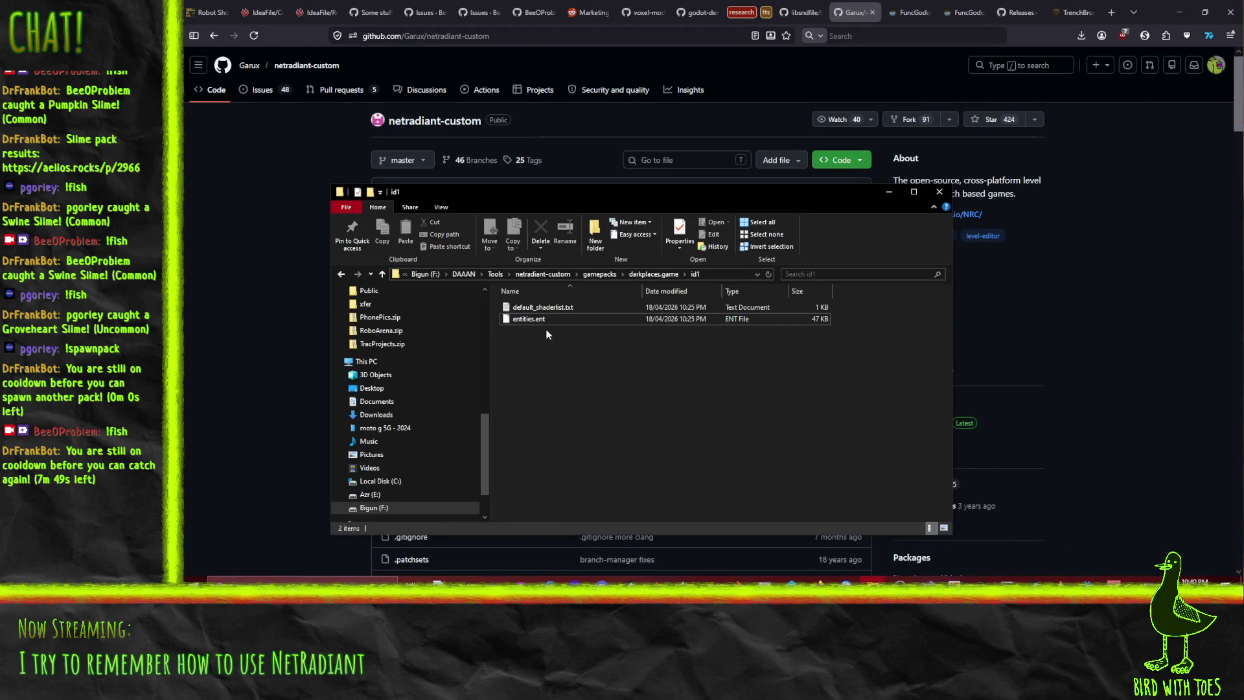
# Navigate from id1 up through gamepacks into godot.game\assets
pyautogui.press('Up')
pyautogui.press('Return')
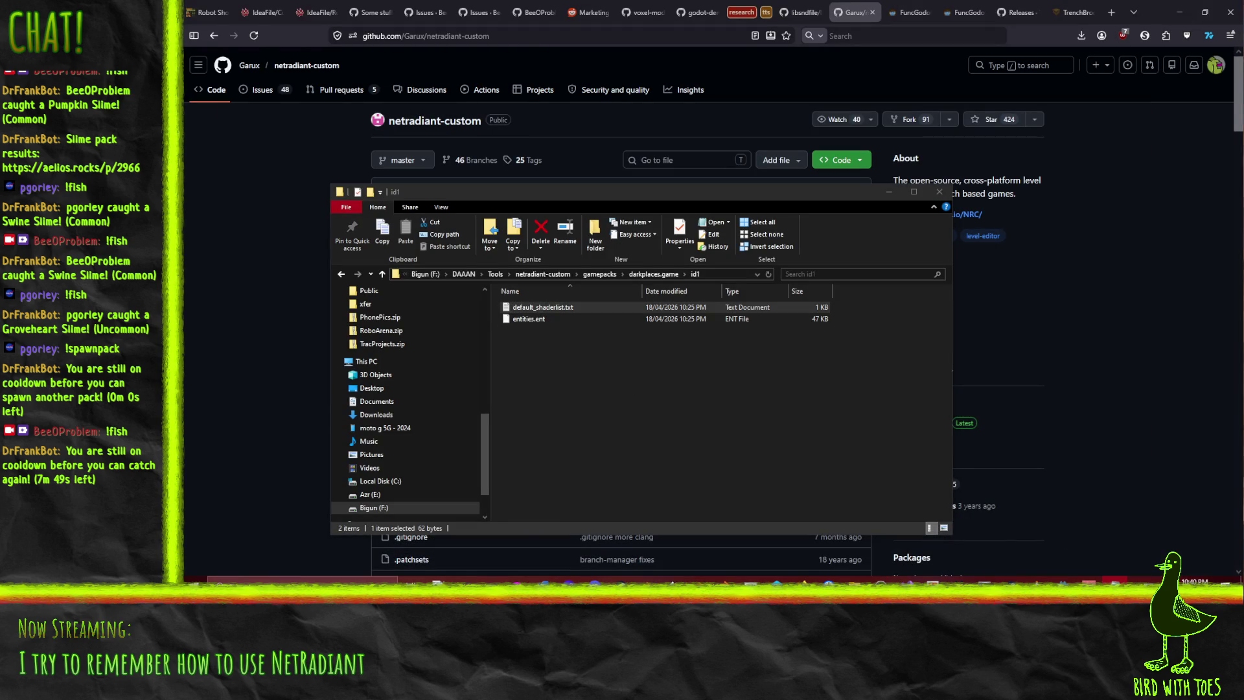
pyautogui.click(651, 275)
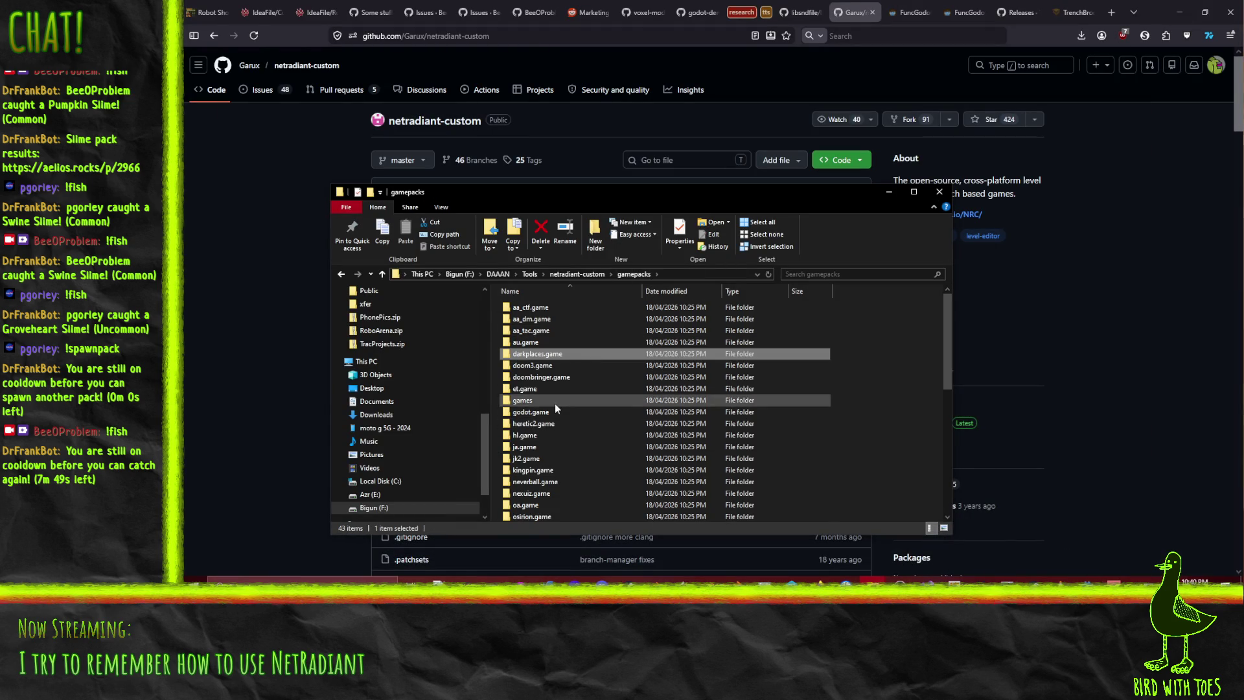
pyautogui.hotkey('alt', 'Up')
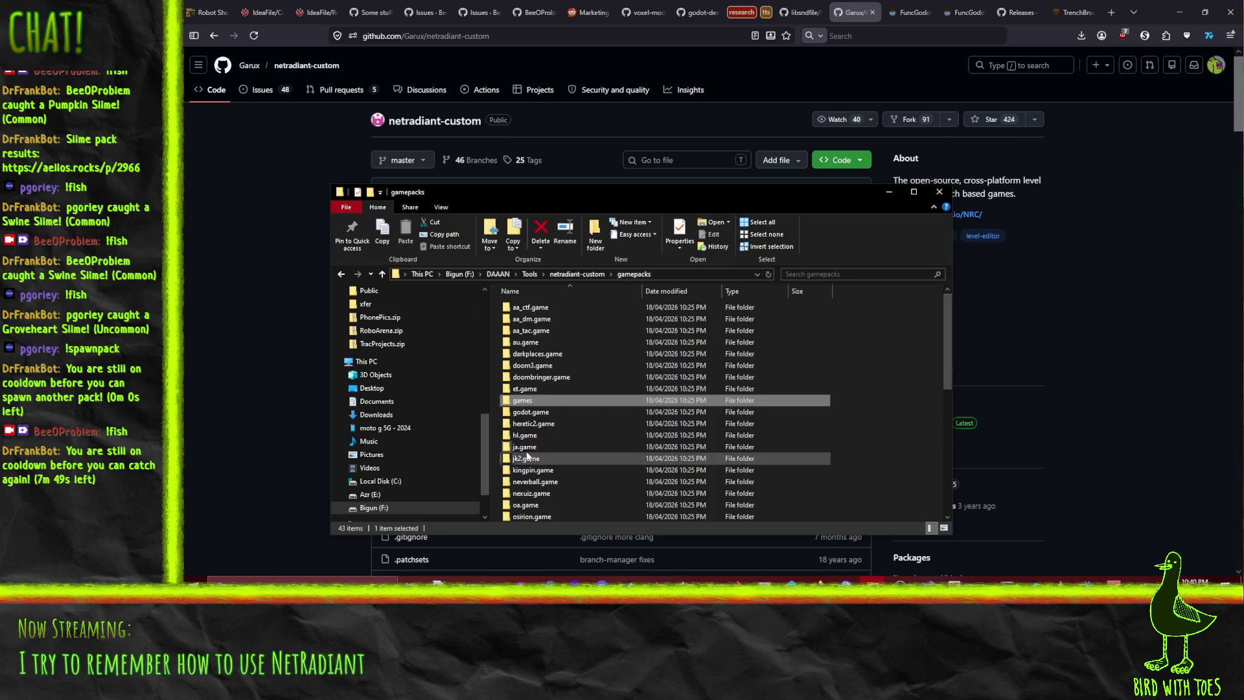
pyautogui.doubleClick(538, 400)
pyautogui.doubleClick(522, 307)
# View the Godot gamepack's entities.fgd in Notepad++, then close it
pyautogui.rightClick(529, 311)
pyautogui.click(428, 368)
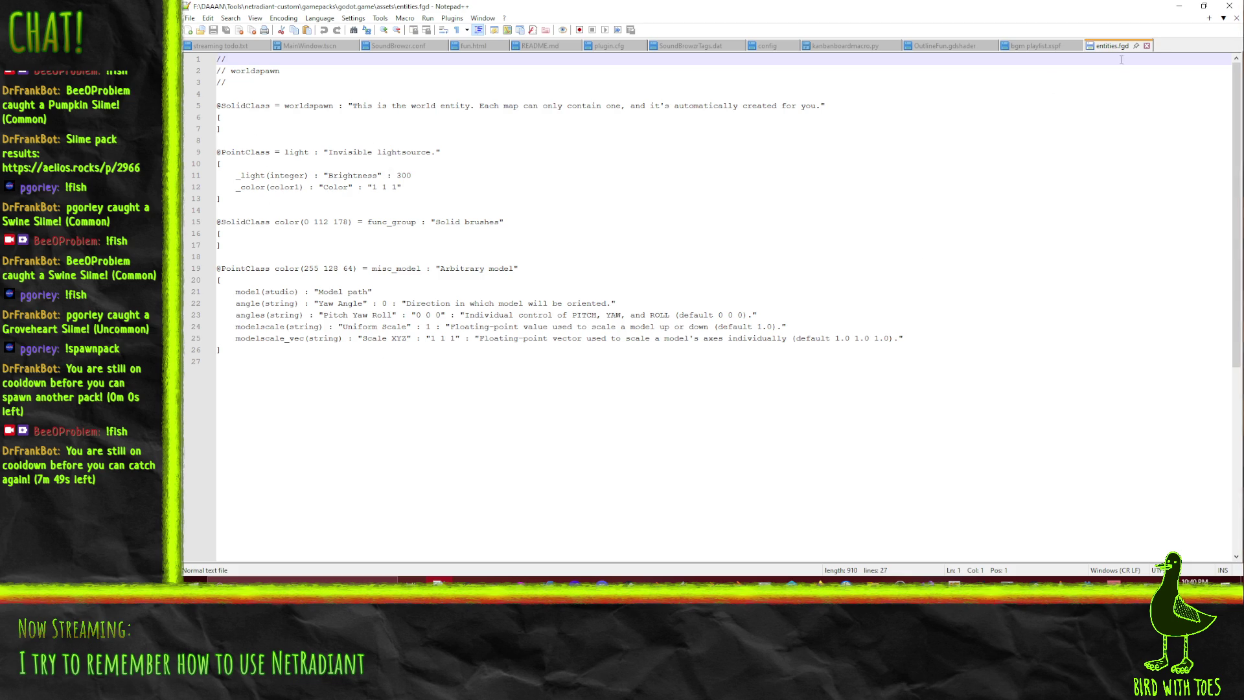
pyautogui.click(1147, 46)
pyautogui.click(1180, 5)
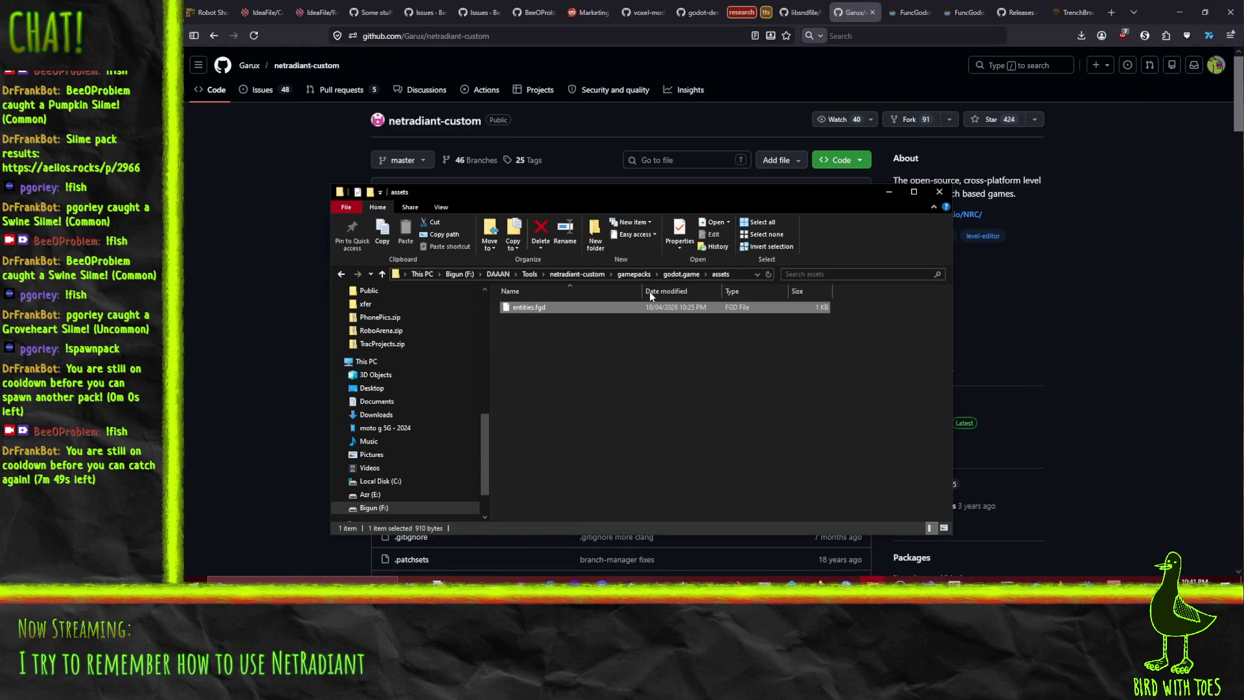
# Return to the netradiant-custom folder and launch radiant.exe
pyautogui.click(634, 274)
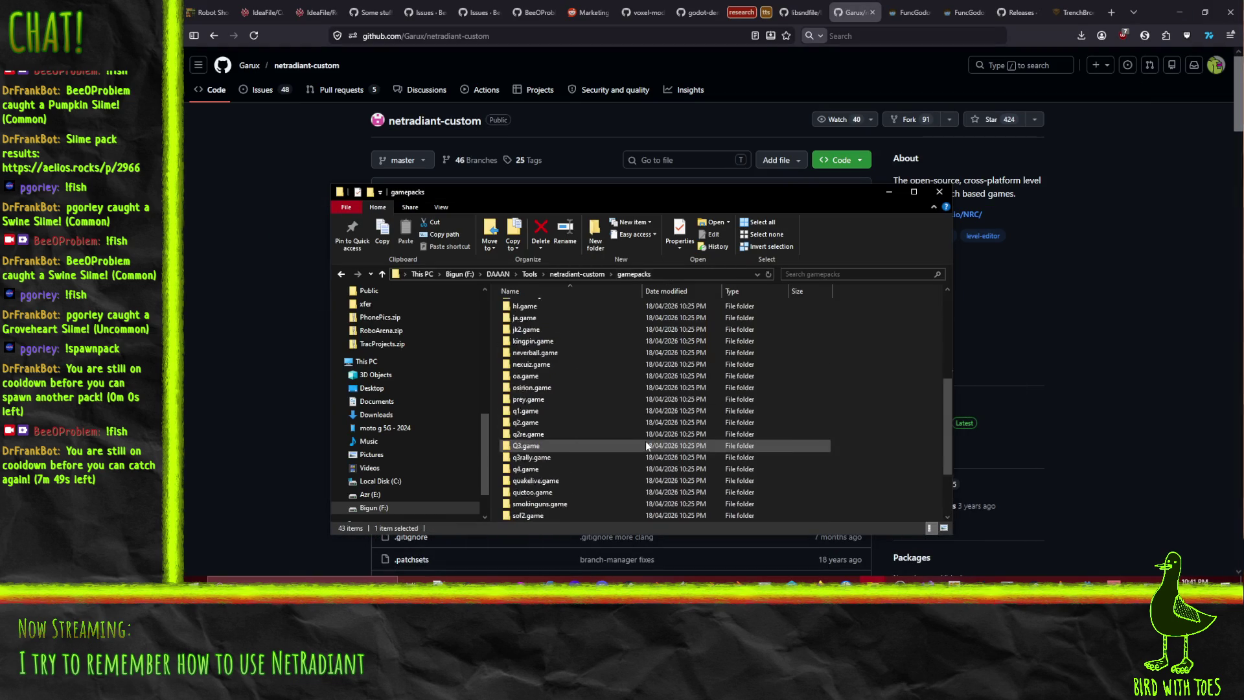
pyautogui.click(586, 274)
pyautogui.scroll(-8, 529, 431)
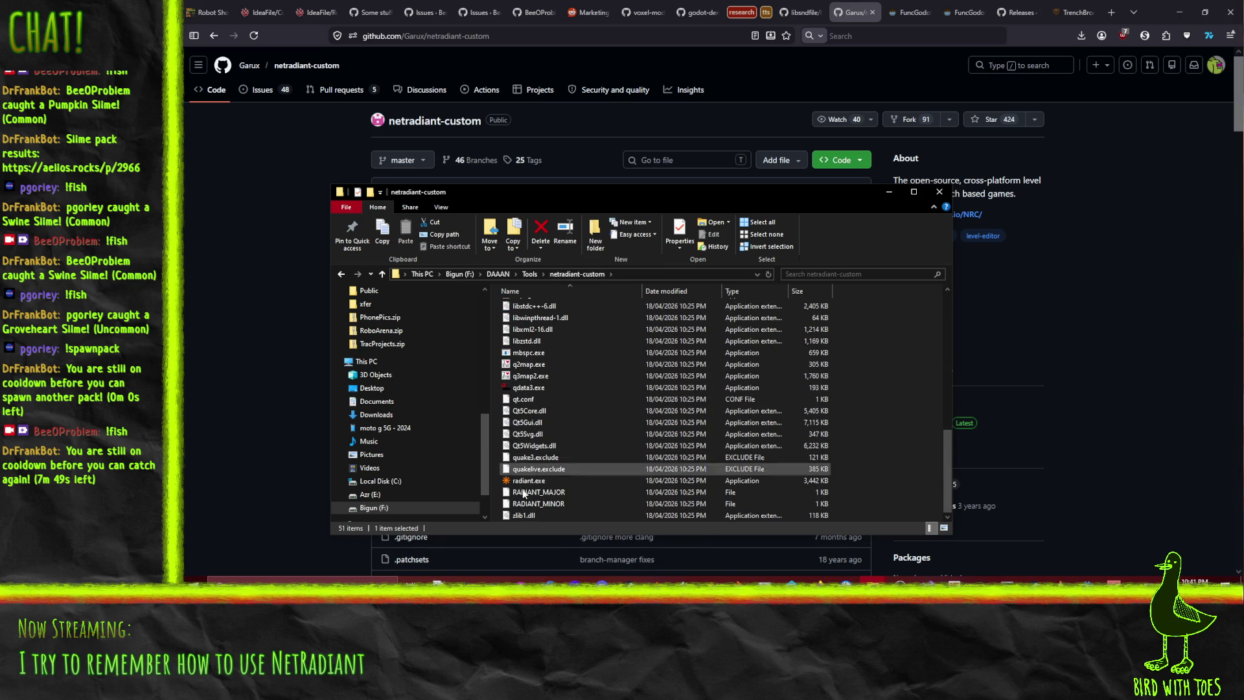
pyautogui.doubleClick(529, 480)
# Start NetRadiant with the Quake III Arena engine path, skip developer files, then exit
pyautogui.click(748, 304)
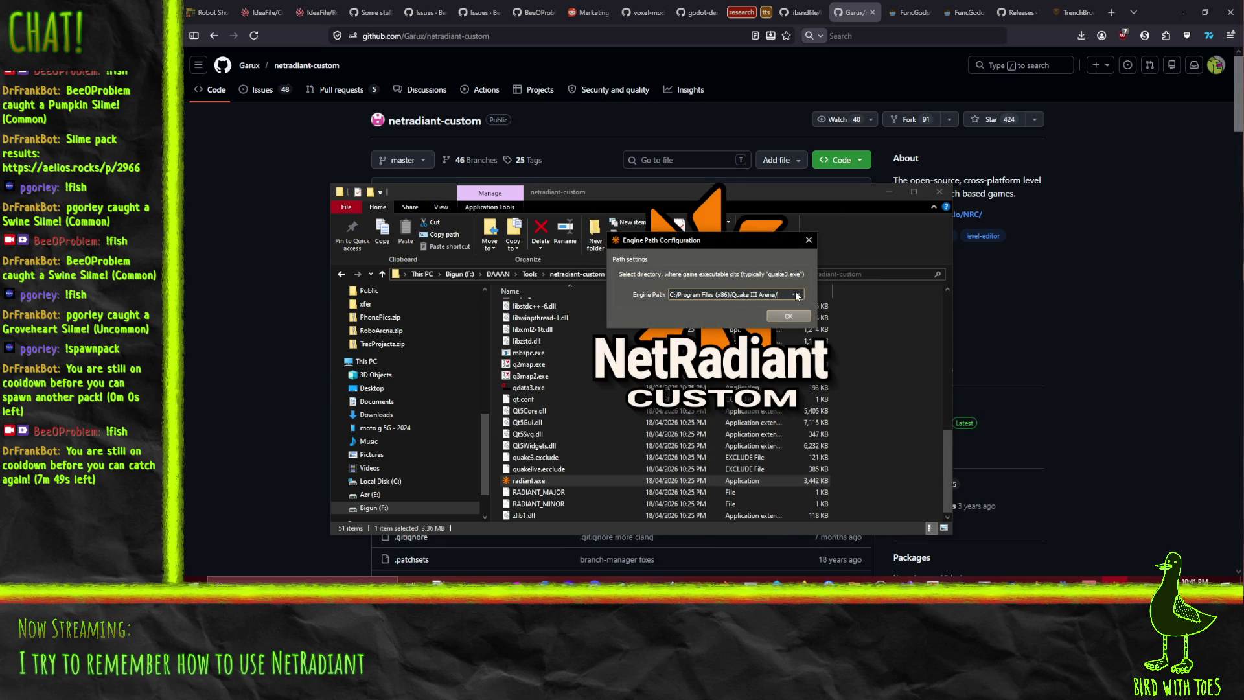
pyautogui.click(797, 295)
pyautogui.click(1111, 537)
pyautogui.click(808, 239)
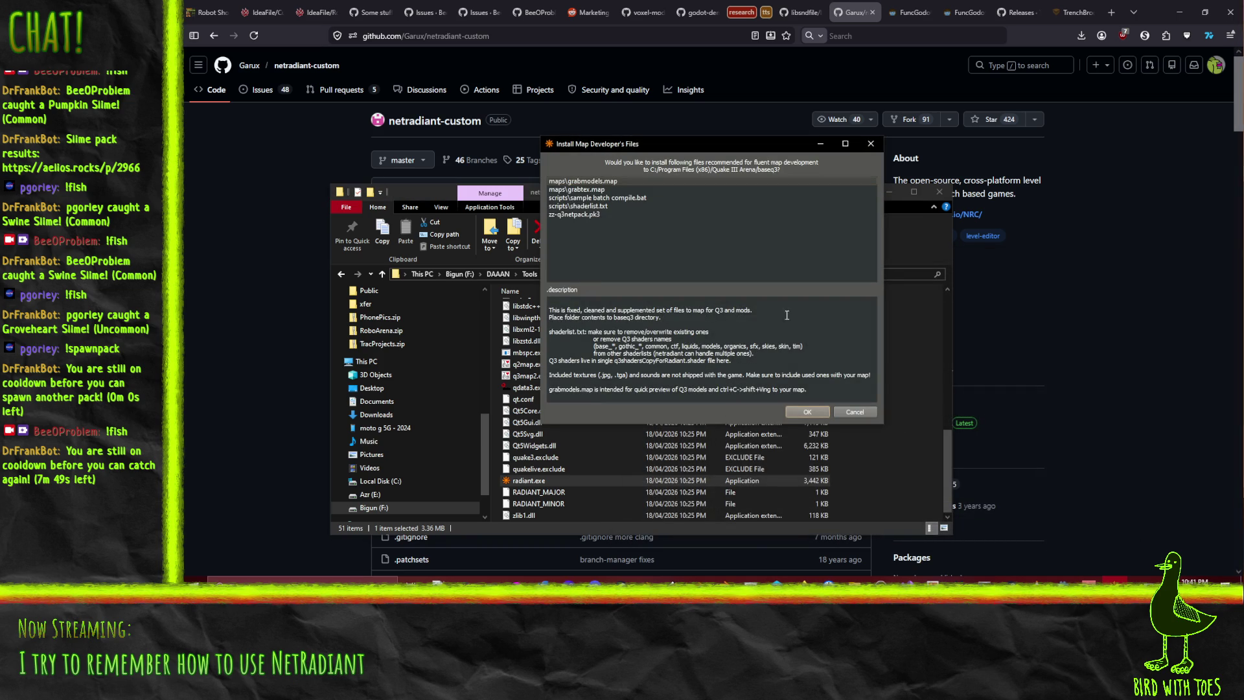
pyautogui.click(855, 412)
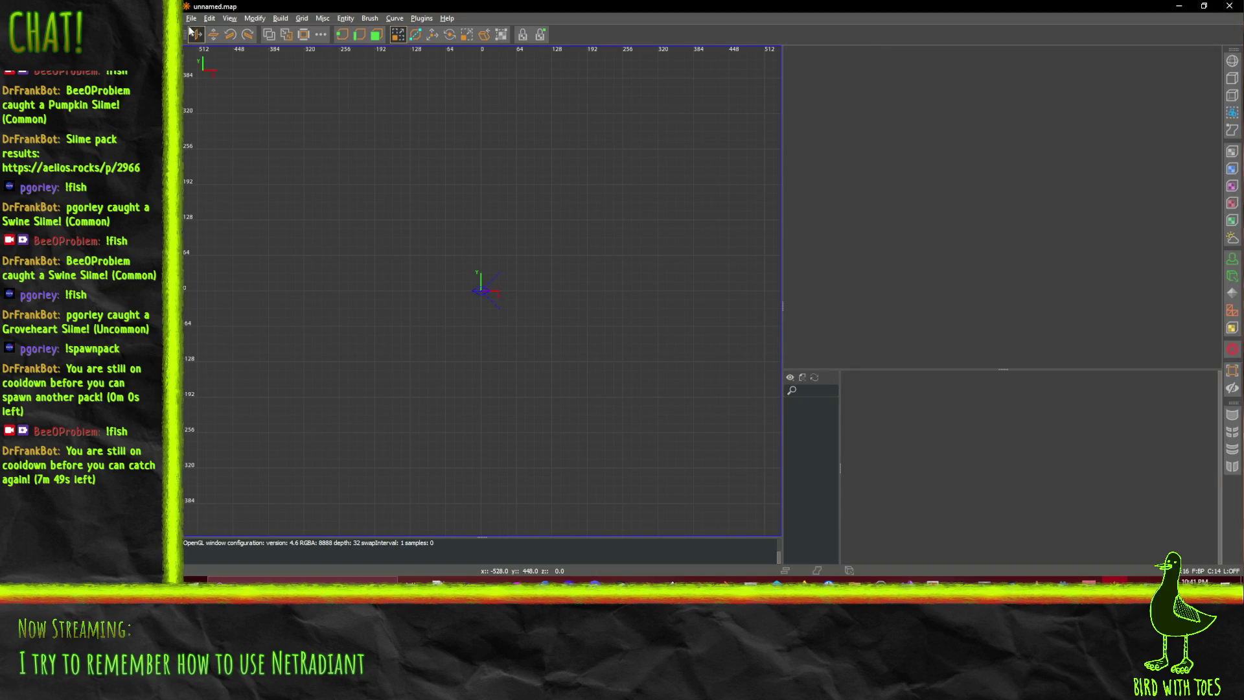
pyautogui.click(191, 19)
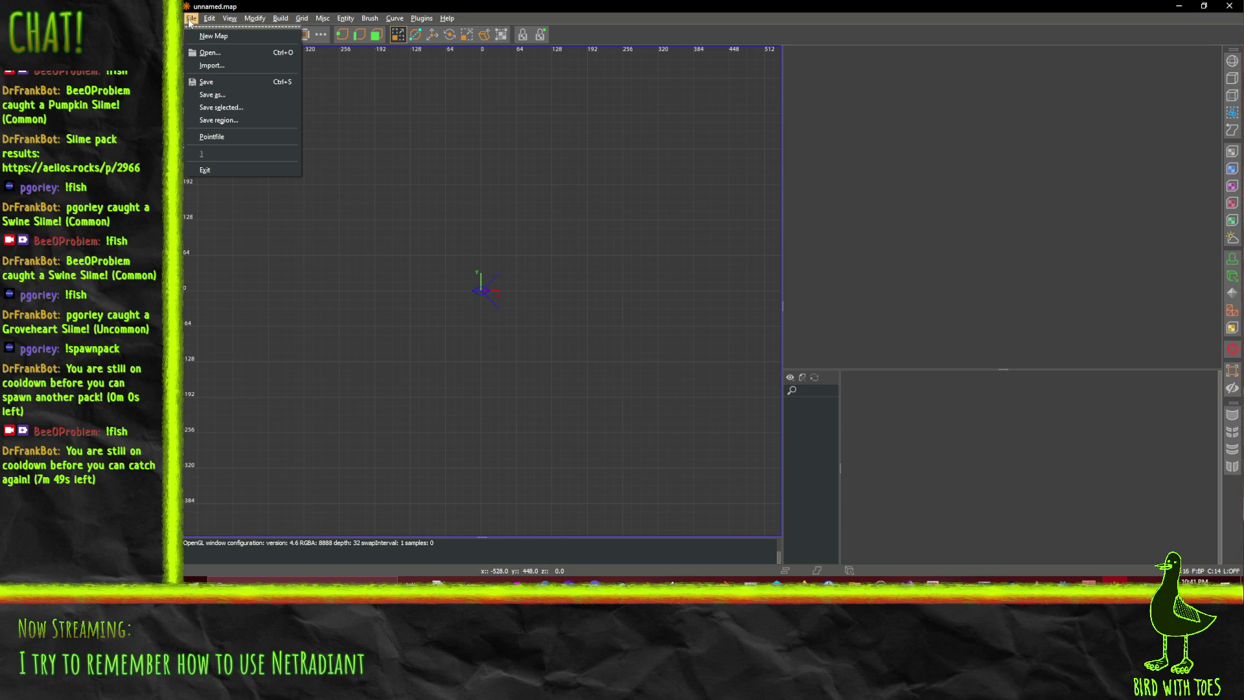
pyautogui.click(211, 171)
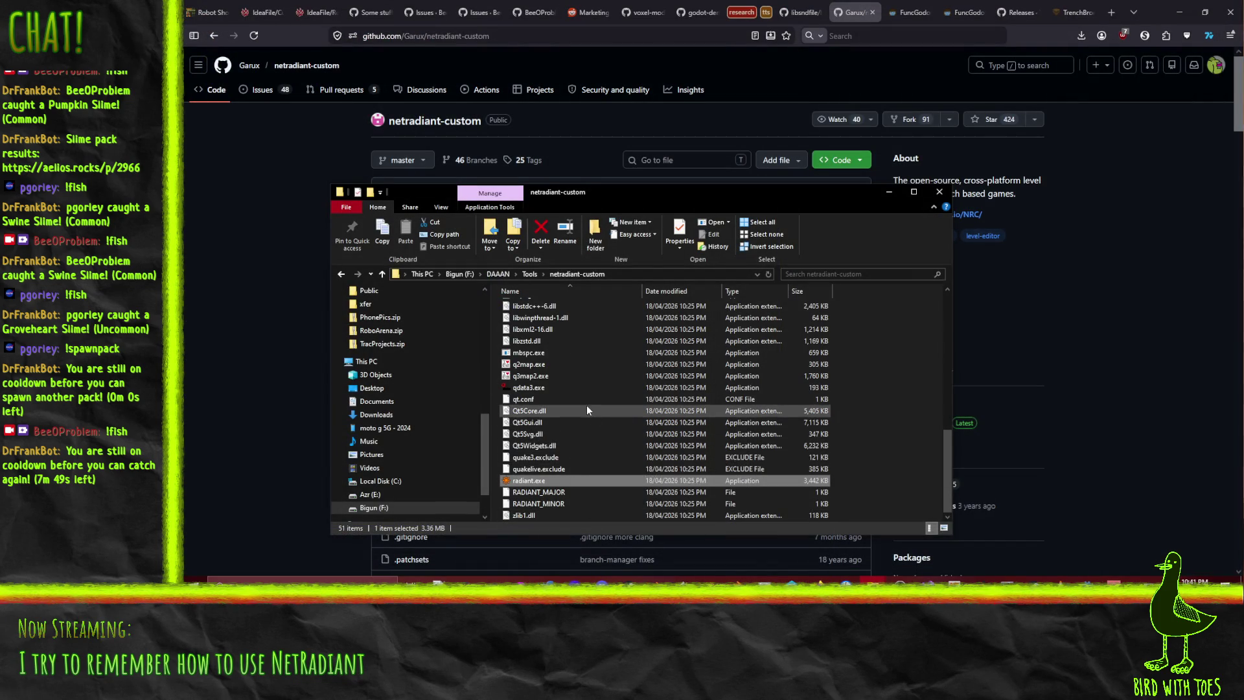
# Relaunch radiant.exe, confirm the Quake III Arena engine path and skip developer files
pyautogui.scroll(2, 587, 408)
pyautogui.scroll(-2, 587, 408)
pyautogui.click(530, 492)
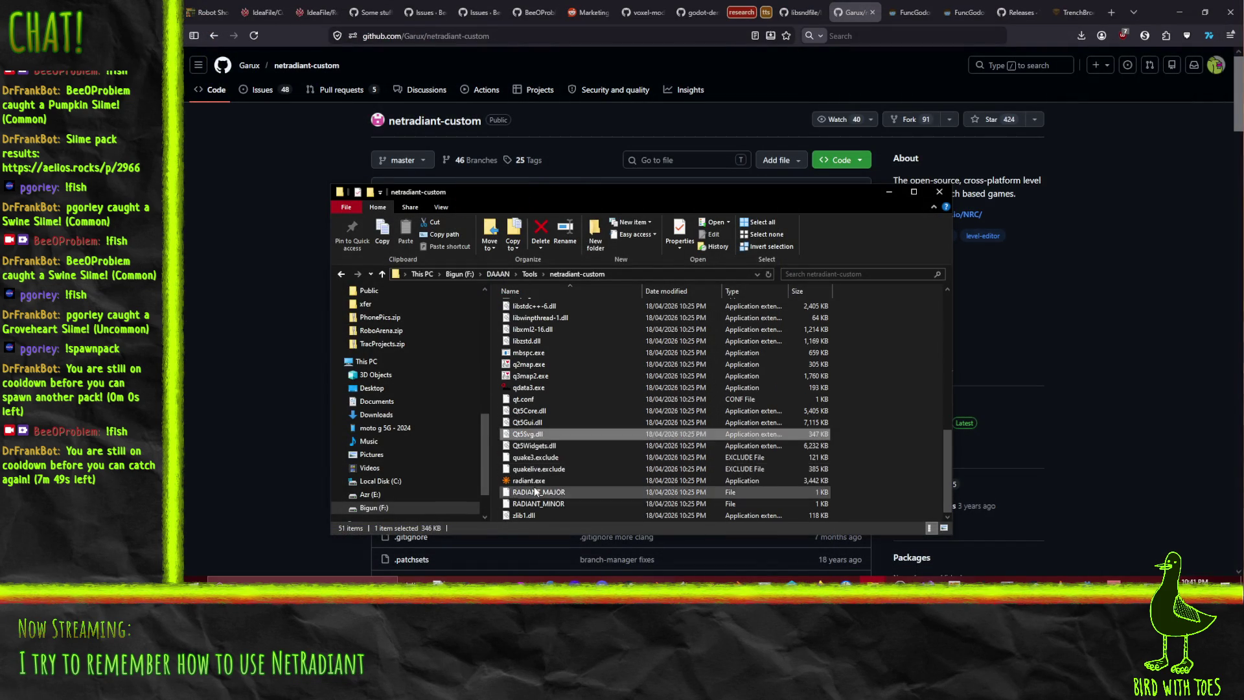
pyautogui.doubleClick(528, 480)
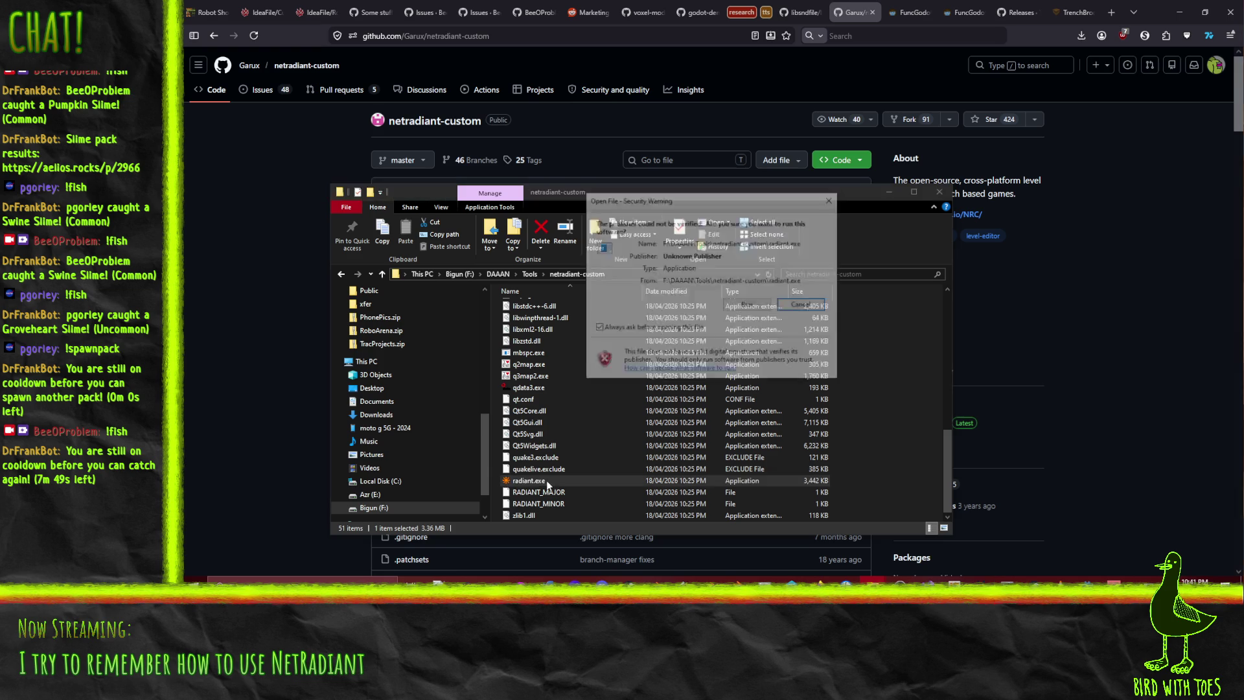
pyautogui.click(746, 304)
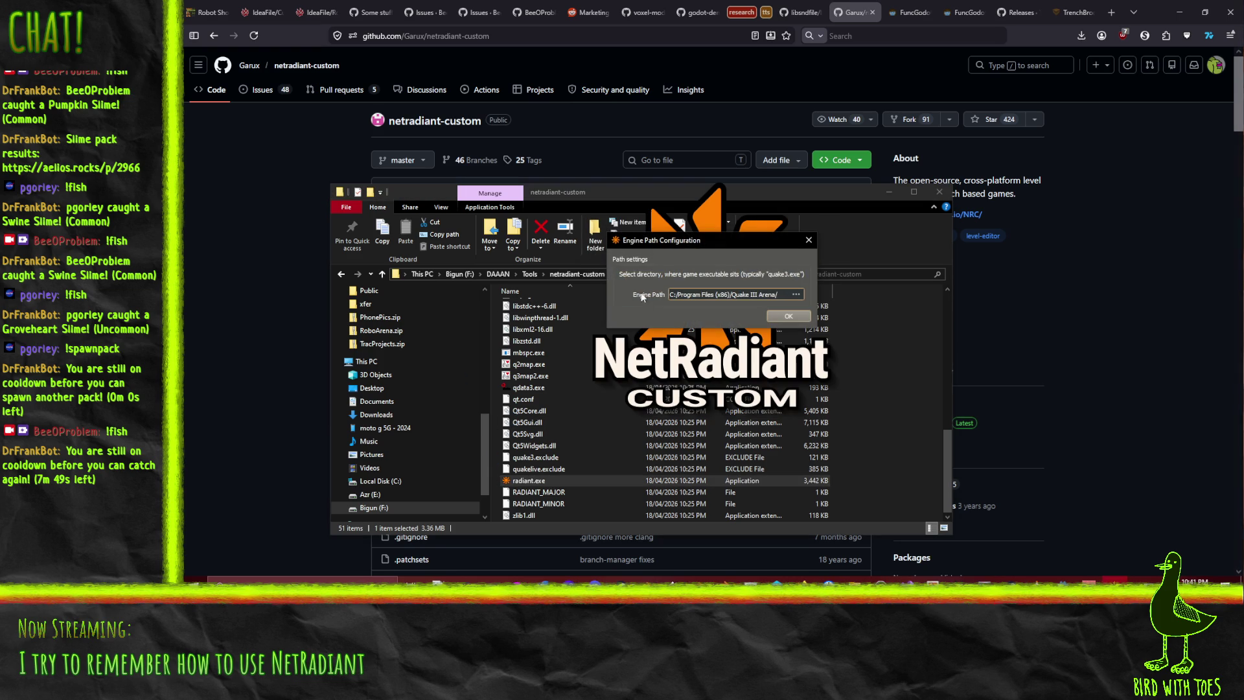
pyautogui.click(789, 316)
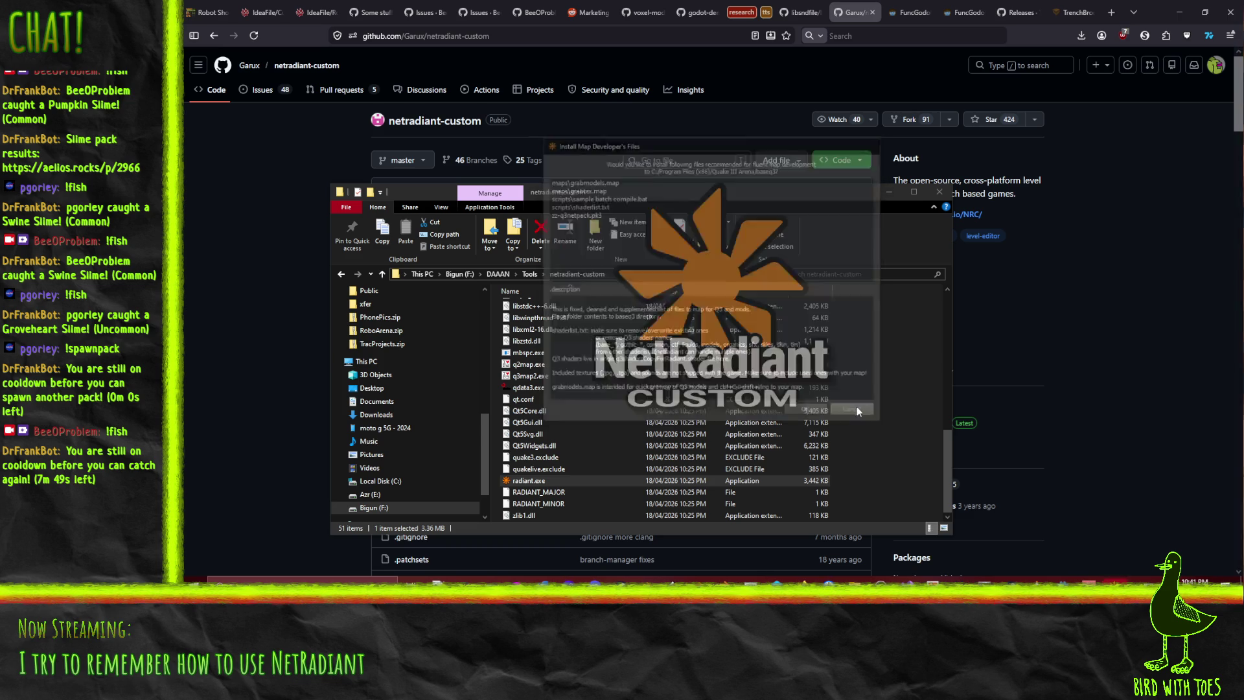
pyautogui.click(855, 412)
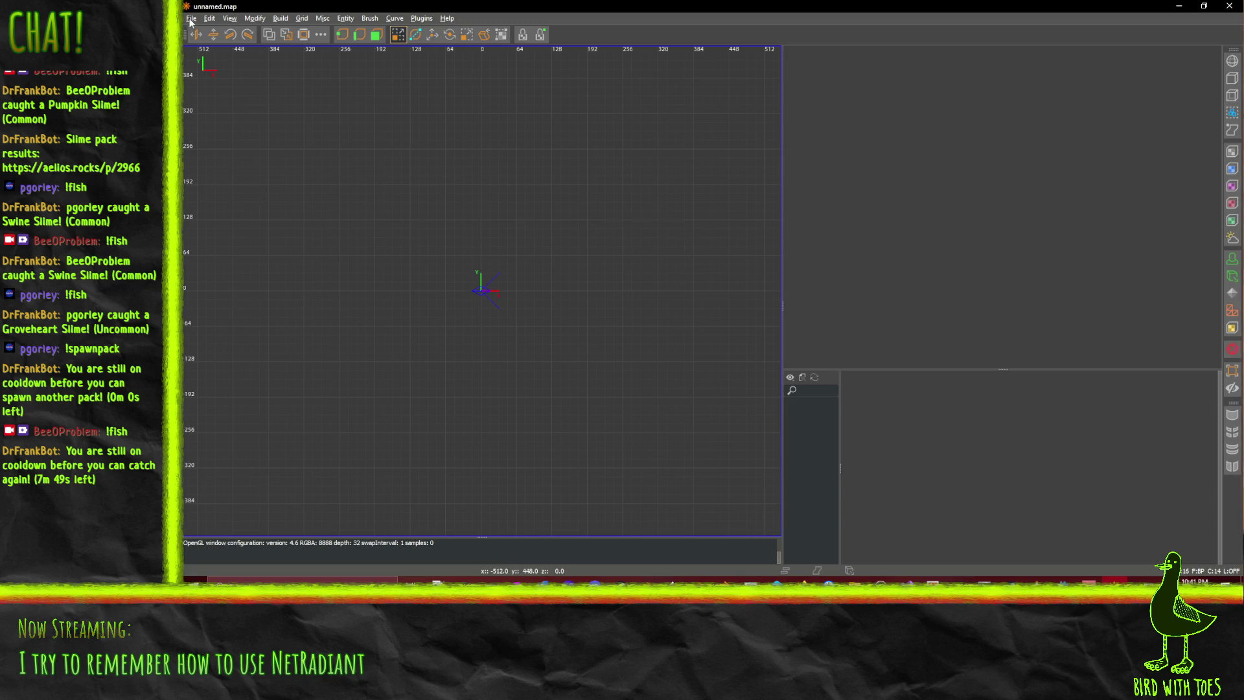
# Browse the menus and try setting a 2D background image, dismissing the No selection error
pyautogui.click(190, 19)
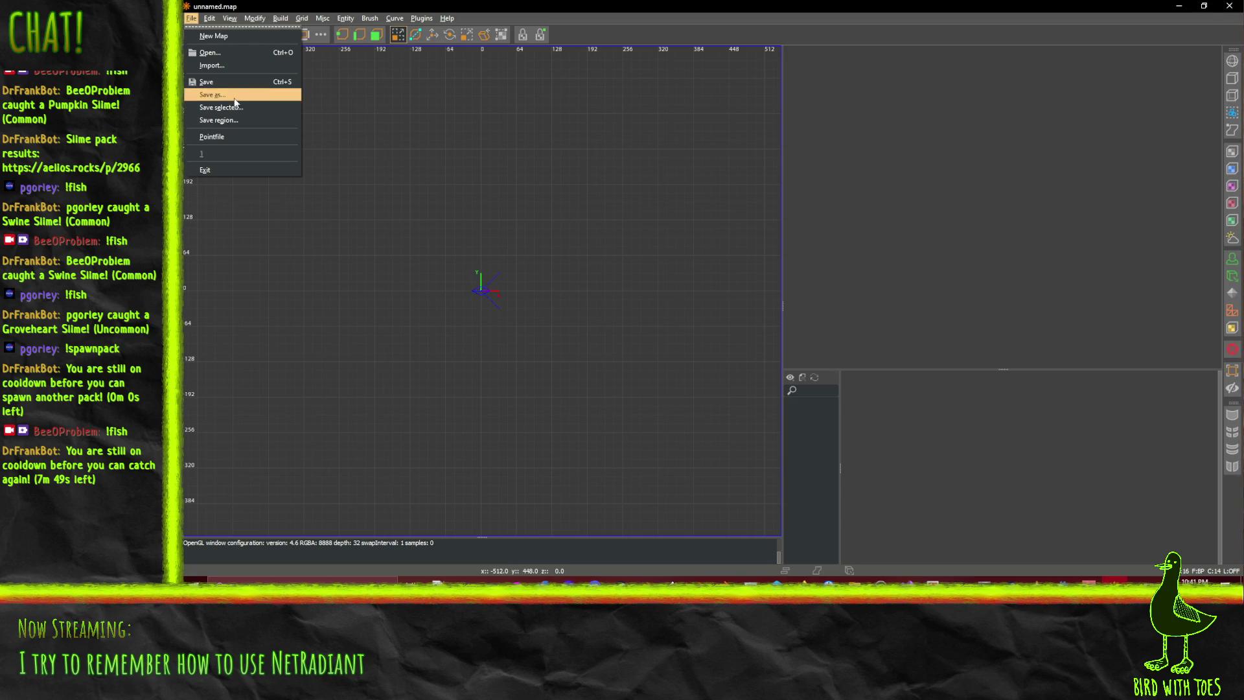
pyautogui.click(226, 50)
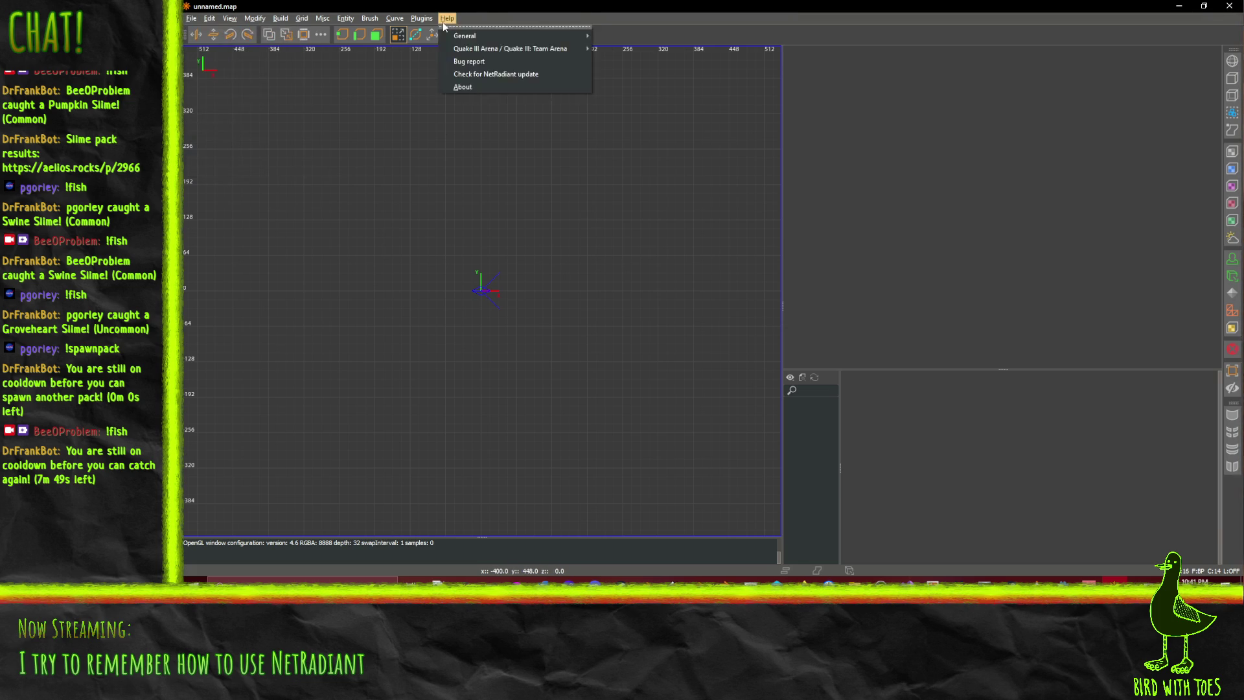
pyautogui.moveTo(421, 19)
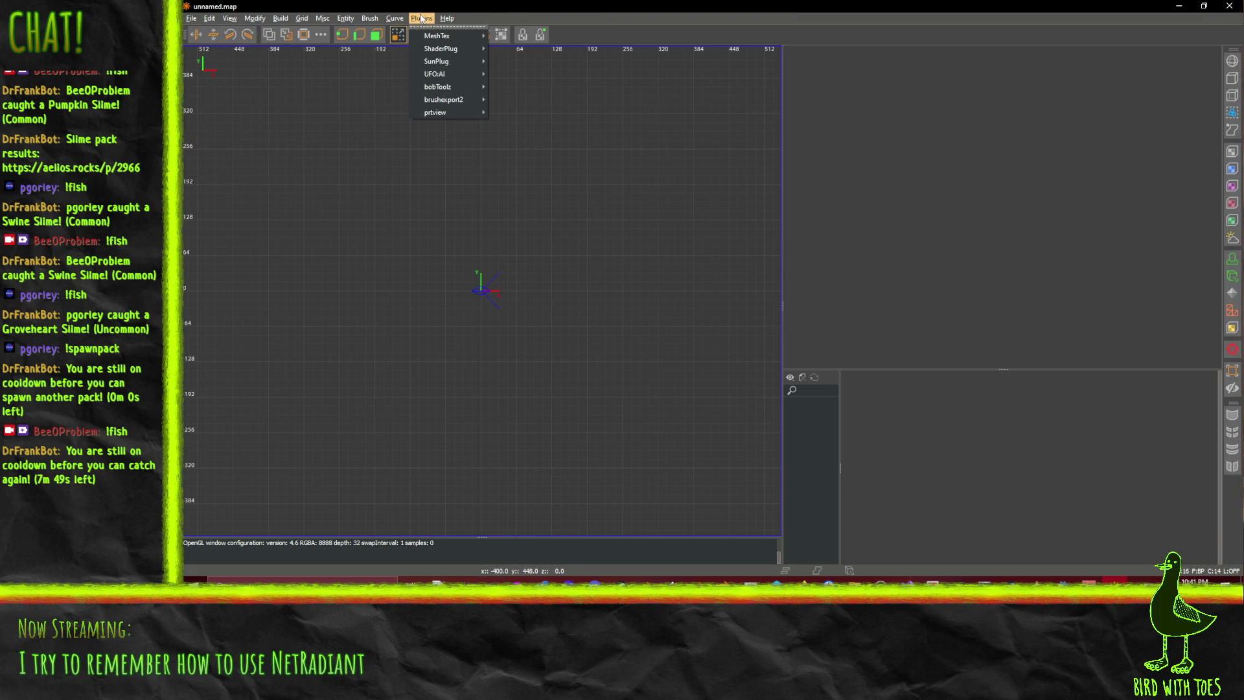
pyautogui.moveTo(364, 24)
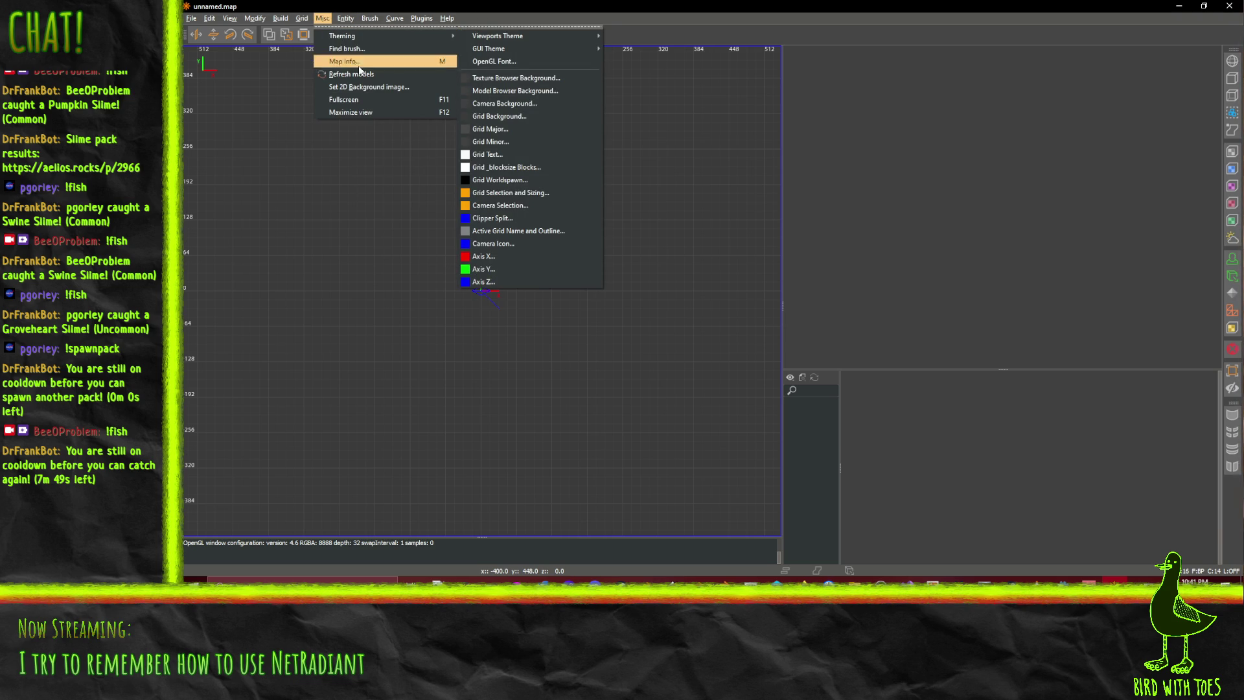
pyautogui.click(359, 88)
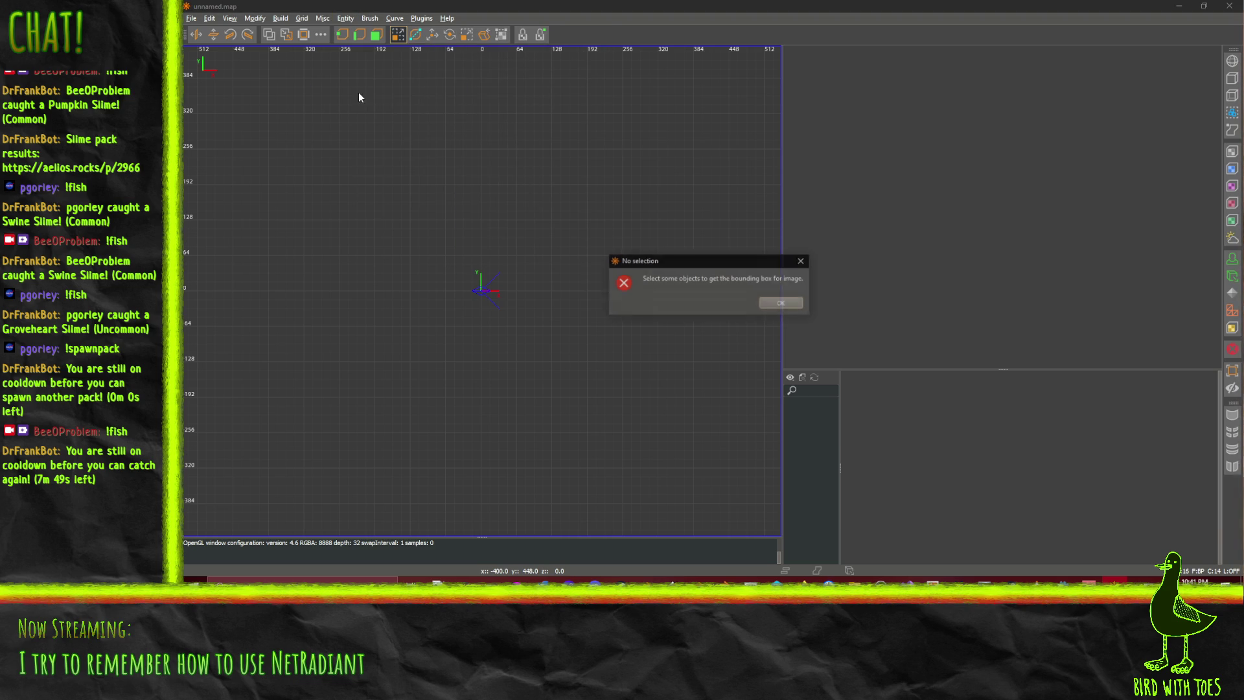
pyautogui.click(782, 303)
# Look over the entity and remaining menus, then exit NetRadiant
pyautogui.click(337, 18)
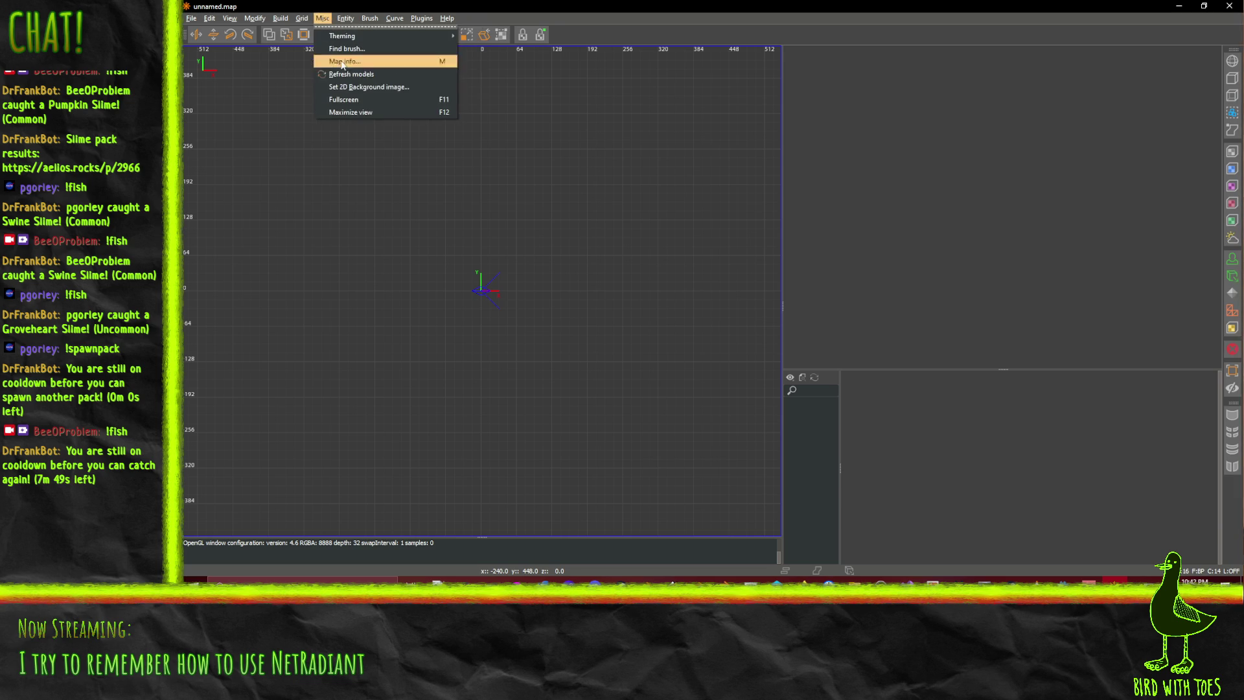
pyautogui.moveTo(295, 19)
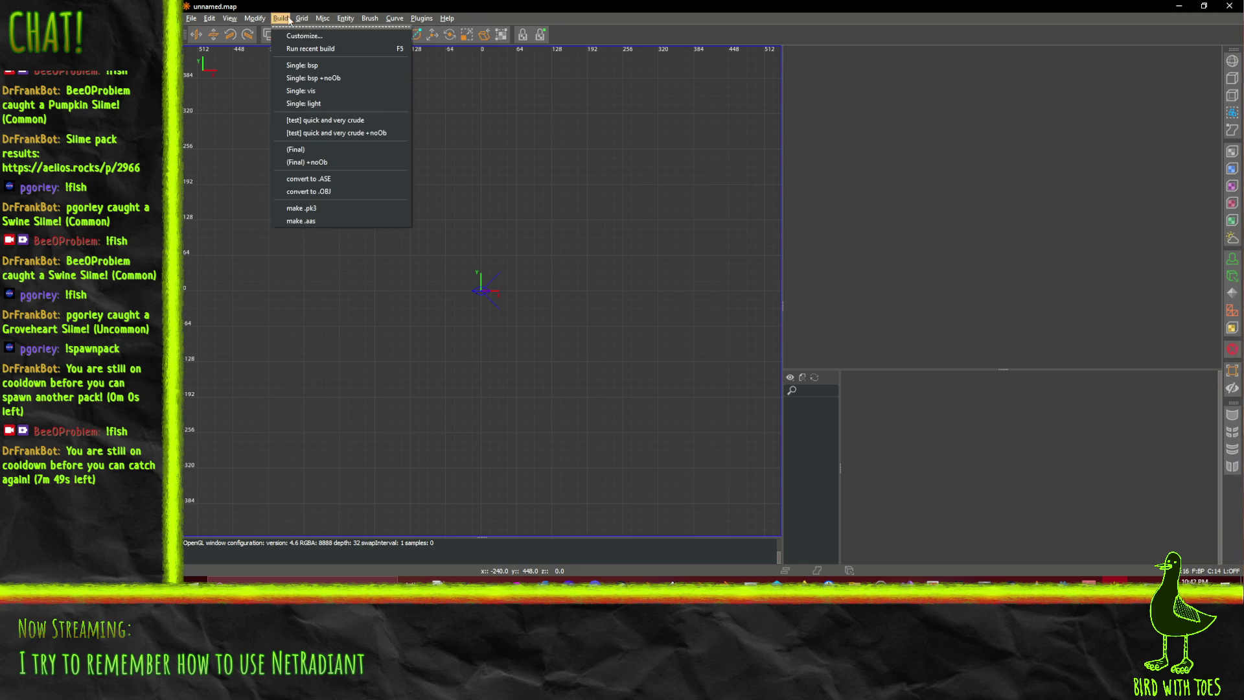
pyautogui.moveTo(254, 20)
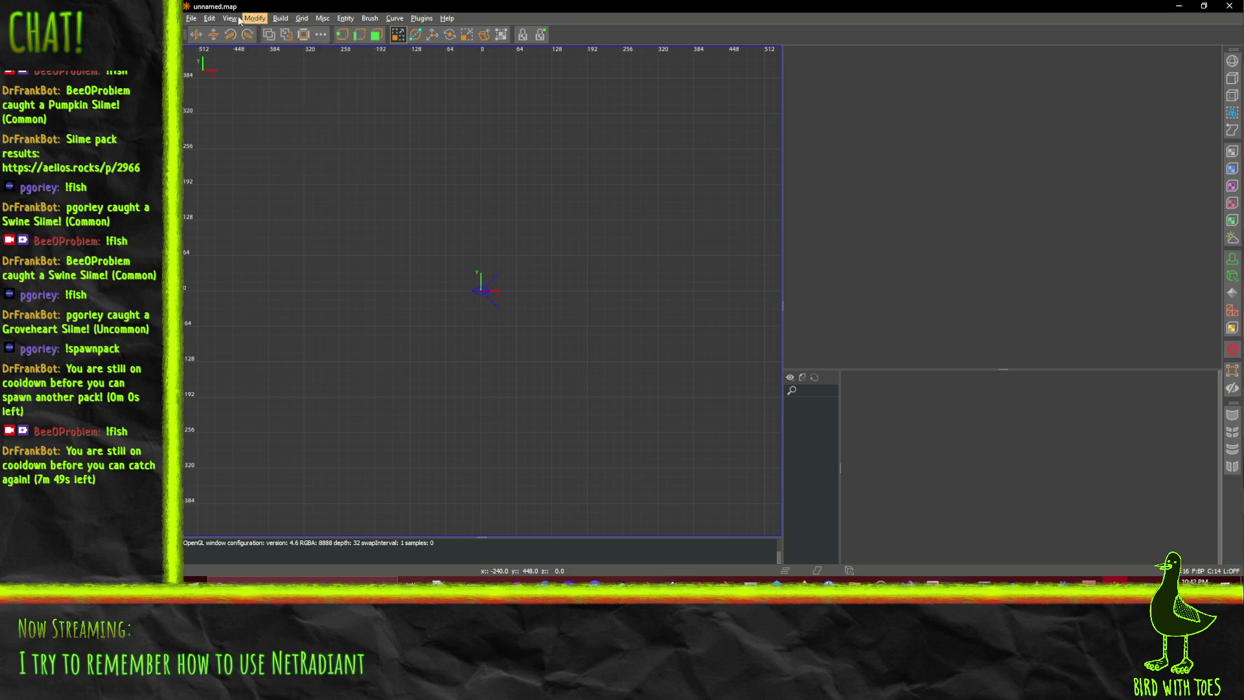
pyautogui.moveTo(189, 20)
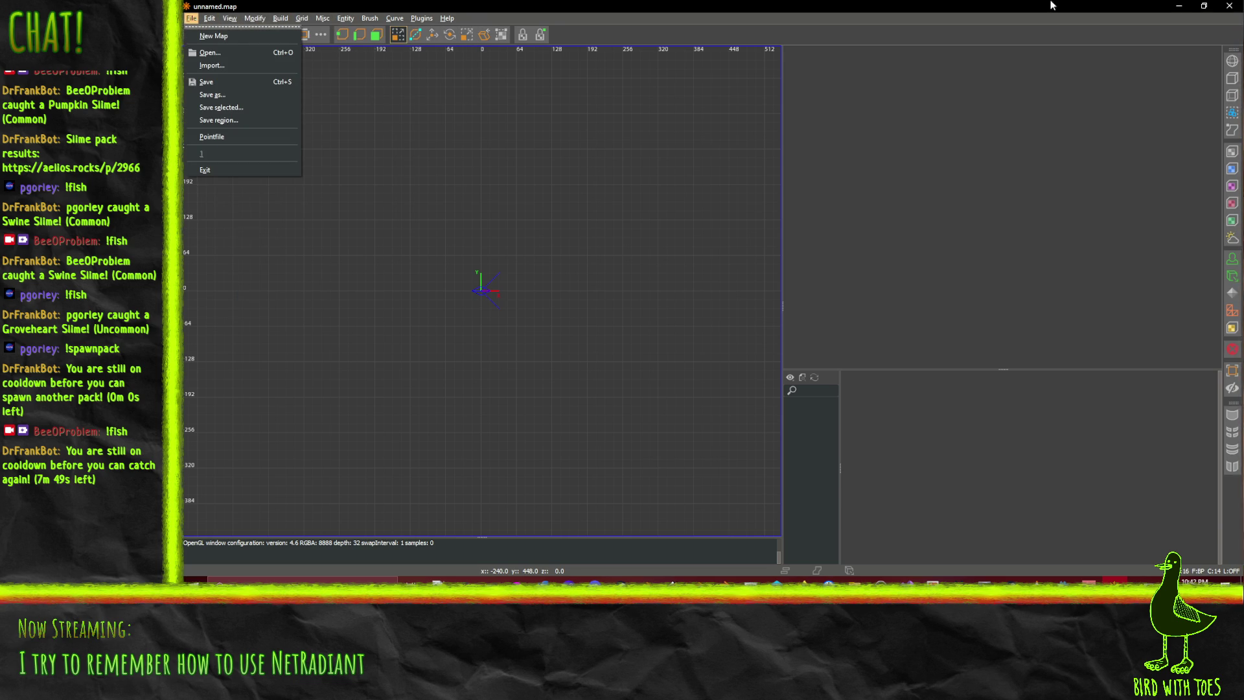
pyautogui.click(1231, 6)
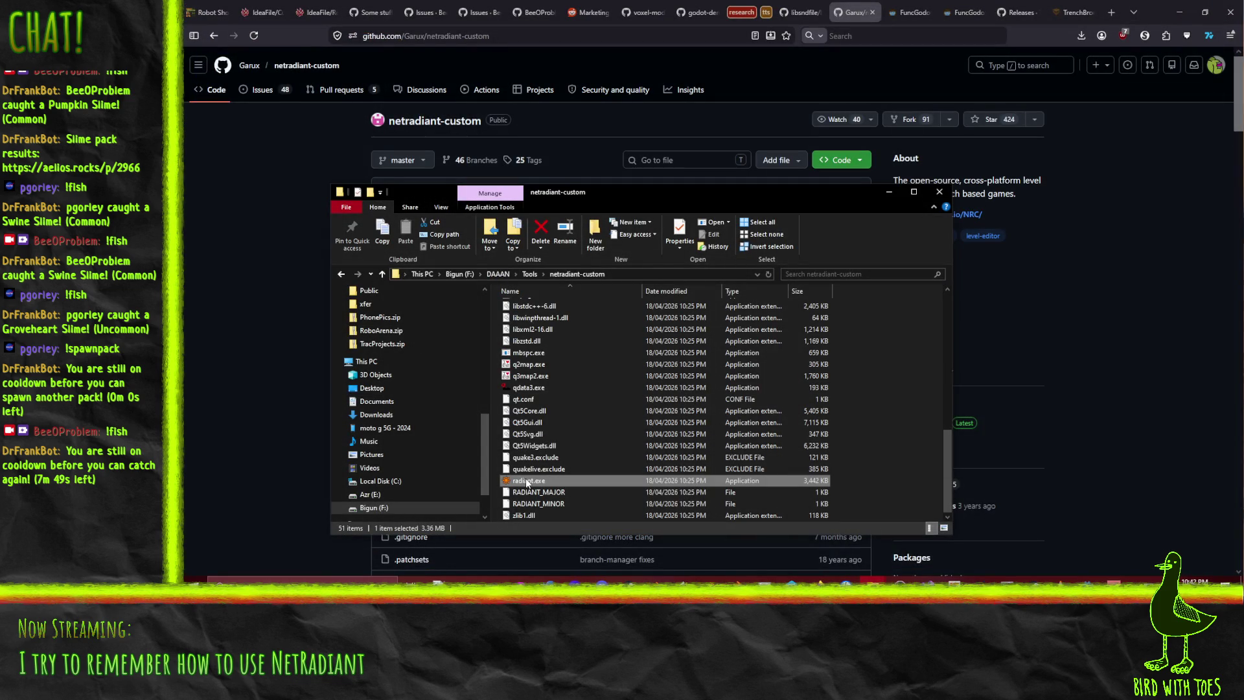
# Open the docs folder and its Complete_list_of_command_line_parameters.htm page
pyautogui.scroll(10, 545, 467)
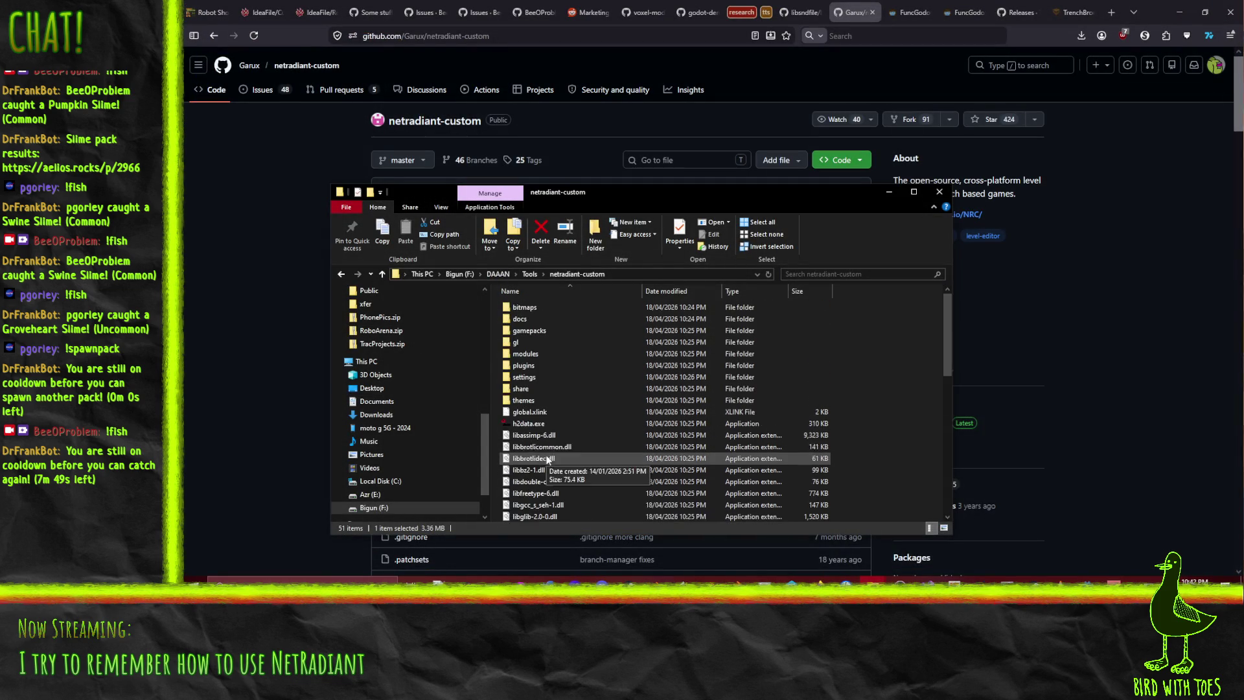
pyautogui.doubleClick(541, 318)
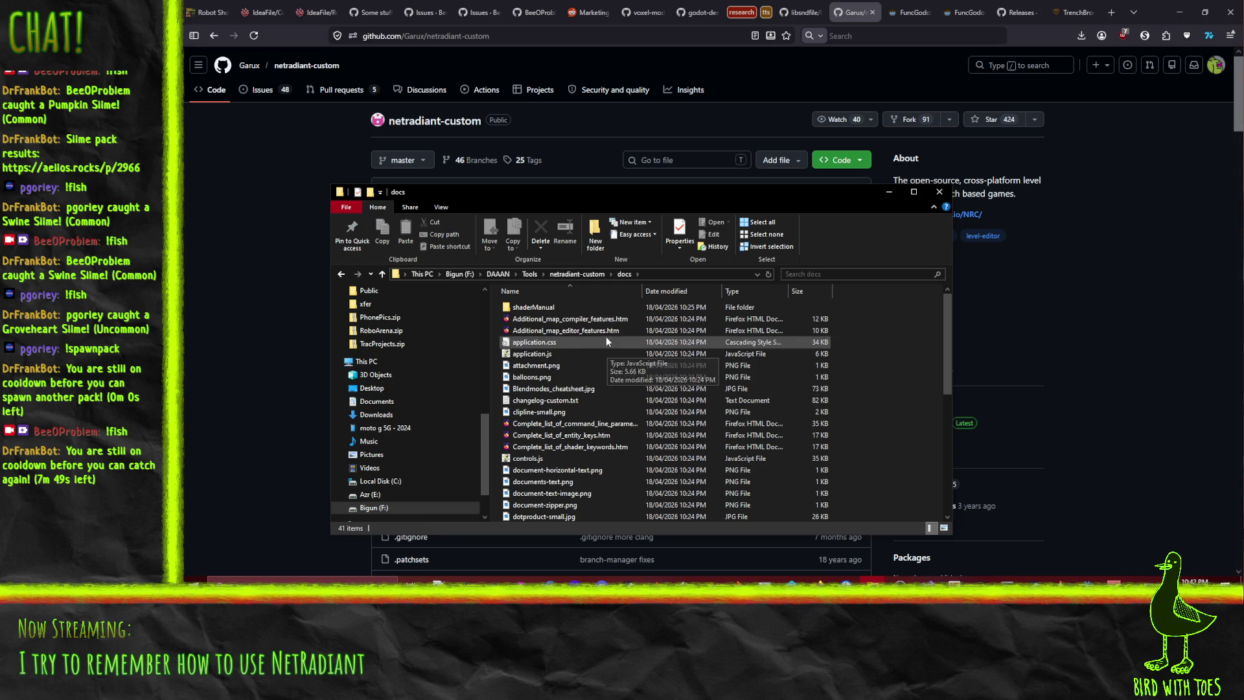
pyautogui.doubleClick(594, 423)
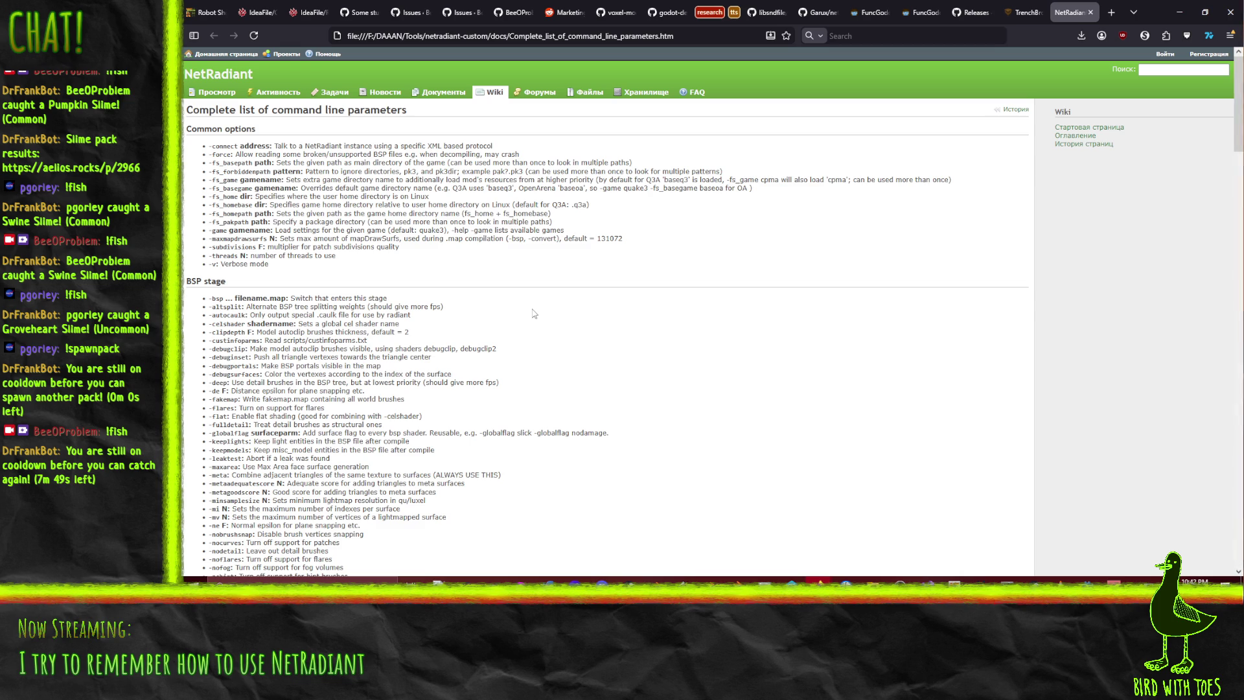
pyautogui.scroll(-5, 654, 195)
pyautogui.scroll(-20, 623, 272)
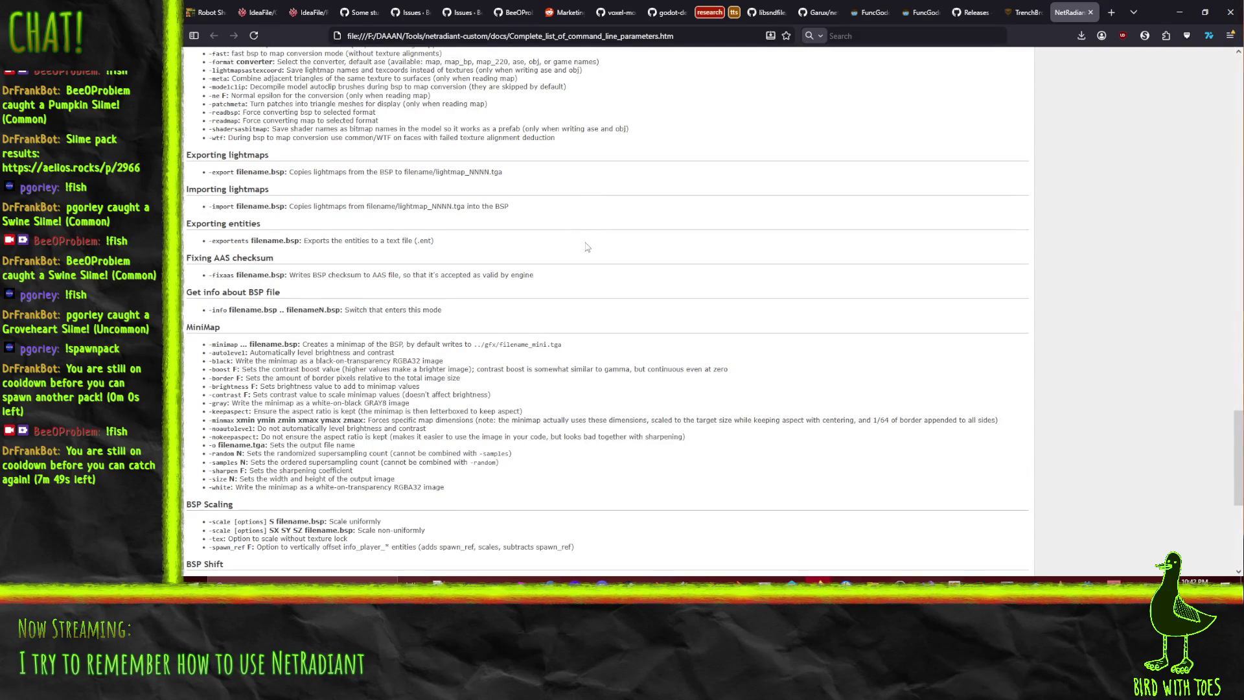
pyautogui.scroll(-5, 573, 230)
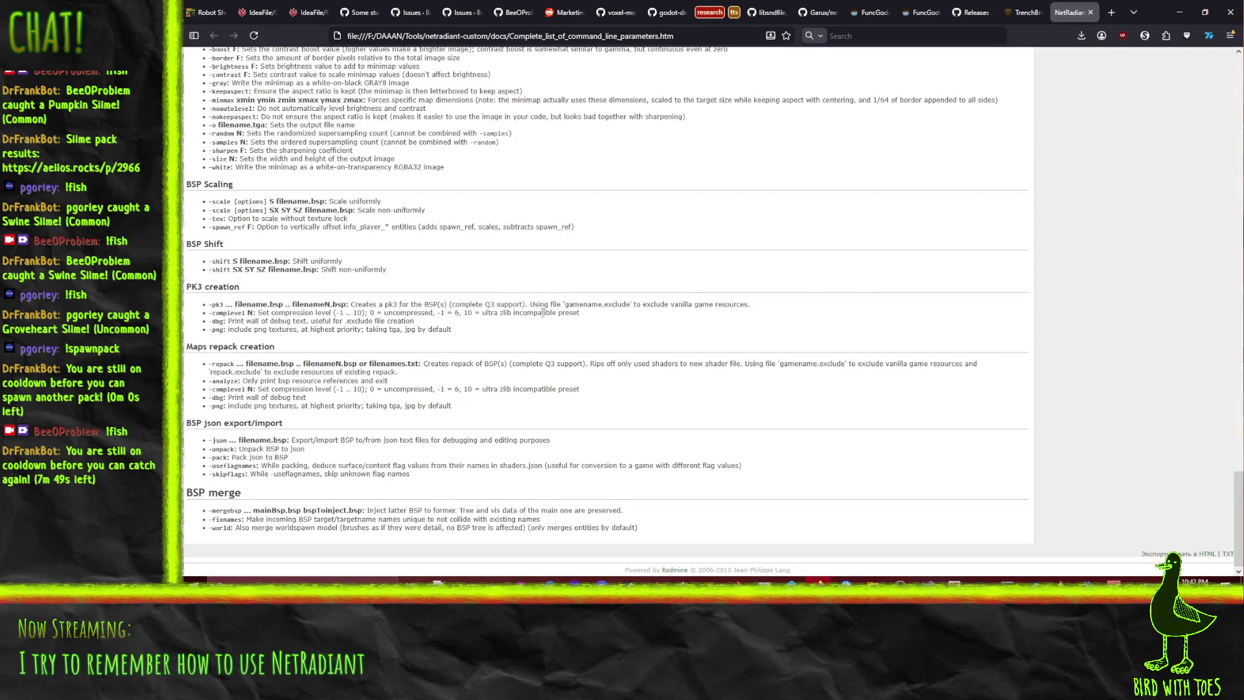
pyautogui.scroll(20, 401, 499)
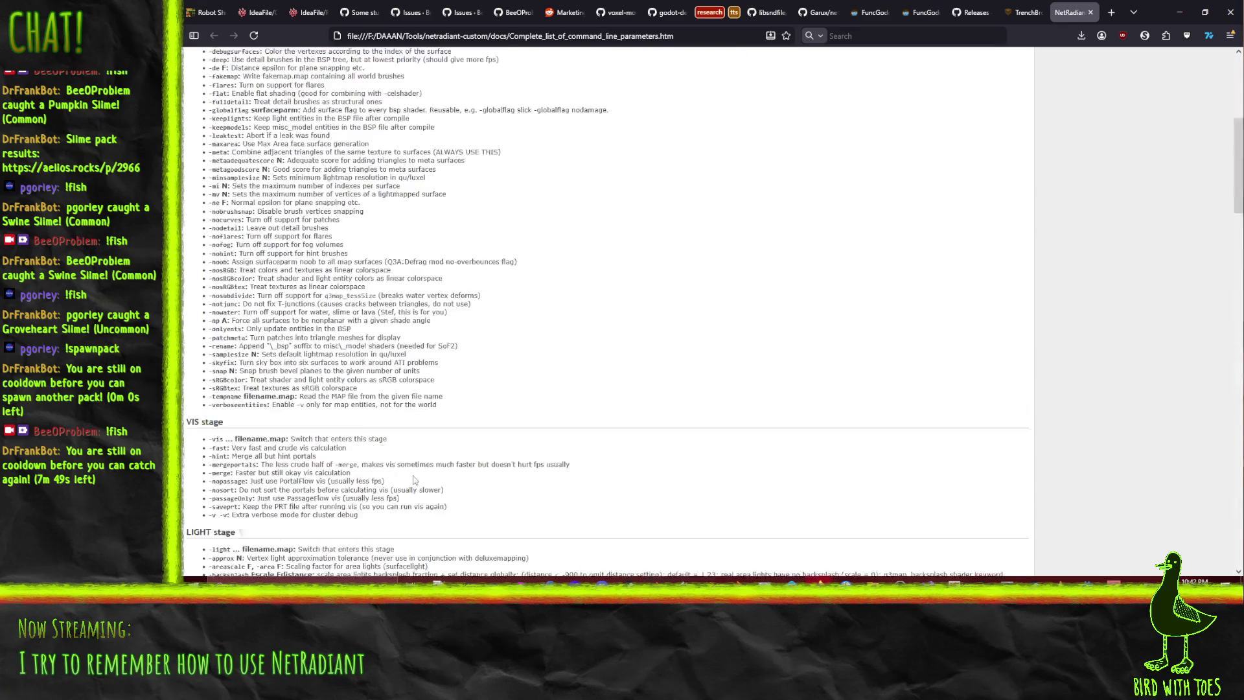
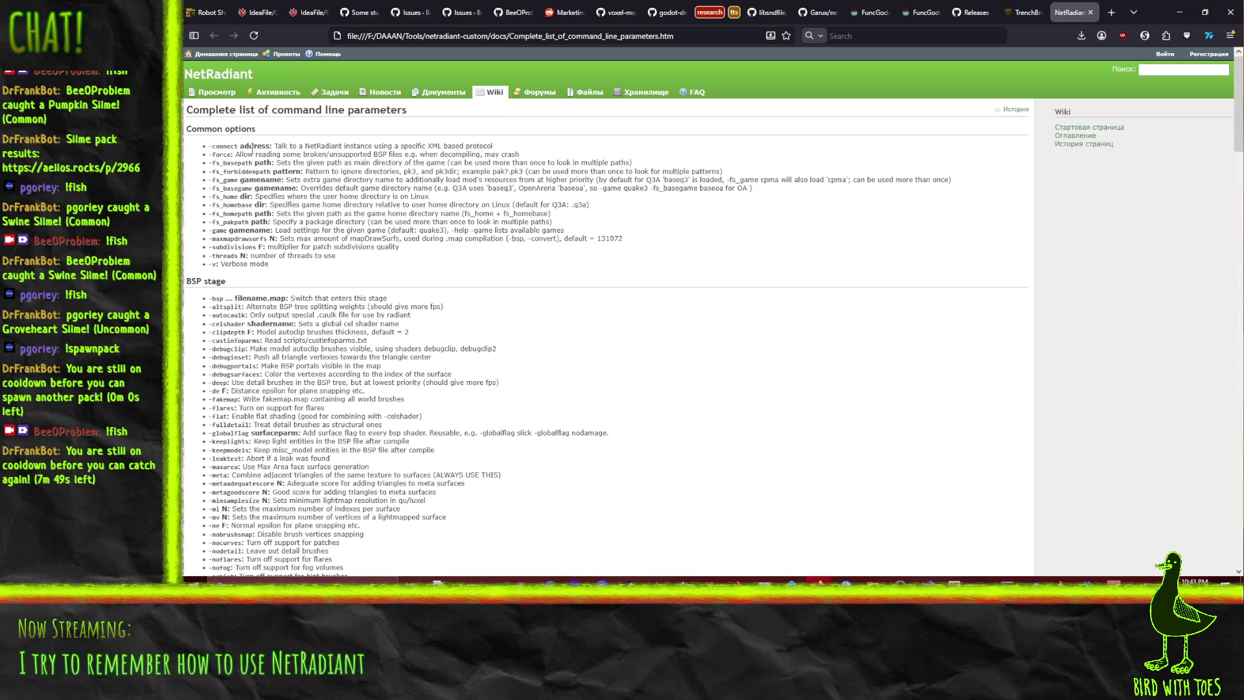
# Close the local NetRadiant docs page and open the repository's docs folder on GitHub
pyautogui.click(1091, 12)
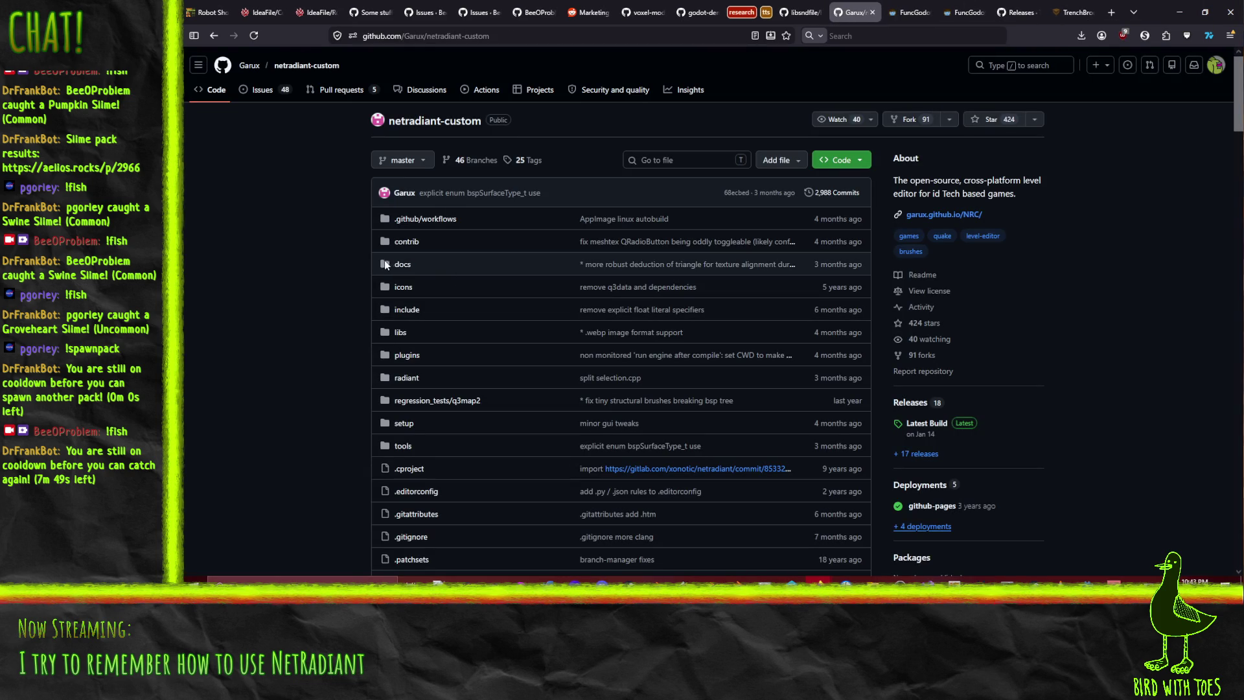
pyautogui.click(401, 264)
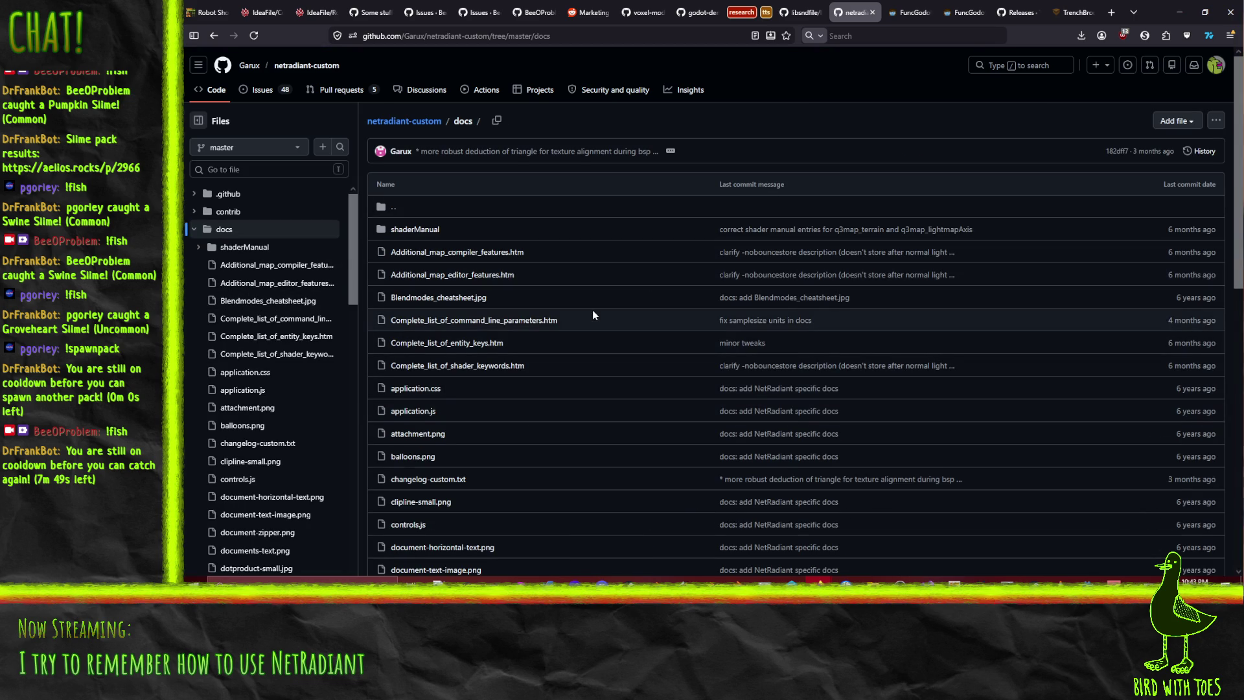
pyautogui.scroll(-5, 512, 376)
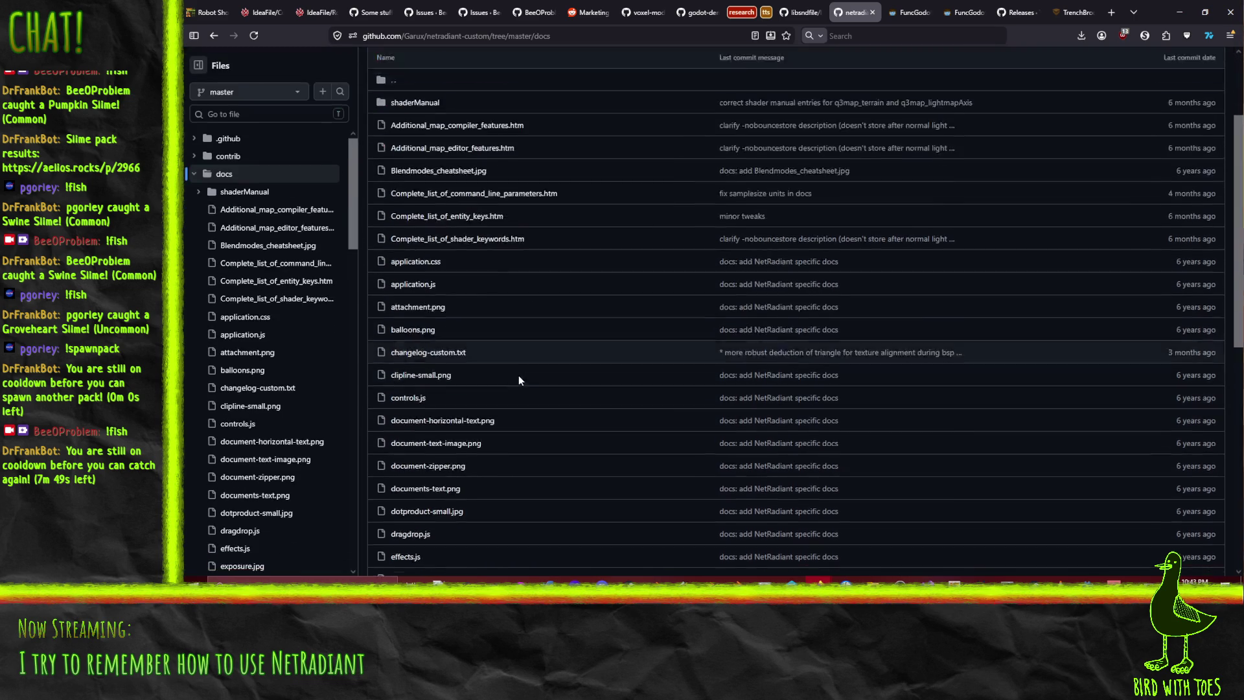
pyautogui.scroll(5, 518, 380)
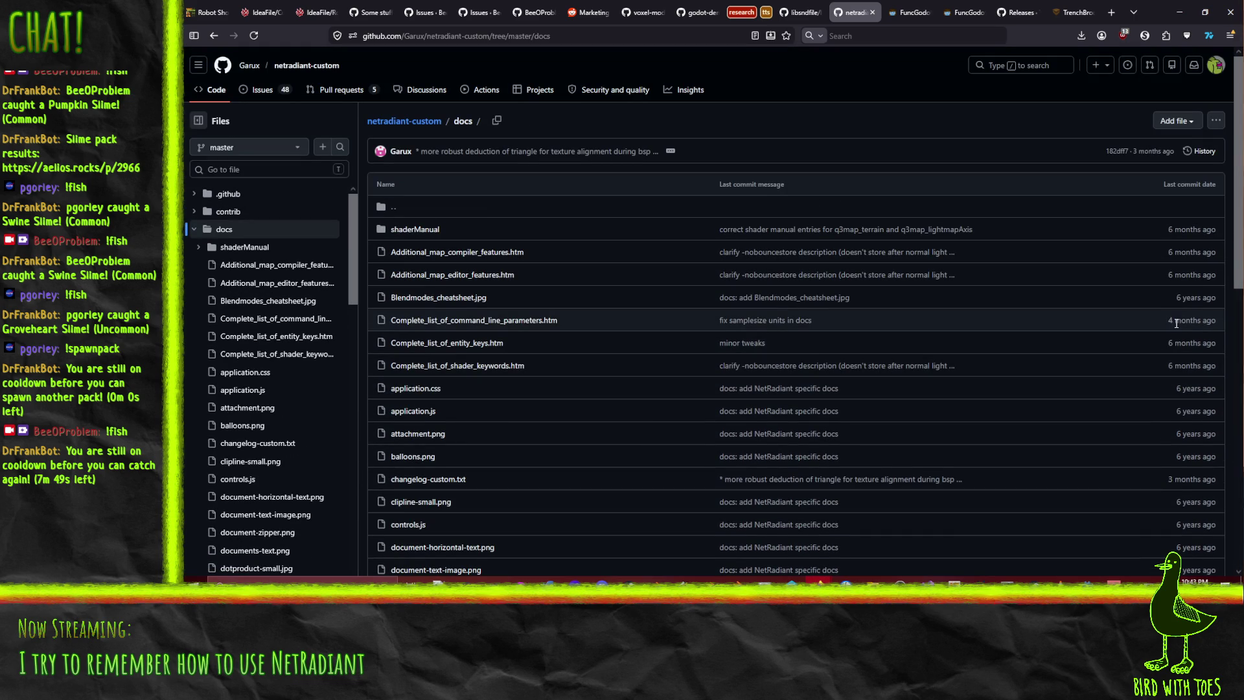
# Open the 'fix samplesize units in docs' commit, then return to the local docs folder window
pyautogui.click(744, 320)
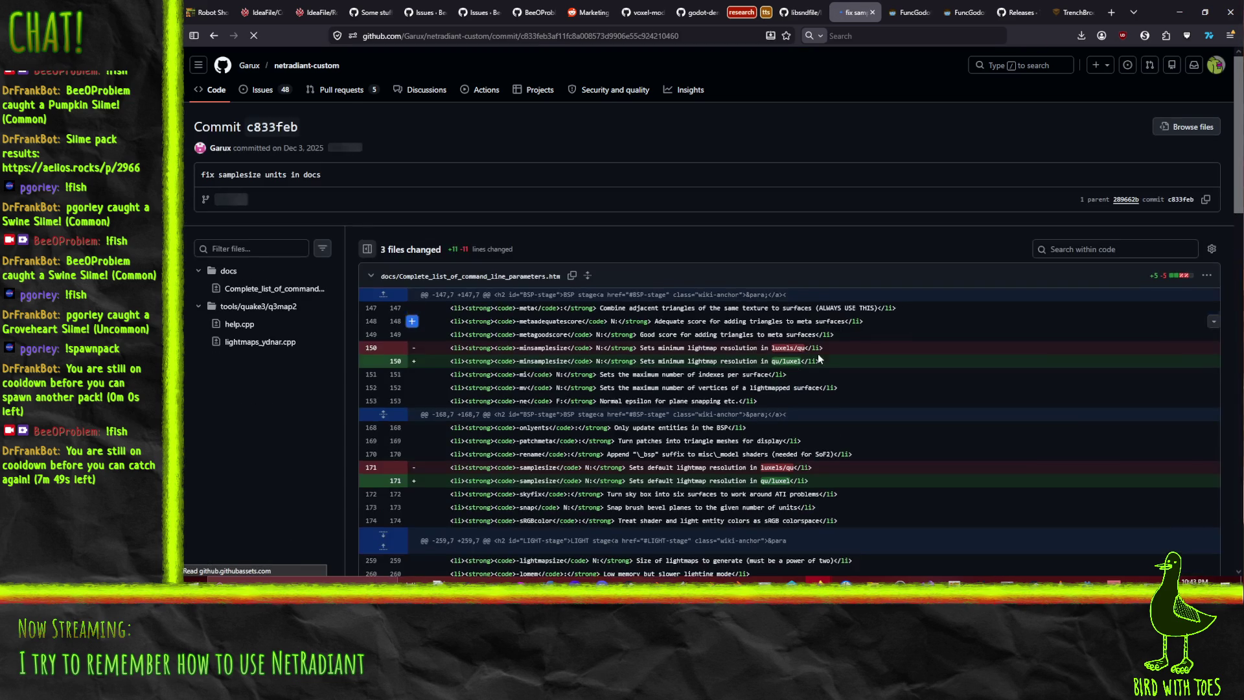
pyautogui.scroll(-10, 846, 352)
pyautogui.hotkey('alt', 'Tab')
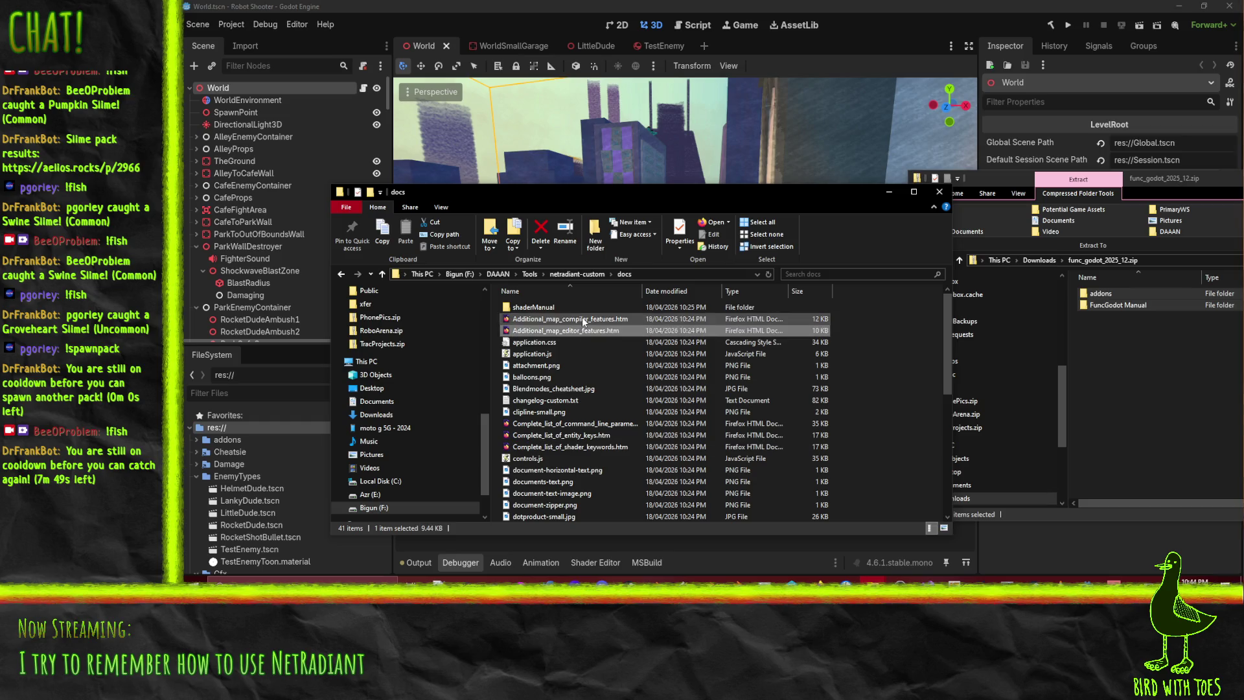
# Open Additional_map_editor_features.htm in the browser, then close it again
pyautogui.doubleClick(590, 332)
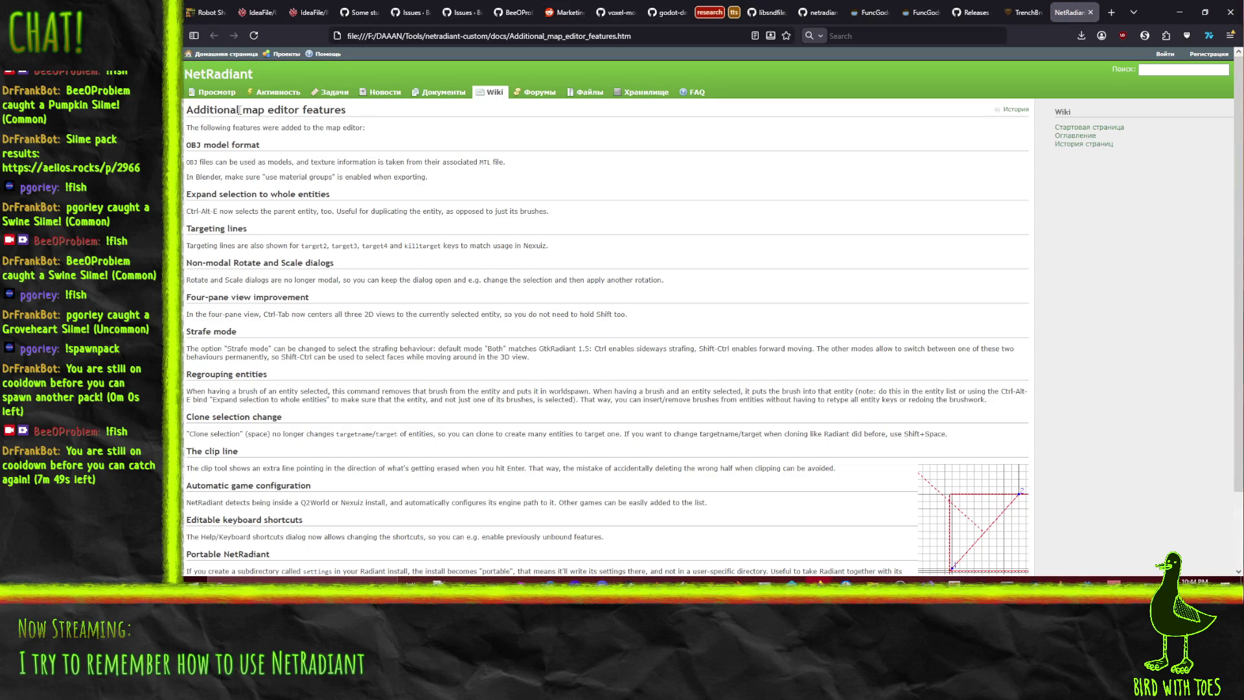
pyautogui.click(1090, 12)
pyautogui.click(1179, 12)
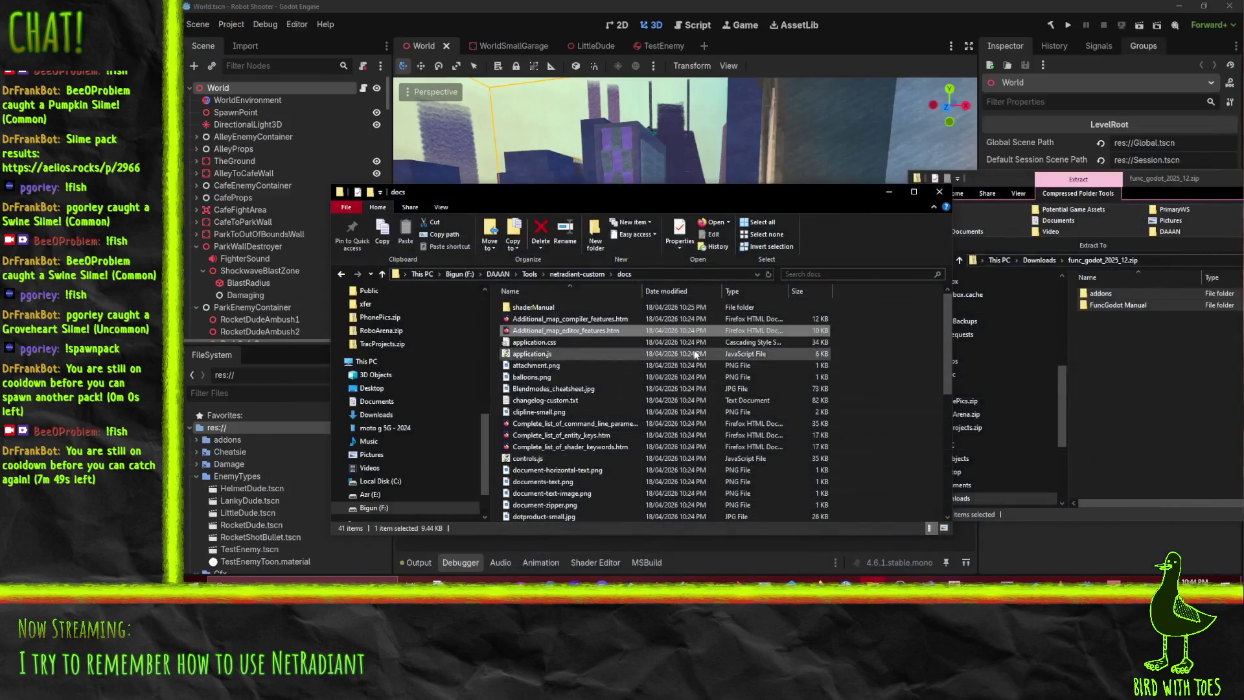
# Go up to netradiant-custom, select all of its files and delete them
pyautogui.click(593, 275)
pyautogui.click(797, 412)
pyautogui.scroll(-10, 862, 433)
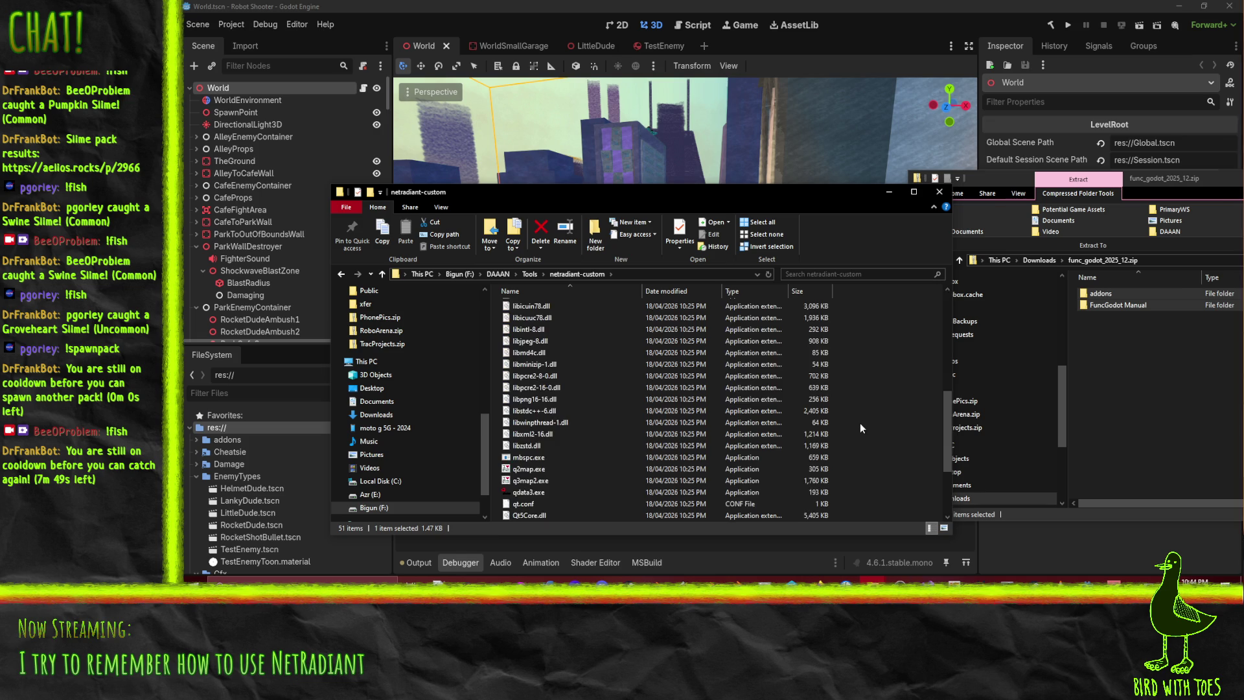
pyautogui.click(616, 515)
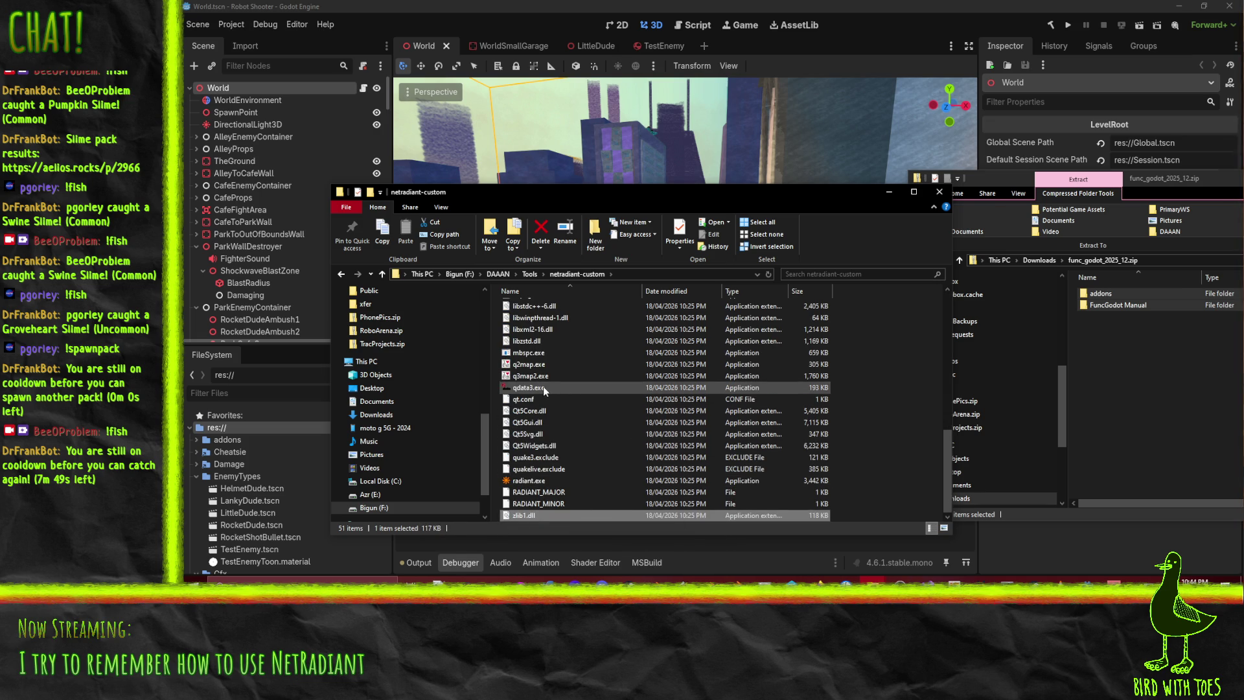
pyautogui.scroll(10, 544, 387)
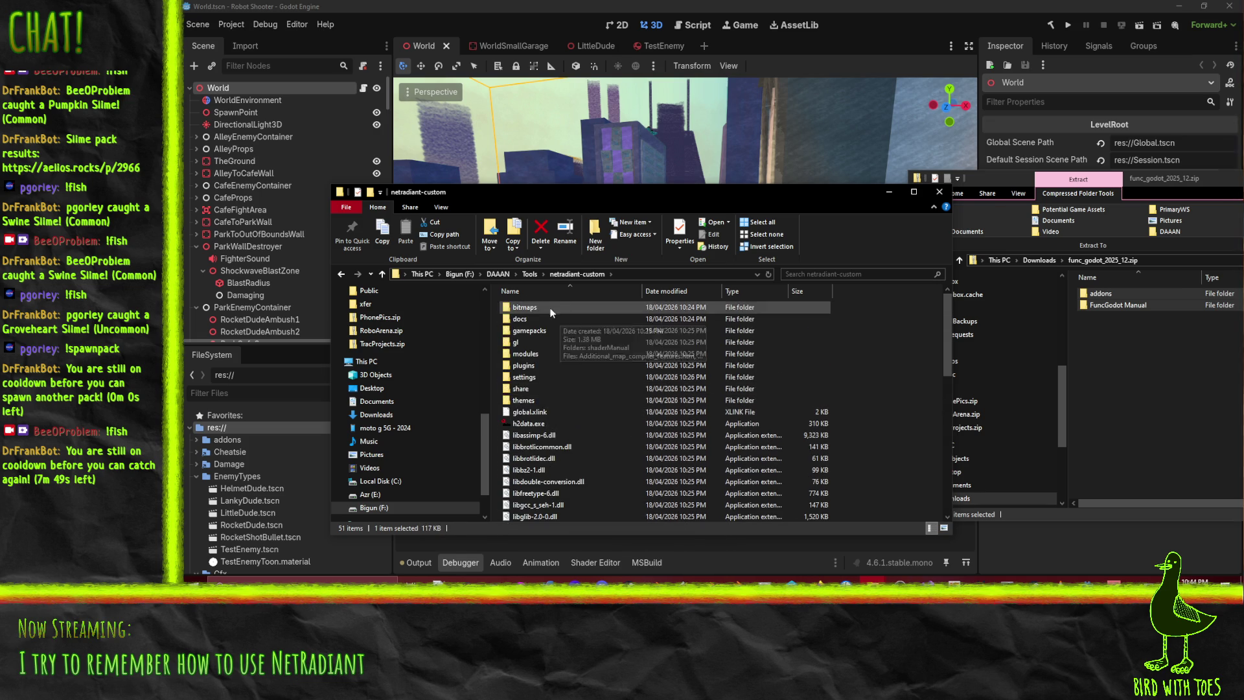
pyautogui.press('Delete')
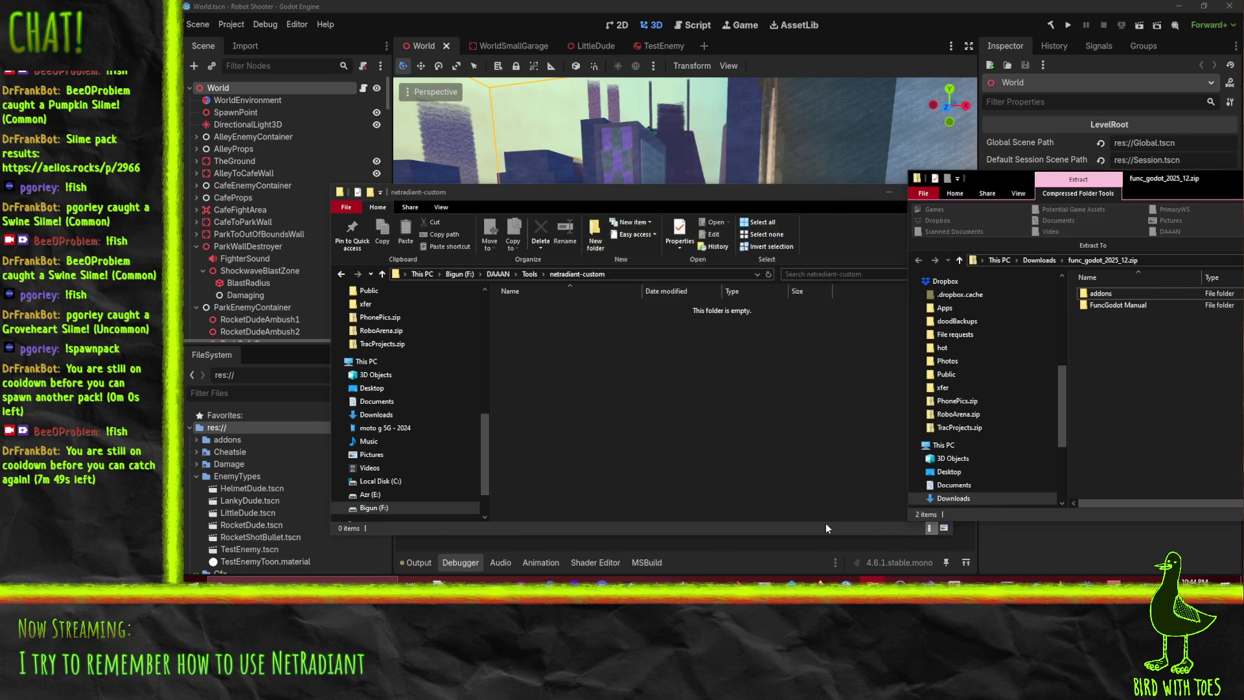
pyautogui.moveTo(820, 581)
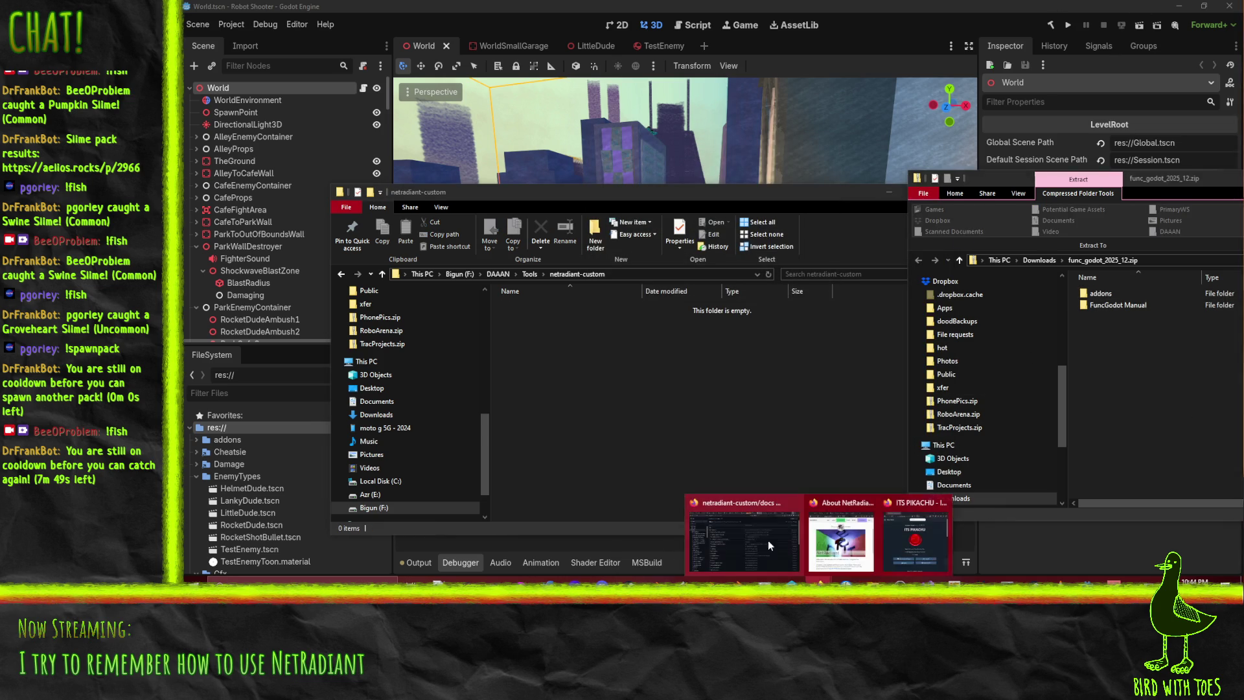
pyautogui.moveTo(742, 549)
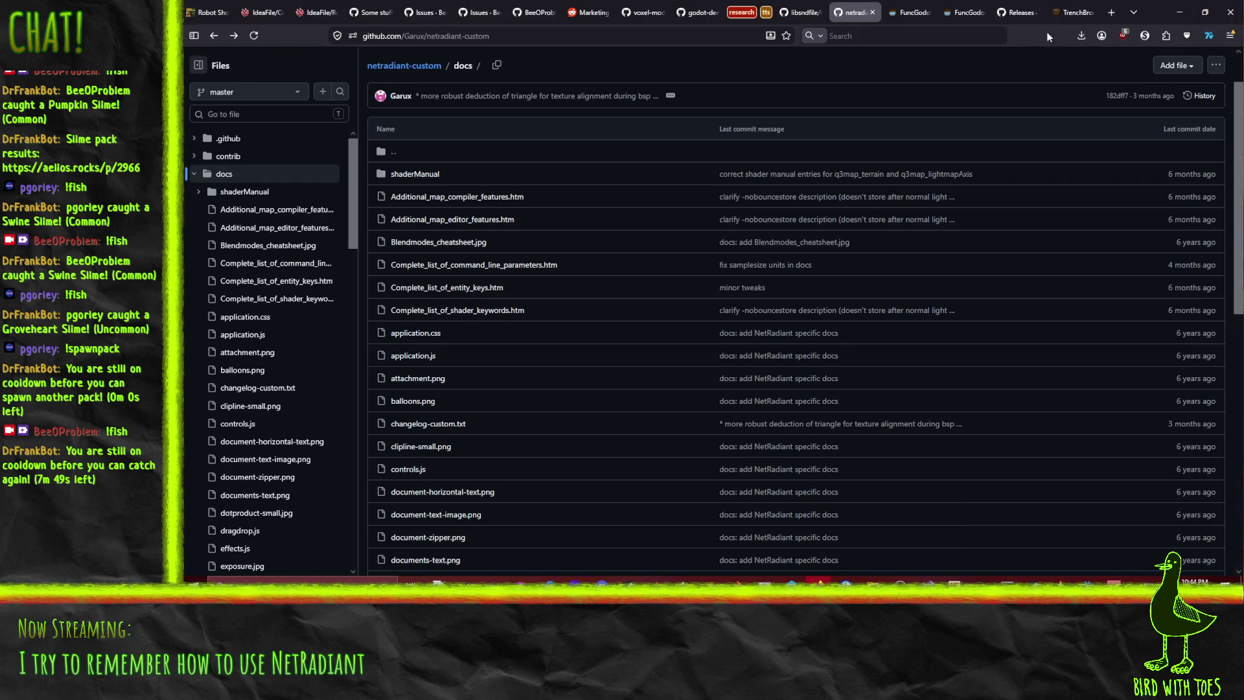
# Open netradiant-custom-20260114-windows-x86_64.zip from downloads and copy its contents into the empty netradiant-custom folder
pyautogui.click(1081, 36)
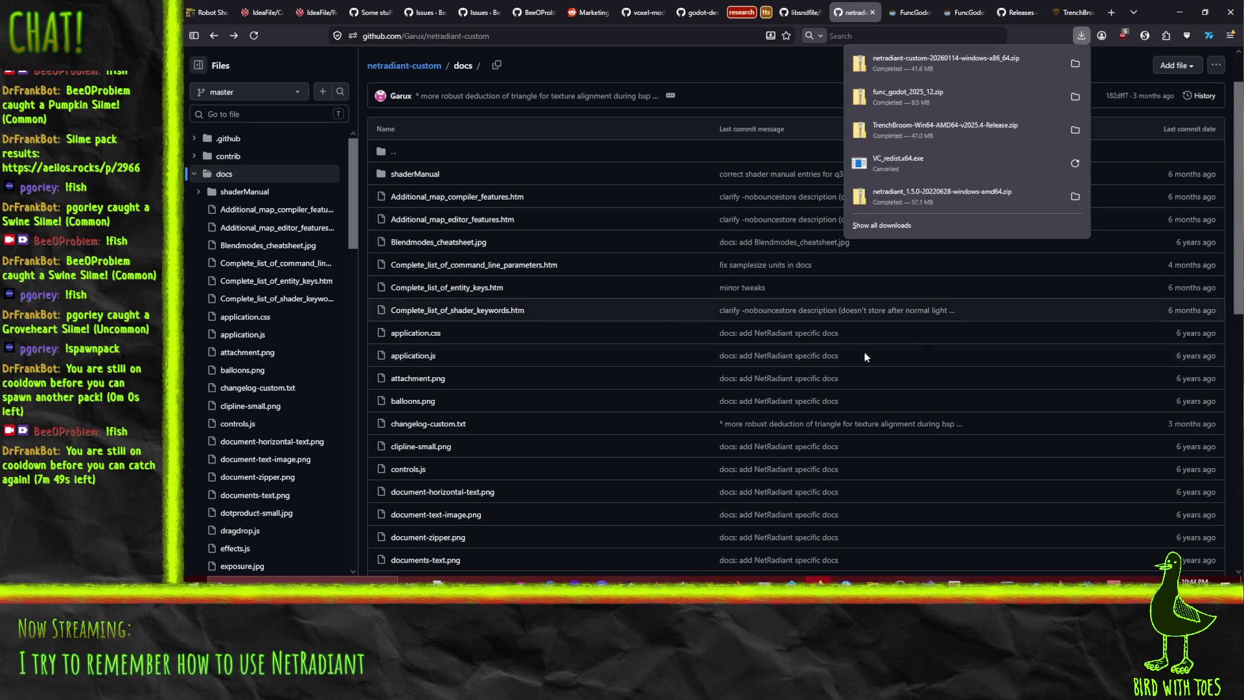
pyautogui.click(983, 72)
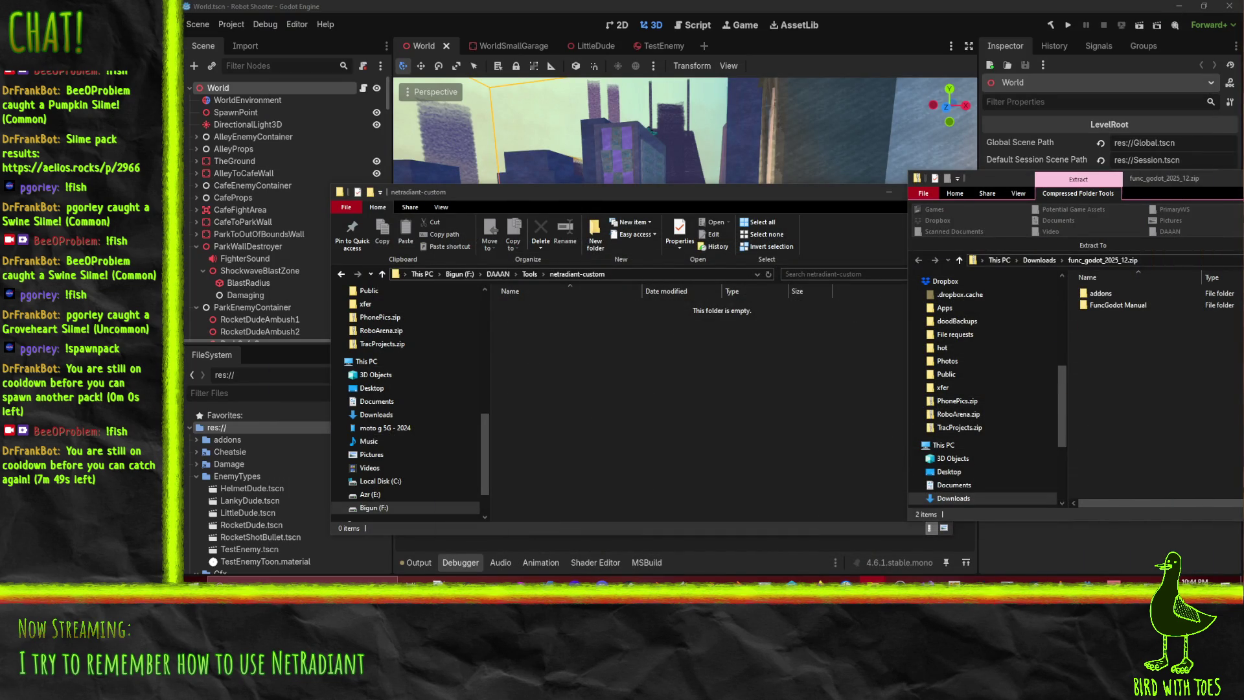
pyautogui.moveTo(1100, 294)
pyautogui.mouseDown()
pyautogui.moveTo(745, 398)
pyautogui.moveTo(749, 428)
pyautogui.mouseUp()
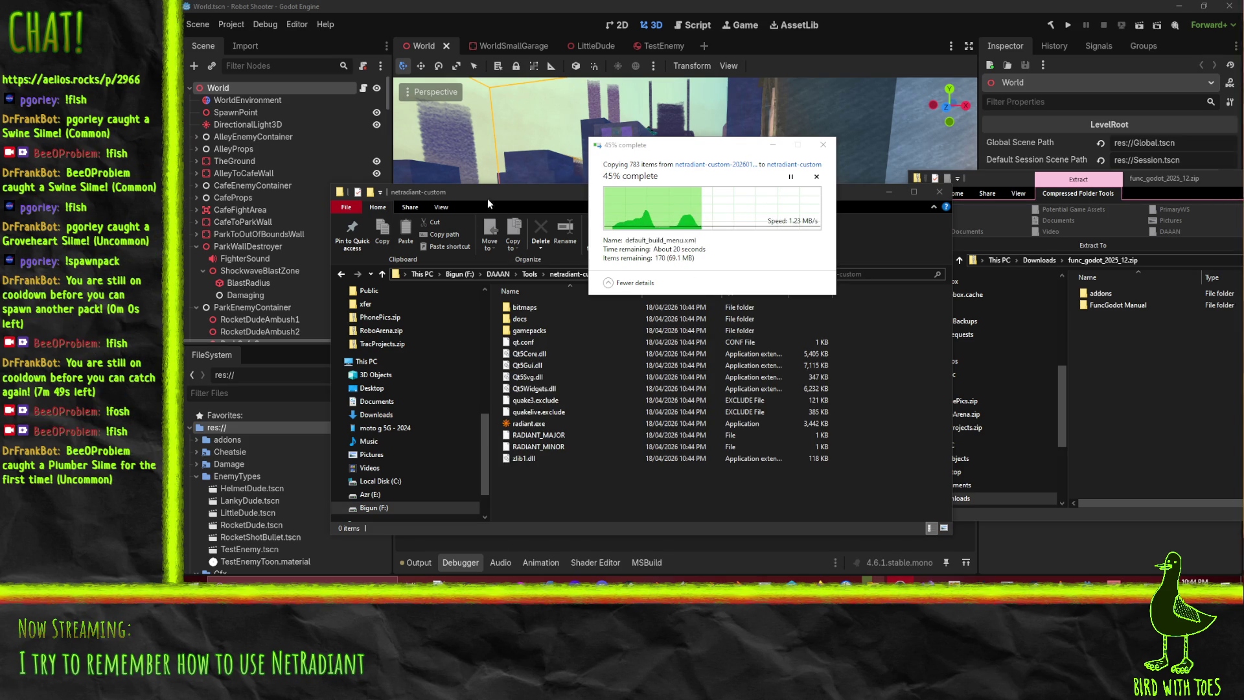
# Let the extracted build finish copying into netradiant-custom, then launch radiant.exe
pyautogui.click(506, 205)
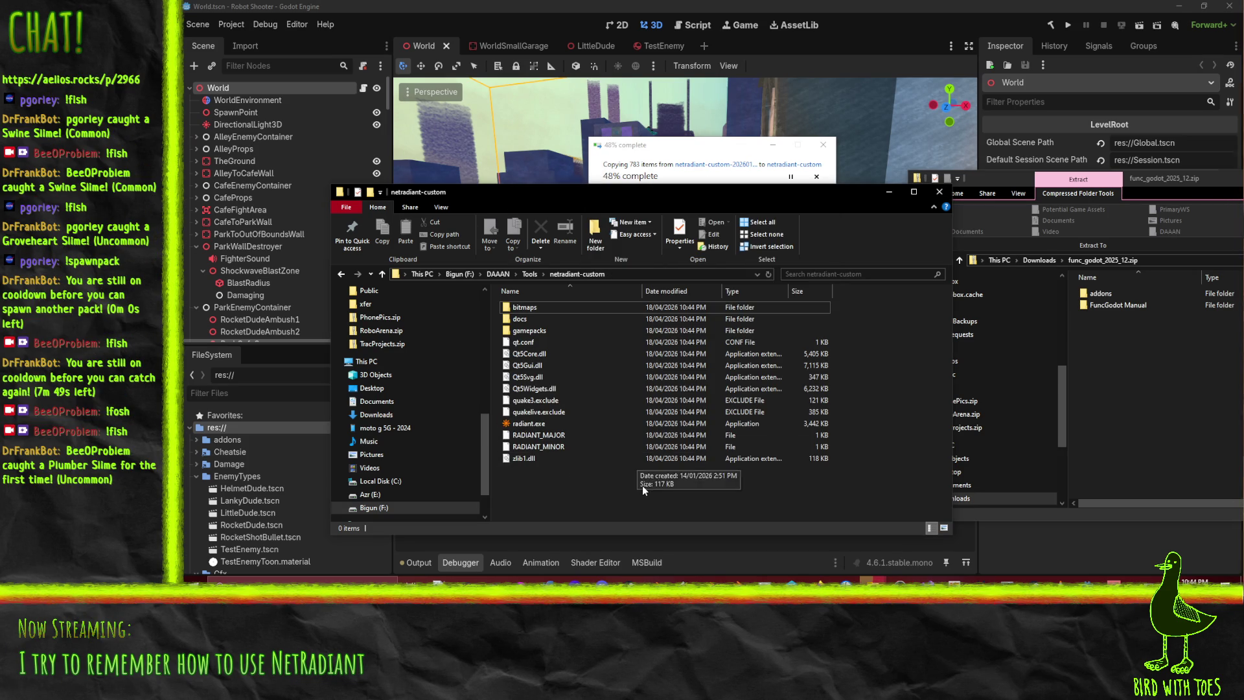
pyautogui.click(687, 157)
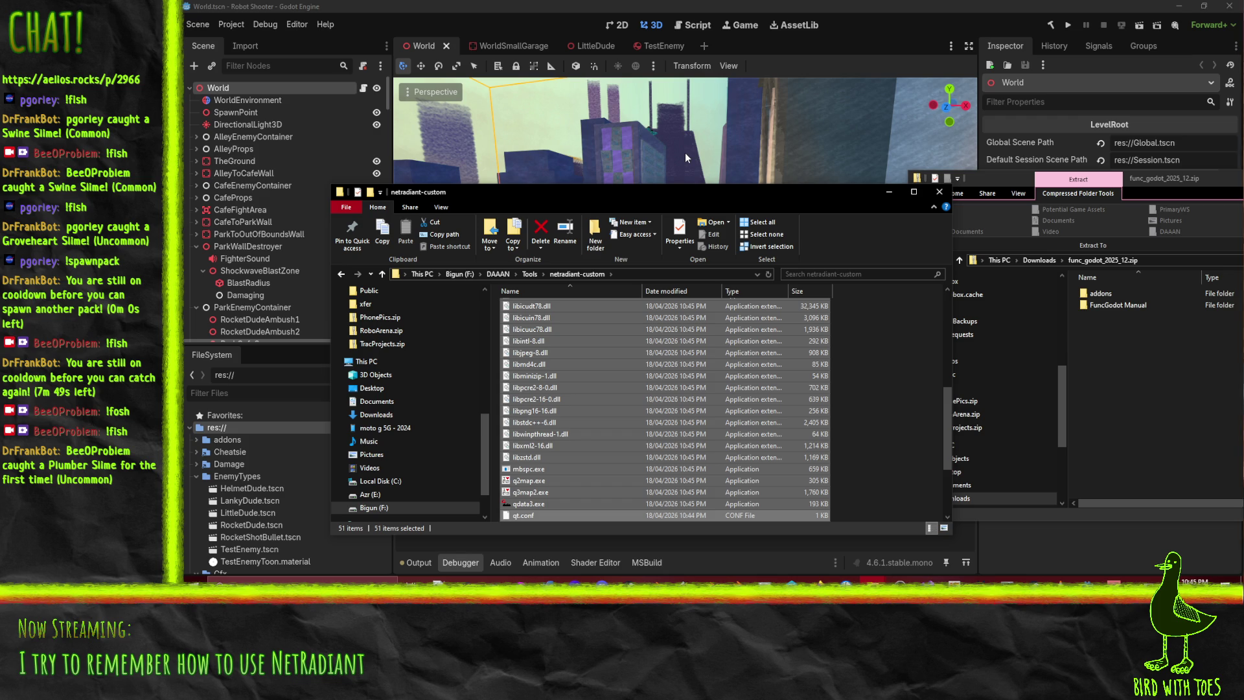
pyautogui.click(570, 434)
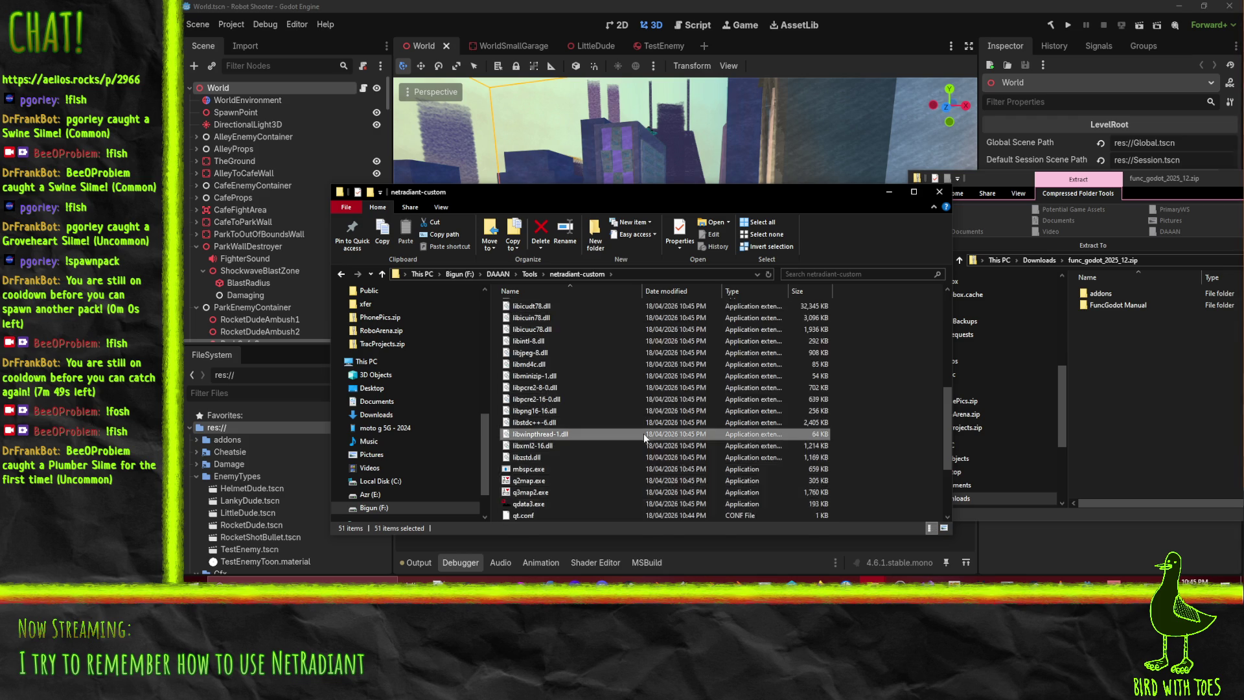
pyautogui.scroll(6, 577, 454)
pyautogui.scroll(-10, 551, 454)
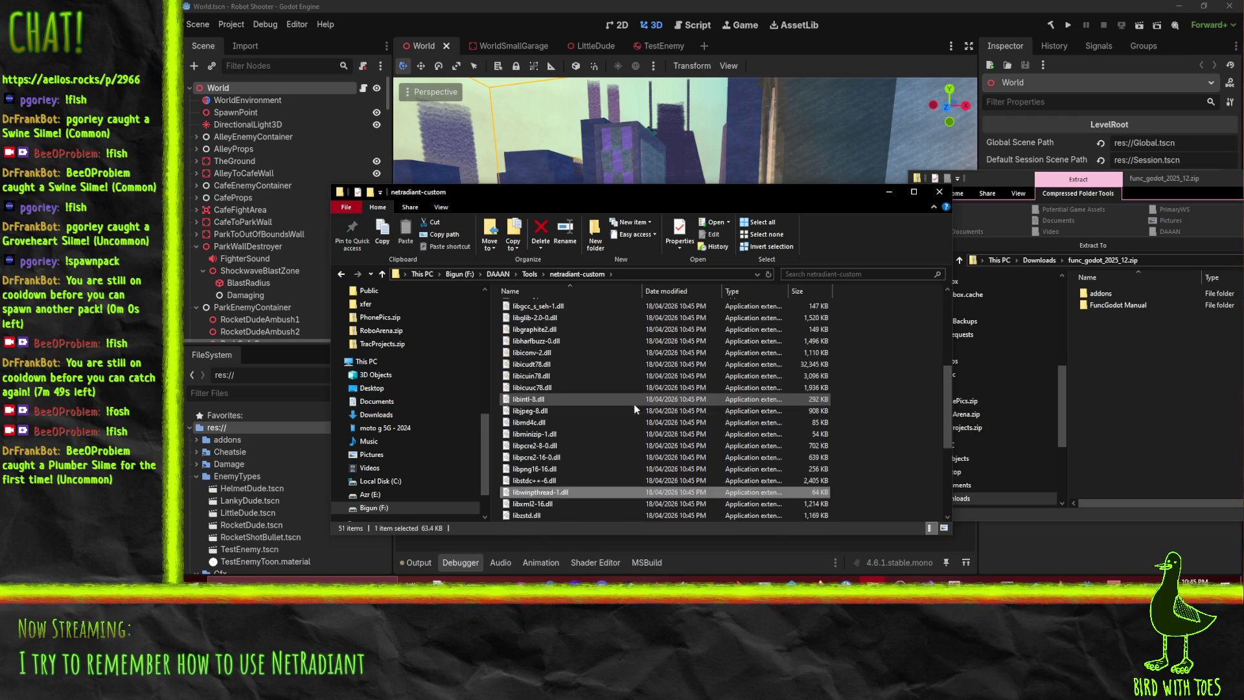
pyautogui.doubleClick(518, 482)
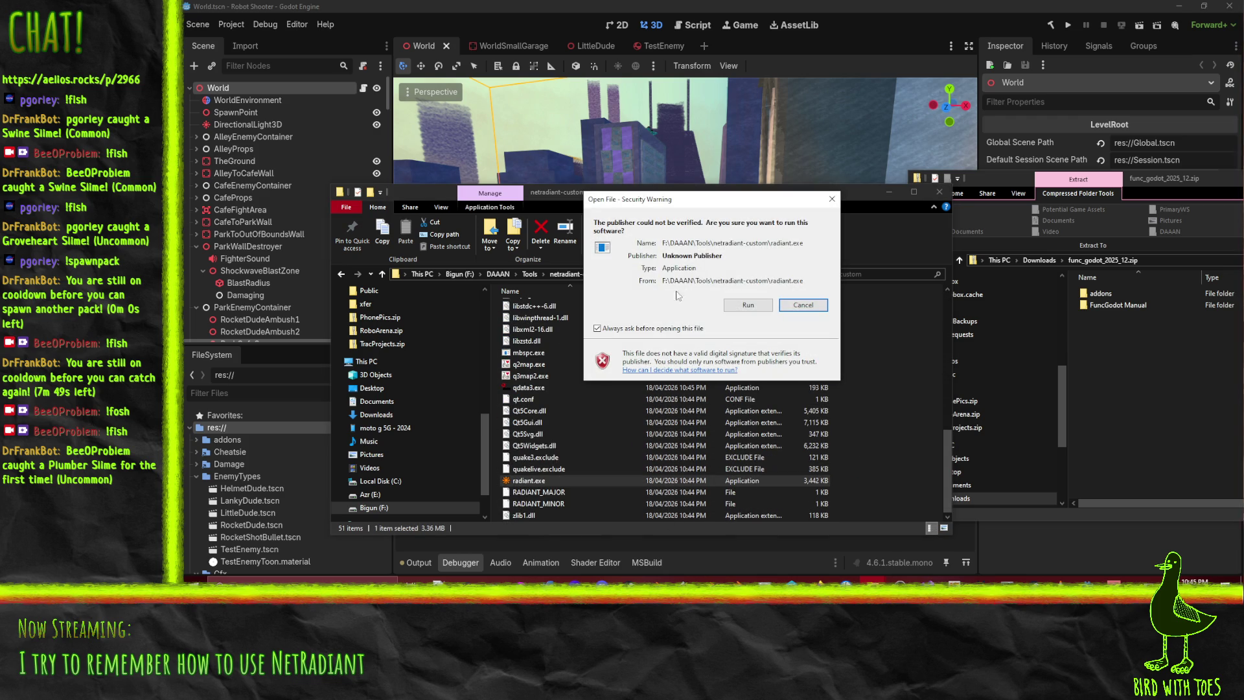
# Allow the unsigned radiant.exe to run and select Godot as the game
pyautogui.click(748, 307)
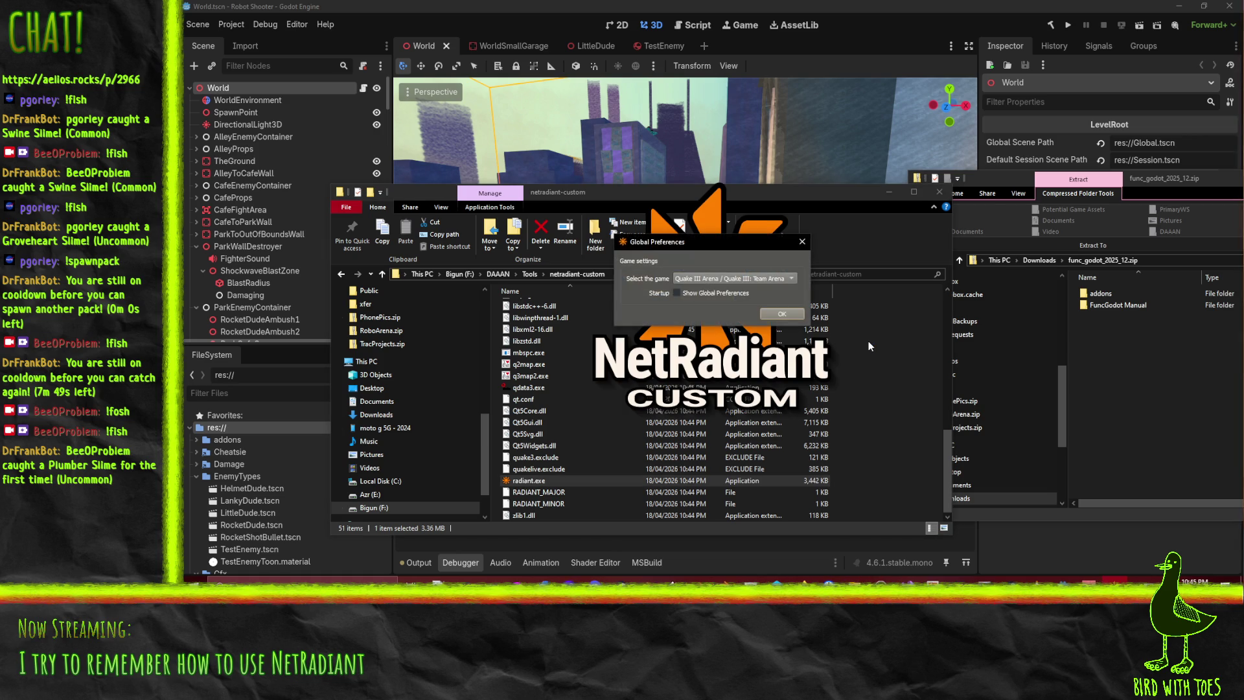
pyautogui.click(737, 279)
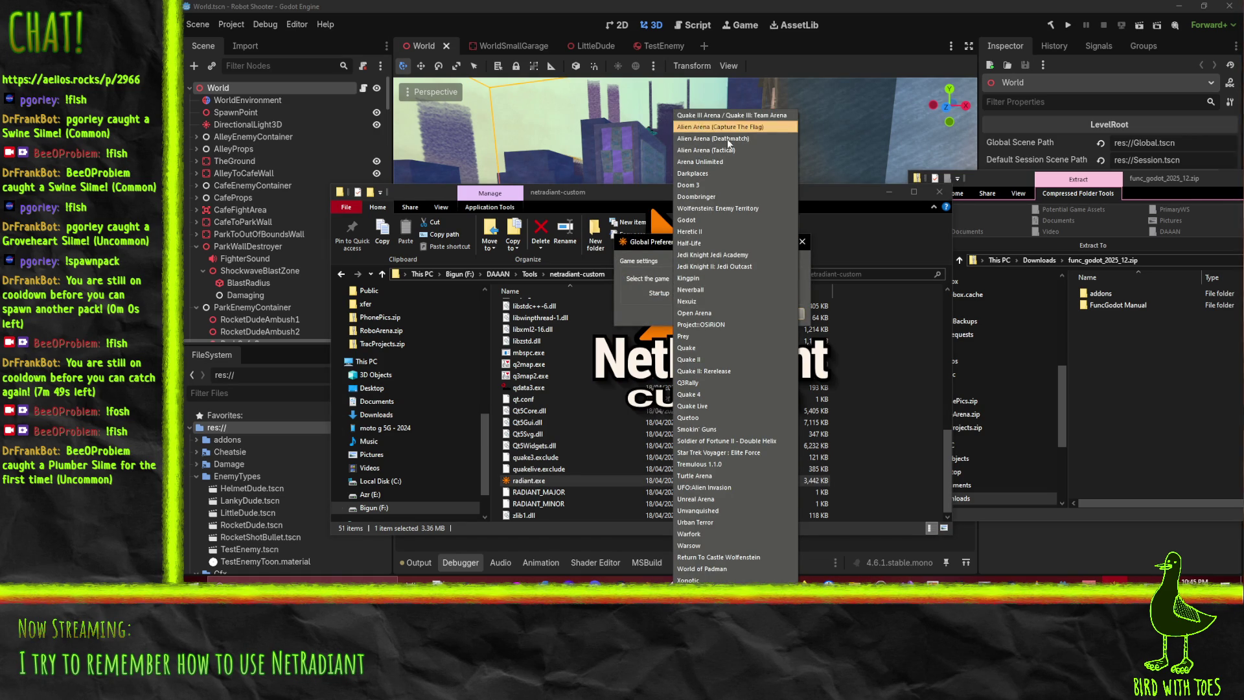
pyautogui.click(707, 220)
pyautogui.click(780, 315)
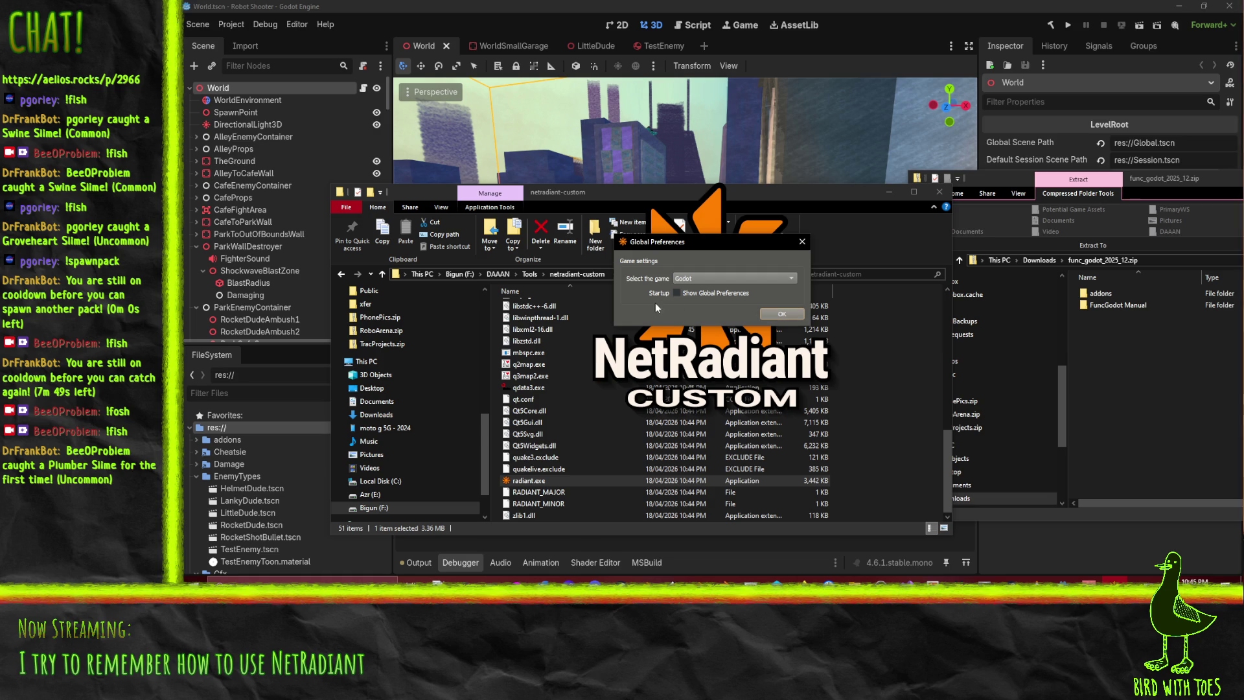
pyautogui.click(782, 313)
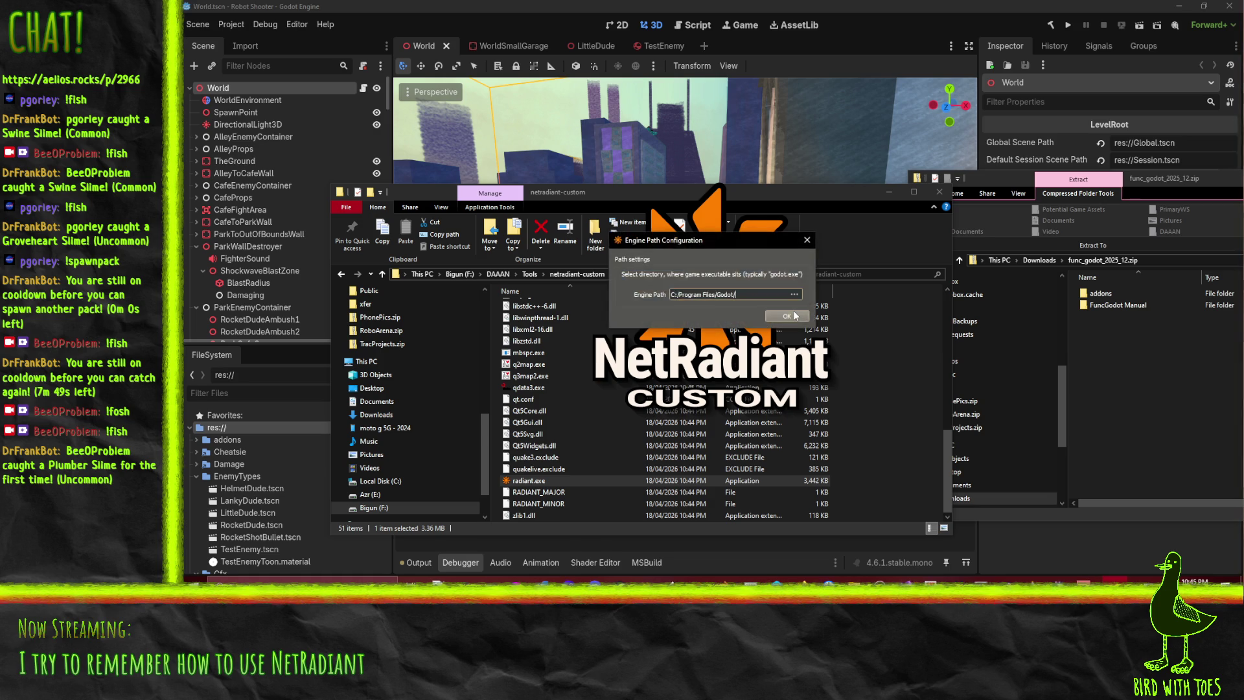
# Set the engine path to the Godot_v4.6.1-stable_mono_win64 folder and finish setup
pyautogui.click(795, 294)
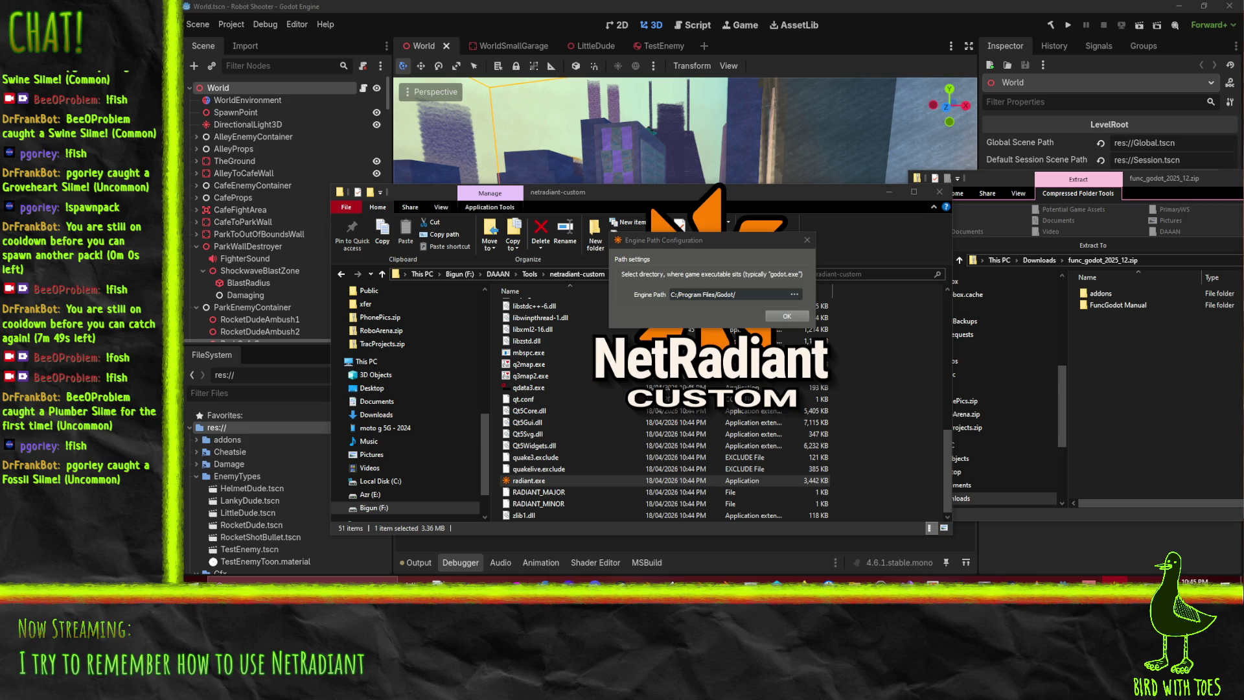
pyautogui.press('Return')
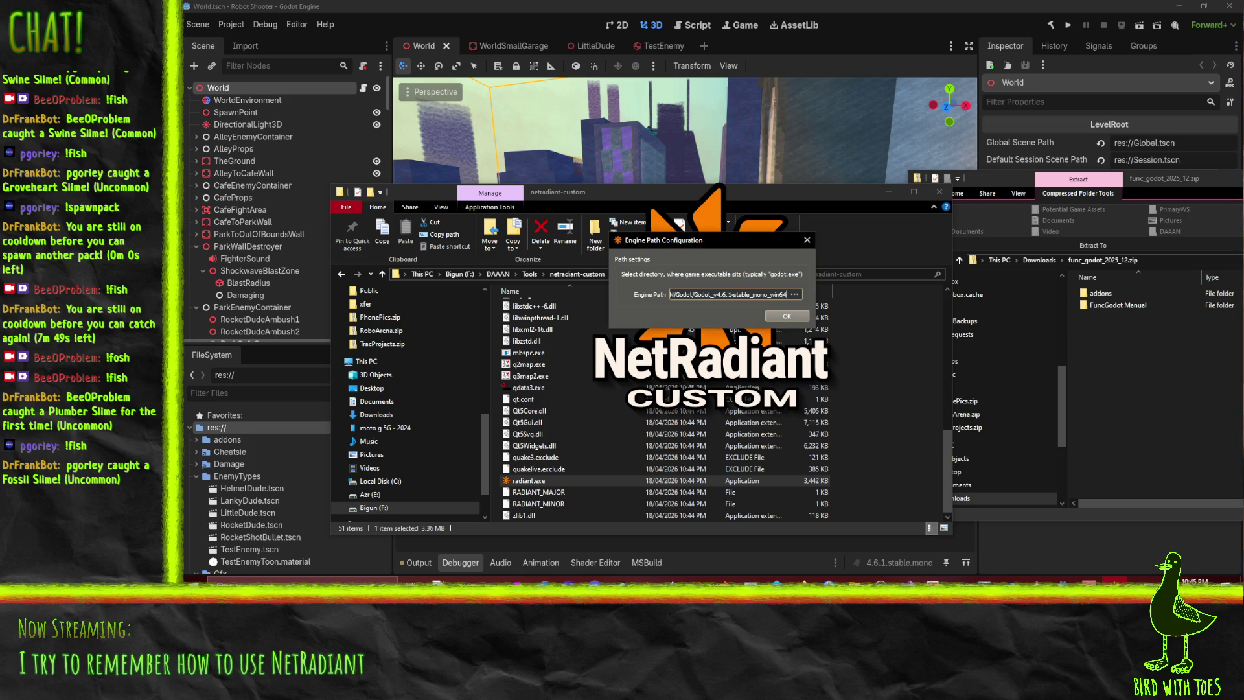
pyautogui.click(779, 319)
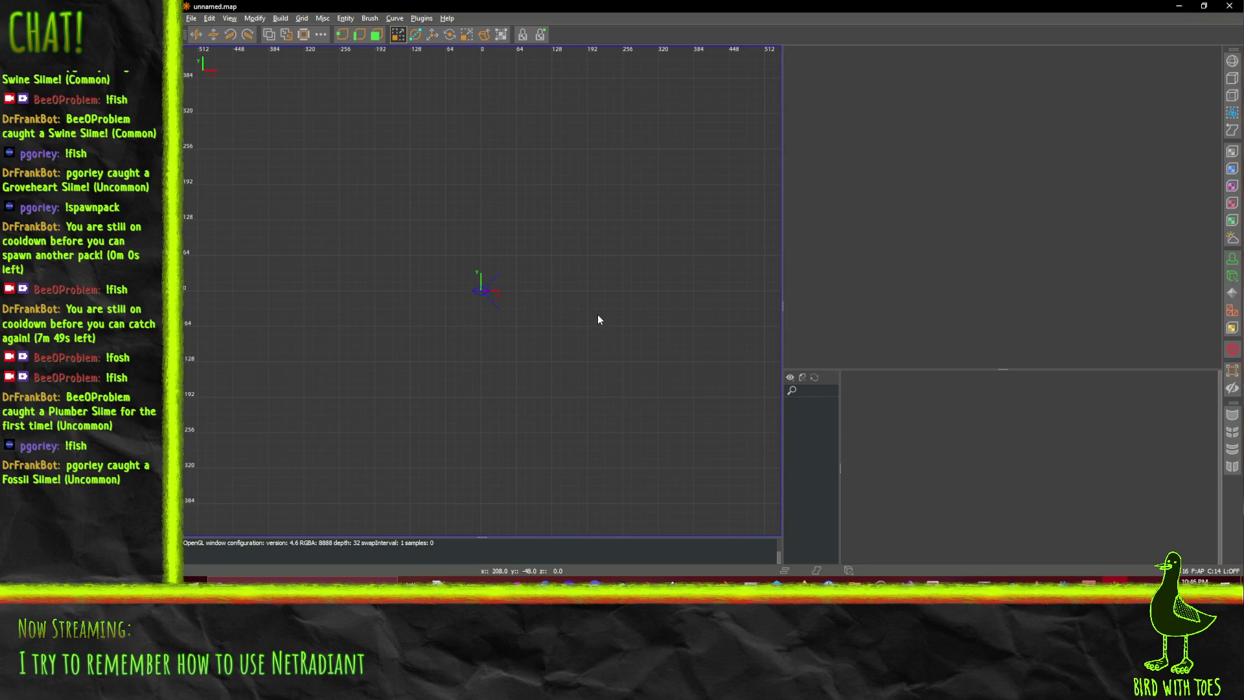
# Enlarge the camera view and draw a large block brush, widening its left edge
pyautogui.moveTo(782, 212); pyautogui.dragTo(660, 206)
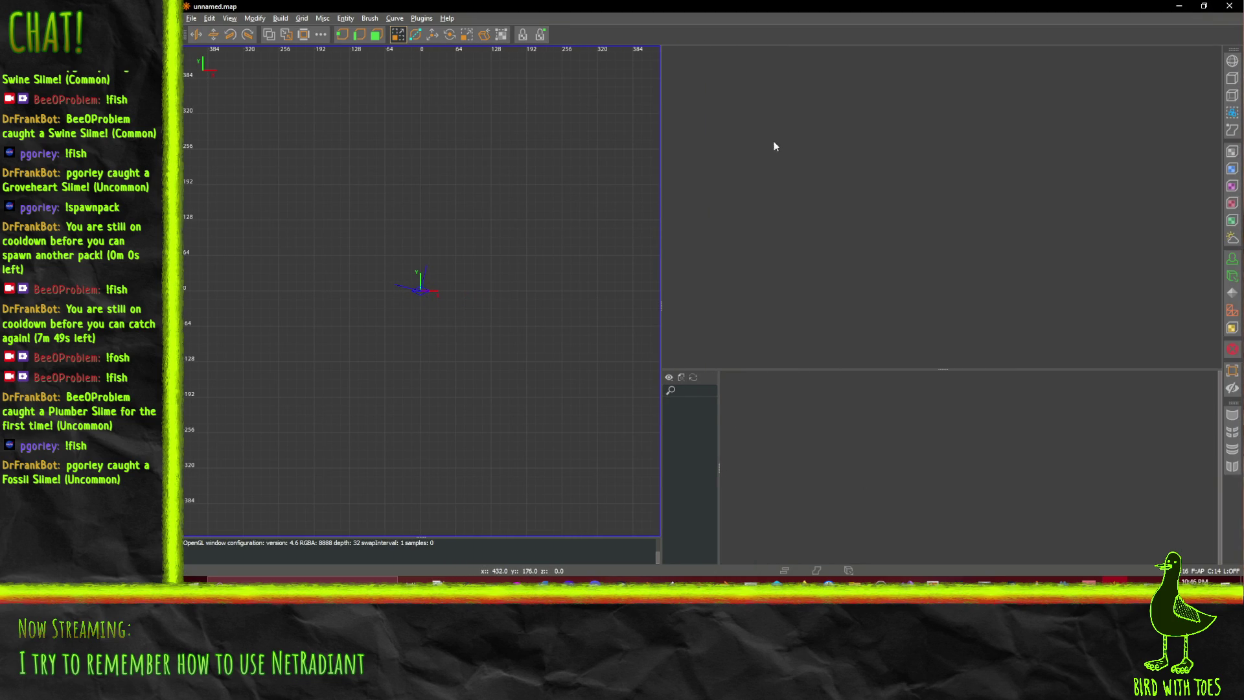
pyautogui.moveTo(769, 159)
pyautogui.mouseDown()
pyautogui.moveTo(953, 183)
pyautogui.moveTo(953, 202)
pyautogui.moveTo(916, 153)
pyautogui.moveTo(978, 111)
pyautogui.moveTo(1069, 120)
pyautogui.moveTo(1143, 153)
pyautogui.mouseUp()
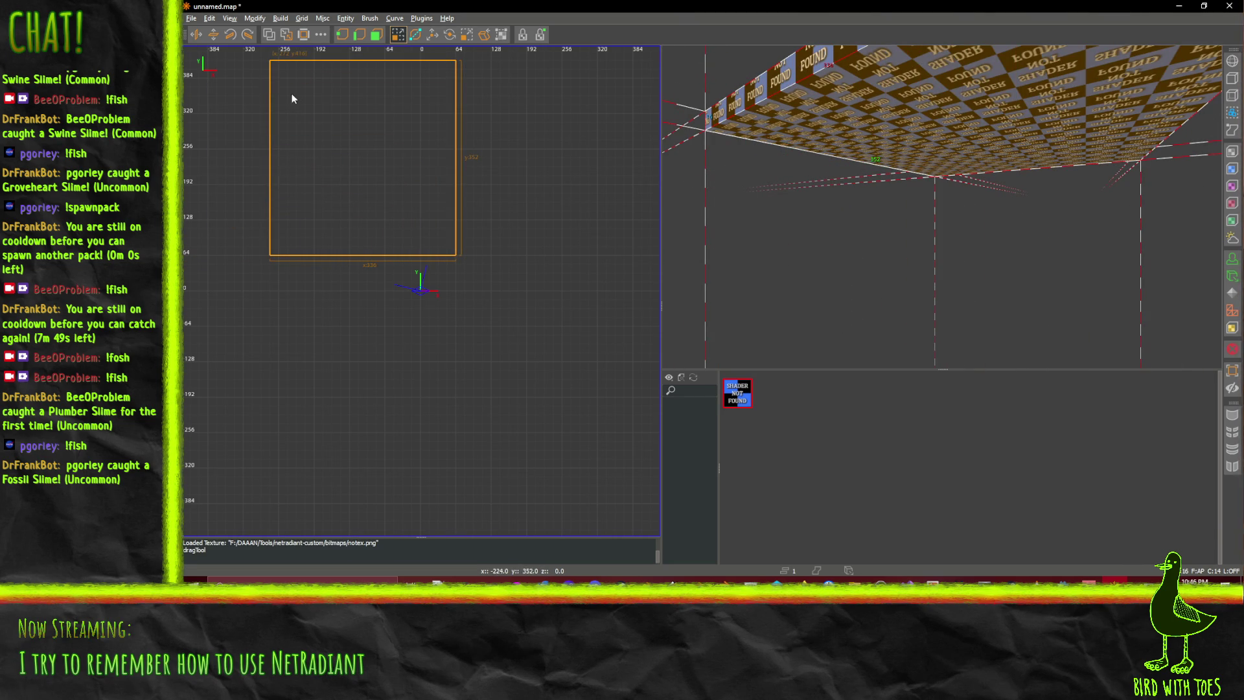
pyautogui.press('Up')
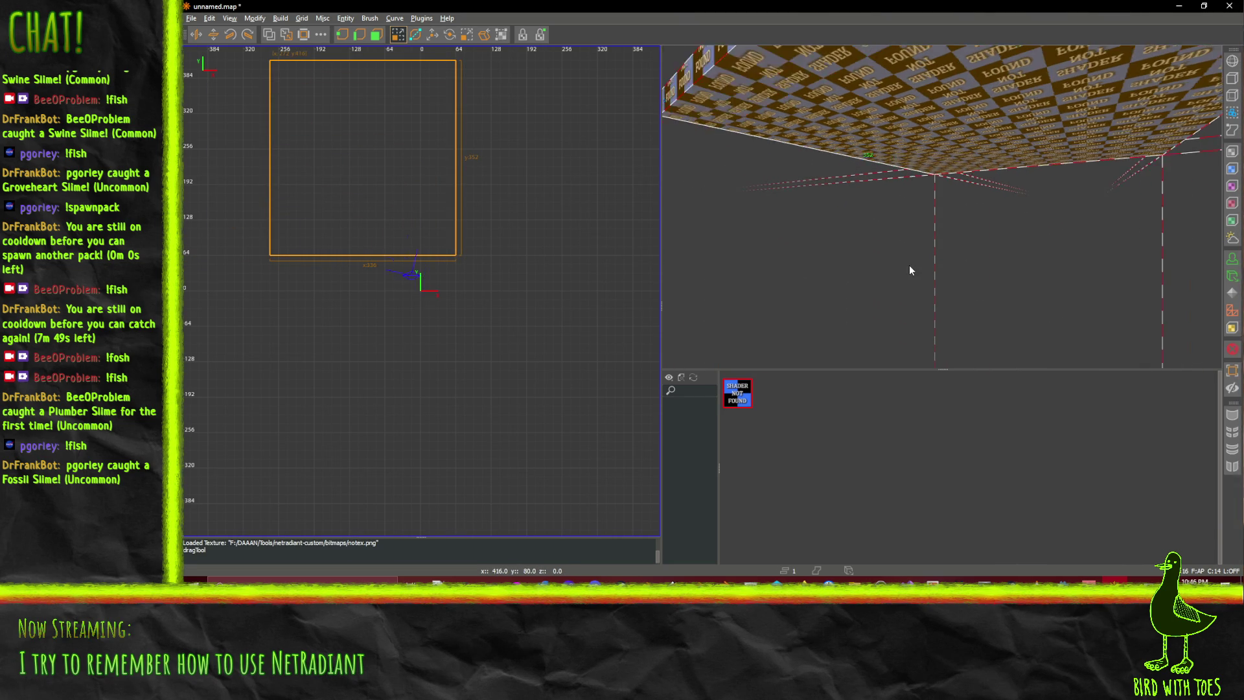
pyautogui.moveTo(270, 257)
pyautogui.mouseDown()
pyautogui.moveTo(320, 258)
pyautogui.moveTo(240, 271)
pyautogui.moveTo(246, 283)
pyautogui.moveTo(480, 263)
pyautogui.mouseUp()
pyautogui.press('Escape')
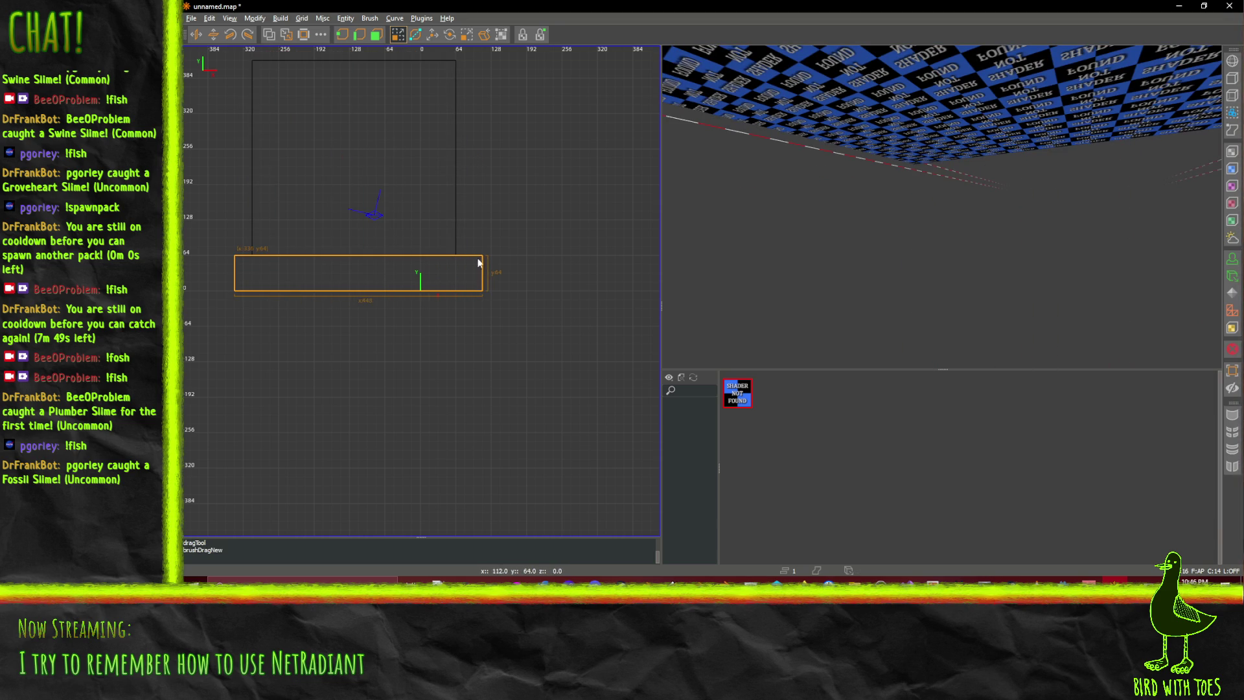
# Draw tall narrow brushes on the left and right sides of the block
pyautogui.moveTo(234, 67)
pyautogui.mouseDown()
pyautogui.moveTo(253, 126)
pyautogui.moveTo(251, 254)
pyautogui.mouseUp()
pyautogui.moveTo(383, 211)
pyautogui.mouseDown()
pyautogui.moveTo(391, 200)
pyautogui.moveTo(359, 145)
pyautogui.moveTo(365, 174)
pyautogui.mouseUp()
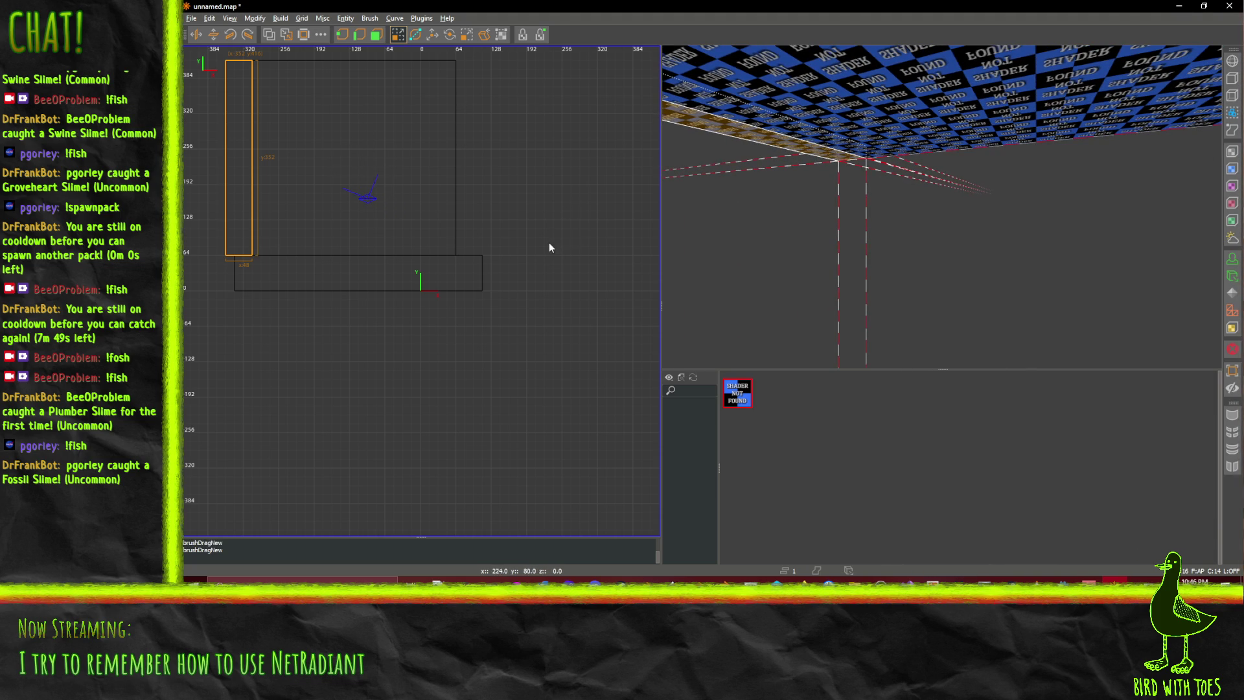
pyautogui.press('Escape')
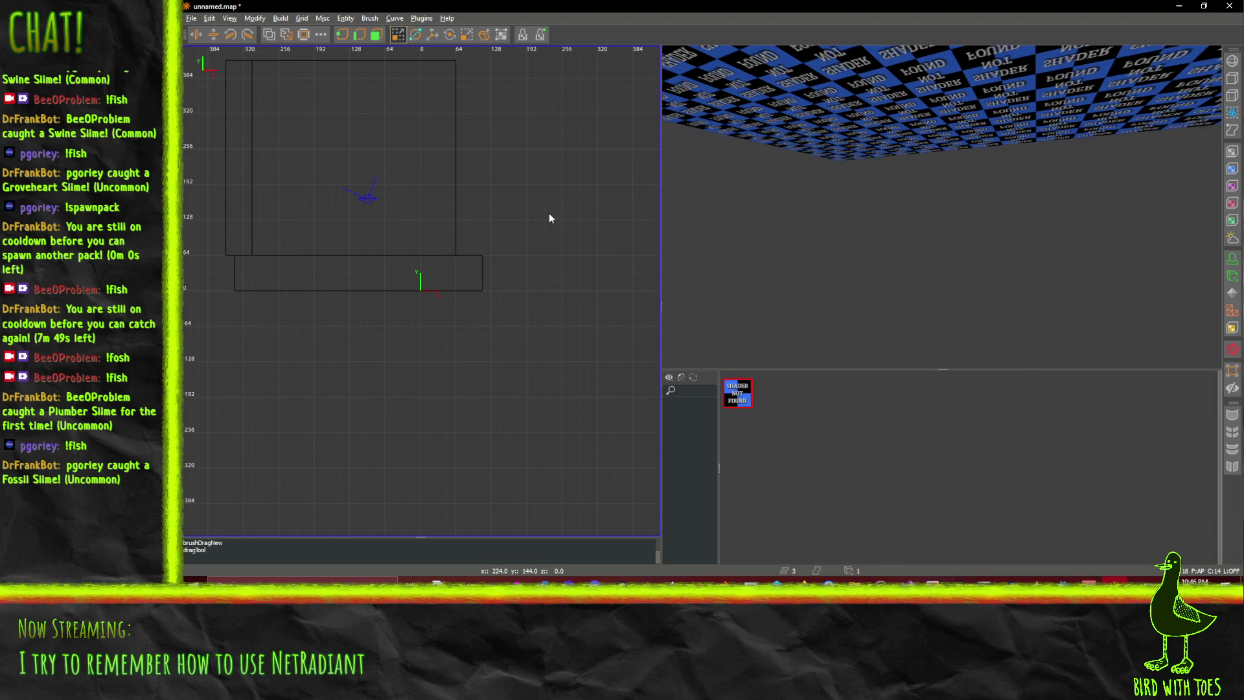
pyautogui.moveTo(458, 58); pyautogui.dragTo(481, 256)
# Switch to the clipper and place the first clip point, moving it left
pyautogui.press('x')
pyautogui.click(554, 174)
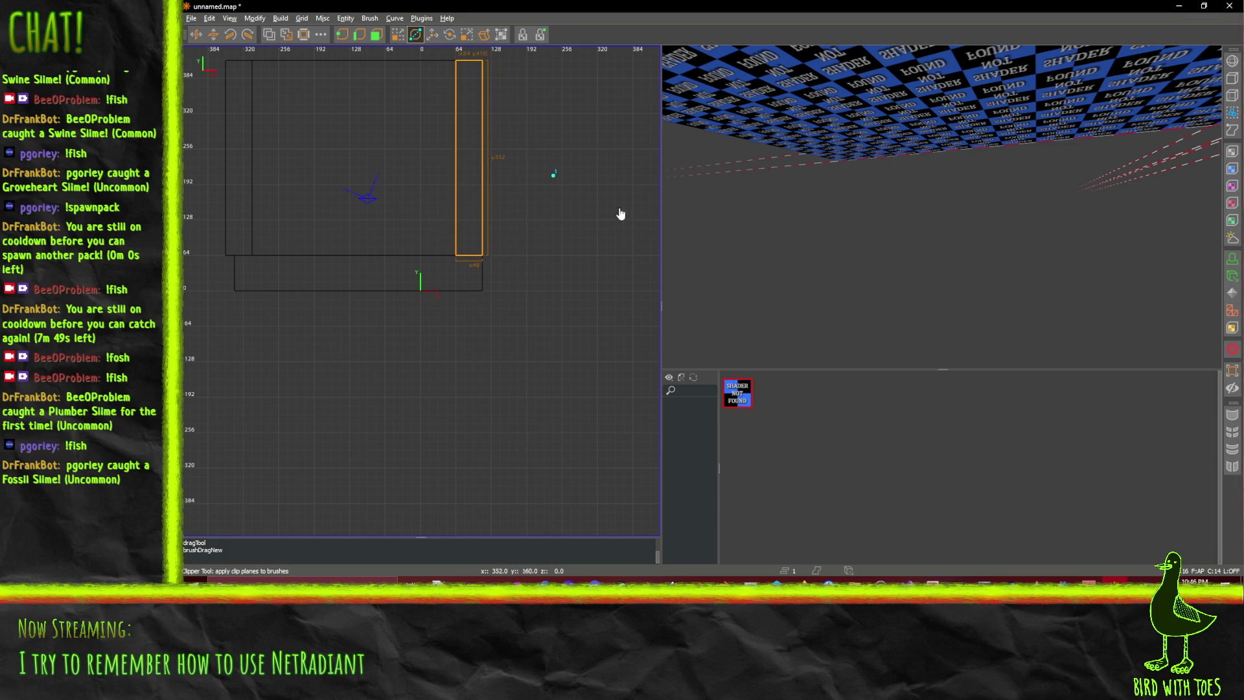
pyautogui.hotkey('ctrl', 'z')
pyautogui.hotkey('ctrl', 'y')
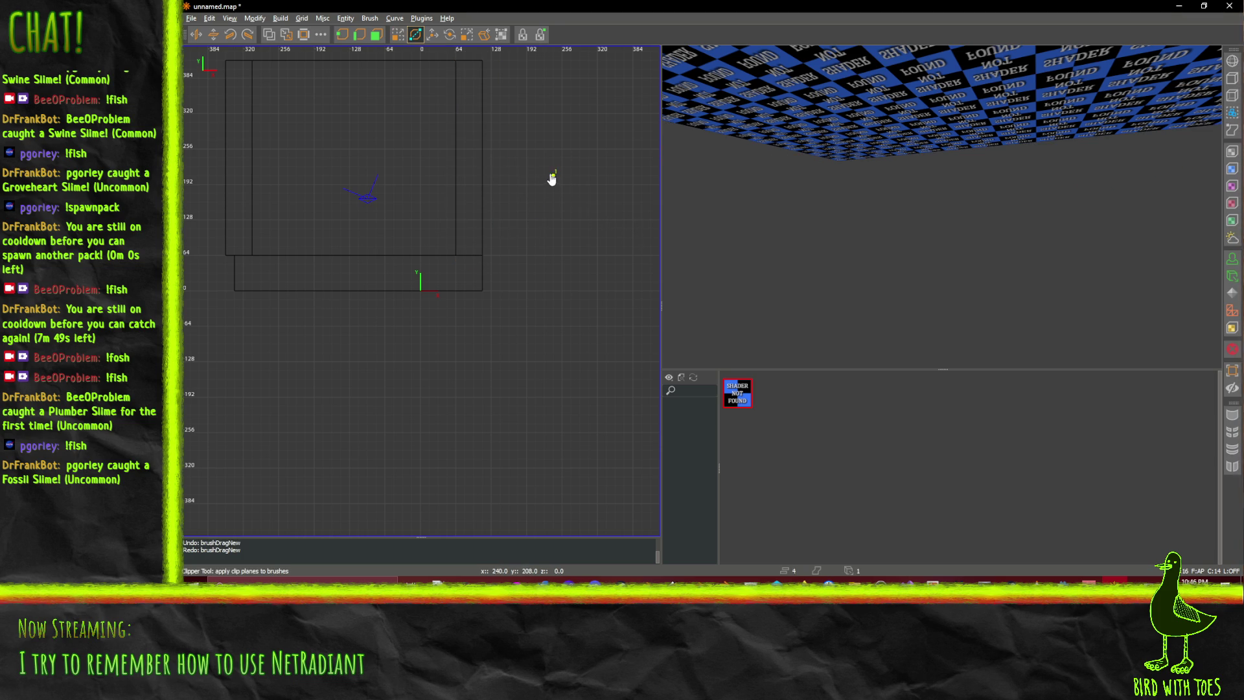
pyautogui.moveTo(552, 176)
pyautogui.mouseDown()
pyautogui.moveTo(360, 177)
pyautogui.moveTo(359, 141)
pyautogui.mouseUp()
pyautogui.click(402, 123)
pyautogui.press('Right')
pyautogui.press('Down')
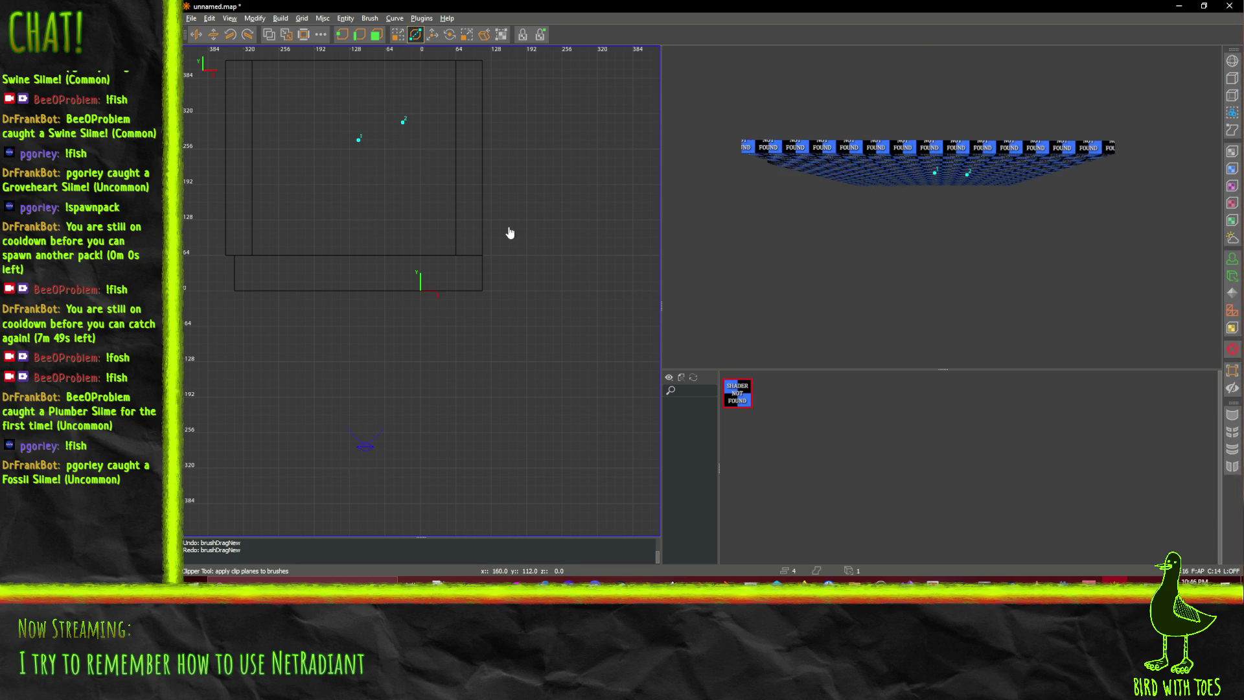
pyautogui.click(789, 146)
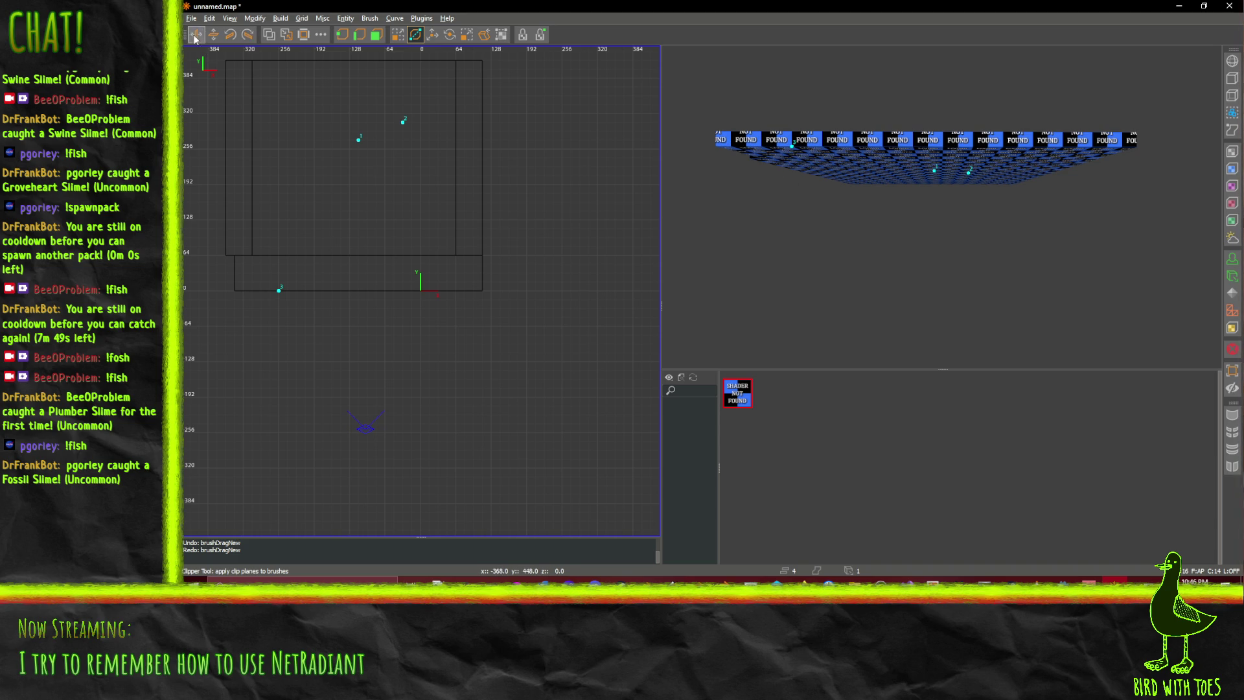
pyautogui.click(821, 147)
pyautogui.click(851, 148)
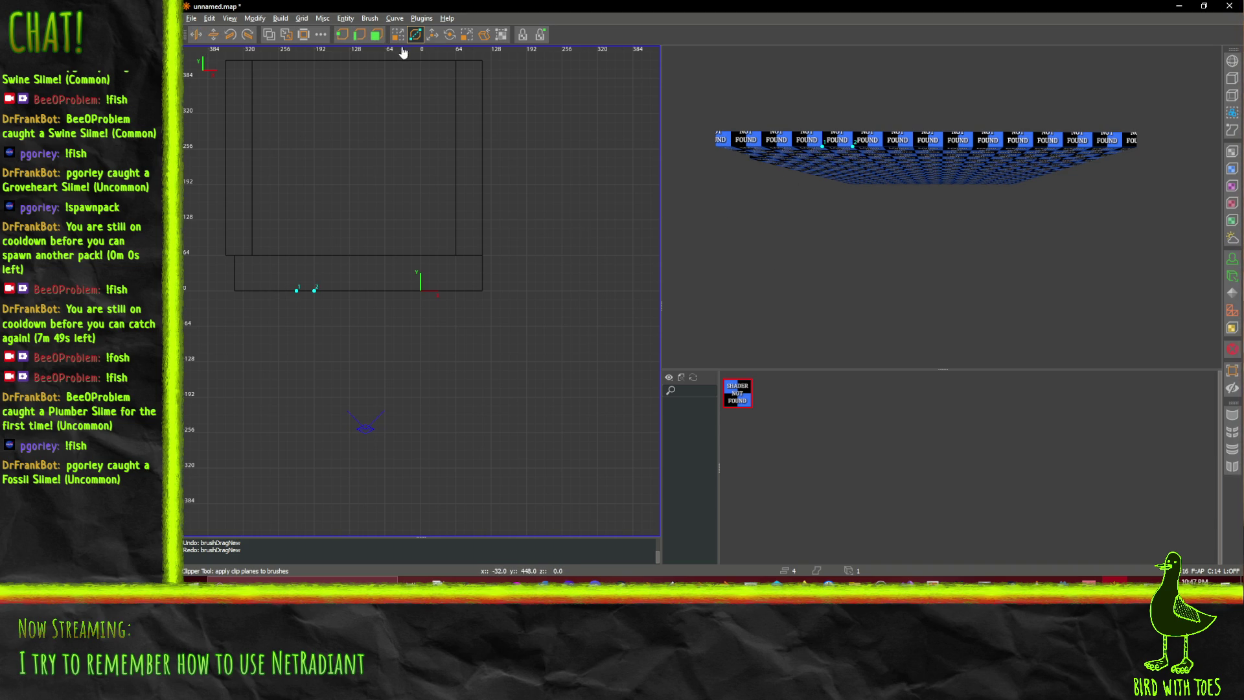
pyautogui.click(433, 36)
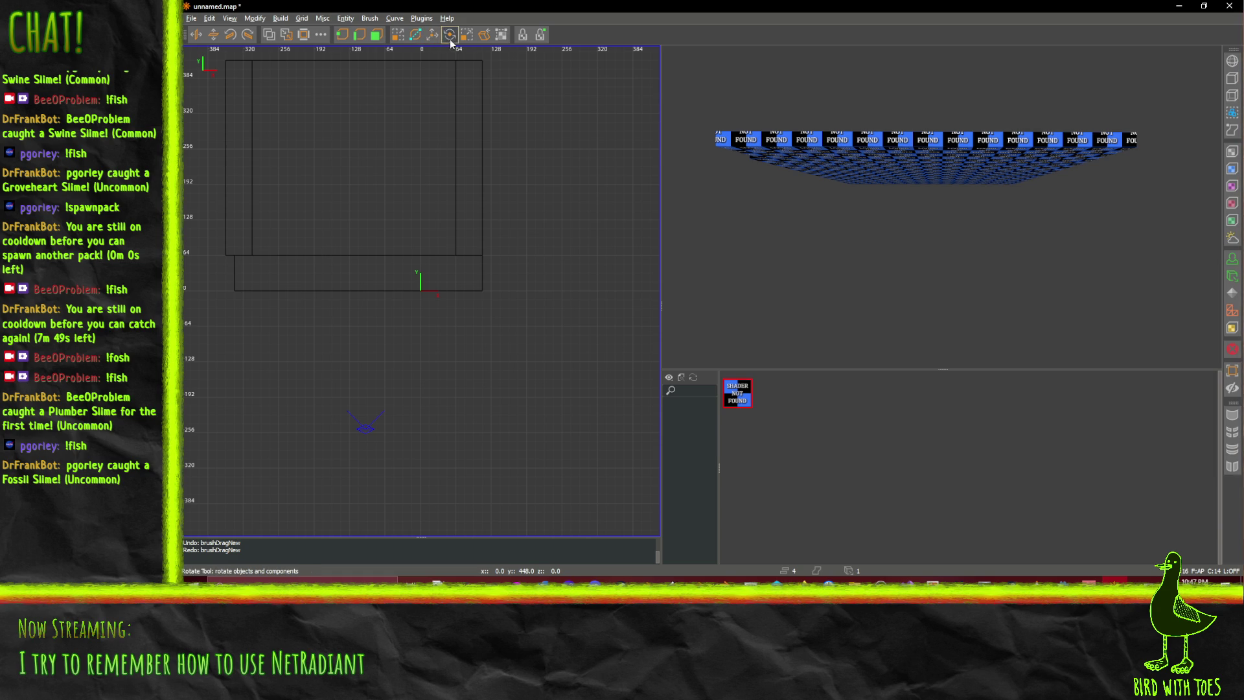
# Select the long front slab with the Translate tool and shift it slightly lower
pyautogui.click(433, 35)
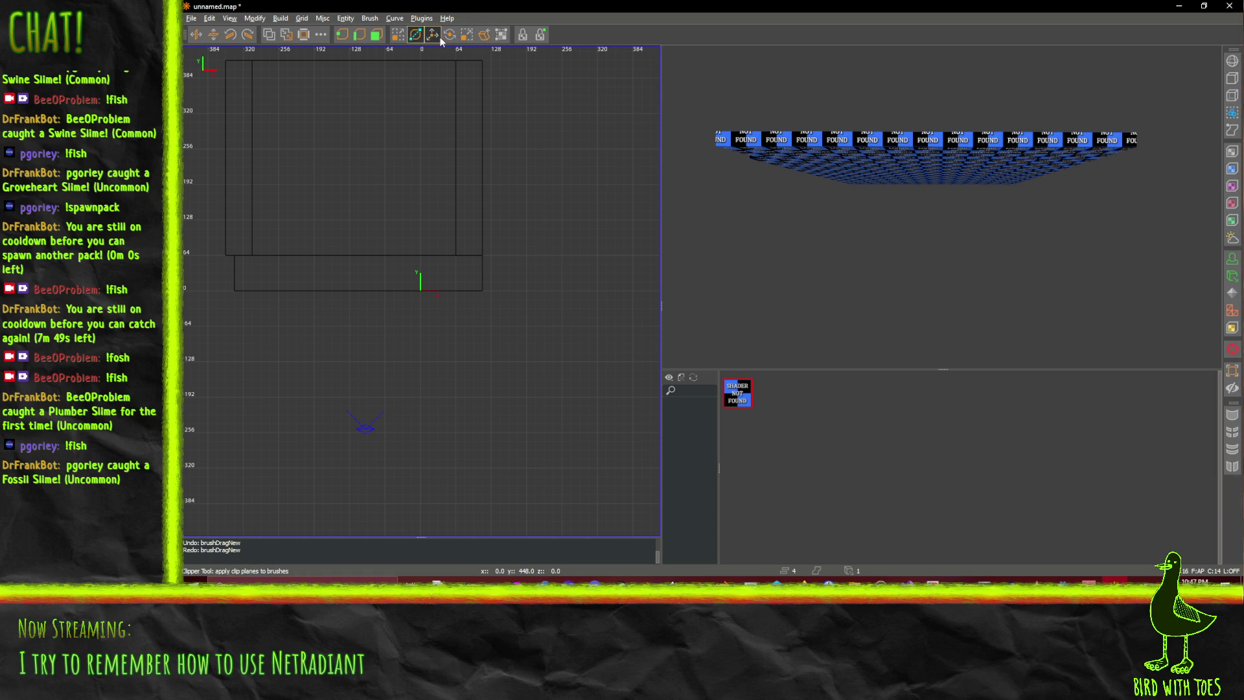
pyautogui.keyDown('shift'); pyautogui.click(798, 152); pyautogui.keyUp('shift')
pyautogui.moveTo(932, 123)
pyautogui.mouseDown()
pyautogui.moveTo(933, 134)
pyautogui.moveTo(931, 125)
pyautogui.mouseUp()
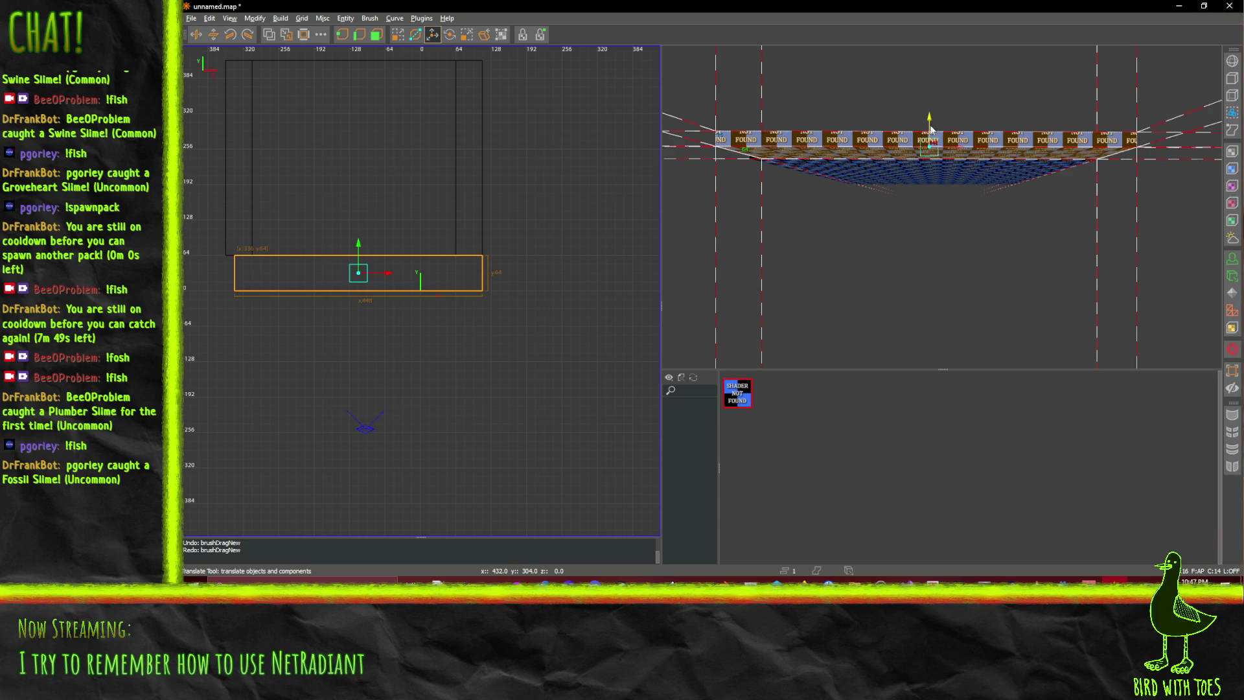
# Stretch the slab's face downward with Resize, then drop the brush 128 units
pyautogui.click(376, 36)
pyautogui.moveTo(929, 123)
pyautogui.mouseDown()
pyautogui.moveTo(935, 295)
pyautogui.moveTo(931, 111)
pyautogui.moveTo(931, 130)
pyautogui.mouseUp()
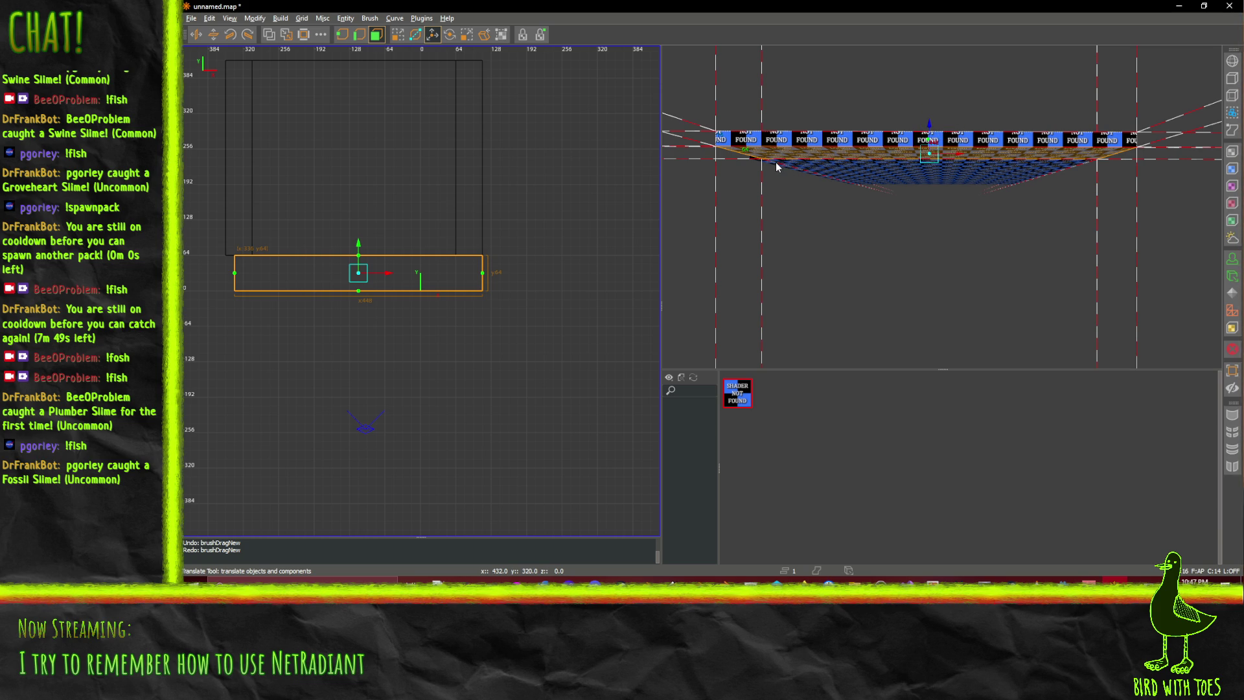
pyautogui.click(780, 162)
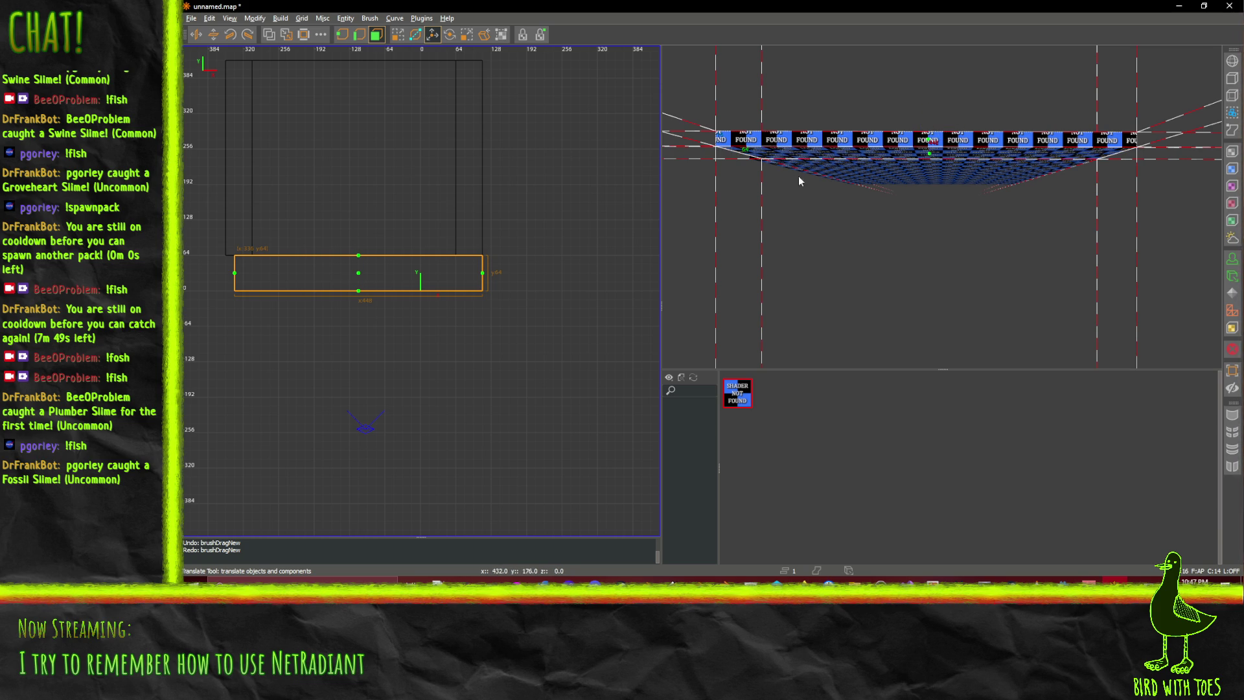
pyautogui.keyDown('shift'); pyautogui.click(881, 162); pyautogui.keyUp('shift')
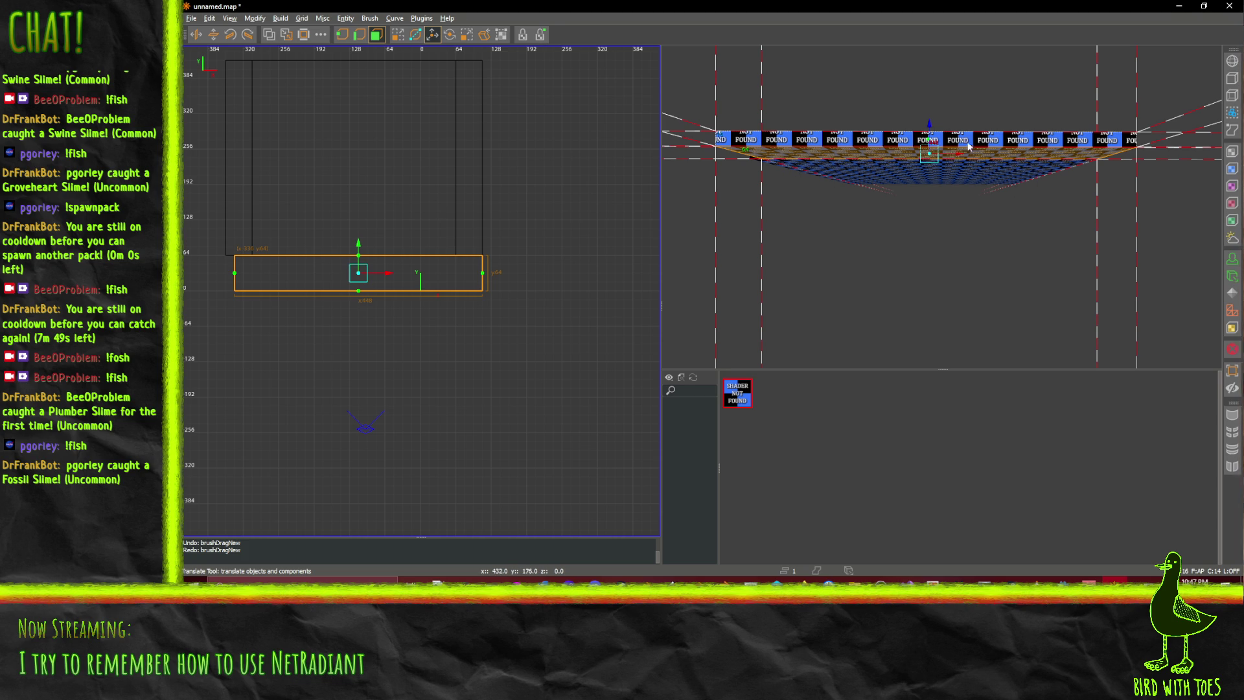
pyautogui.moveTo(928, 133); pyautogui.dragTo(928, 226)
# Fly the camera past the lowered wall, then quit NetRadiant discarding the unsaved map
pyautogui.scroll(5, 928, 225)
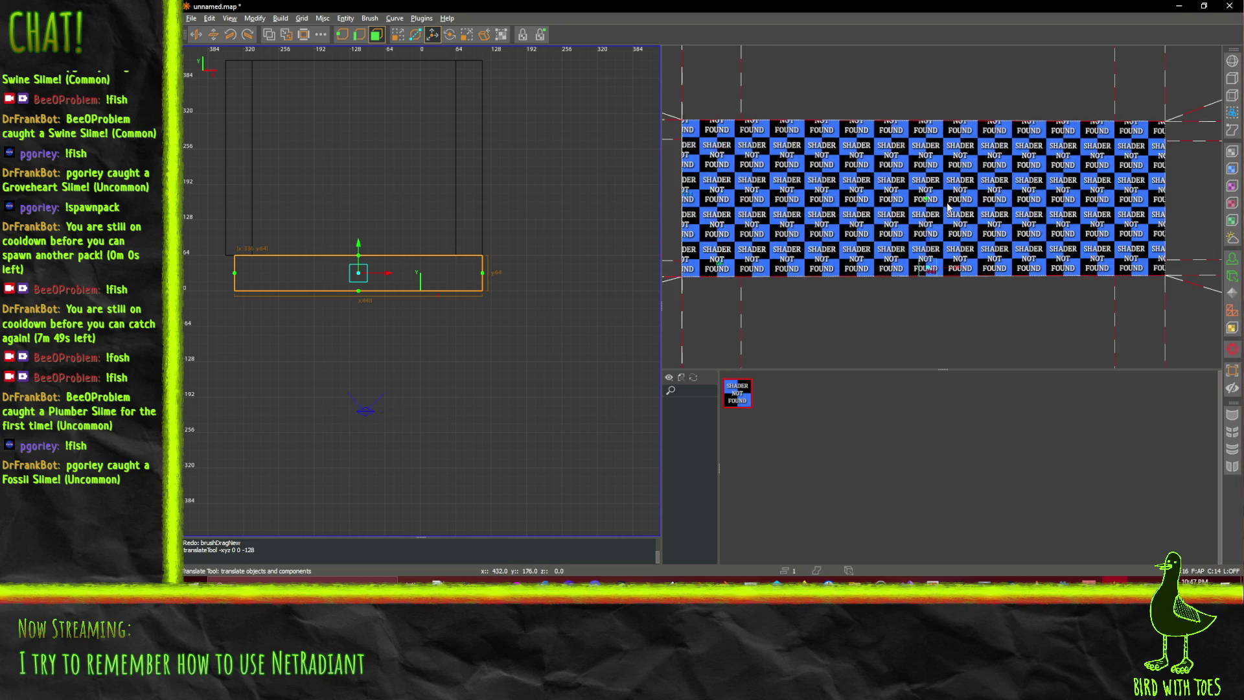
pyautogui.scroll(1, 706, 147)
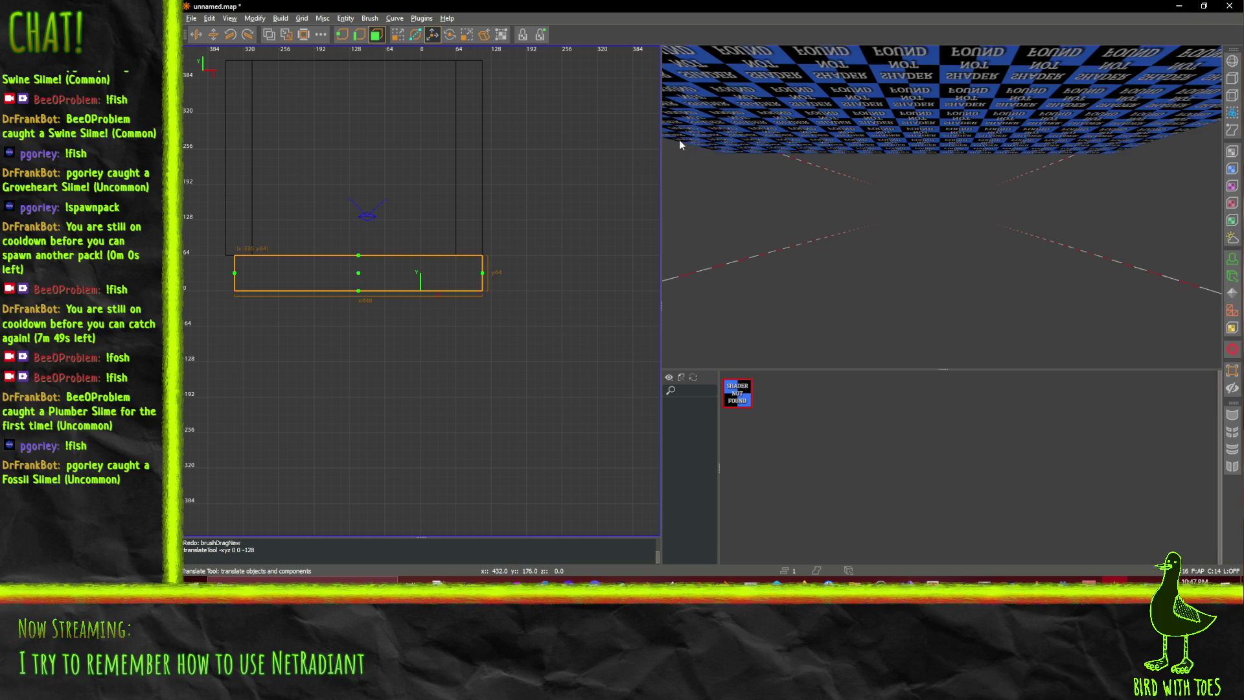
pyautogui.rightClick(775, 154)
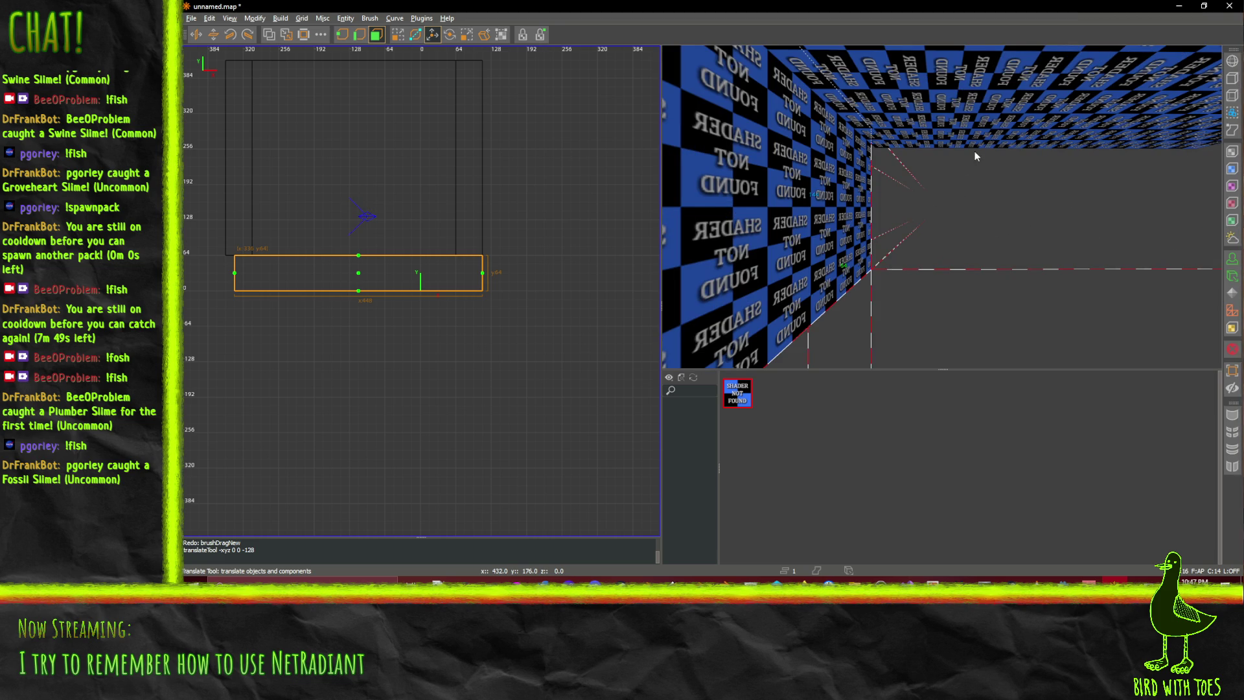
pyautogui.press('Left')
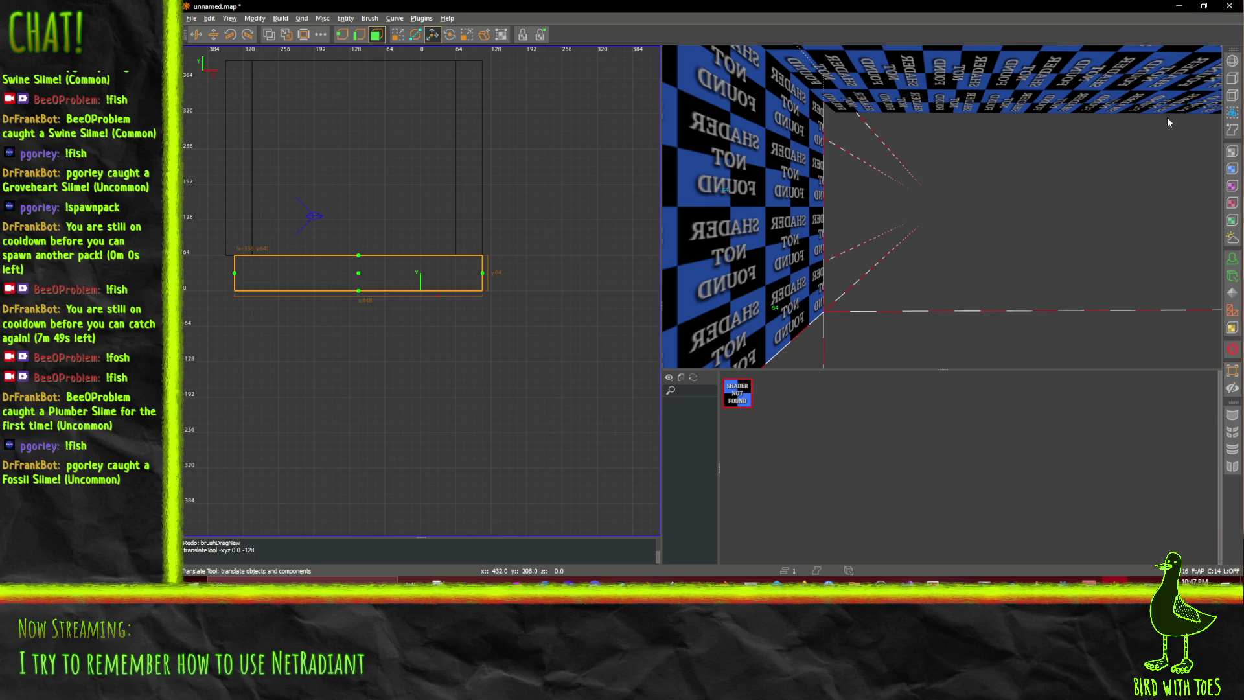
pyautogui.press('Up')
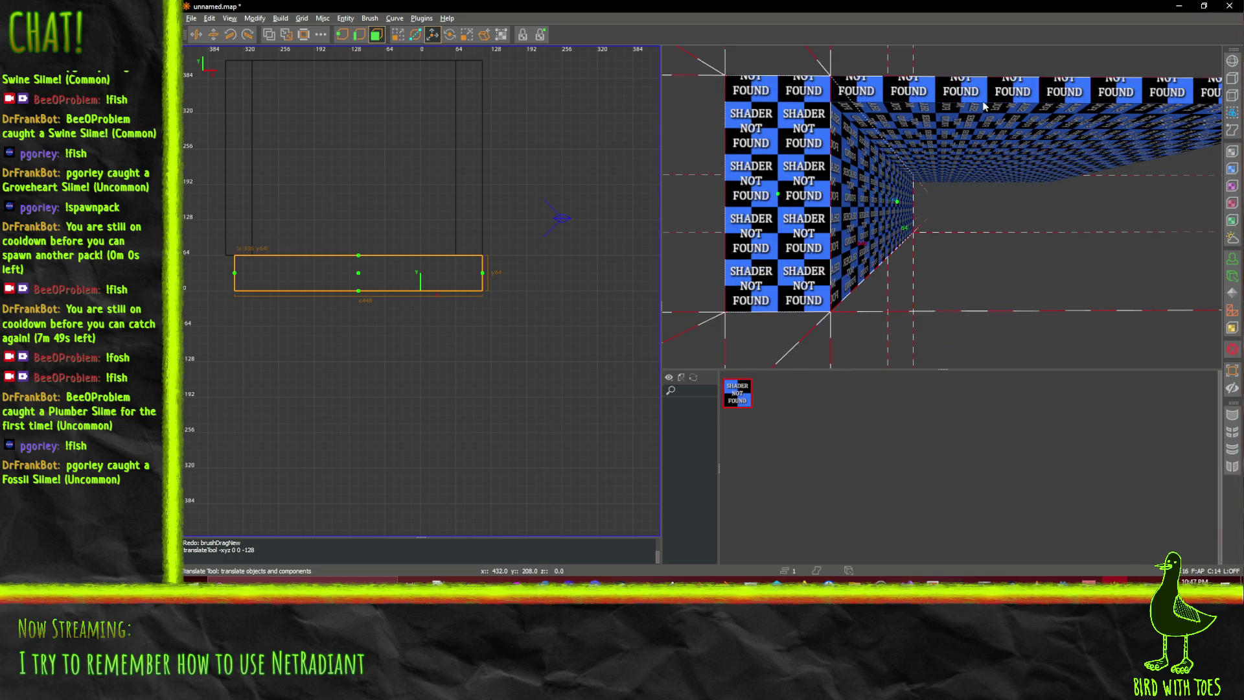
pyautogui.click(1229, 6)
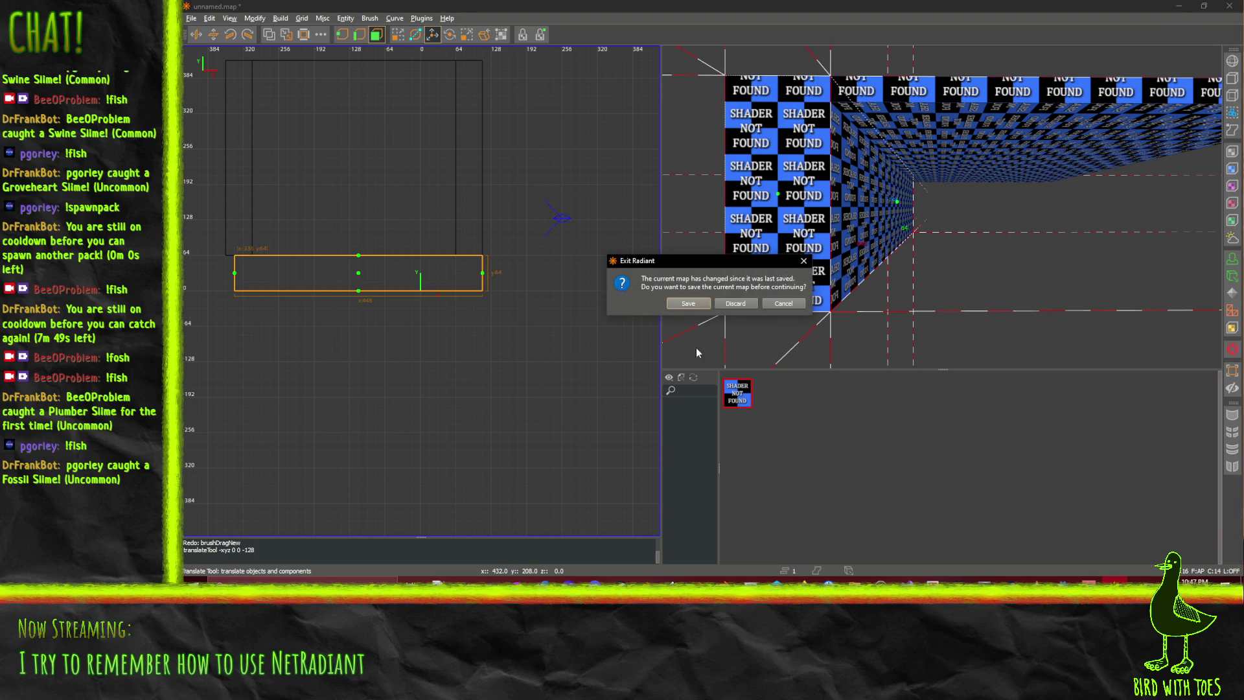
pyautogui.click(736, 304)
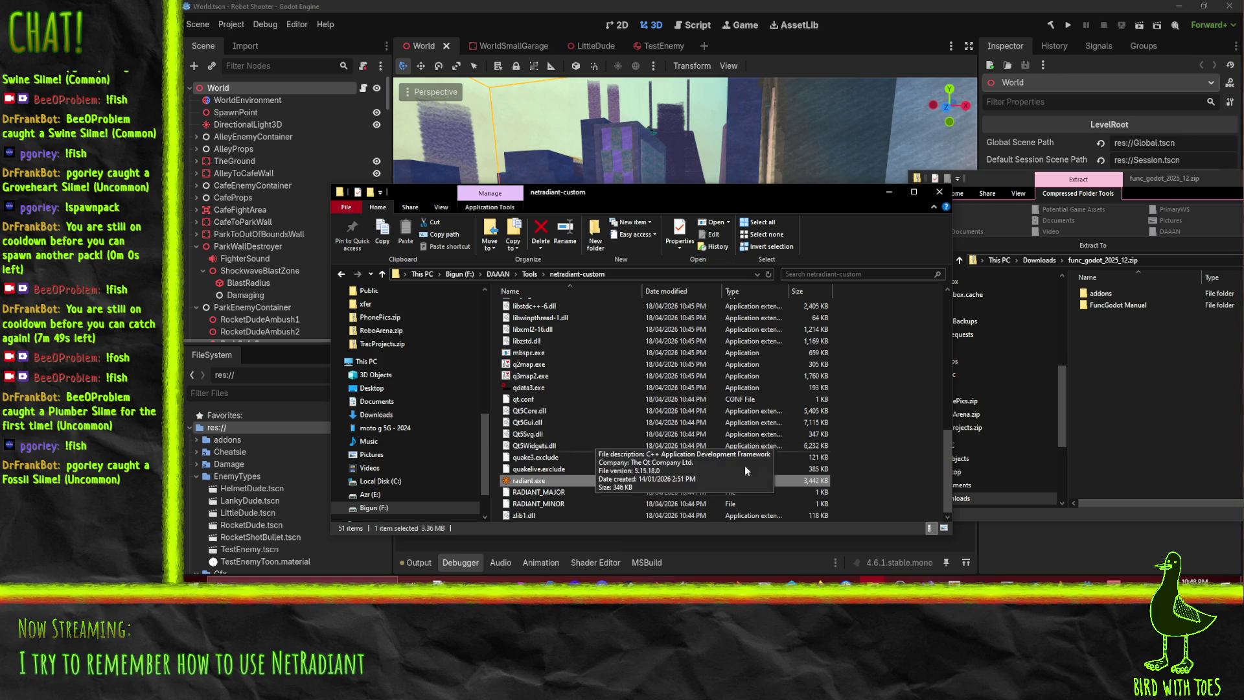
# Browse to TrenchBroom\games\Quake3 and open GameConfig.cfg in Notepad++
pyautogui.click(528, 275)
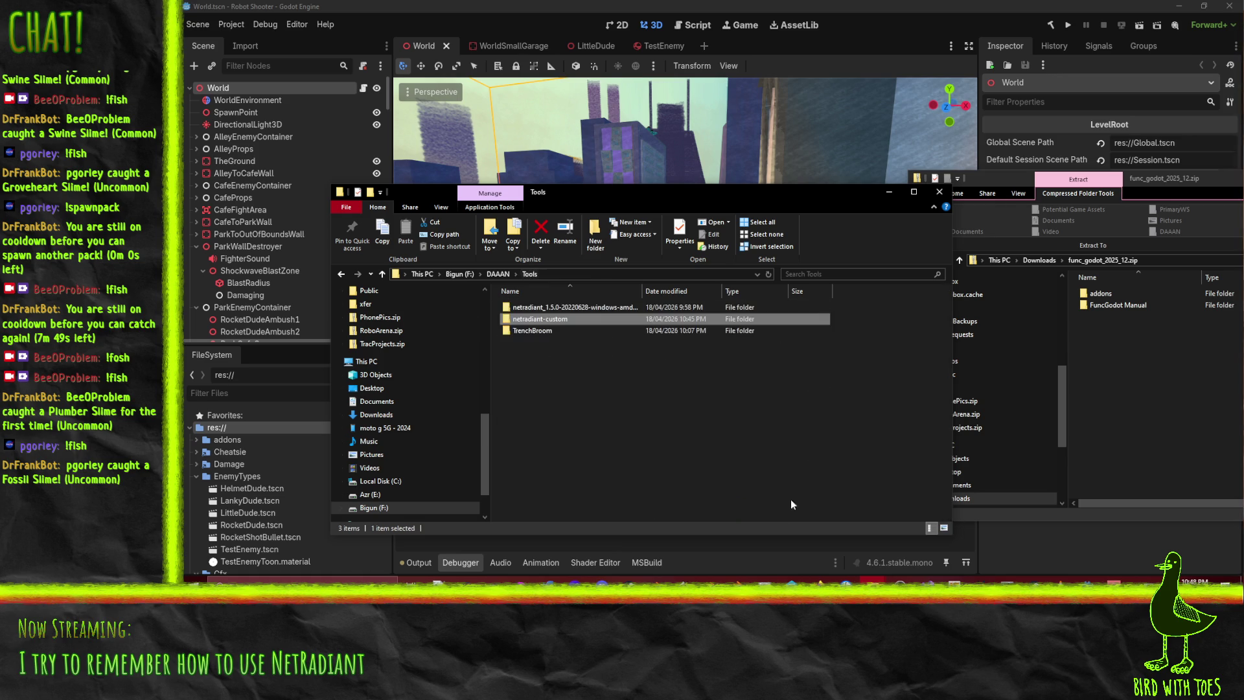
pyautogui.click(535, 333)
pyautogui.doubleClick(536, 333)
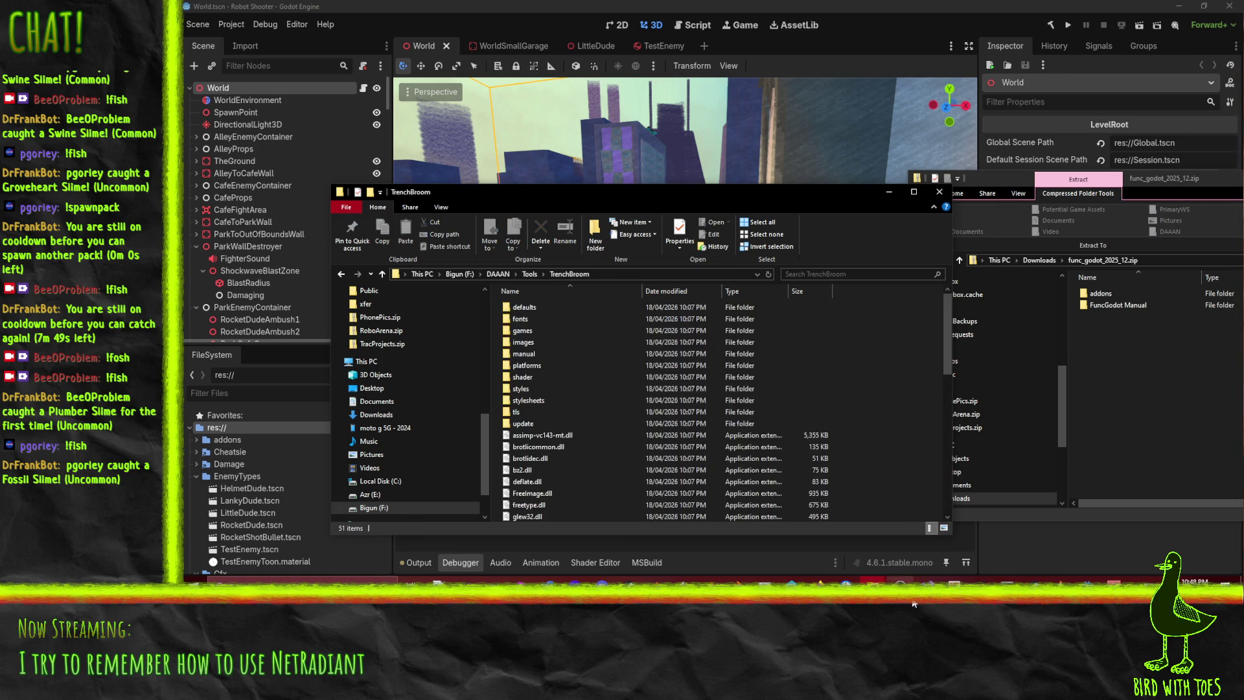
pyautogui.doubleClick(638, 332)
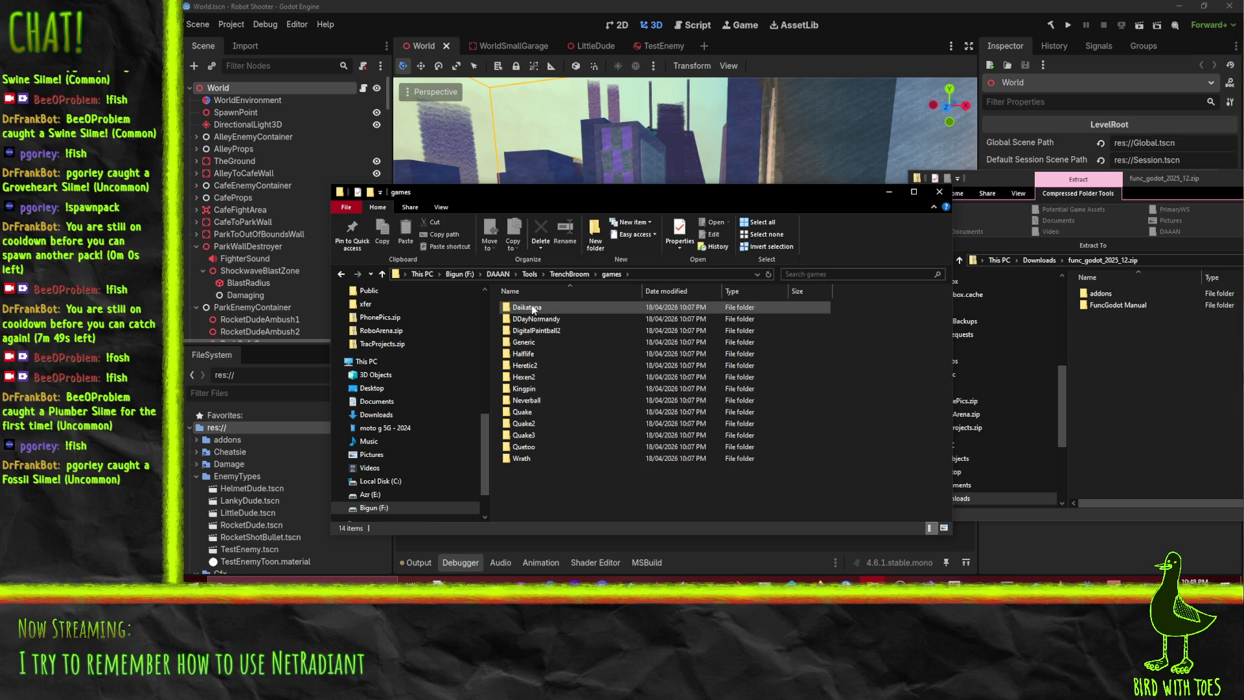
pyautogui.doubleClick(524, 439)
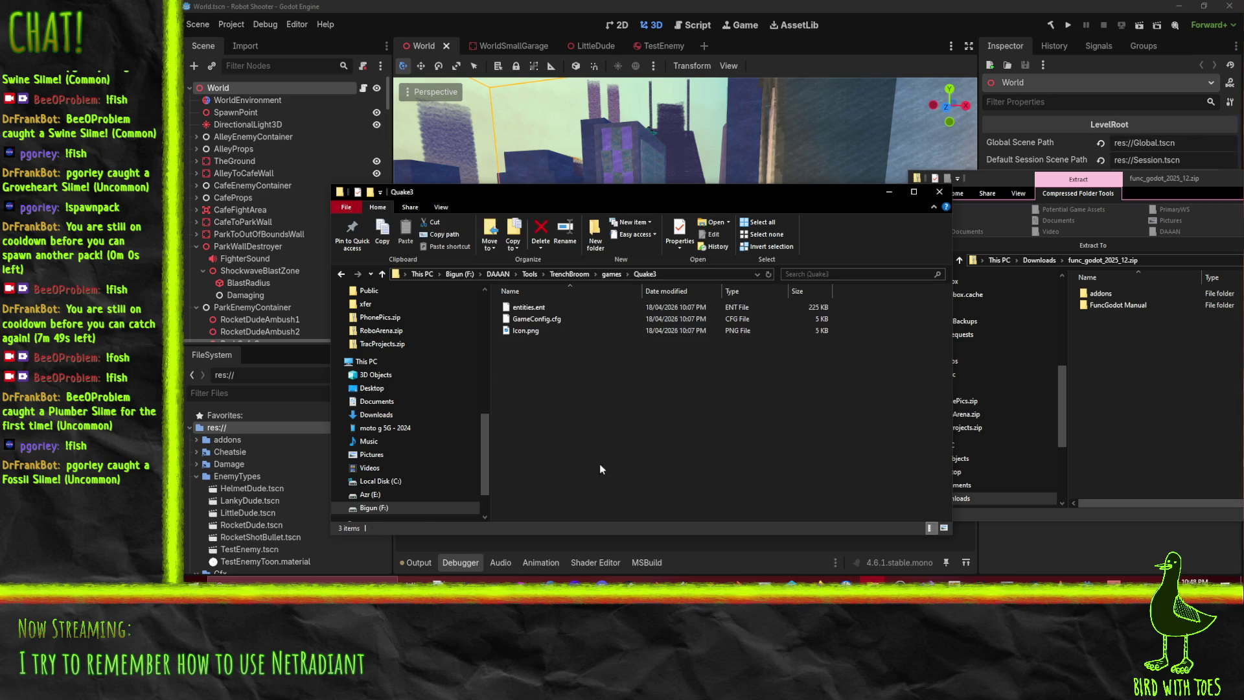
pyautogui.rightClick(538, 319)
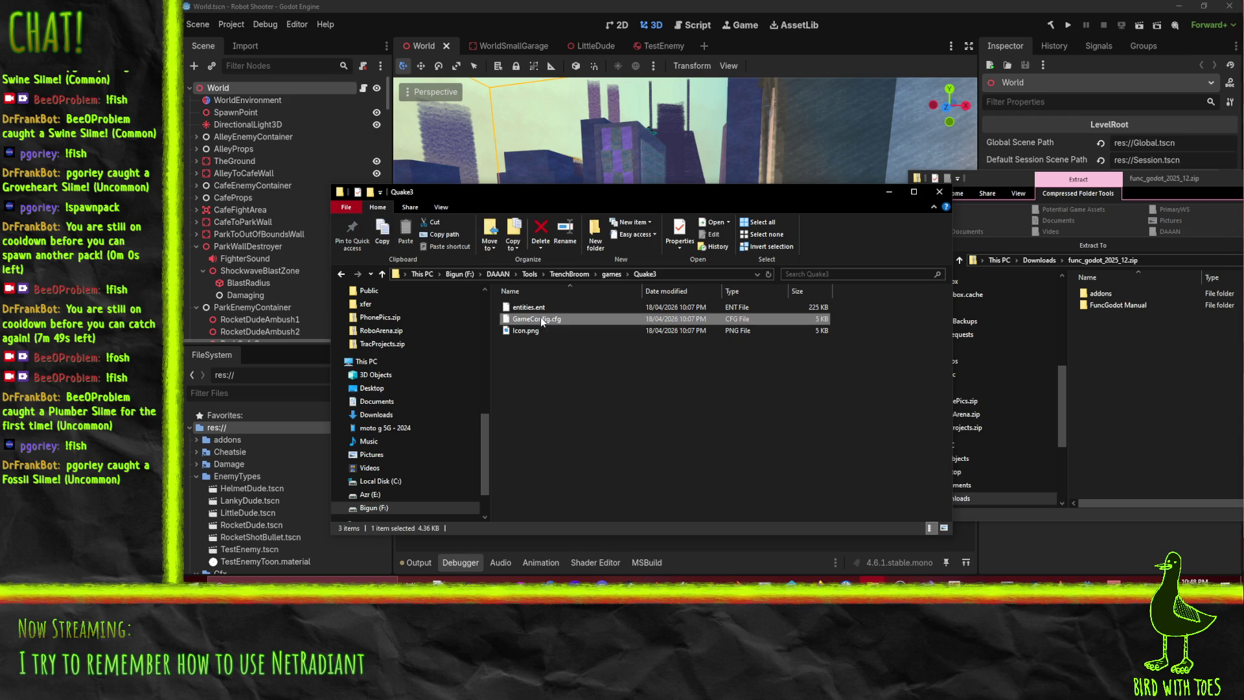
pyautogui.click(422, 340)
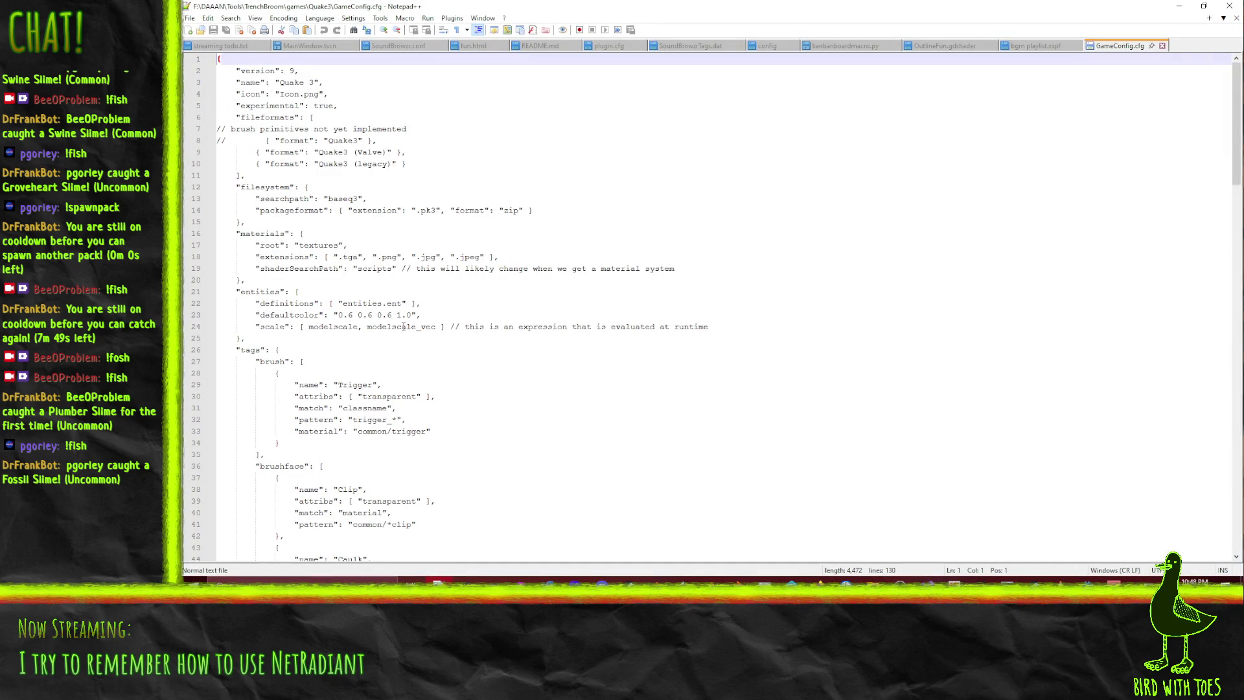
# Set GameConfig.cfg's highlighting to JSON, then JSON5, and scroll through the file
pyautogui.click(319, 17)
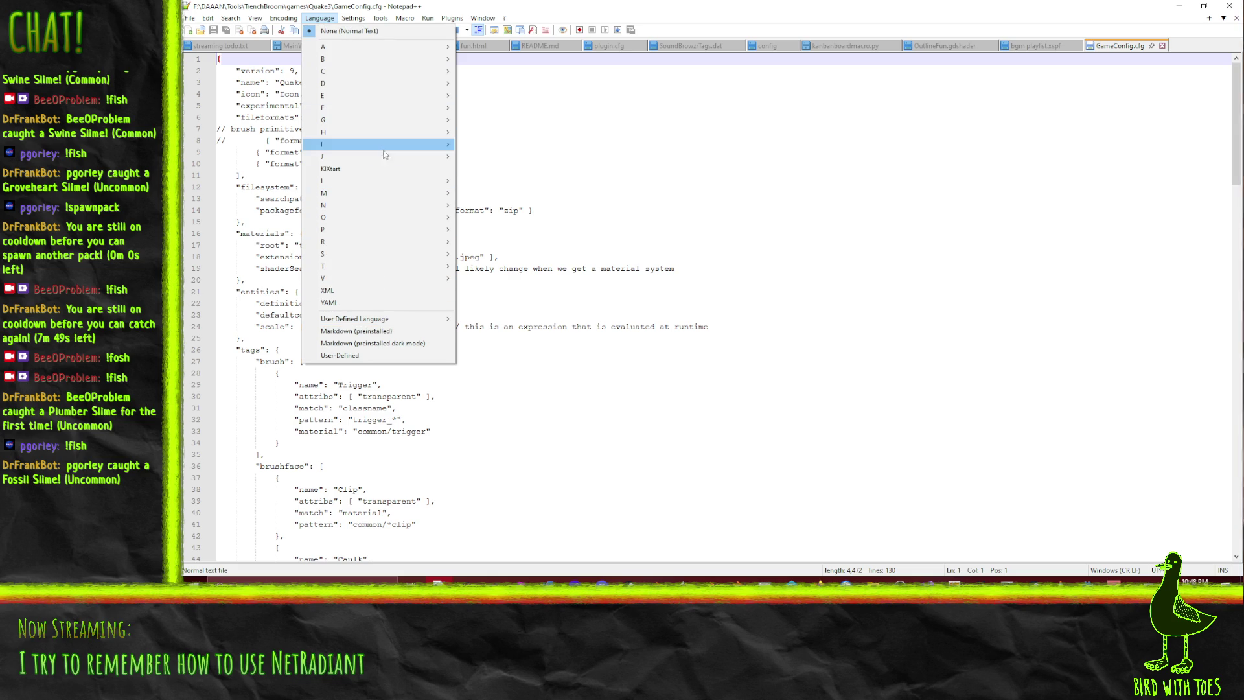
pyautogui.moveTo(385, 156)
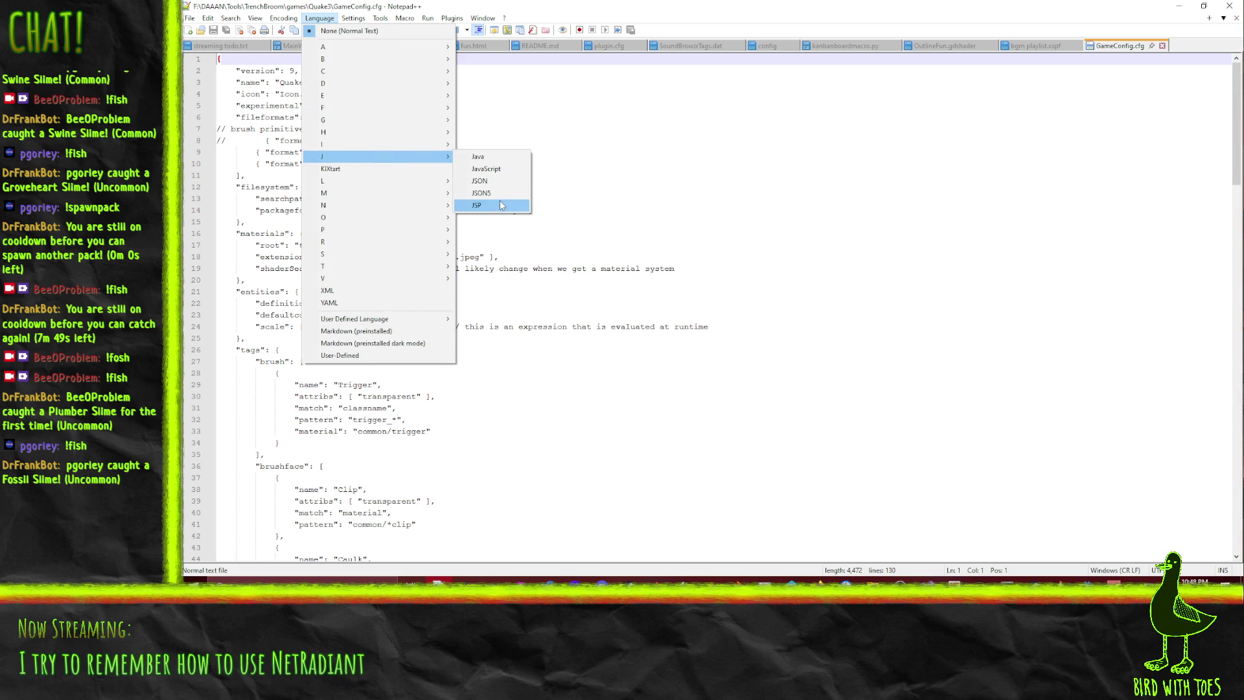
pyautogui.click(493, 184)
pyautogui.click(549, 197)
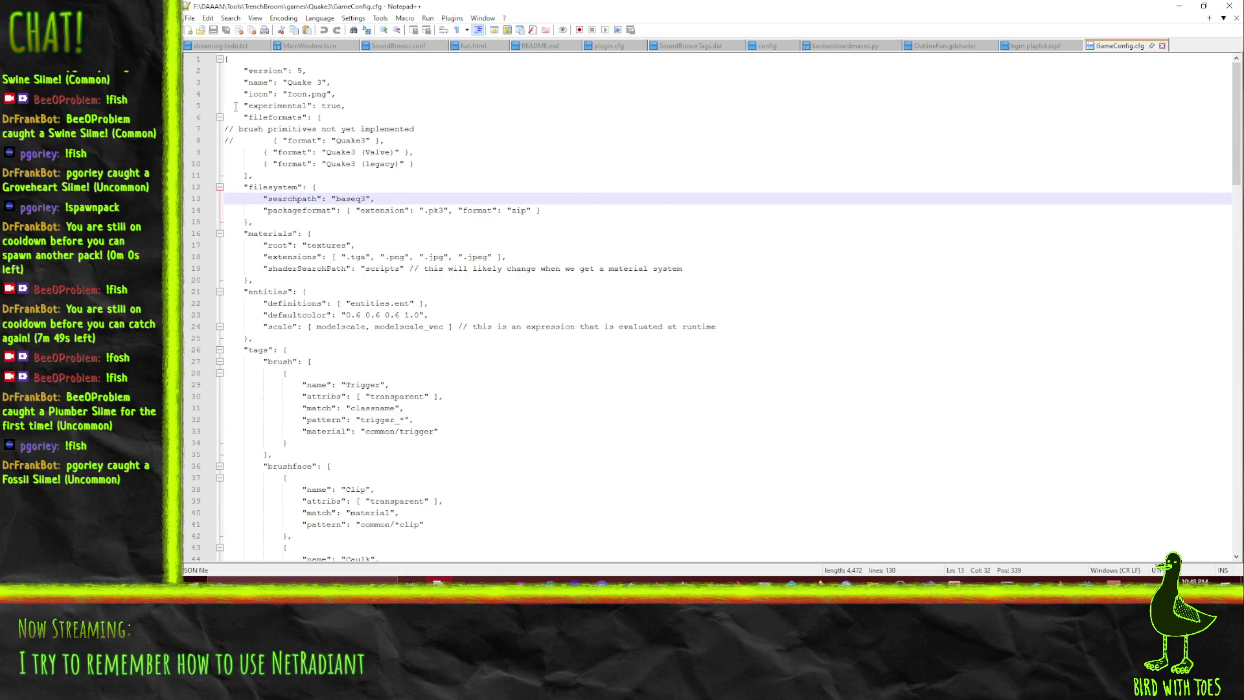
pyautogui.click(378, 81)
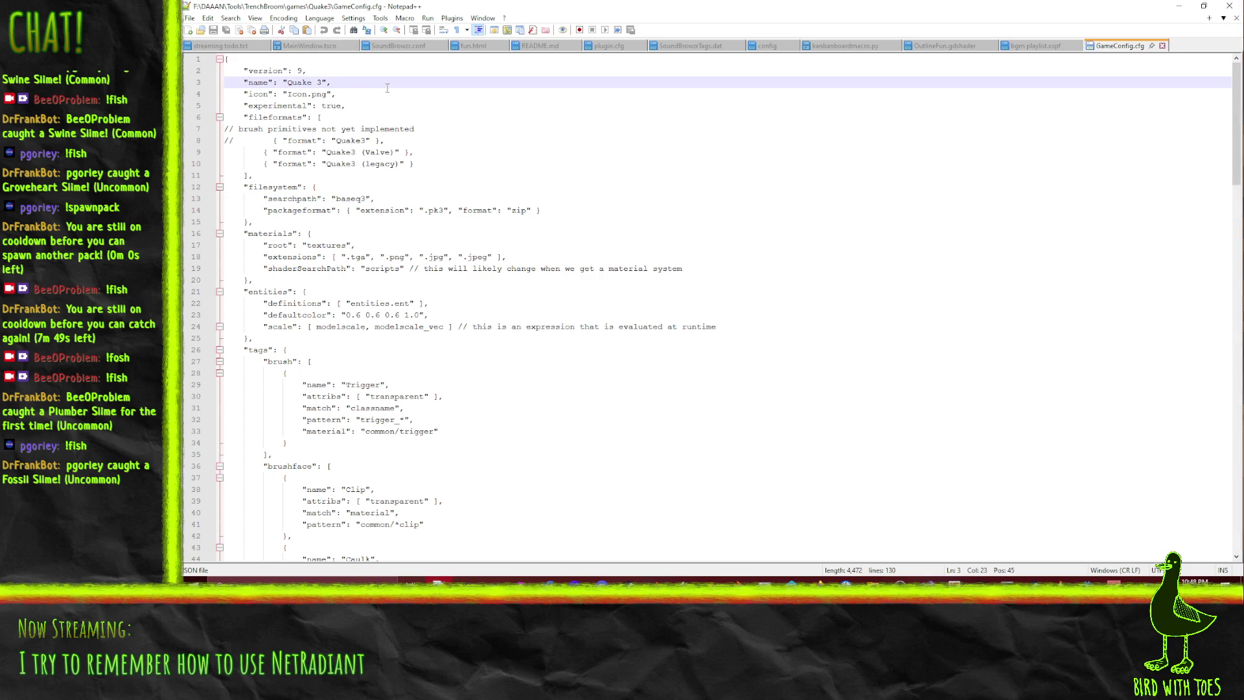
pyautogui.click(334, 20)
pyautogui.moveTo(395, 157)
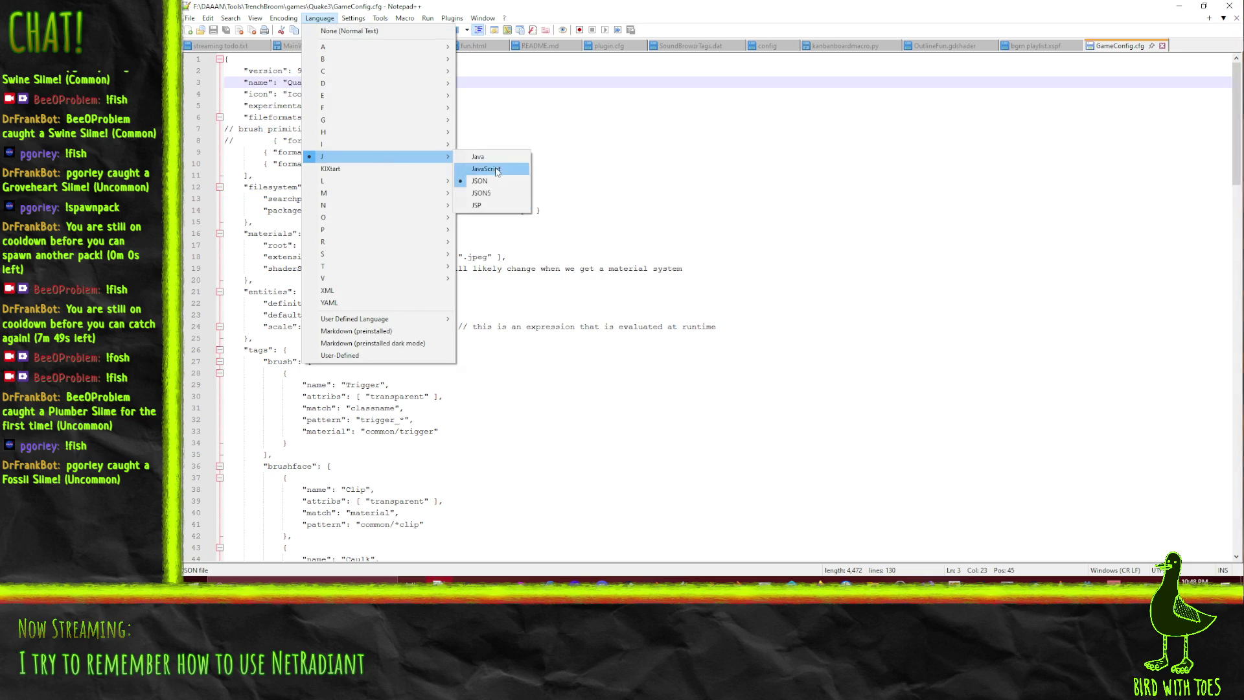
pyautogui.click(491, 193)
pyautogui.scroll(-20, 460, 270)
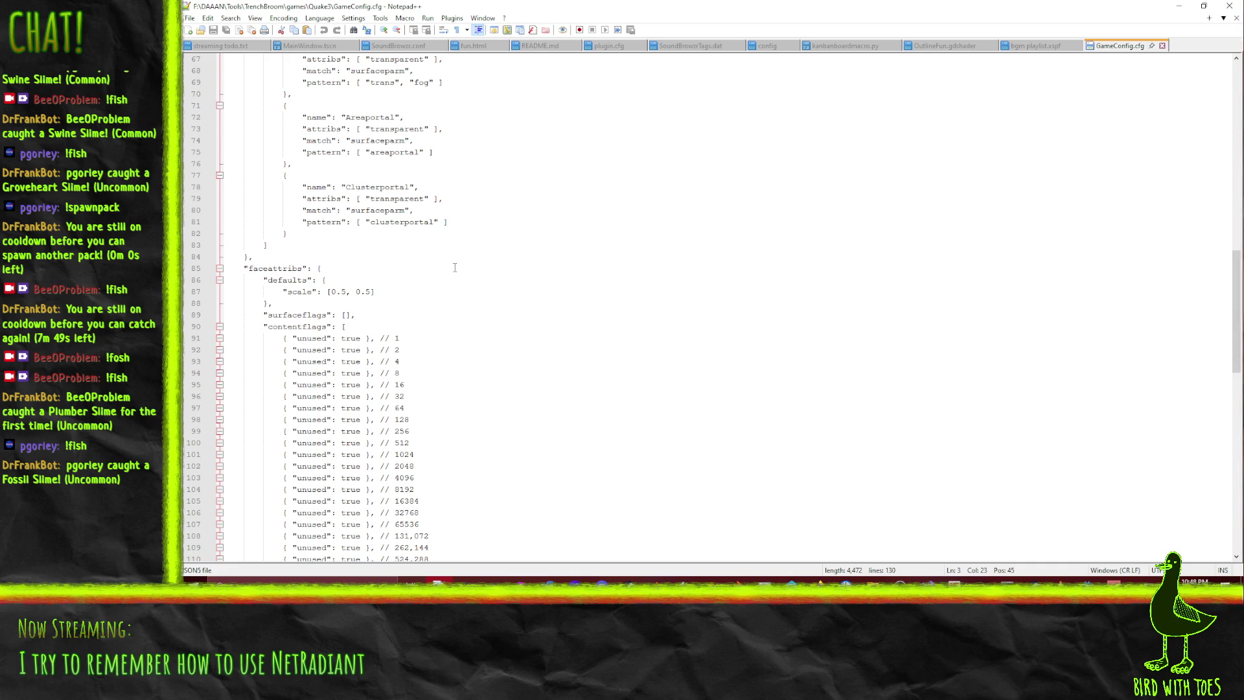
pyautogui.scroll(-8, 456, 268)
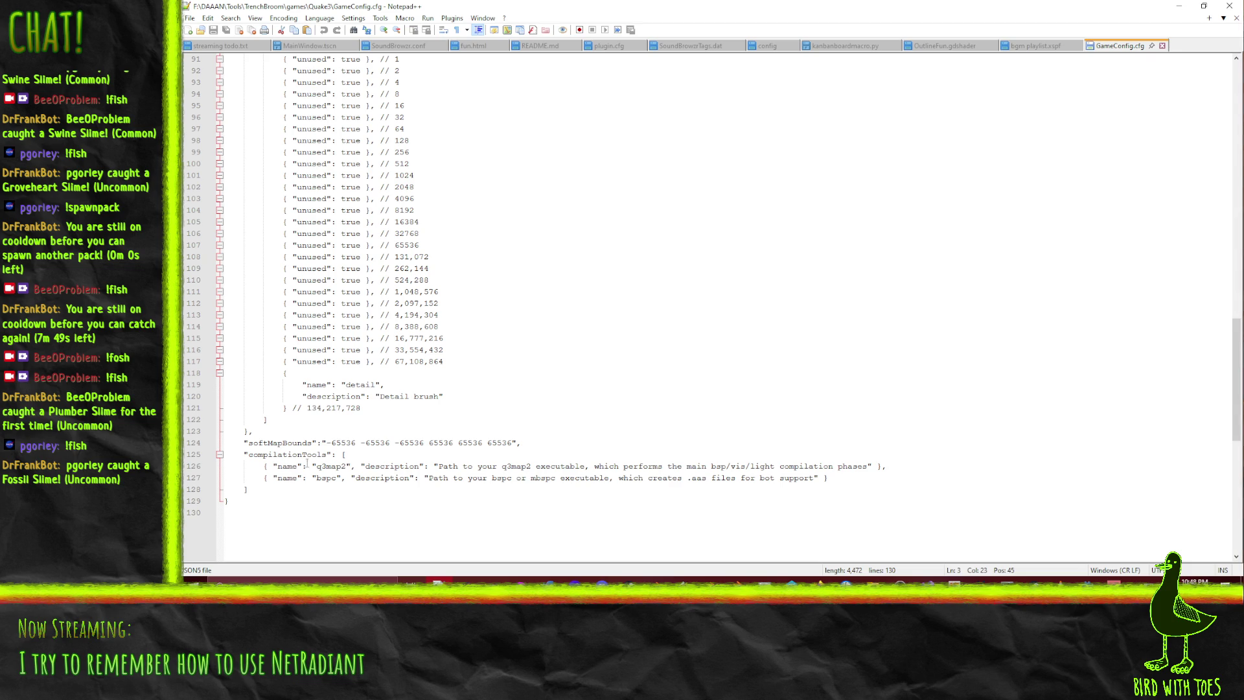
pyautogui.scroll(20, 761, 495)
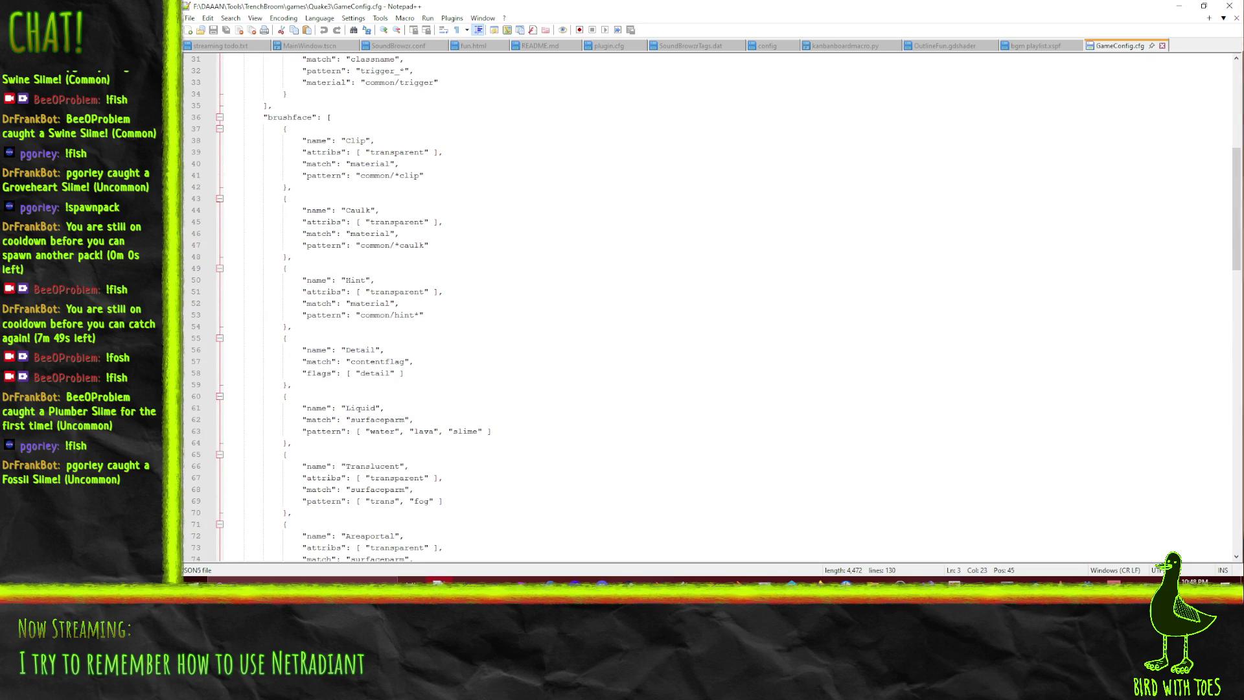
pyautogui.scroll(10, 878, 407)
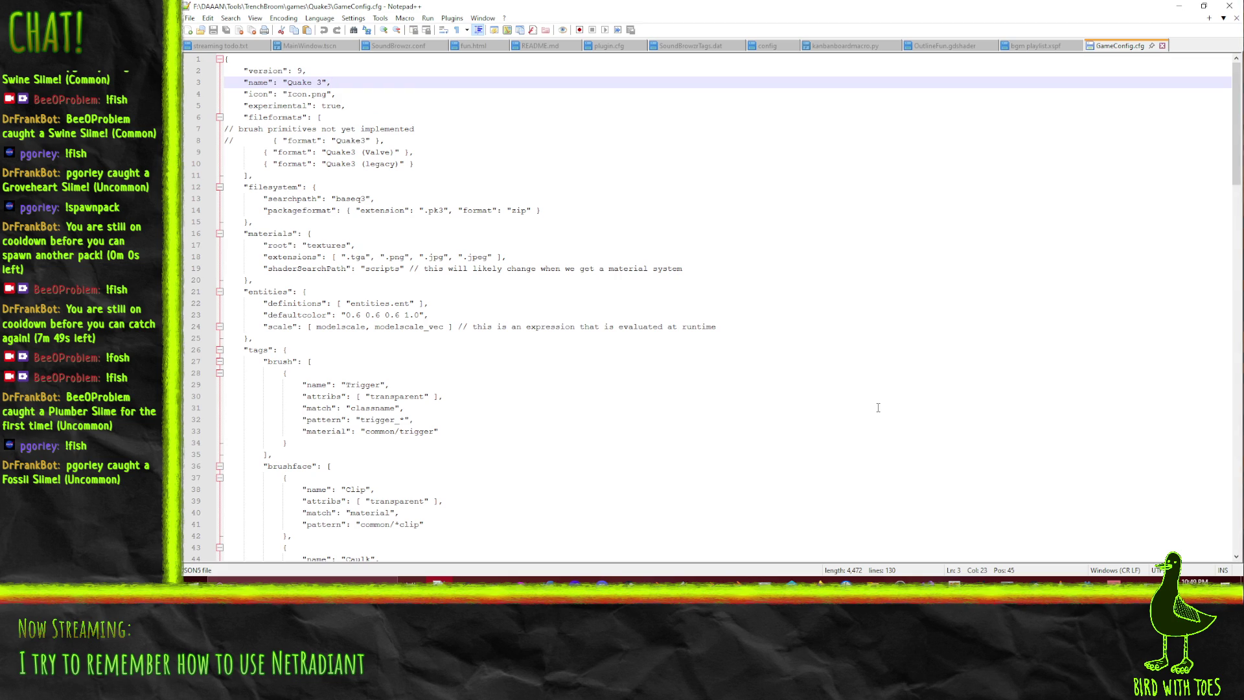
# Bring up Notepad++'s File > Open dialog
pyautogui.click(190, 18)
pyautogui.click(189, 18)
pyautogui.click(189, 18)
pyautogui.click(207, 42)
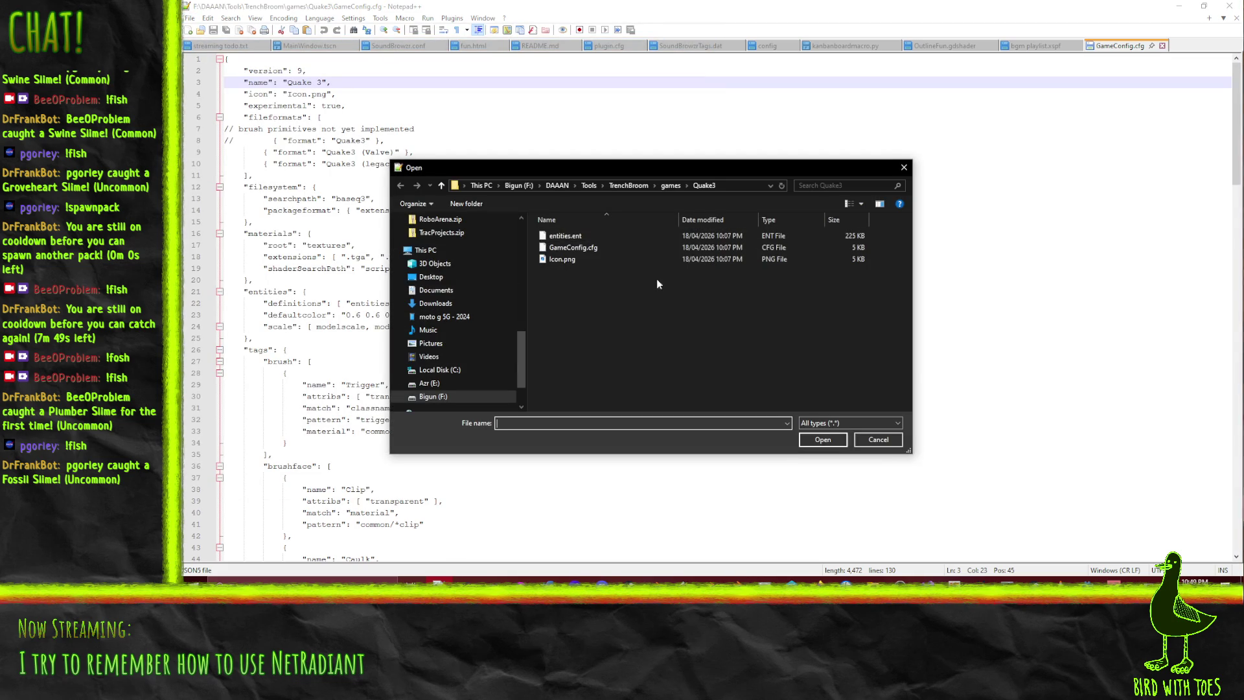
# Open entities.ent and read through its header, decal, skybox and ammo_bfg definitions
pyautogui.doubleClick(565, 236)
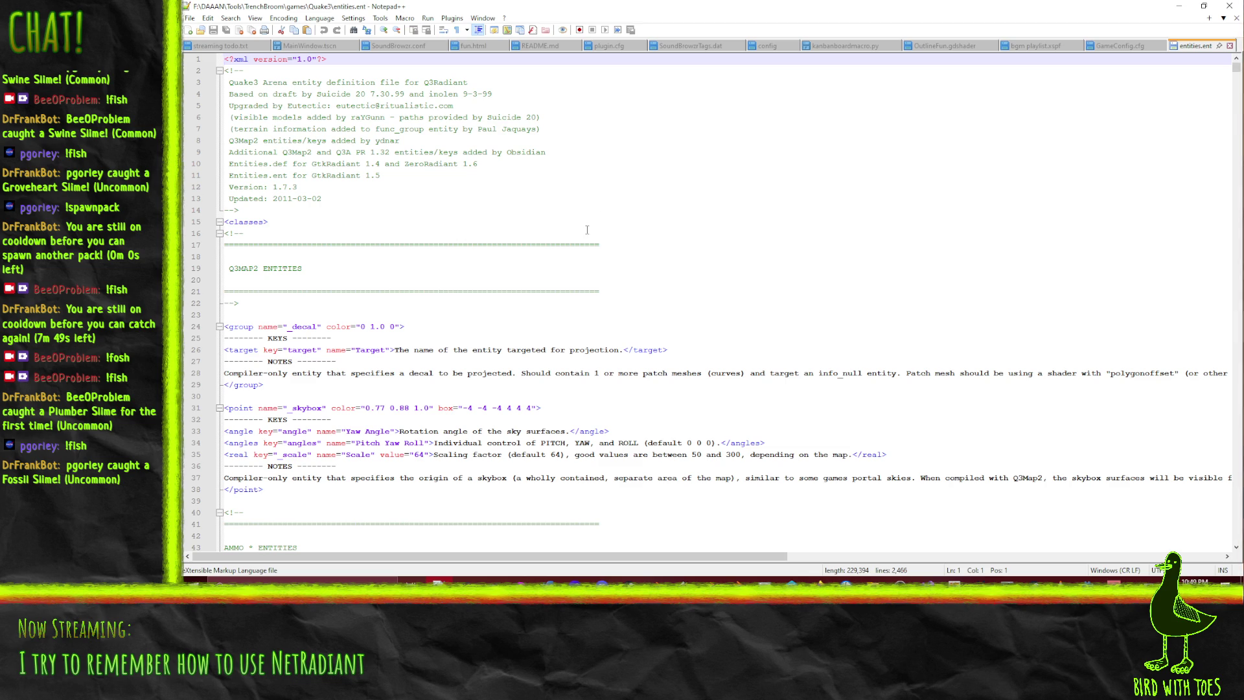
pyautogui.click(331, 105)
pyautogui.click(629, 210)
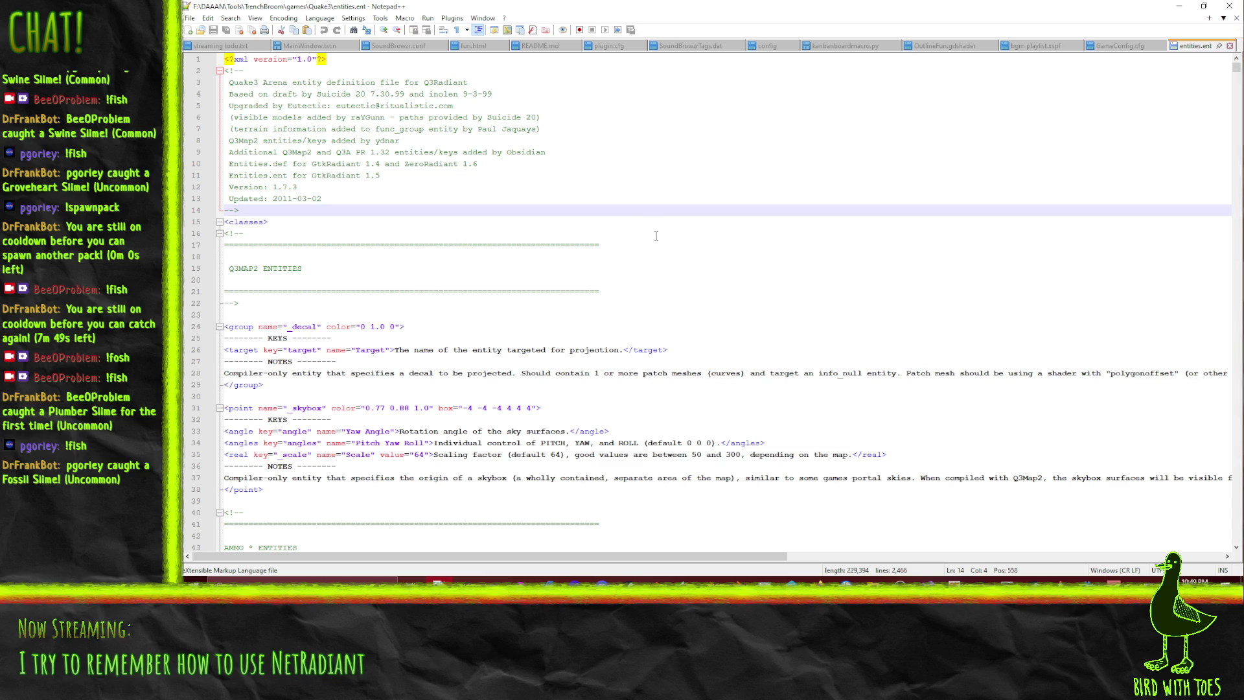
pyautogui.scroll(-5, 609, 207)
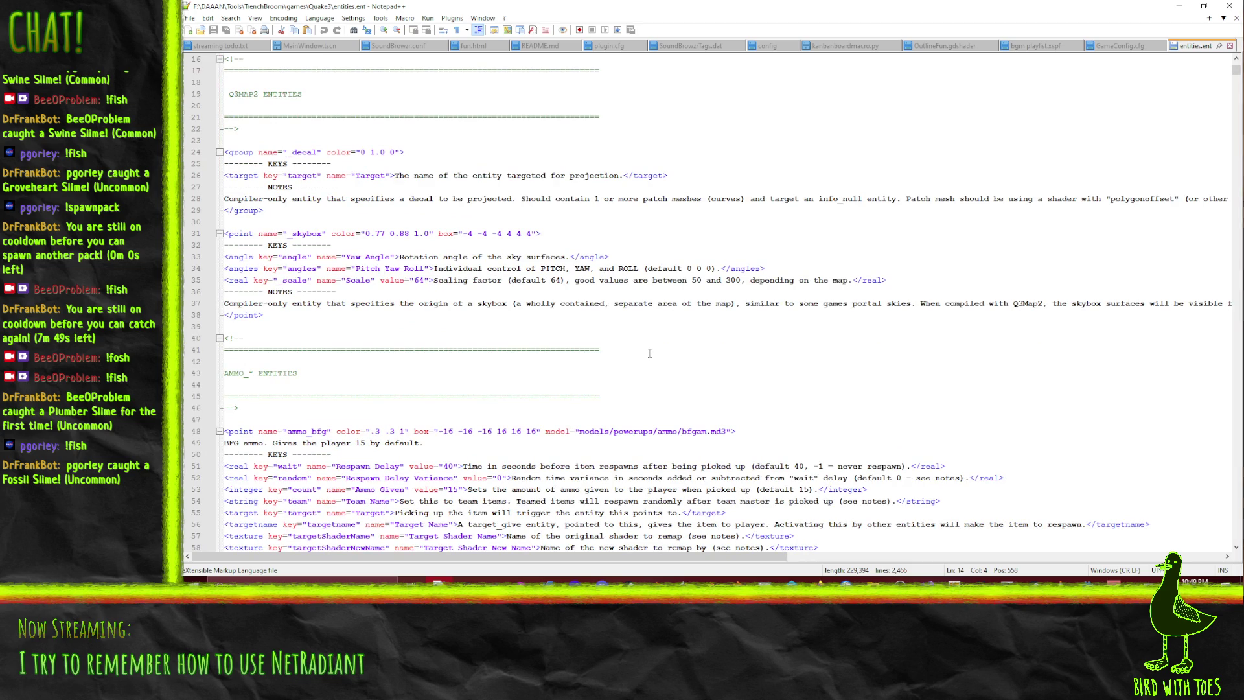
pyautogui.click(309, 151)
pyautogui.click(414, 175)
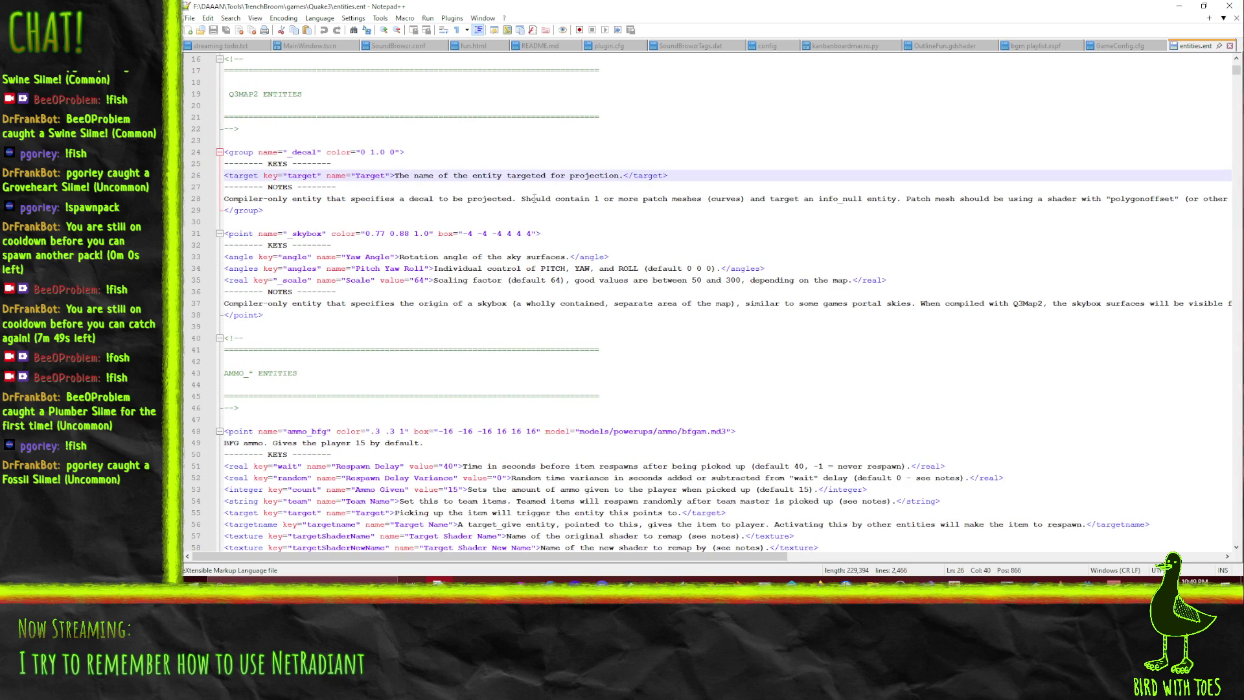
pyautogui.click(591, 198)
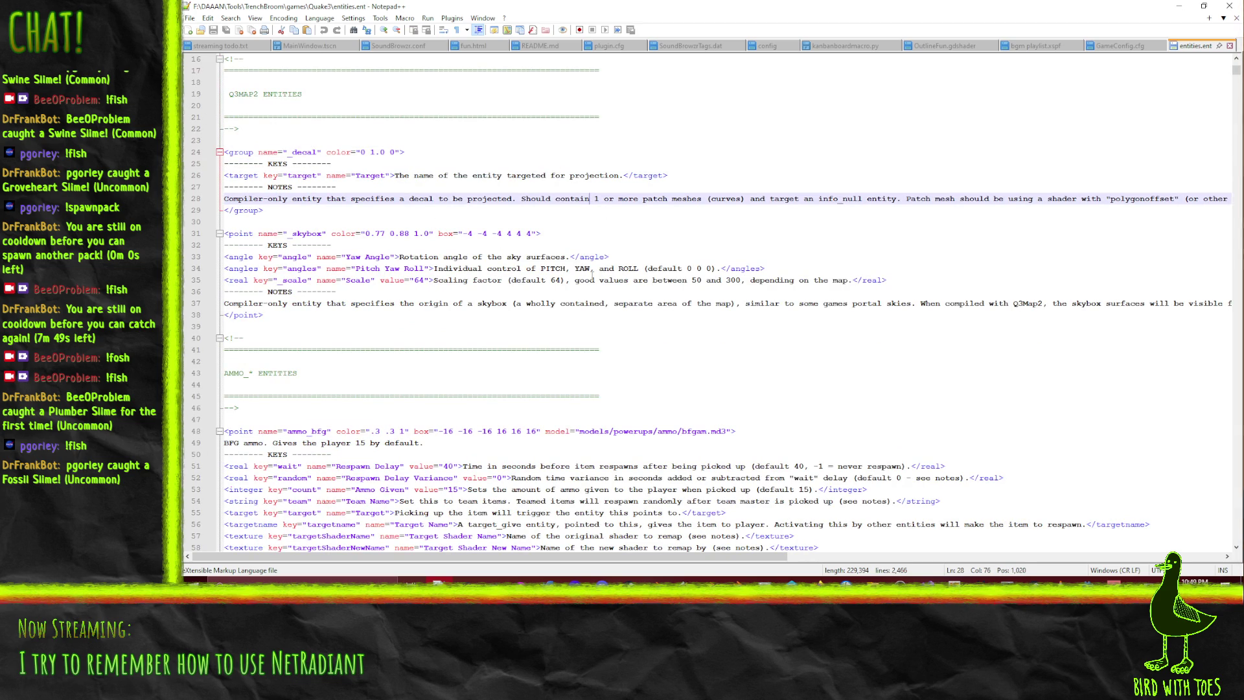
pyautogui.click(308, 233)
pyautogui.click(497, 268)
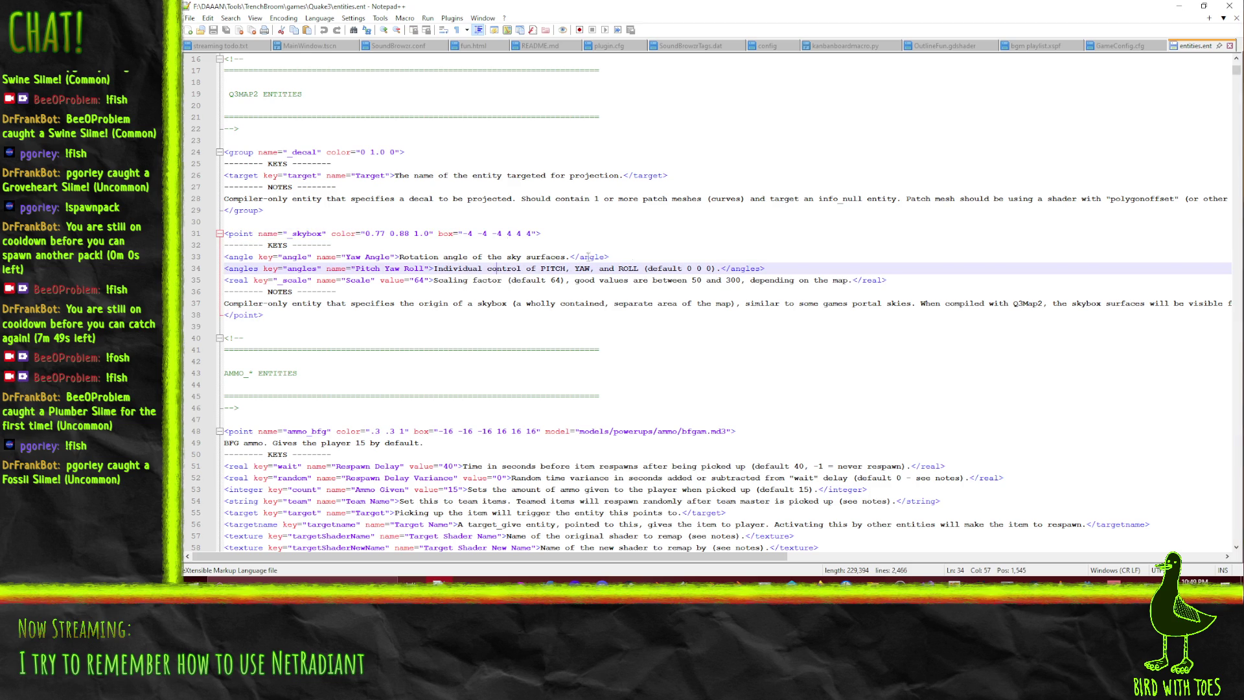
pyautogui.scroll(-5, 541, 247)
pyautogui.click(309, 257)
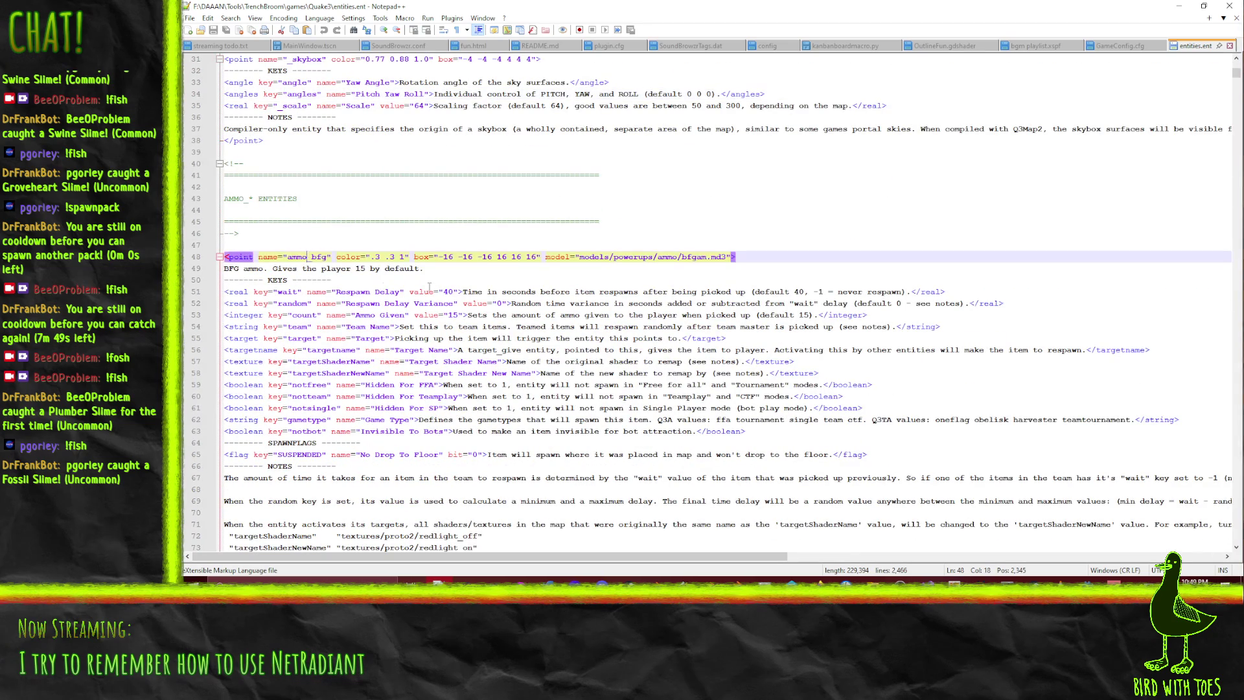
pyautogui.scroll(-3, 535, 285)
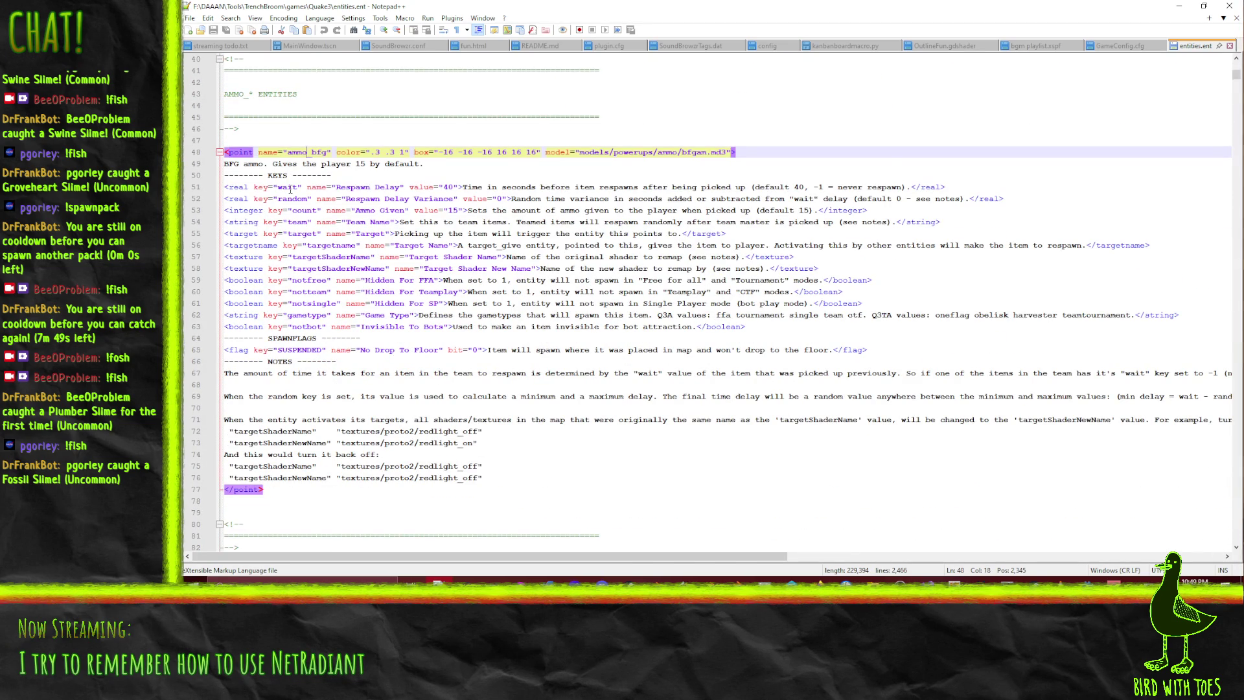
pyautogui.scroll(-5, 289, 189)
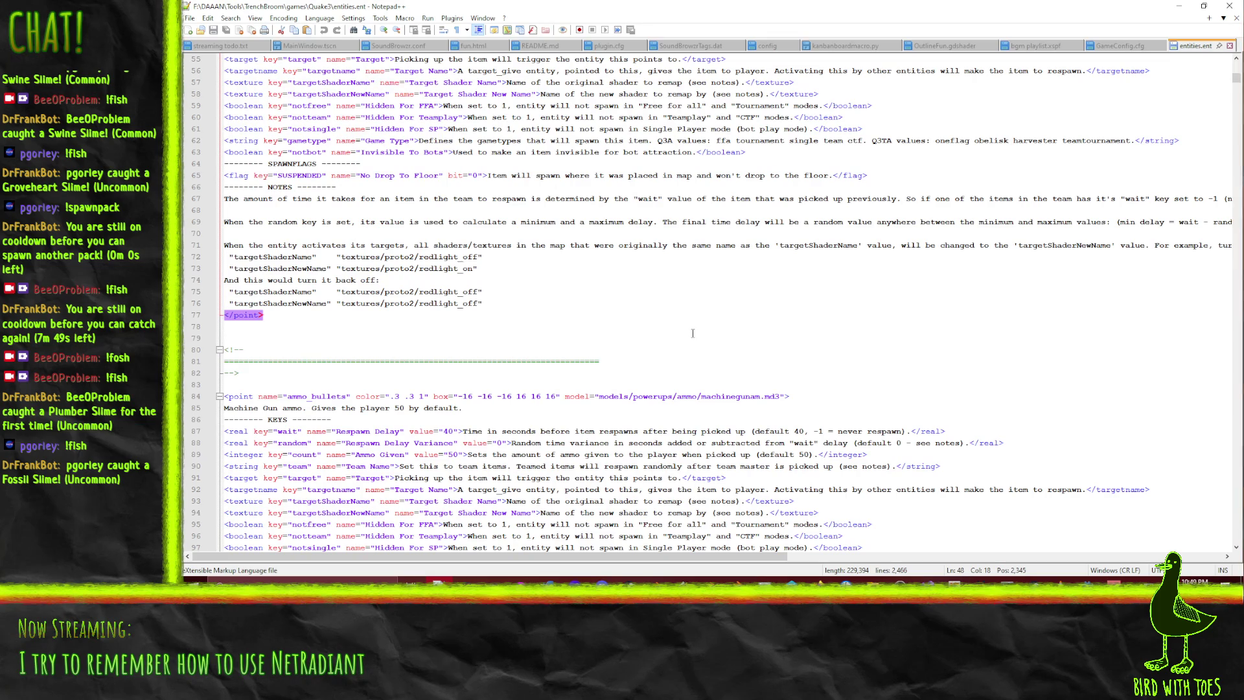
pyautogui.scroll(3, 693, 333)
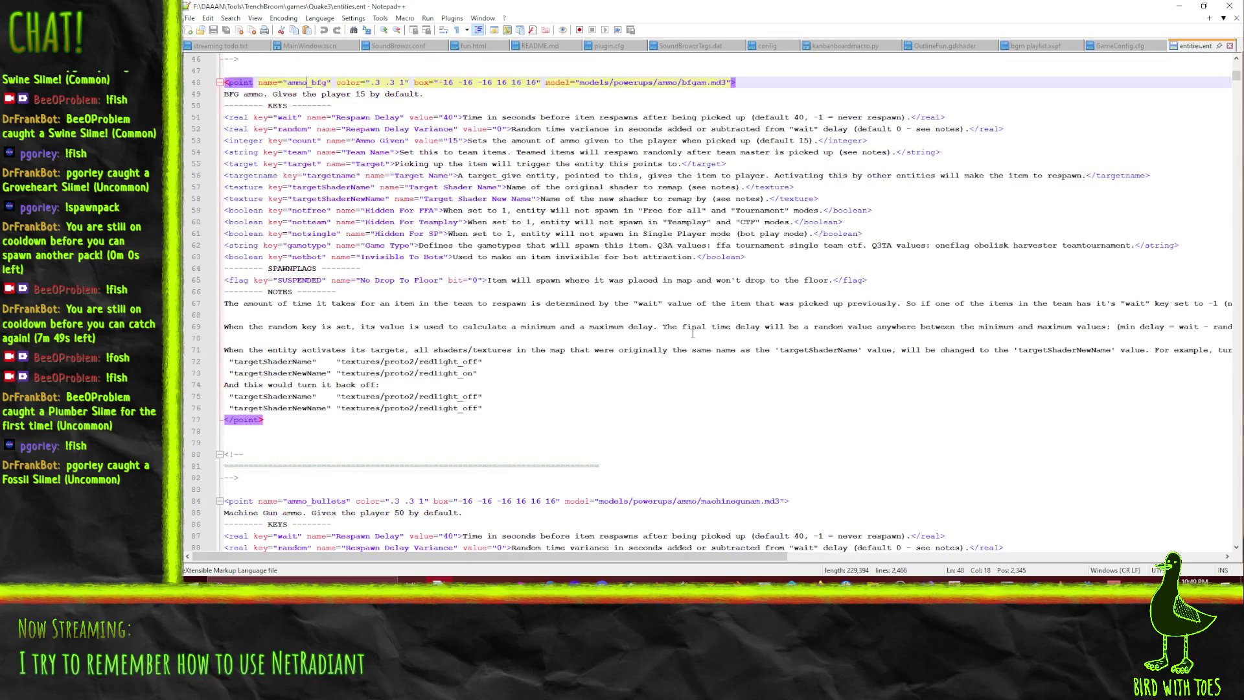
# Inspect the gametype, ammo_grenades and ammo_cells definitions, then close entities.ent and minimize Notepad++
pyautogui.click(400, 211)
pyautogui.click(400, 222)
pyautogui.click(419, 245)
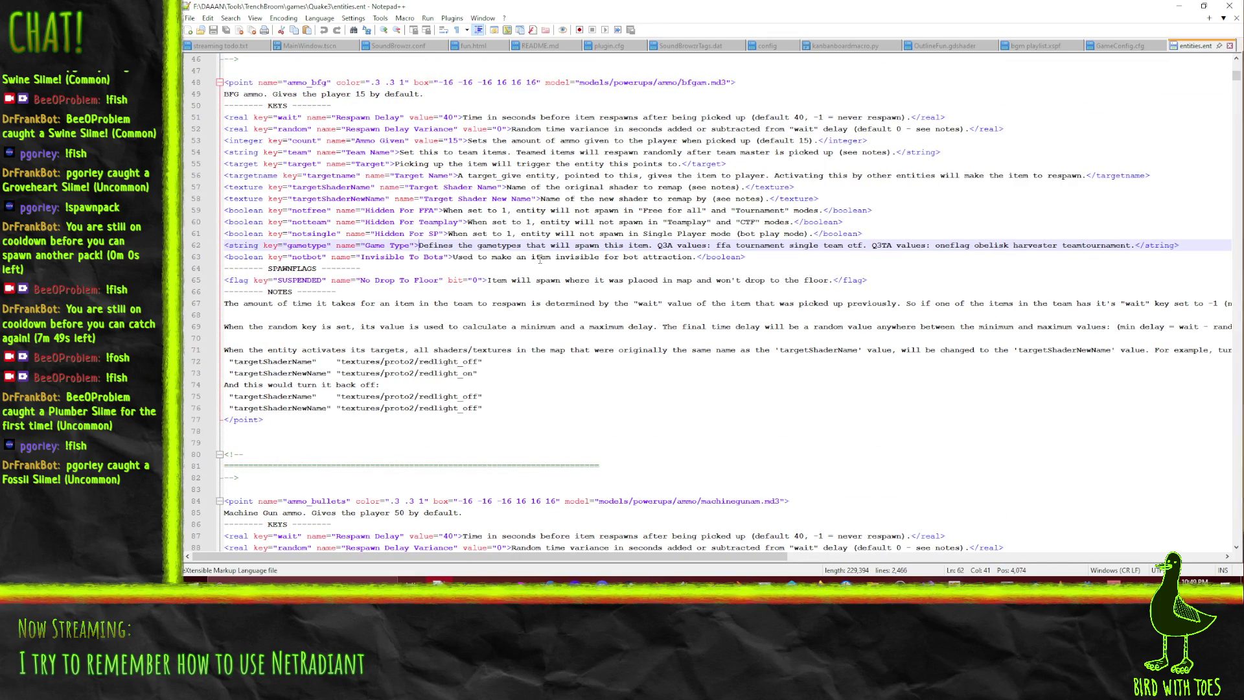
pyautogui.scroll(-10, 504, 244)
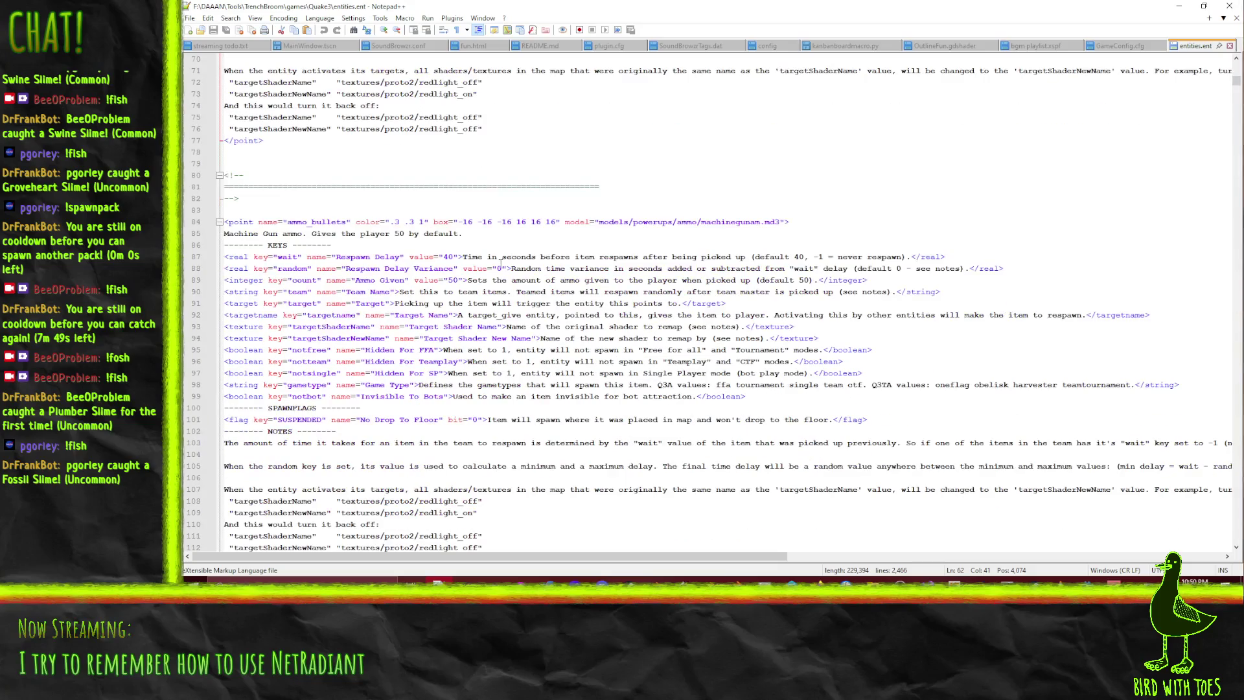
pyautogui.scroll(-18, 388, 253)
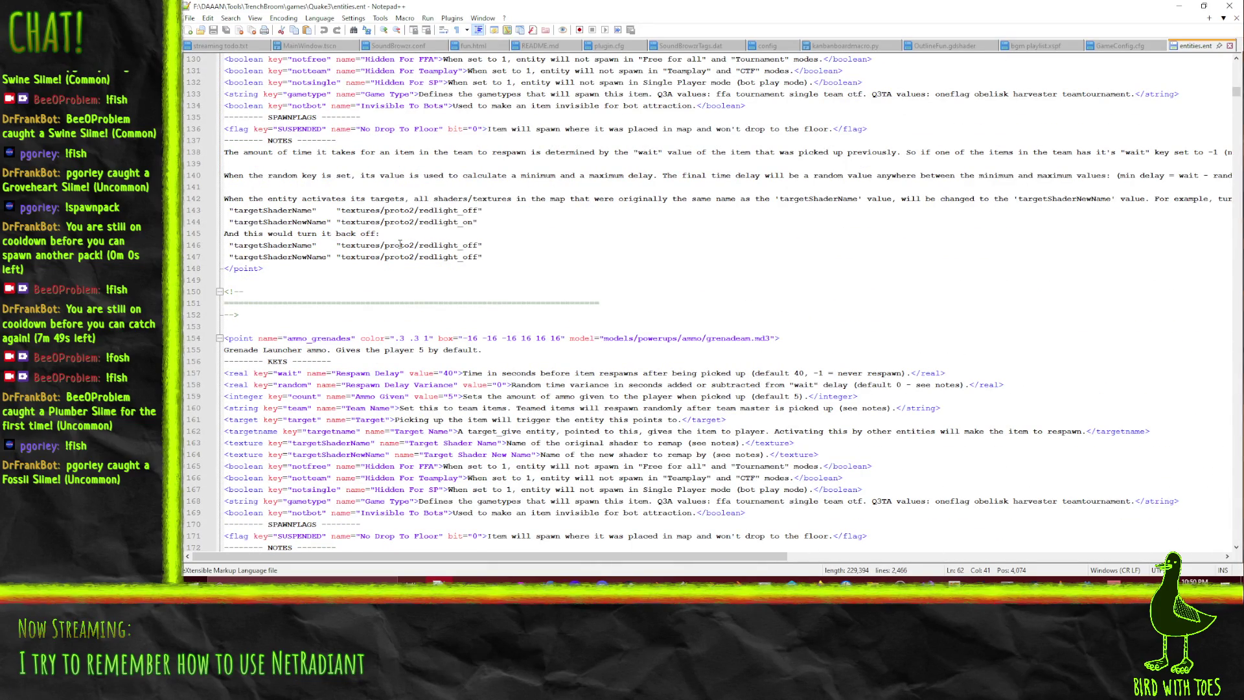
pyautogui.click(456, 337)
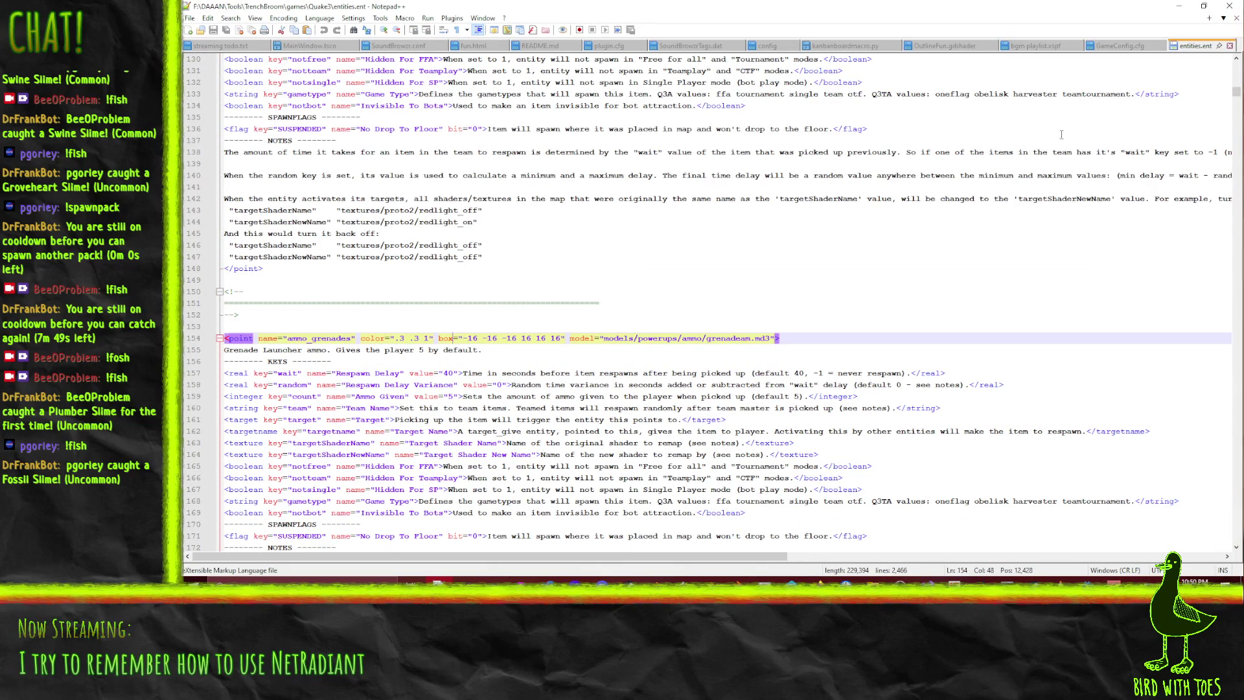
pyautogui.click(955, 246)
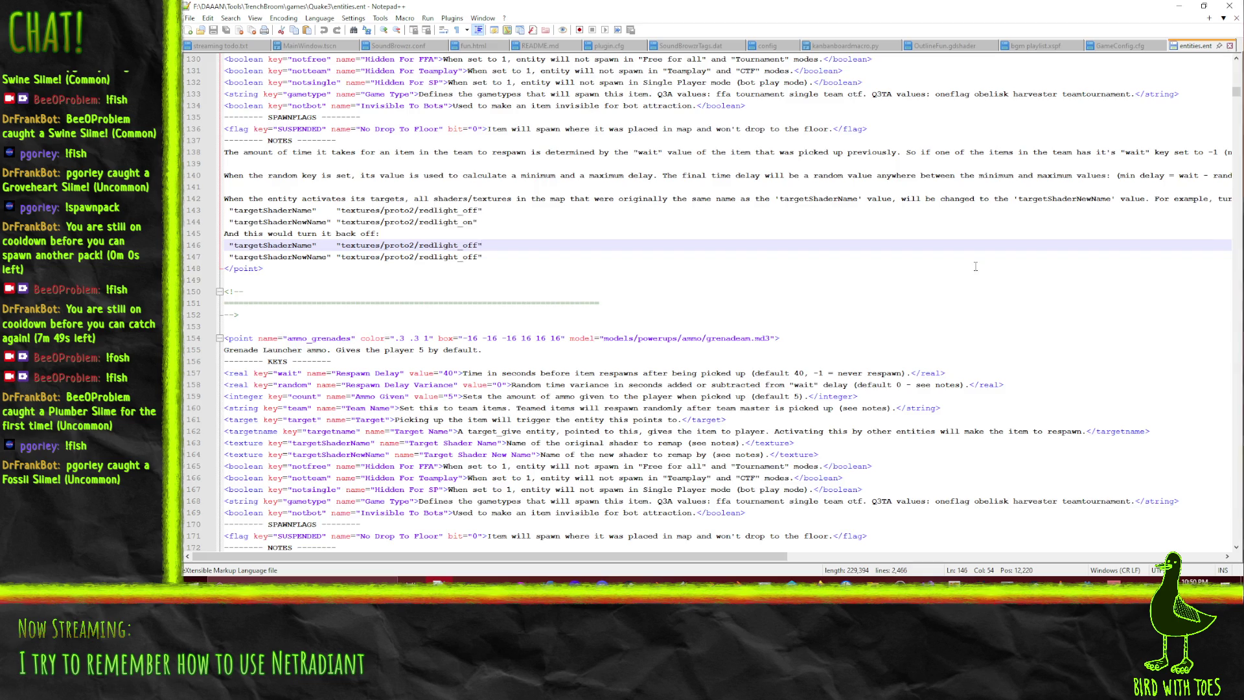
pyautogui.scroll(7, 782, 326)
pyautogui.click(589, 175)
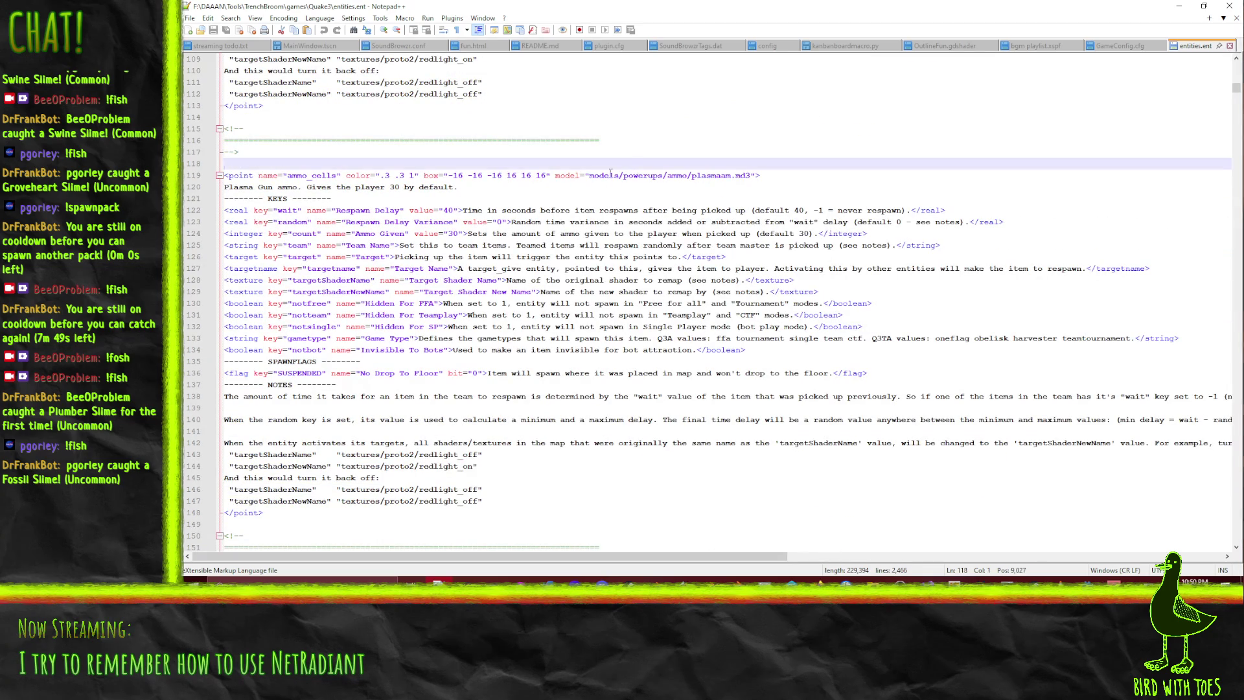
pyautogui.moveTo(589, 174); pyautogui.dragTo(723, 179)
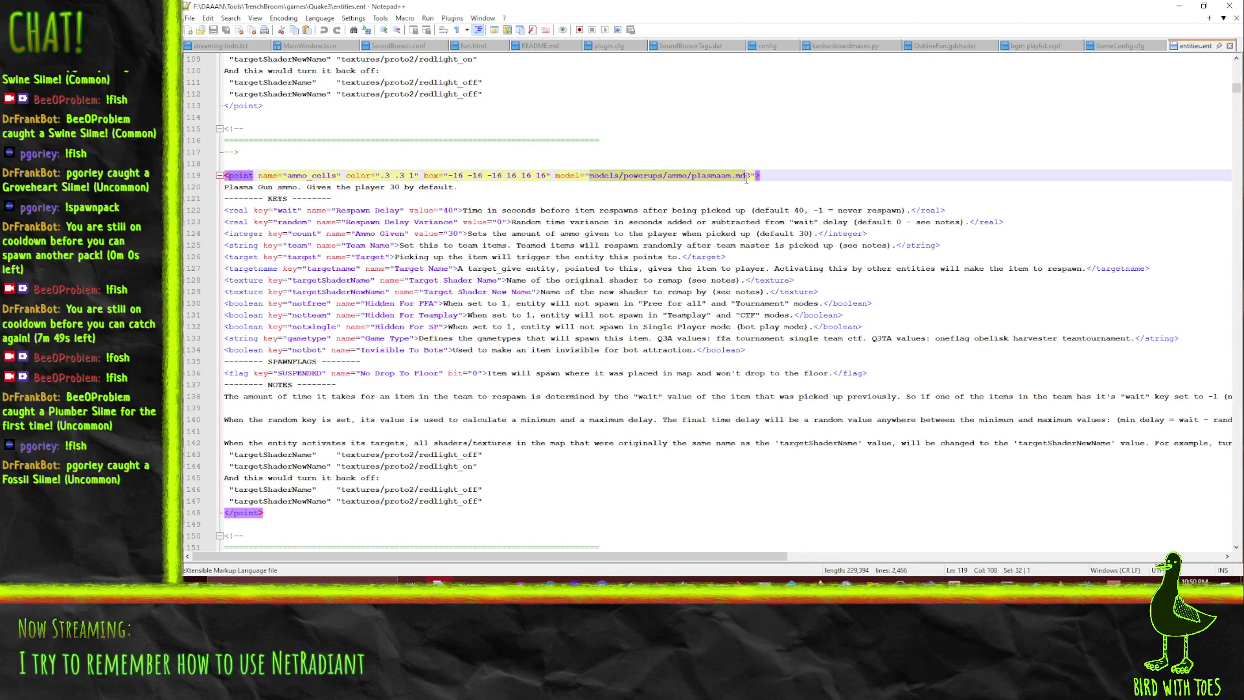
pyautogui.click(746, 179)
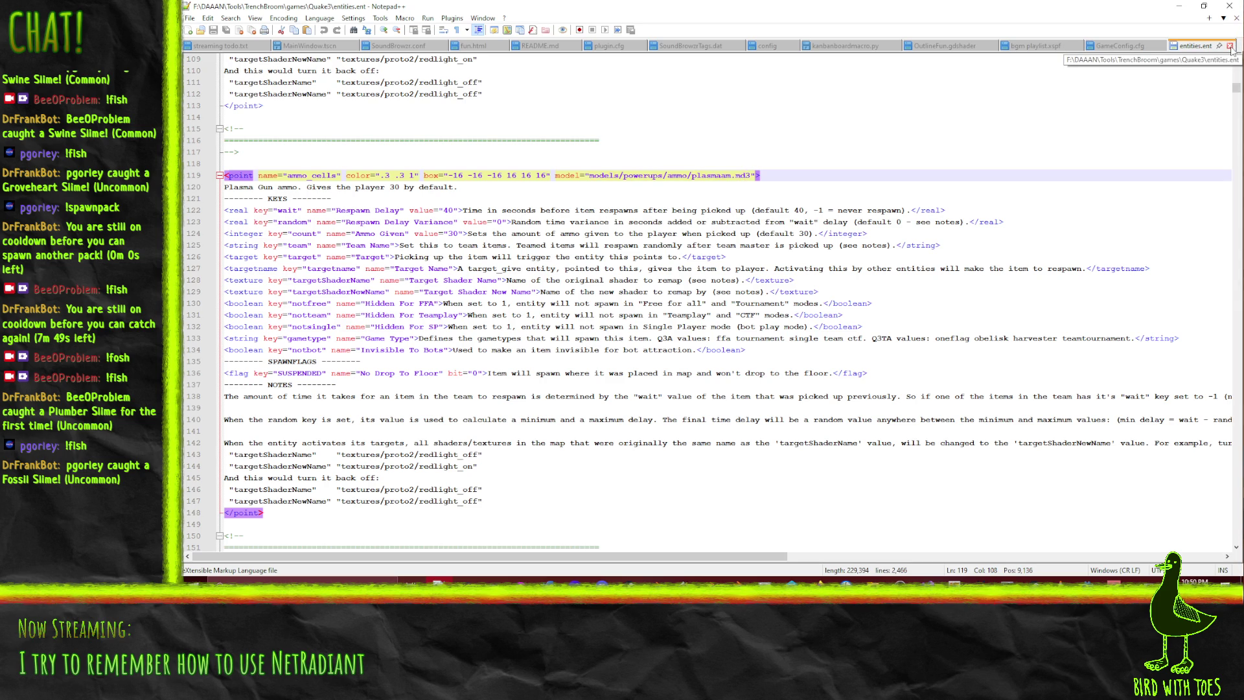
pyautogui.click(1230, 46)
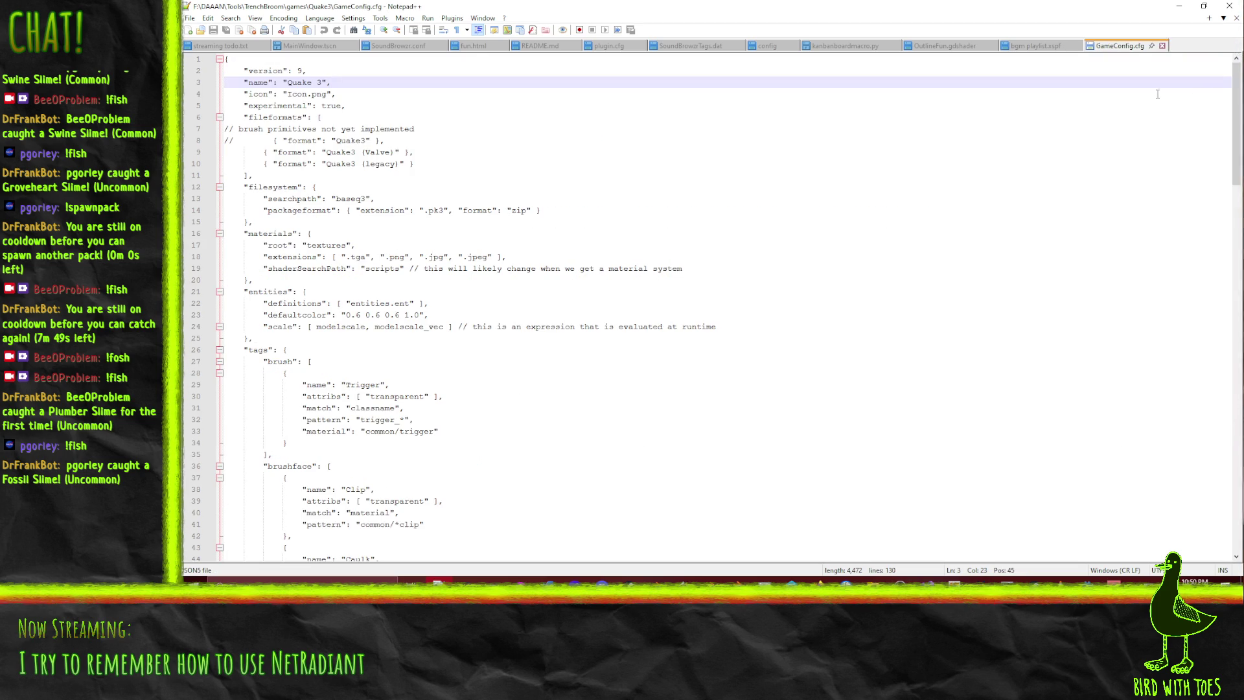
pyautogui.click(1179, 6)
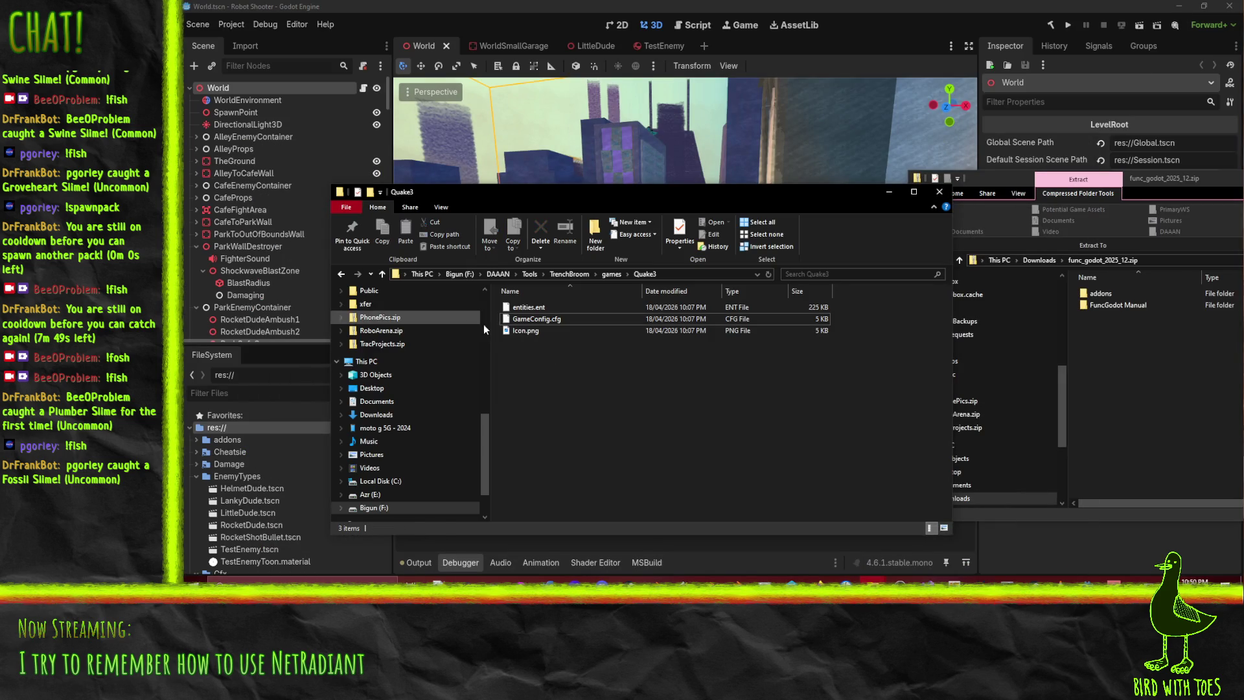
# View the Quake3 Icon.png, then go up to TrenchBroom's games folder and briefly peek into Halflife
pyautogui.click(525, 331)
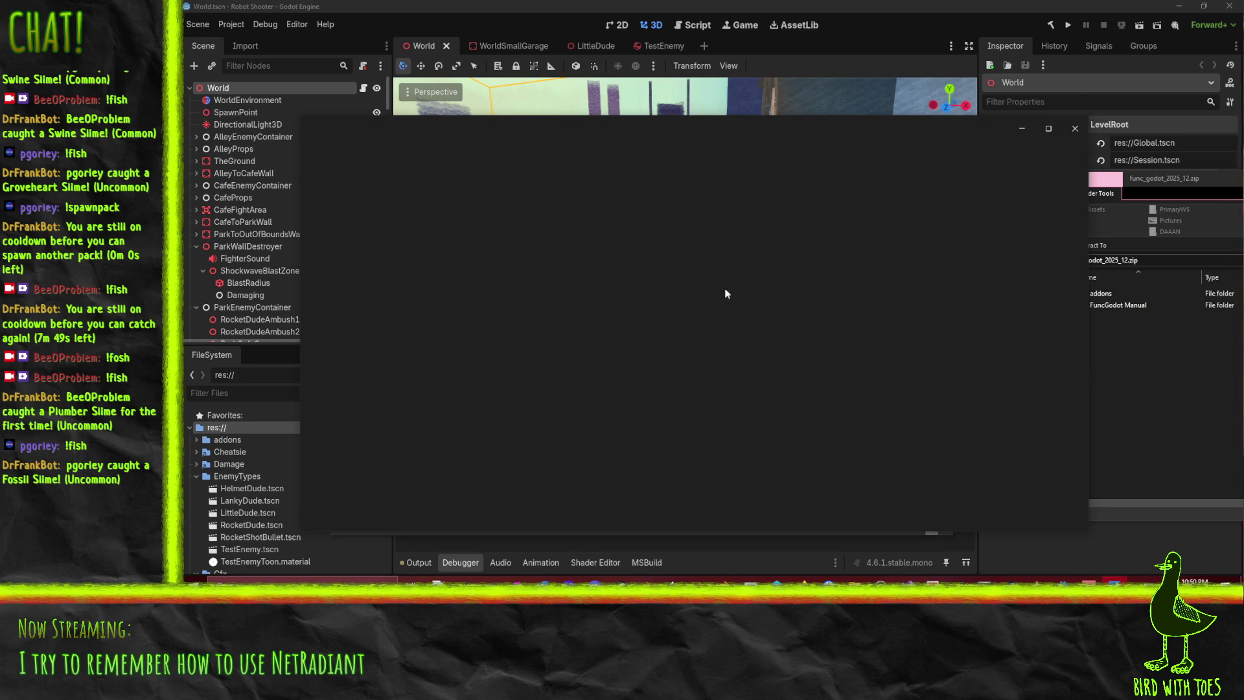
pyautogui.click(1075, 128)
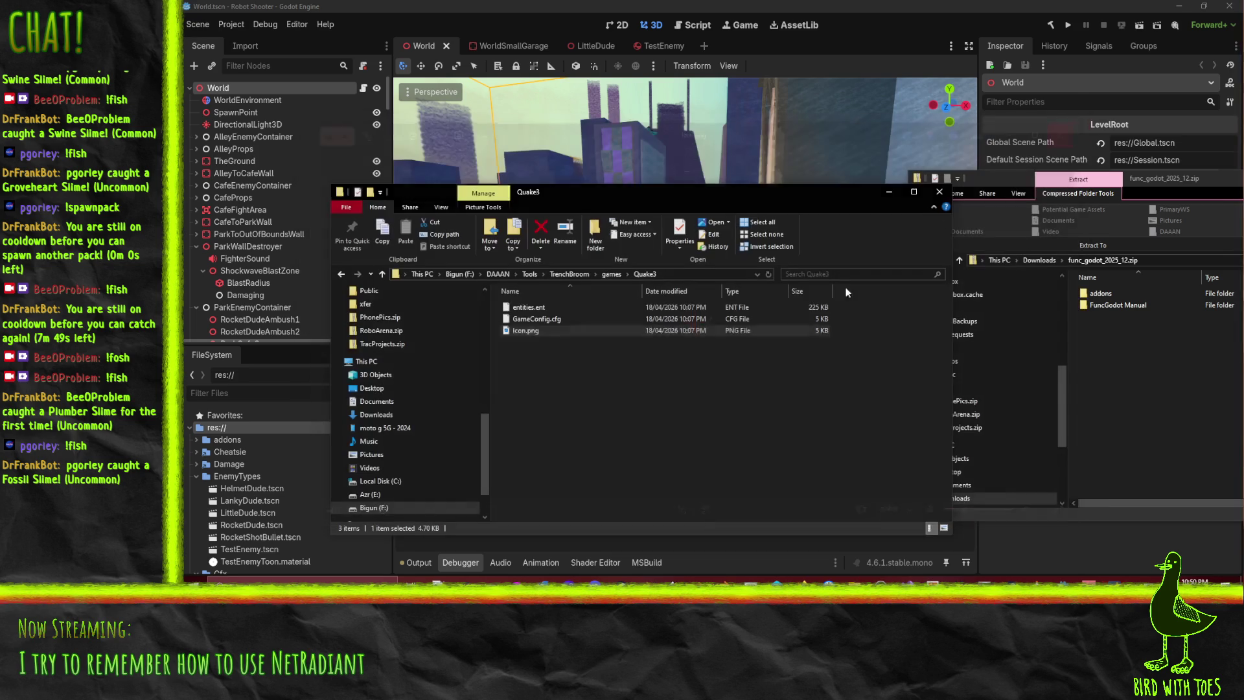
pyautogui.click(603, 275)
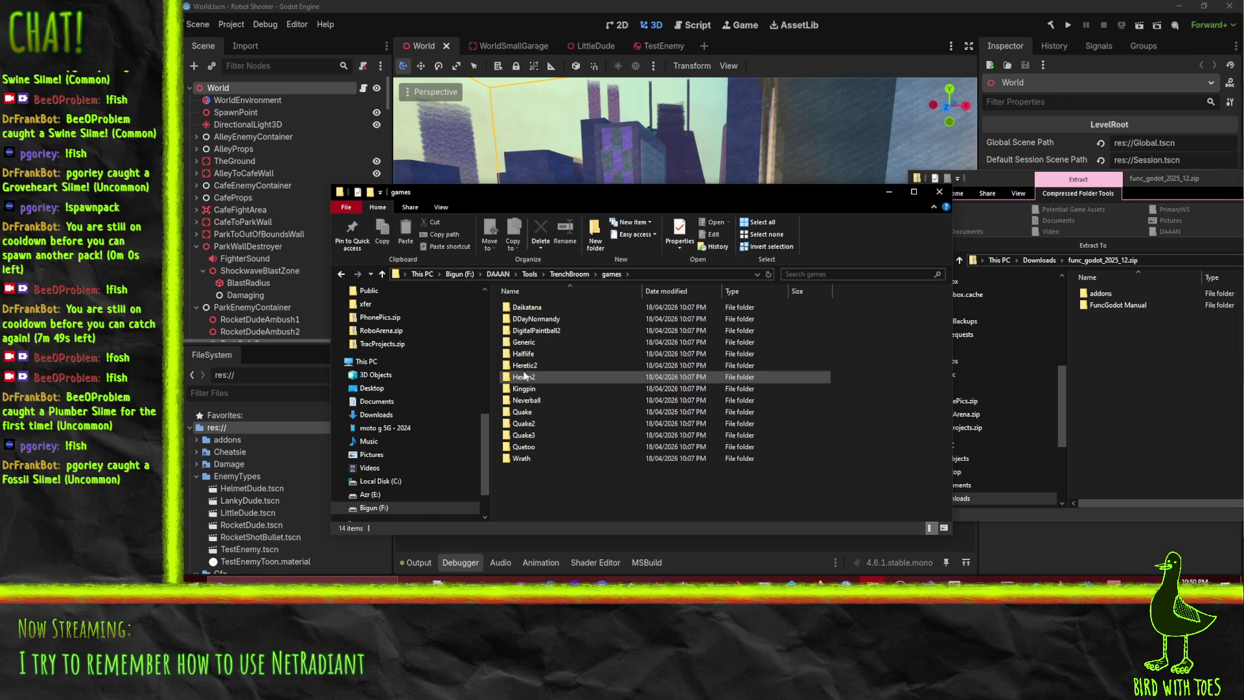
pyautogui.doubleClick(524, 354)
pyautogui.hotkey('alt', 'Left')
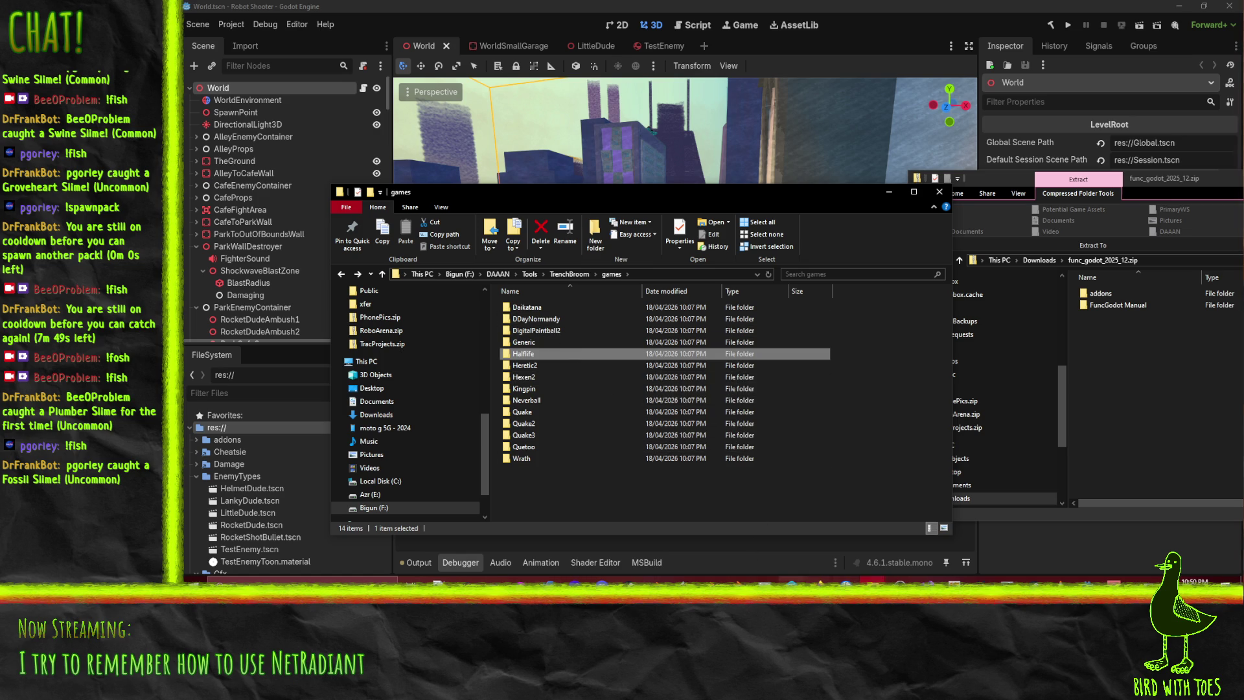
# Bring Firefox showing the NetRadiant-custom GitHub docs to the front
pyautogui.click(818, 585)
pyautogui.moveTo(840, 585)
pyautogui.click(745, 538)
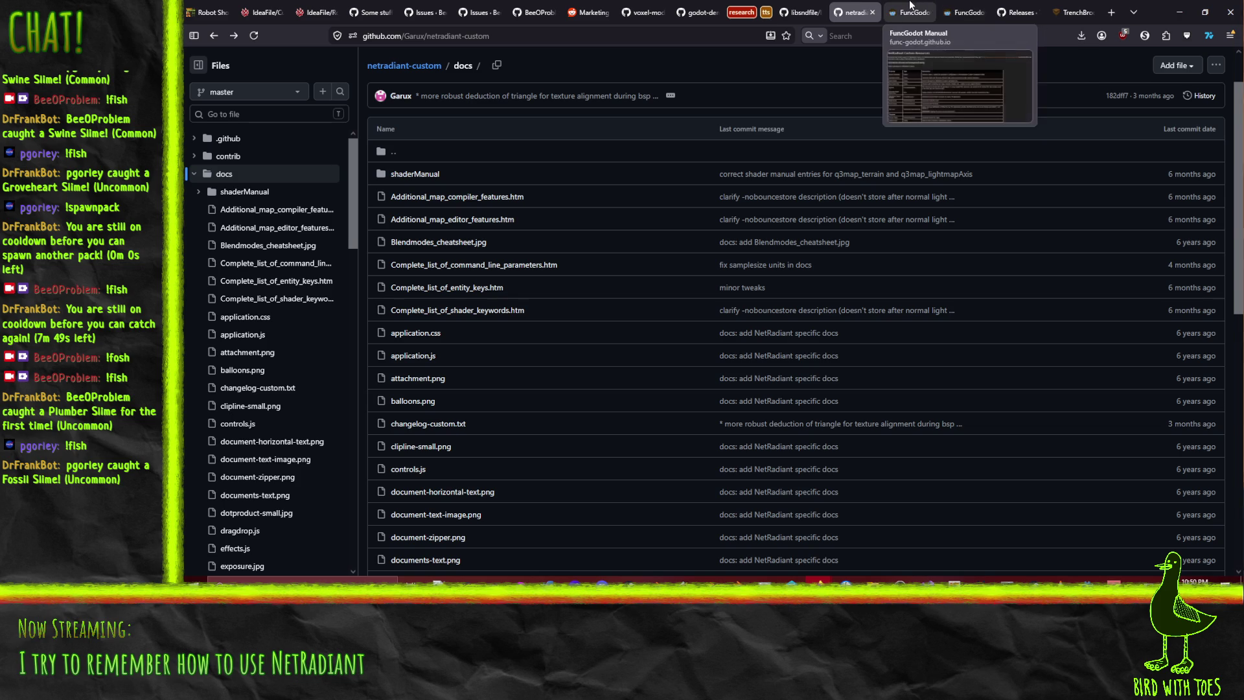
# Read the TrenchBroom manual's Main Window, Camera Navigation and Selection sections
pyautogui.click(1016, 12)
pyautogui.click(1073, 12)
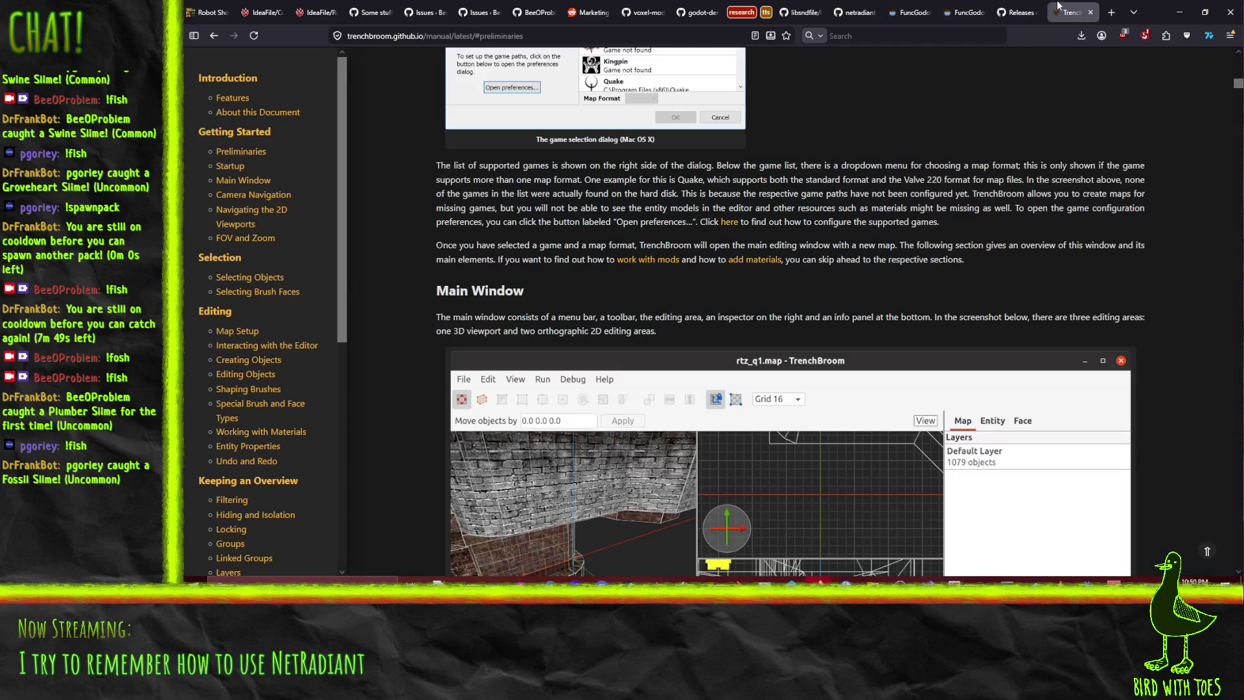
pyautogui.scroll(4, 406, 248)
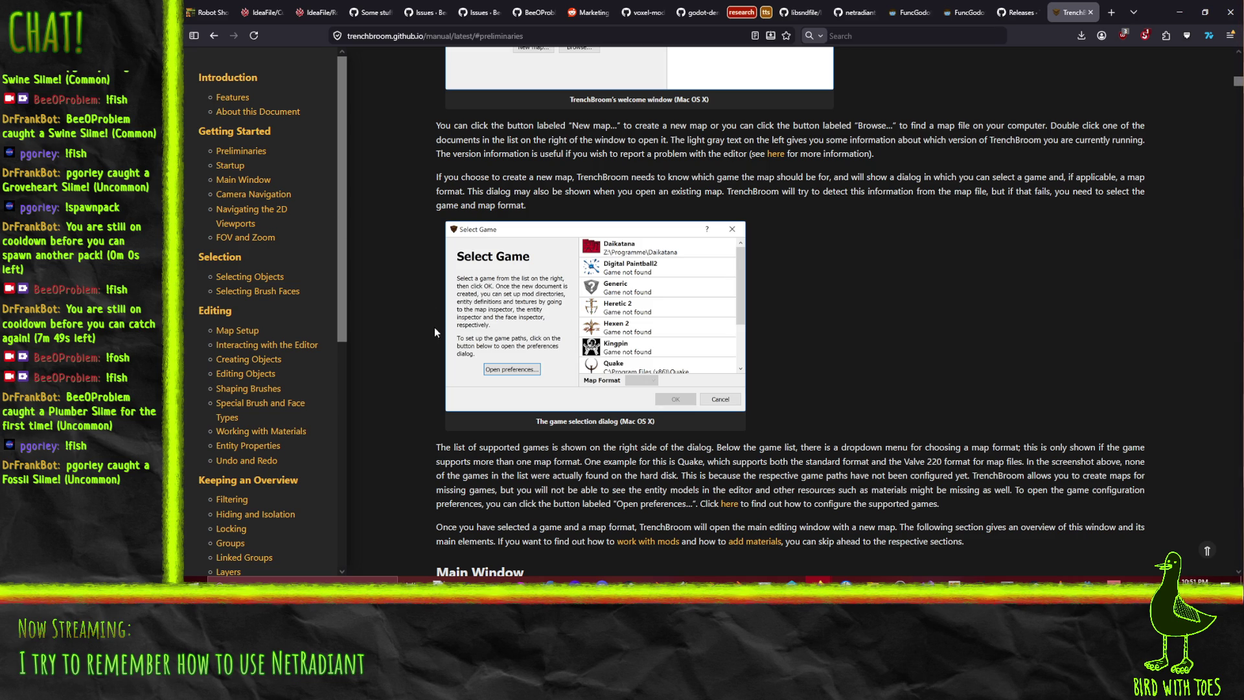
pyautogui.scroll(-3, 420, 280)
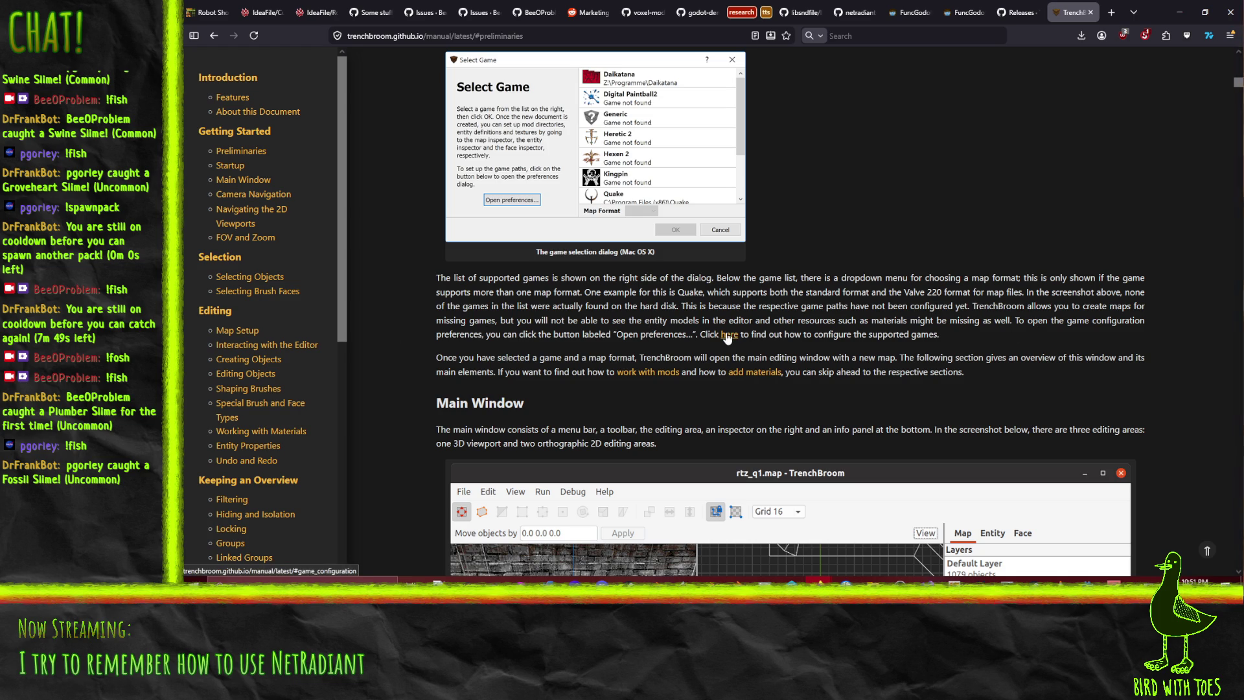
pyautogui.scroll(-2, 858, 328)
pyautogui.scroll(-2, 859, 329)
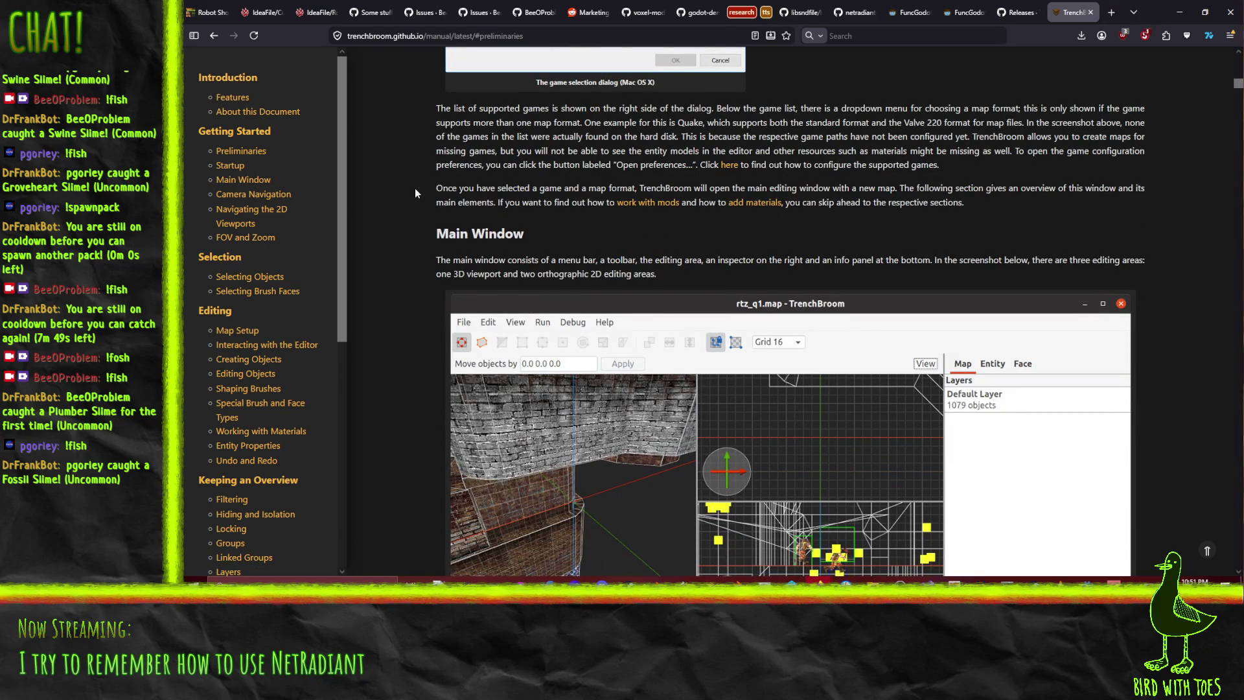
pyautogui.scroll(-2, 415, 190)
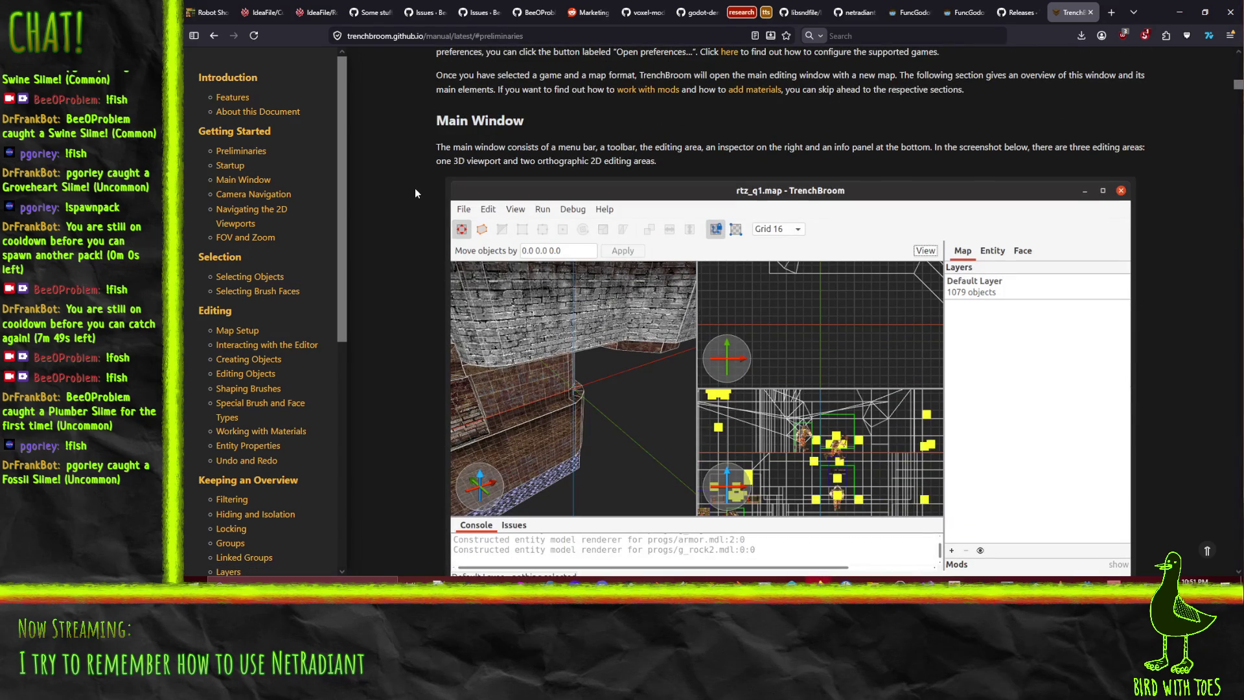
pyautogui.scroll(-7, 415, 192)
pyautogui.scroll(-2, 416, 193)
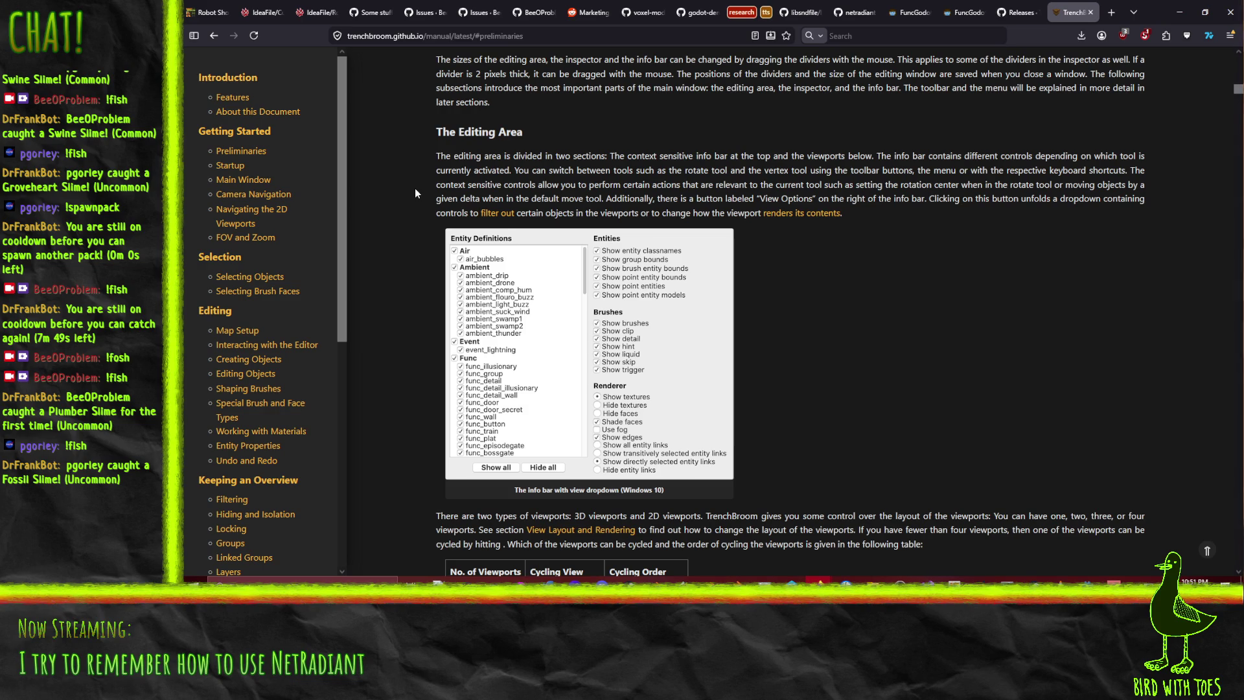
pyautogui.scroll(-8, 415, 193)
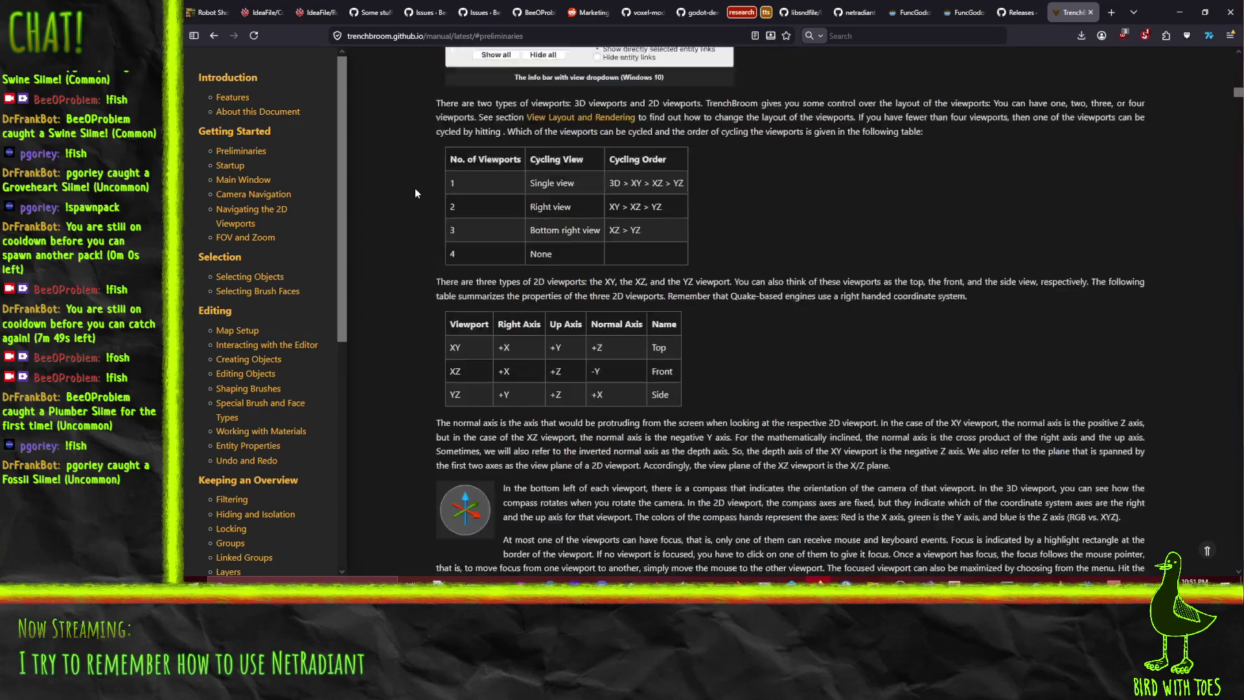
pyautogui.scroll(-5, 415, 192)
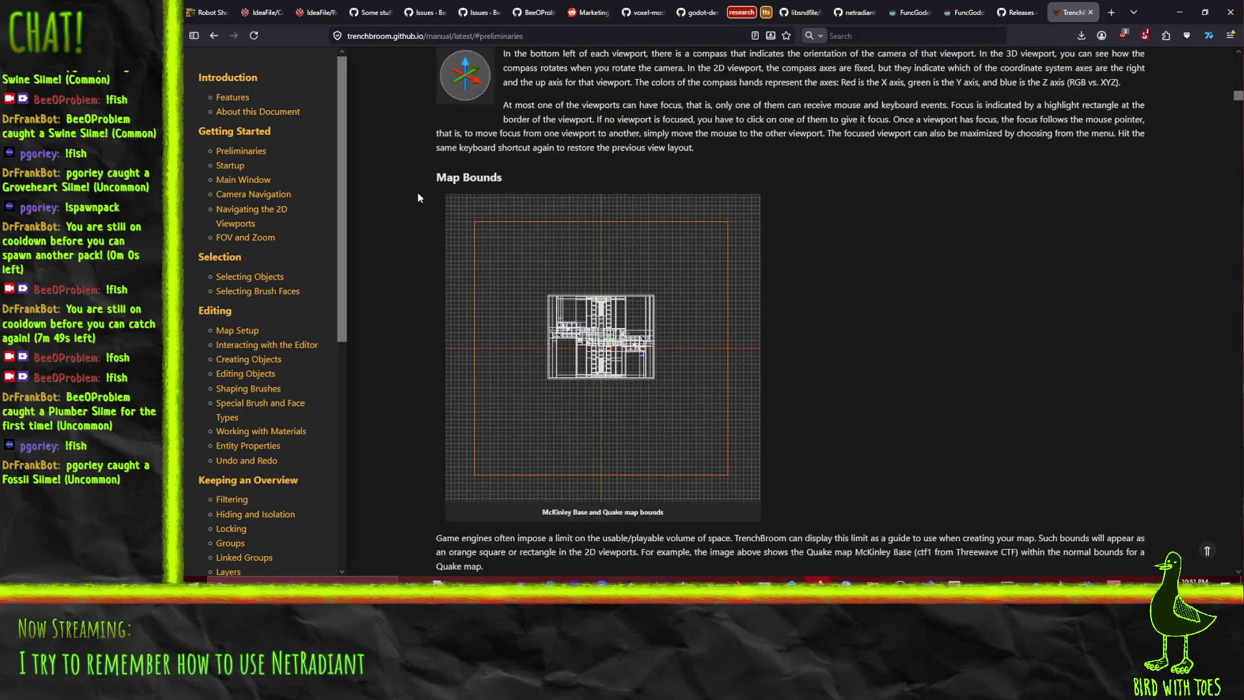
pyautogui.scroll(-4, 418, 198)
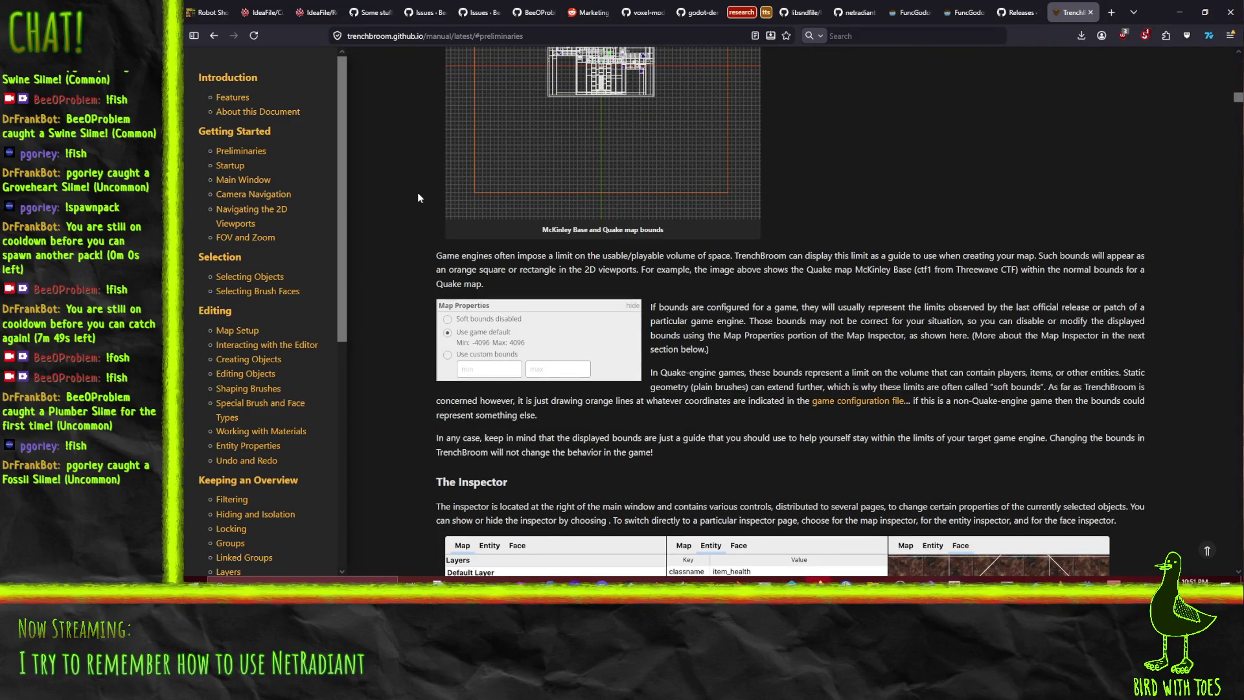
pyautogui.scroll(-5, 417, 193)
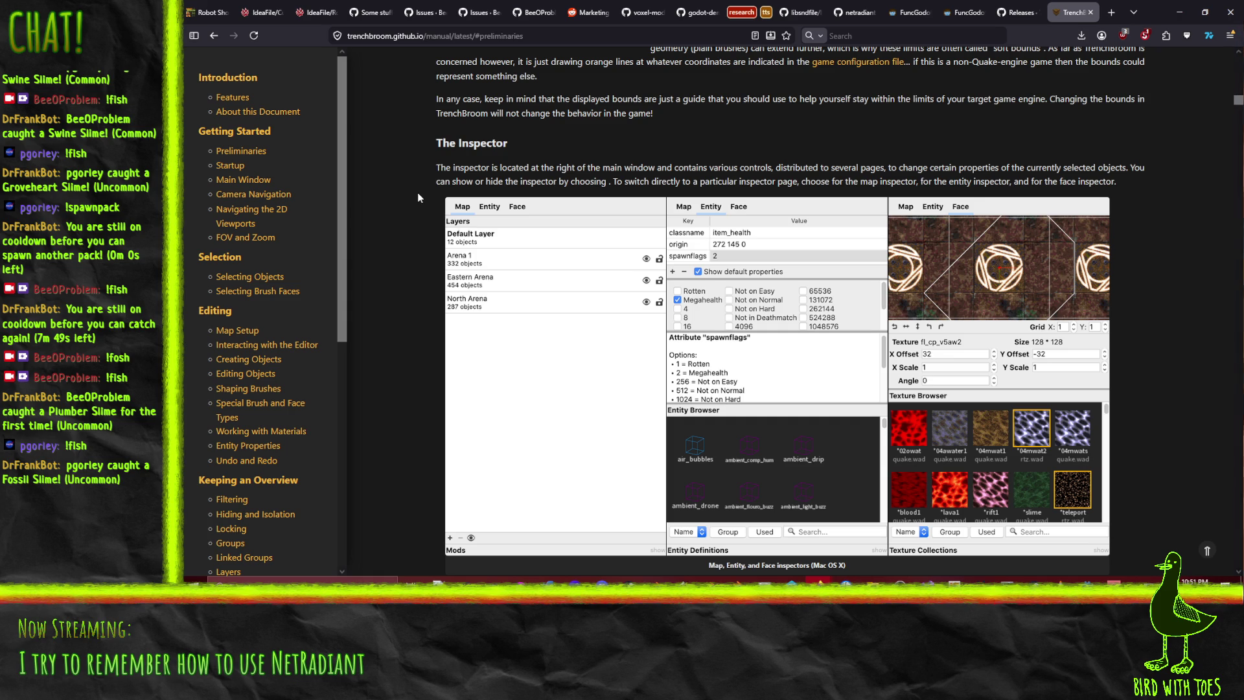
pyautogui.scroll(2, 417, 192)
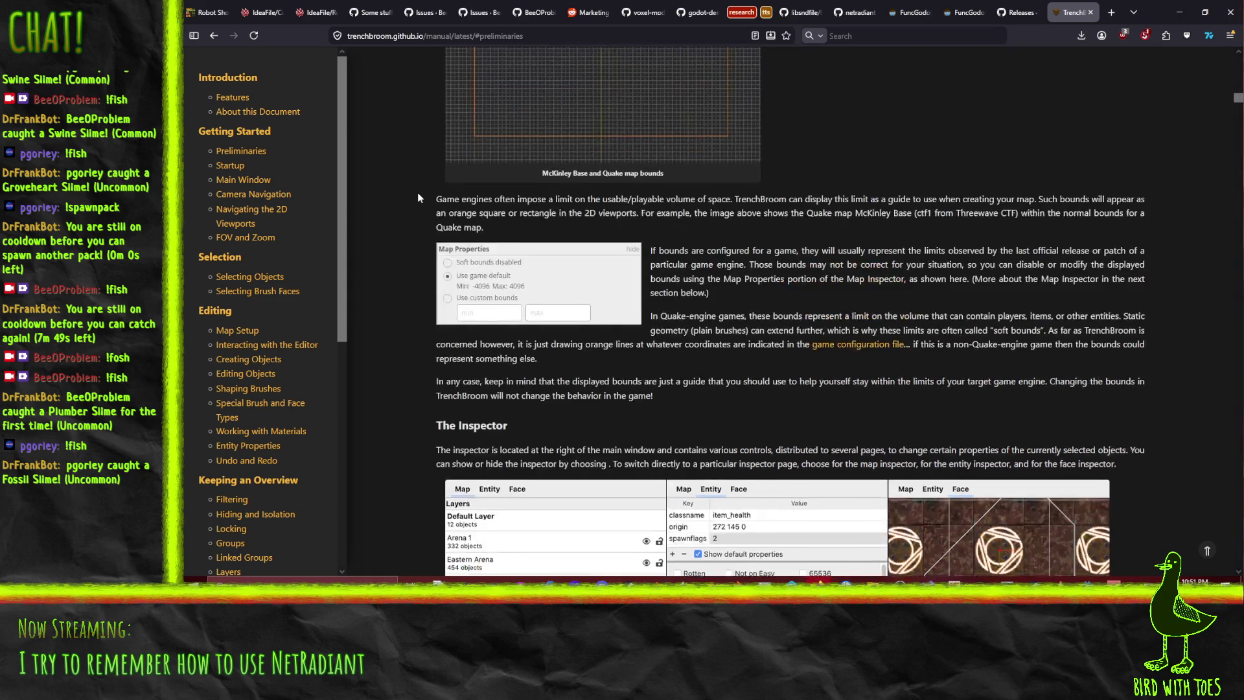
pyautogui.scroll(-8, 418, 192)
pyautogui.scroll(-3, 418, 321)
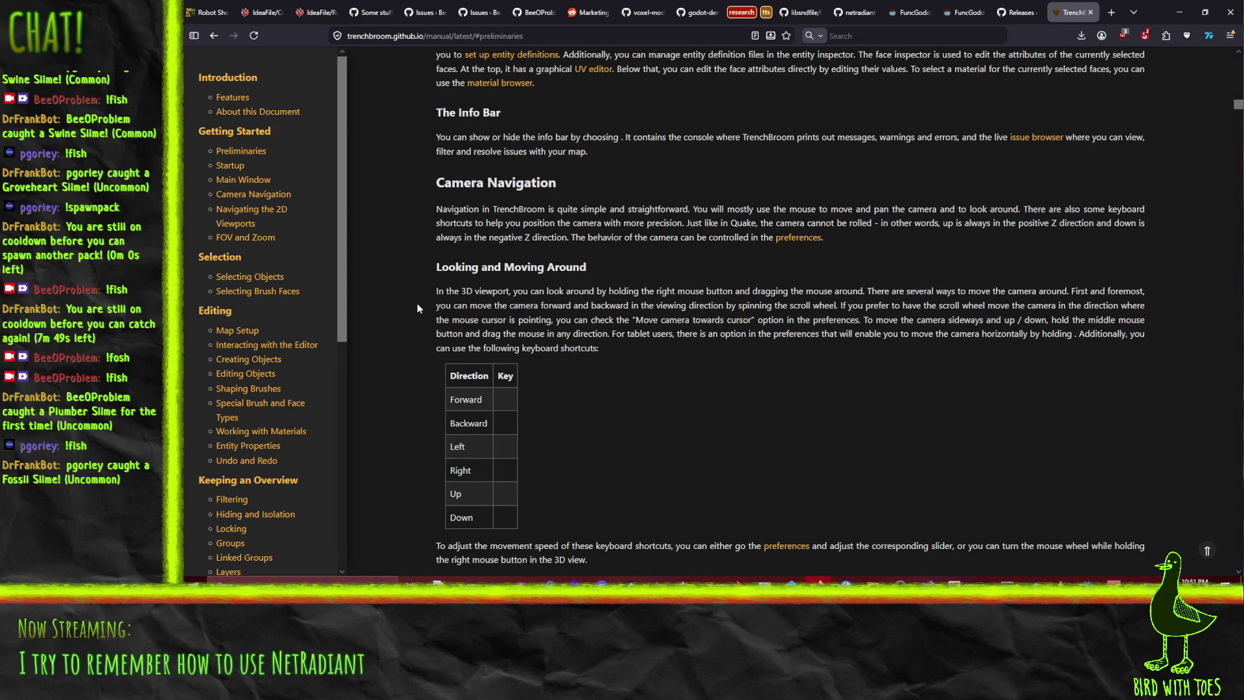
pyautogui.scroll(-4, 401, 245)
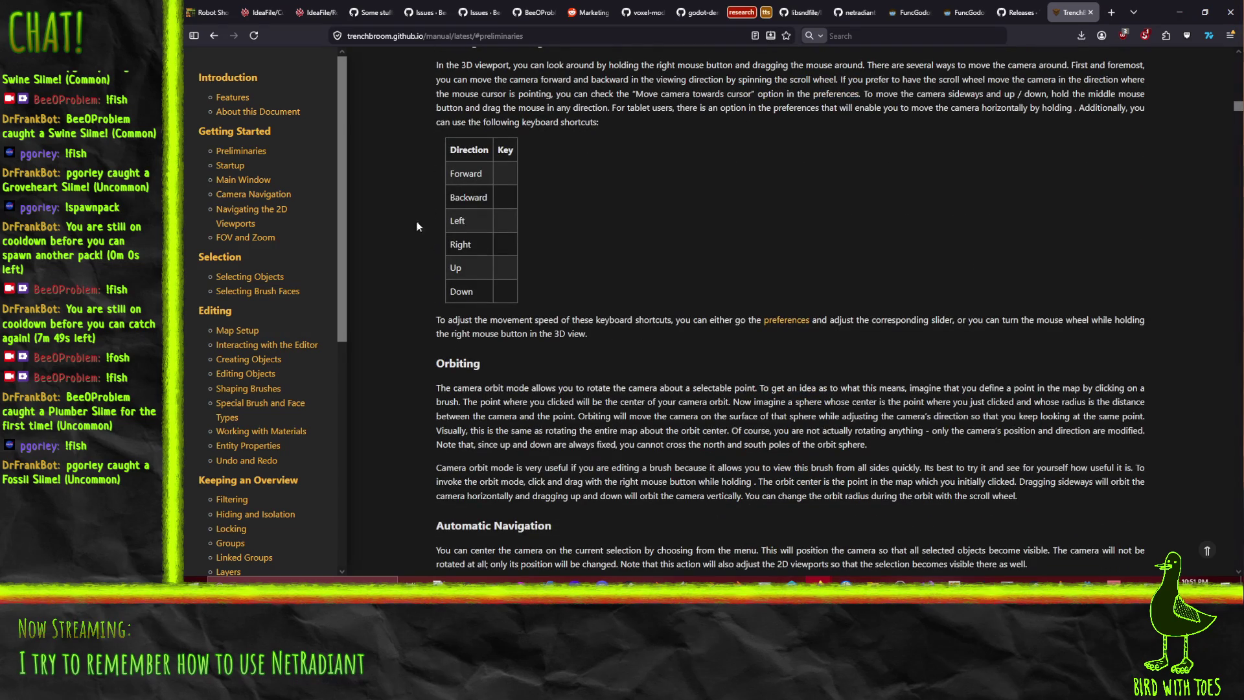
pyautogui.scroll(-5, 422, 224)
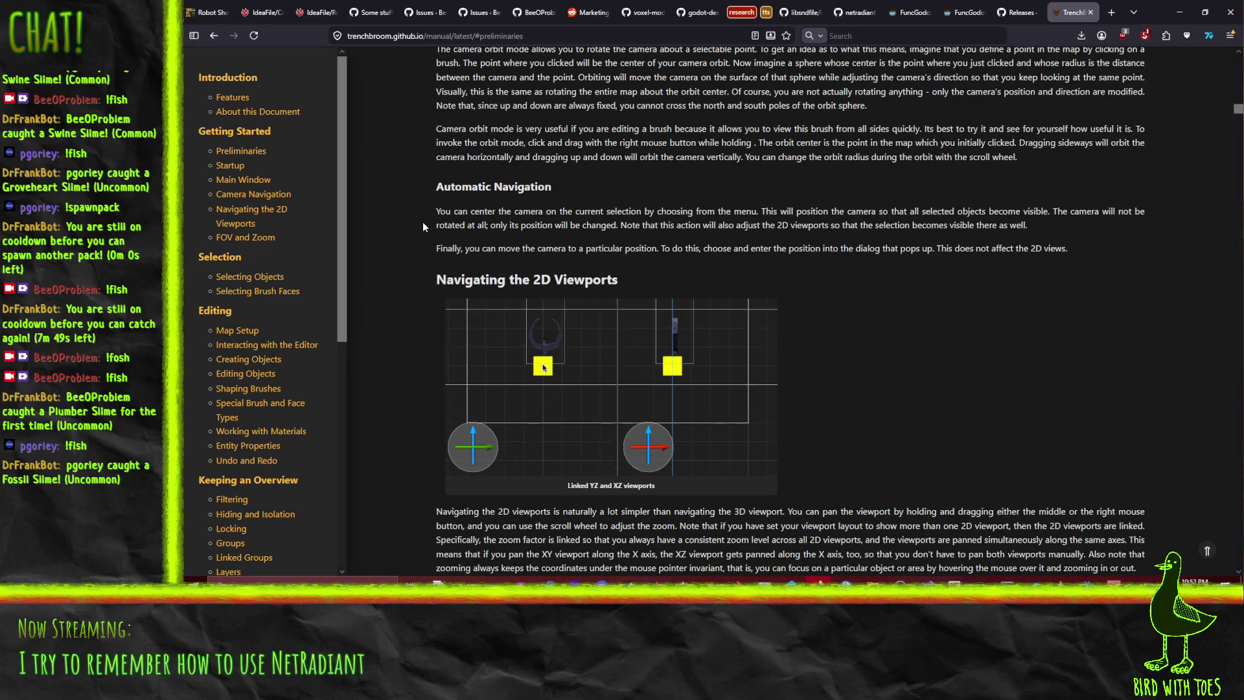
pyautogui.scroll(-4, 423, 223)
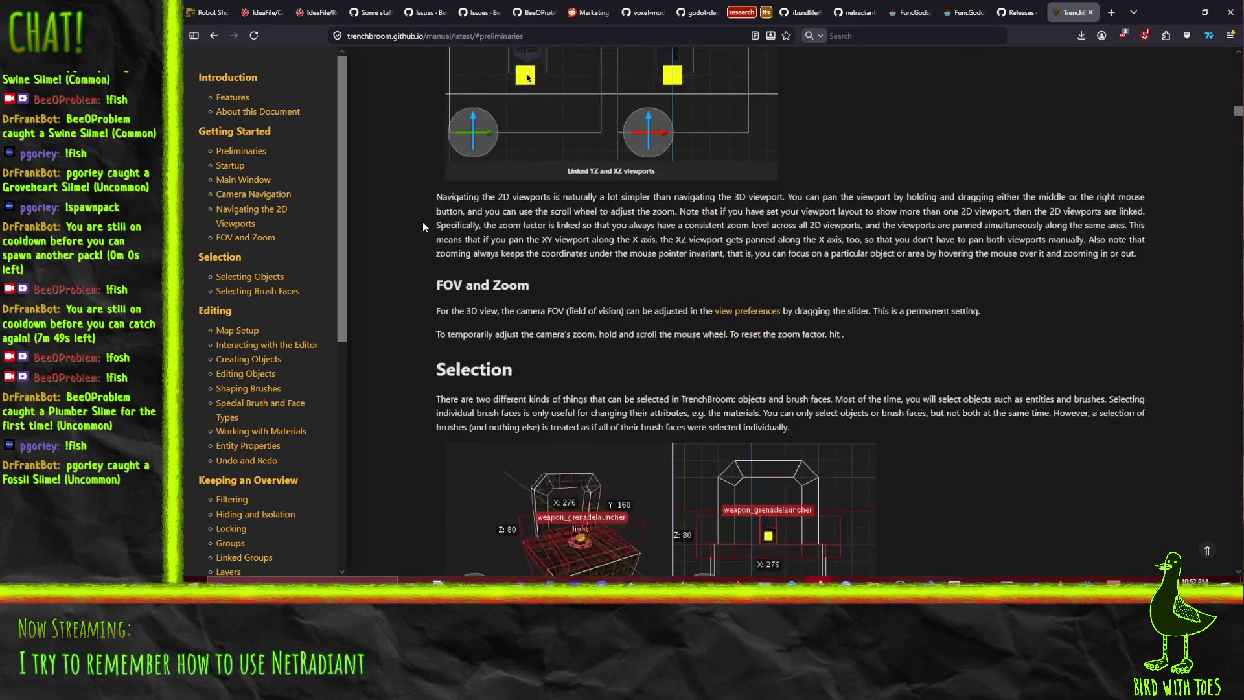
pyautogui.scroll(-3, 413, 219)
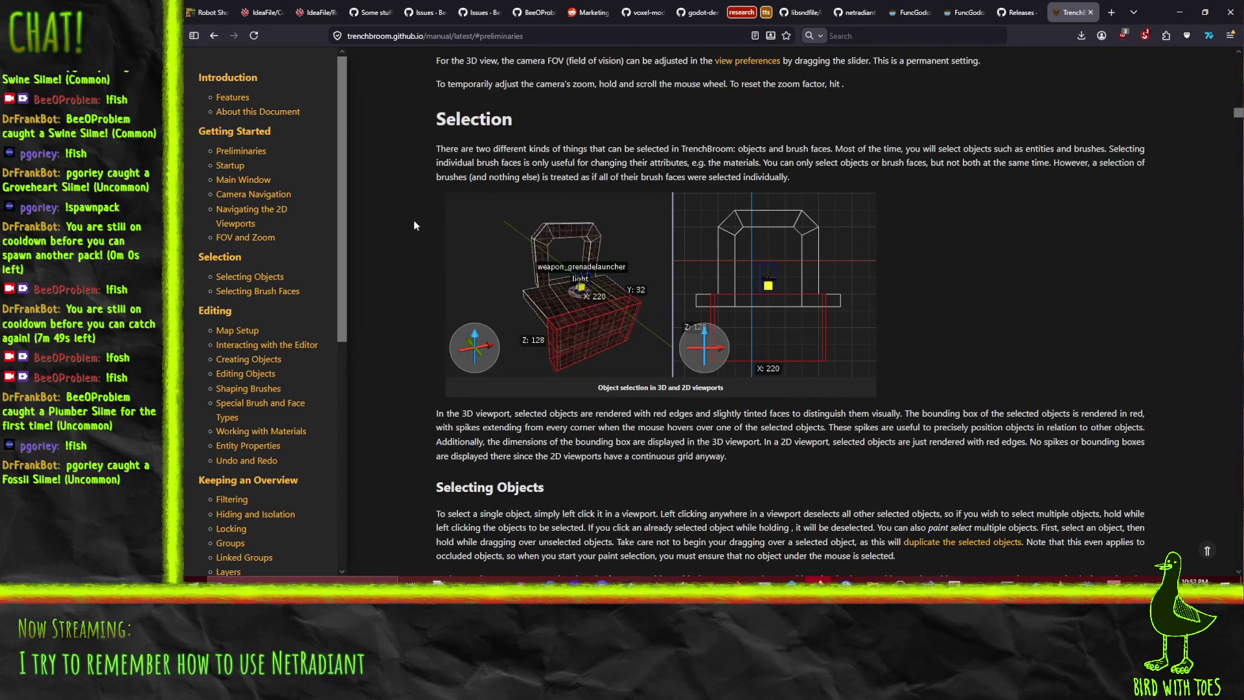
pyautogui.scroll(-5, 414, 225)
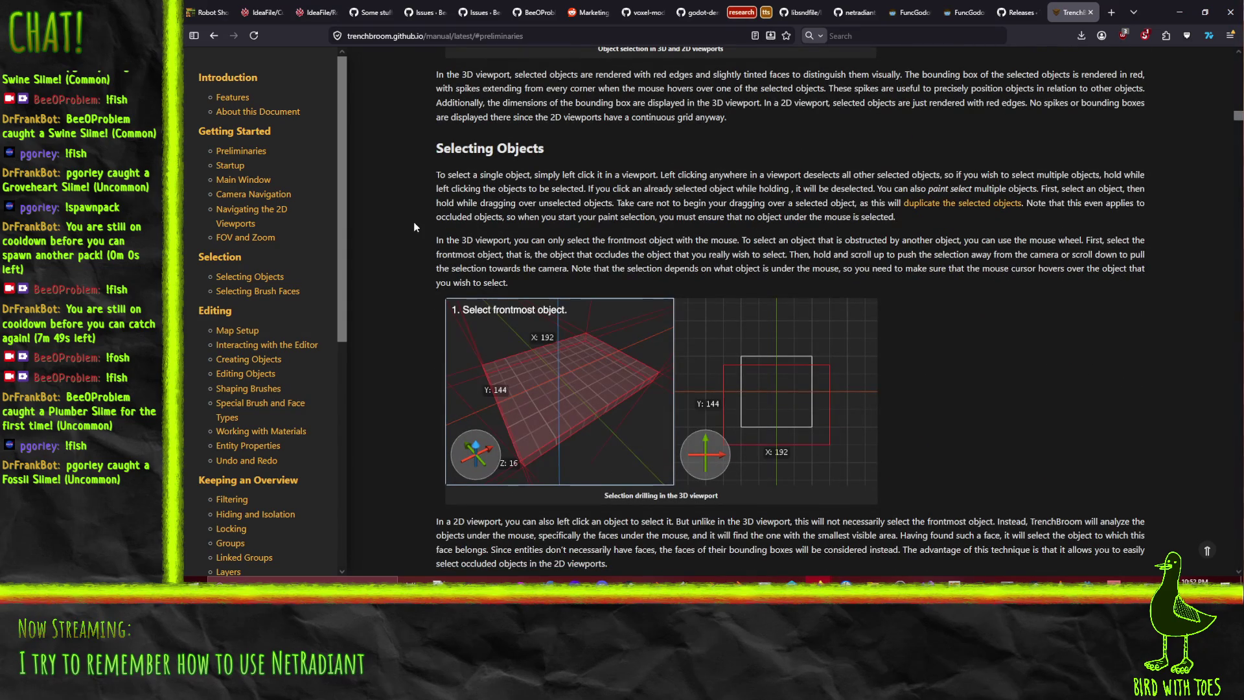
pyautogui.scroll(-3, 414, 224)
pyautogui.scroll(-3, 415, 226)
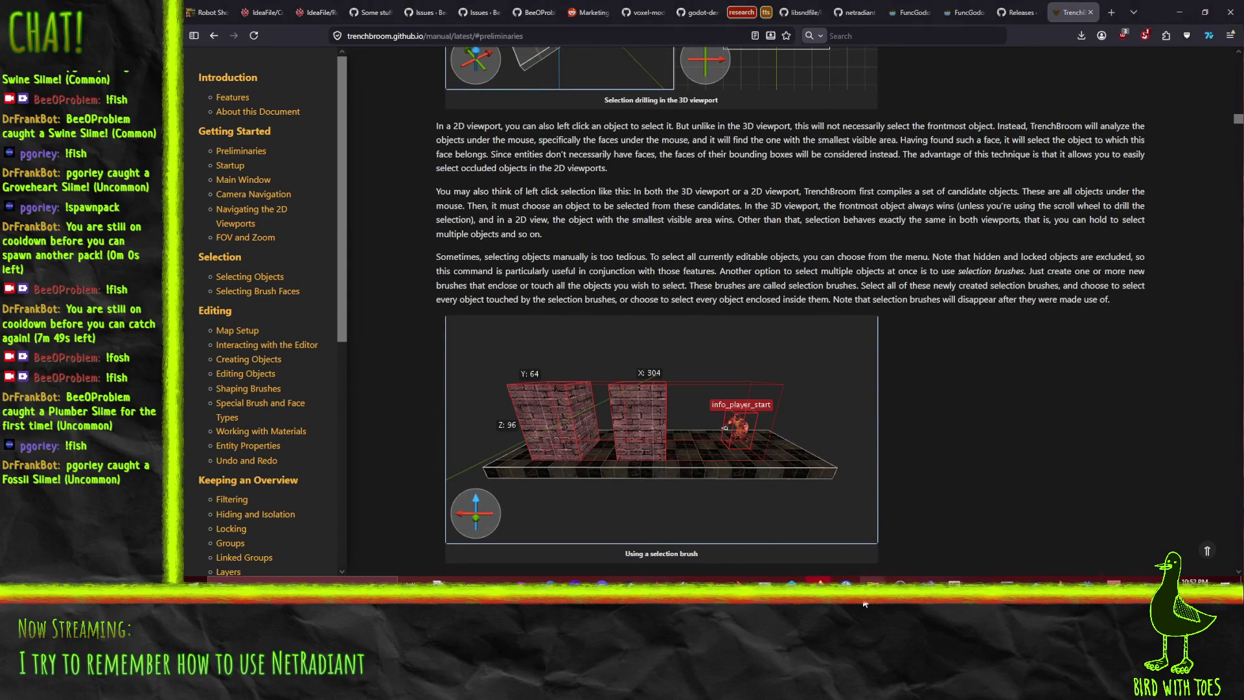
pyautogui.moveTo(875, 578)
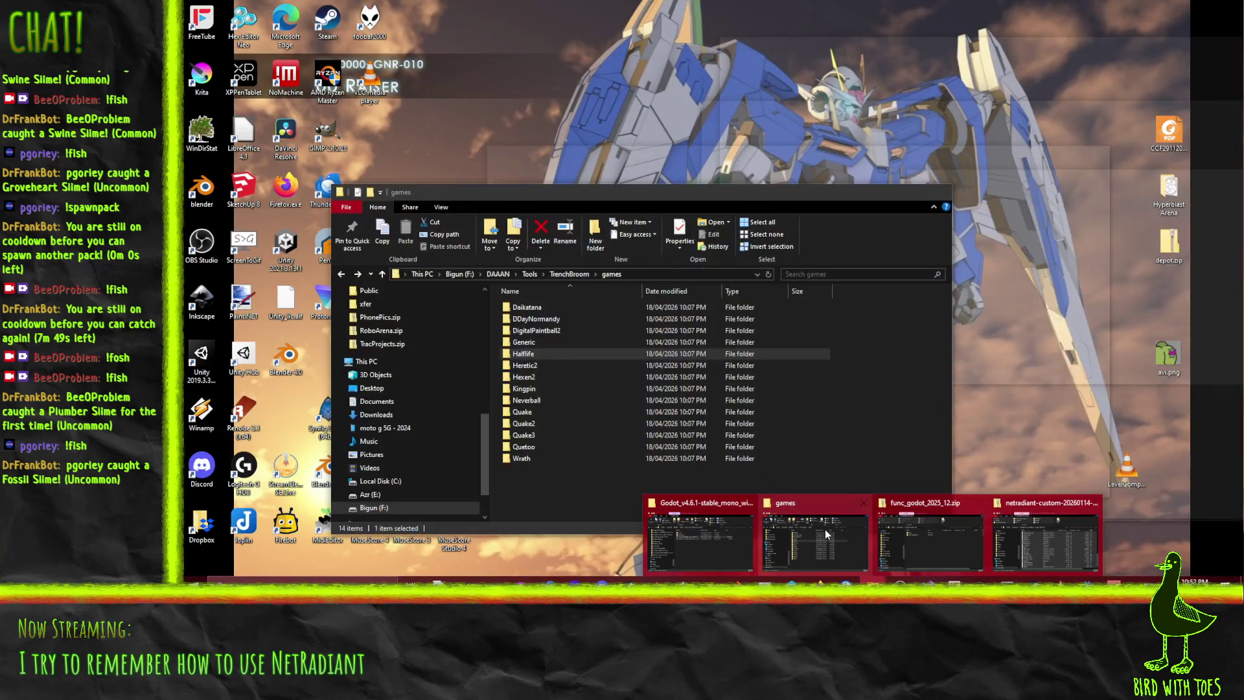
# Launch TrenchBroom.exe, allowing the unverified program and enabling automatic update checks
pyautogui.click(826, 533)
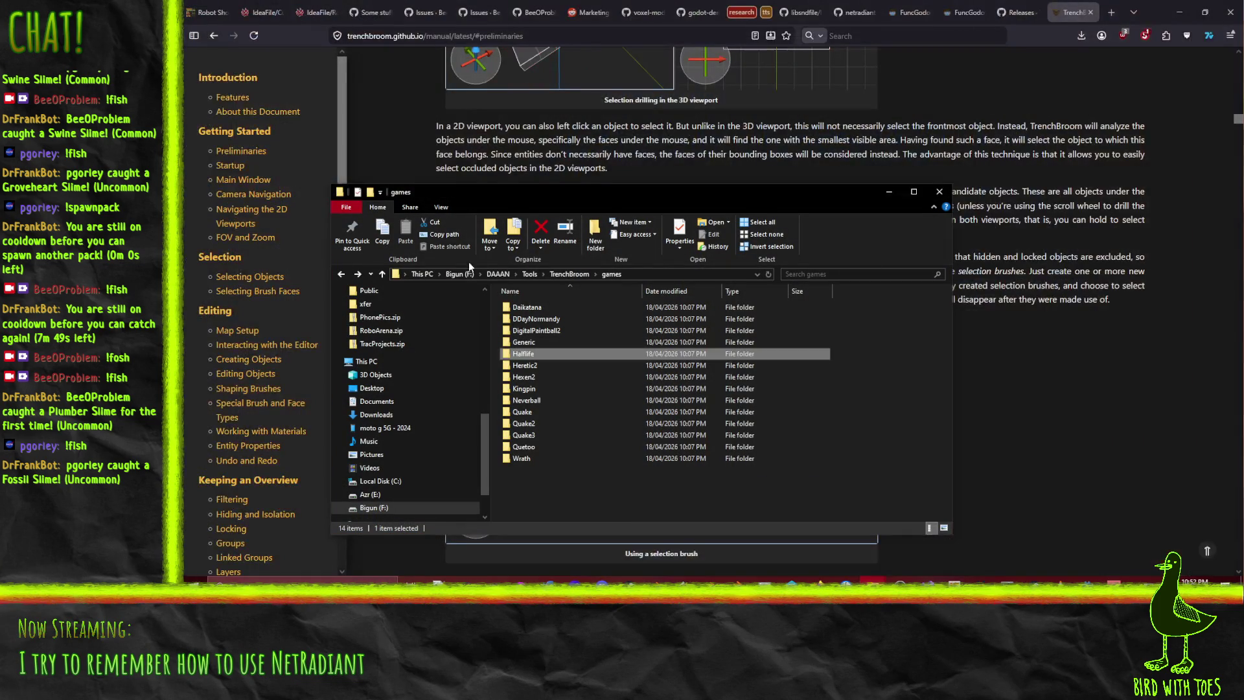
pyautogui.click(569, 273)
pyautogui.scroll(-10, 536, 487)
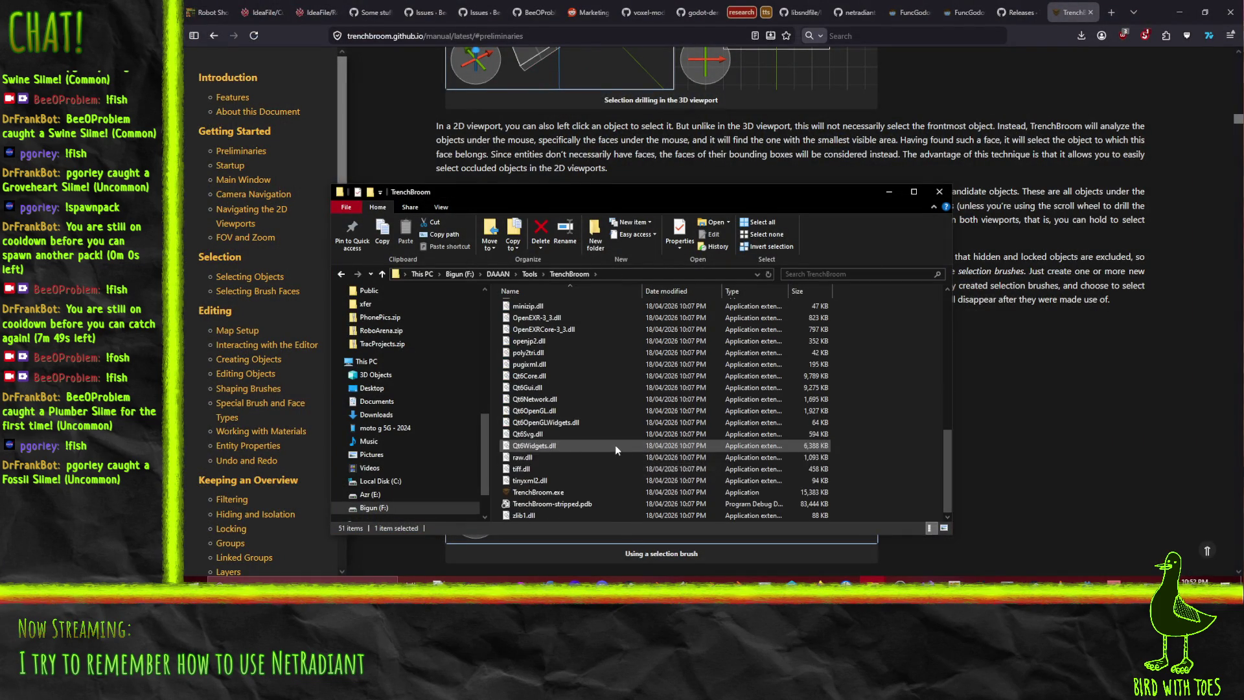
pyautogui.click(560, 493)
pyautogui.doubleClick(560, 493)
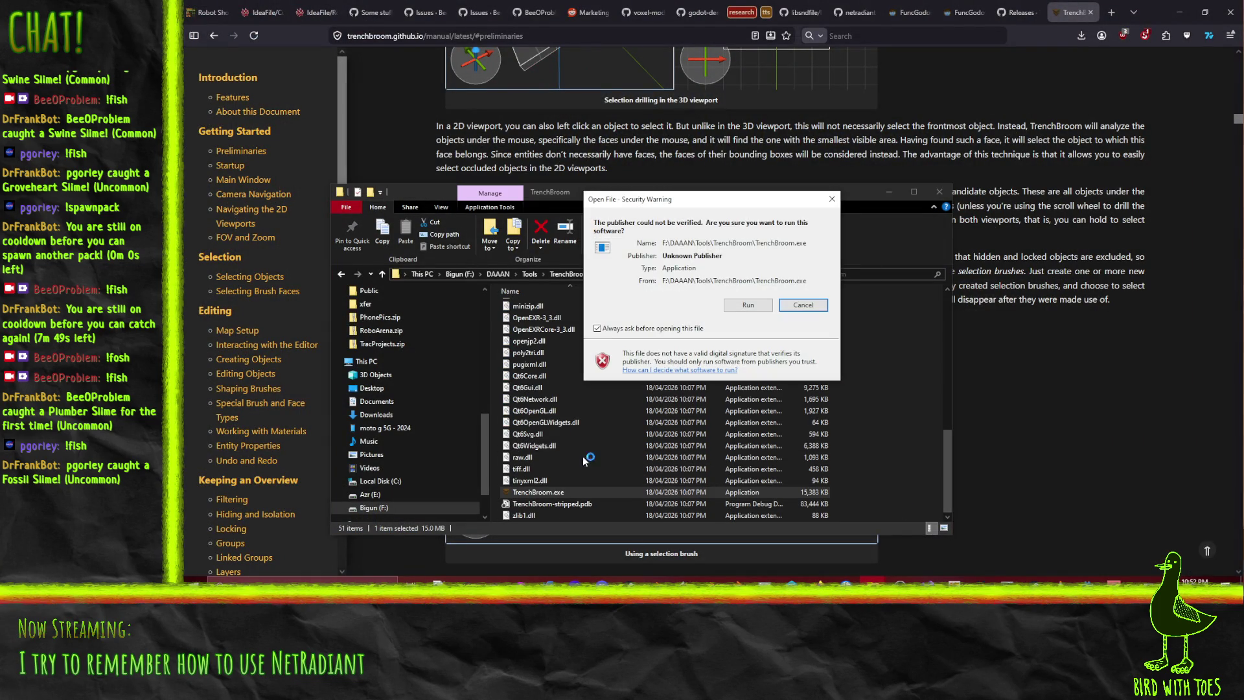
pyautogui.click(780, 319)
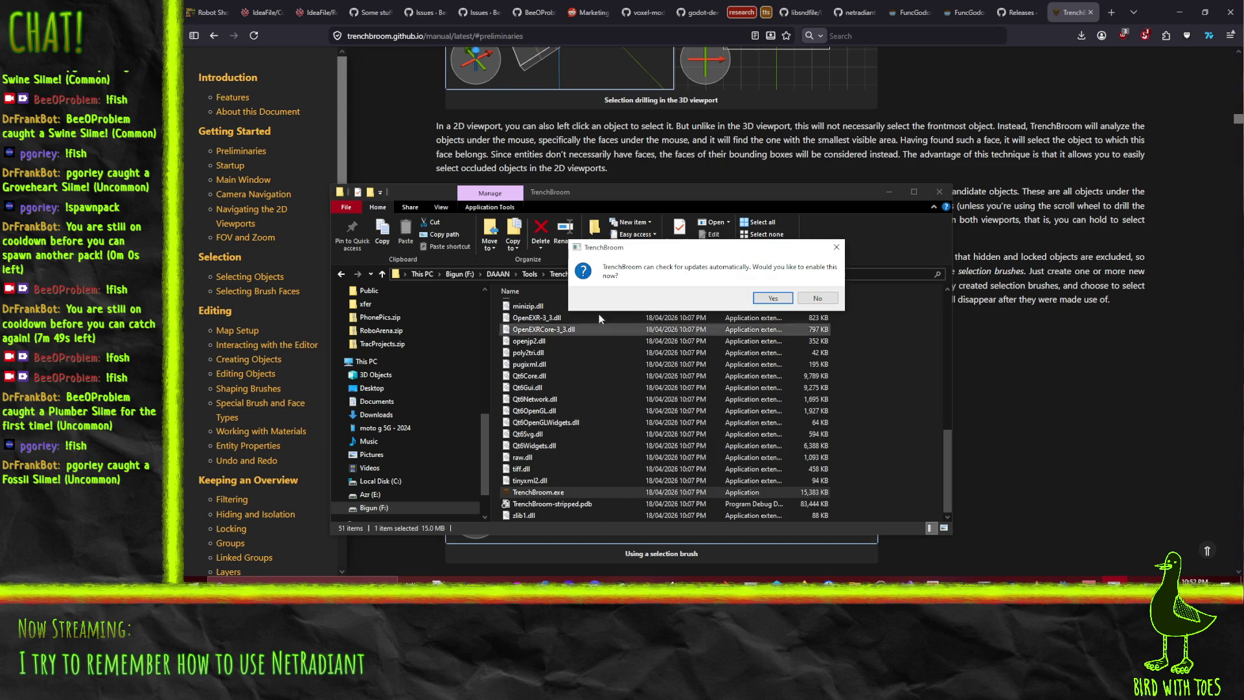
pyautogui.click(767, 301)
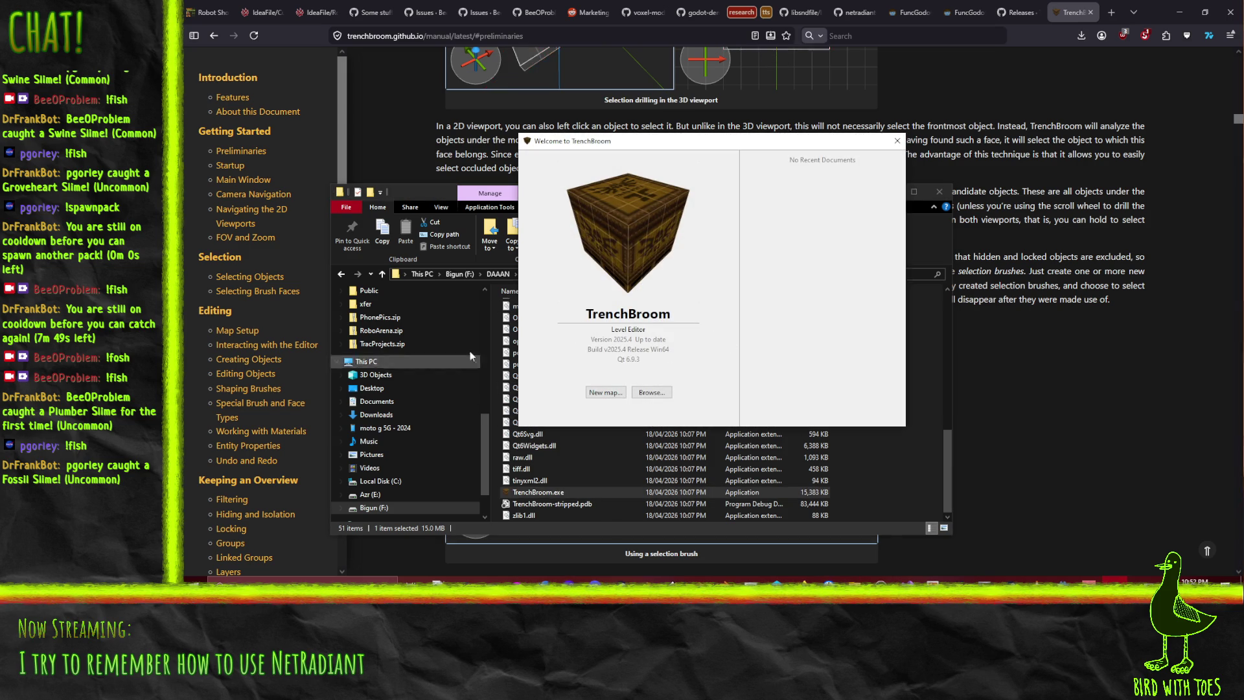
# Start a new map and browse the game path preferences for Quake 2, Kingpin, Half-Life and others
pyautogui.click(616, 395)
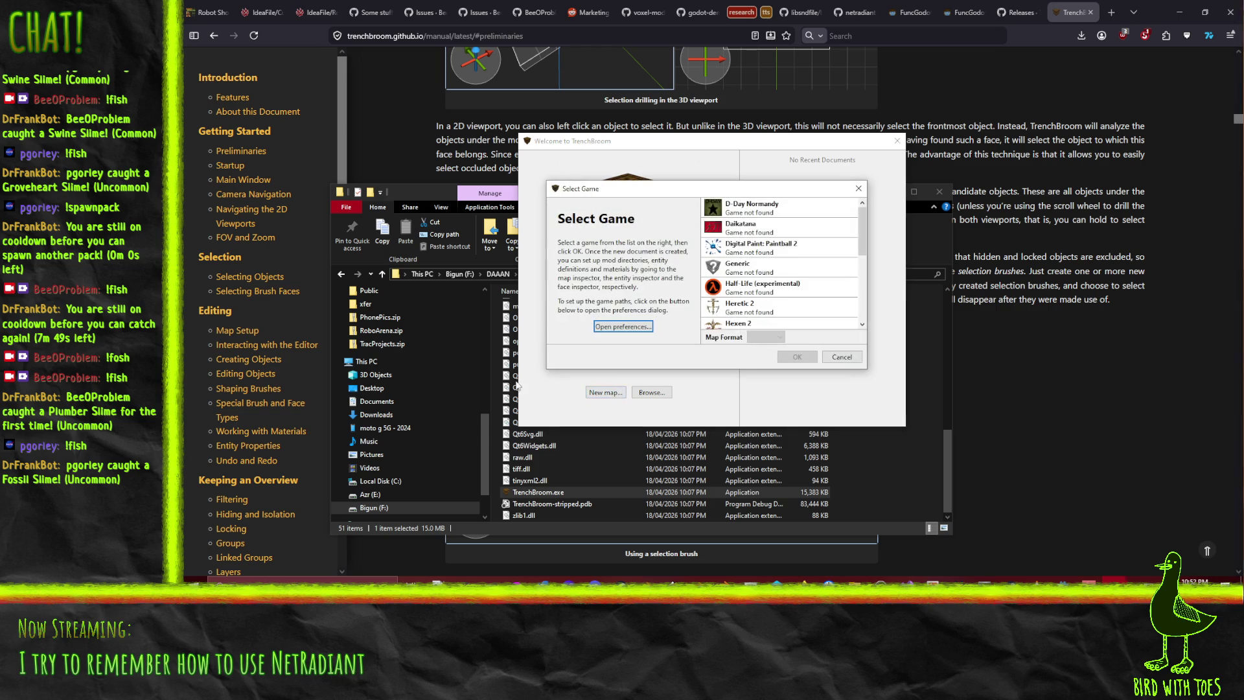
pyautogui.click(623, 326)
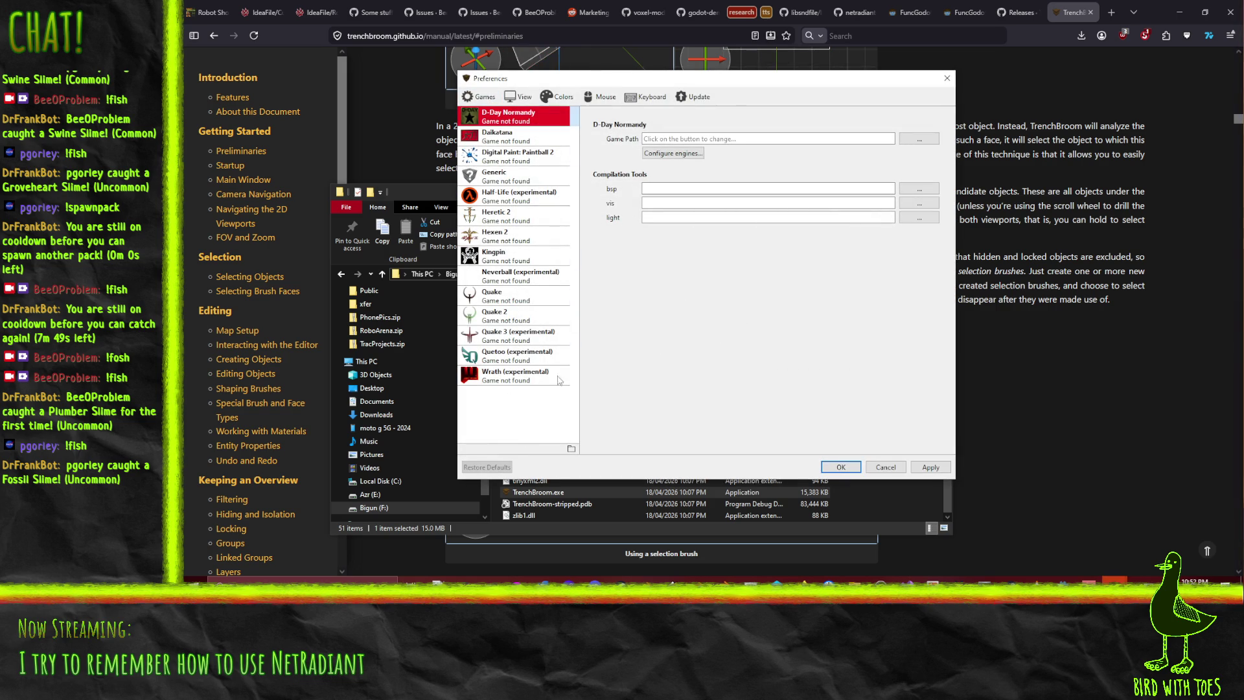
pyautogui.click(503, 371)
pyautogui.click(509, 355)
pyautogui.click(515, 336)
pyautogui.click(522, 316)
pyautogui.click(530, 276)
pyautogui.click(530, 254)
pyautogui.click(530, 235)
pyautogui.click(525, 215)
pyautogui.click(522, 195)
pyautogui.click(519, 177)
pyautogui.click(515, 157)
pyautogui.click(512, 136)
pyautogui.click(509, 116)
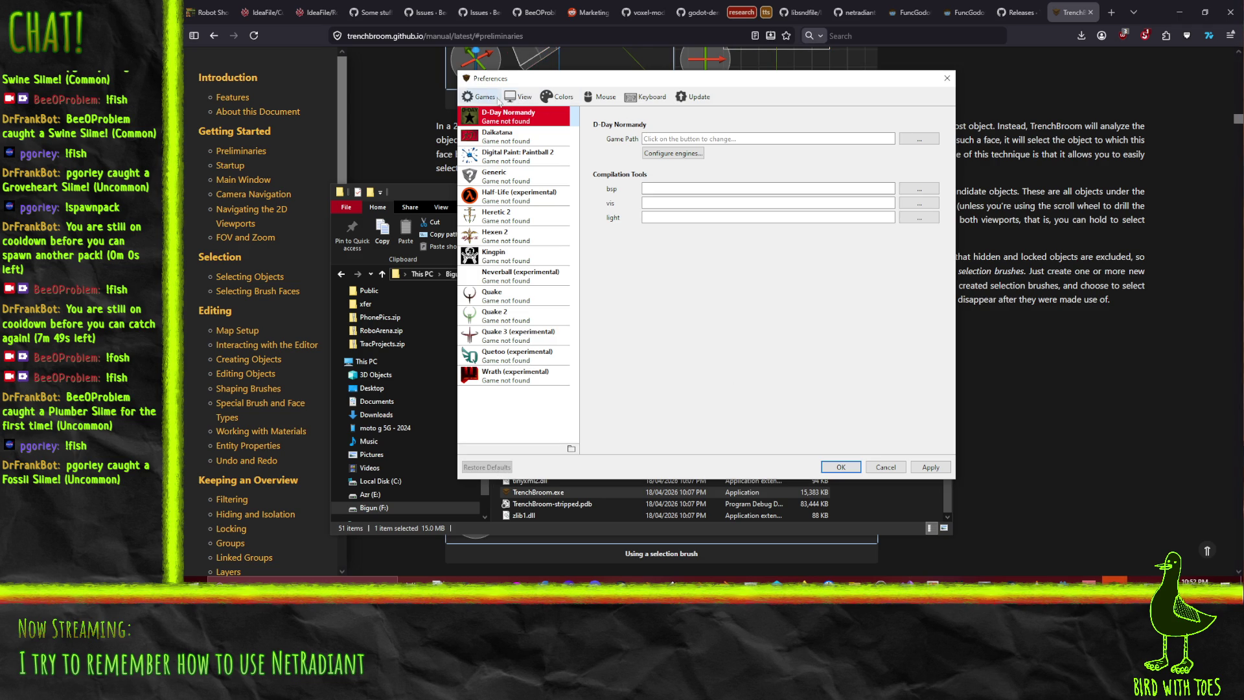
# Look through the display, update and other preference sections, then close Preferences
pyautogui.click(509, 98)
pyautogui.click(559, 97)
pyautogui.click(602, 97)
pyautogui.click(647, 98)
pyautogui.click(694, 97)
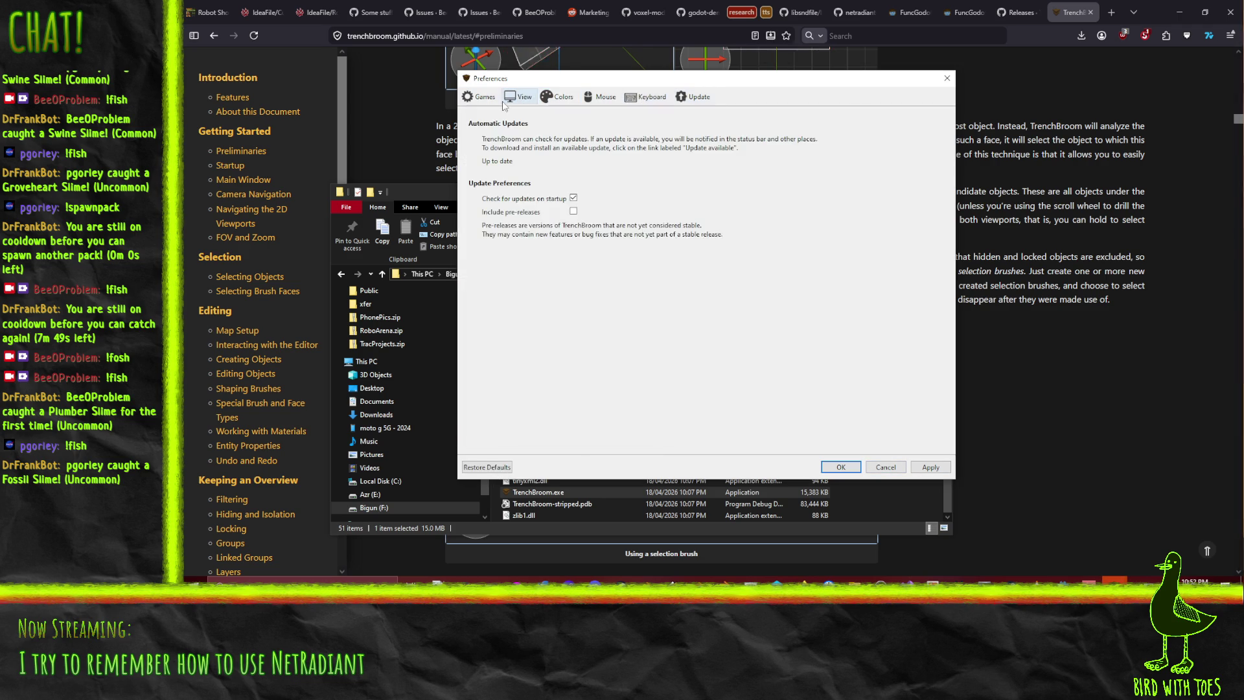
pyautogui.click(480, 97)
pyautogui.click(840, 467)
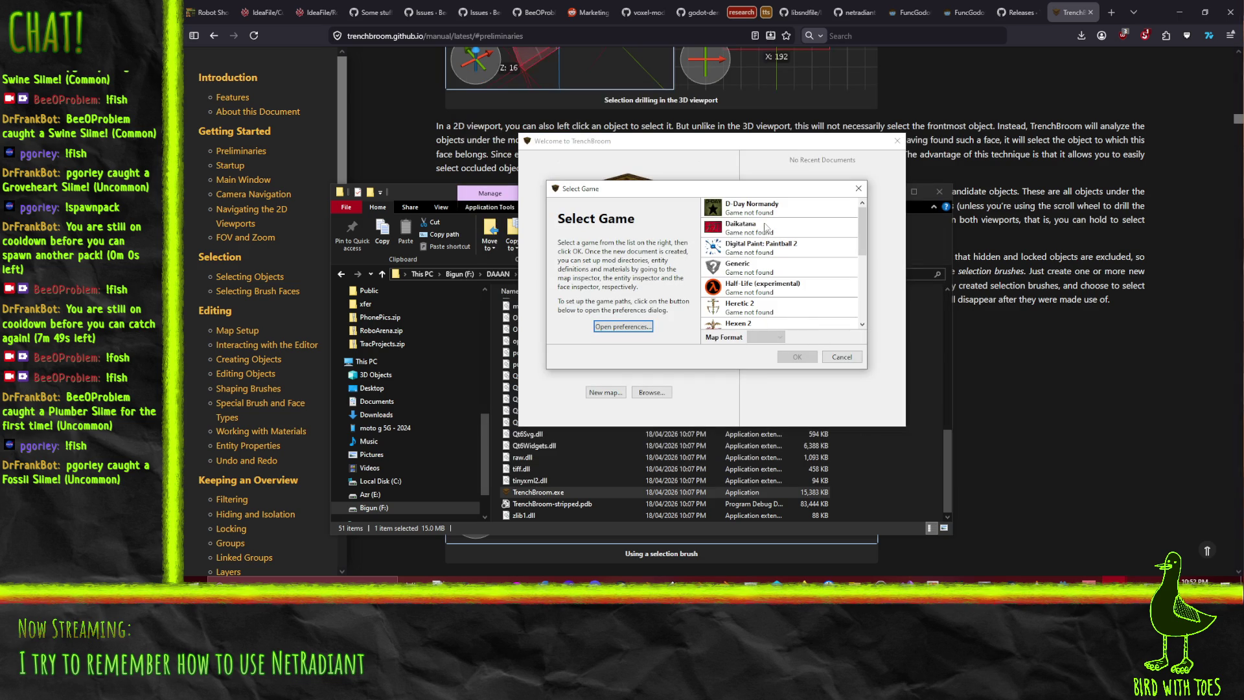
# Create the map for Quake 3 (experimental) using the Quake3 (Valve) map format
pyautogui.scroll(-1, 857, 238)
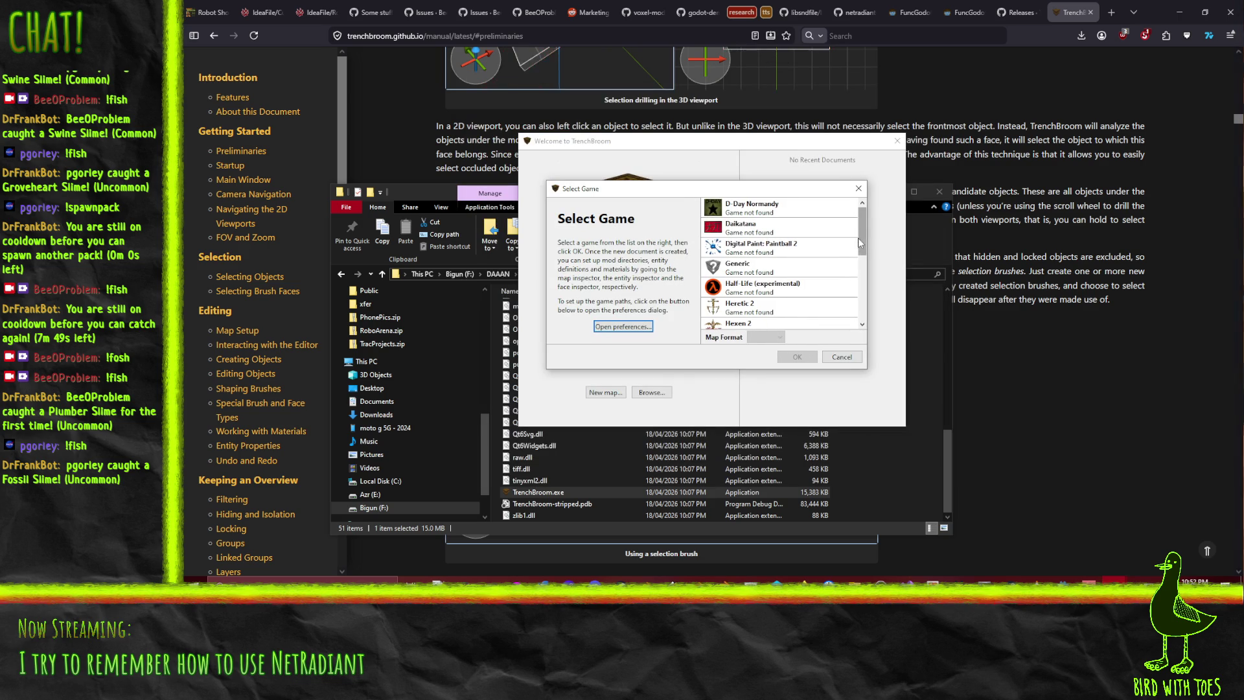
pyautogui.scroll(-1, 865, 283)
pyautogui.scroll(-1, 864, 283)
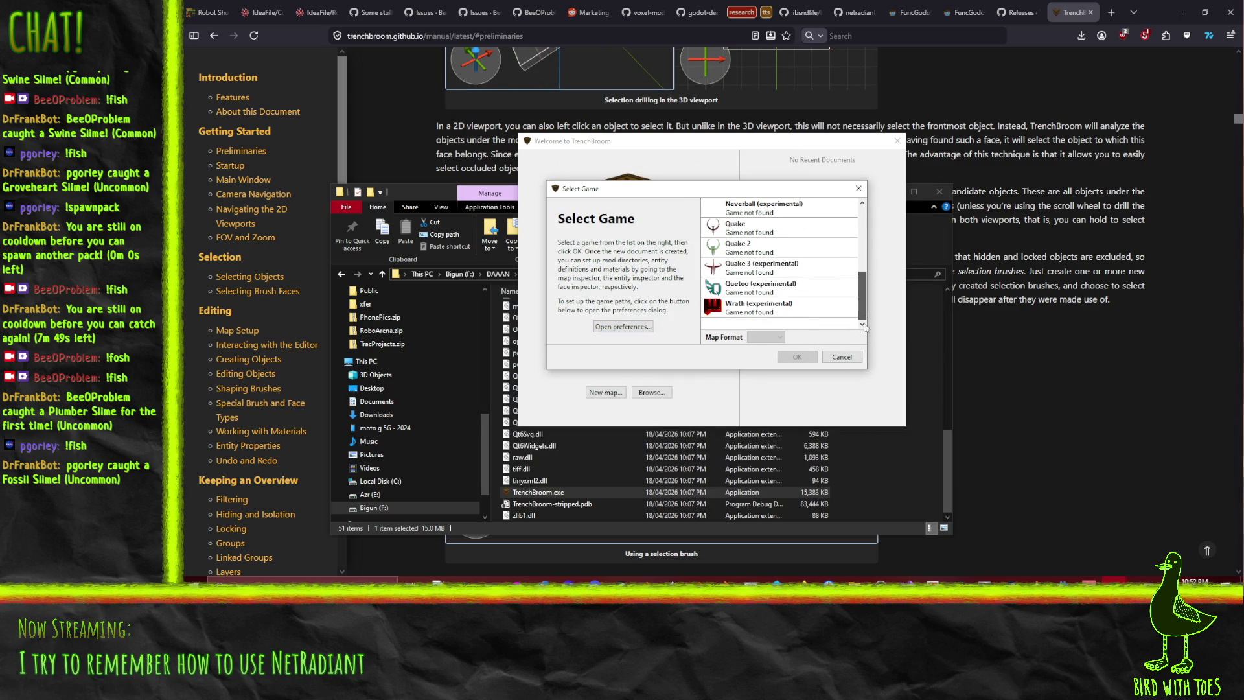
pyautogui.click(761, 267)
pyautogui.click(766, 340)
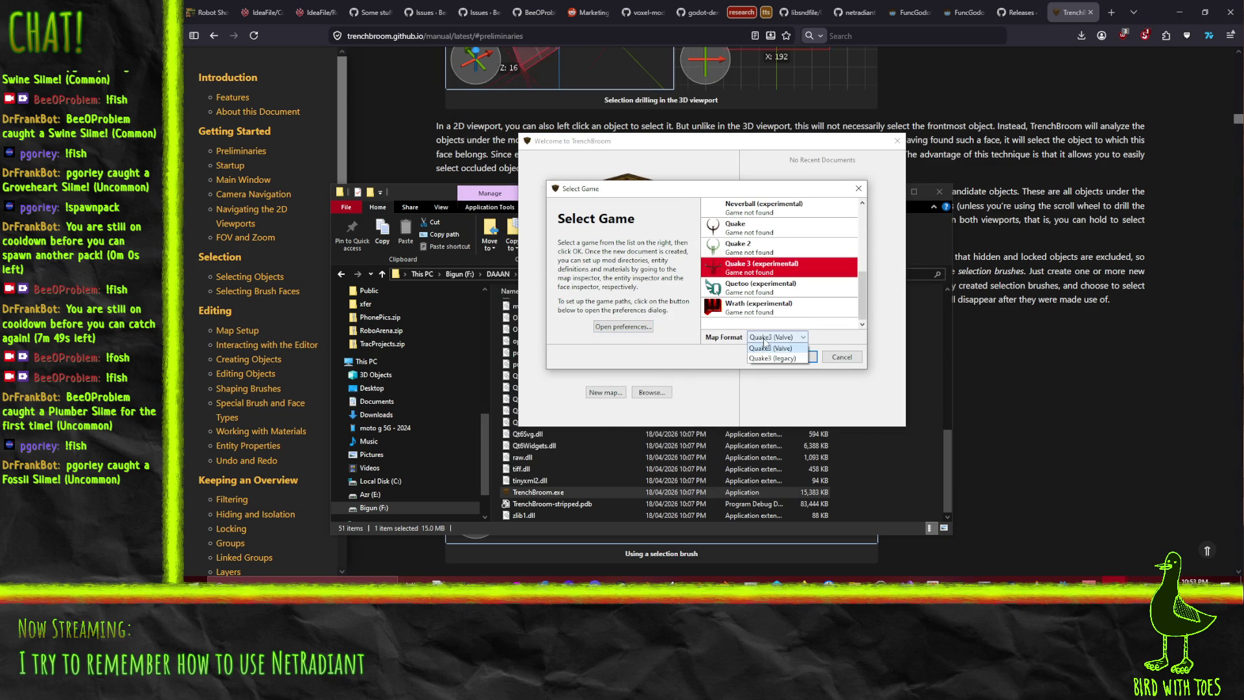
pyautogui.click(766, 348)
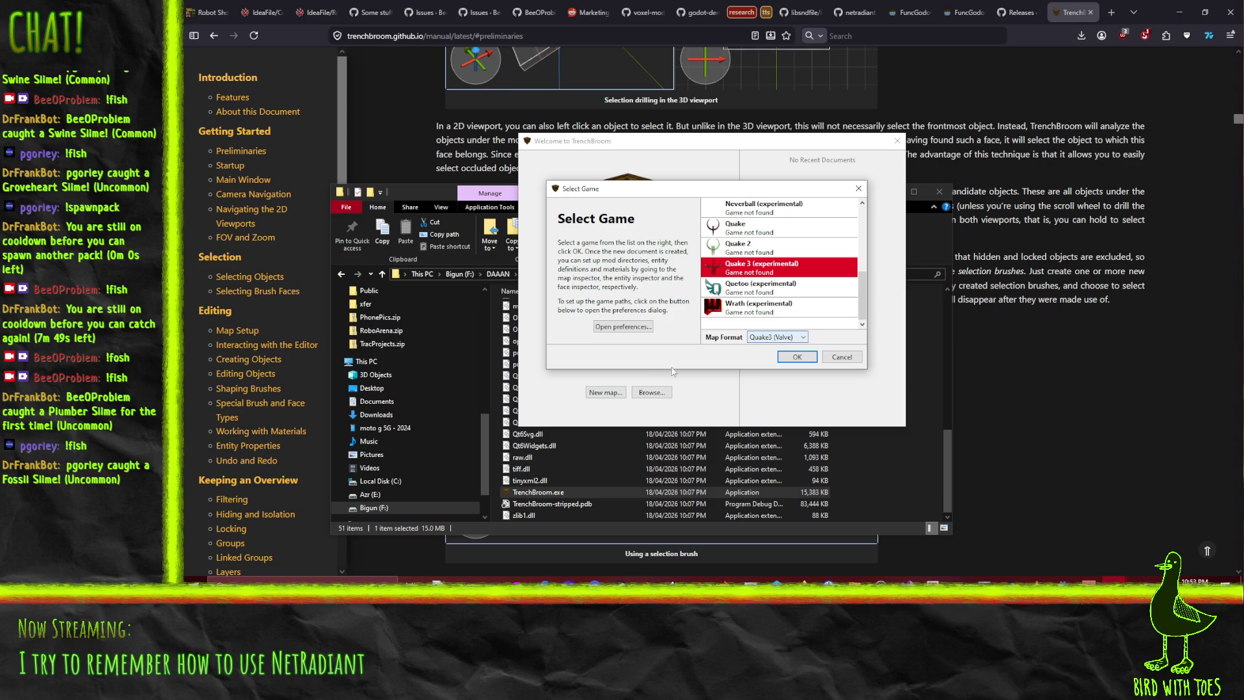
pyautogui.click(787, 358)
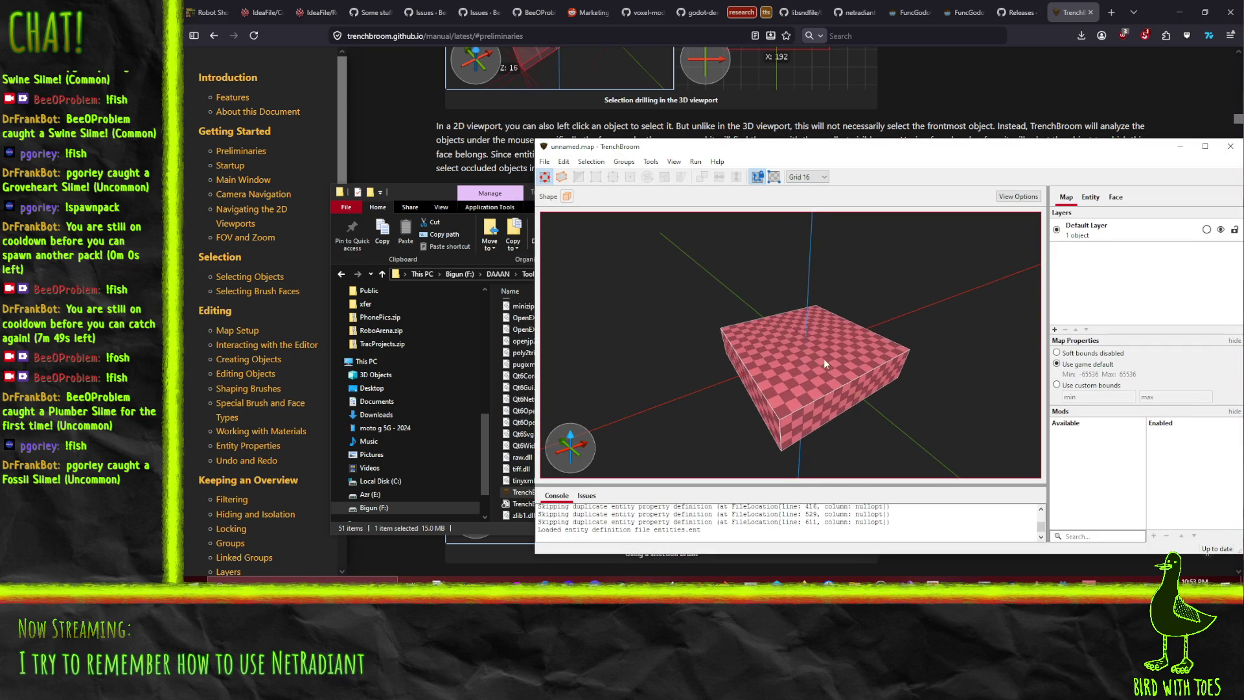
# Draw one brush on top of the box and another out from its left side
pyautogui.moveTo(822, 359)
pyautogui.mouseDown()
pyautogui.moveTo(783, 355)
pyautogui.moveTo(800, 324)
pyautogui.moveTo(788, 311)
pyautogui.moveTo(820, 297)
pyautogui.moveTo(812, 342)
pyautogui.mouseUp()
pyautogui.press('Escape')
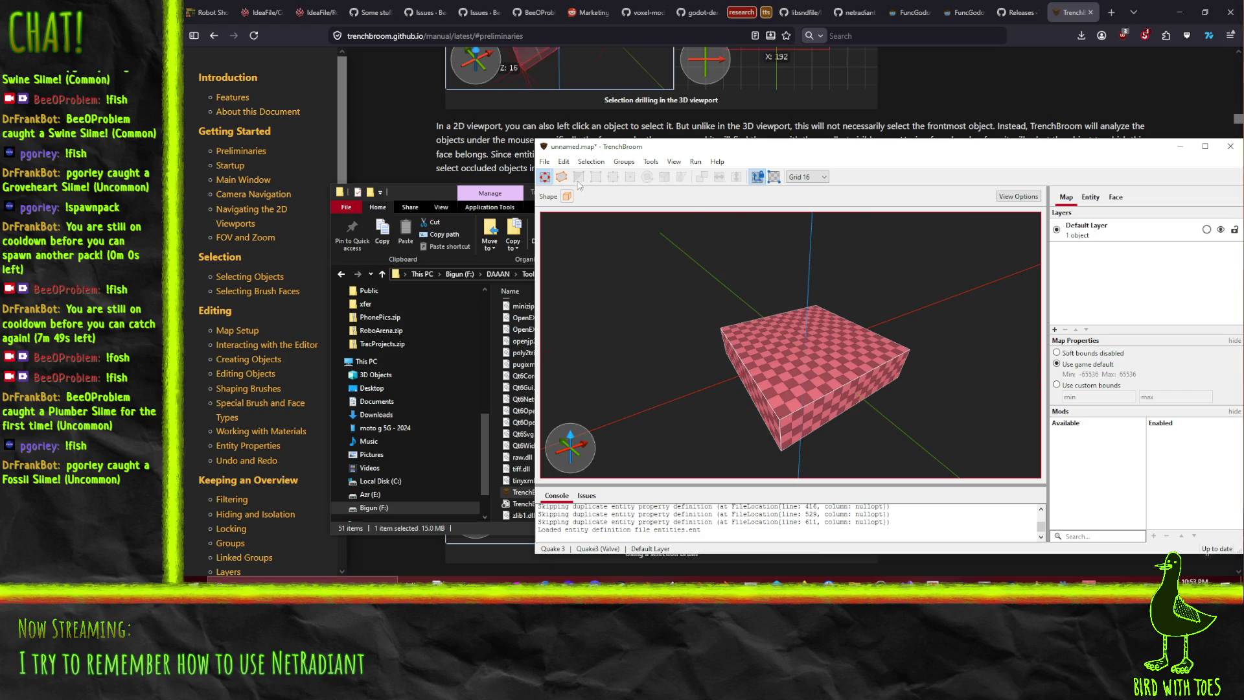
pyautogui.moveTo(726, 342)
pyautogui.mouseDown()
pyautogui.moveTo(718, 414)
pyautogui.moveTo(737, 454)
pyautogui.moveTo(727, 421)
pyautogui.mouseUp()
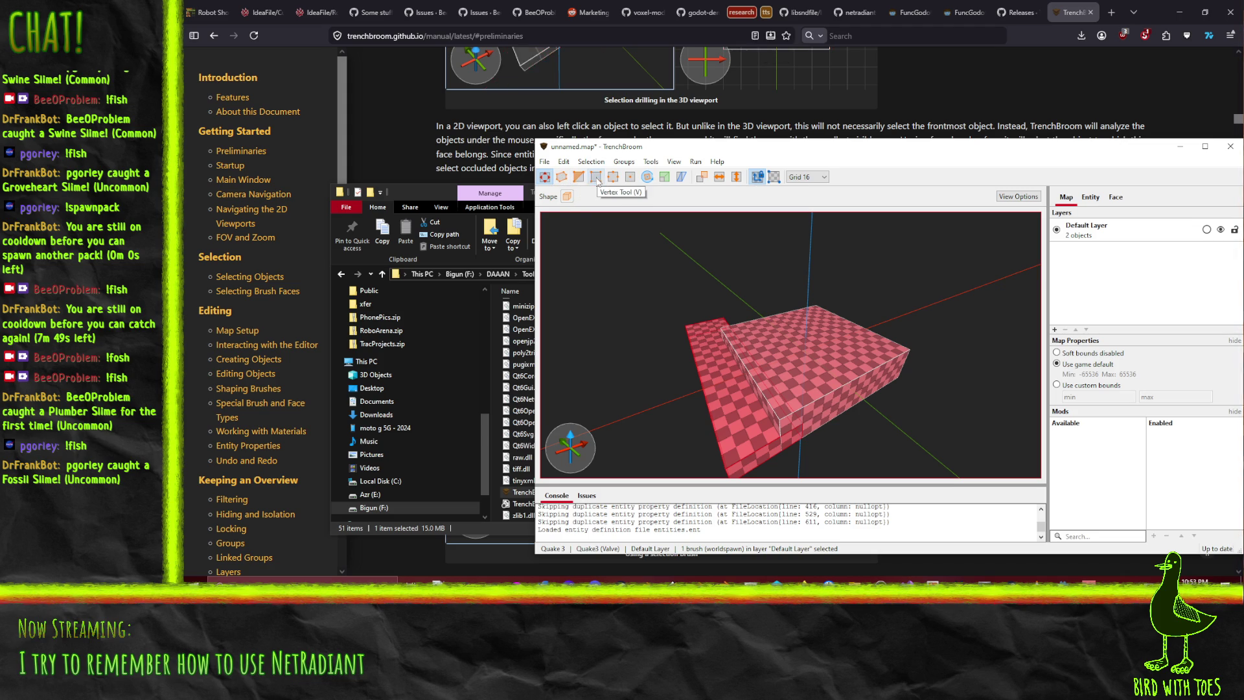
# Drag brush faces with the Face Tool to extend the left slab and enlarge the lower brush
pyautogui.click(631, 177)
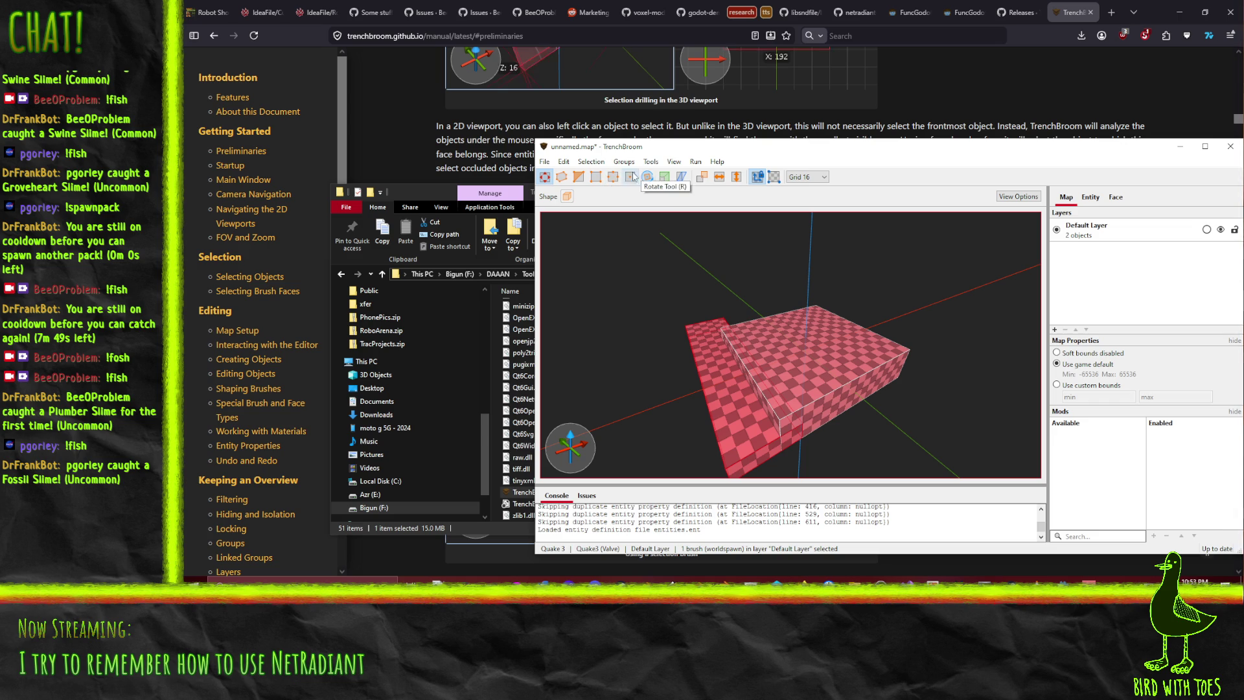
pyautogui.moveTo(725, 358)
pyautogui.mouseDown()
pyautogui.moveTo(722, 337)
pyautogui.moveTo(690, 330)
pyautogui.moveTo(621, 372)
pyautogui.moveTo(787, 336)
pyautogui.moveTo(710, 353)
pyautogui.moveTo(722, 364)
pyautogui.mouseUp()
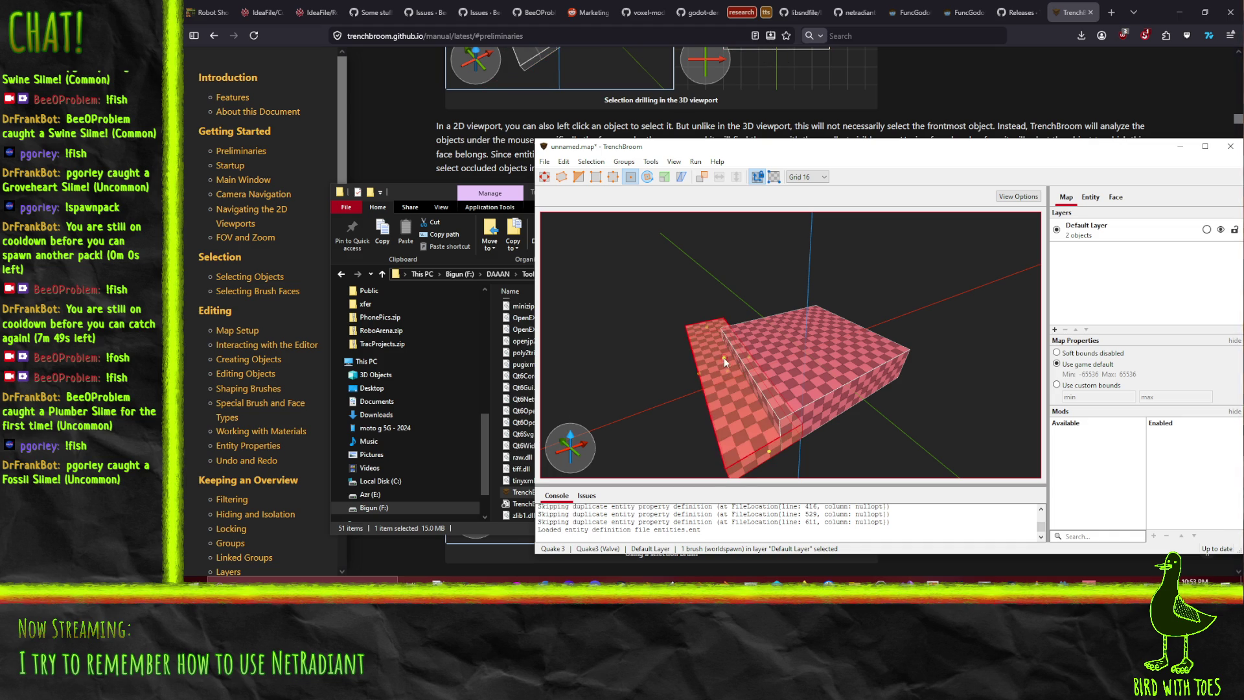
pyautogui.moveTo(720, 355)
pyautogui.mouseDown()
pyautogui.moveTo(600, 346)
pyautogui.moveTo(584, 298)
pyautogui.mouseUp()
pyautogui.moveTo(780, 310)
pyautogui.mouseDown()
pyautogui.moveTo(713, 259)
pyautogui.moveTo(740, 358)
pyautogui.moveTo(852, 333)
pyautogui.moveTo(796, 357)
pyautogui.mouseUp()
pyautogui.moveTo(846, 395)
pyautogui.mouseDown()
pyautogui.moveTo(857, 318)
pyautogui.moveTo(795, 355)
pyautogui.moveTo(880, 309)
pyautogui.moveTo(788, 318)
pyautogui.moveTo(804, 306)
pyautogui.moveTo(742, 322)
pyautogui.mouseUp()
pyautogui.moveTo(640, 347)
pyautogui.mouseDown()
pyautogui.moveTo(636, 321)
pyautogui.moveTo(646, 340)
pyautogui.mouseUp()
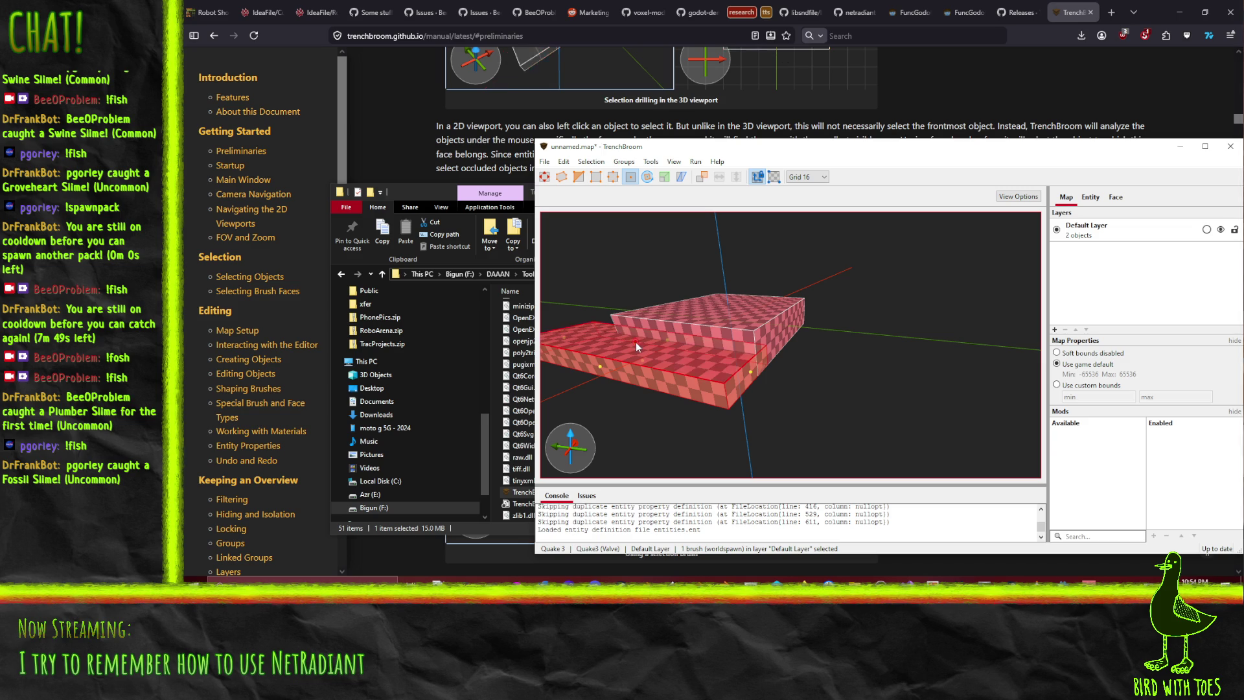
pyautogui.moveTo(639, 344)
pyautogui.mouseDown()
pyautogui.moveTo(636, 322)
pyautogui.moveTo(638, 347)
pyautogui.mouseUp()
pyautogui.click(1115, 197)
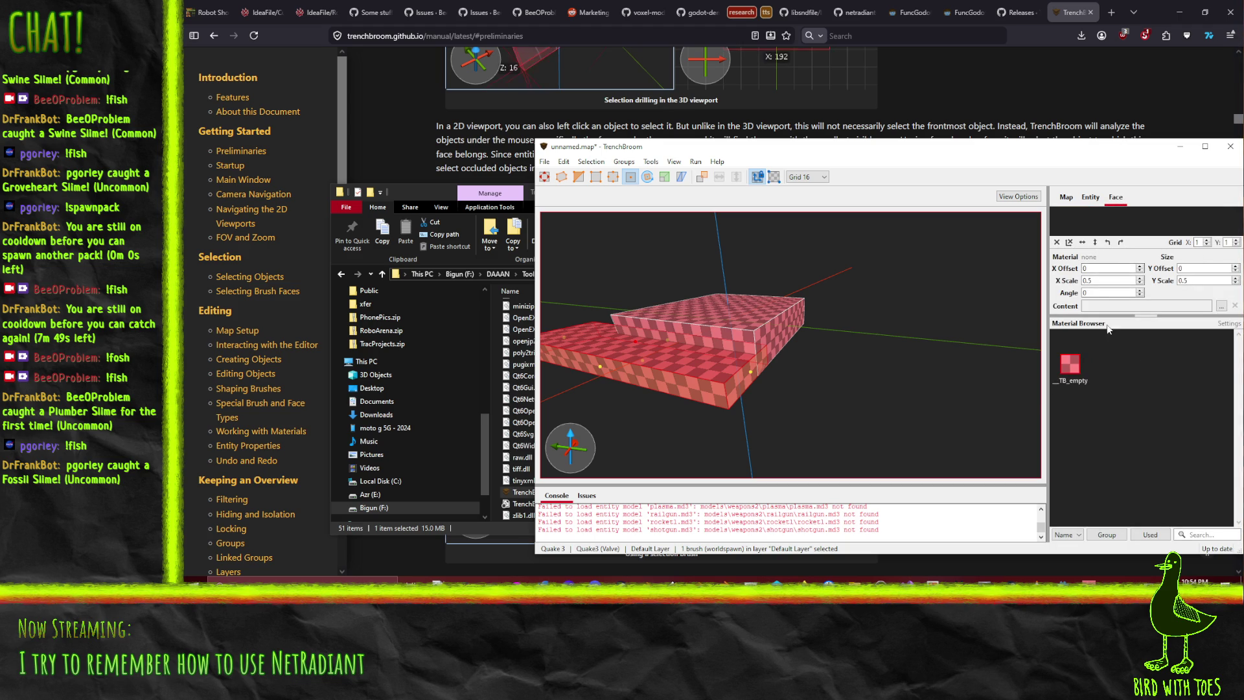
# Try the Rotate Tool, turning the brush 15 degrees on one axis and 30 on another
pyautogui.moveTo(1118, 315); pyautogui.dragTo(1124, 370)
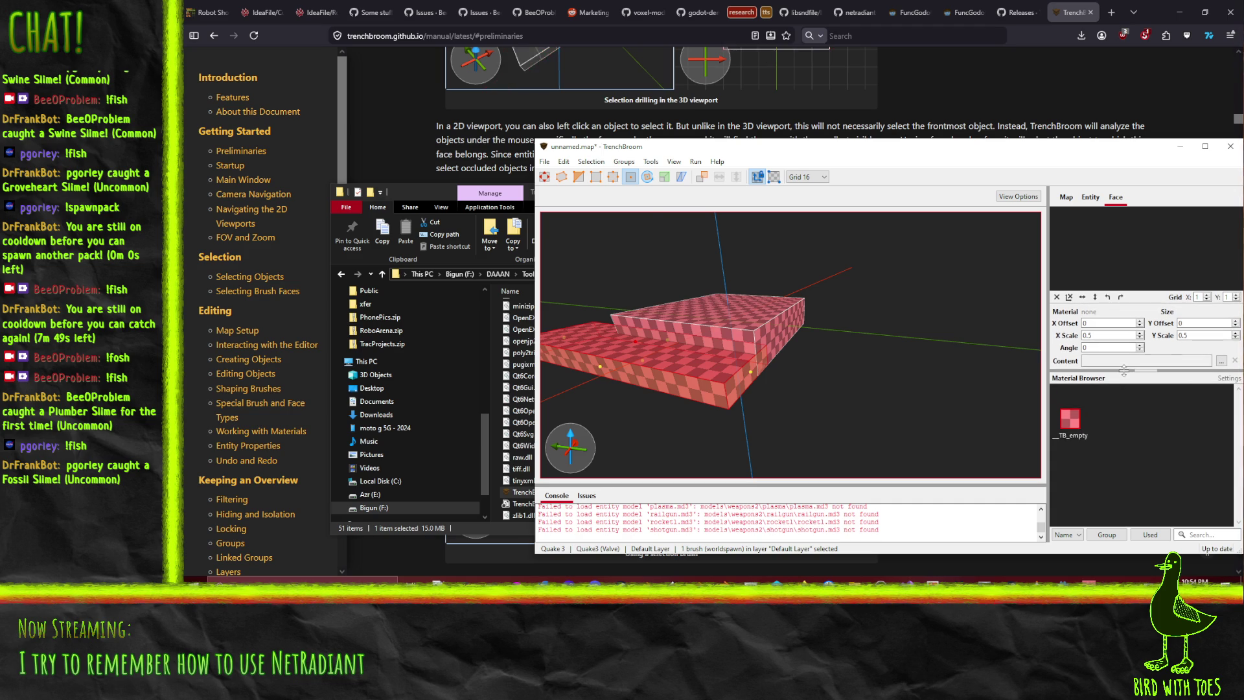
pyautogui.click(647, 177)
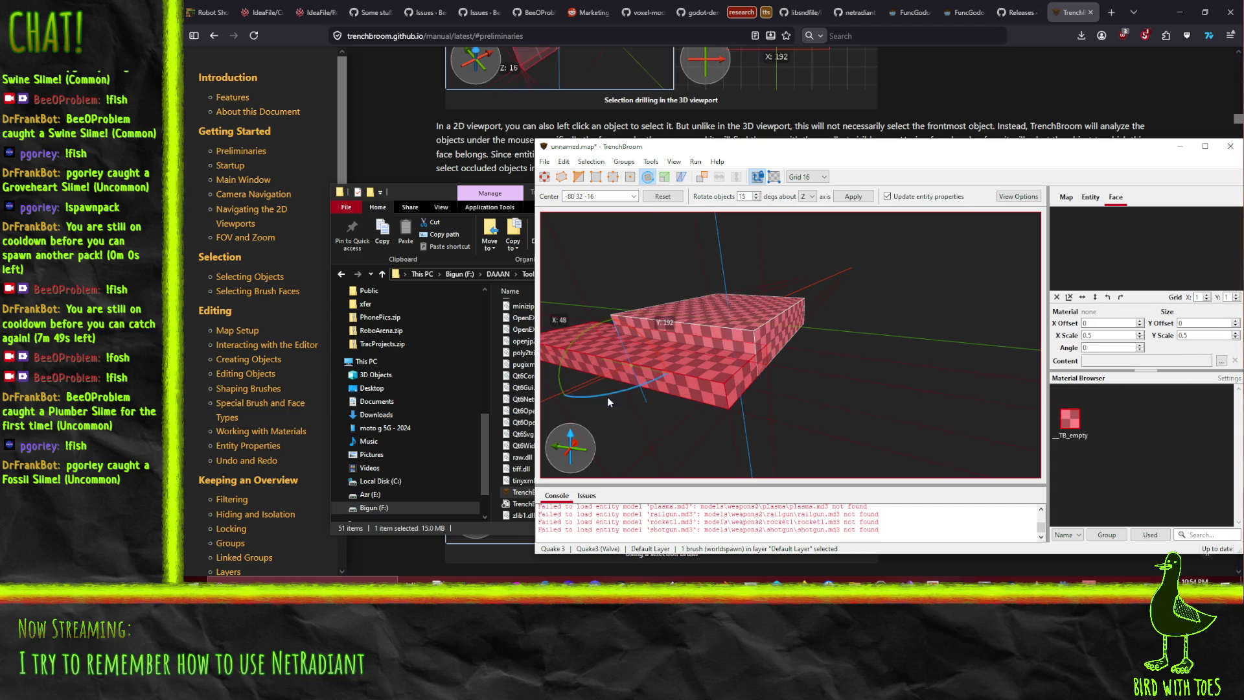
pyautogui.moveTo(619, 395)
pyautogui.mouseDown()
pyautogui.moveTo(646, 386)
pyautogui.moveTo(622, 390)
pyautogui.mouseUp()
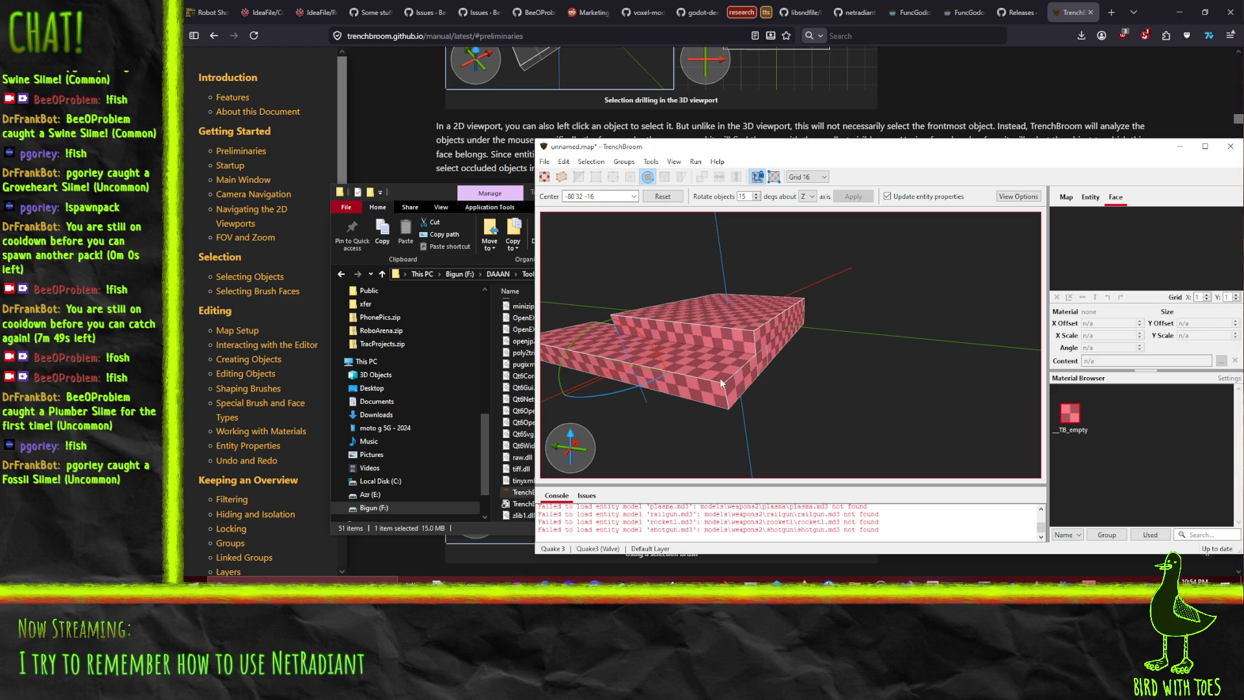
pyautogui.moveTo(582, 332); pyautogui.dragTo(603, 356)
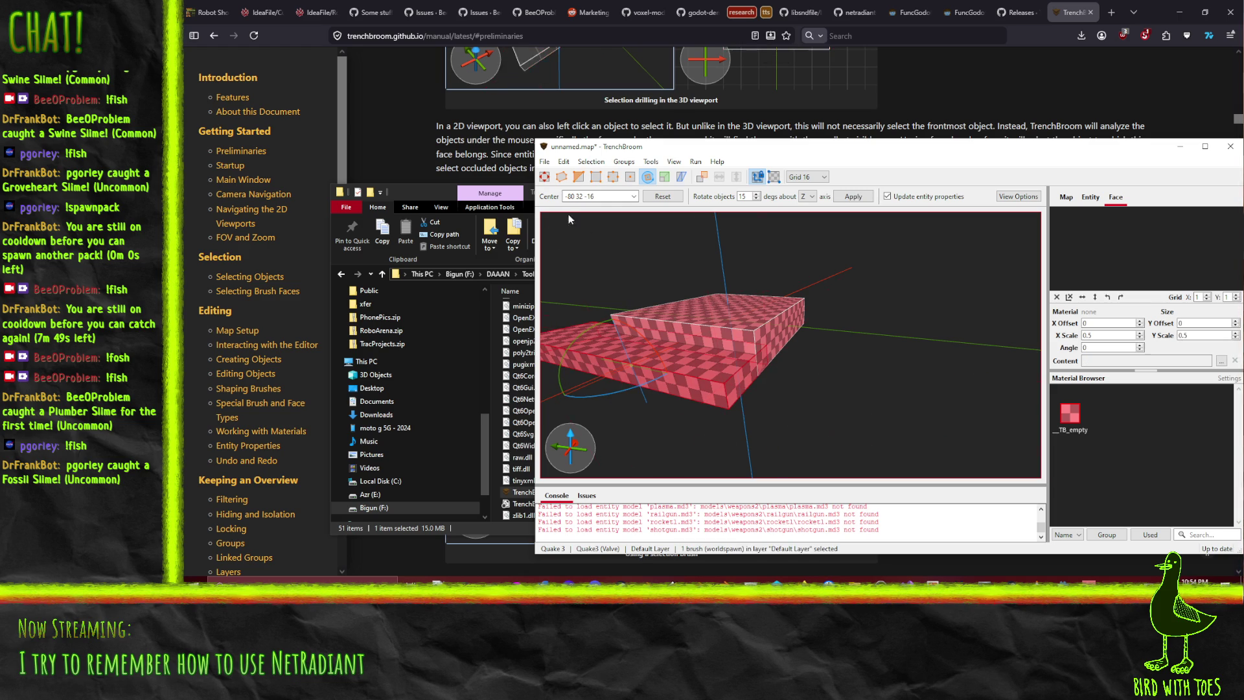
pyautogui.click(544, 177)
# Stretch the lower slab toward the front and right, then mark a clip point on its edge
pyautogui.moveTo(671, 351)
pyautogui.mouseDown()
pyautogui.moveTo(699, 371)
pyautogui.moveTo(690, 361)
pyautogui.moveTo(686, 379)
pyautogui.moveTo(647, 365)
pyautogui.mouseUp()
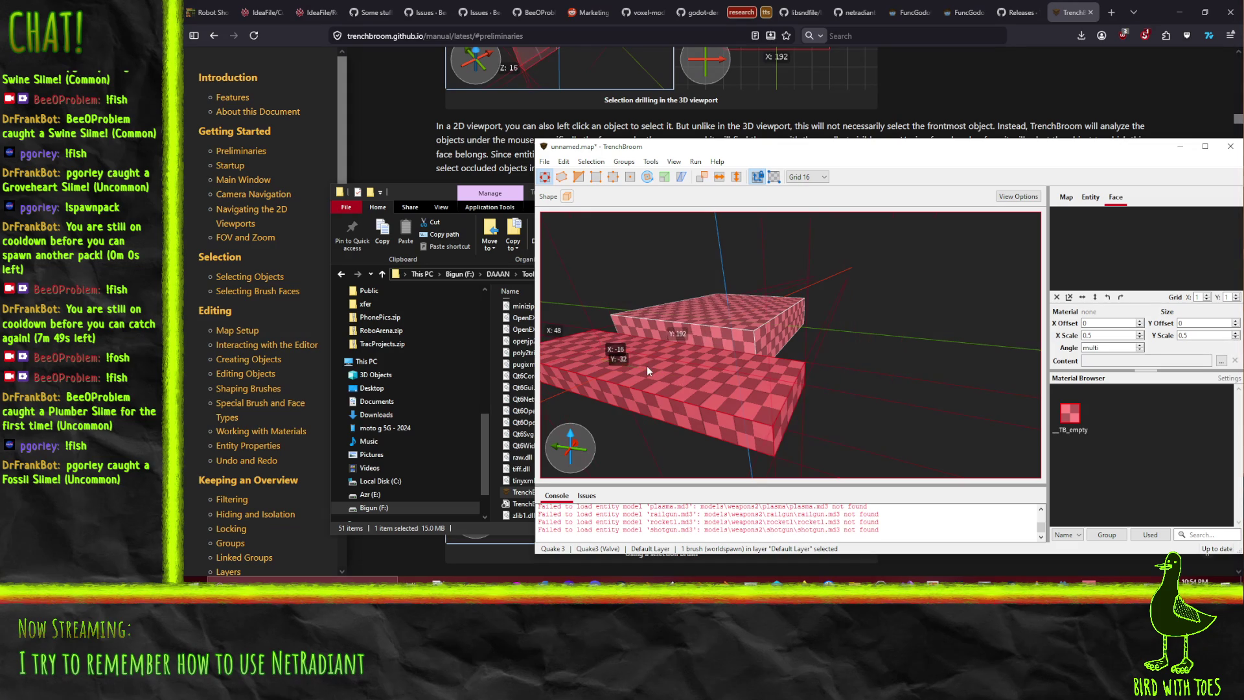
pyautogui.click(579, 178)
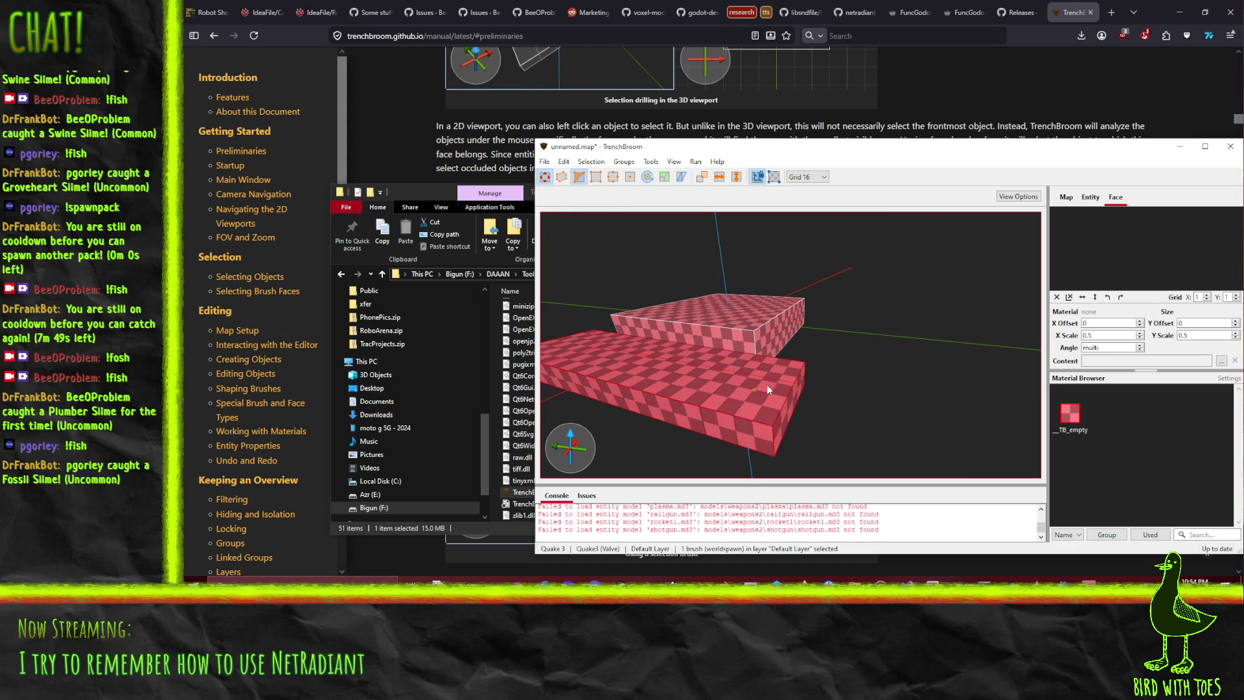
pyautogui.click(624, 390)
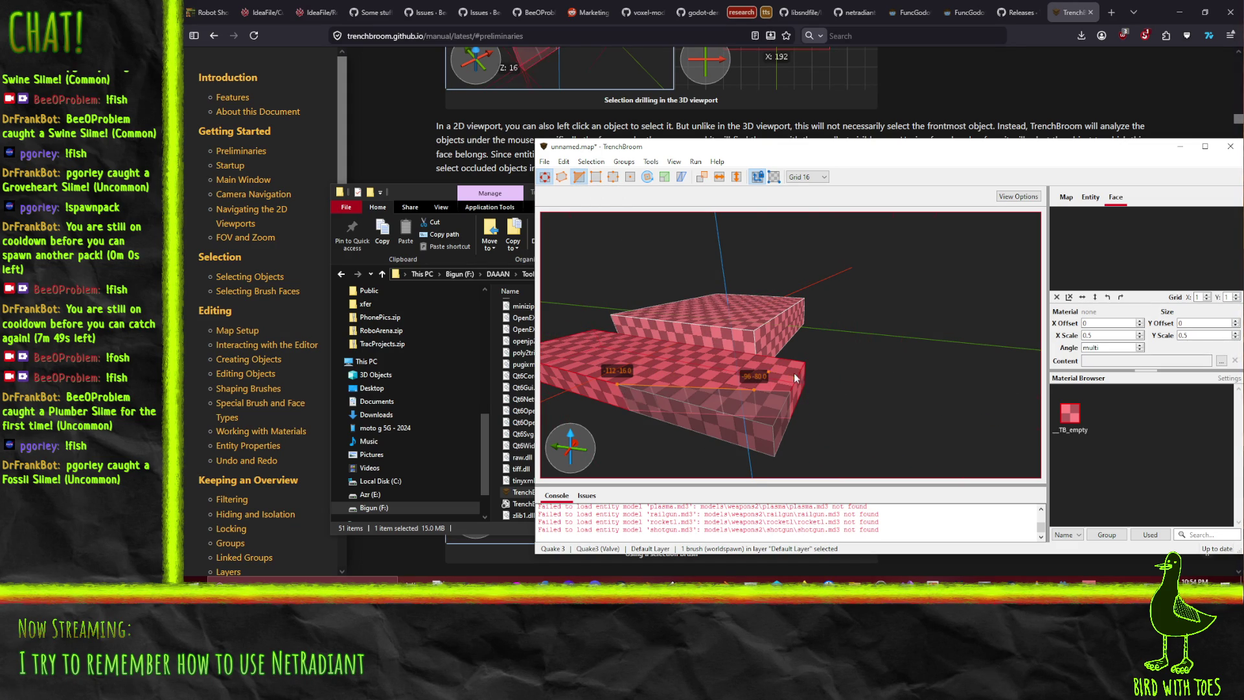
# Place three clip points along the lower slab's edges and apply the clip
pyautogui.click(792, 360)
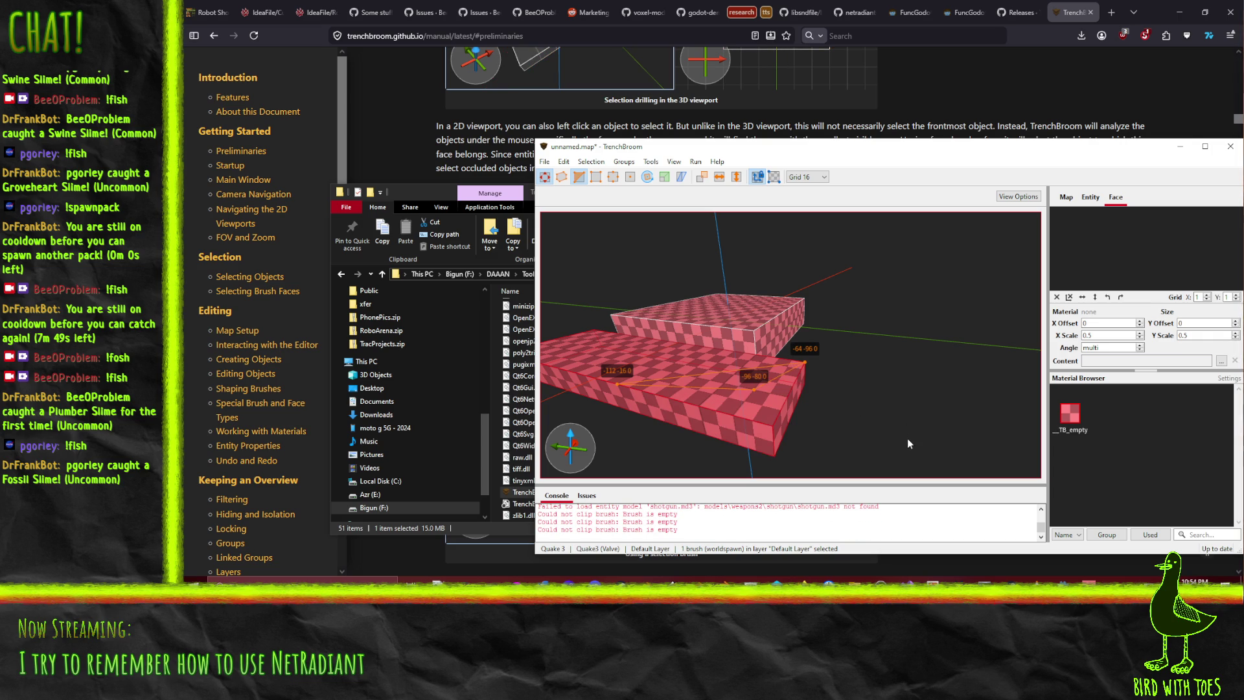
pyautogui.press('Escape')
pyautogui.press('Escape')
pyautogui.press('Escape')
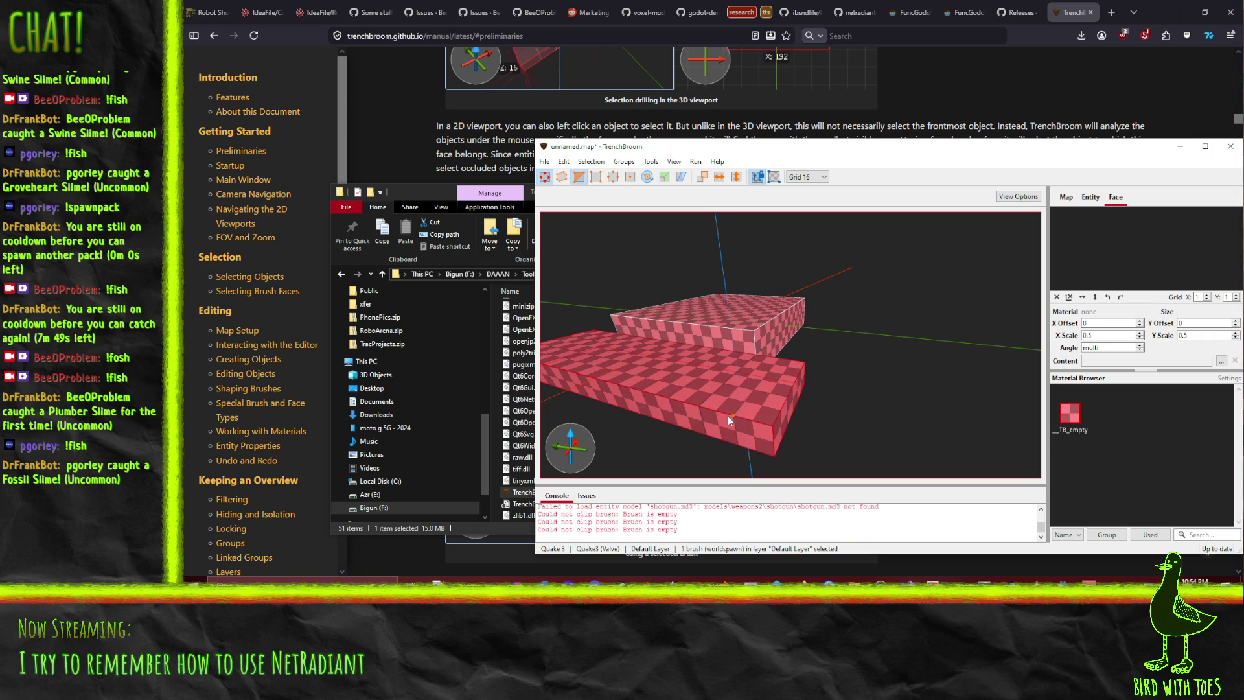
pyautogui.click(714, 428)
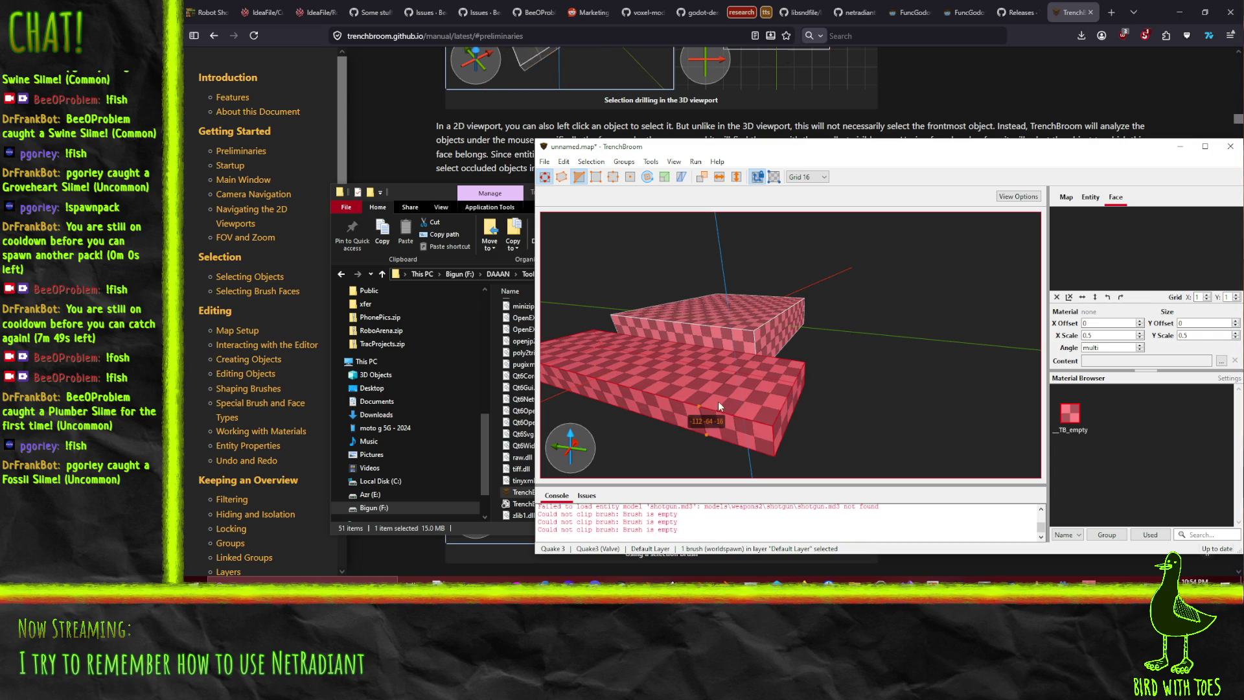
pyautogui.click(804, 363)
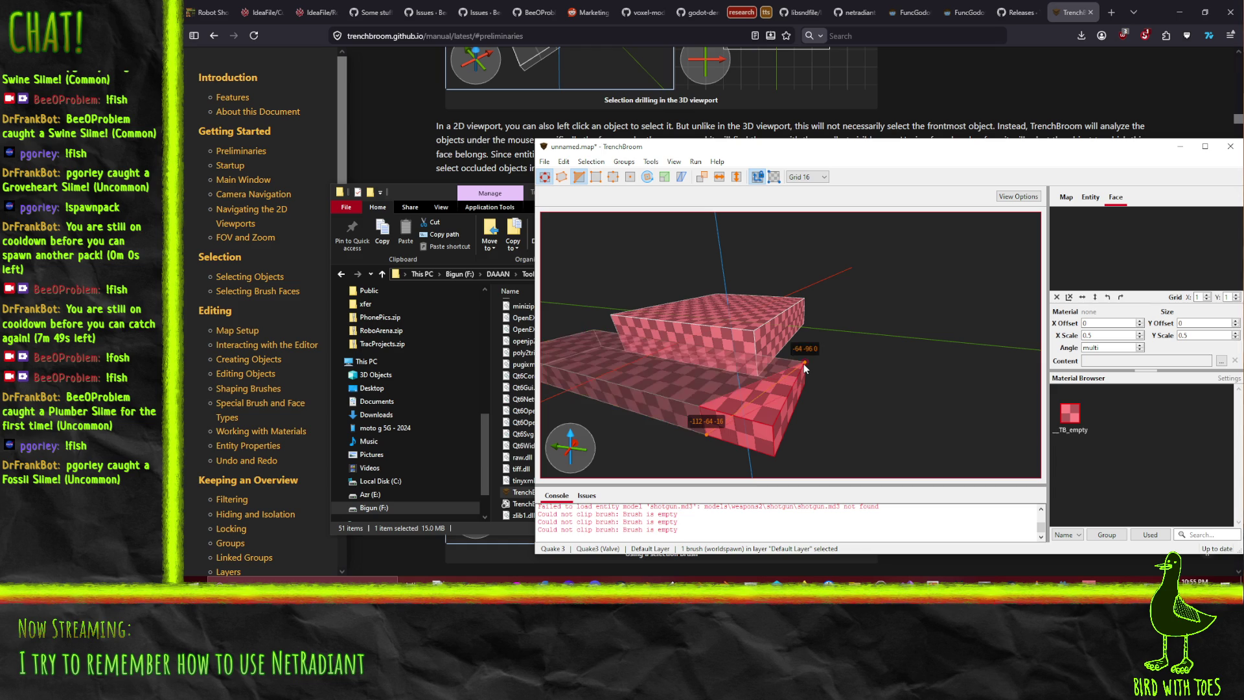
pyautogui.click(721, 351)
pyautogui.press('Return')
pyautogui.scroll(5, 816, 417)
pyautogui.moveTo(810, 275)
pyautogui.mouseDown()
pyautogui.moveTo(815, 303)
pyautogui.moveTo(693, 271)
pyautogui.moveTo(795, 274)
pyautogui.moveTo(744, 294)
pyautogui.moveTo(949, 329)
pyautogui.moveTo(1023, 363)
pyautogui.moveTo(1013, 321)
pyautogui.moveTo(977, 316)
pyautogui.moveTo(939, 363)
pyautogui.moveTo(845, 360)
pyautogui.moveTo(931, 454)
pyautogui.moveTo(716, 337)
pyautogui.moveTo(794, 337)
pyautogui.moveTo(663, 314)
pyautogui.moveTo(641, 323)
pyautogui.moveTo(618, 387)
pyautogui.moveTo(700, 366)
pyautogui.mouseUp()
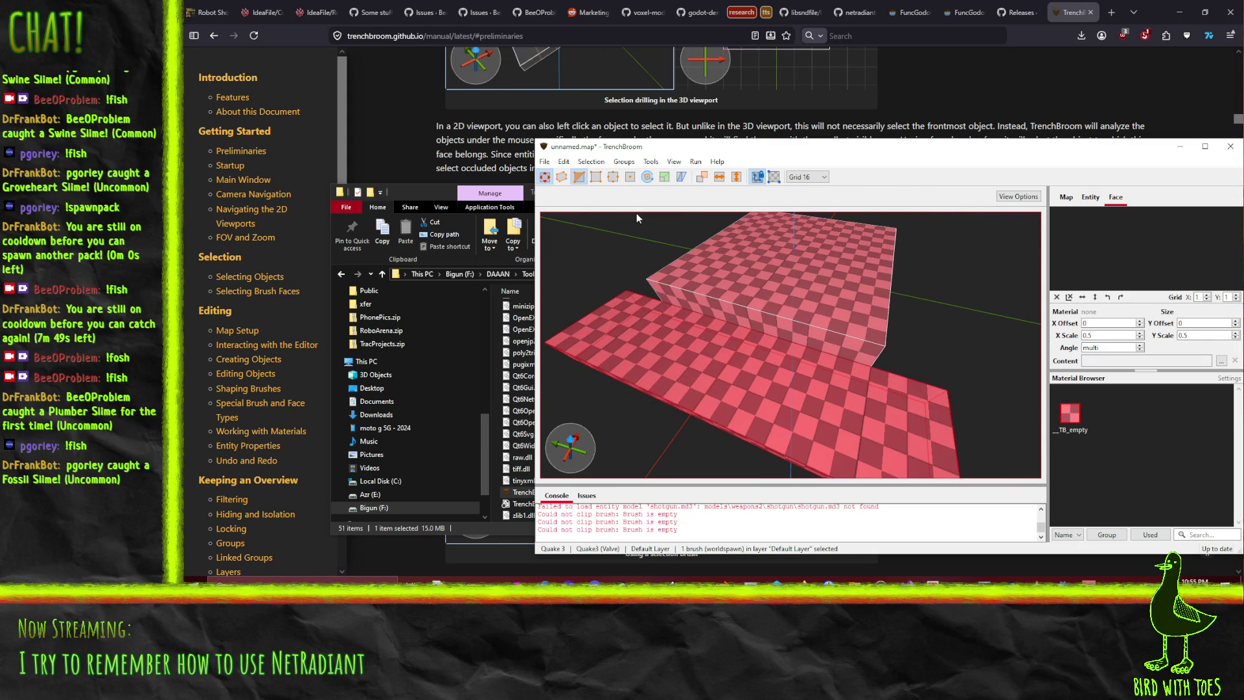
# Pull the slab's corner vertex at -64 96 0 outward with the Vertex tool
pyautogui.click(594, 178)
pyautogui.click(626, 290)
pyautogui.moveTo(626, 297)
pyautogui.mouseDown()
pyautogui.moveTo(548, 350)
pyautogui.moveTo(547, 289)
pyautogui.moveTo(556, 282)
pyautogui.moveTo(570, 370)
pyautogui.moveTo(548, 262)
pyautogui.moveTo(565, 332)
pyautogui.mouseUp()
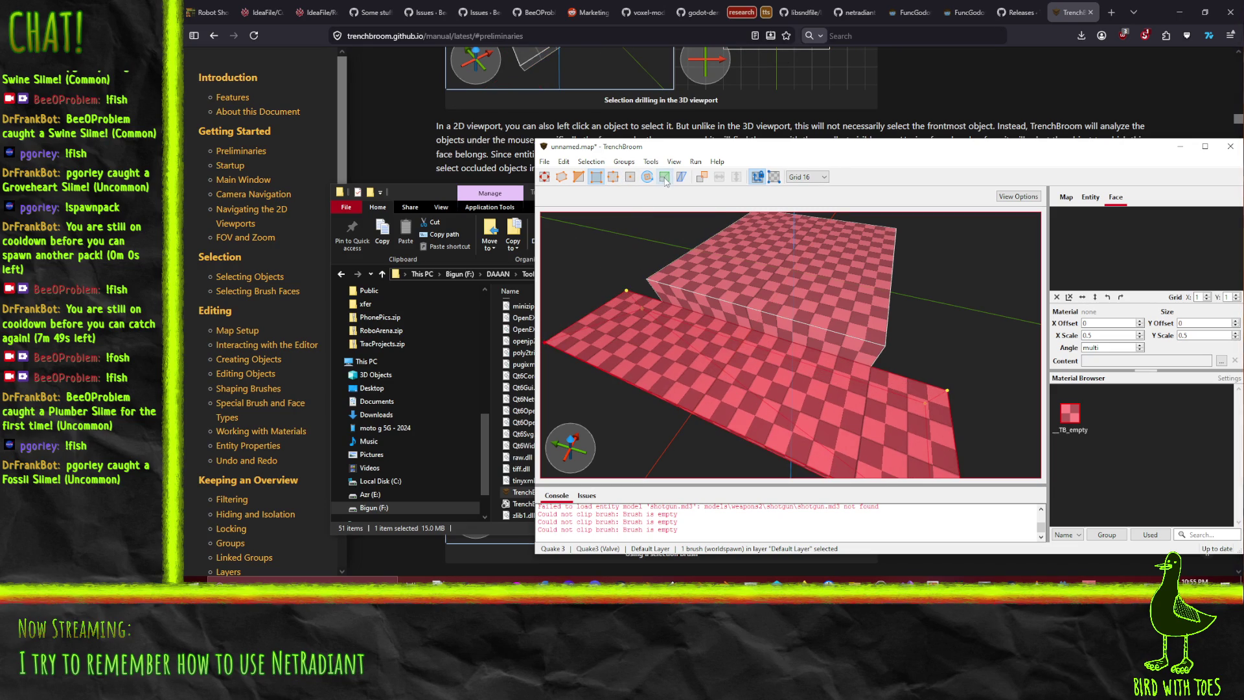
# Raise the slab's face upward with the Face tool to make it taller
pyautogui.click(630, 176)
pyautogui.moveTo(728, 363); pyautogui.dragTo(726, 269)
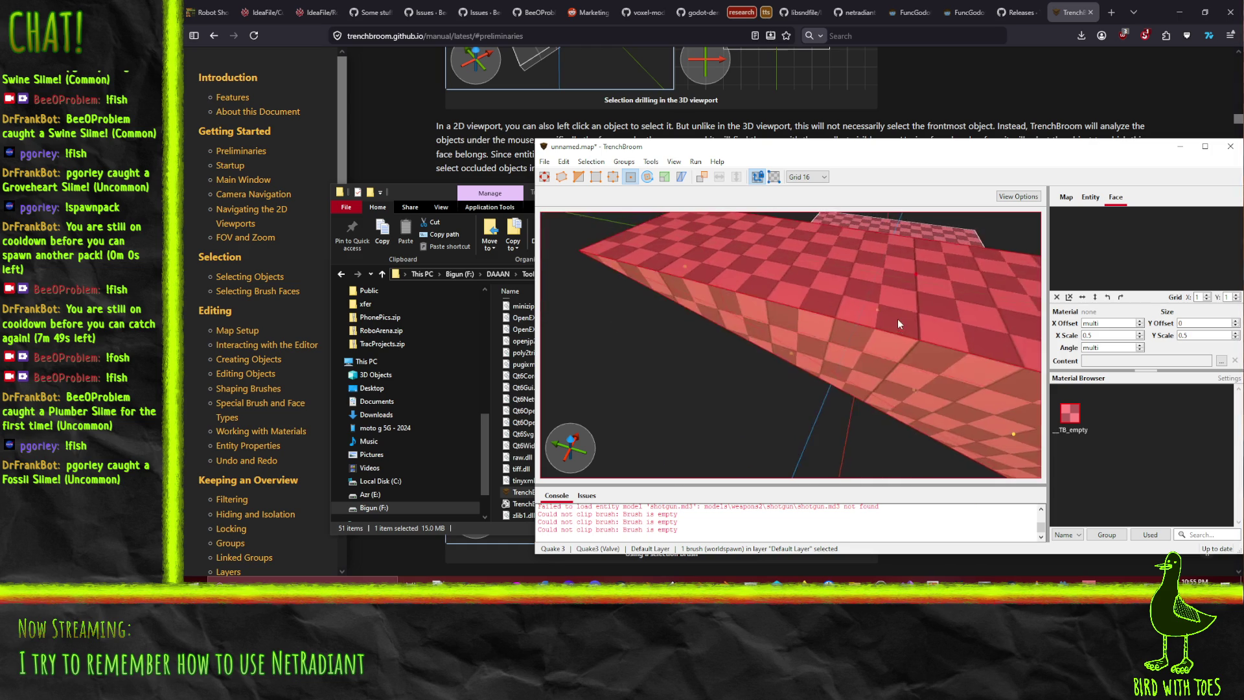
pyautogui.scroll(-6, 981, 331)
pyautogui.moveTo(932, 335)
pyautogui.mouseDown()
pyautogui.moveTo(756, 354)
pyautogui.moveTo(793, 317)
pyautogui.moveTo(610, 368)
pyautogui.mouseUp()
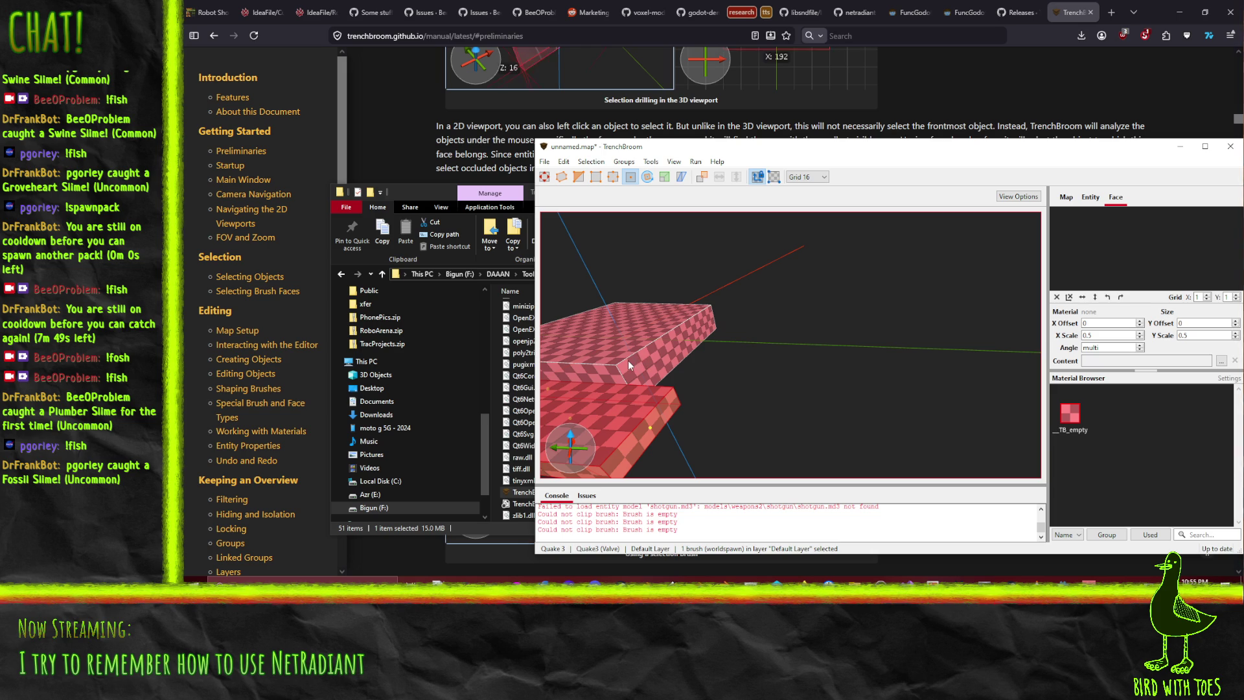
pyautogui.moveTo(703, 367)
pyautogui.mouseDown()
pyautogui.moveTo(584, 356)
pyautogui.moveTo(419, 463)
pyautogui.moveTo(614, 235)
pyautogui.moveTo(423, 258)
pyautogui.moveTo(357, 243)
pyautogui.moveTo(523, 238)
pyautogui.moveTo(881, 297)
pyautogui.moveTo(912, 345)
pyautogui.moveTo(903, 355)
pyautogui.moveTo(860, 342)
pyautogui.moveTo(860, 329)
pyautogui.moveTo(853, 358)
pyautogui.mouseUp()
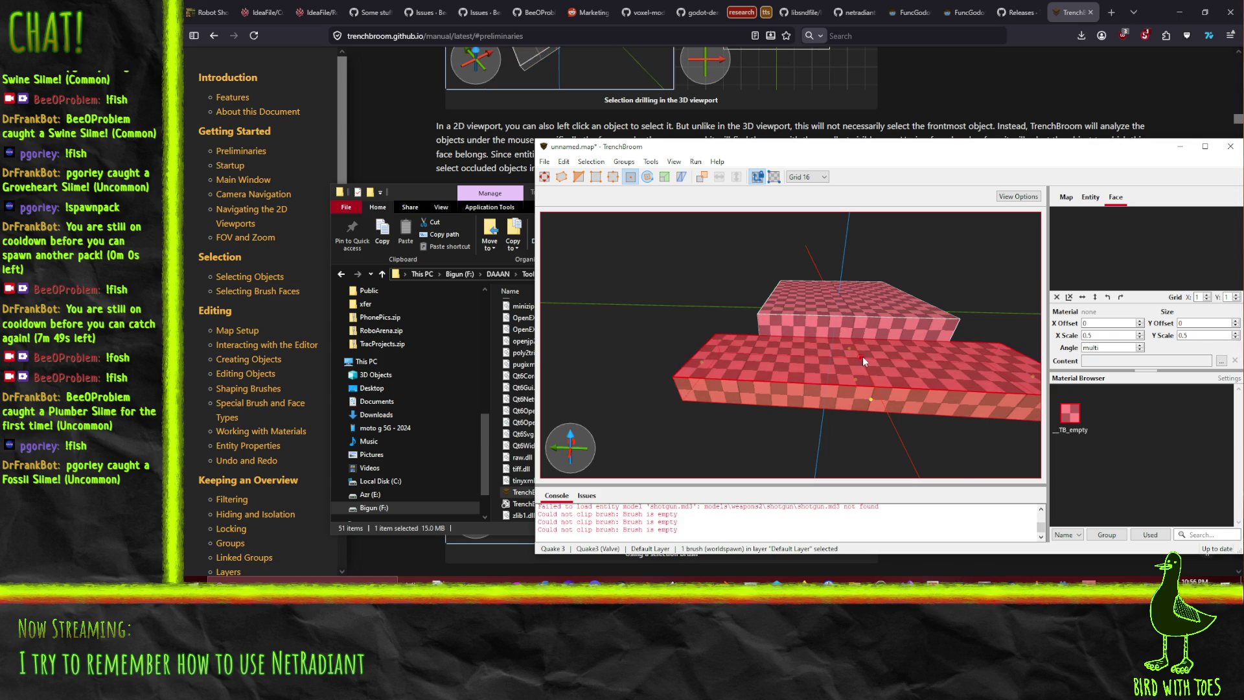
# Add the upper block to the selection, raise its top face, then lower it one grid step
pyautogui.keyDown('ctrl'); pyautogui.click(860, 326); pyautogui.keyUp('ctrl')
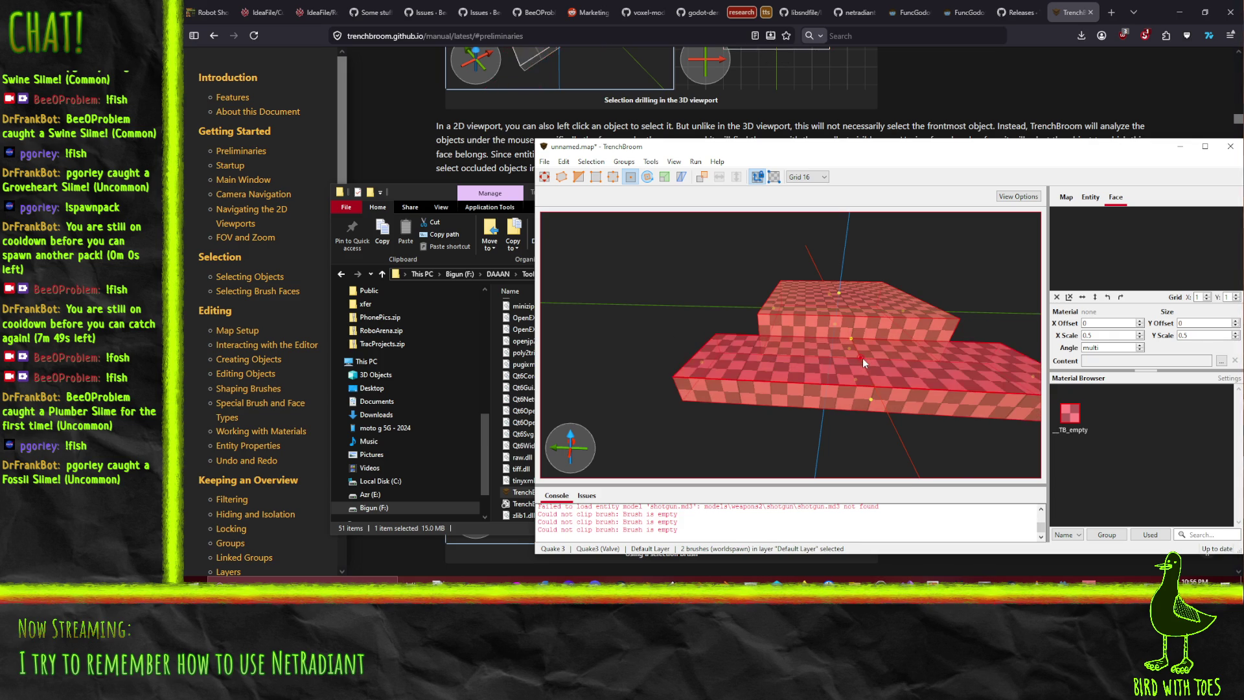
pyautogui.moveTo(861, 359); pyautogui.dragTo(867, 265)
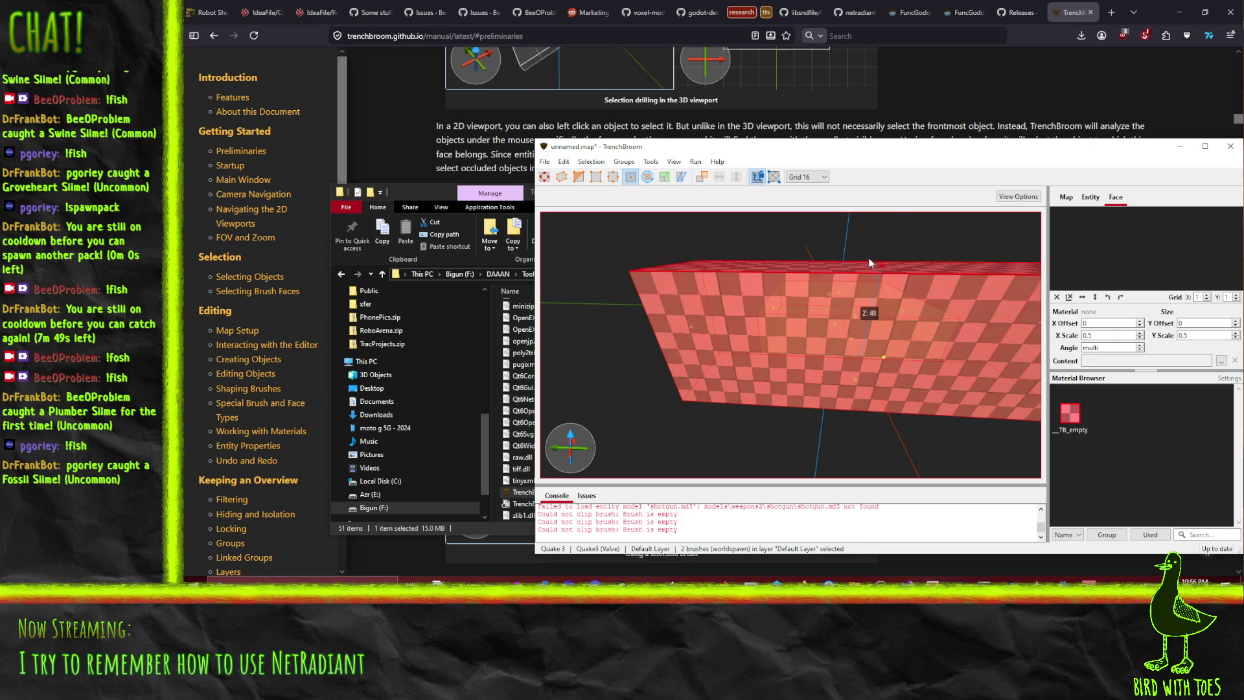
pyautogui.moveTo(771, 313)
pyautogui.mouseDown()
pyautogui.moveTo(850, 327)
pyautogui.moveTo(737, 317)
pyautogui.moveTo(539, 348)
pyautogui.moveTo(561, 282)
pyautogui.moveTo(675, 352)
pyautogui.moveTo(733, 352)
pyautogui.moveTo(674, 356)
pyautogui.moveTo(626, 333)
pyautogui.moveTo(617, 375)
pyautogui.moveTo(648, 284)
pyautogui.moveTo(680, 293)
pyautogui.moveTo(569, 314)
pyautogui.moveTo(772, 313)
pyautogui.moveTo(723, 322)
pyautogui.moveTo(724, 346)
pyautogui.moveTo(793, 320)
pyautogui.moveTo(604, 333)
pyautogui.moveTo(621, 267)
pyautogui.moveTo(621, 290)
pyautogui.mouseUp()
pyautogui.moveTo(905, 365); pyautogui.dragTo(896, 351)
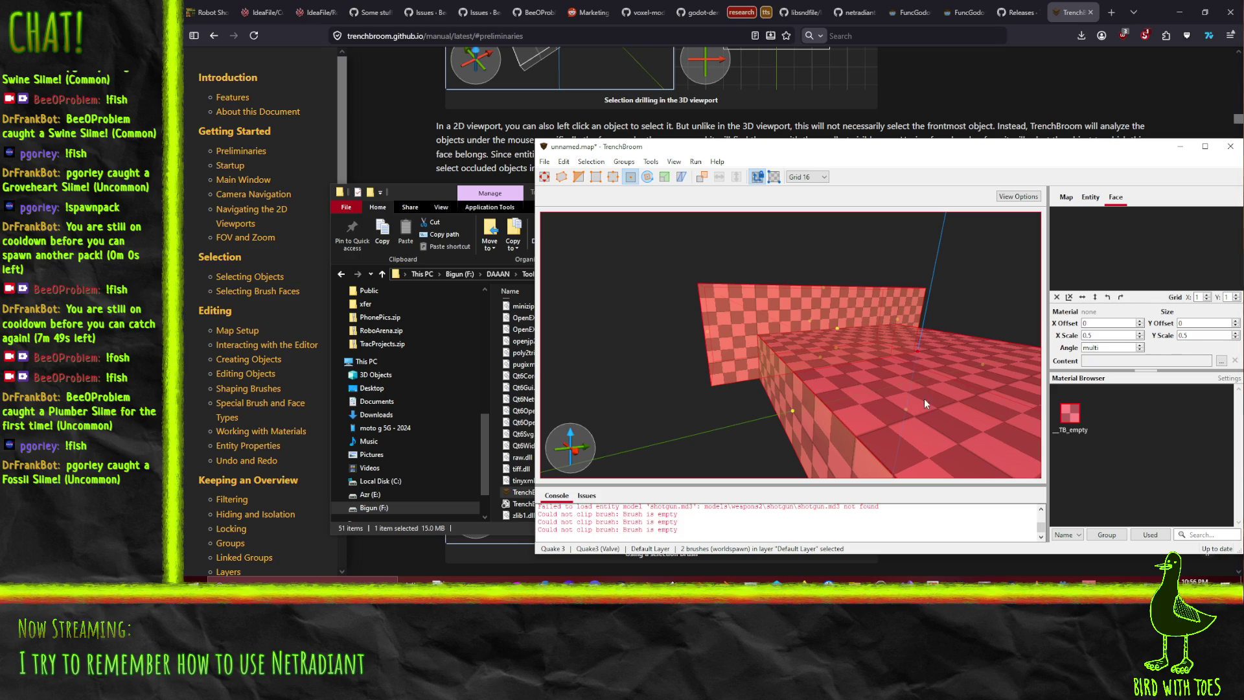
pyautogui.moveTo(918, 348); pyautogui.dragTo(915, 398)
pyautogui.scroll(-2, 924, 391)
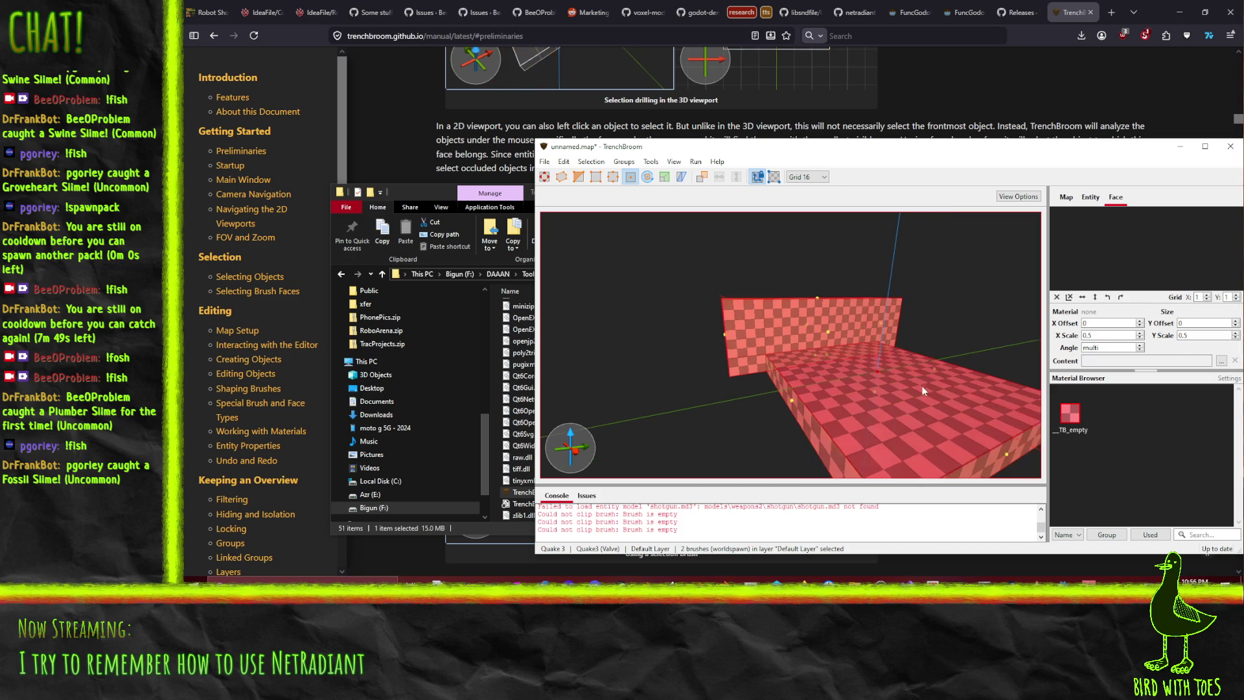
pyautogui.moveTo(821, 368)
pyautogui.mouseDown()
pyautogui.moveTo(884, 374)
pyautogui.moveTo(798, 359)
pyautogui.mouseUp()
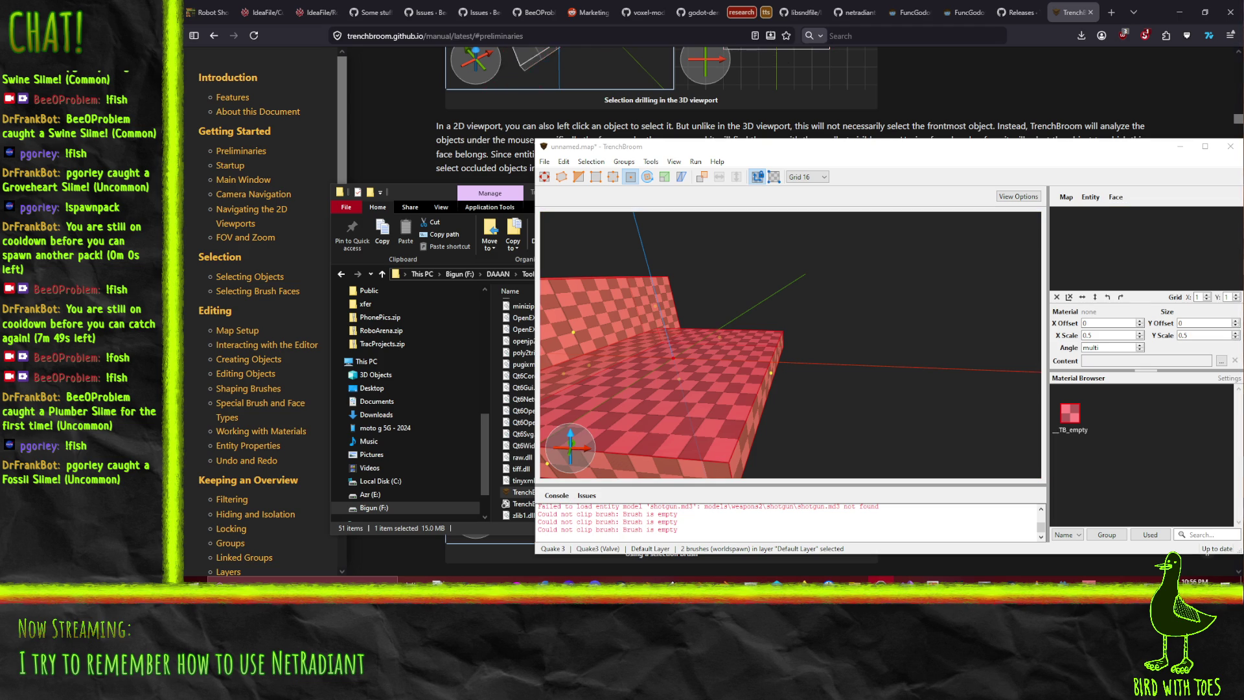
pyautogui.moveTo(690, 358)
pyautogui.mouseDown()
pyautogui.moveTo(705, 357)
pyautogui.moveTo(621, 357)
pyautogui.moveTo(662, 324)
pyautogui.moveTo(718, 336)
pyautogui.moveTo(605, 333)
pyautogui.moveTo(730, 344)
pyautogui.mouseUp()
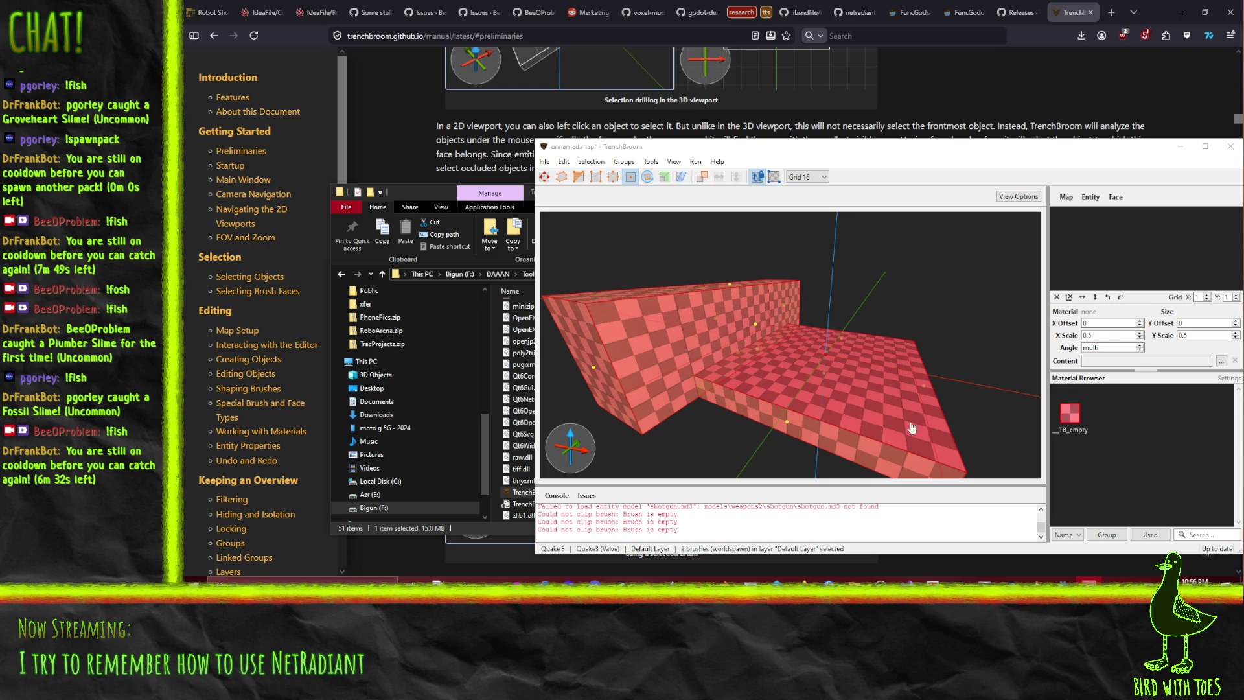
pyautogui.moveTo(885, 348)
pyautogui.mouseDown()
pyautogui.moveTo(844, 358)
pyautogui.moveTo(908, 329)
pyautogui.moveTo(1027, 346)
pyautogui.moveTo(958, 344)
pyautogui.mouseUp()
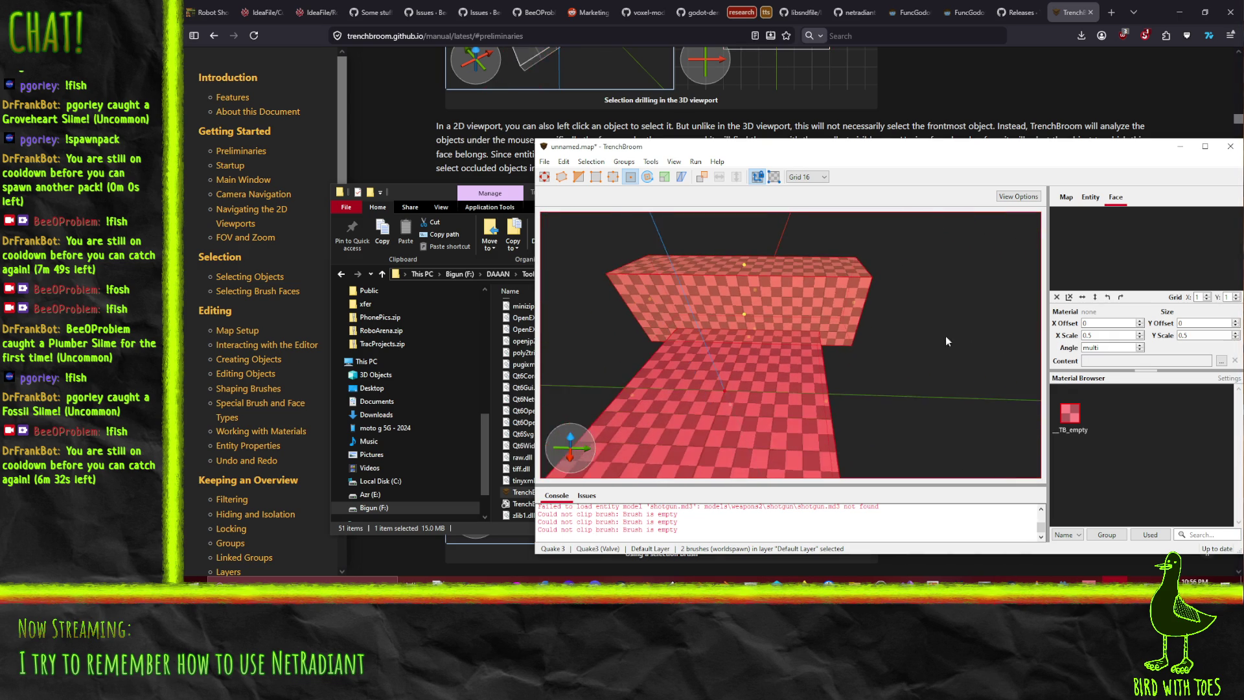
# Draw a narrow brush beside the floor and extrude it up into a tall wall
pyautogui.press('b')
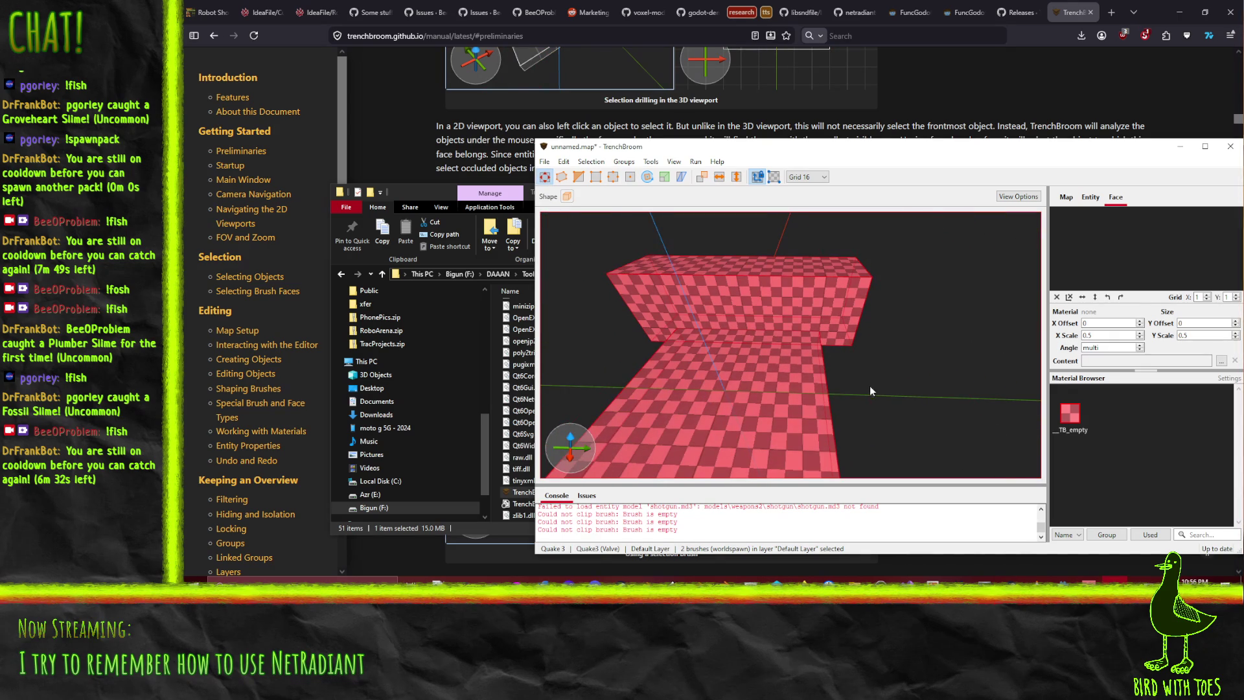
pyautogui.click(845, 344)
pyautogui.moveTo(849, 351)
pyautogui.mouseDown()
pyautogui.moveTo(980, 448)
pyautogui.moveTo(936, 559)
pyautogui.mouseUp()
pyautogui.click(630, 176)
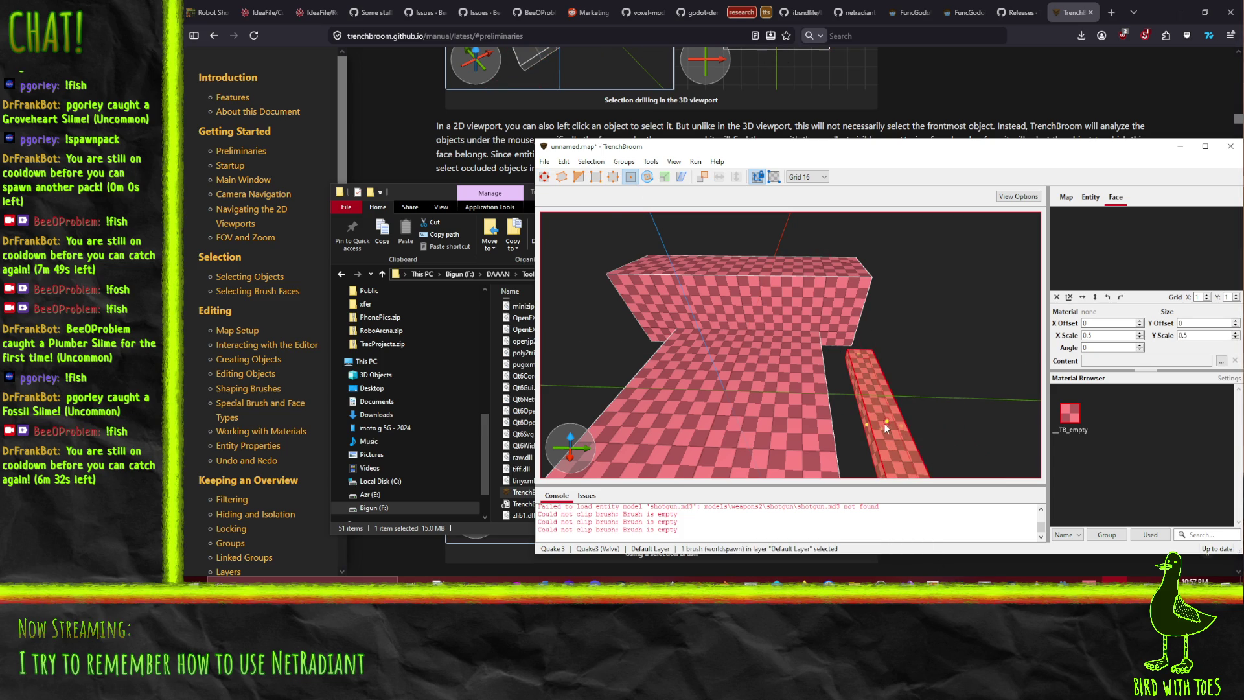
pyautogui.moveTo(884, 419); pyautogui.dragTo(926, 329)
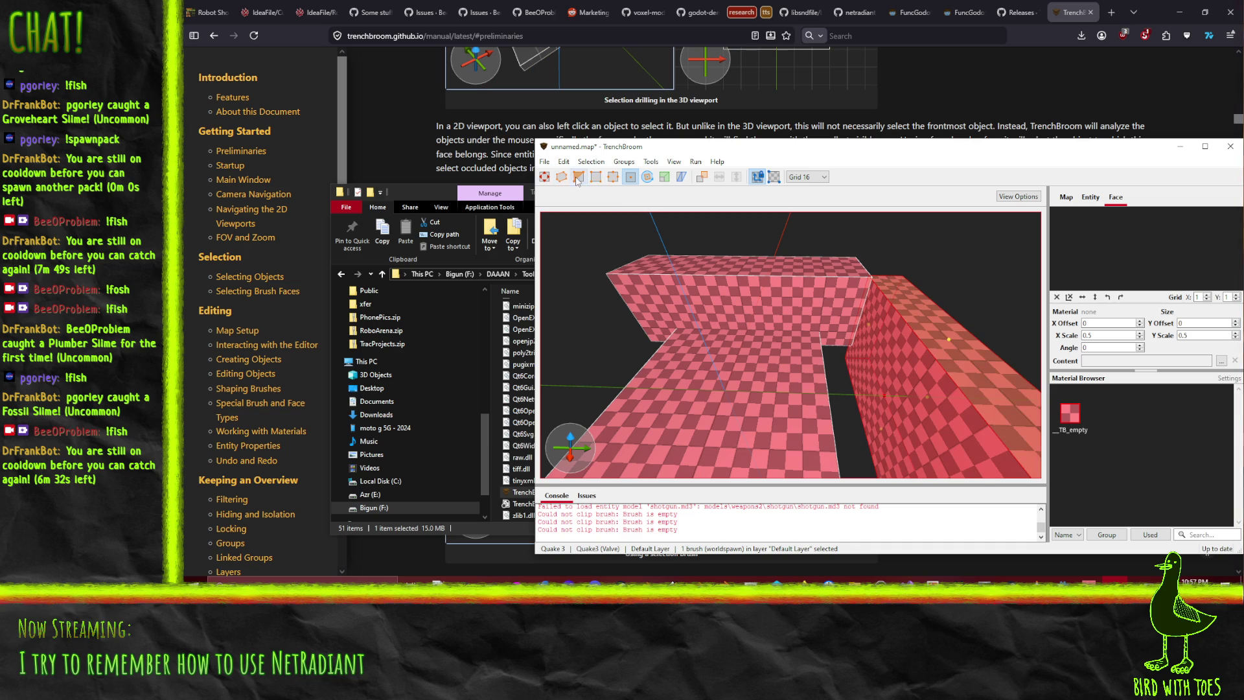
# Fill the gap by the right wall with another brush, inspect the corner, then return to Firefox
pyautogui.click(544, 176)
pyautogui.moveTo(846, 374)
pyautogui.mouseDown()
pyautogui.moveTo(889, 393)
pyautogui.moveTo(861, 400)
pyautogui.moveTo(773, 364)
pyautogui.moveTo(694, 353)
pyautogui.moveTo(752, 224)
pyautogui.moveTo(690, 262)
pyautogui.moveTo(725, 319)
pyautogui.moveTo(897, 285)
pyautogui.moveTo(886, 299)
pyautogui.moveTo(880, 266)
pyautogui.moveTo(919, 171)
pyautogui.mouseUp()
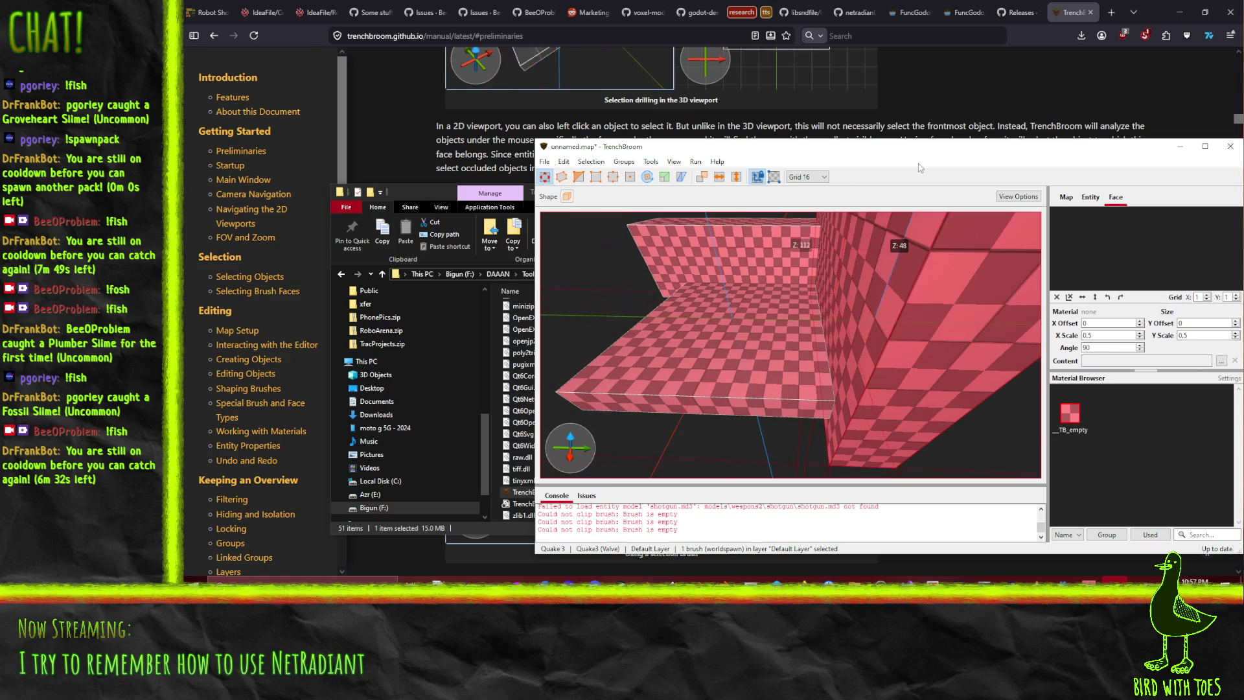
pyautogui.moveTo(743, 234)
pyautogui.mouseDown()
pyautogui.moveTo(767, 227)
pyautogui.moveTo(695, 247)
pyautogui.moveTo(634, 240)
pyautogui.moveTo(747, 292)
pyautogui.mouseUp()
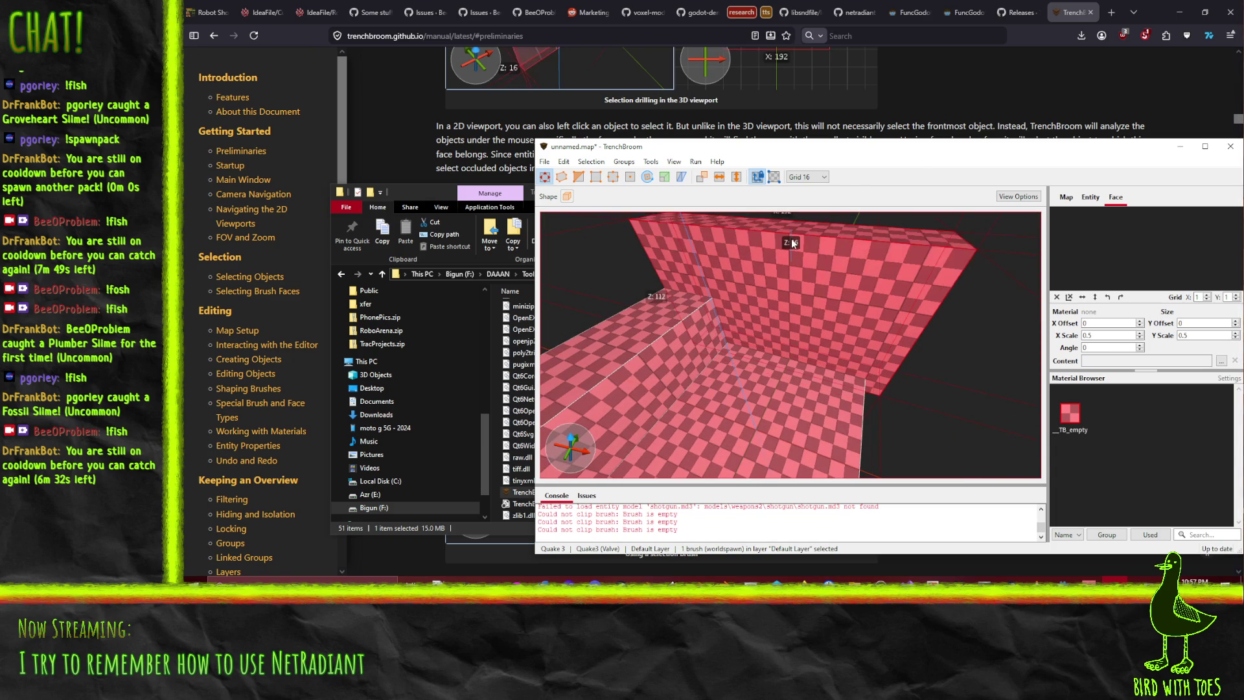
pyautogui.moveTo(800, 333)
pyautogui.mouseDown()
pyautogui.moveTo(779, 309)
pyautogui.moveTo(733, 368)
pyautogui.moveTo(709, 437)
pyautogui.moveTo(681, 421)
pyautogui.moveTo(704, 252)
pyautogui.moveTo(721, 241)
pyautogui.moveTo(654, 252)
pyautogui.mouseUp()
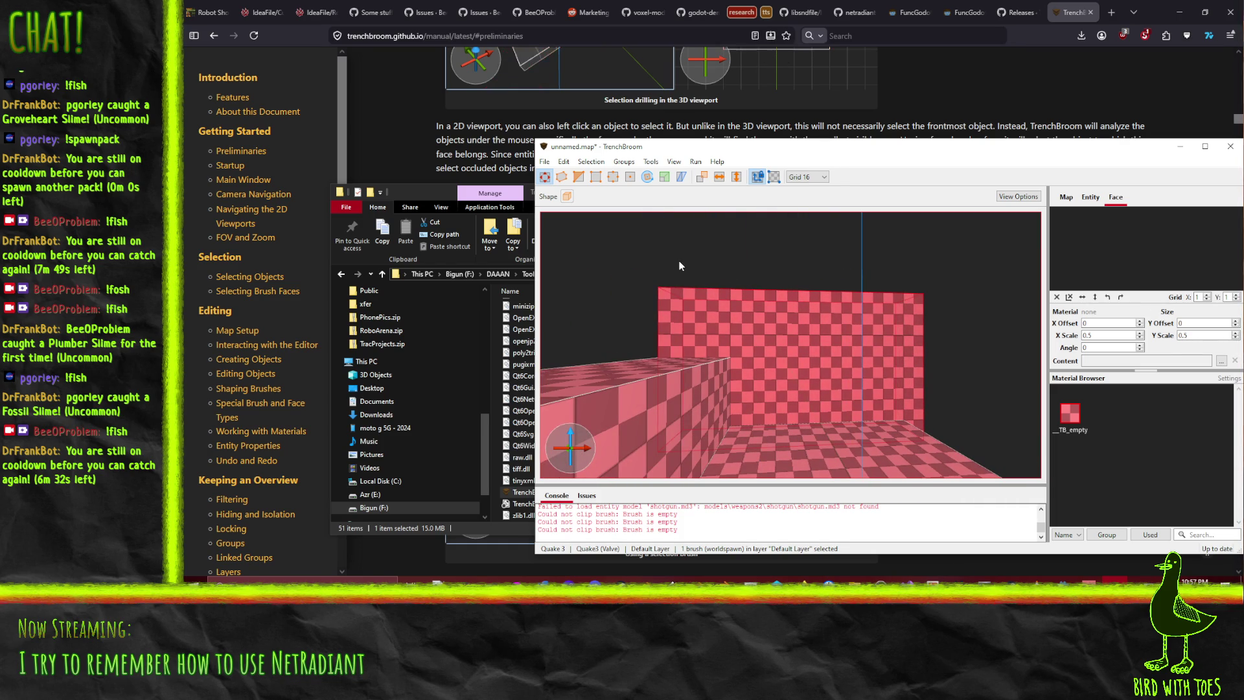
pyautogui.moveTo(931, 375)
pyautogui.mouseDown()
pyautogui.moveTo(908, 434)
pyautogui.moveTo(932, 390)
pyautogui.mouseUp()
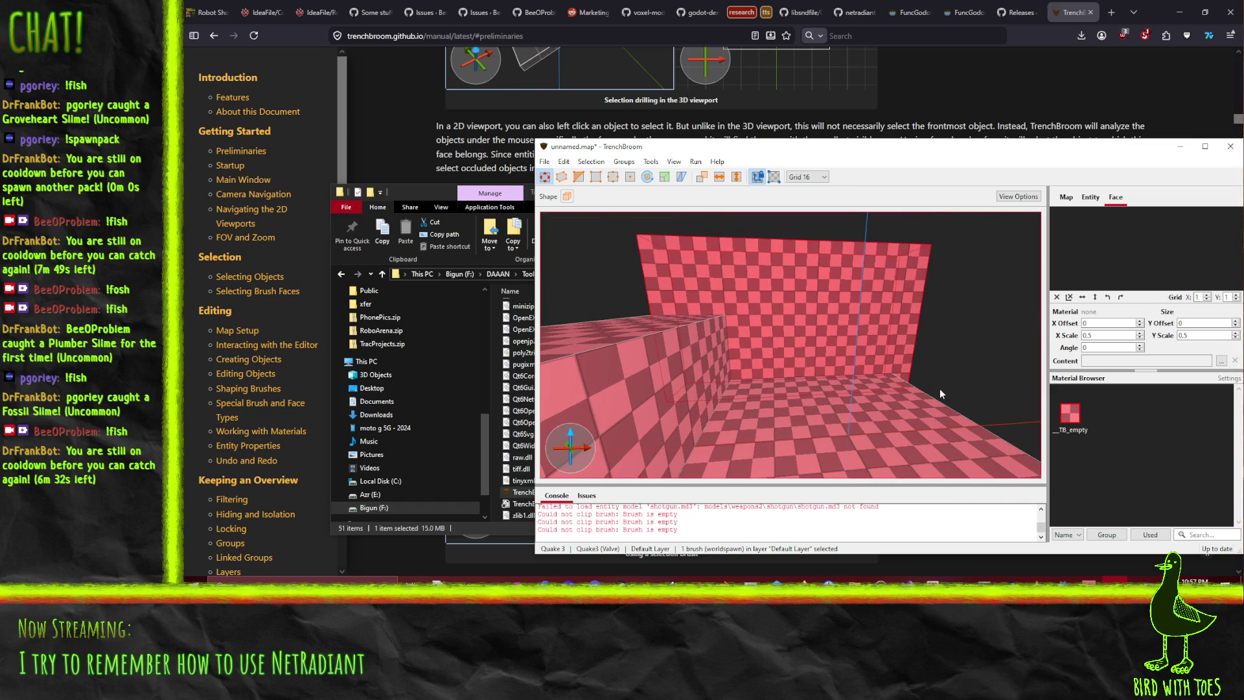
pyautogui.moveTo(997, 363)
pyautogui.mouseDown()
pyautogui.moveTo(929, 402)
pyautogui.moveTo(923, 372)
pyautogui.mouseUp()
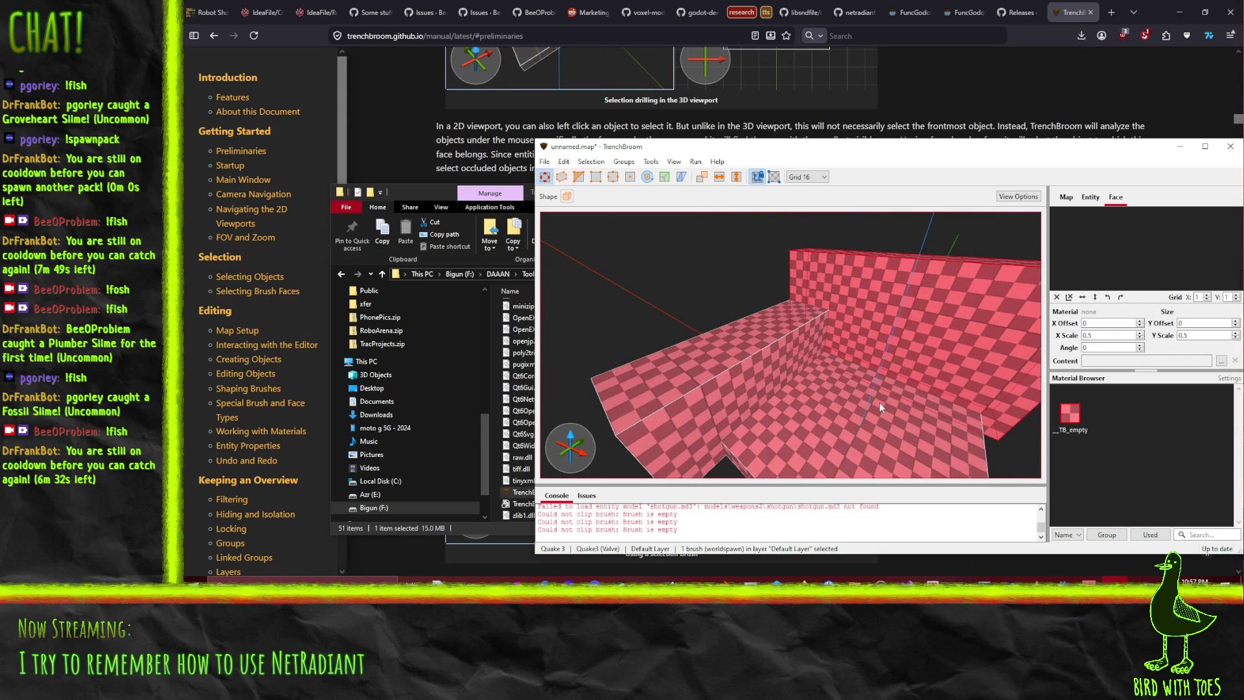
pyautogui.moveTo(880, 390)
pyautogui.mouseDown()
pyautogui.moveTo(923, 403)
pyautogui.moveTo(679, 310)
pyautogui.mouseUp()
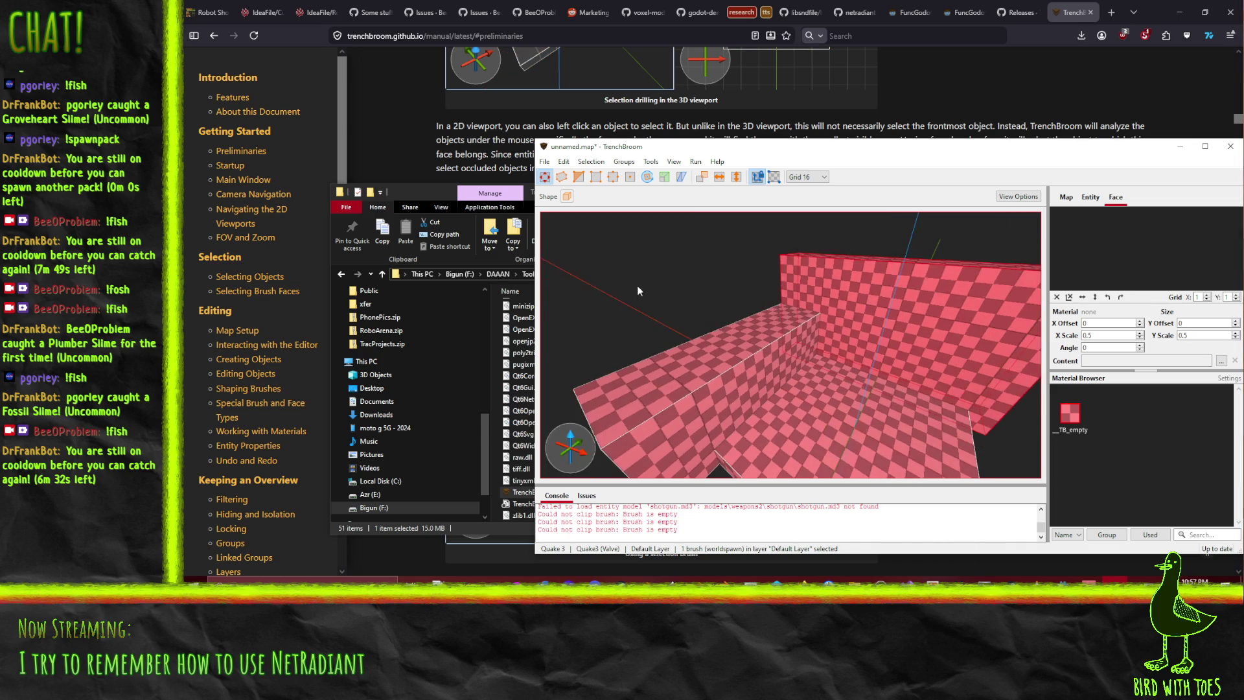
pyautogui.click(1030, 94)
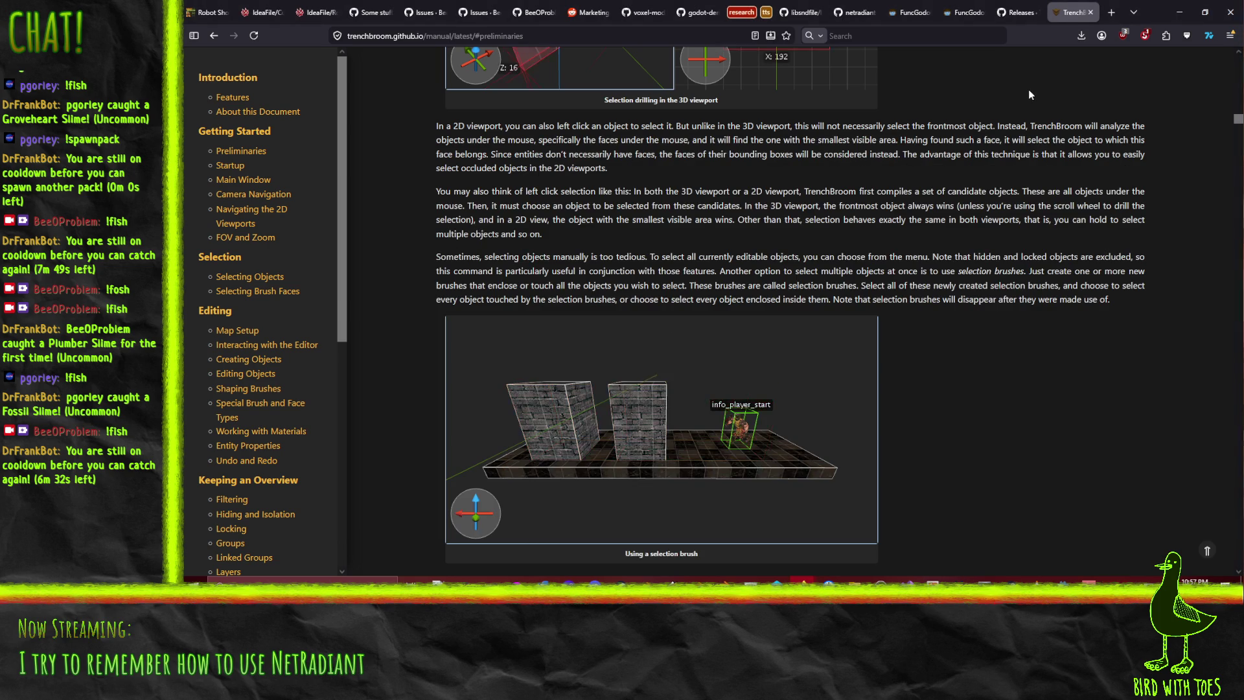
# Search DuckDuckGo for 'trenchbroom custom game' in a new tab and scroll the results
pyautogui.hotkey('ctrl', 't')
pyautogui.write('trenchbroom s')
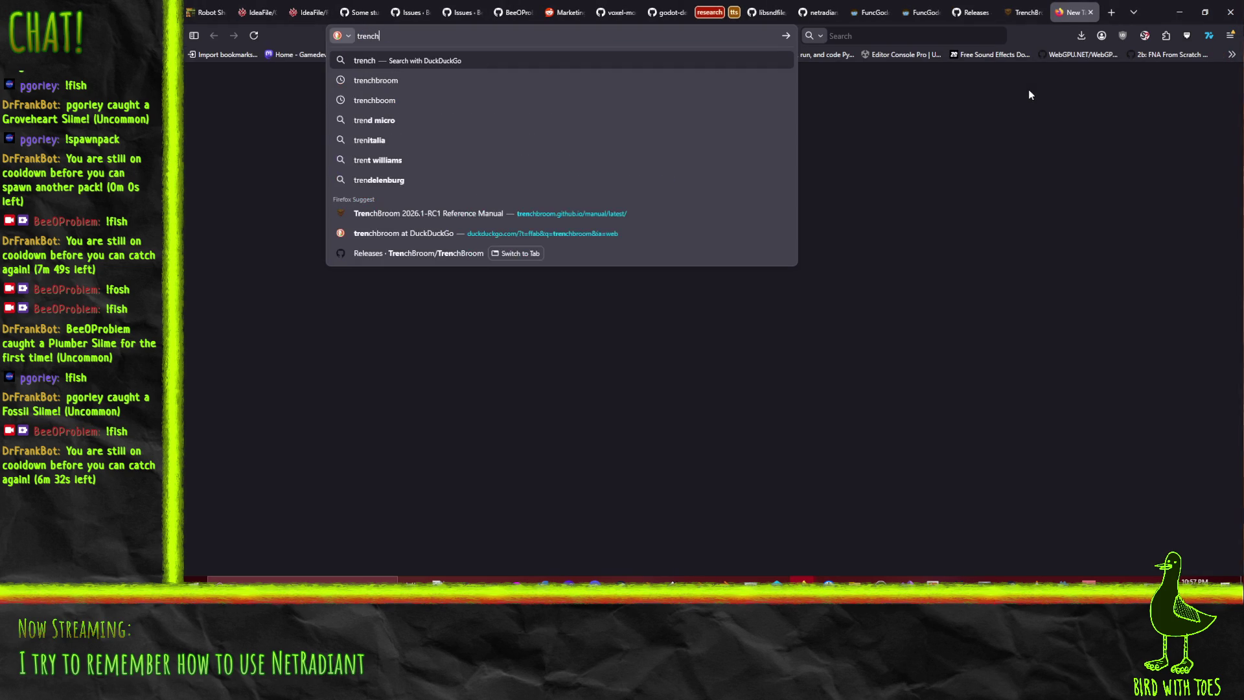
pyautogui.write('stom game')
pyautogui.press('Return')
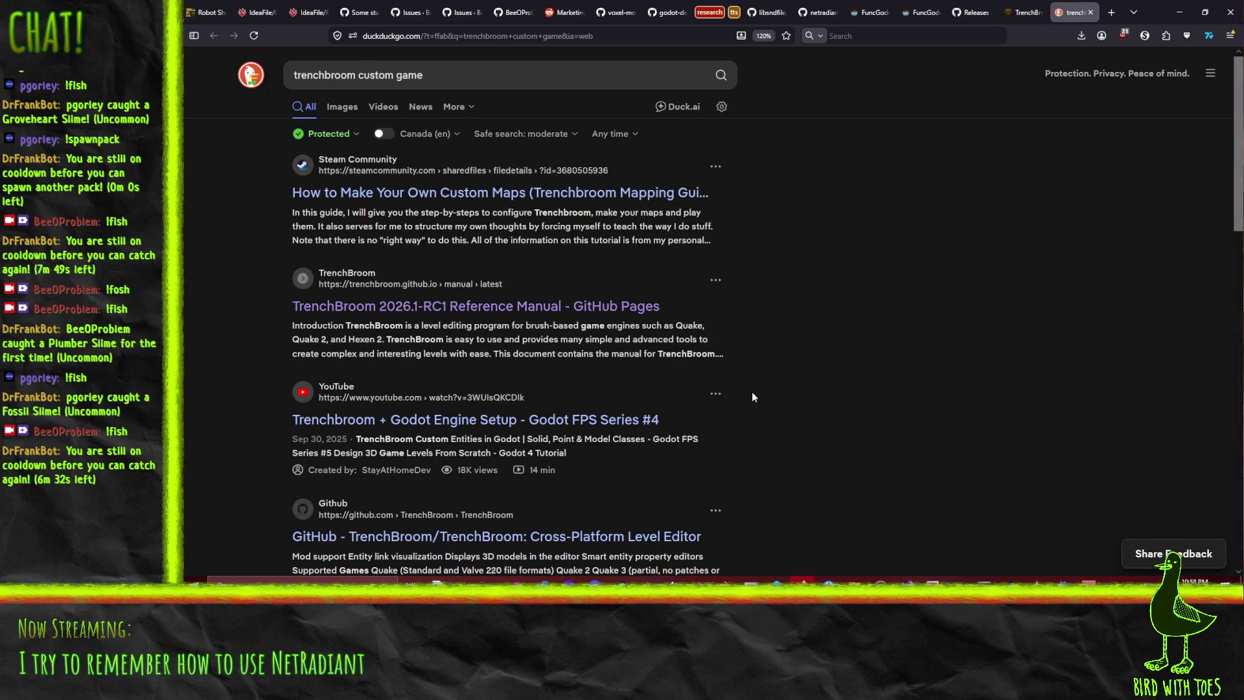
pyautogui.scroll(-2, 751, 392)
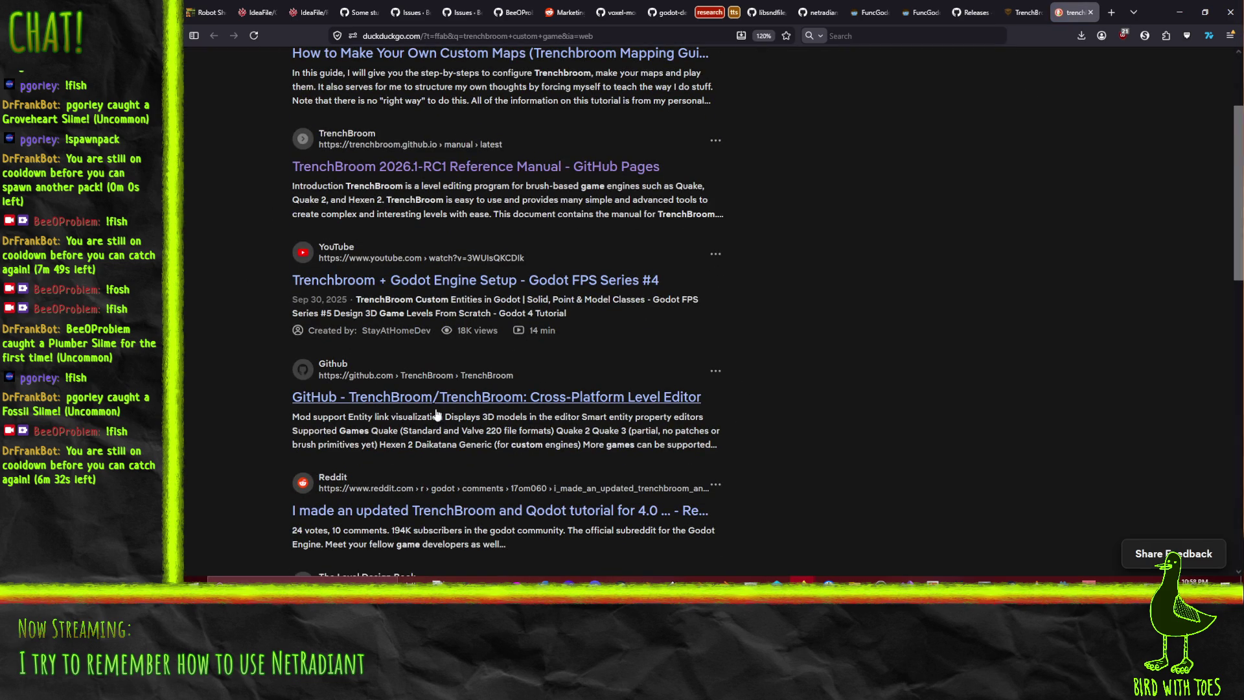
pyautogui.scroll(-2, 497, 412)
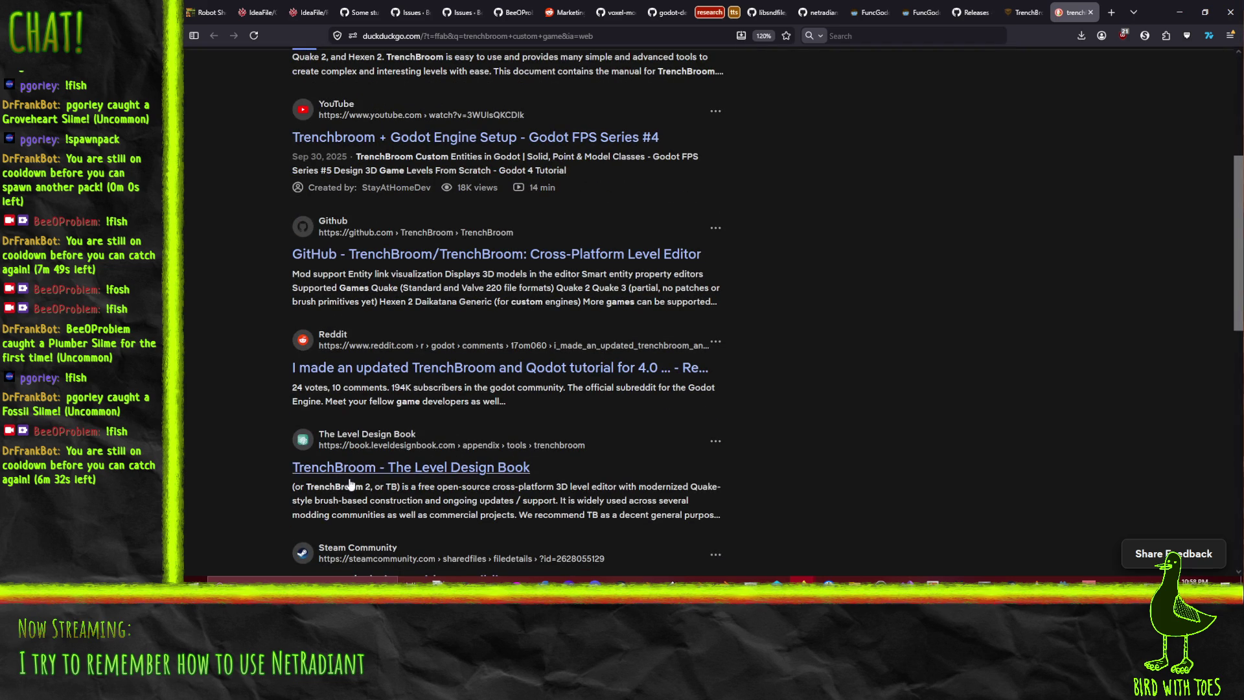
# Glance at the Reddit TrenchBroom and Qodot tutorial thread, then go back to the results
pyautogui.click(464, 379)
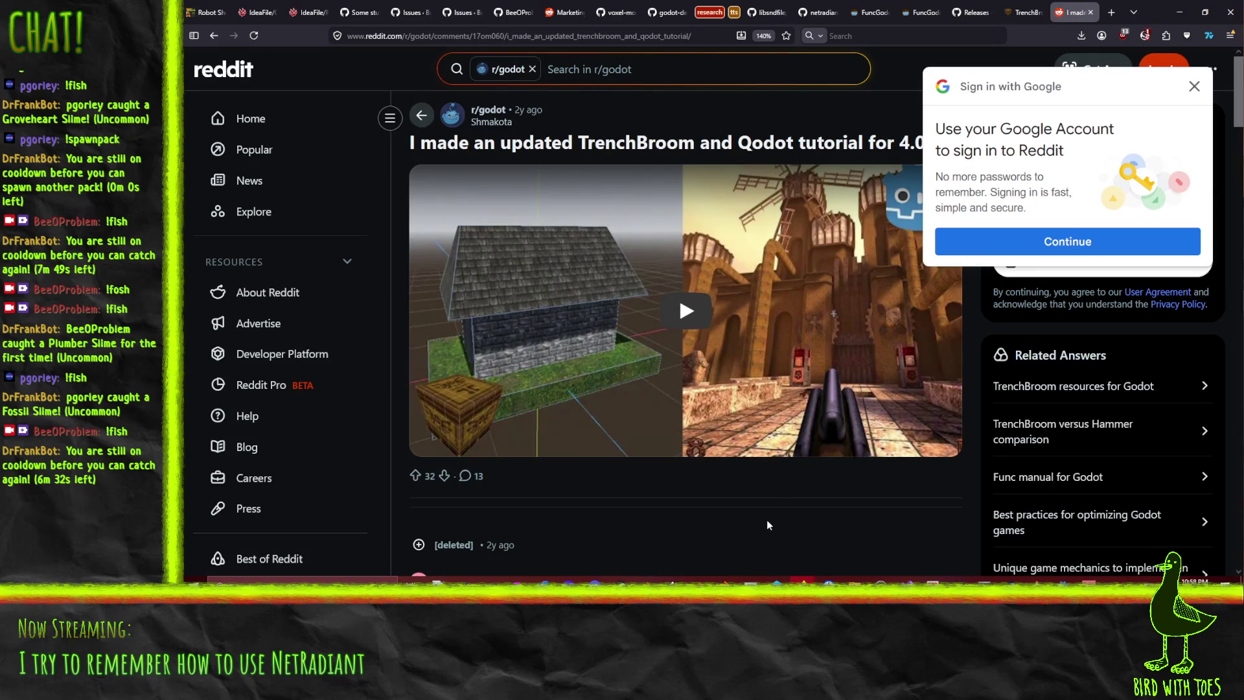
pyautogui.click(1194, 86)
pyautogui.scroll(-5, 601, 303)
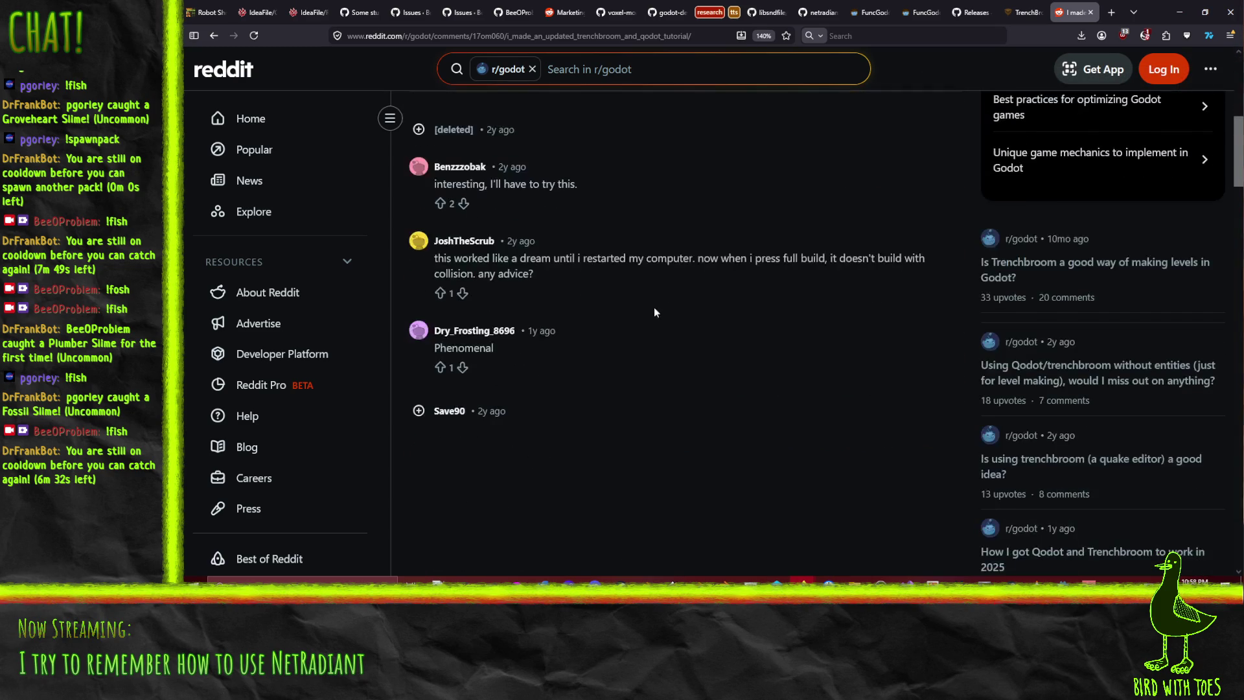
pyautogui.click(215, 37)
pyautogui.scroll(-3, 561, 363)
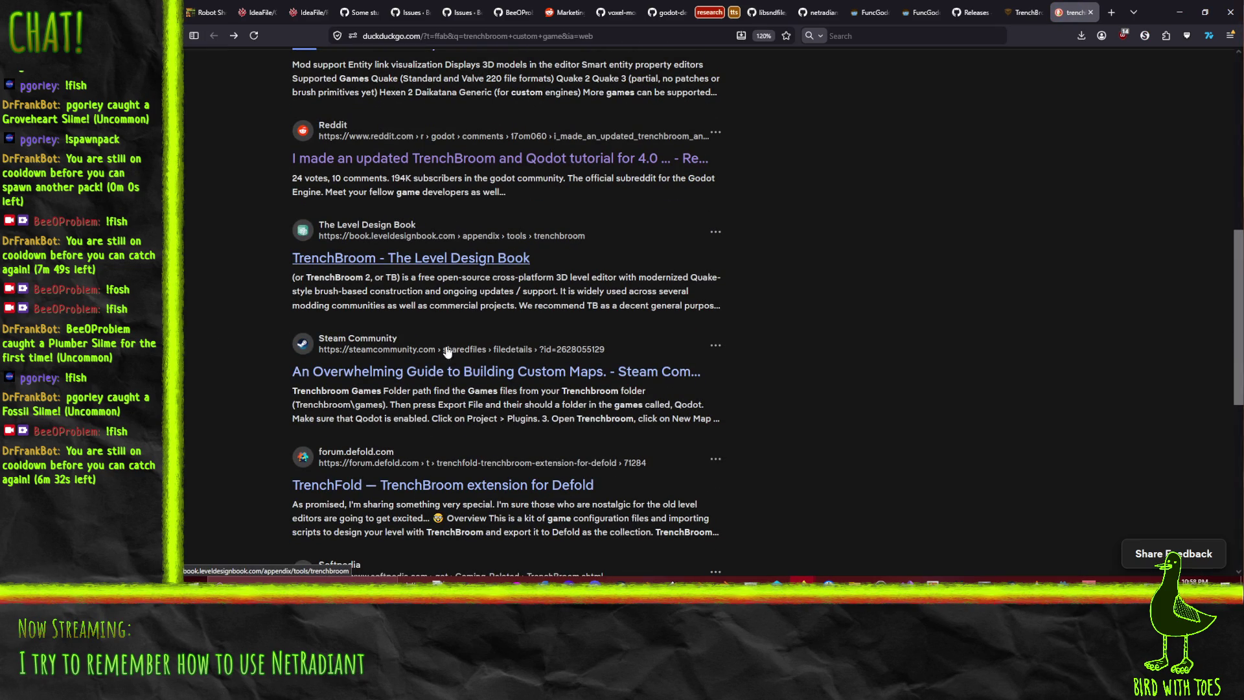
pyautogui.click(552, 394)
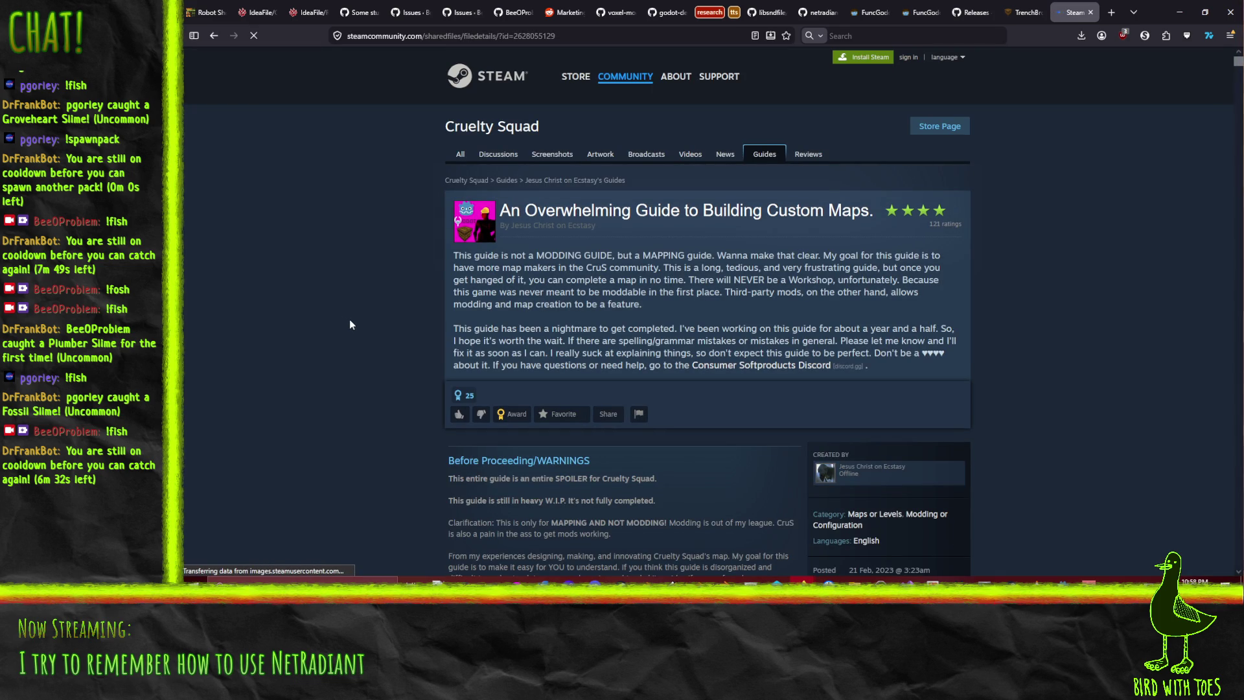
pyautogui.scroll(-10, 348, 318)
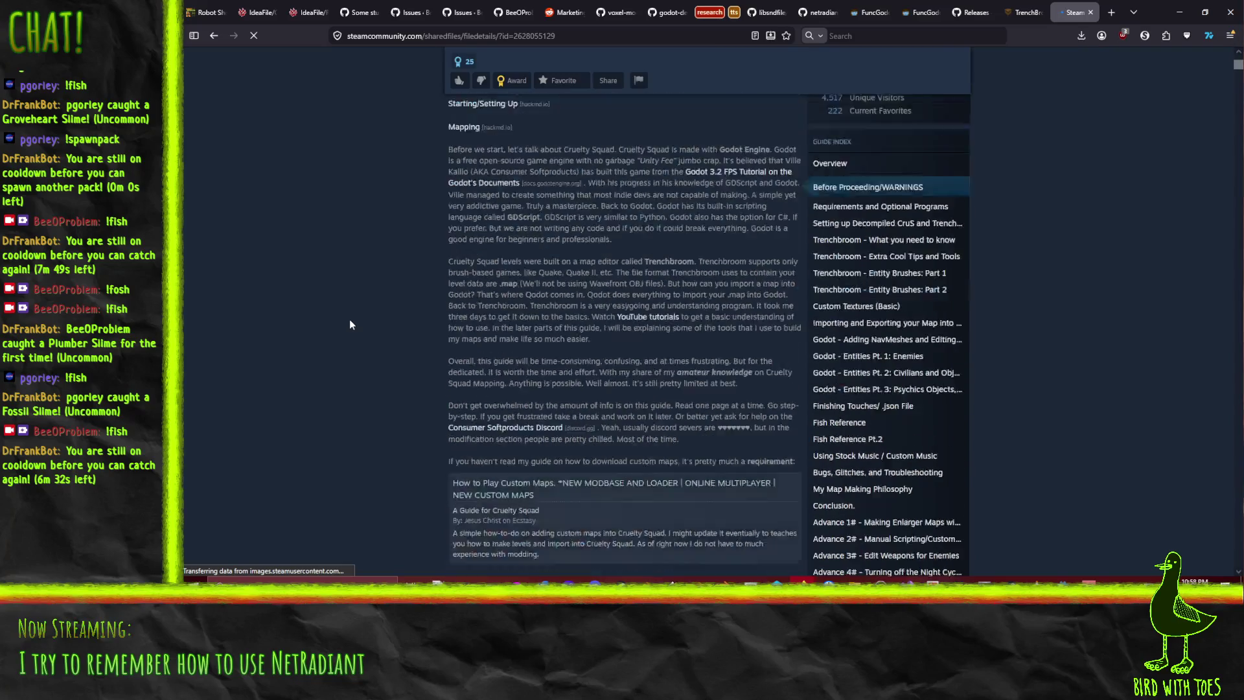
pyautogui.scroll(-15, 349, 319)
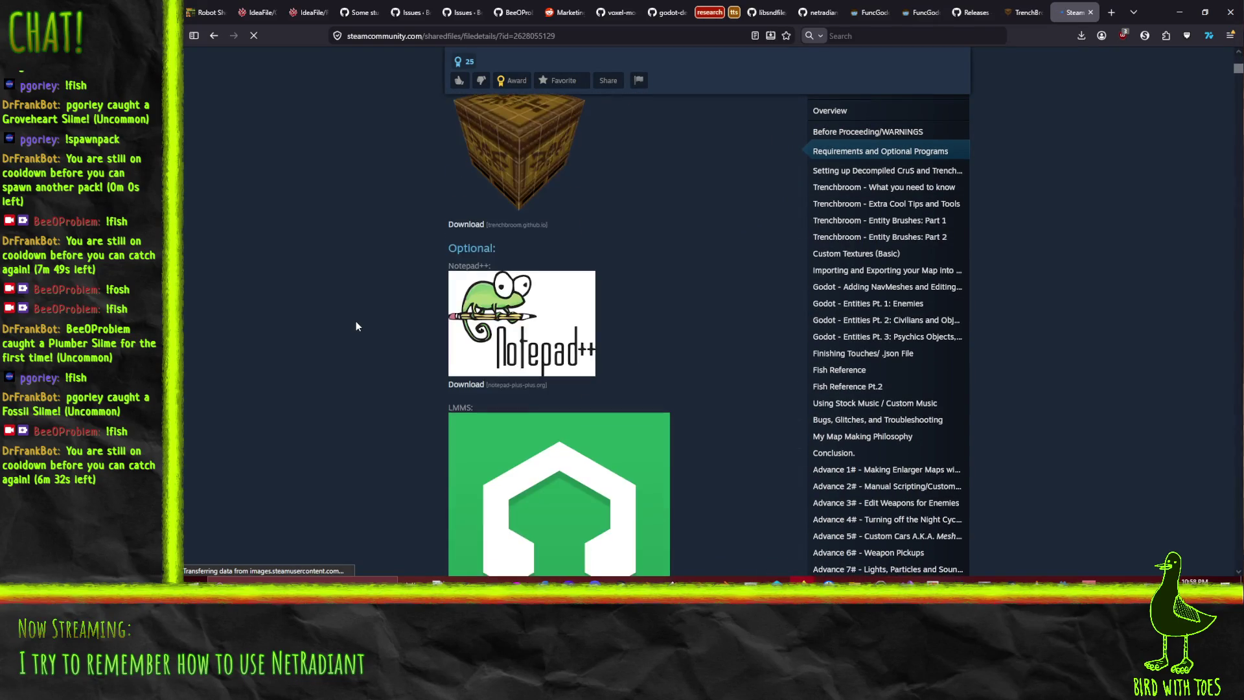
pyautogui.scroll(-15, 355, 321)
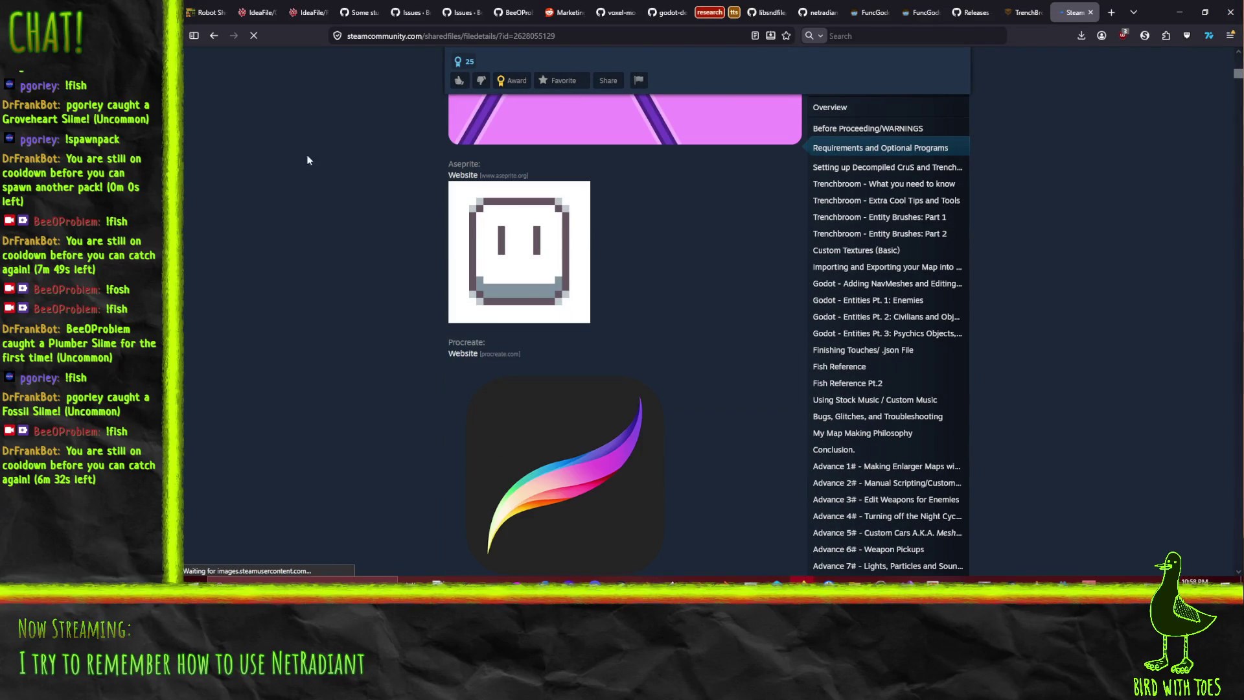
pyautogui.hotkey('alt', 'Left')
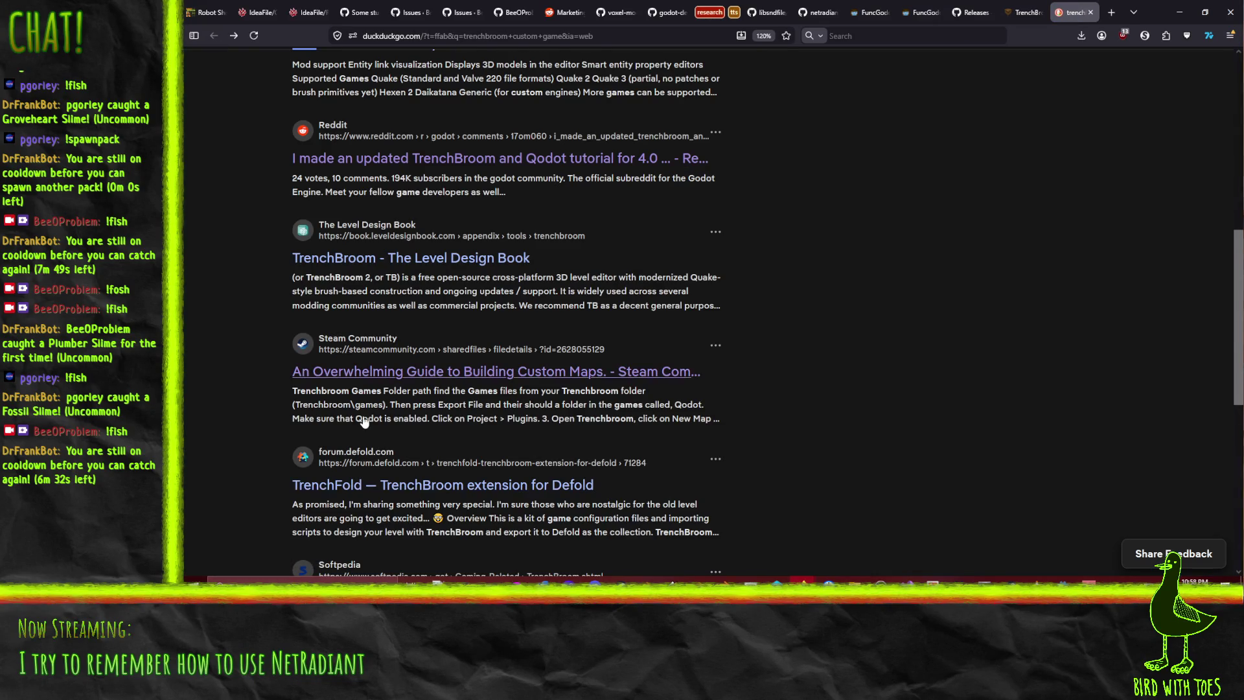
pyautogui.scroll(-3, 370, 431)
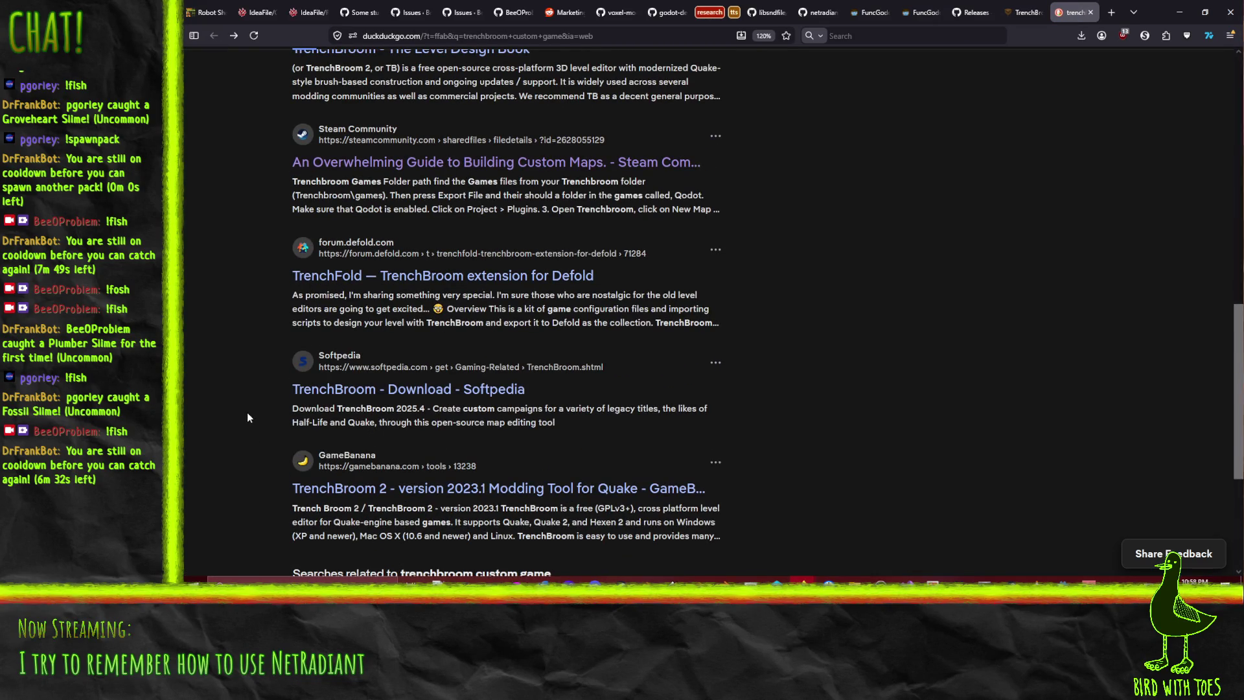
pyautogui.scroll(-3, 247, 417)
pyautogui.scroll(10, 247, 417)
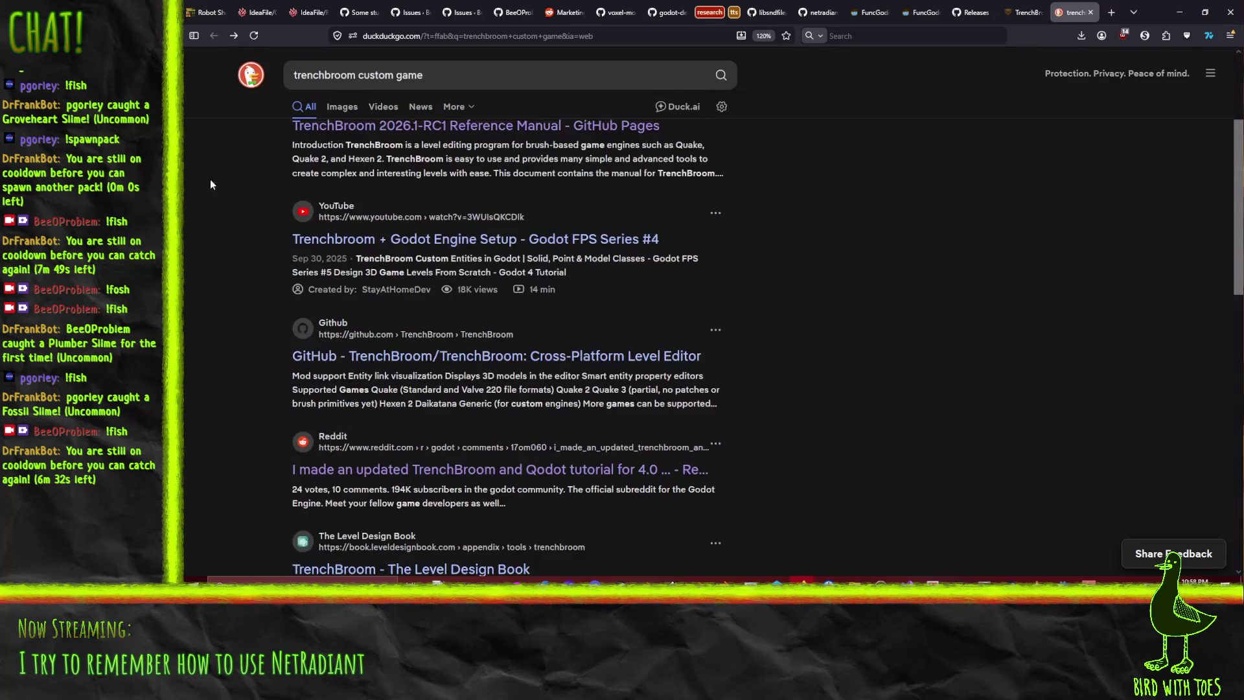
pyautogui.click(234, 36)
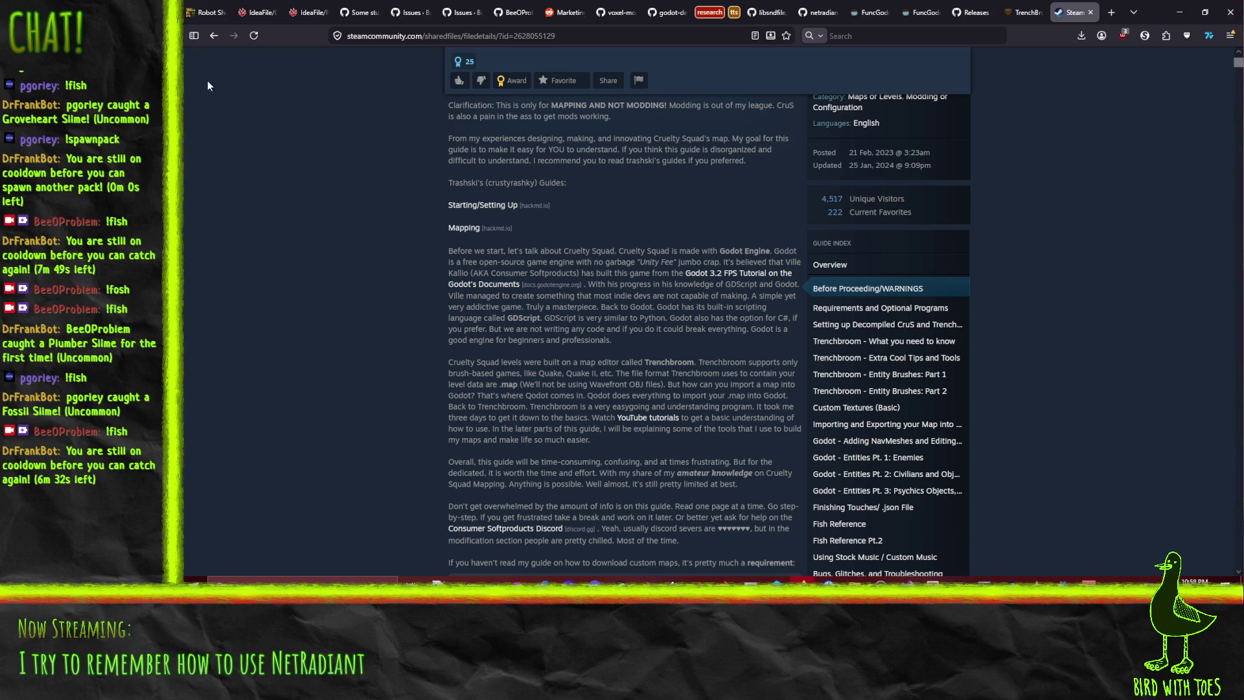
pyautogui.click(213, 36)
pyautogui.scroll(-5, 208, 375)
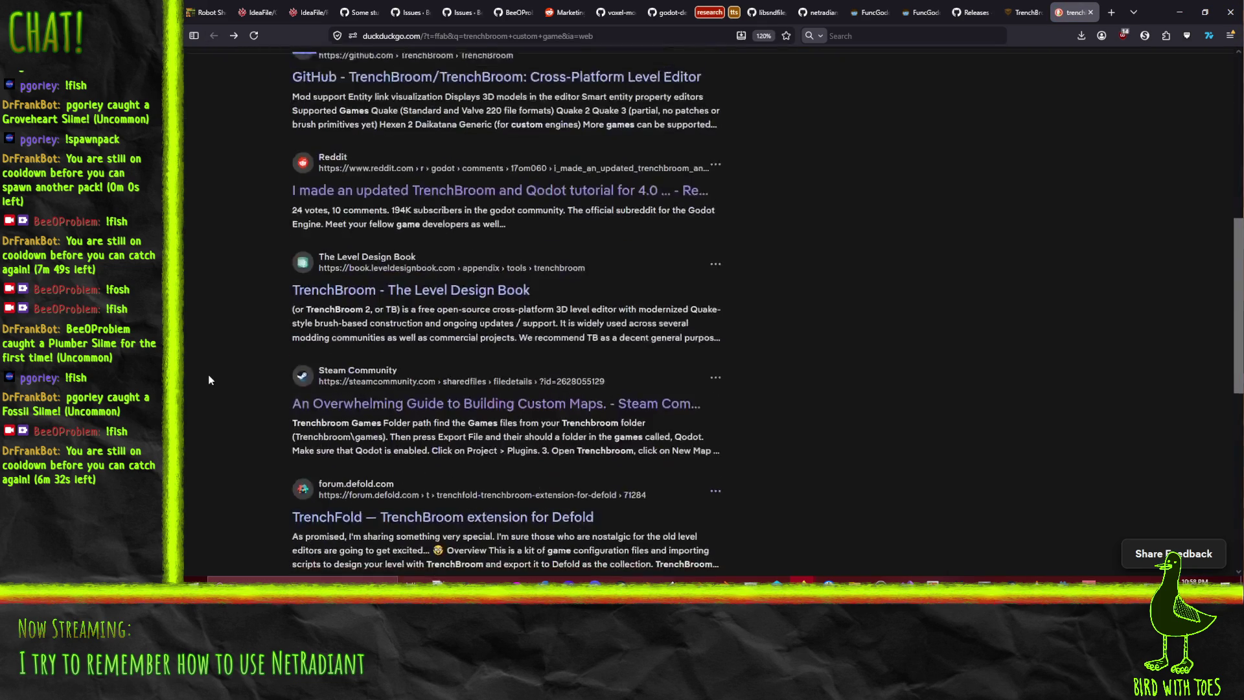
pyautogui.scroll(-2, 209, 375)
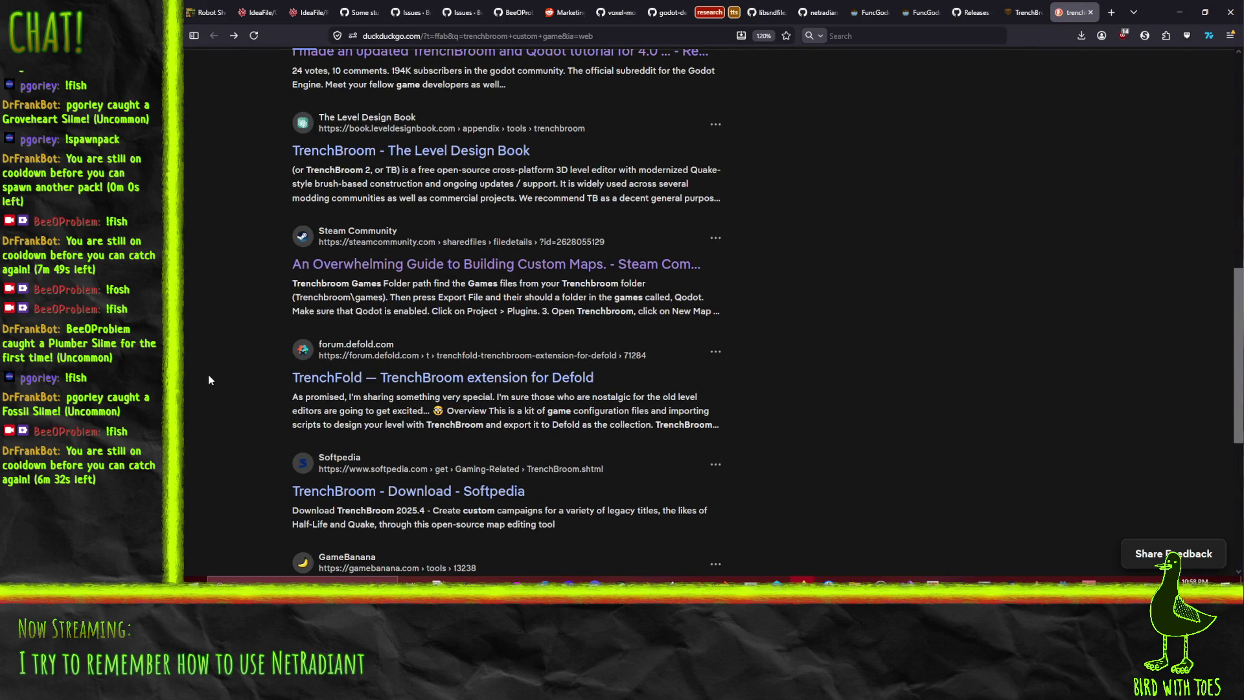
pyautogui.scroll(-5, 209, 376)
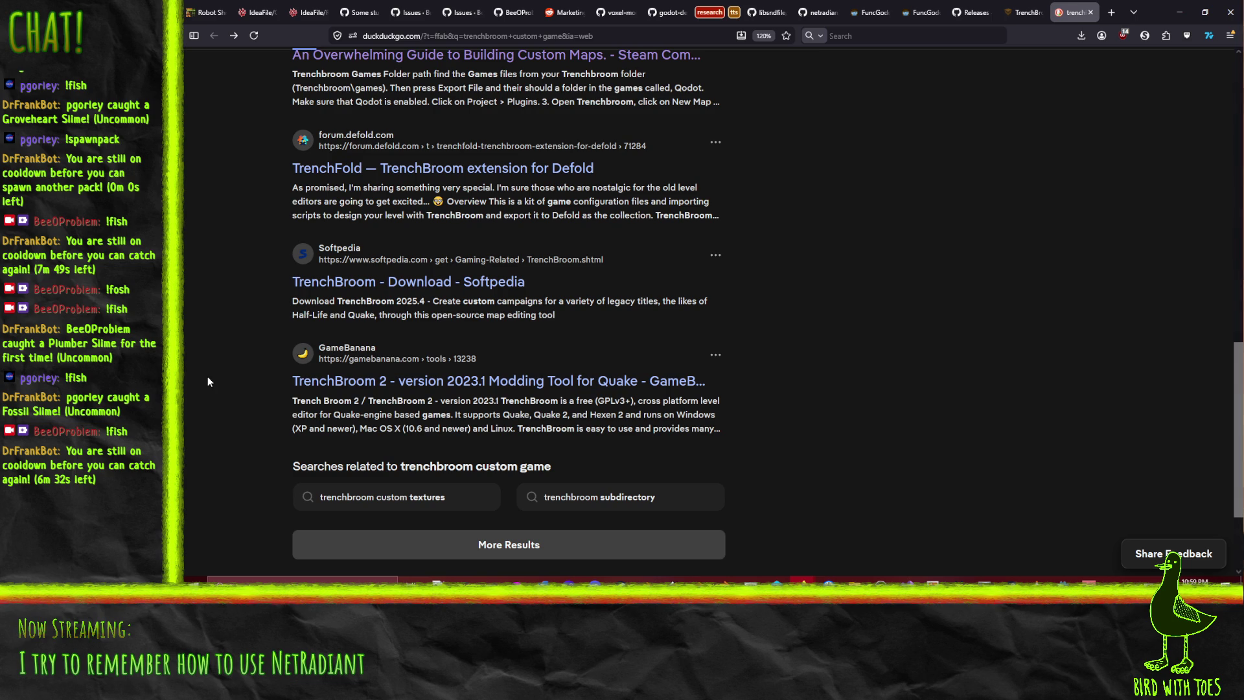
pyautogui.scroll(12, 207, 381)
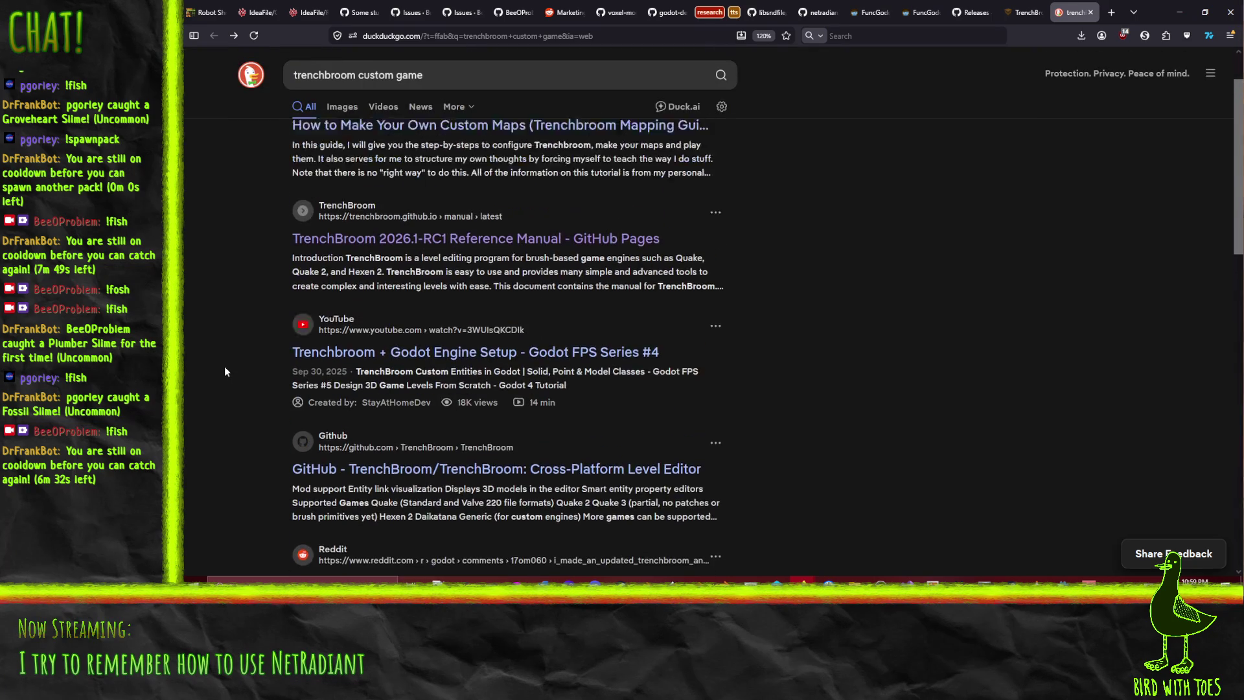
pyautogui.doubleClick(392, 76)
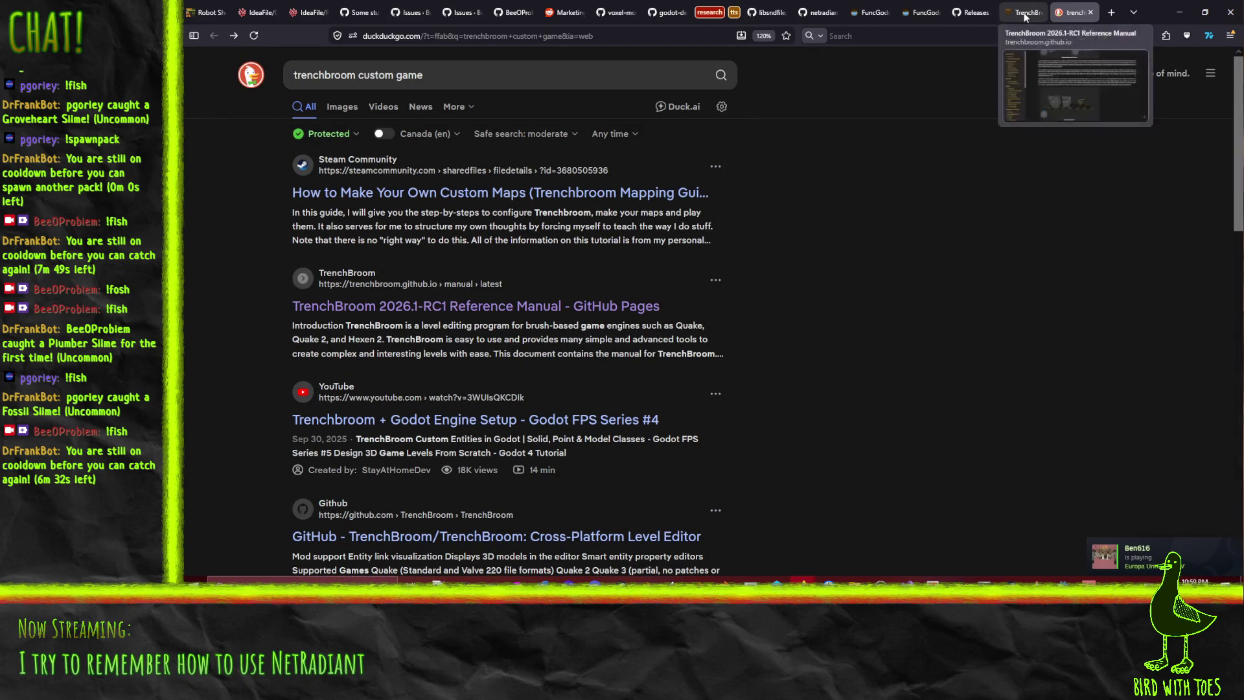
pyautogui.click(1024, 13)
pyautogui.click(1075, 13)
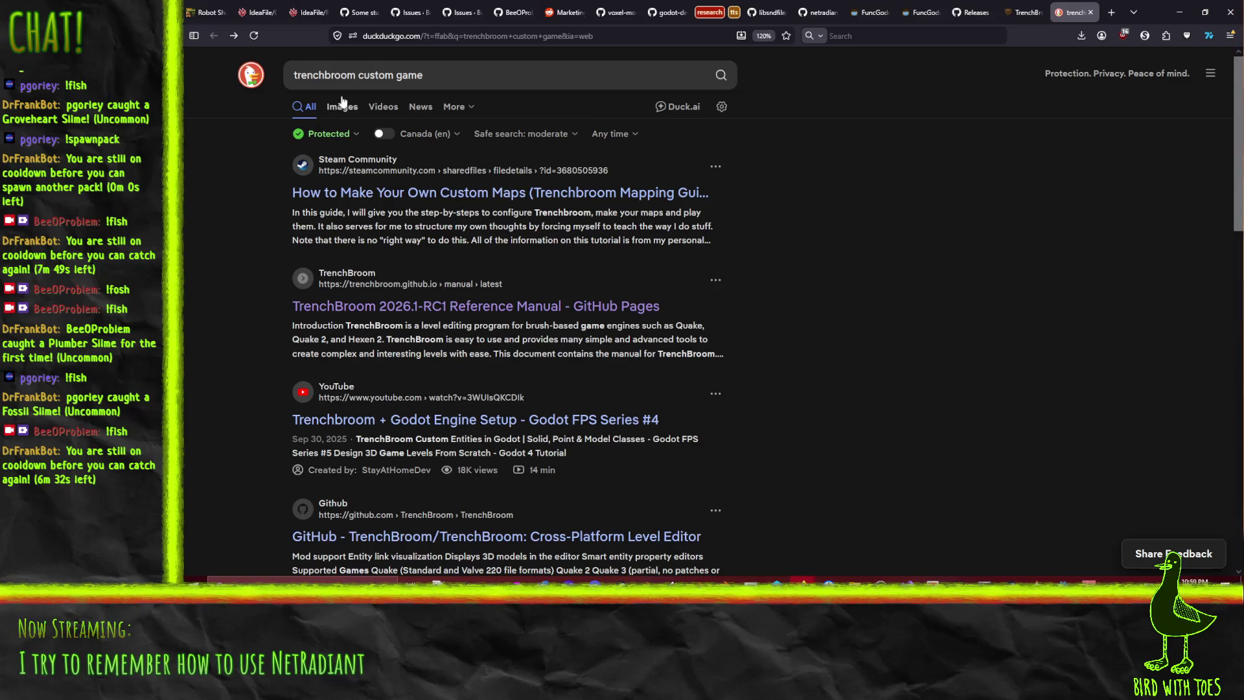
# Change the search to 'trenchbroom godot', then bring up the FuncGodot manual's Local Config section
pyautogui.click(376, 76)
pyautogui.hotkey('ctrl', 'Left')
pyautogui.hotkey('shift', 'End')
pyautogui.write('godot')
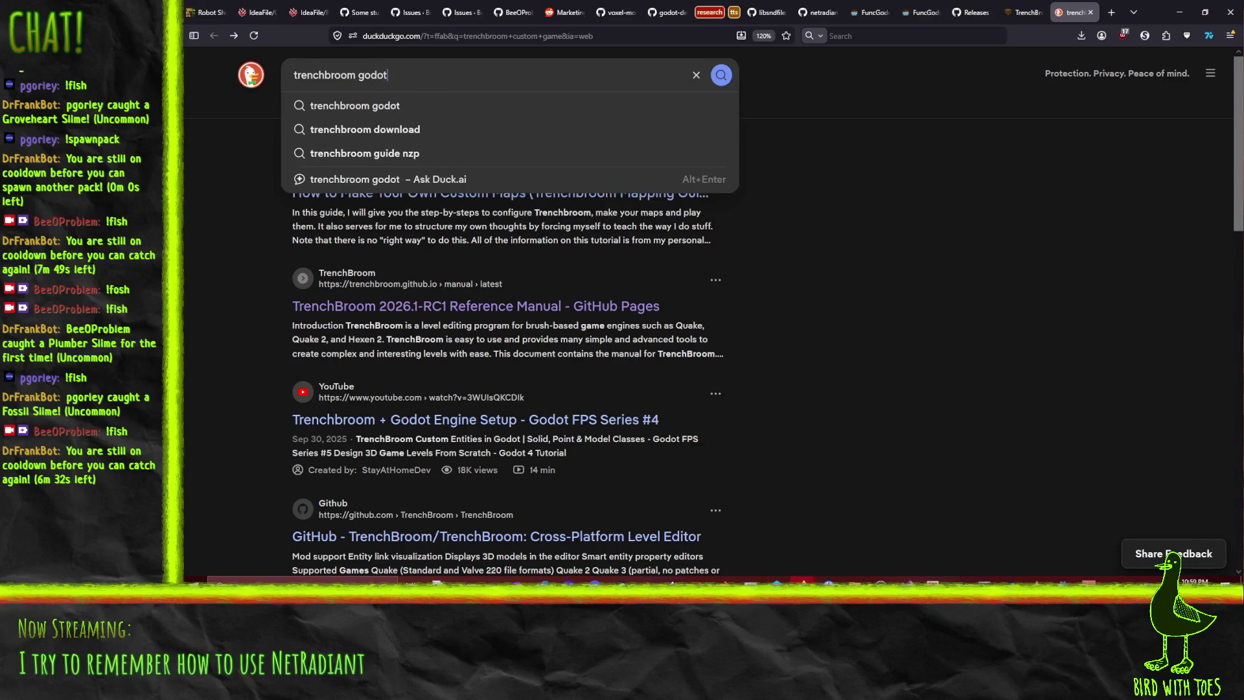
pyautogui.press('Return')
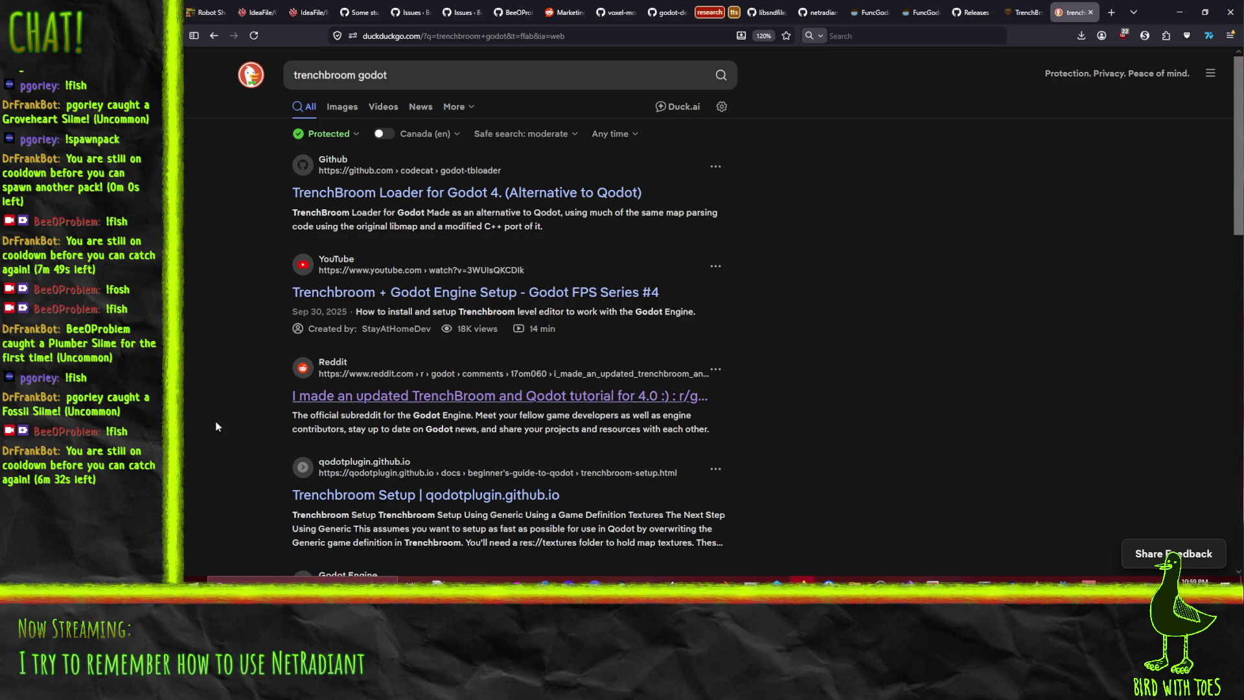
pyautogui.click(913, 5)
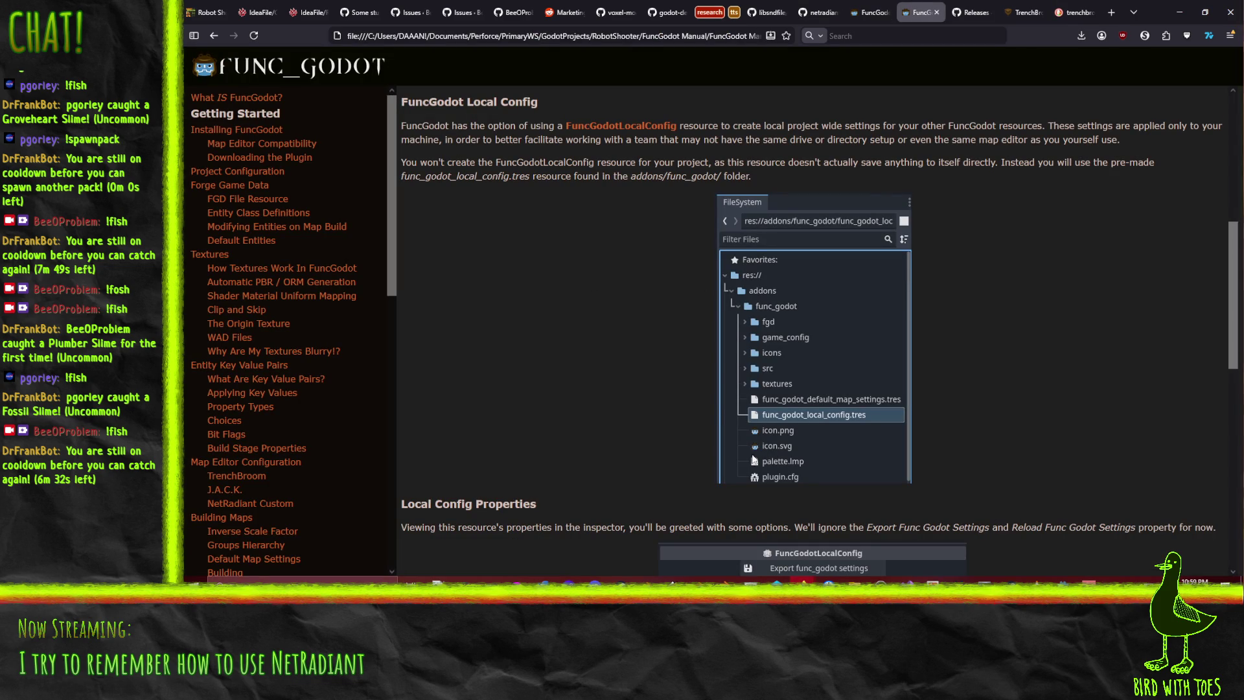
# In Godot, start creating a new resource from res:// filtered by 'func', then cancel it
pyautogui.hotkey('alt', 'Tab')
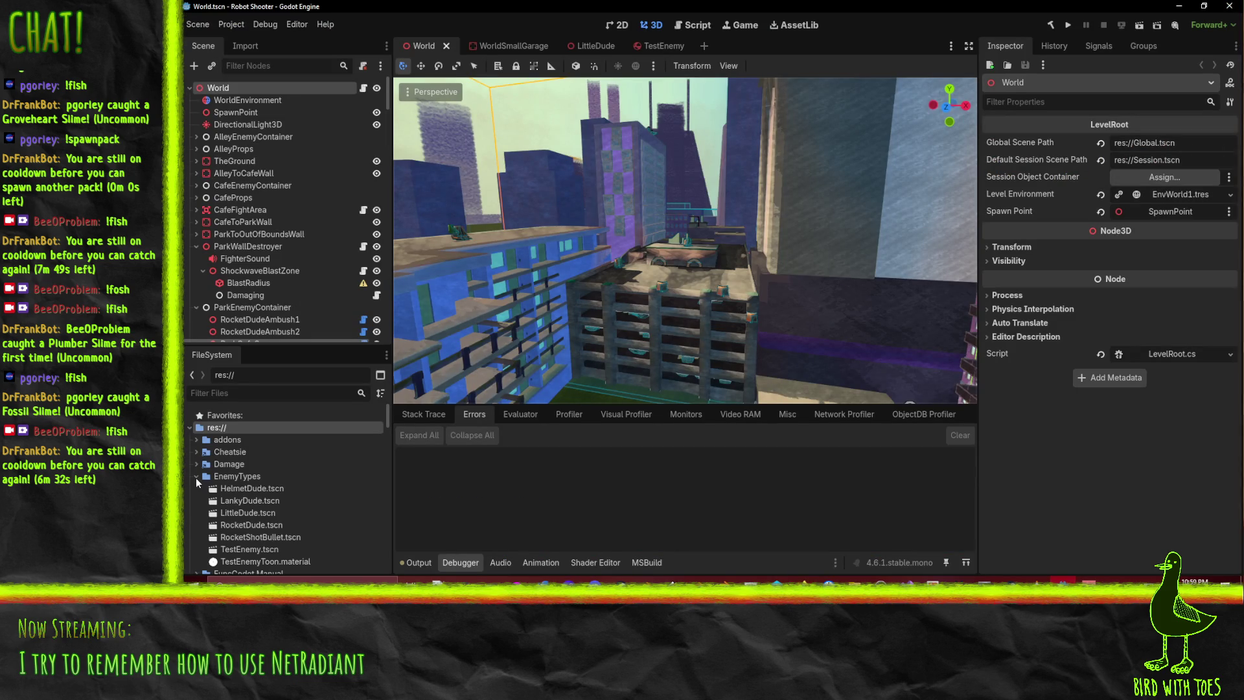
pyautogui.click(197, 480)
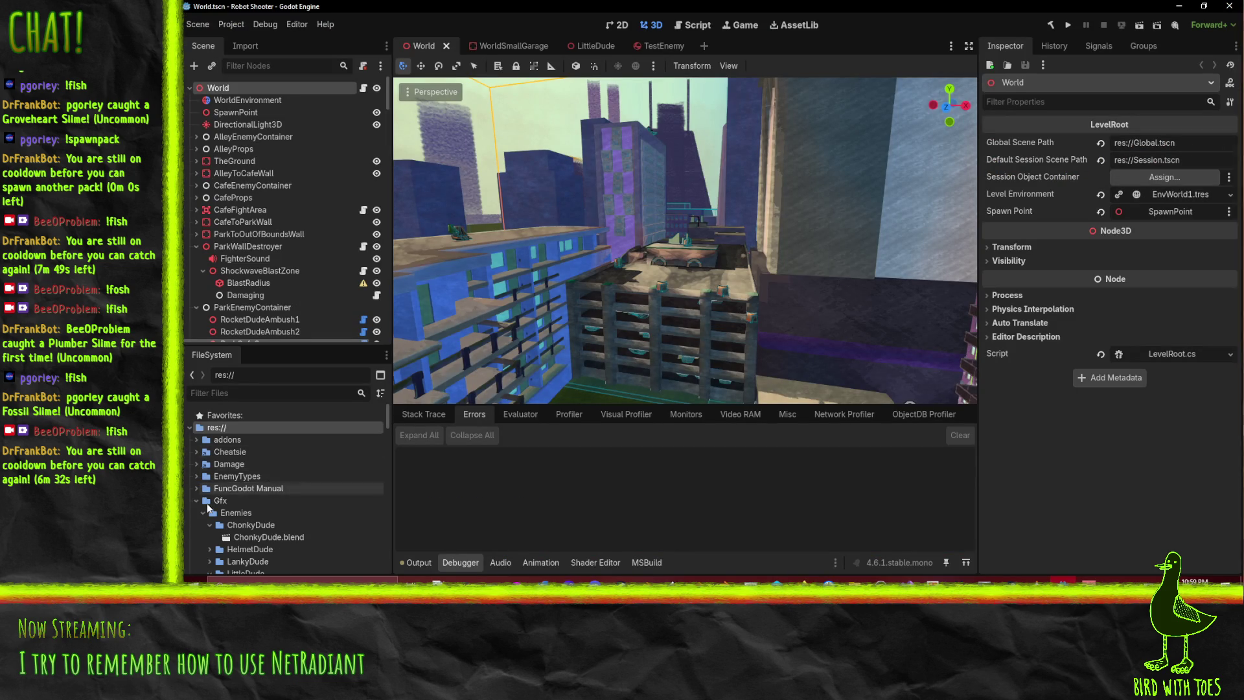
pyautogui.scroll(-1, 267, 496)
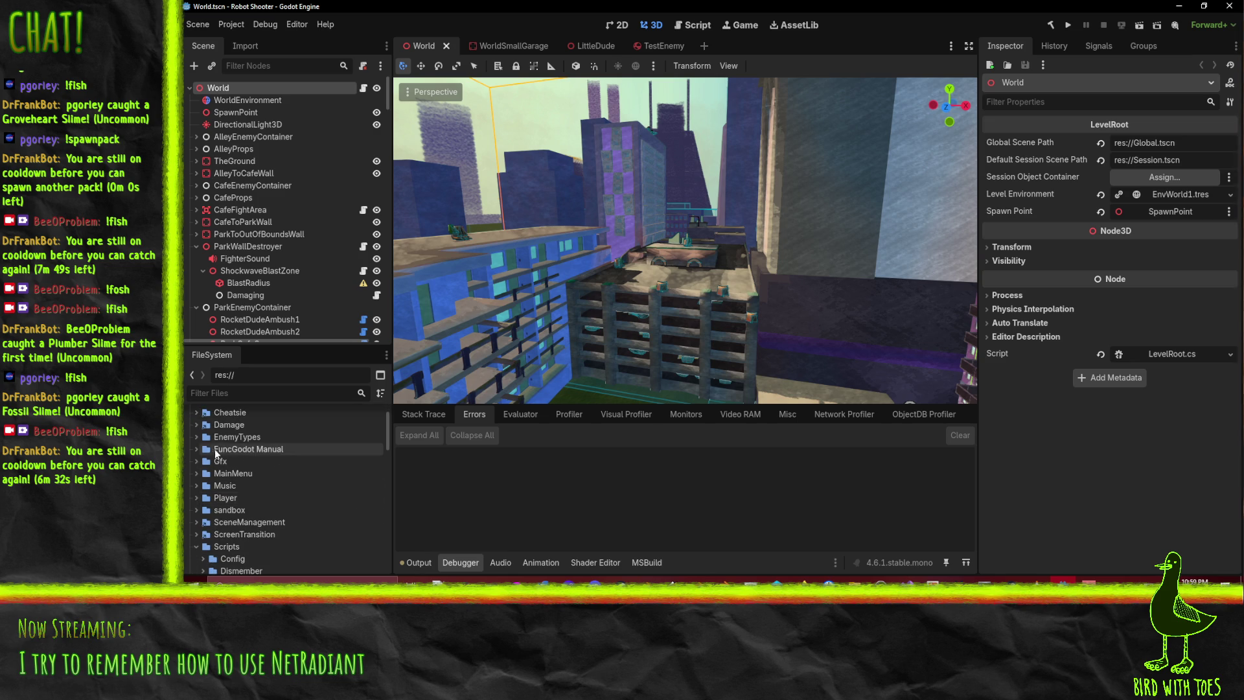
pyautogui.scroll(1, 232, 429)
pyautogui.rightClick(234, 426)
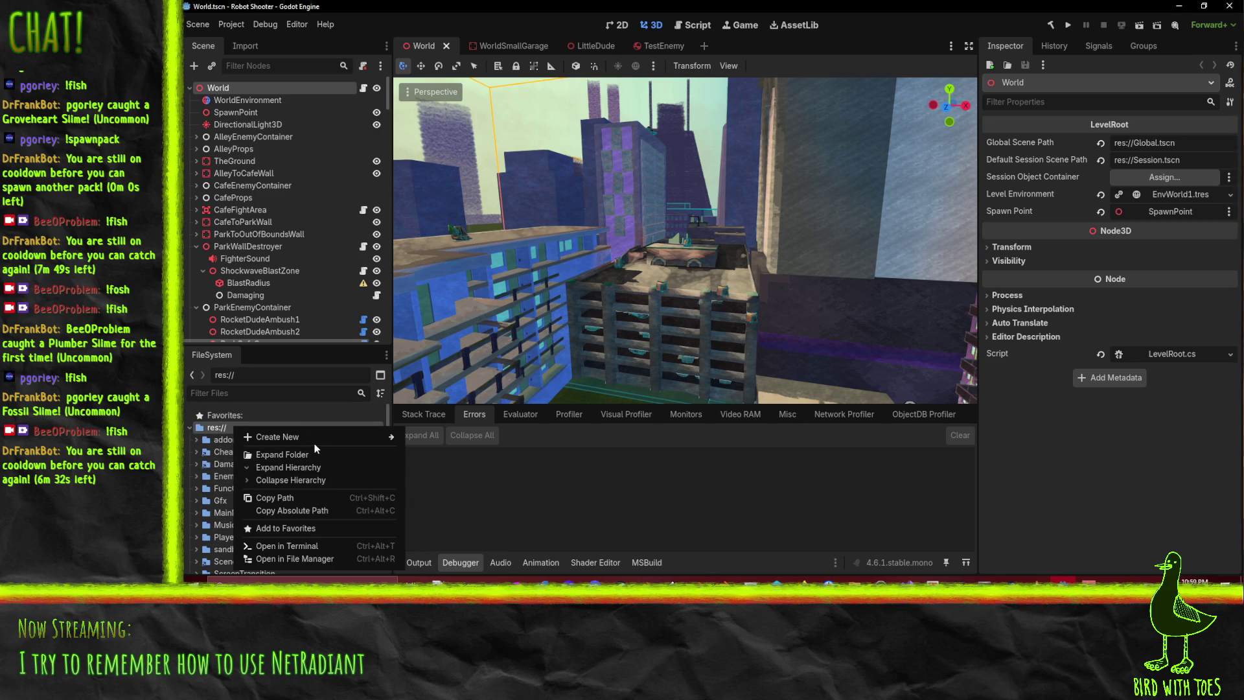
pyautogui.moveTo(305, 438)
pyautogui.click(447, 475)
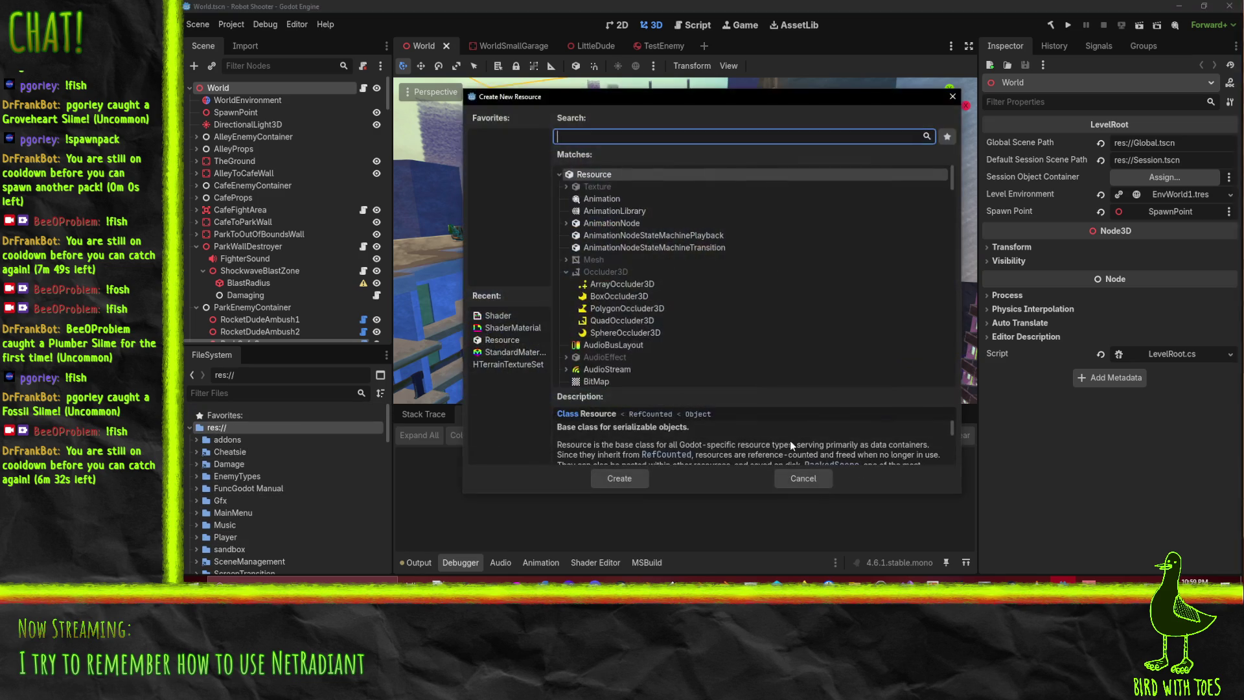
pyautogui.write('func')
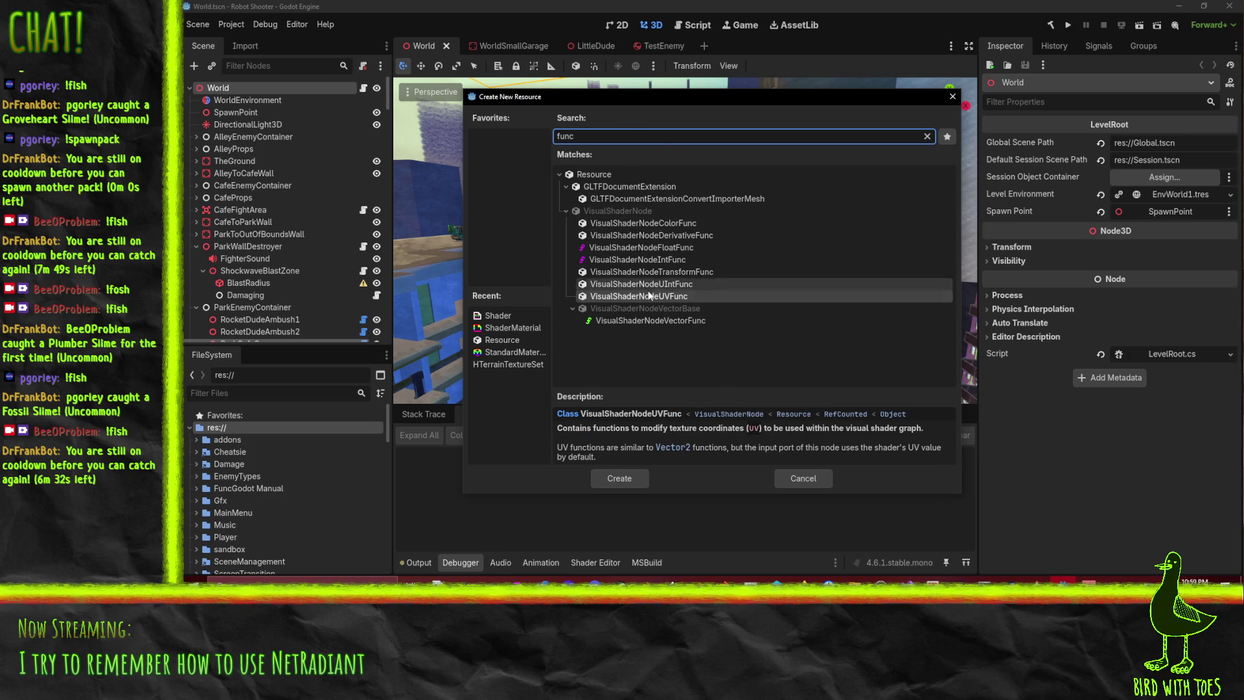
pyautogui.click(813, 486)
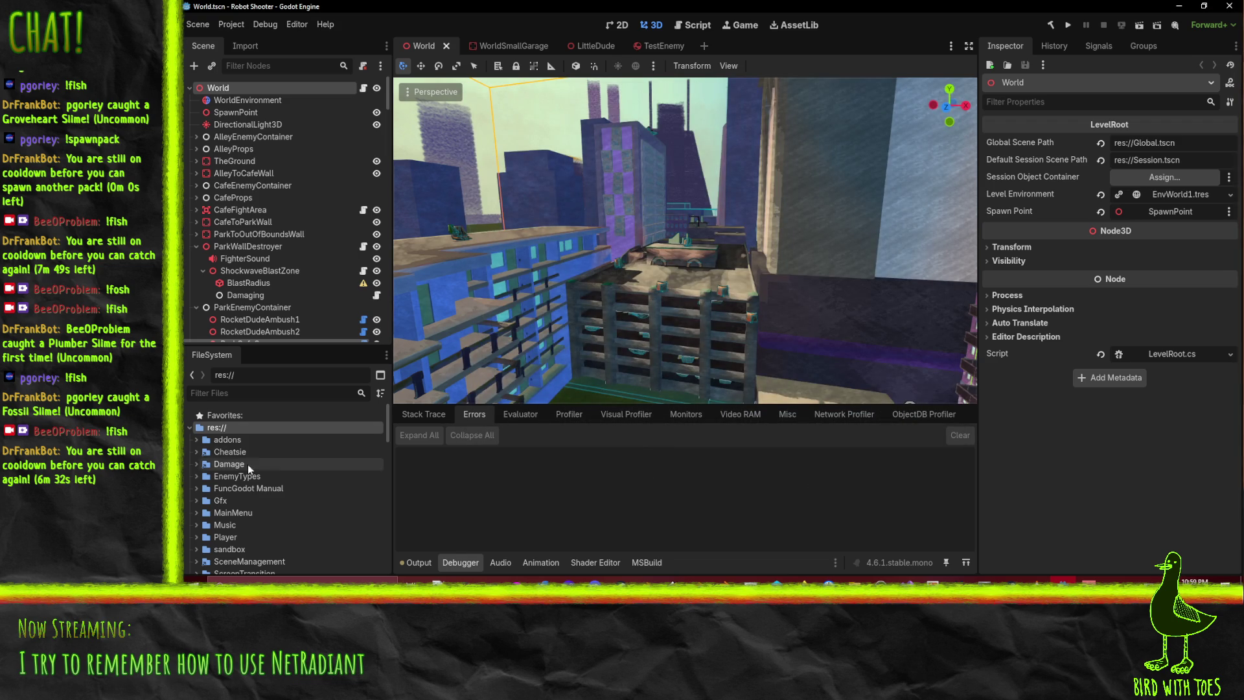
# Open the FuncGodot Manual page from its project folder, then minimize the browser back to Godot
pyautogui.click(196, 488)
pyautogui.doubleClick(253, 501)
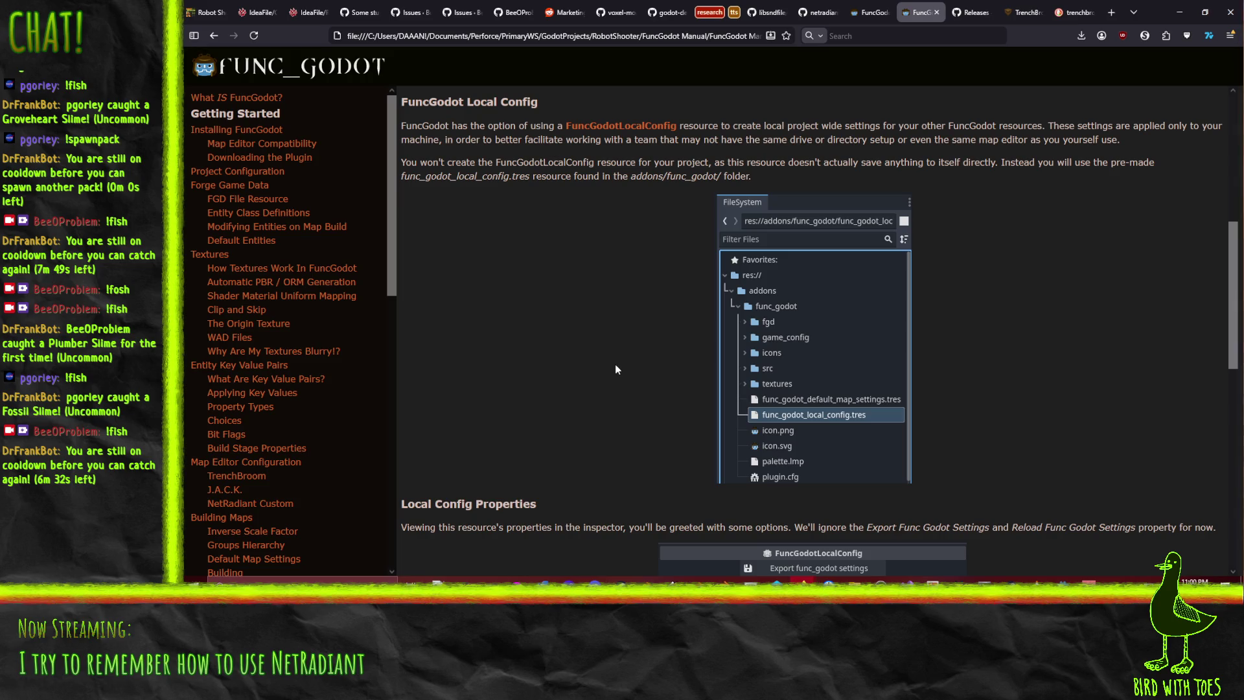
pyautogui.scroll(-2, 840, 418)
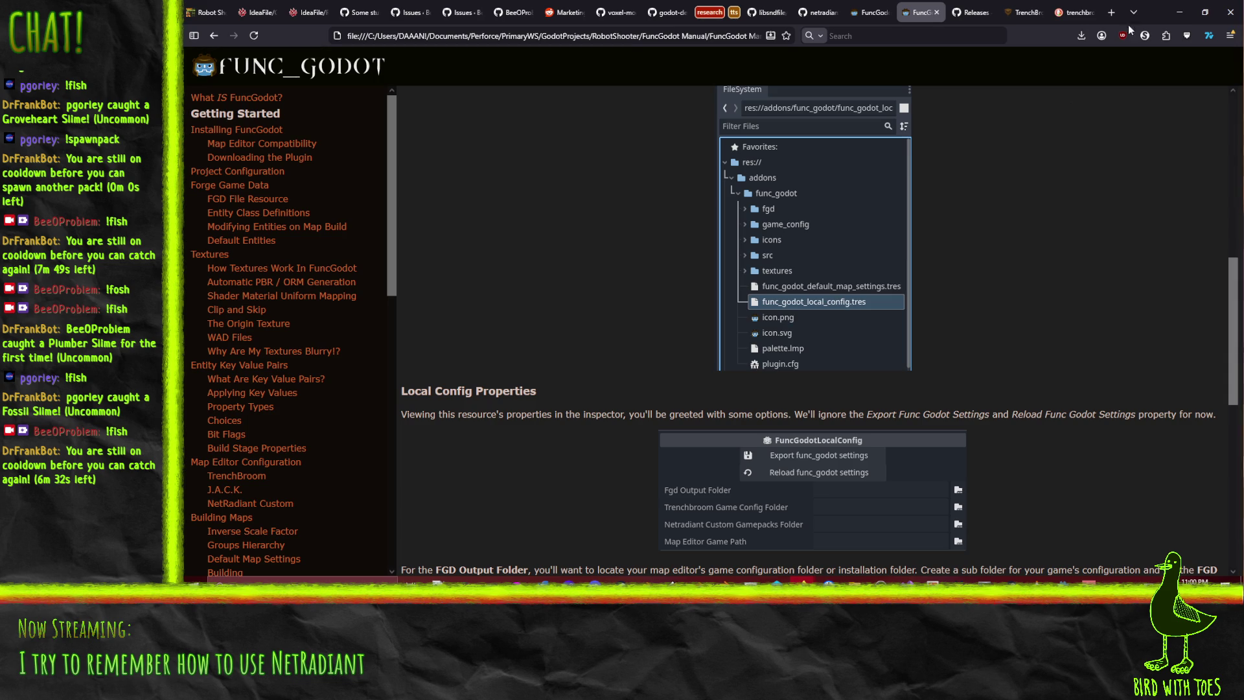
pyautogui.click(1179, 12)
pyautogui.scroll(3, 198, 421)
pyautogui.click(196, 487)
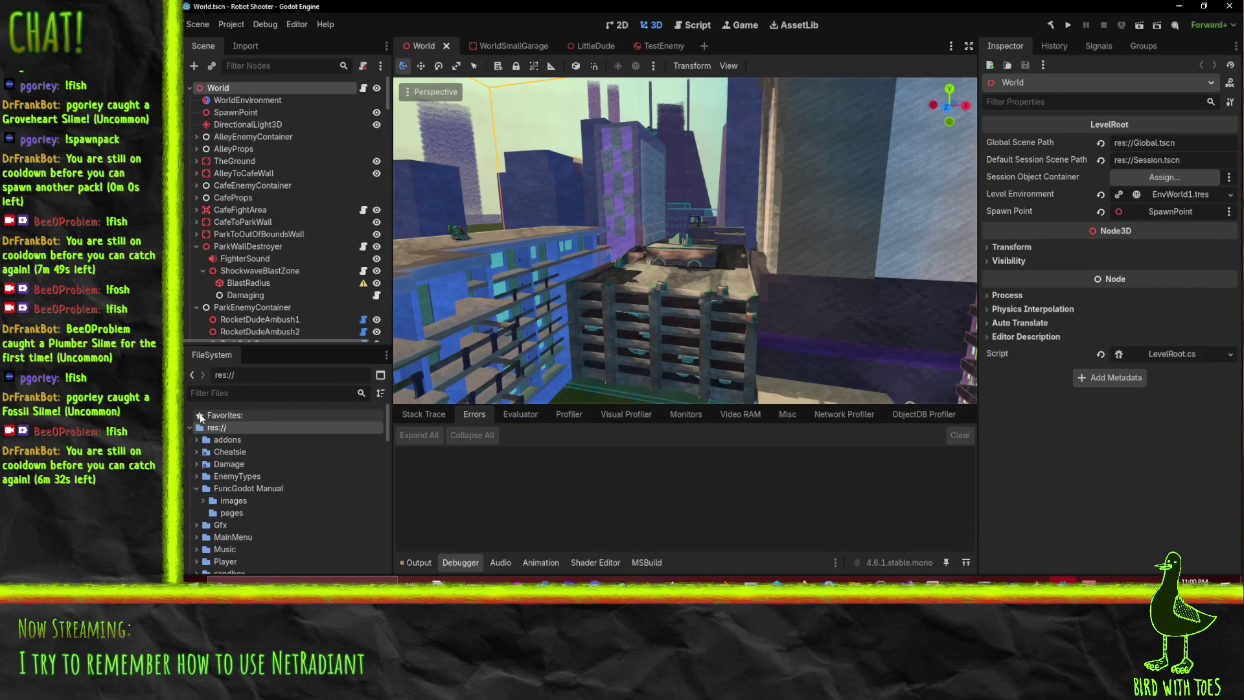
# Open addons/func_godot/func_godot_local_config.tres in the Inspector and browse for a config folder
pyautogui.click(196, 439)
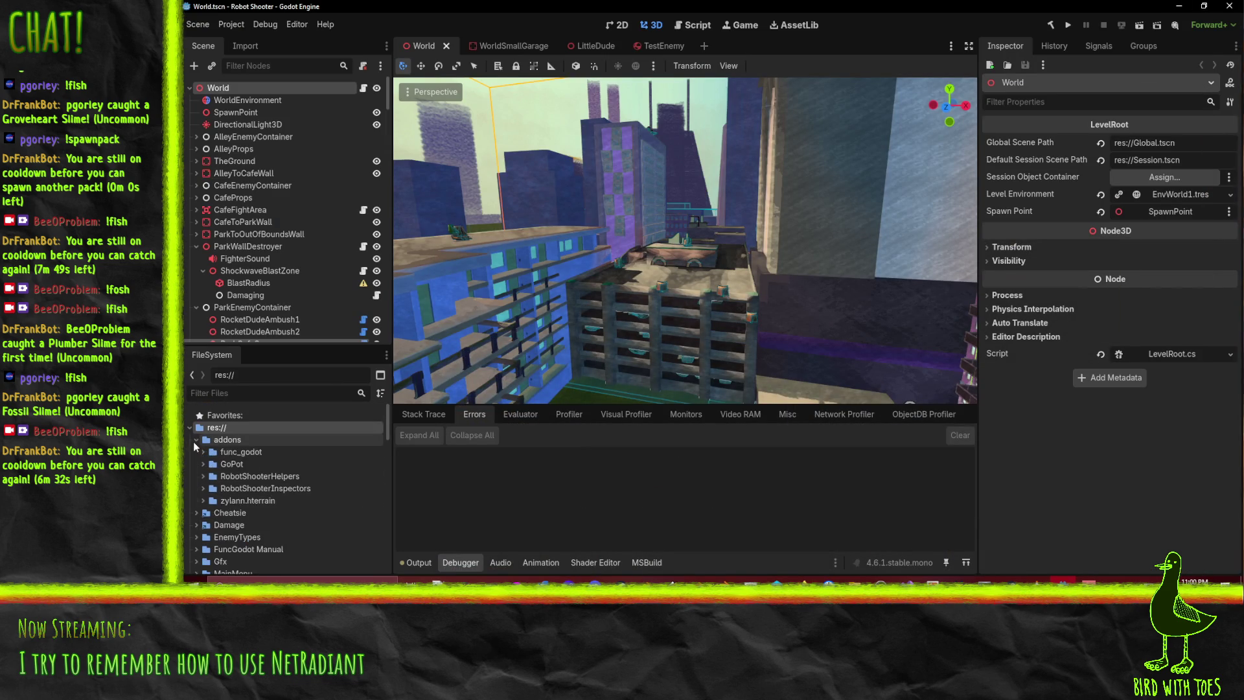
pyautogui.click(204, 452)
pyautogui.scroll(-2, 359, 480)
pyautogui.click(305, 458)
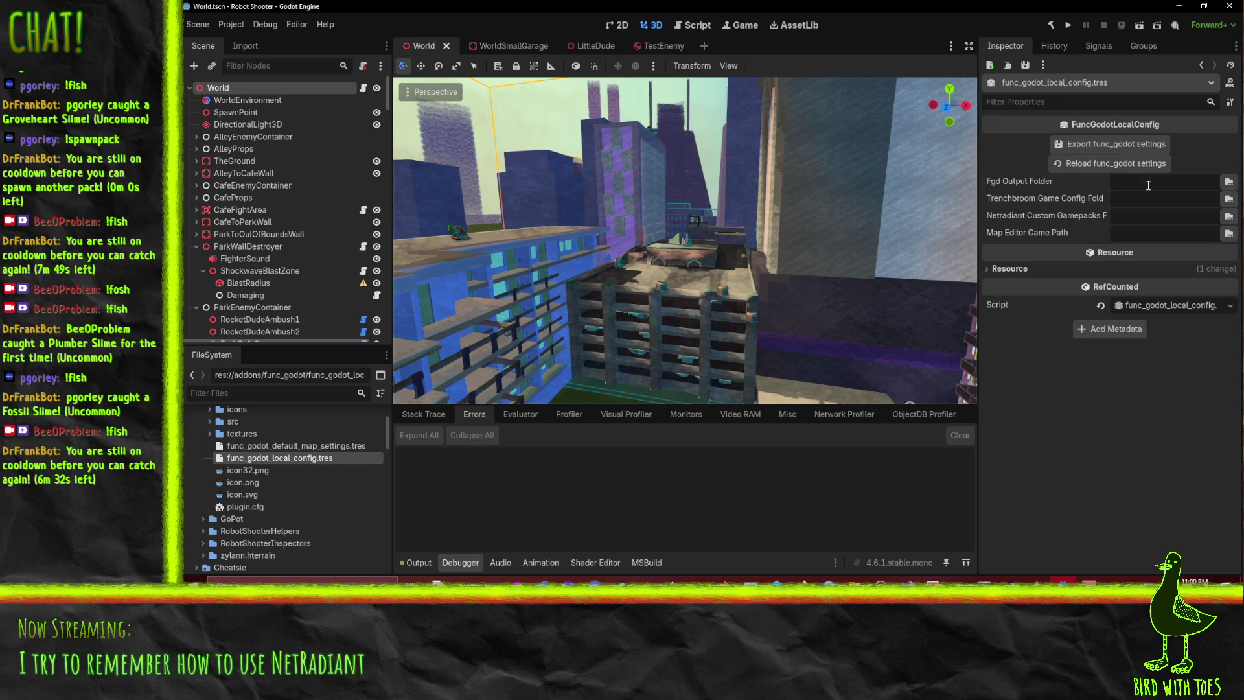
pyautogui.click(1144, 198)
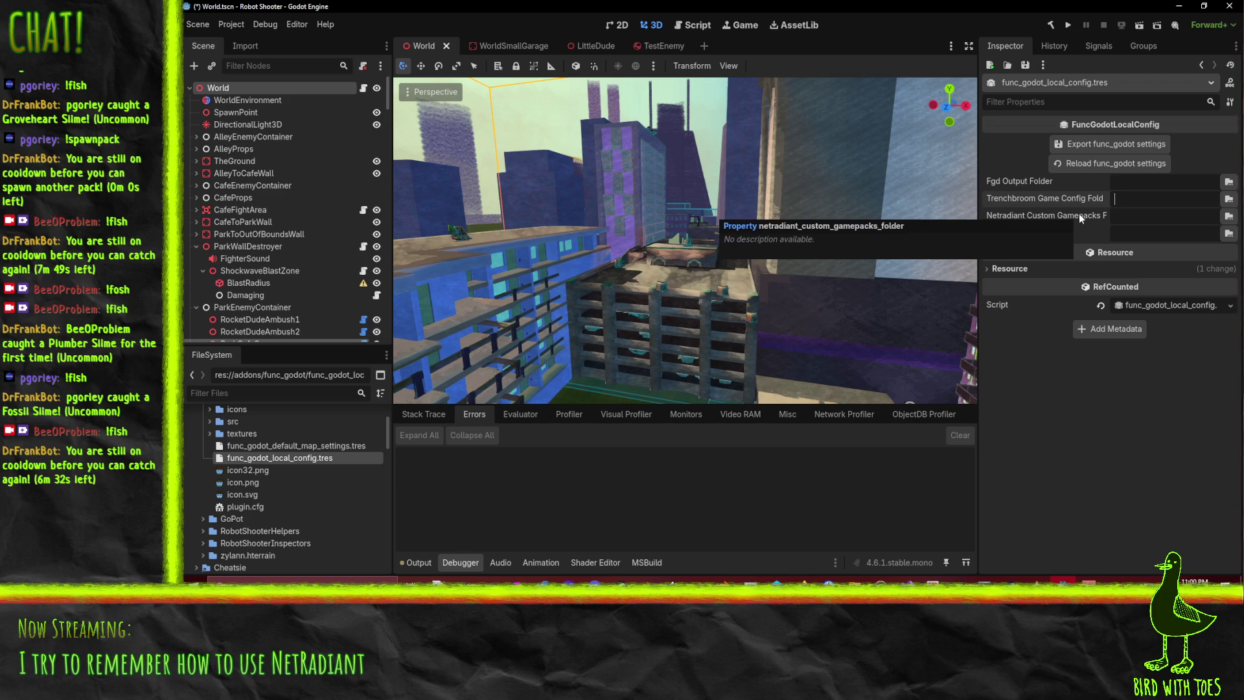
pyautogui.click(1228, 215)
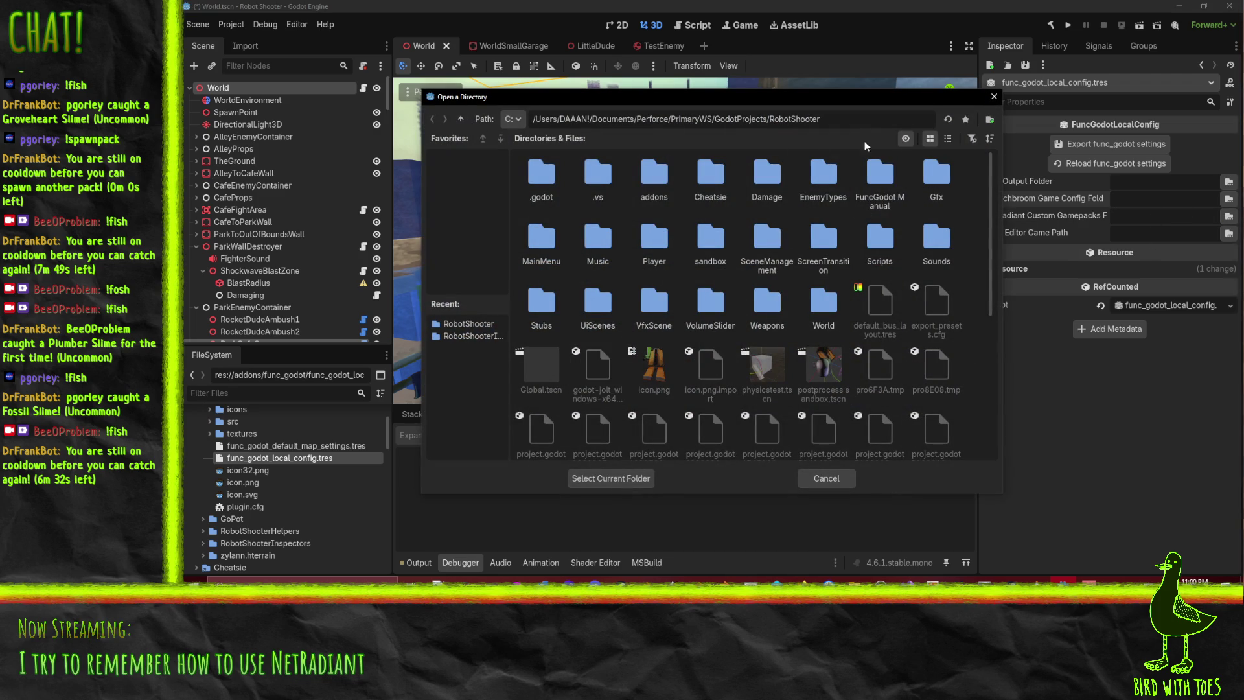
# Set the Netradiant Custom Gamepacks Folder to the NetRadiant tools folder, then cancel the Trenchbroom browse
pyautogui.moveTo(453, 97); pyautogui.dragTo(1243, 129)
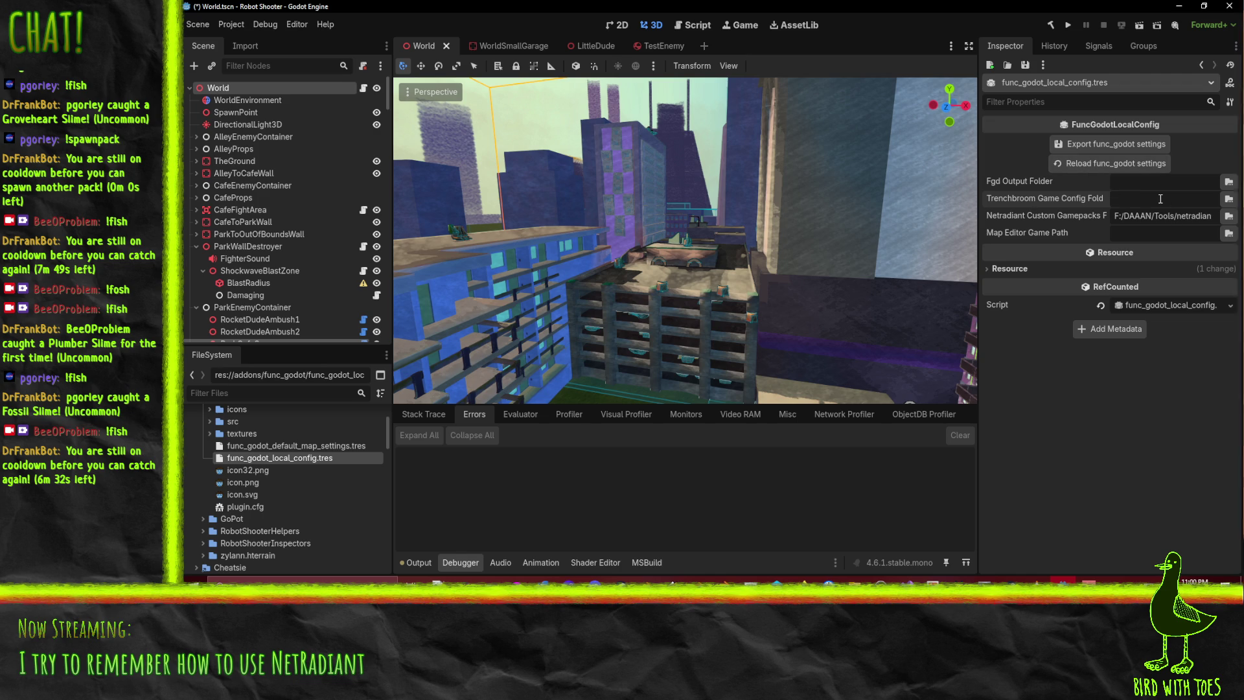
pyautogui.click(1230, 201)
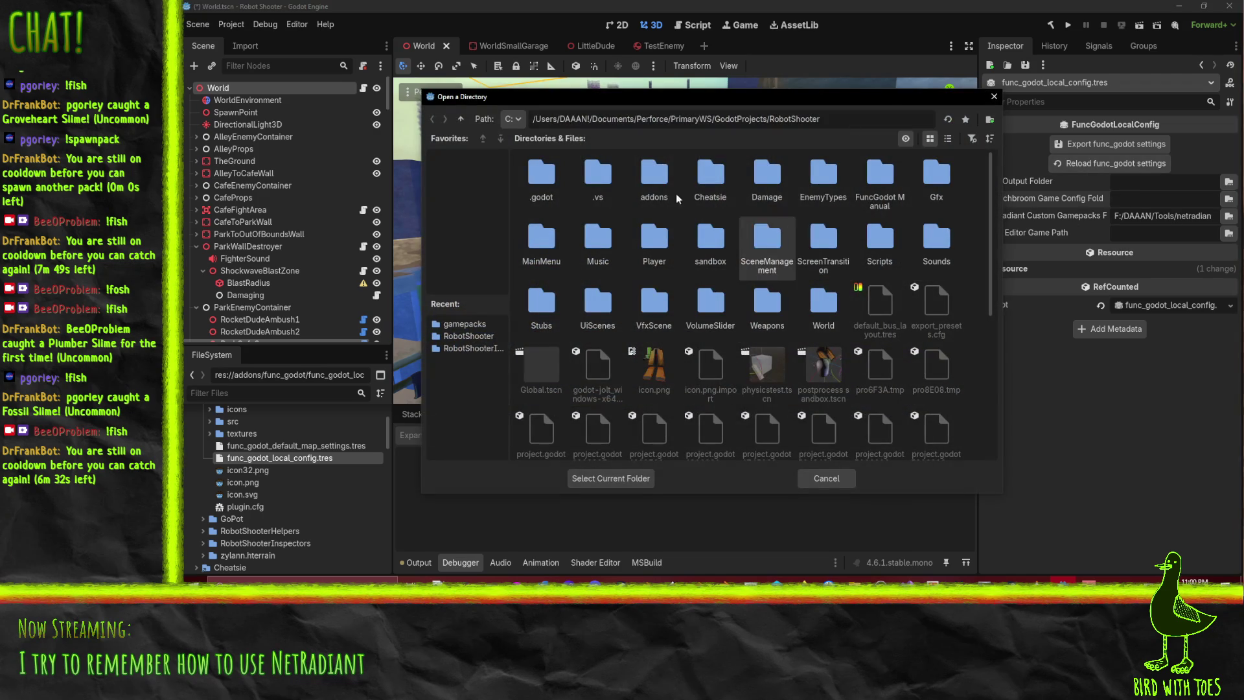
pyautogui.press('Escape')
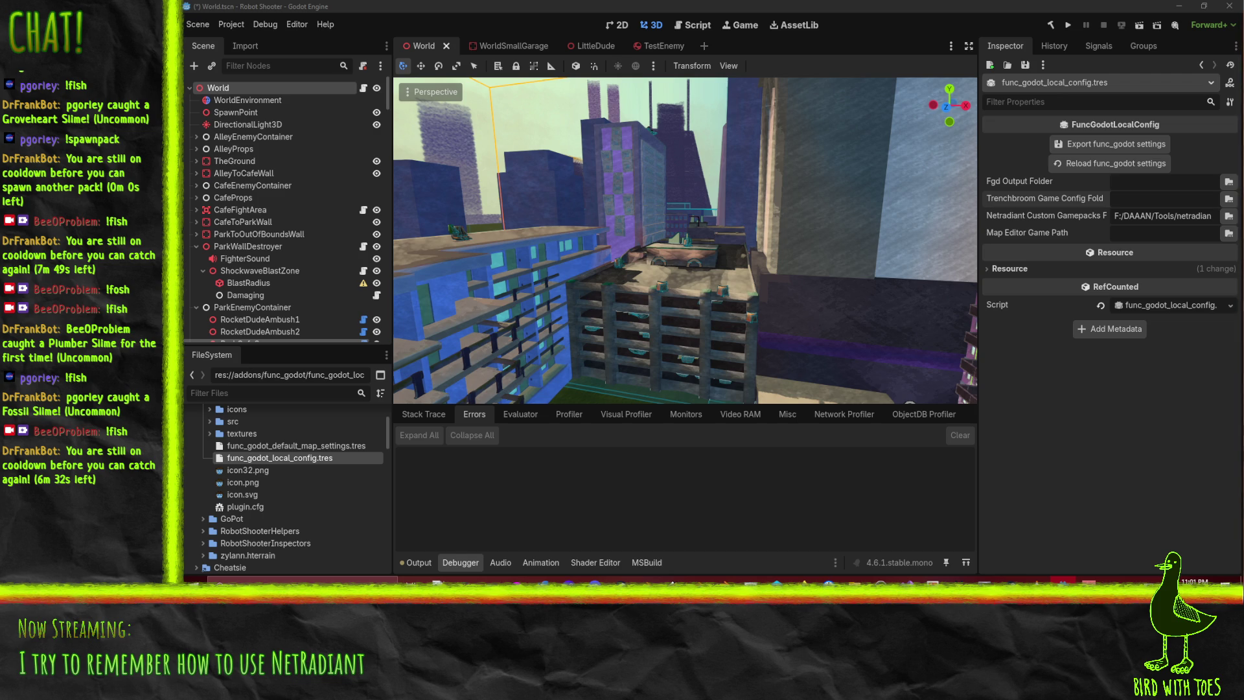
# Read the FuncGodot manual's Local Config Properties folder descriptions, then return to Godot
pyautogui.moveTo(804, 579)
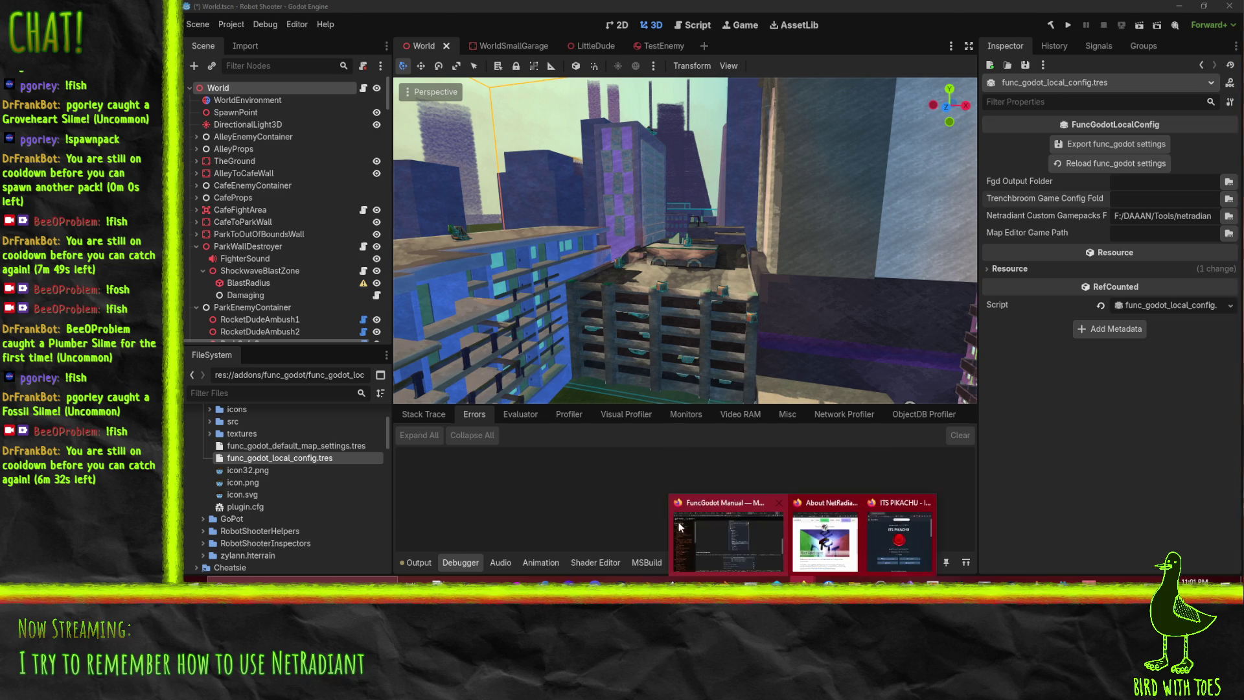
pyautogui.click(679, 526)
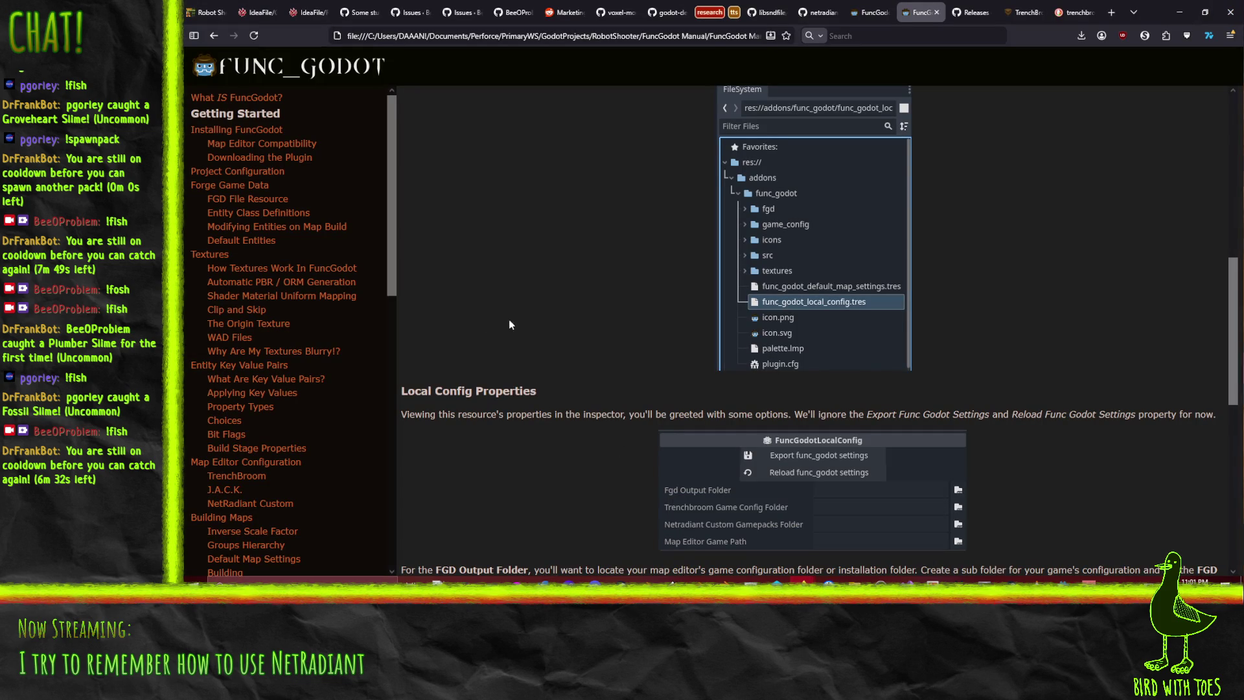
pyautogui.scroll(-4, 543, 333)
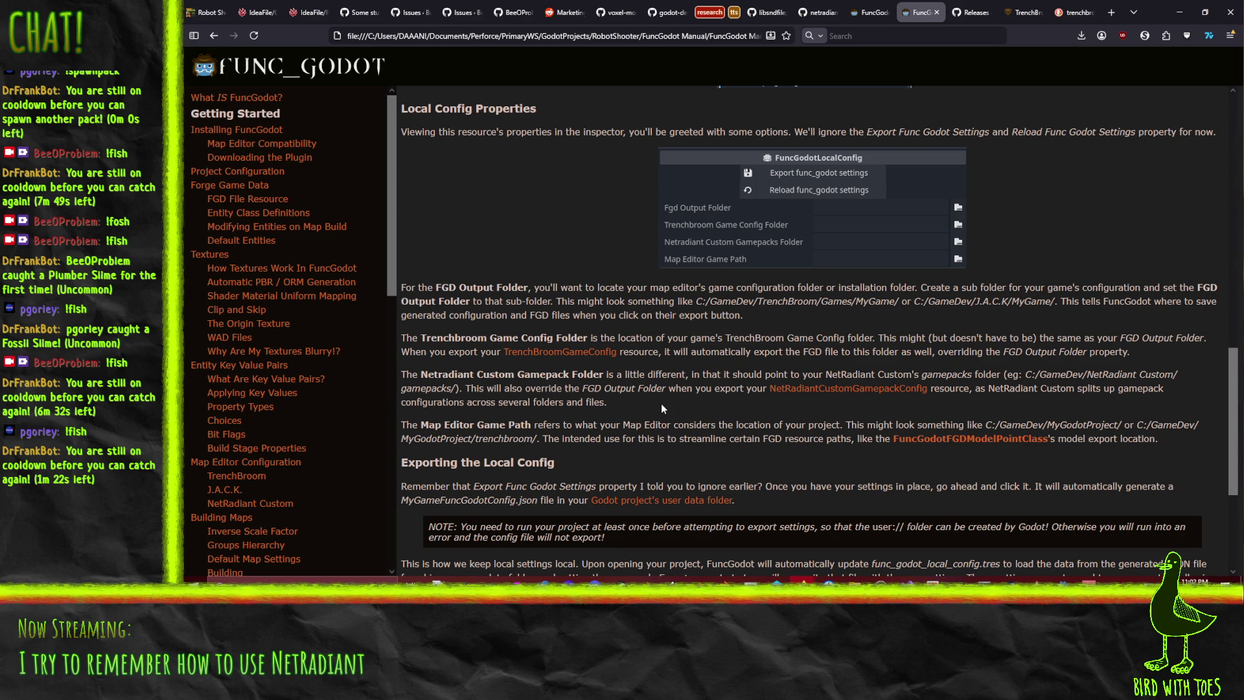
pyautogui.hotkey('alt', 'Tab')
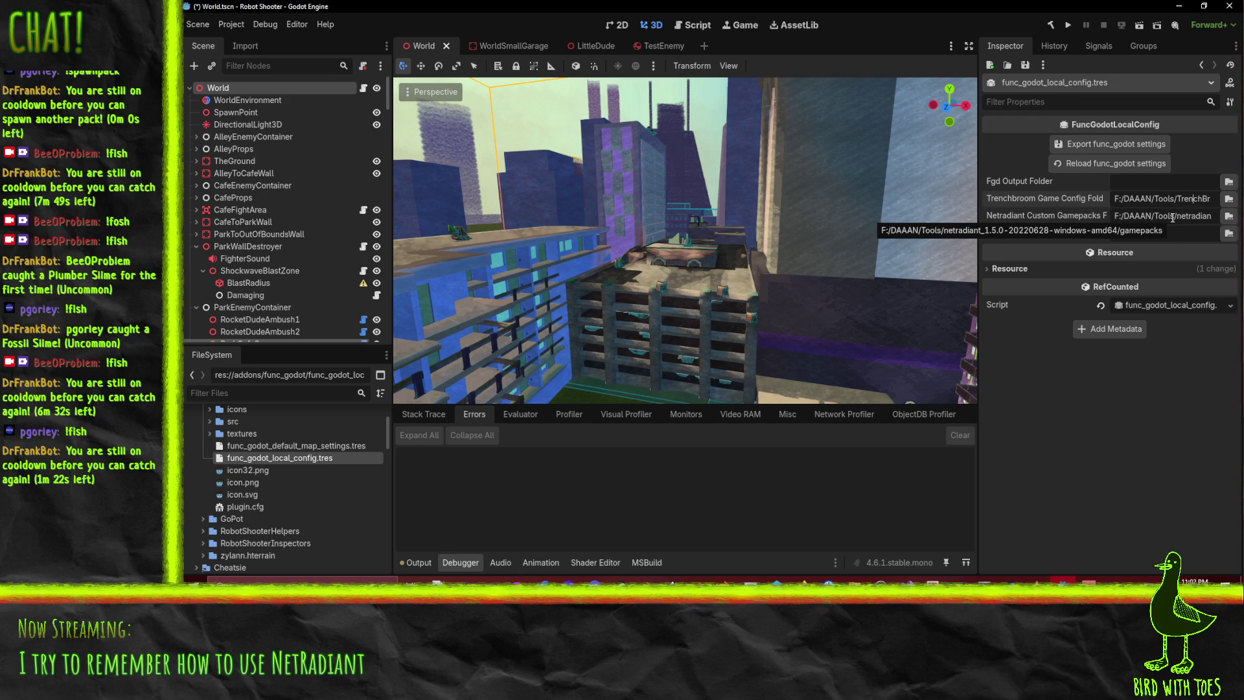
# Navigate the Netradiant folder picker up to Tools and into netradiant-custom/gamepacks
pyautogui.click(1229, 215)
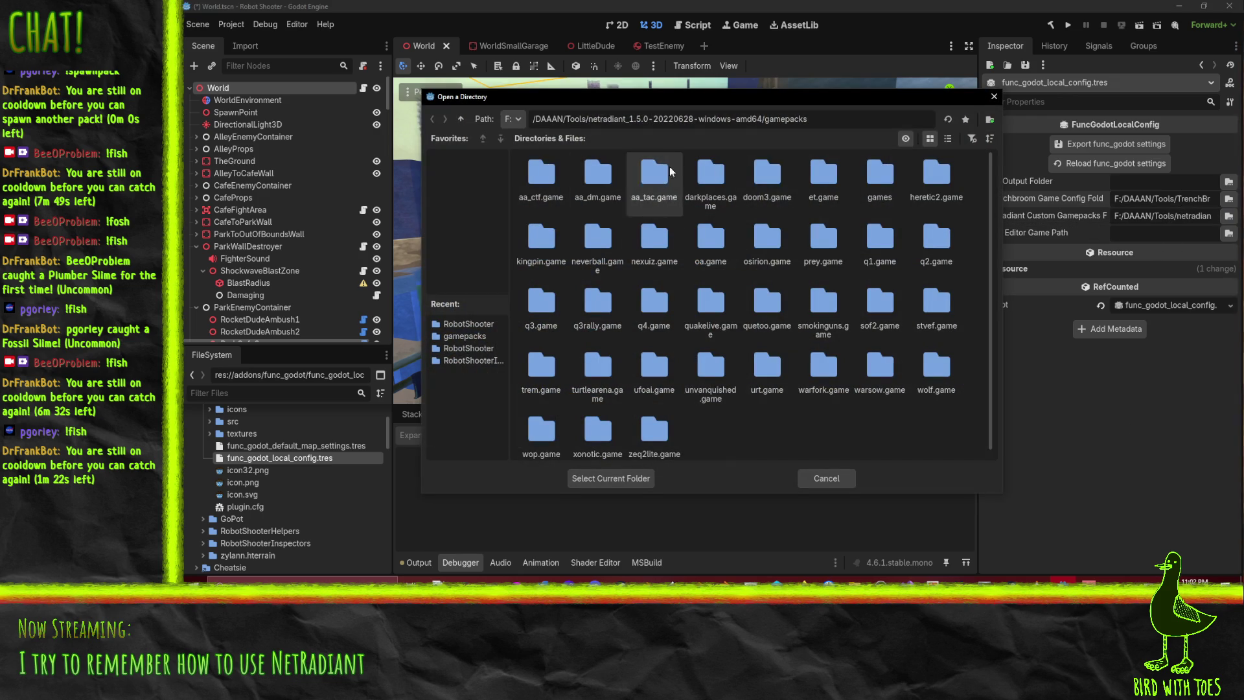
pyautogui.click(461, 120)
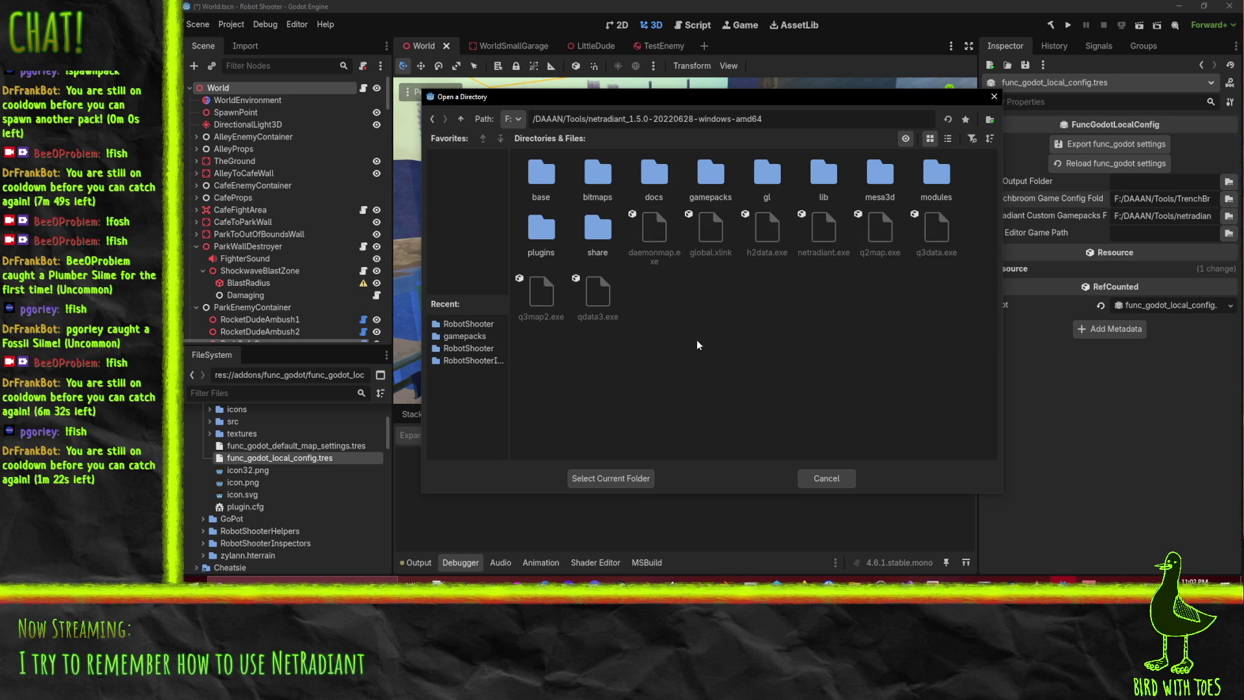
pyautogui.click(462, 120)
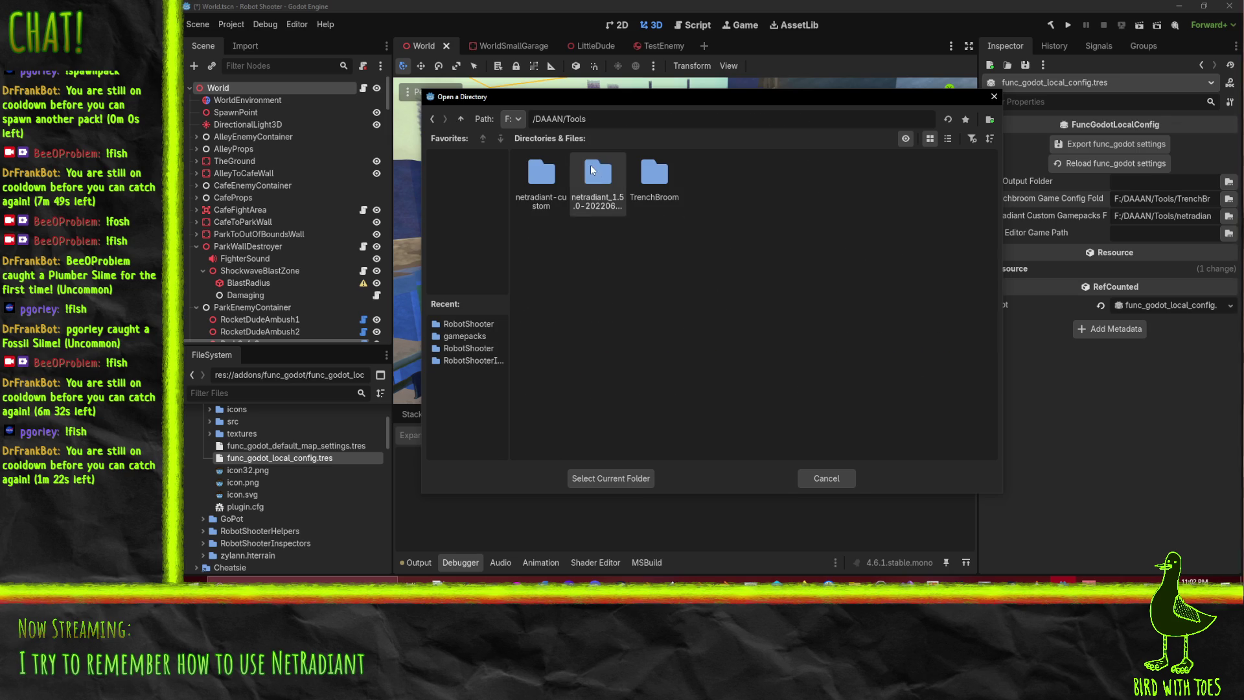
pyautogui.doubleClick(541, 173)
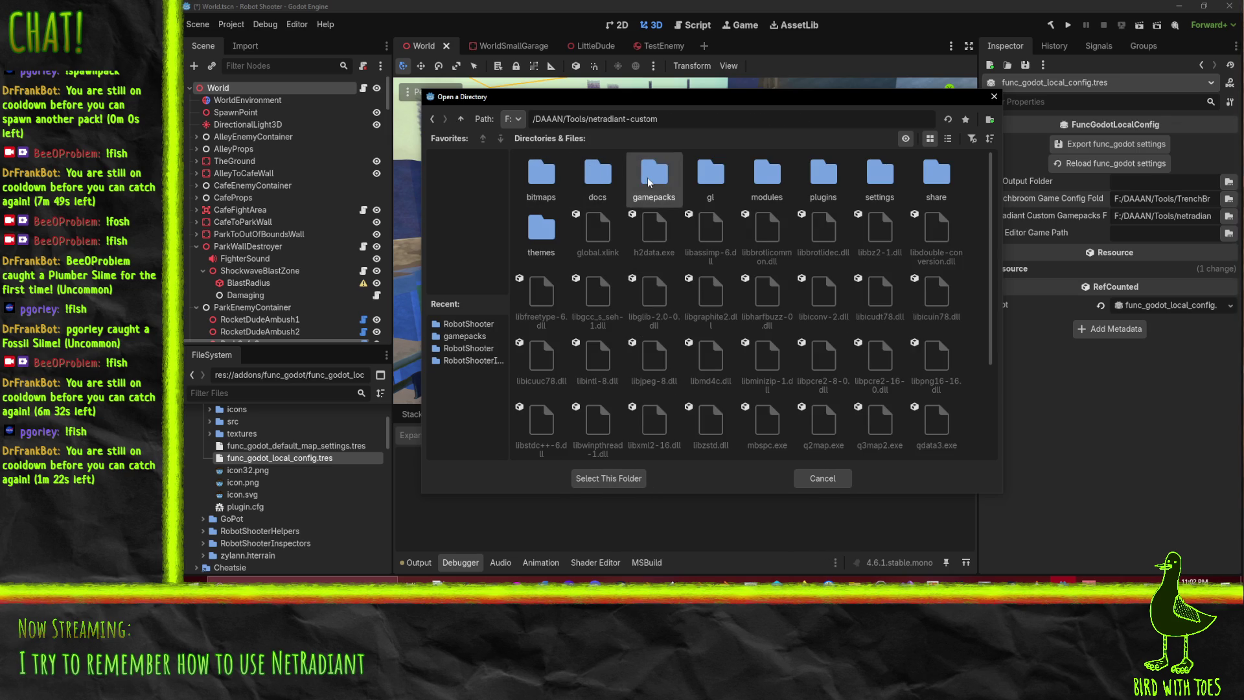
pyautogui.doubleClick(653, 173)
pyautogui.rightClick(978, 317)
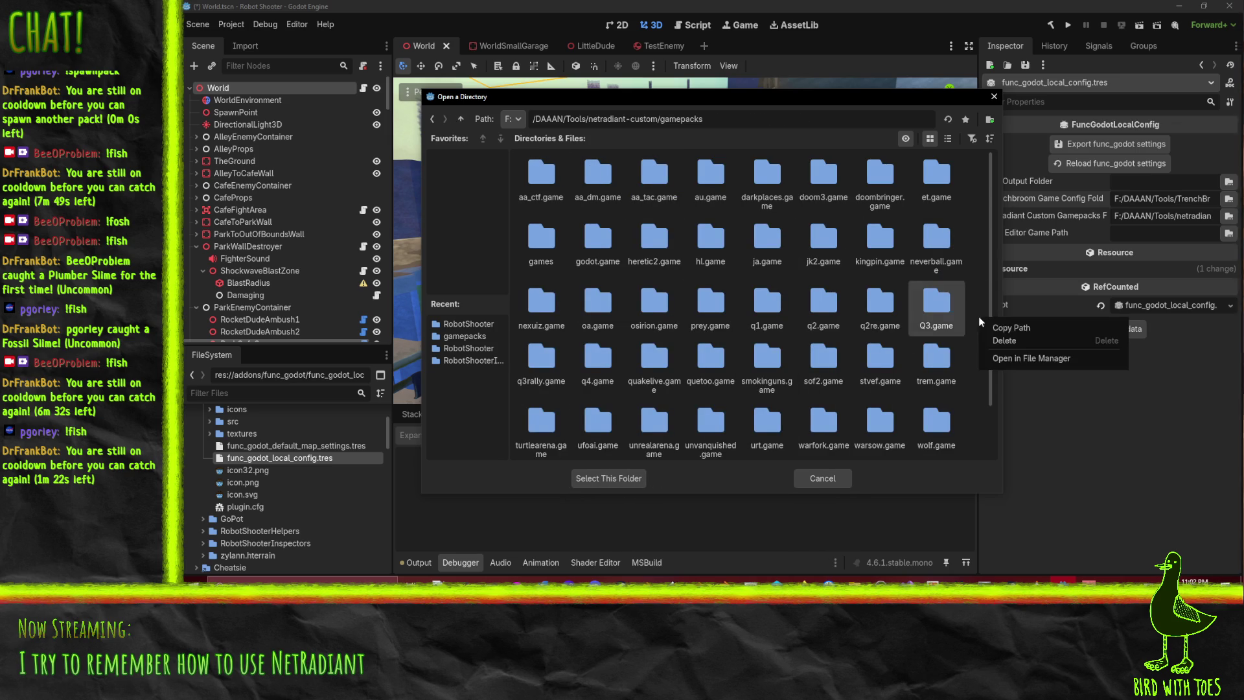
pyautogui.click(994, 251)
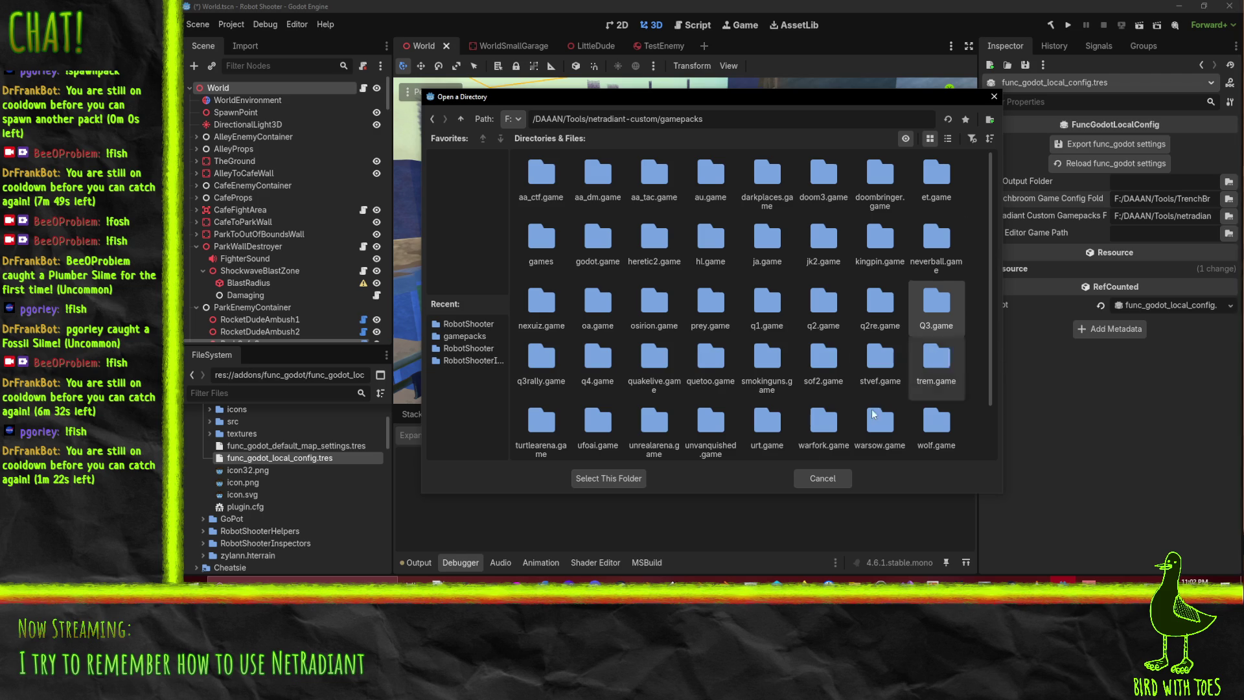
# Create a 'RobotShooter.game' folder in gamepacks and select it as the gamepacks folder
pyautogui.scroll(-2, 900, 355)
pyautogui.rightClick(765, 412)
pyautogui.click(787, 421)
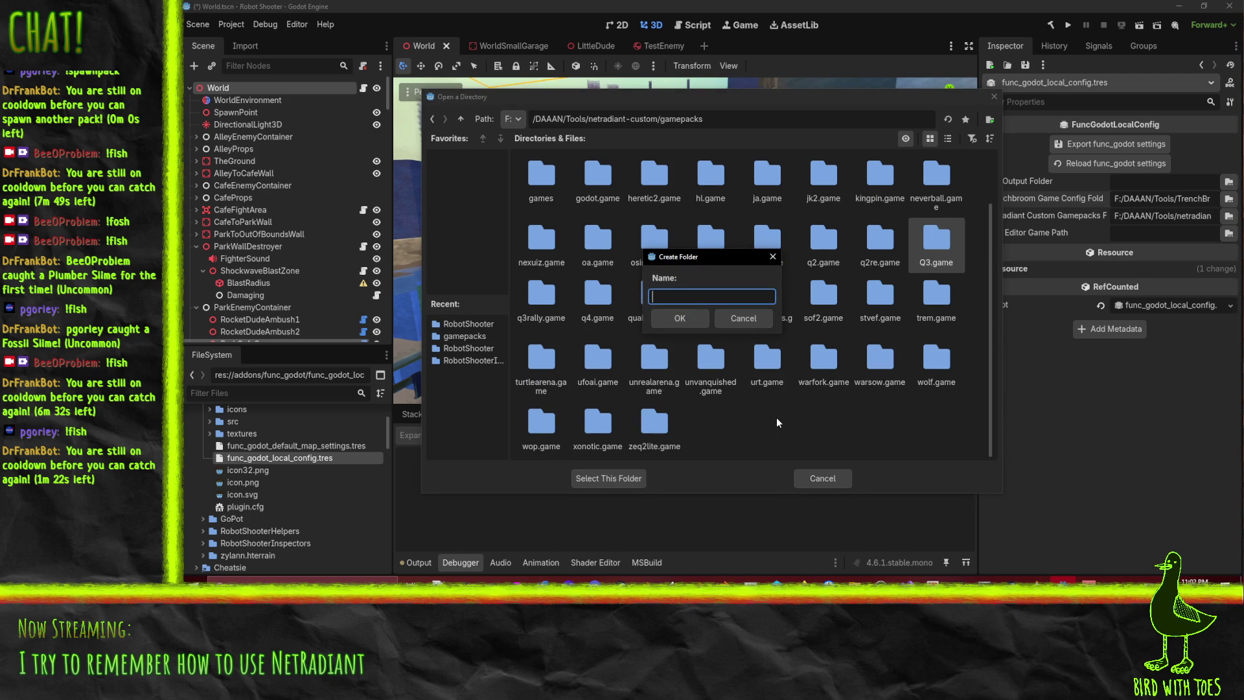
pyautogui.write('RobotShooter')
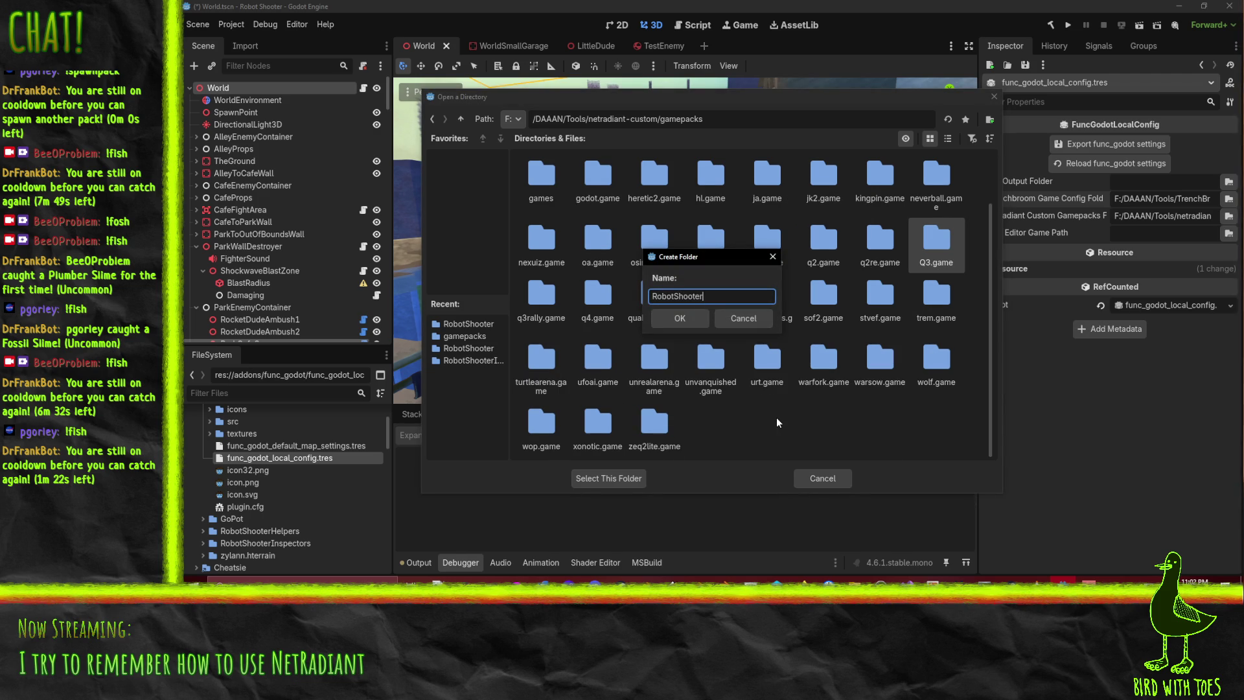
pyautogui.write('.game')
pyautogui.press('Return')
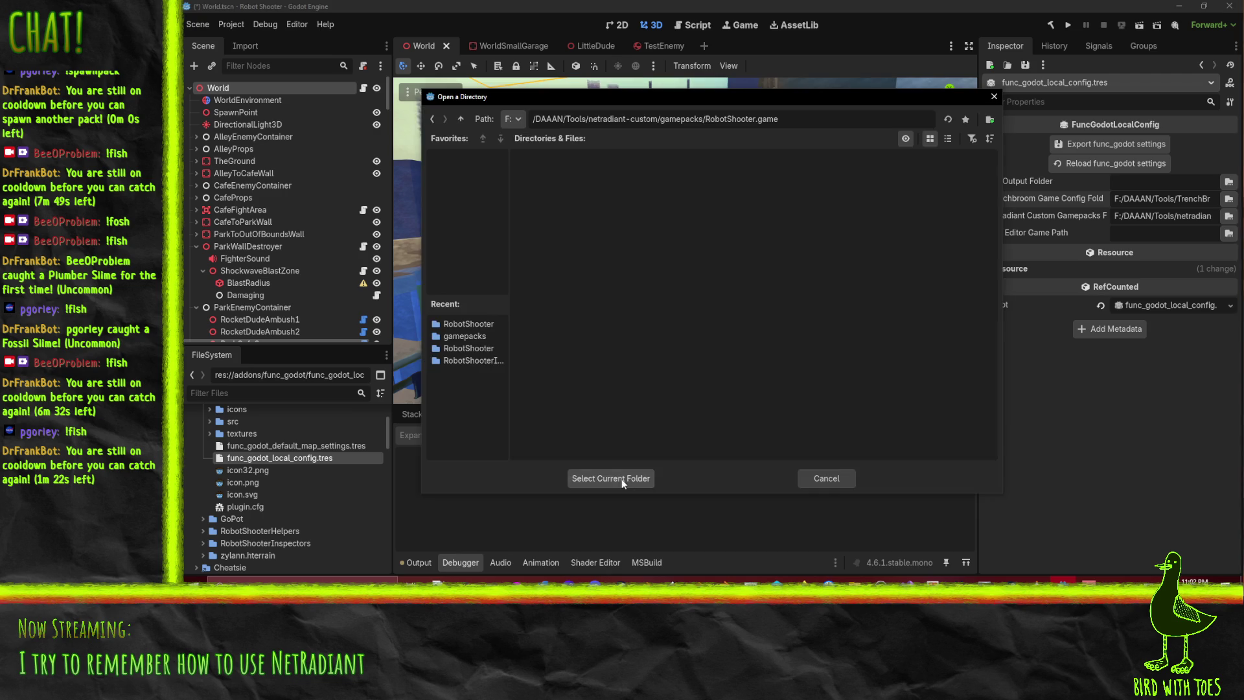
pyautogui.click(624, 480)
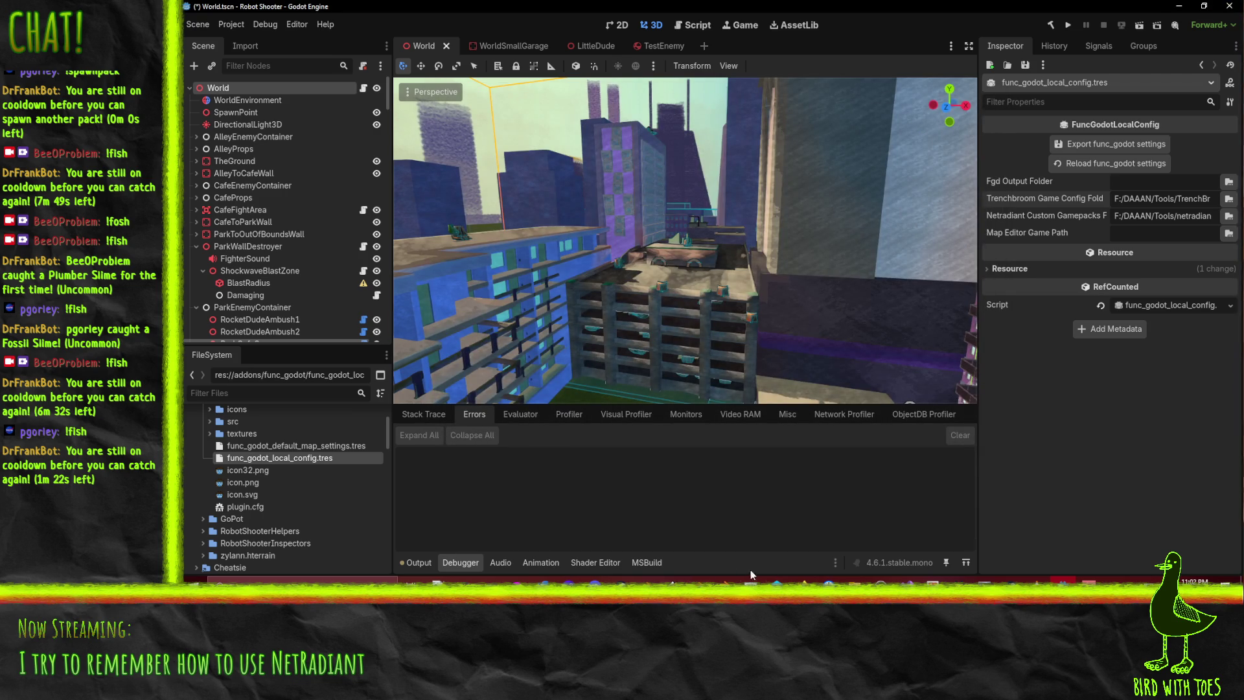
# After checking the manual, trim 'RobotShooter.game' off the Netradiant Custom Gamepacks Folder path
pyautogui.moveTo(746, 579)
pyautogui.click(705, 535)
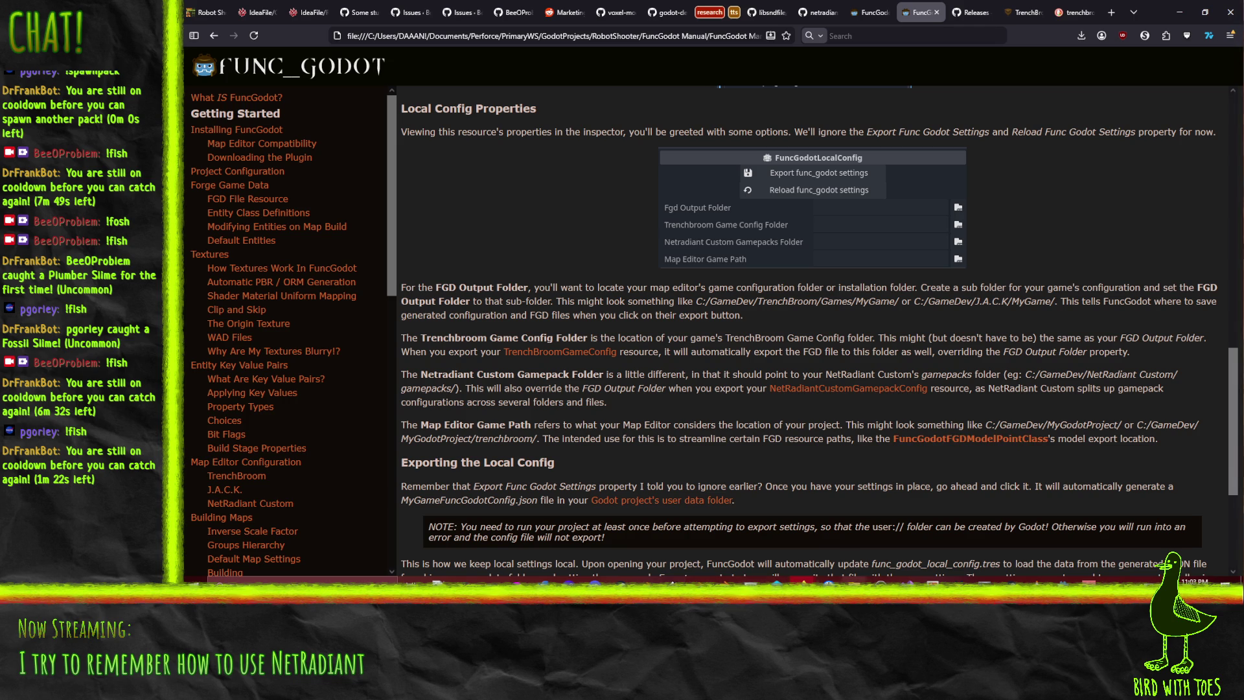
pyautogui.hotkey('alt', 'Tab')
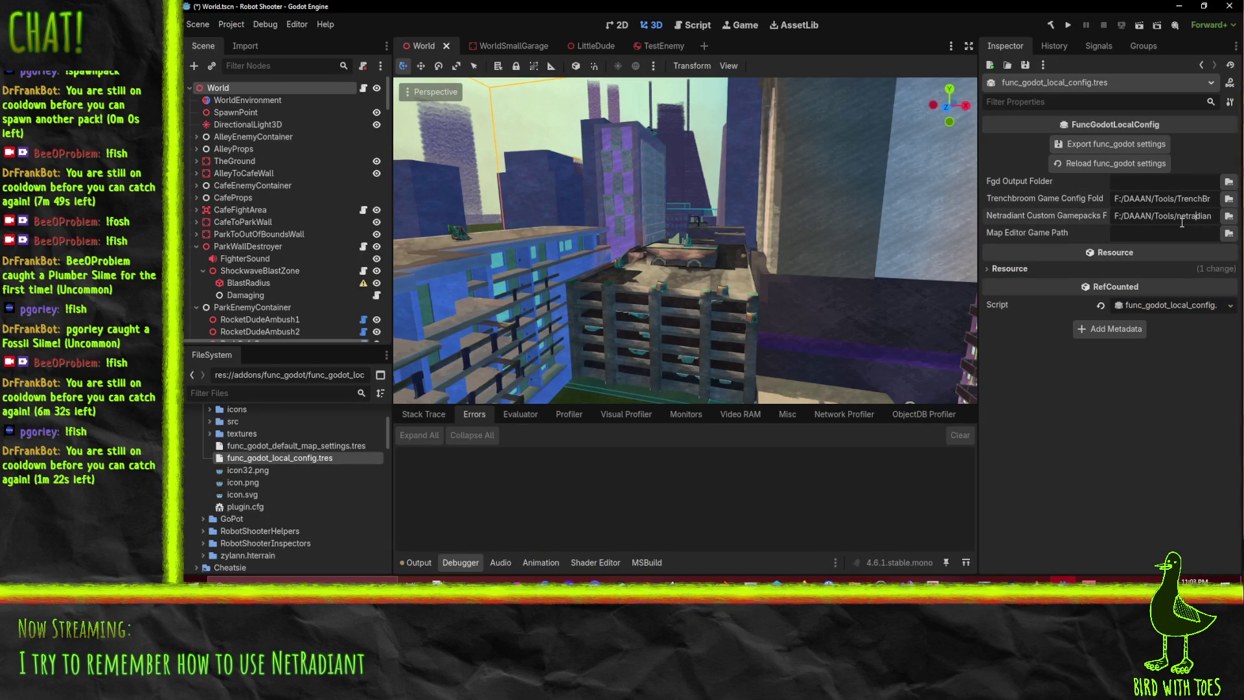
pyautogui.click(1182, 223)
pyautogui.press('BackSpace')
pyautogui.press('BackSpace')
pyautogui.press('BackSpace')
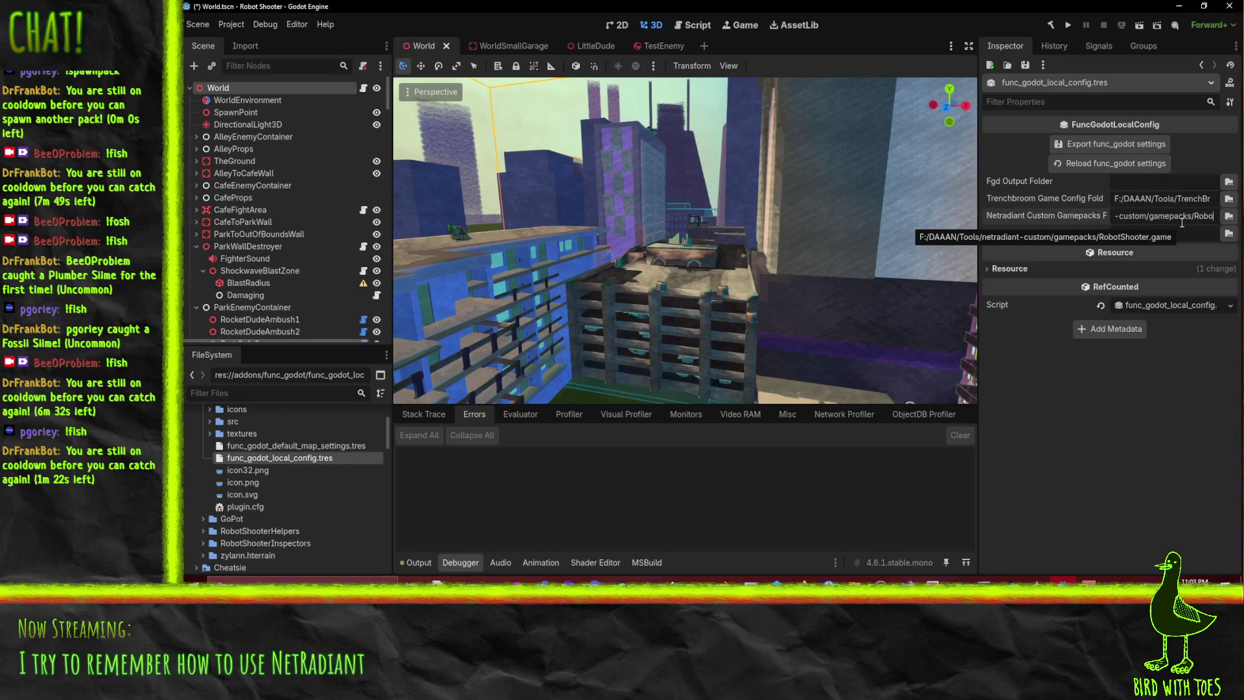
pyautogui.press('Return')
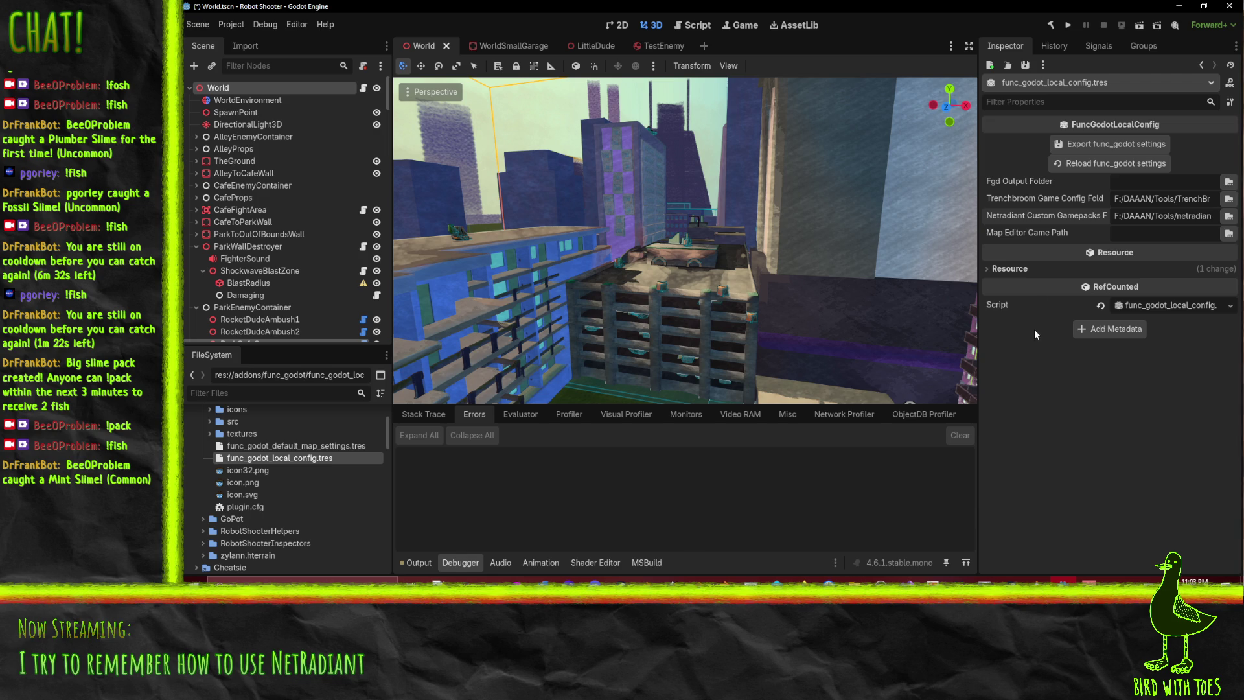
# Reread the FuncGodot manual, then return to the Godot editor
pyautogui.moveTo(803, 579)
pyautogui.click(720, 509)
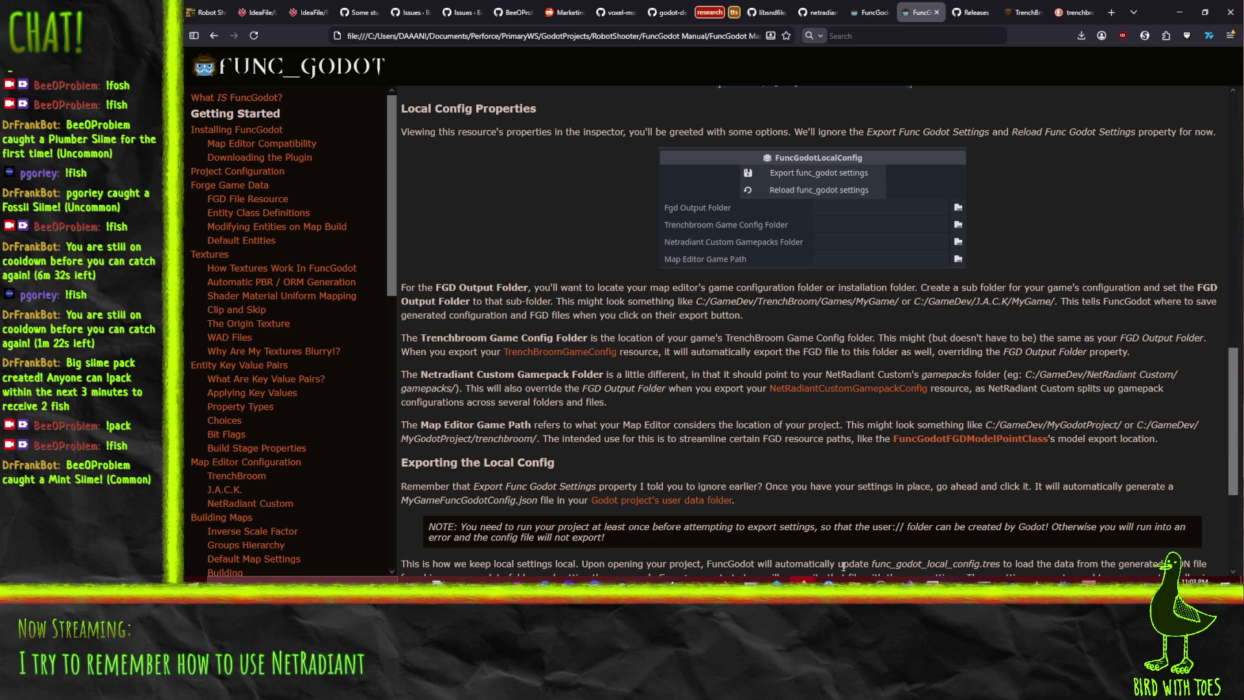
pyautogui.moveTo(853, 578)
pyautogui.click(998, 580)
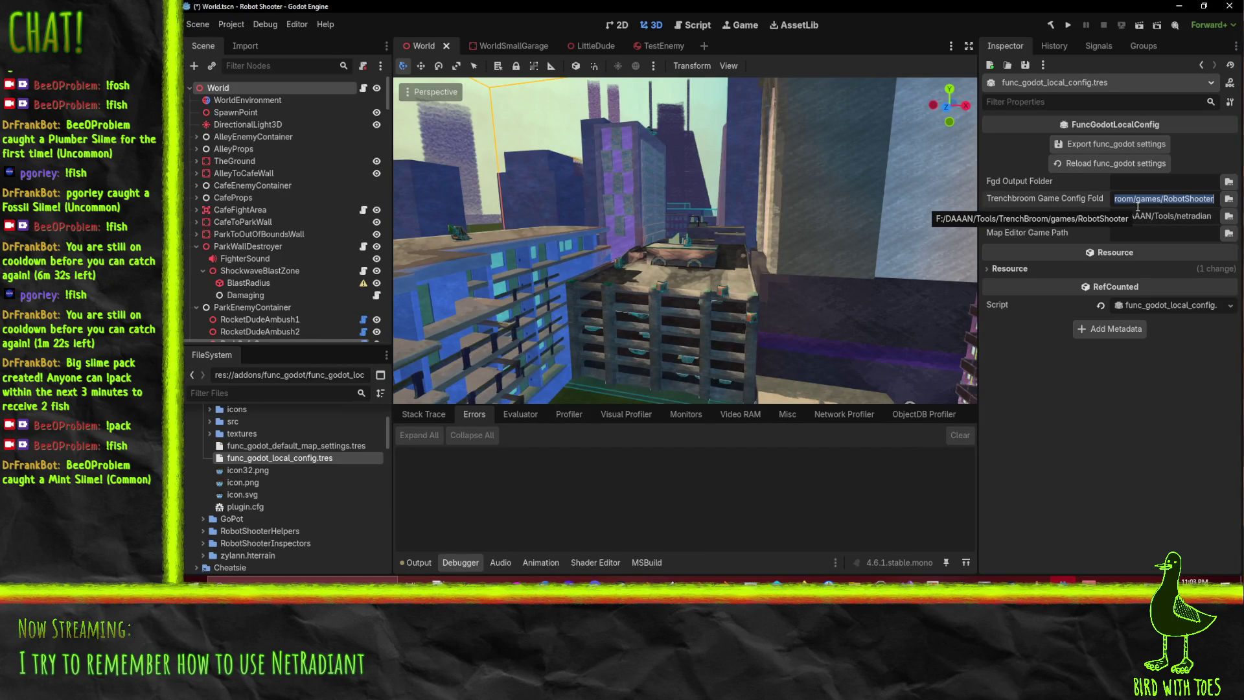
# Copy the Trenchbroom Game Config Folder path into the Fgd Output Folder
pyautogui.click(1166, 198)
pyautogui.hotkey('ctrl', 'c')
pyautogui.click(1176, 184)
pyautogui.hotkey('ctrl', 'v')
pyautogui.press('Return')
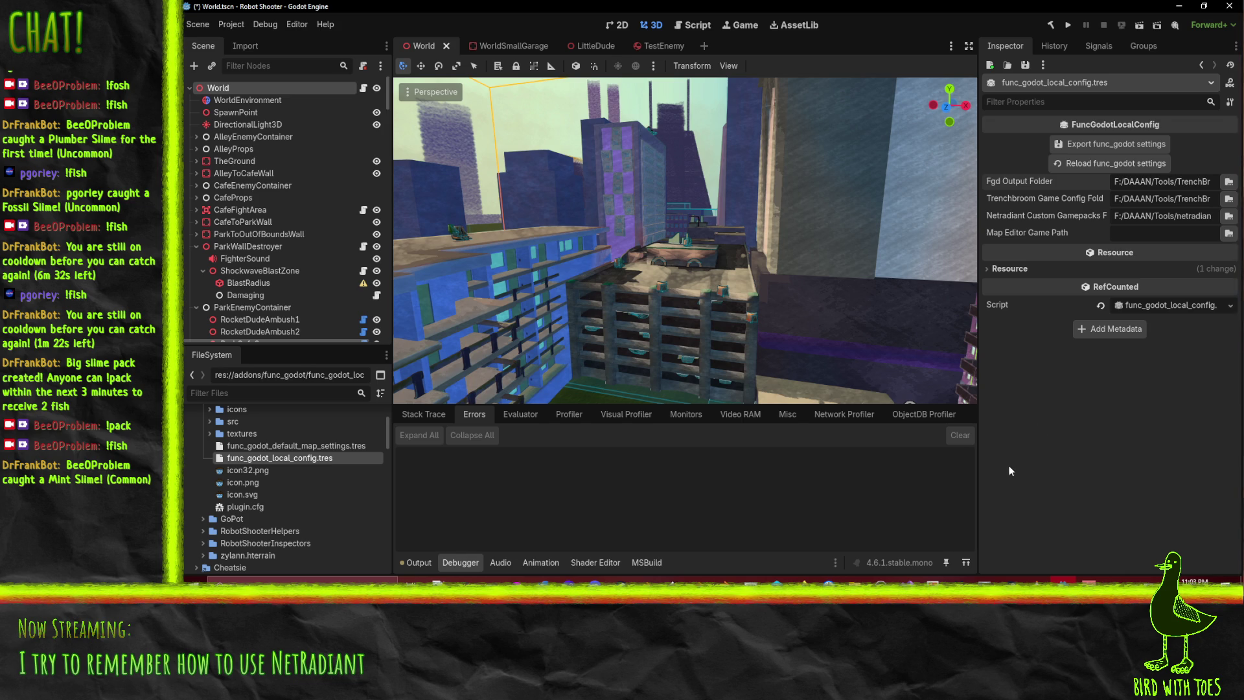
# Scroll the FuncGodot manual to the Exporting the Local Config section
pyautogui.moveTo(829, 583)
pyautogui.click(694, 535)
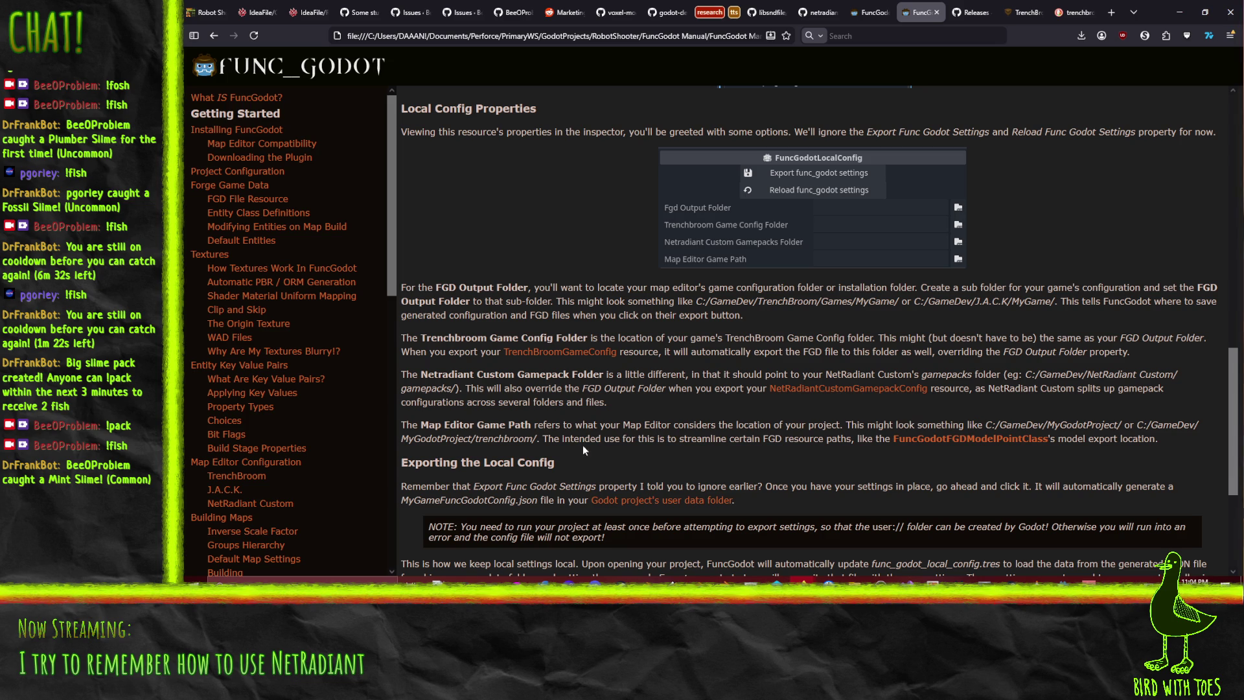
pyautogui.scroll(-1, 442, 451)
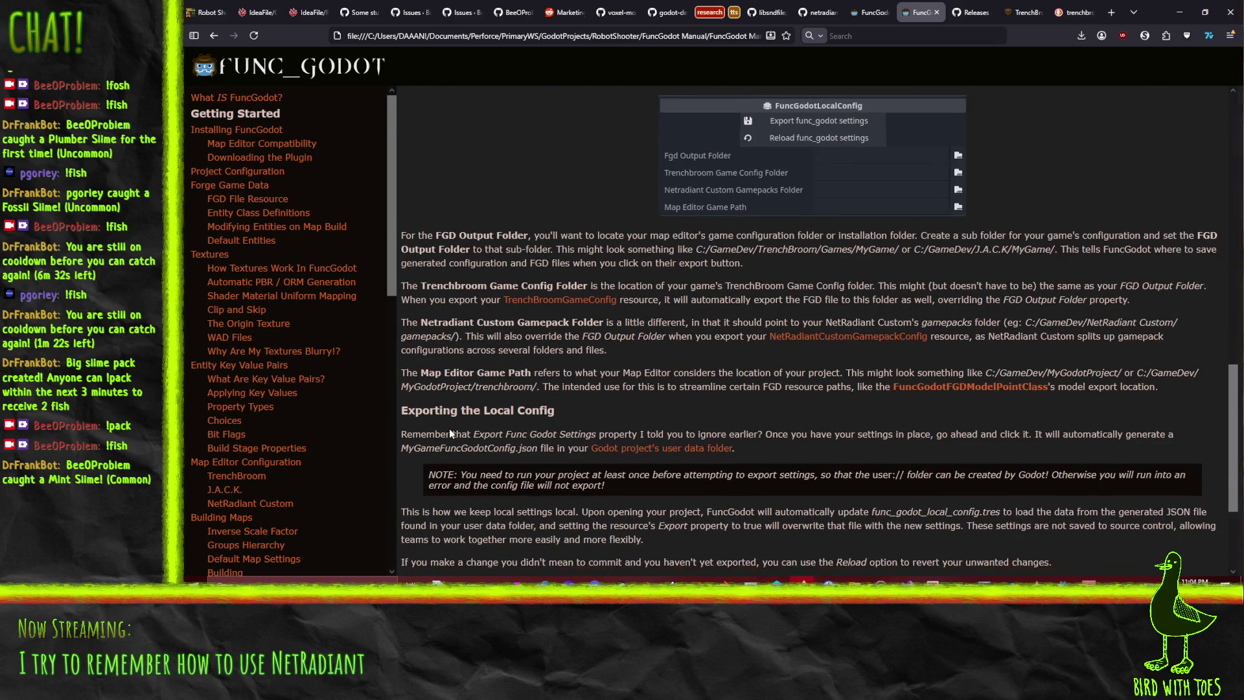
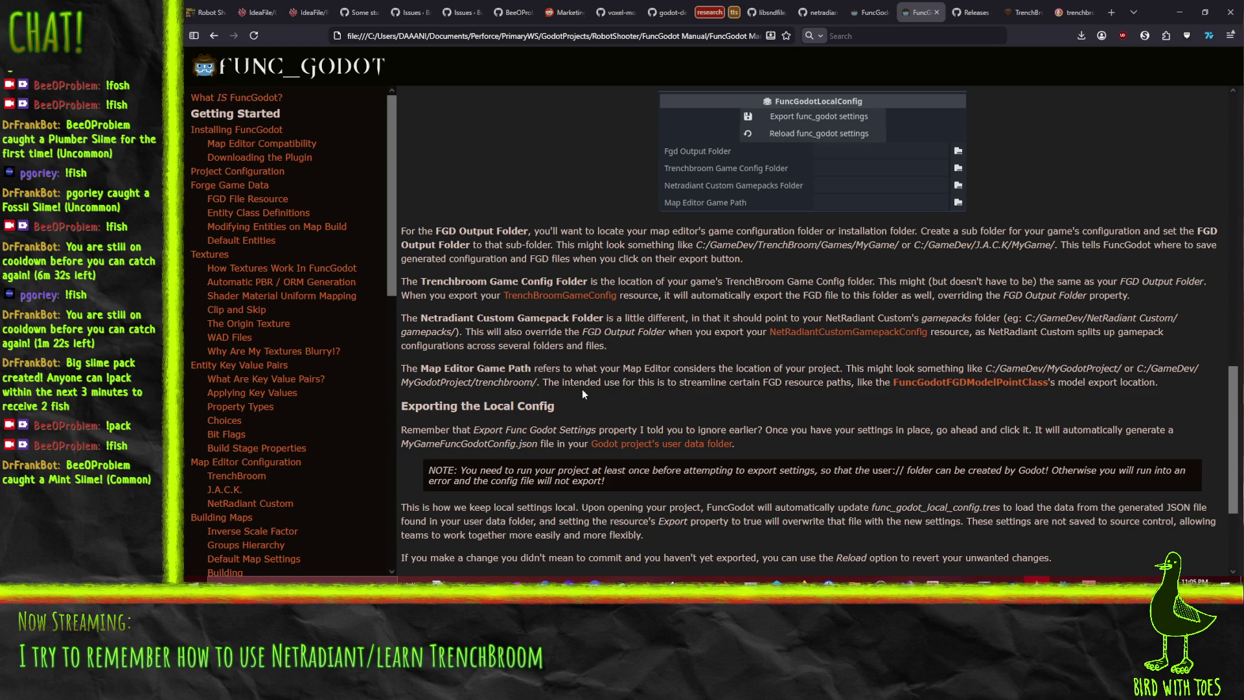
# Scroll through the FuncGodot manual's Local Config section and move the browser window over the Godot editor
pyautogui.scroll(-3, 774, 391)
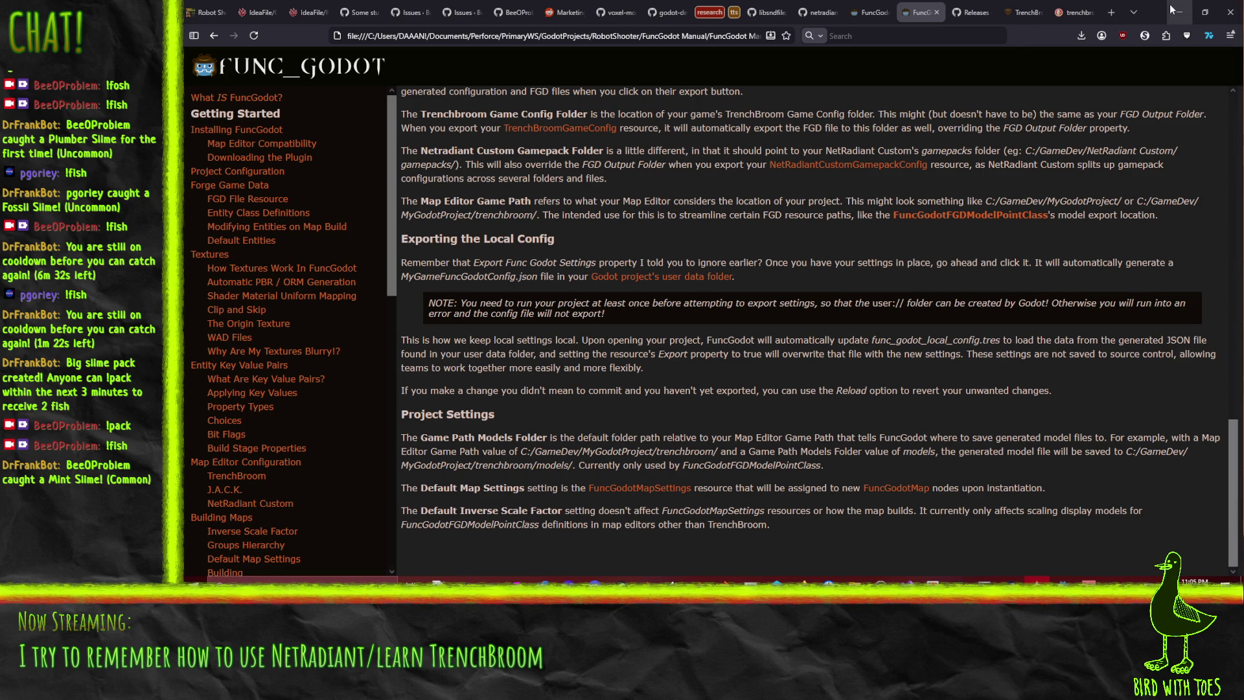
pyautogui.moveTo(1161, 10)
pyautogui.mouseDown()
pyautogui.moveTo(883, 367)
pyautogui.moveTo(639, 225)
pyautogui.moveTo(702, 148)
pyautogui.moveTo(709, 117)
pyautogui.moveTo(734, 111)
pyautogui.moveTo(778, 378)
pyautogui.moveTo(823, 1)
pyautogui.mouseUp()
pyautogui.scroll(10, 525, 333)
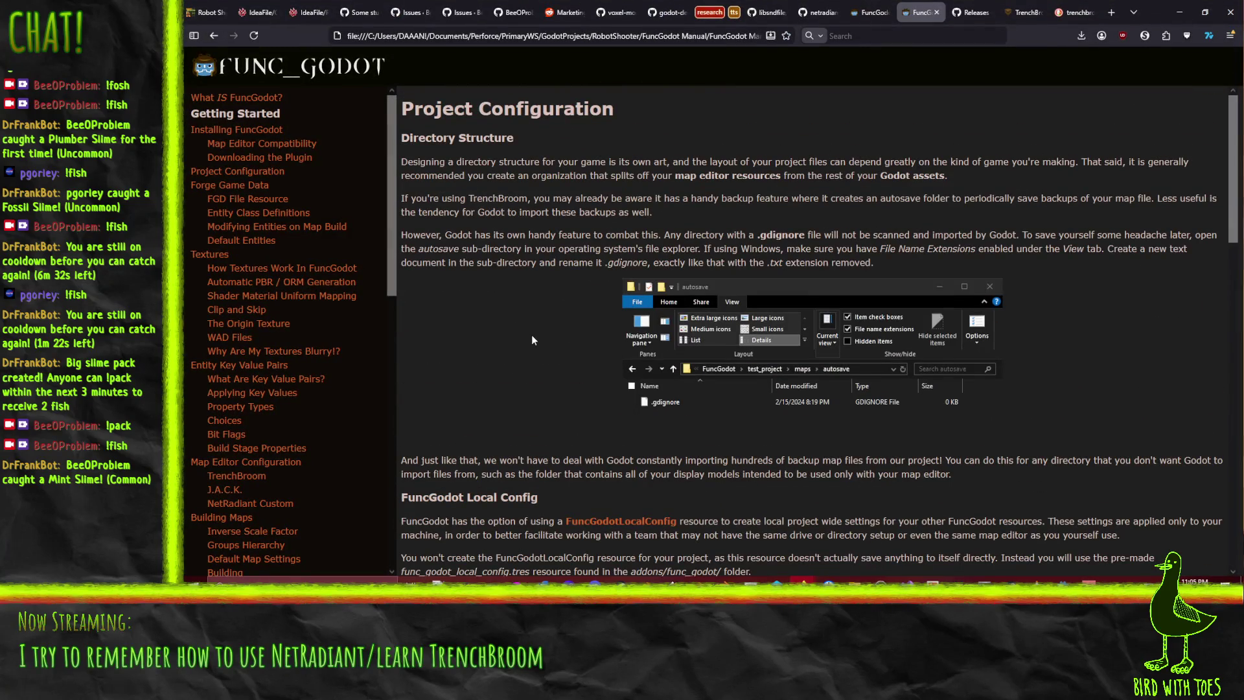
pyautogui.scroll(-5, 525, 333)
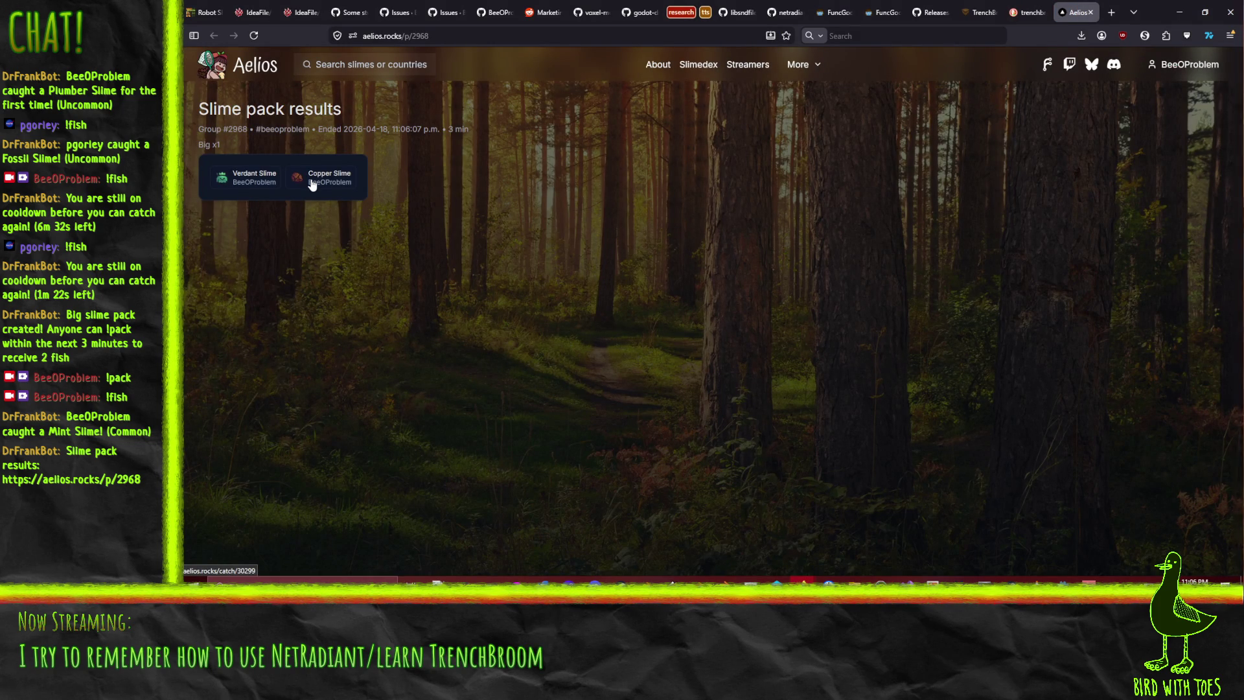
# Close the Aelios slime pack tab and bring the FuncGodot manual back to the front
pyautogui.click(1085, 13)
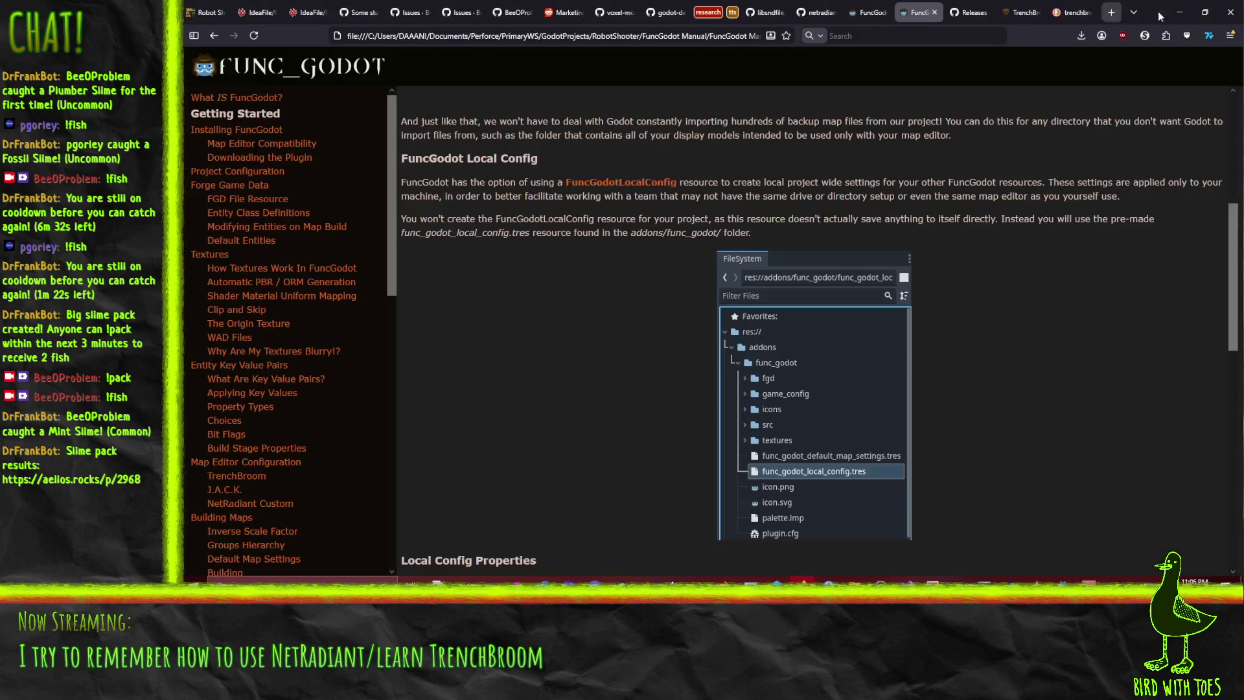
pyautogui.click(1179, 12)
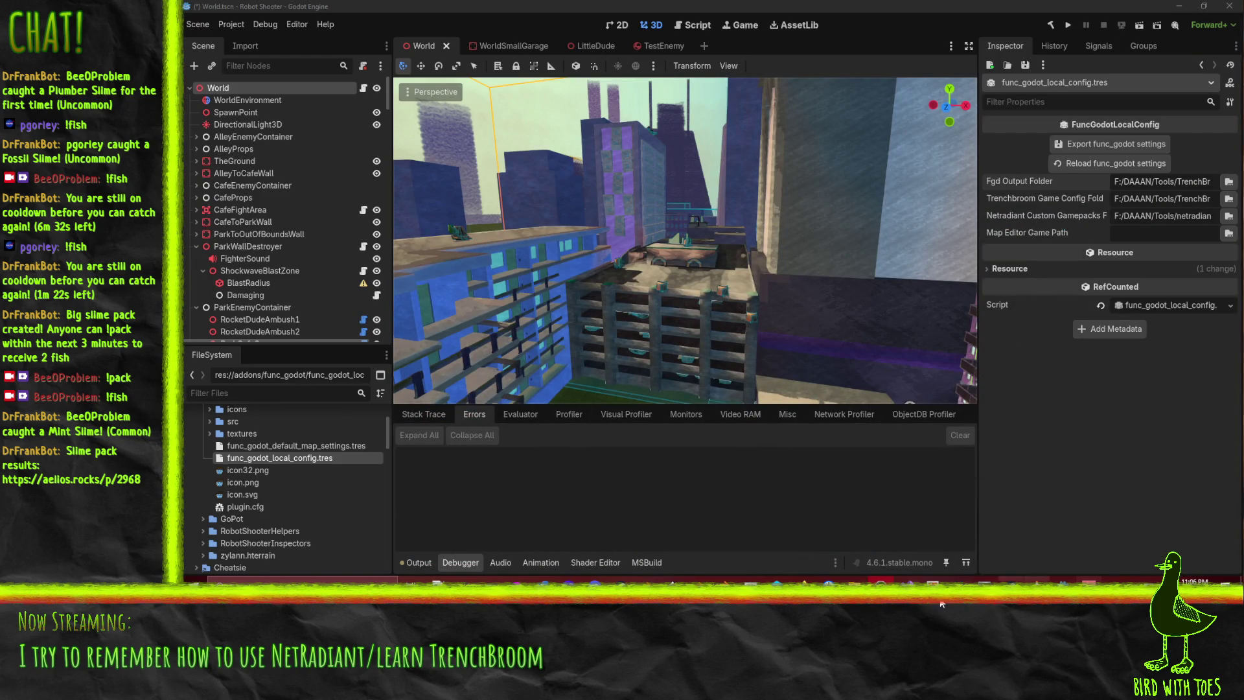
pyautogui.moveTo(804, 580)
pyautogui.click(727, 541)
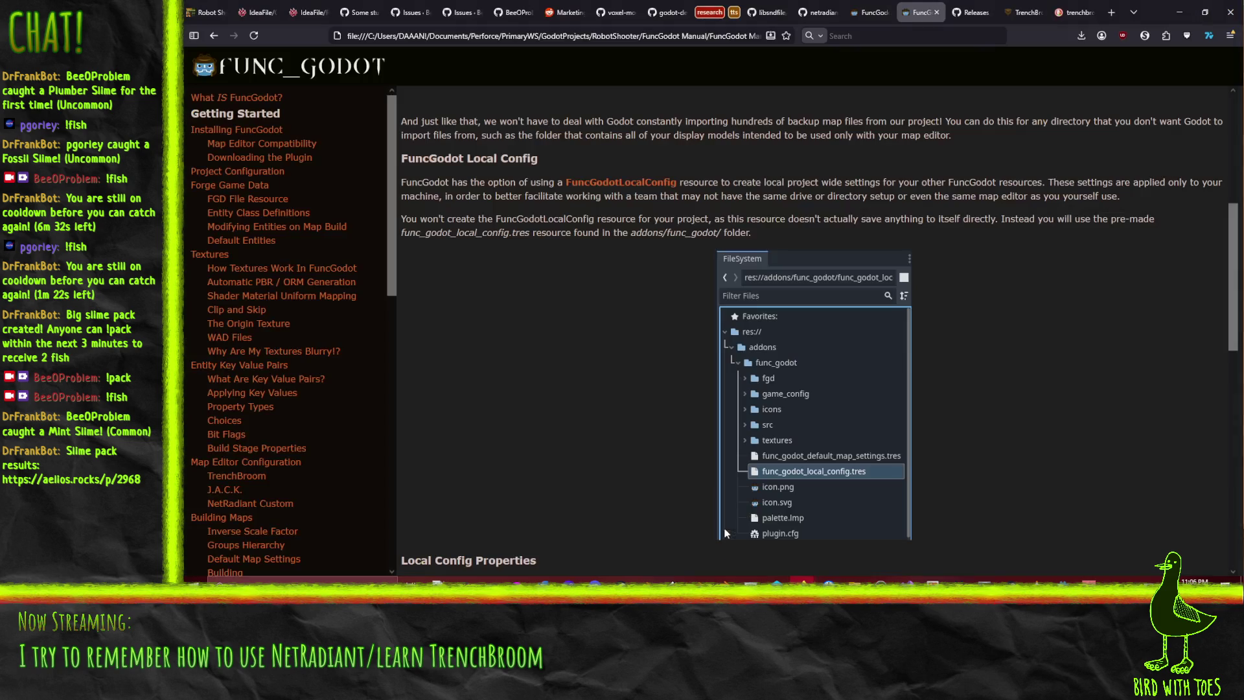
# Reread the manual's Local Config and exporting instructions
pyautogui.scroll(5, 434, 188)
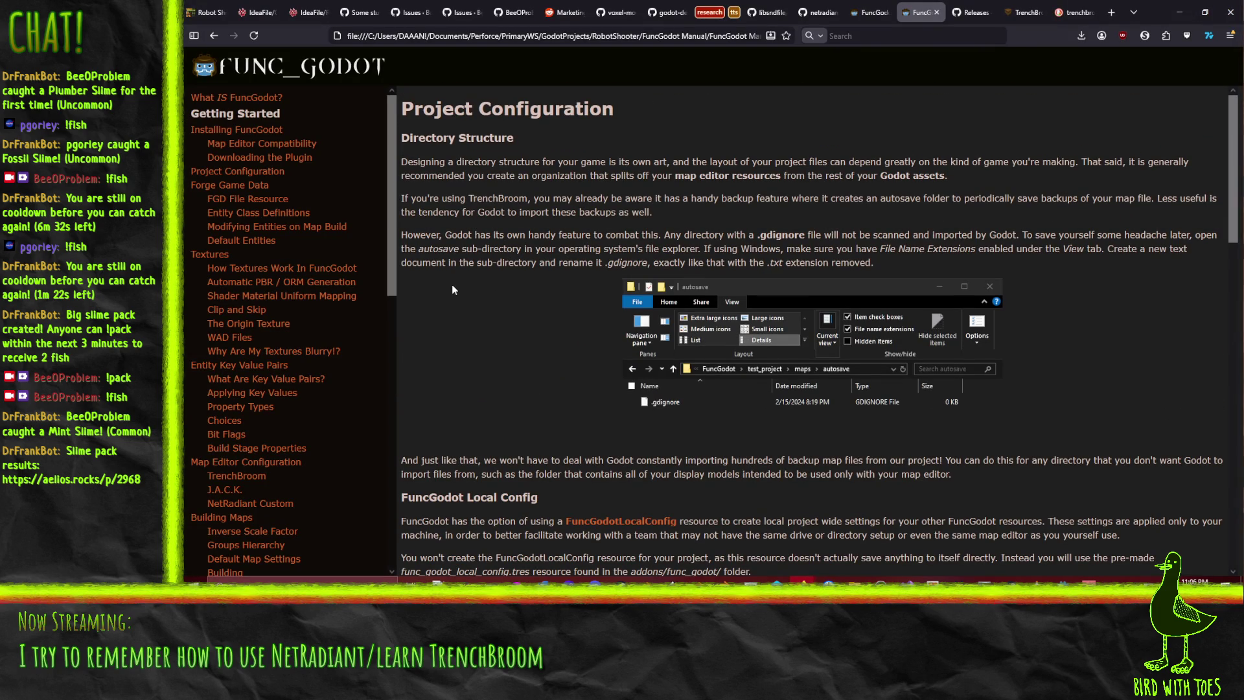
pyautogui.scroll(-3, 460, 283)
pyautogui.scroll(-2, 460, 288)
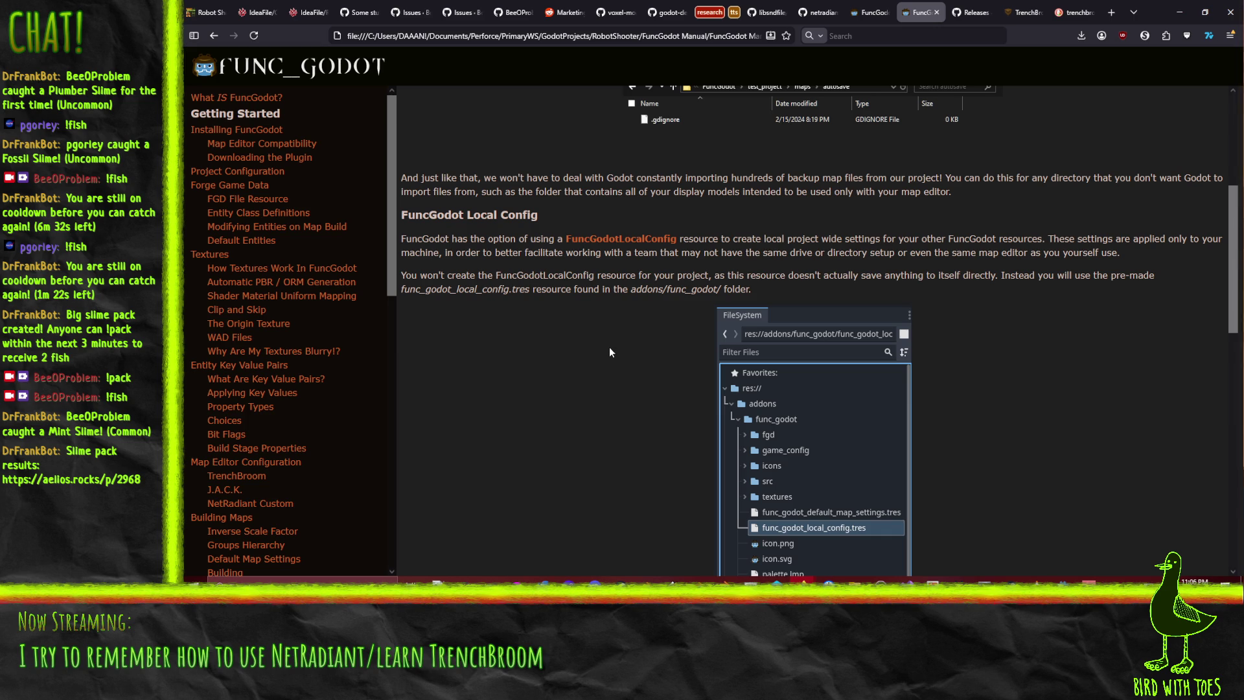
pyautogui.scroll(-1, 609, 352)
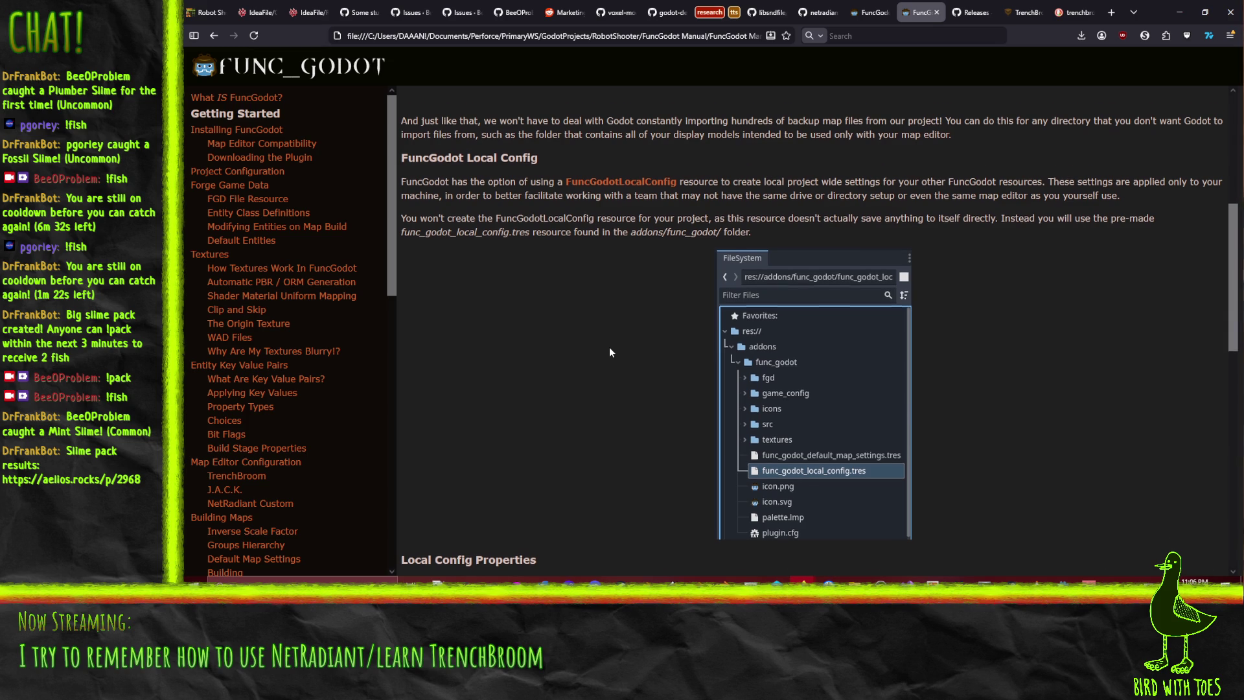
pyautogui.scroll(-6, 609, 352)
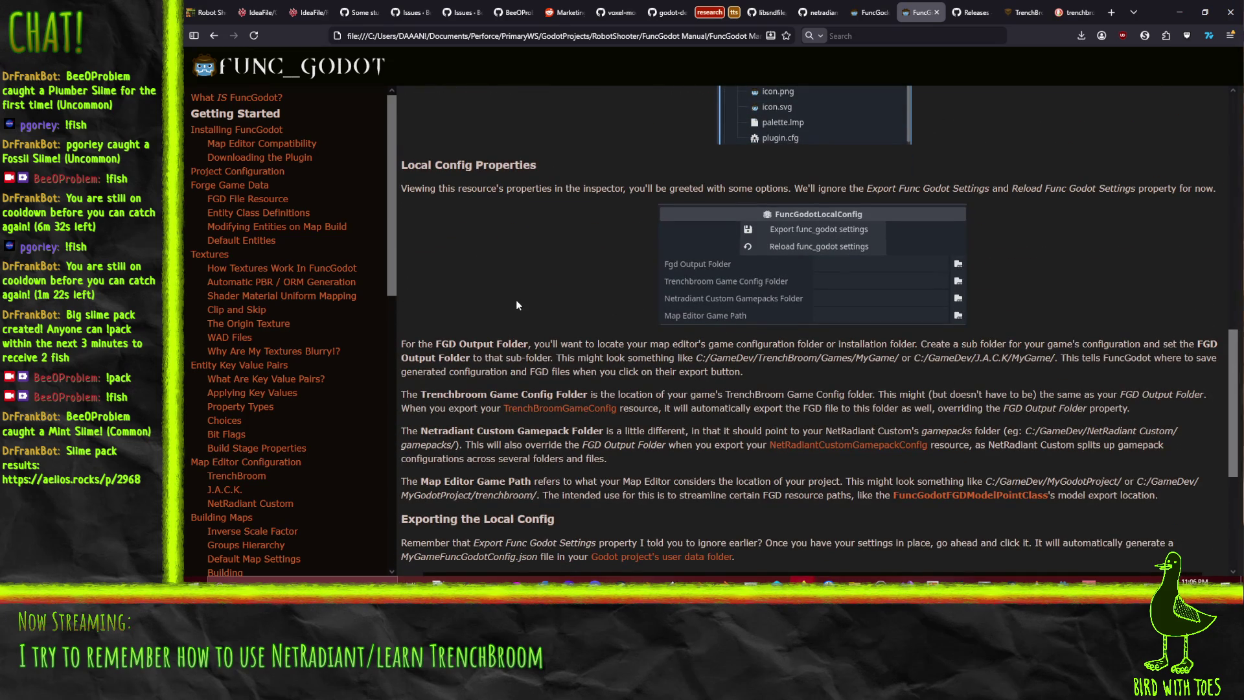
pyautogui.scroll(-4, 516, 299)
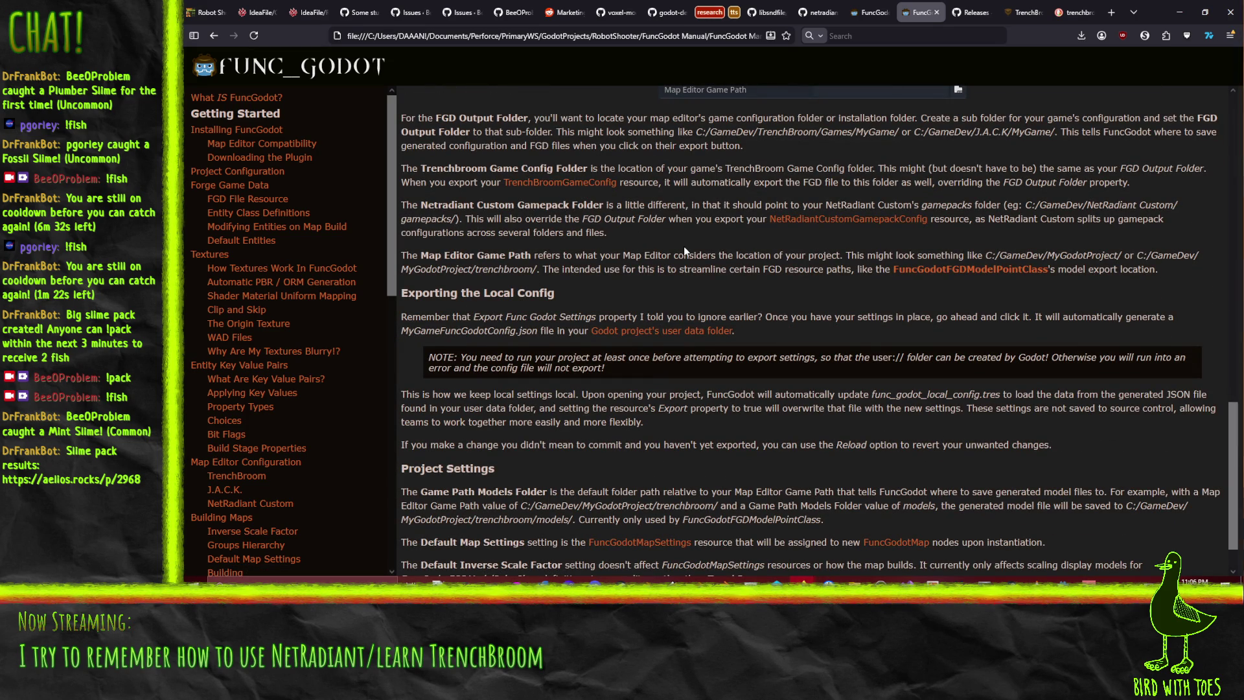
pyautogui.scroll(-1, 685, 250)
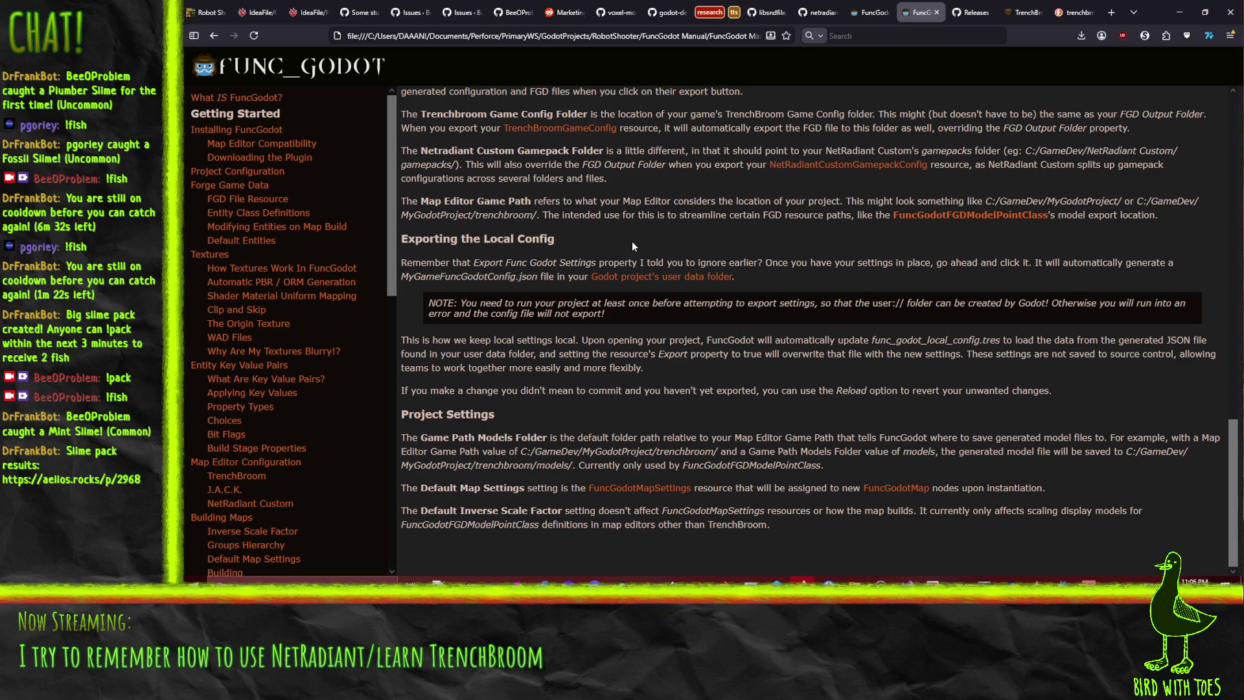
pyautogui.scroll(10, 656, 228)
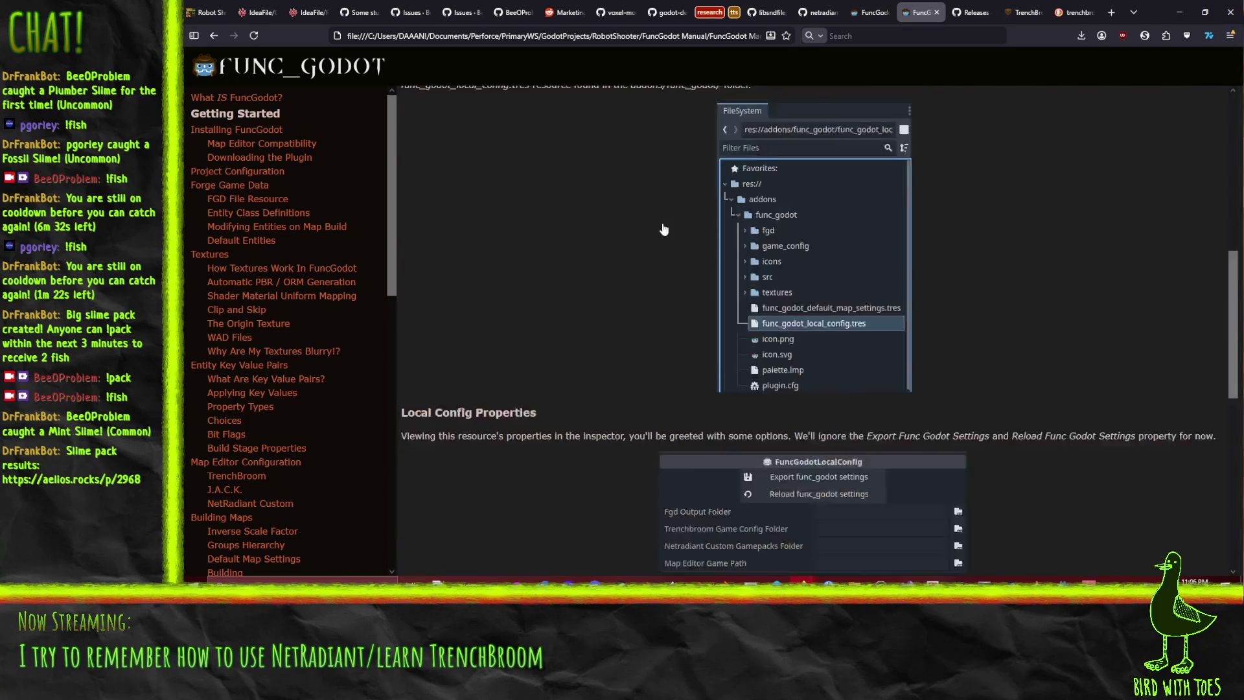
pyautogui.scroll(-5, 661, 226)
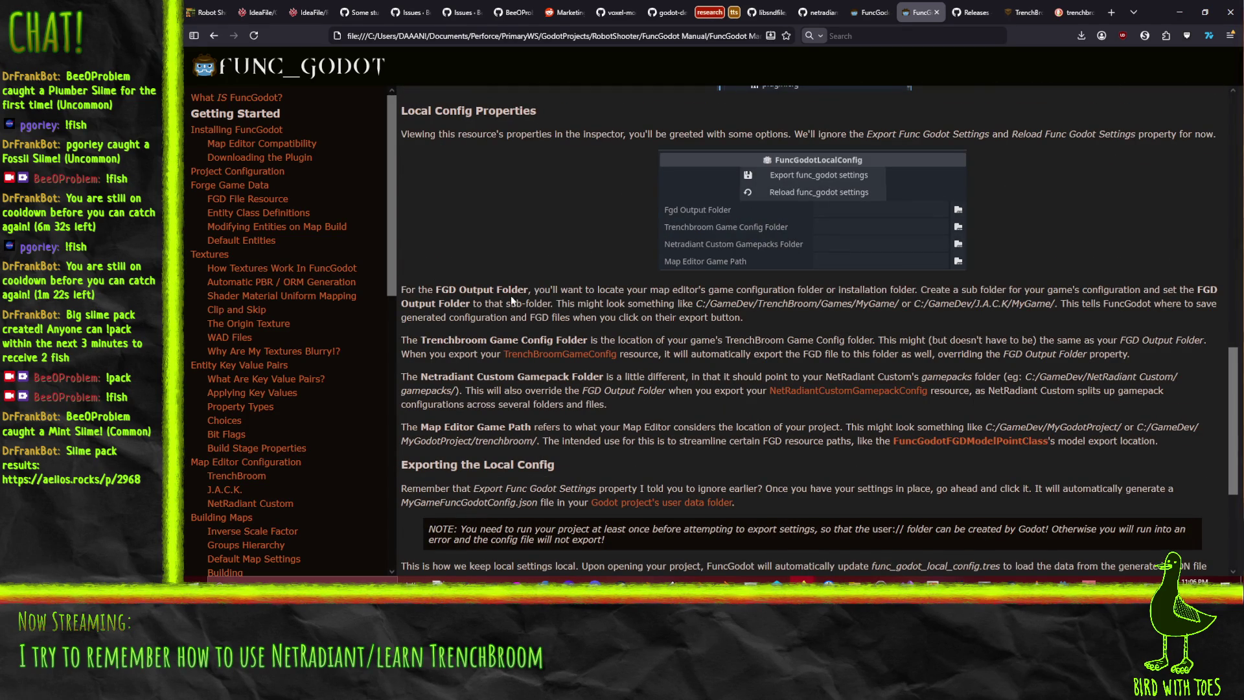
pyautogui.scroll(-3, 739, 324)
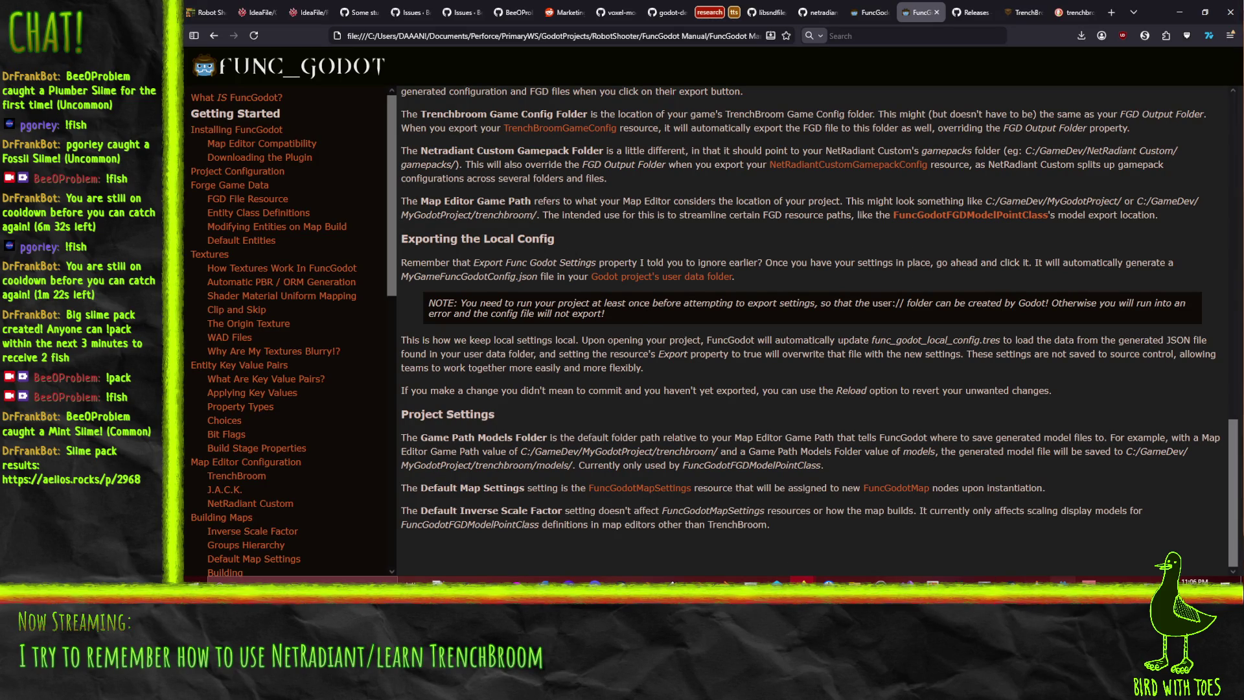
# Export the func_godot local config settings from Godot's Inspector, then return to the manual
pyautogui.hotkey('alt', 'Tab')
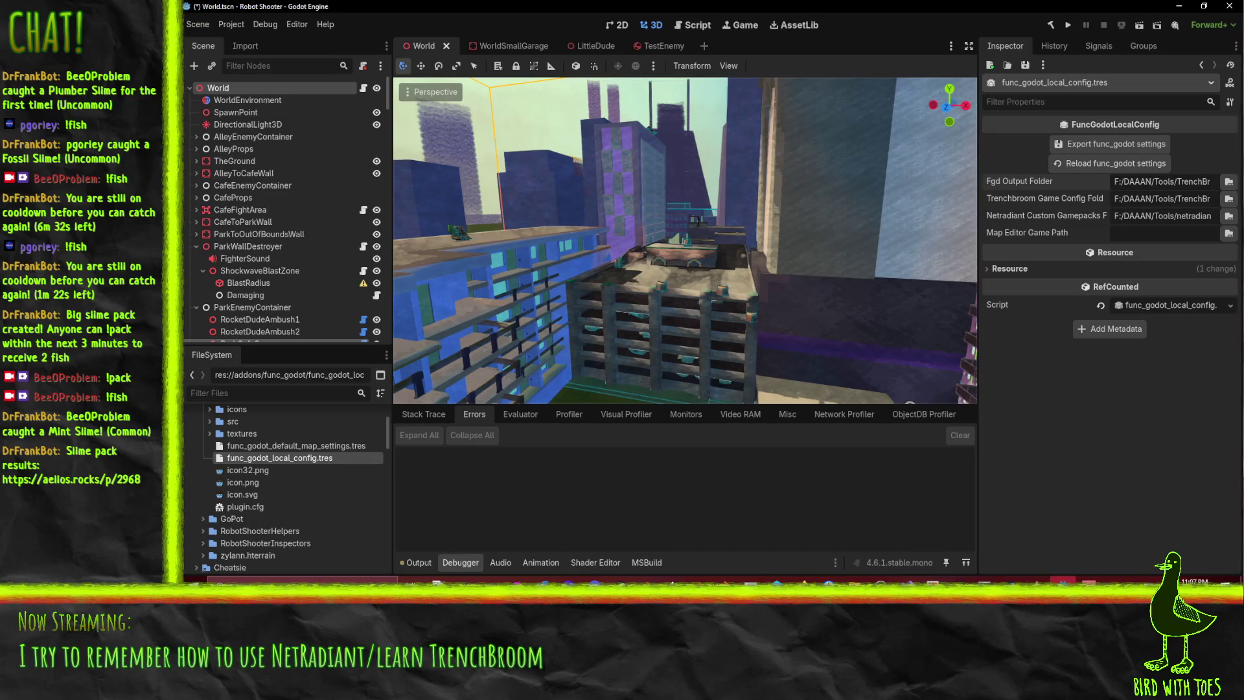
pyautogui.click(1114, 143)
pyautogui.hotkey('alt', 'Tab')
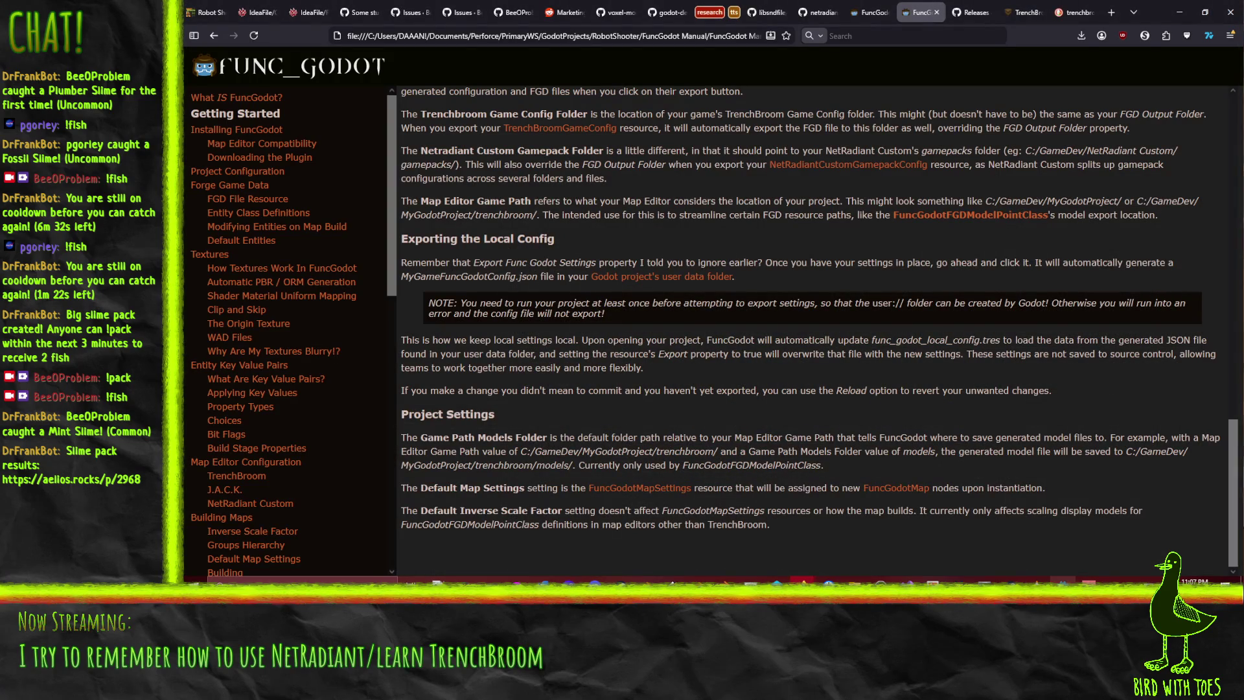
# Find 'map editor game' in the manual, then return to the Godot editor
pyautogui.hotkey('ctrl', 'f')
pyautogui.write('ma')
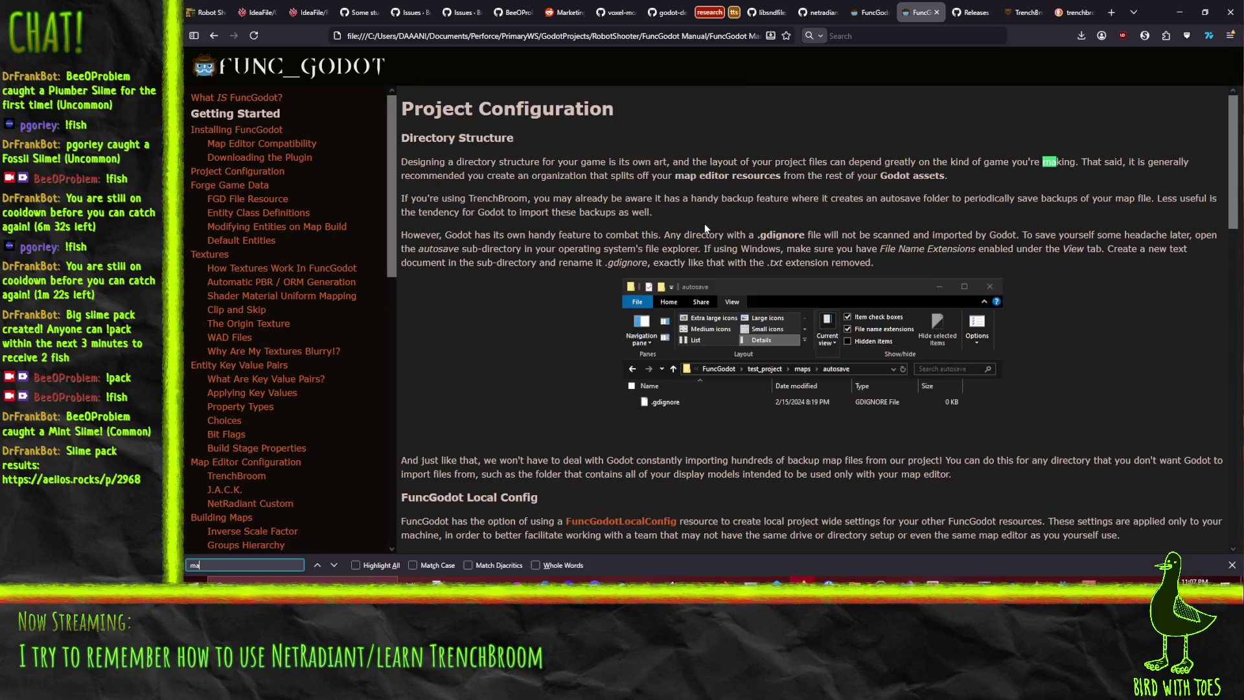
pyautogui.write('p editor game')
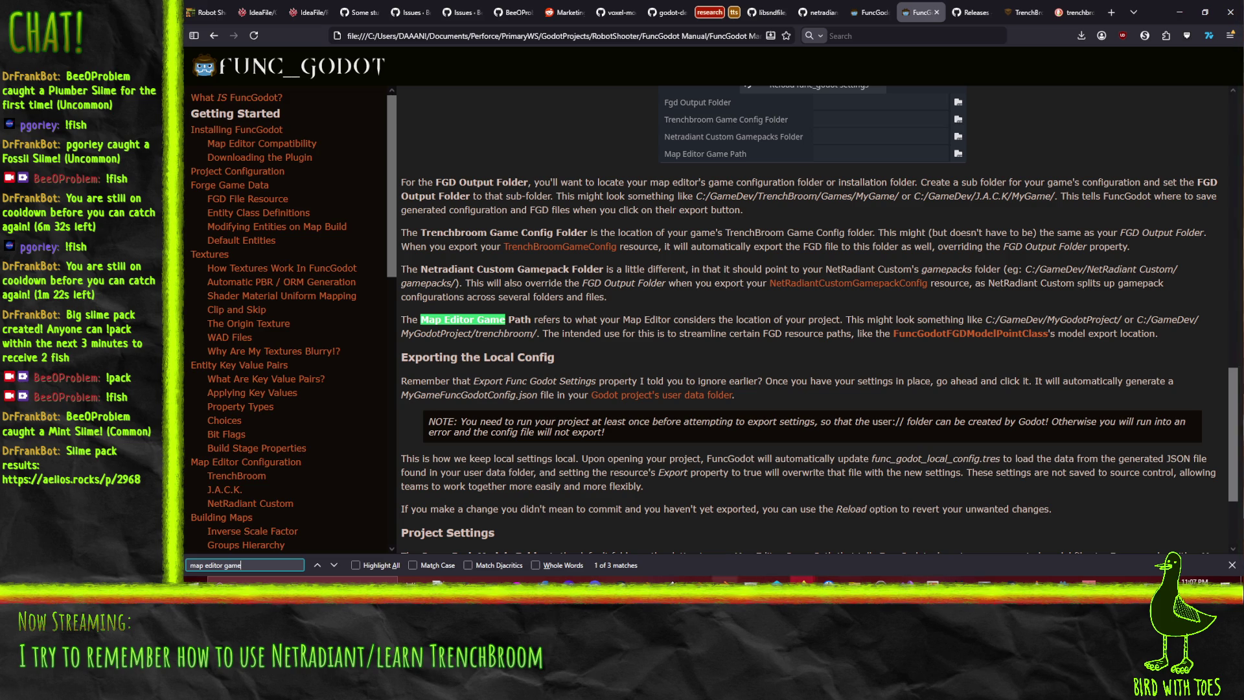
pyautogui.click(803, 581)
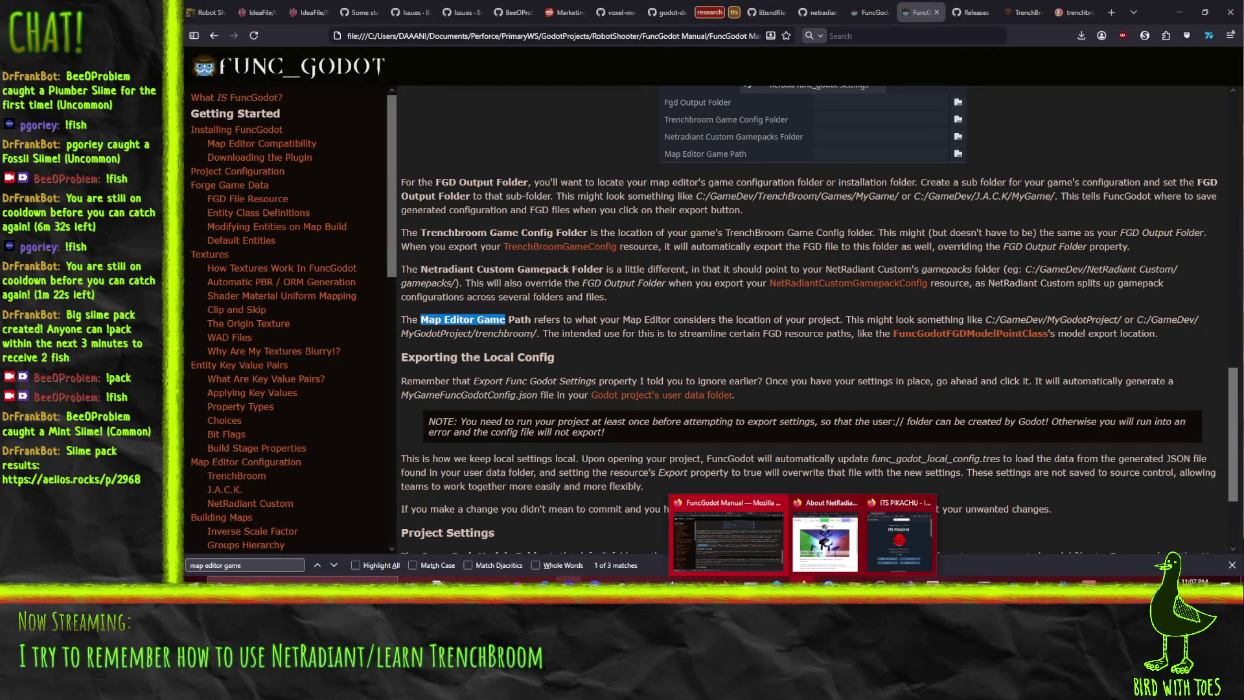
pyautogui.click(1063, 580)
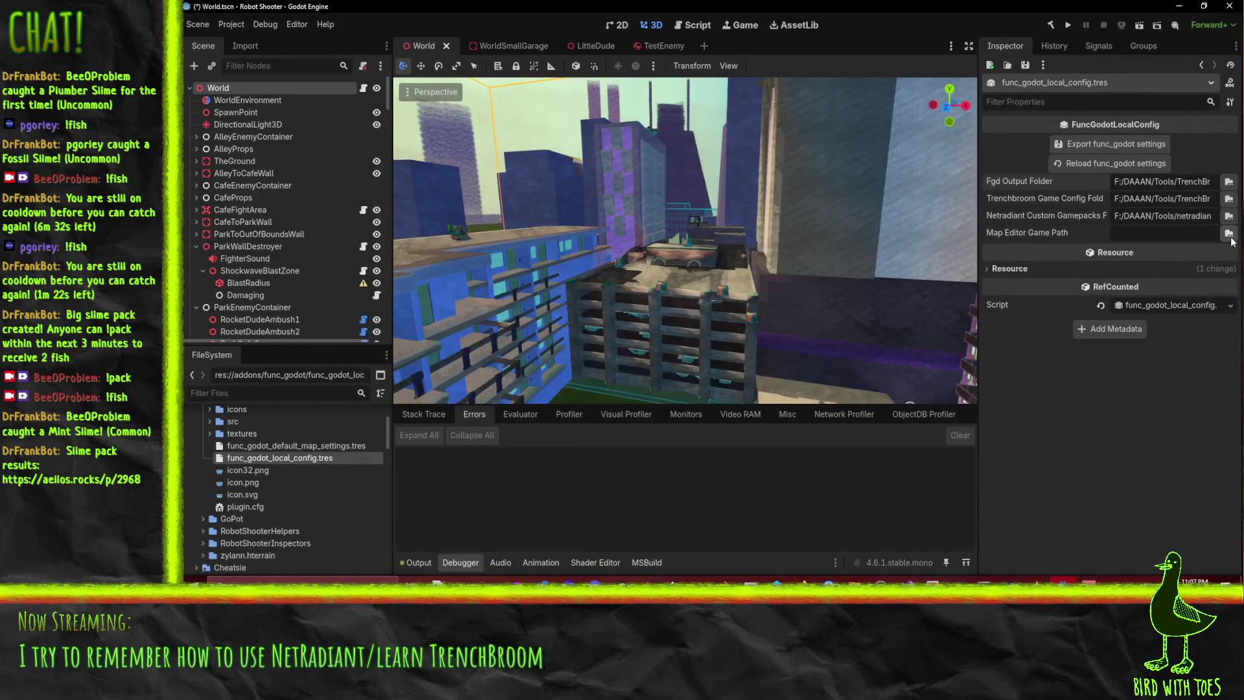
# Point Map Editor Game Path at the RobotShooter project folder and re-export the func_godot settings
pyautogui.click(1229, 232)
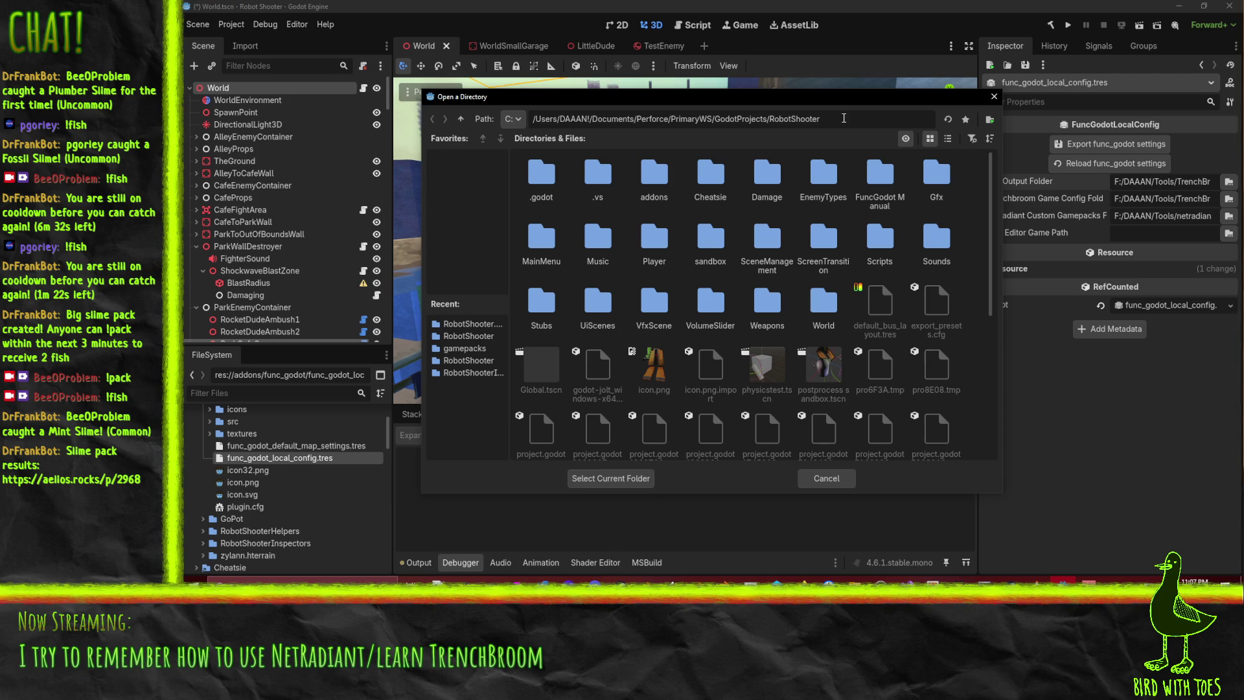
pyautogui.click(606, 480)
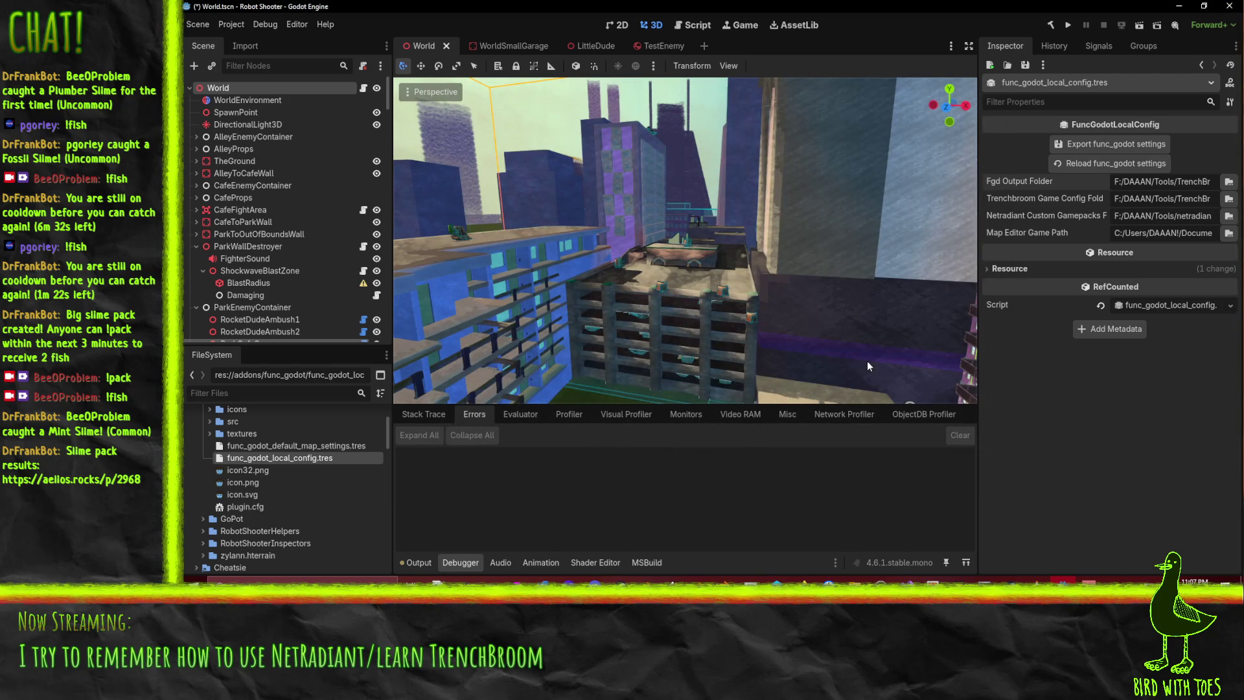
pyautogui.click(1101, 138)
pyautogui.scroll(-10, 285, 486)
pyautogui.scroll(-5, 305, 473)
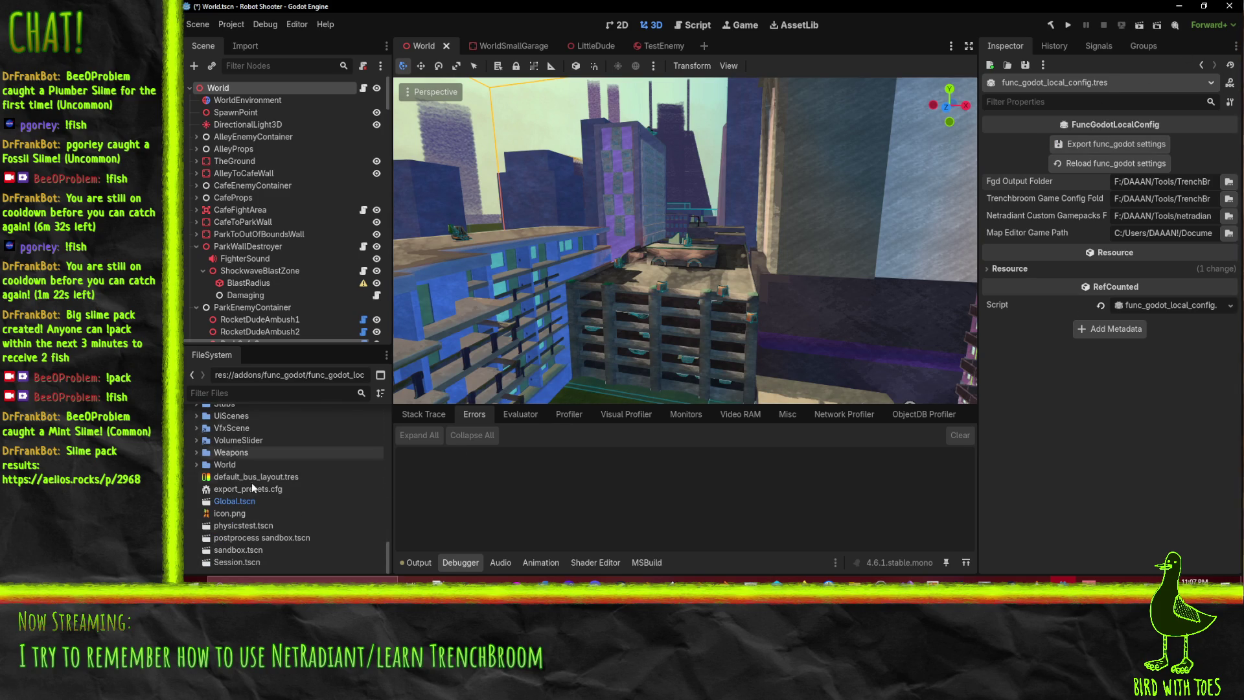
pyautogui.click(803, 601)
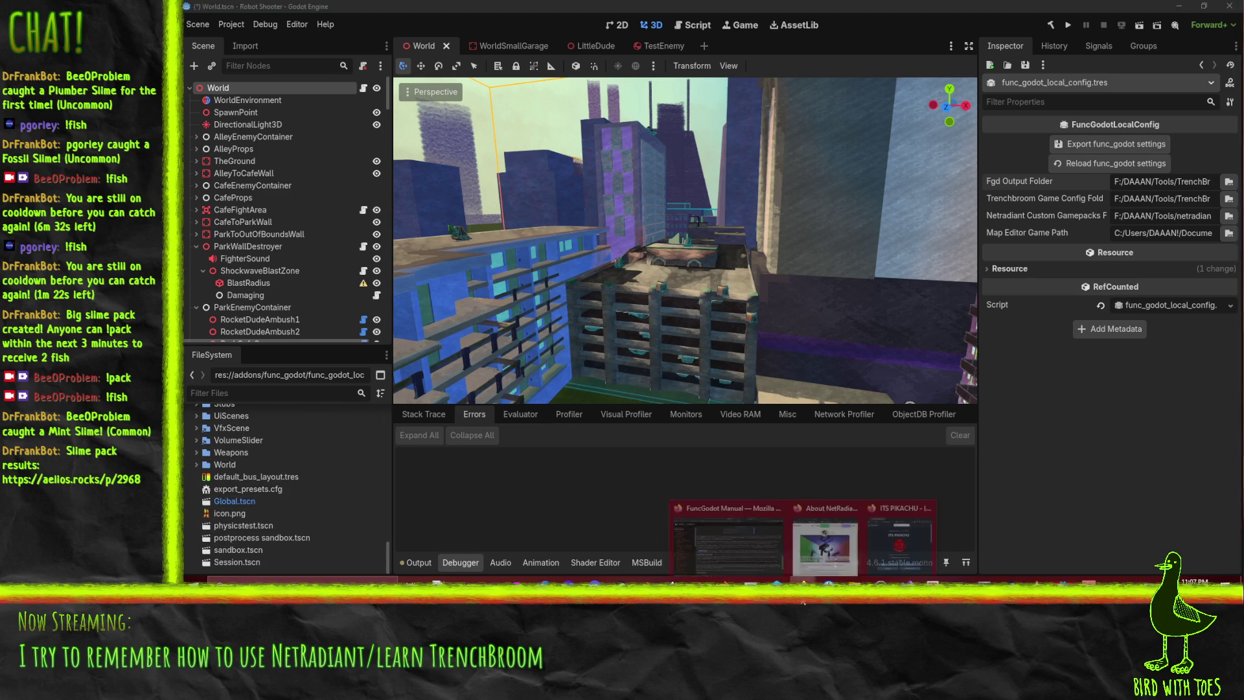
# Return to the FuncGodot manual and open its Project Configuration page
pyautogui.click(689, 550)
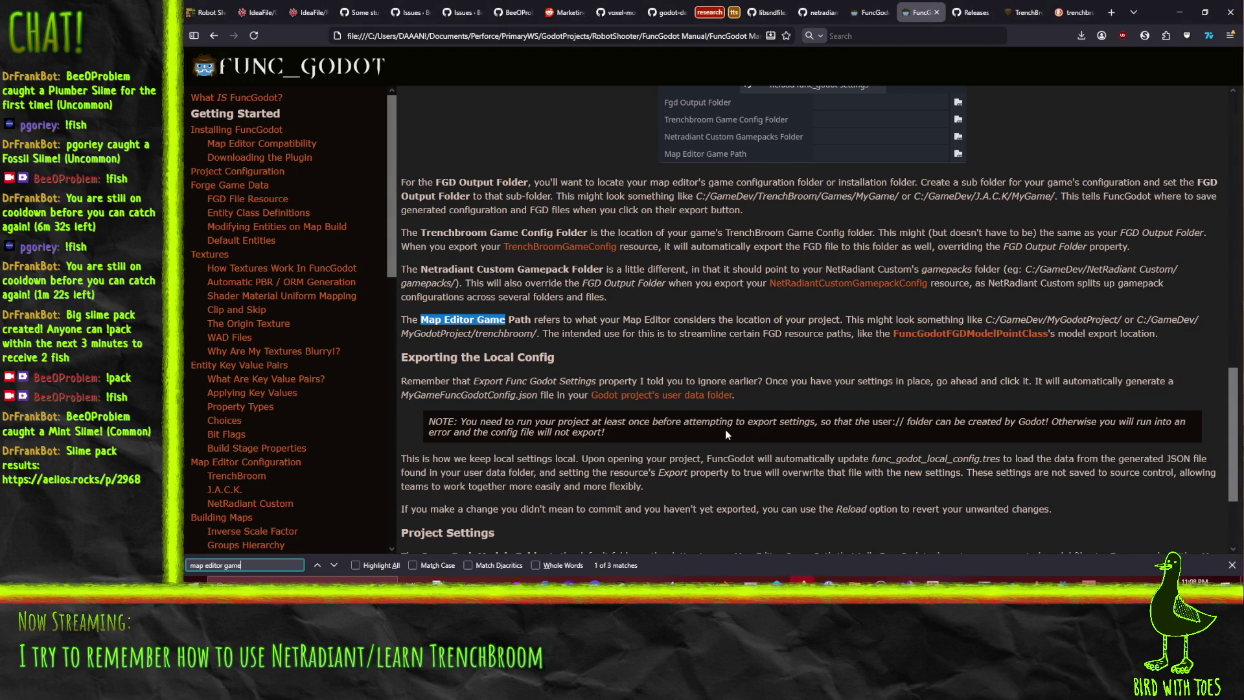
pyautogui.click(766, 392)
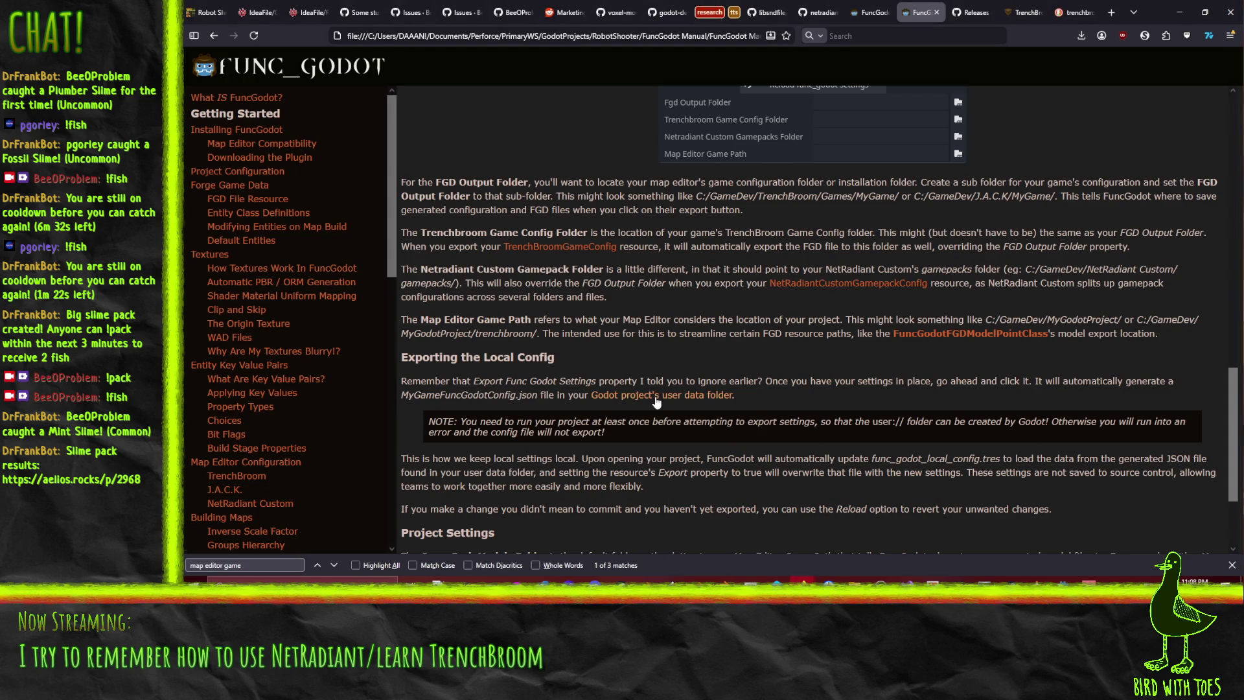
pyautogui.scroll(-4, 506, 402)
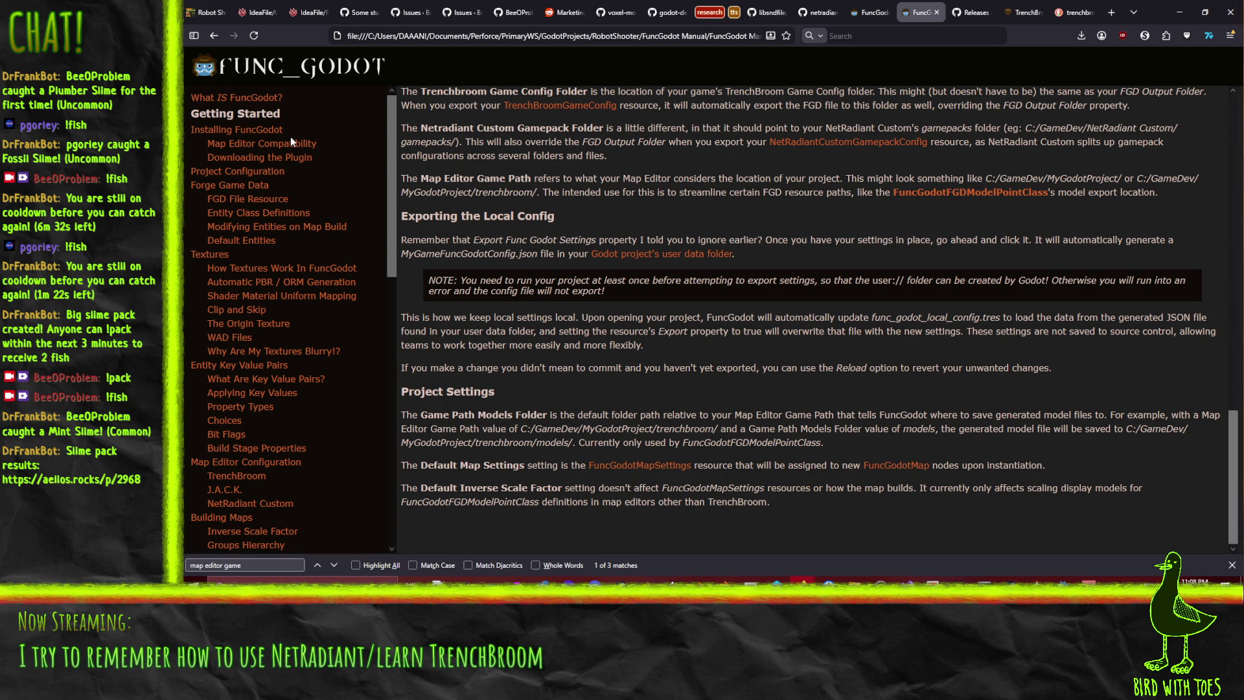
pyautogui.click(239, 171)
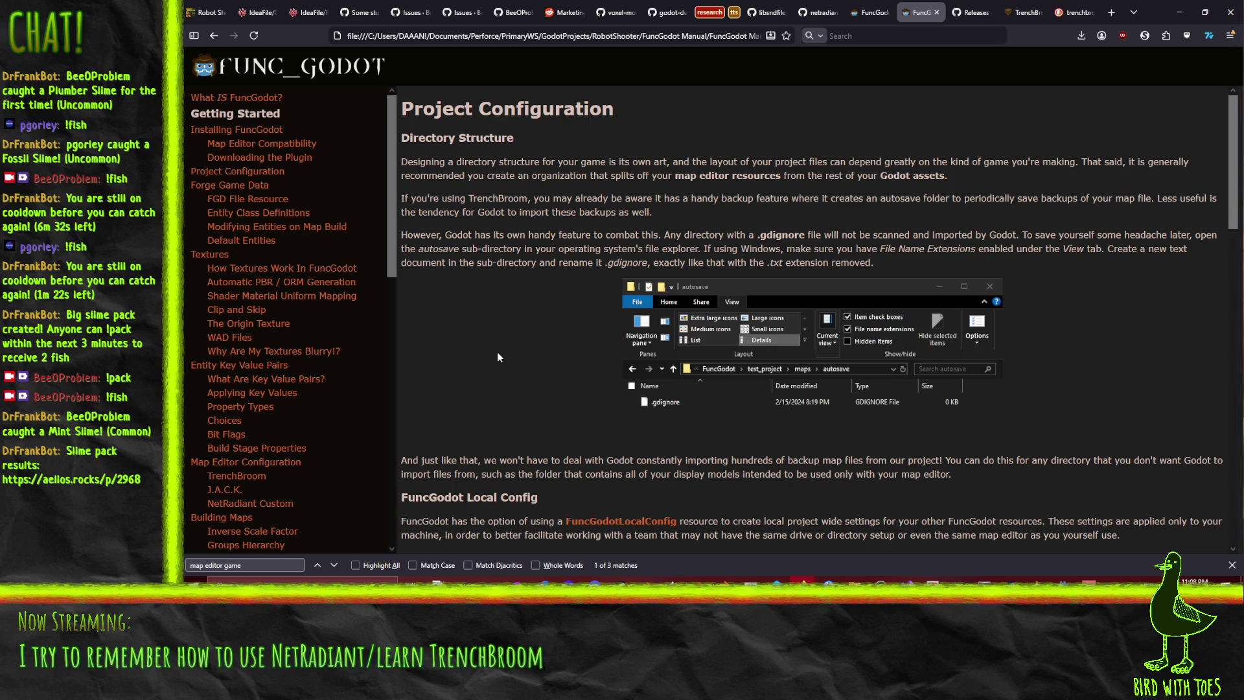
pyautogui.scroll(-6, 496, 351)
pyautogui.scroll(-10, 503, 346)
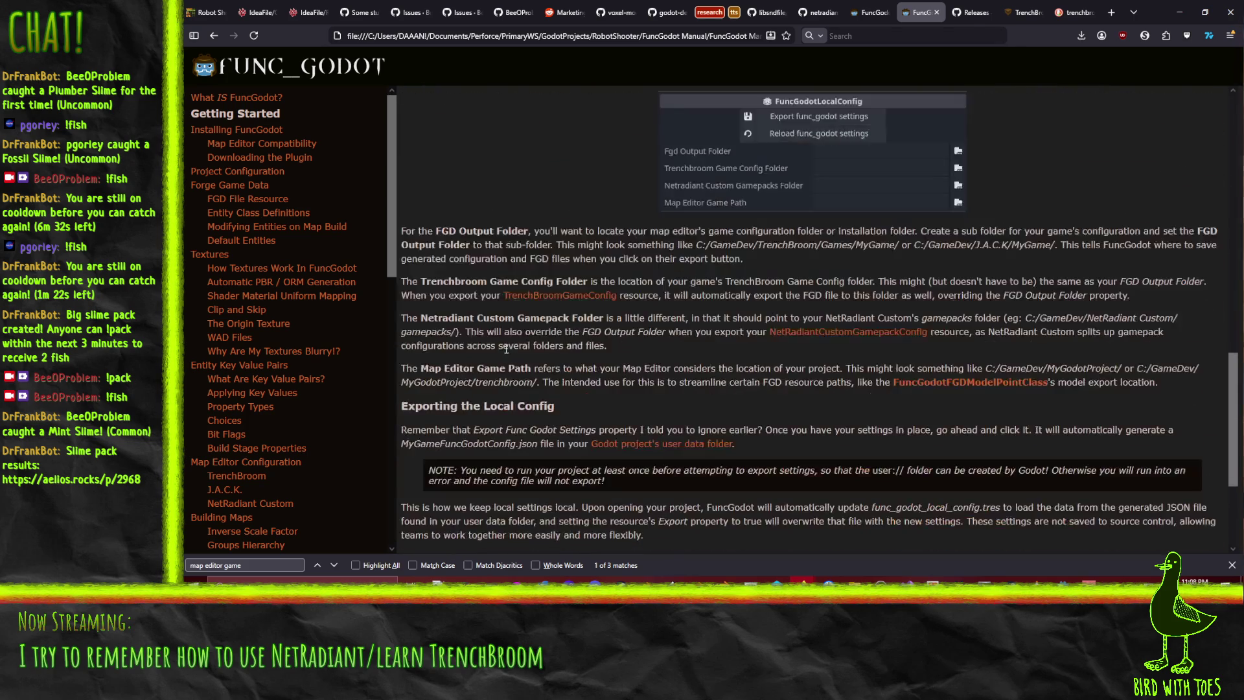
pyautogui.scroll(15, 507, 351)
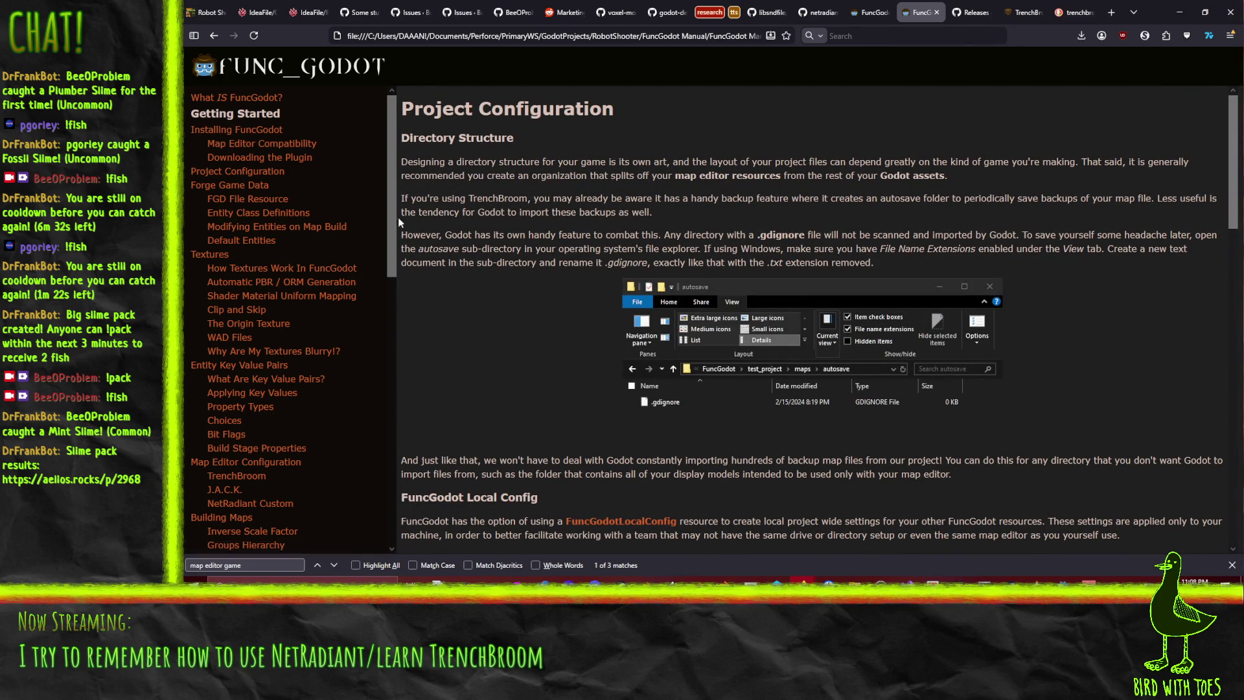
pyautogui.scroll(-7, 488, 313)
pyautogui.scroll(-10, 489, 321)
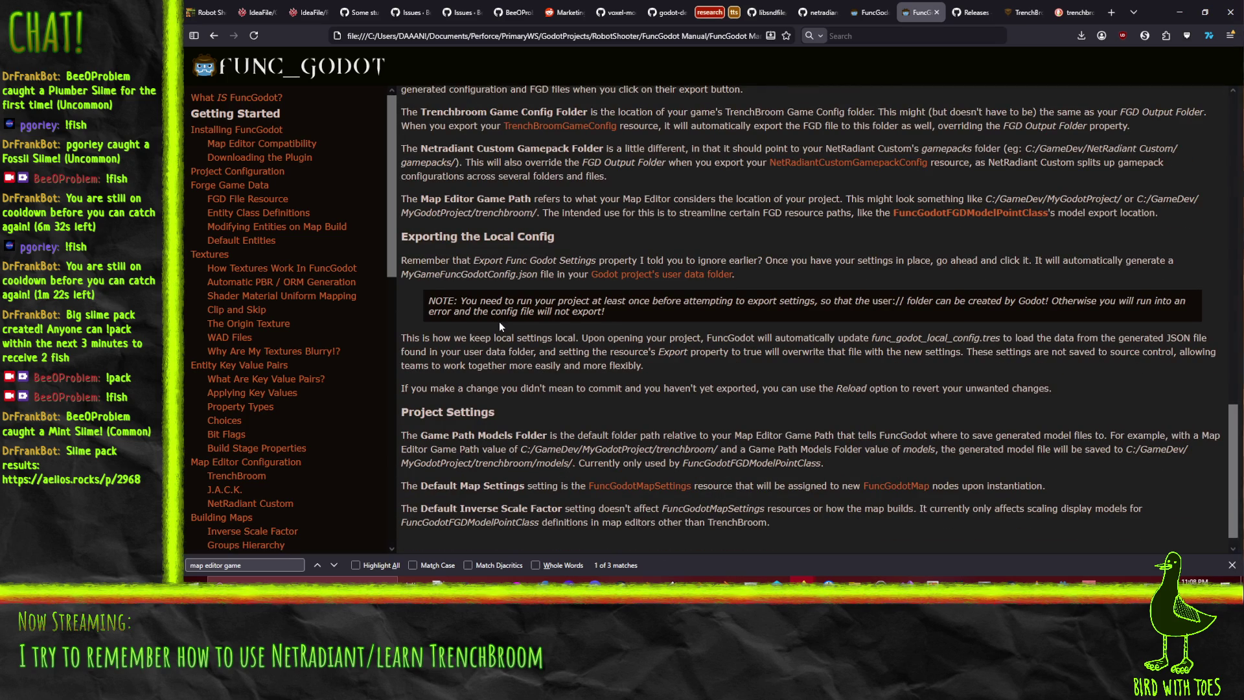
pyautogui.scroll(15, 500, 322)
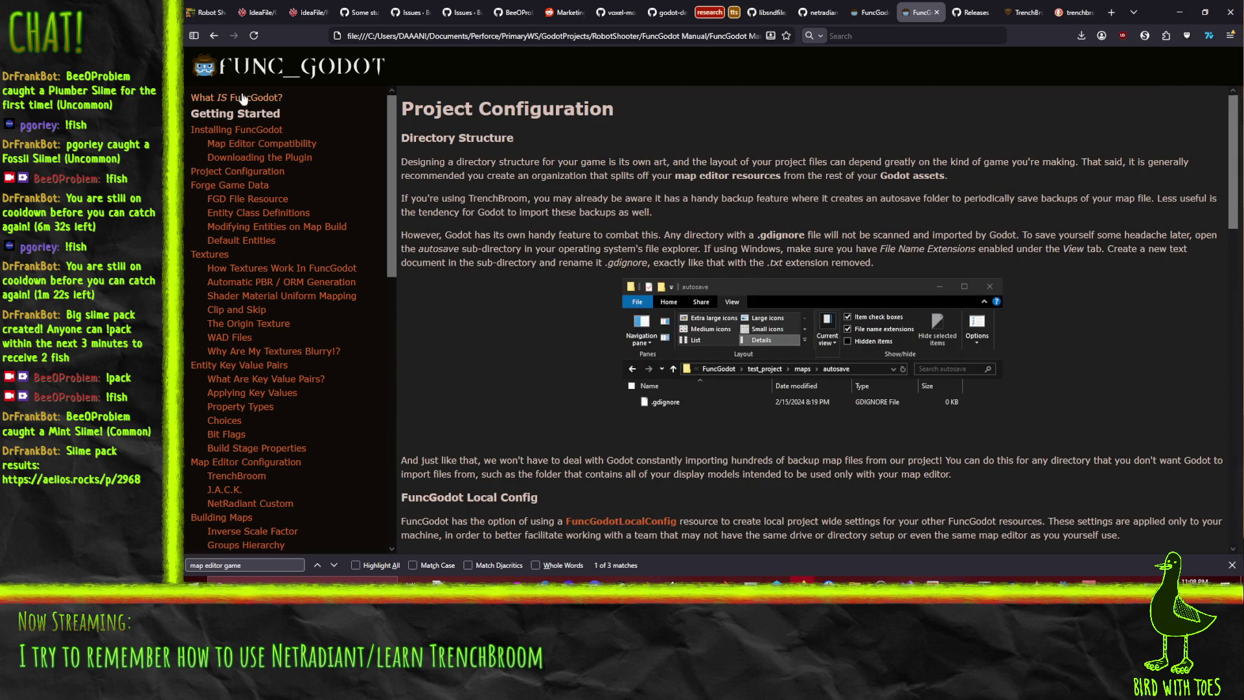
# Scroll Project Configuration to the local config folder settings and open the TrenchBroomGameConfig reference
pyautogui.click(208, 186)
pyautogui.click(218, 174)
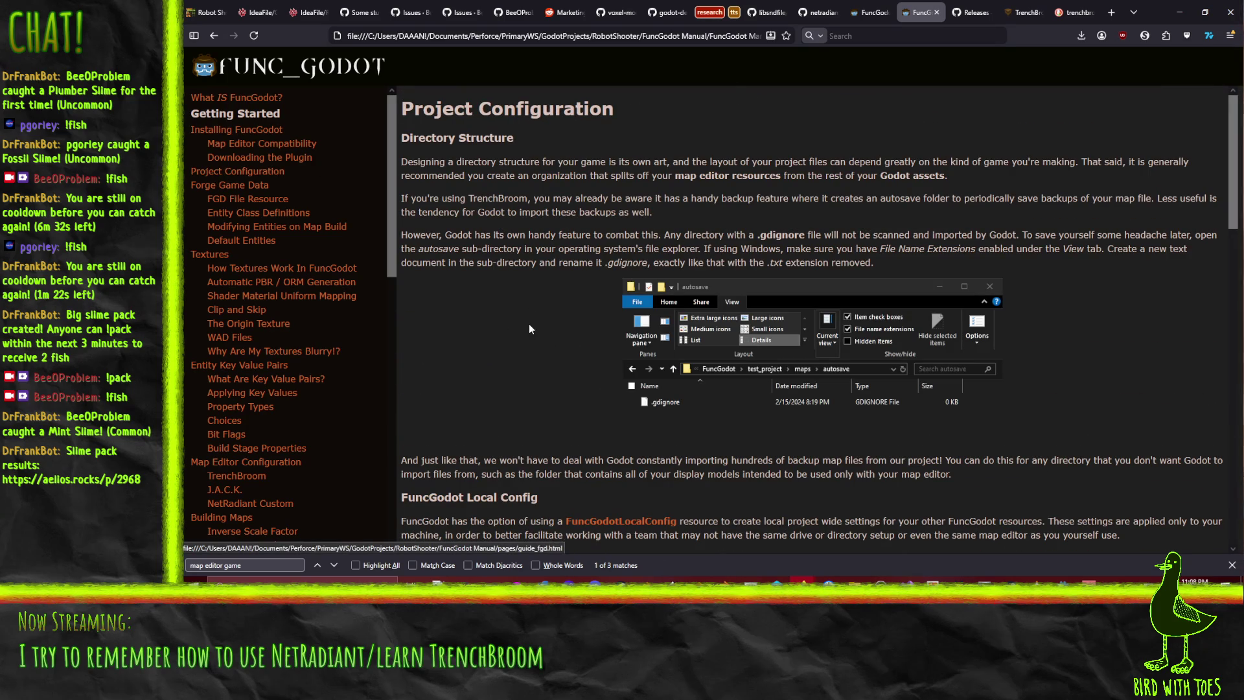
pyautogui.scroll(-6, 532, 304)
pyautogui.scroll(-5, 522, 389)
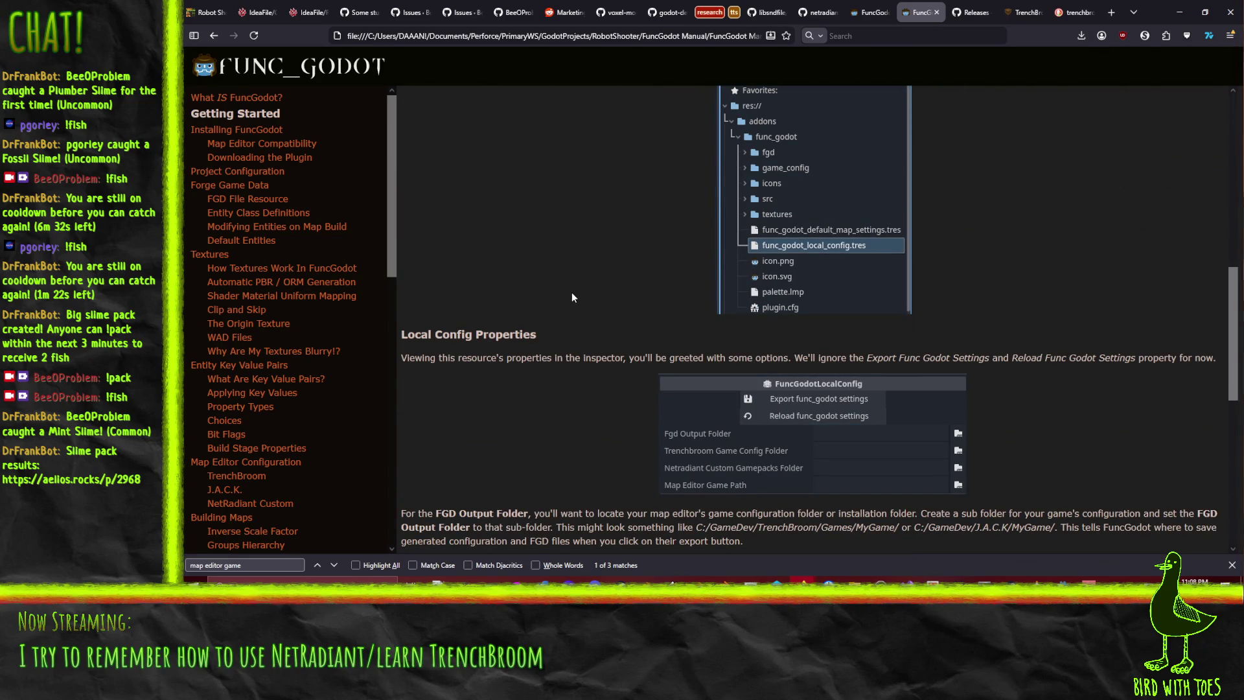
pyautogui.scroll(-4, 572, 297)
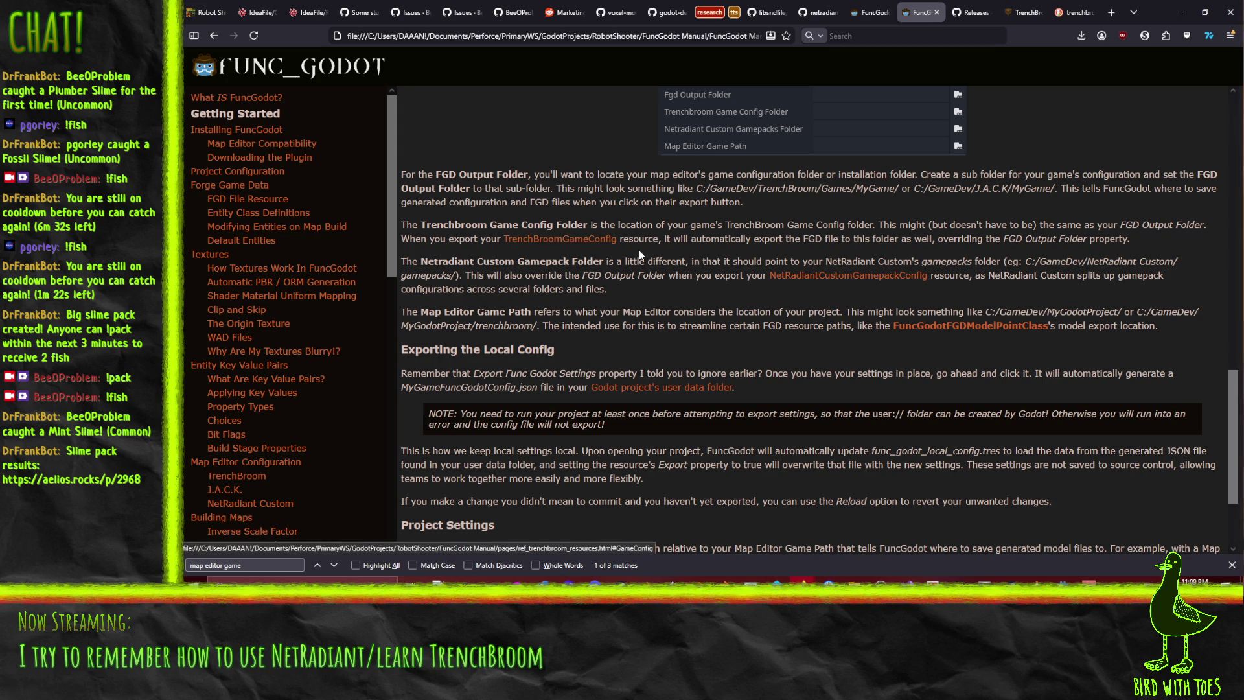
pyautogui.click(575, 239)
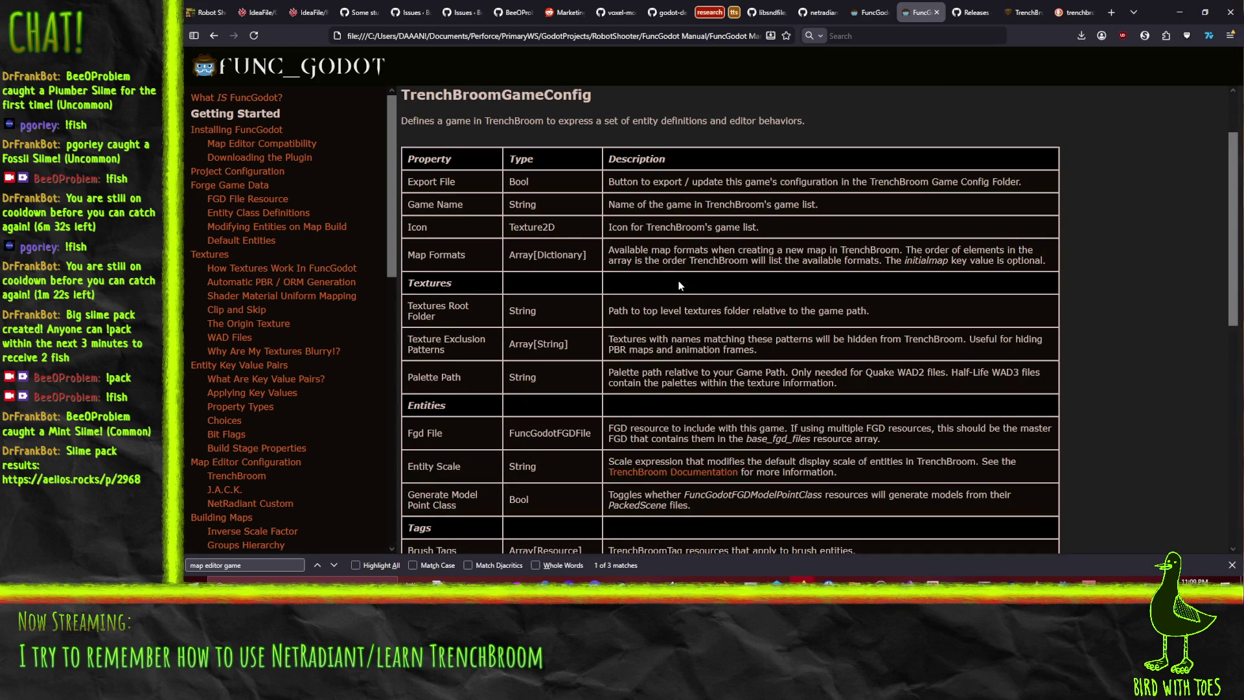
# Check the TrenchBroomGameConfig table, go back to the folder settings, and bring Godot forward
pyautogui.scroll(-5, 492, 226)
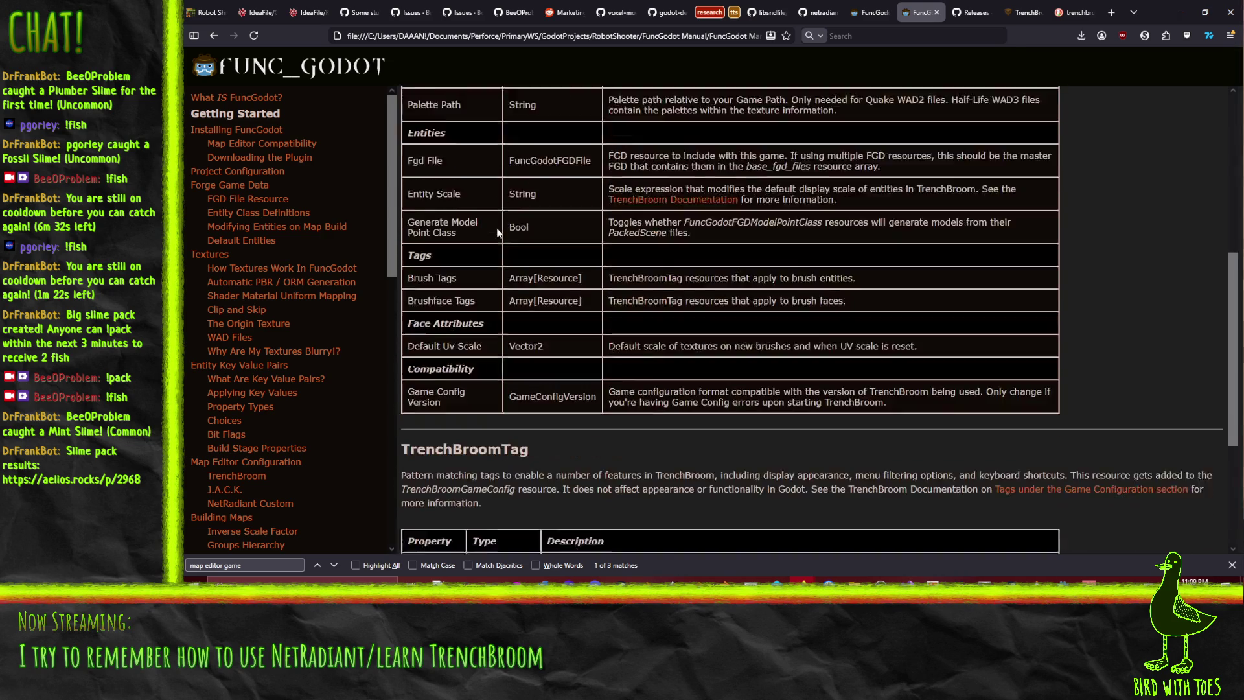
pyautogui.scroll(5, 499, 232)
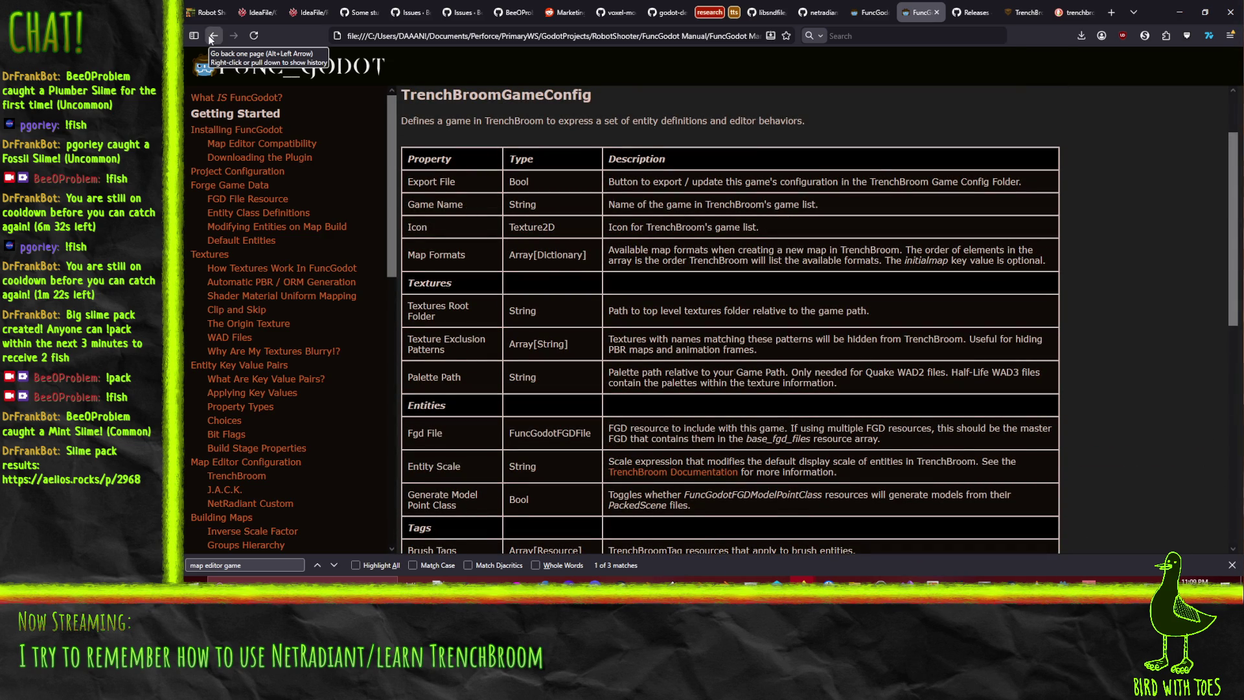
pyautogui.click(213, 36)
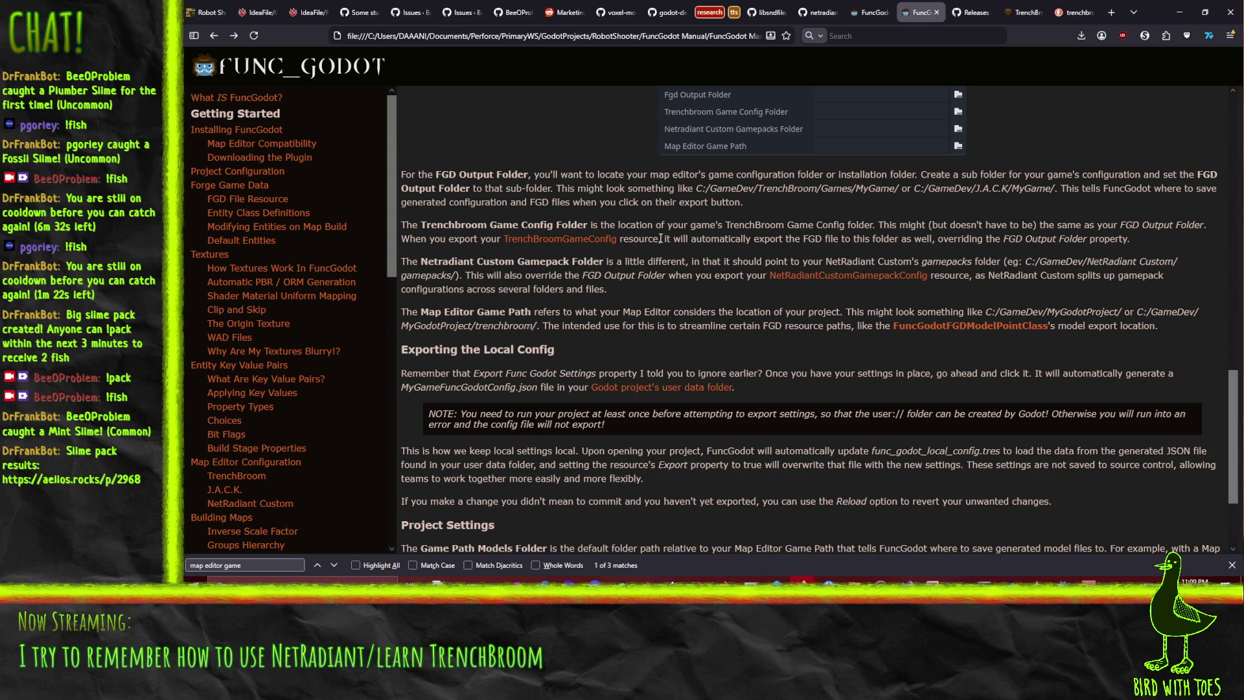
pyautogui.moveTo(1063, 578)
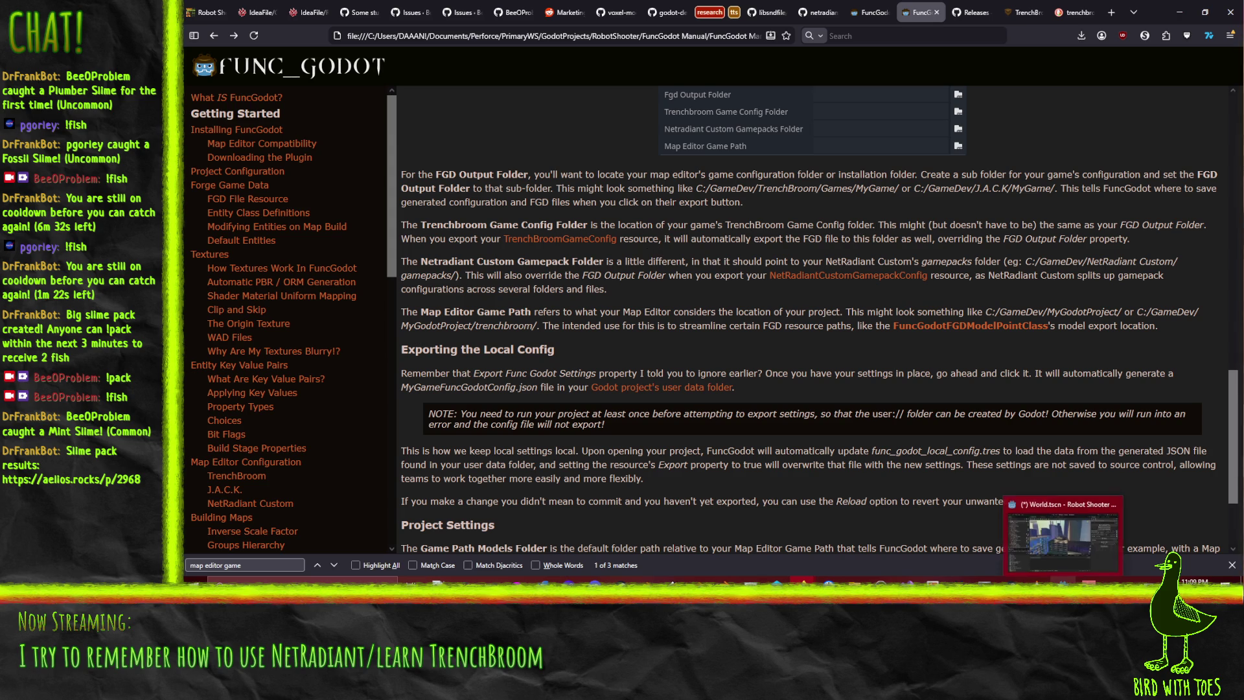
pyautogui.click(1063, 537)
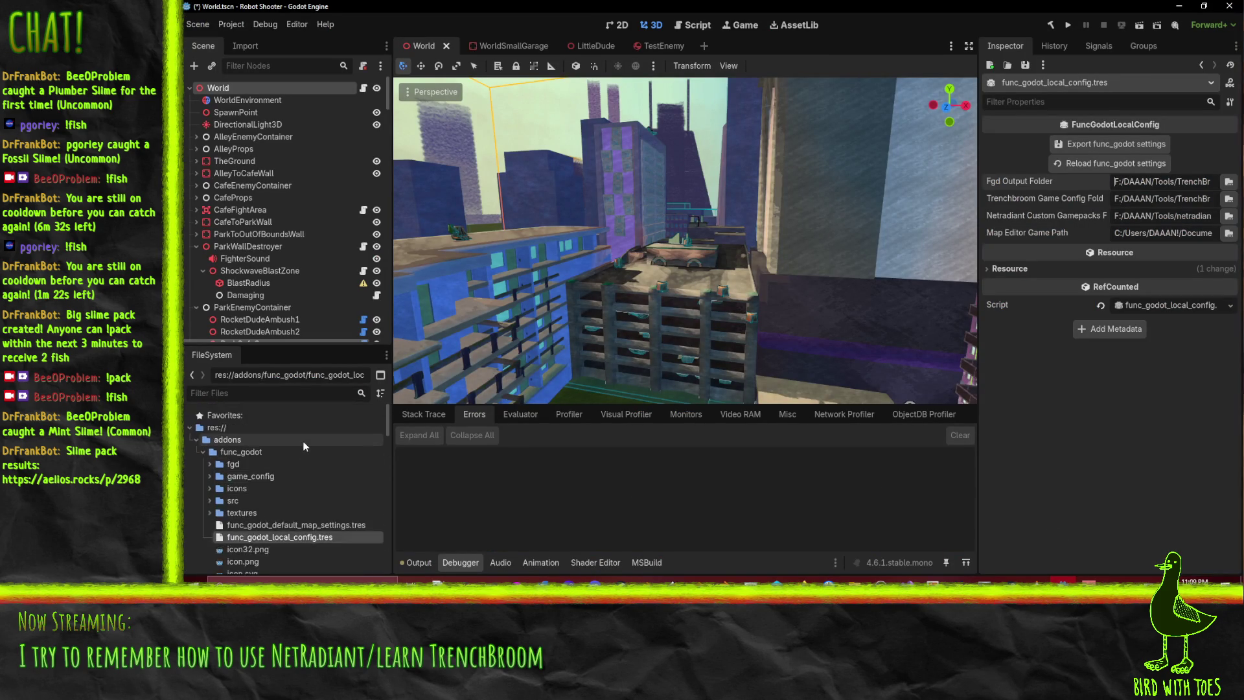
pyautogui.rightClick(223, 427)
pyautogui.moveTo(273, 434)
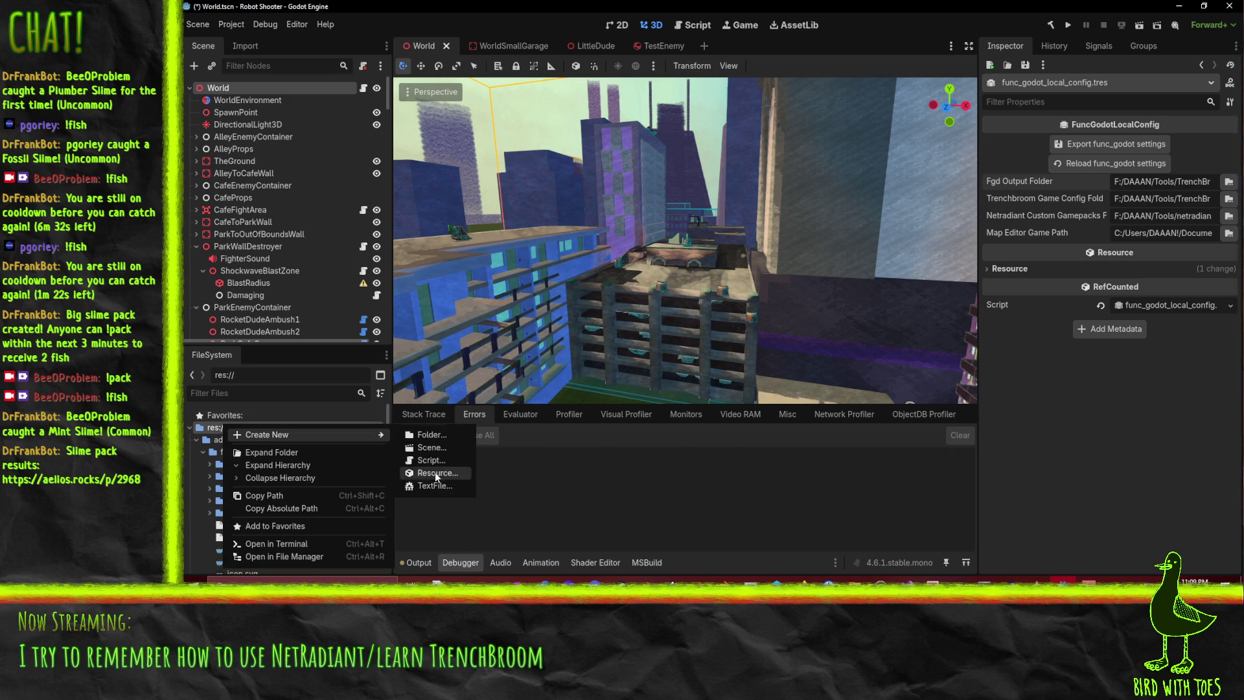
pyautogui.click(434, 484)
pyautogui.write('trenc')
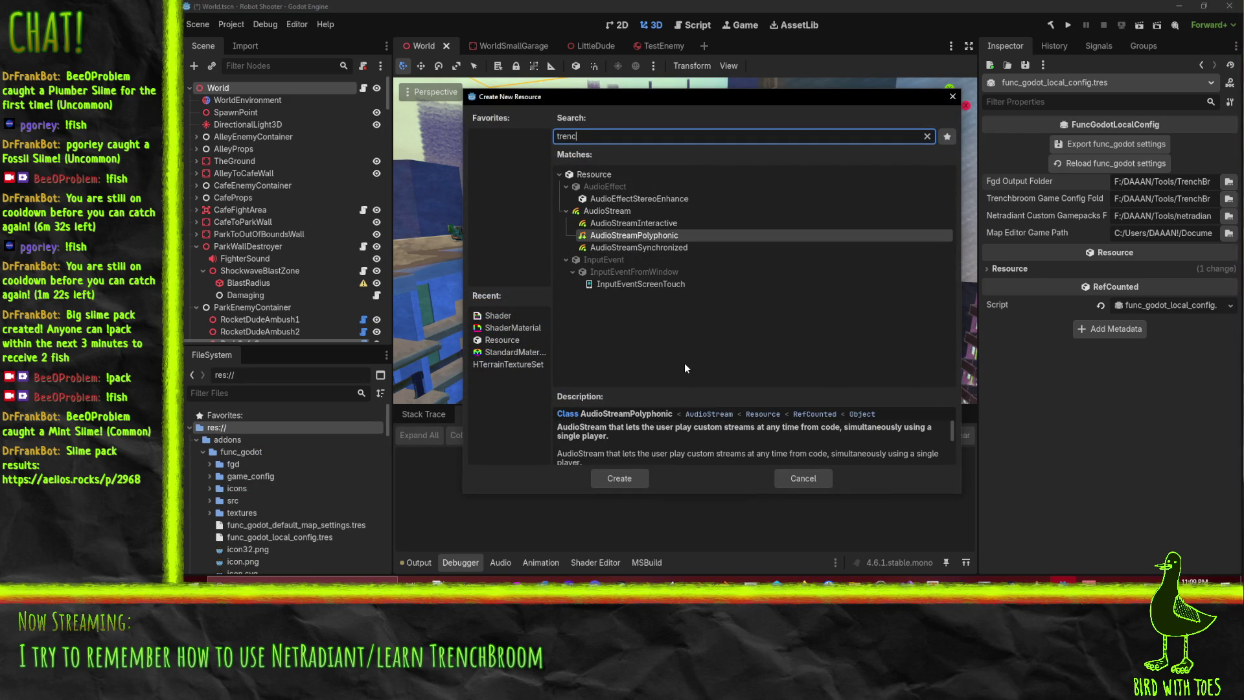
pyautogui.write('h')
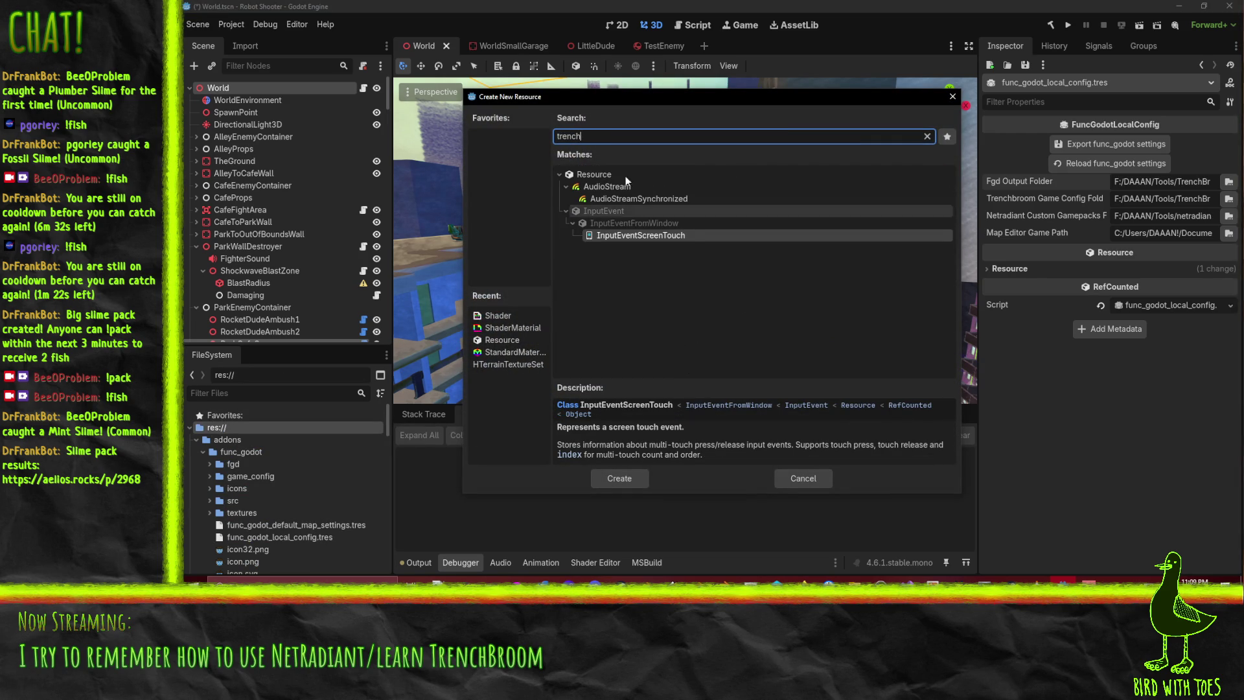
pyautogui.click(803, 478)
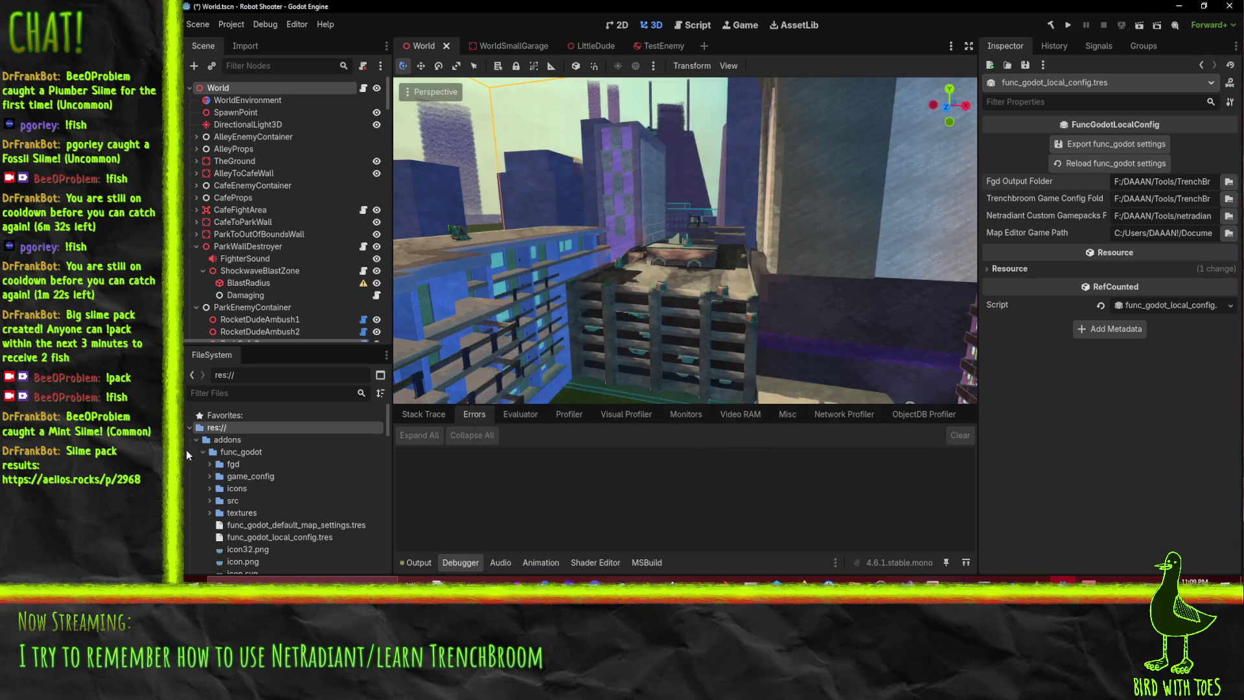
pyautogui.scroll(-2, 234, 473)
pyautogui.scroll(3, 235, 470)
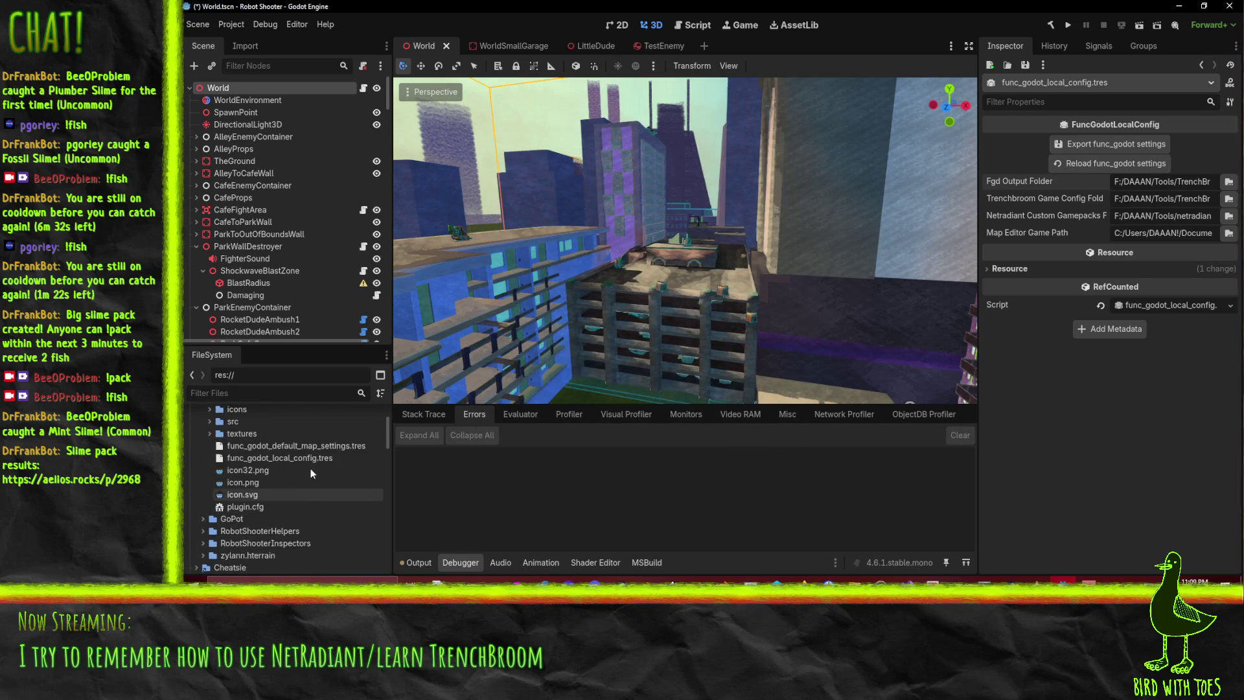
pyautogui.scroll(-1, 306, 463)
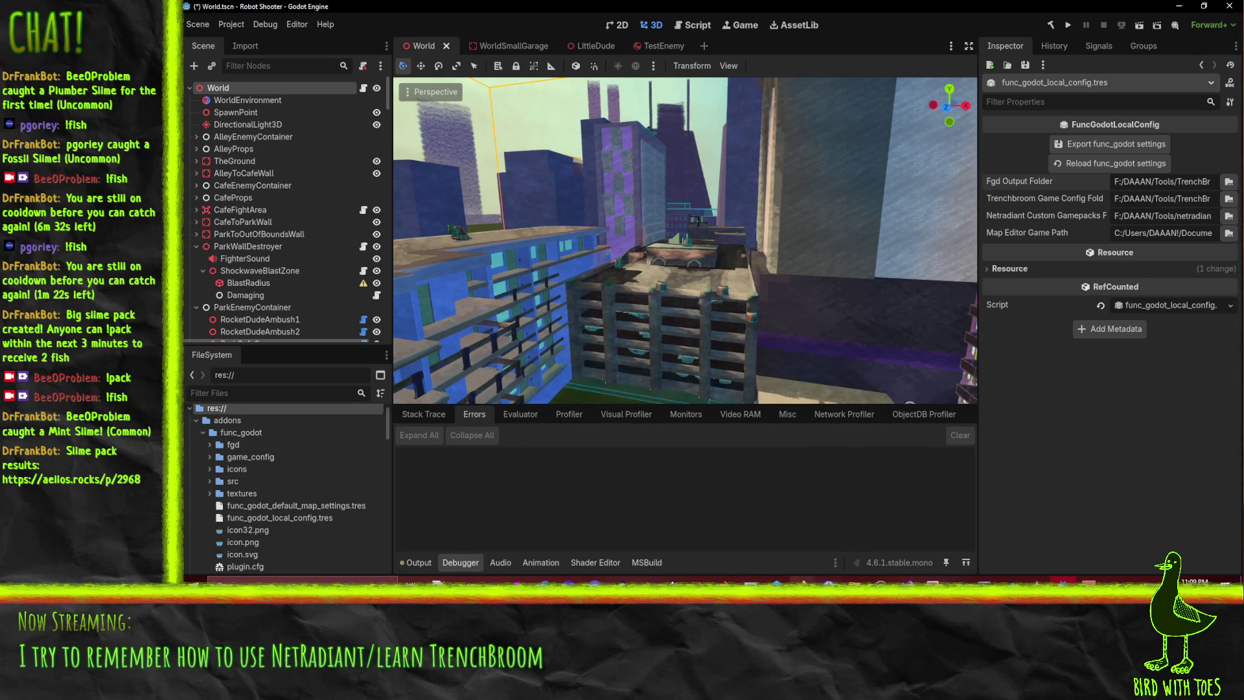
pyautogui.moveTo(803, 580)
pyautogui.click(709, 526)
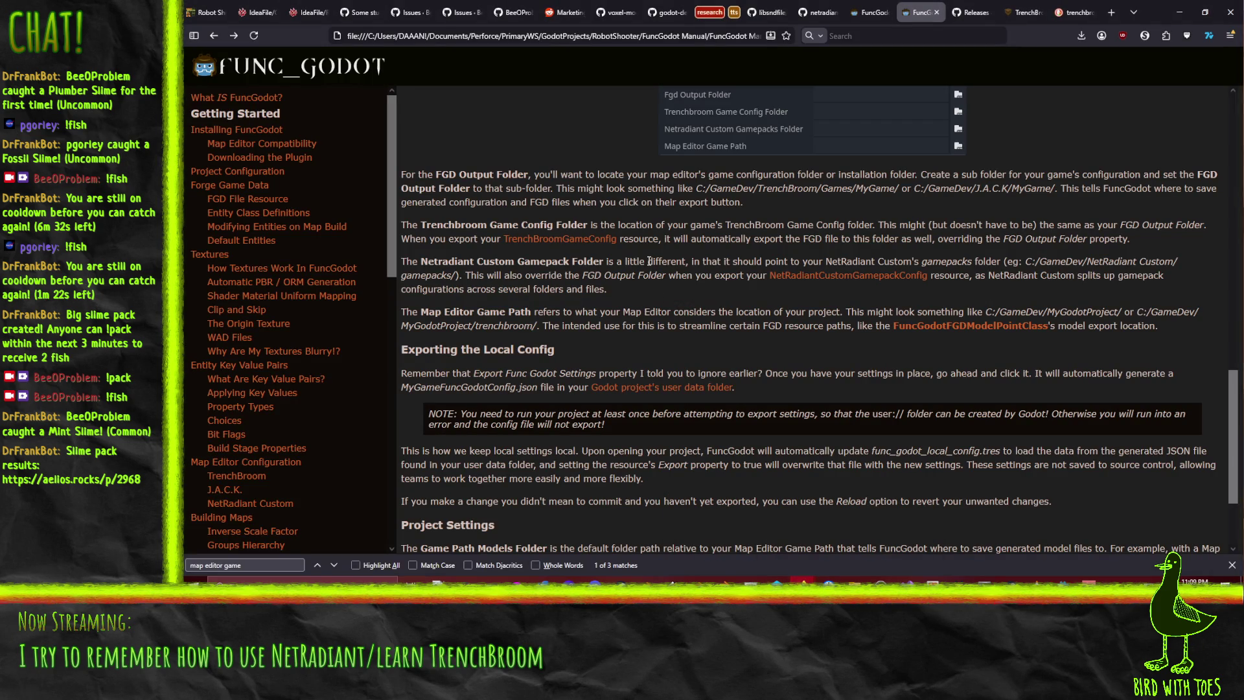
# Consult the manual's TrenchBroomGameConfig section, then minimize Firefox to reveal Godot
pyautogui.click(540, 247)
pyautogui.scroll(2, 516, 169)
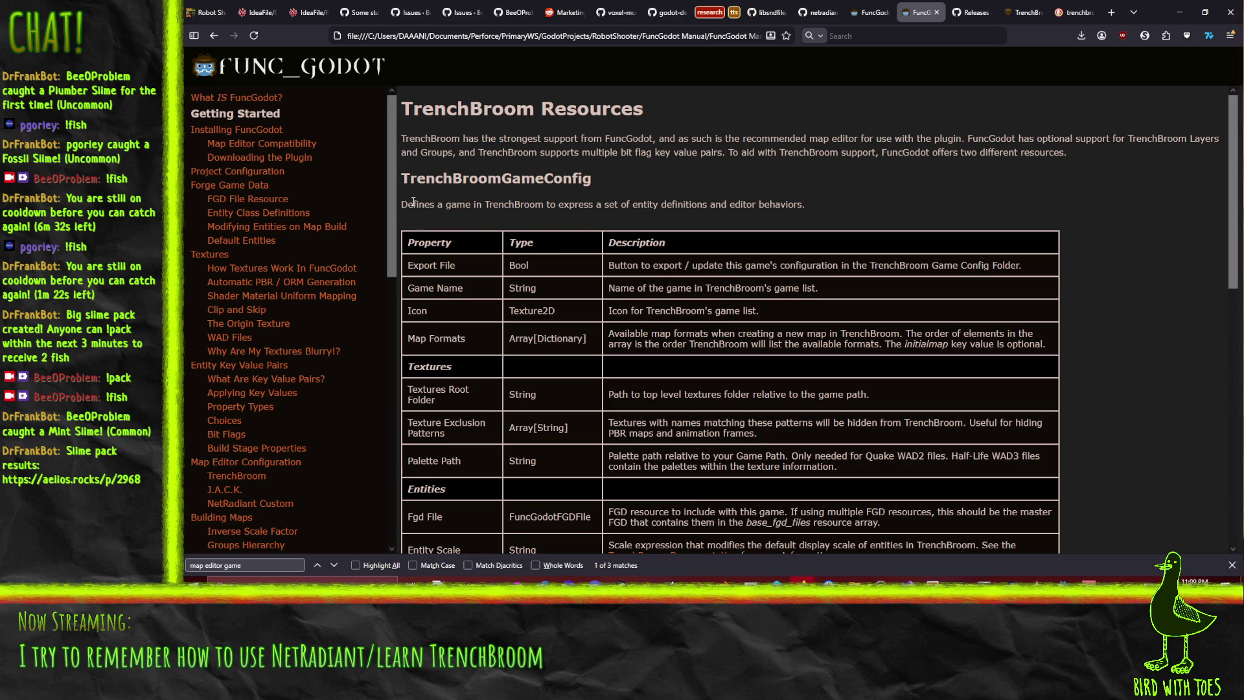
pyautogui.click(1179, 12)
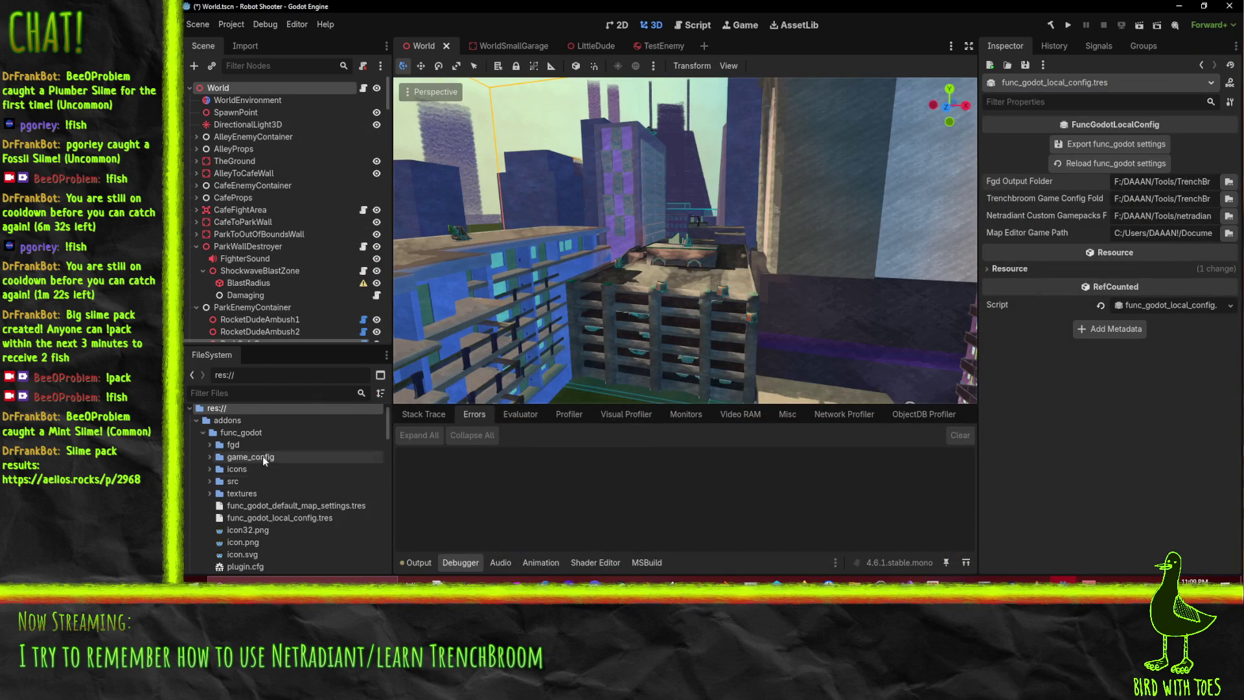
# Save the World scene, run the Robot Shooter project once, and close the game window
pyautogui.rightClick(218, 410)
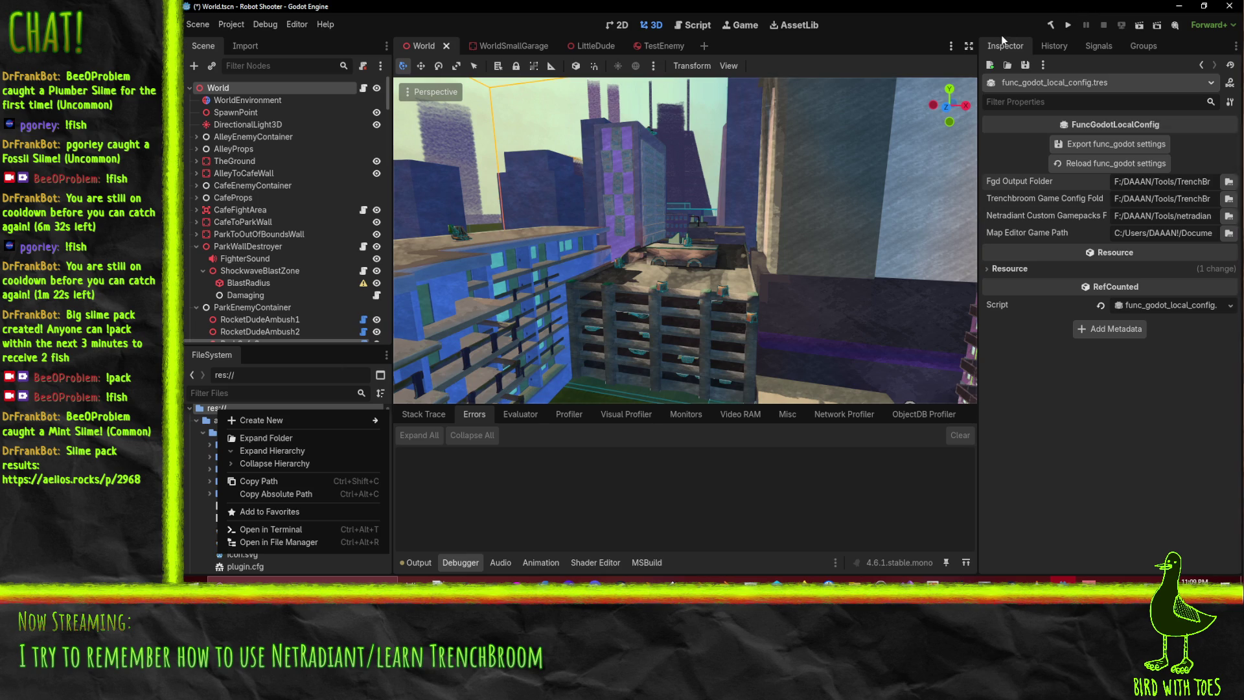
pyautogui.click(1068, 26)
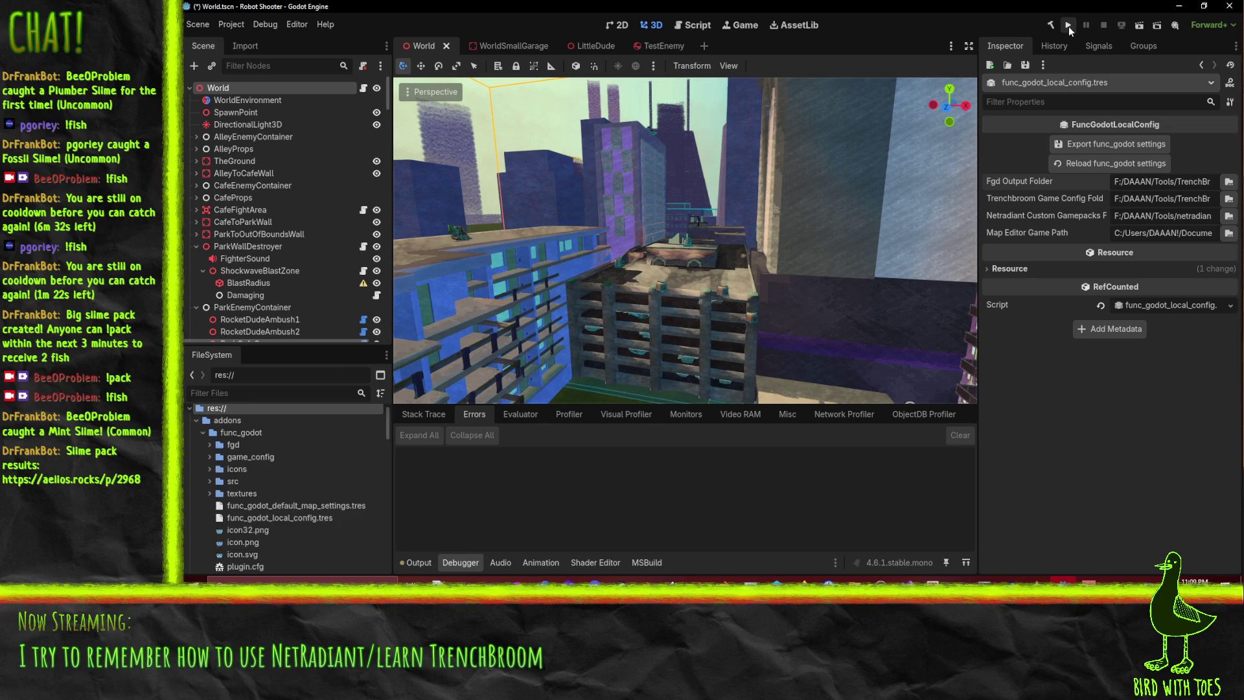
pyautogui.click(1069, 24)
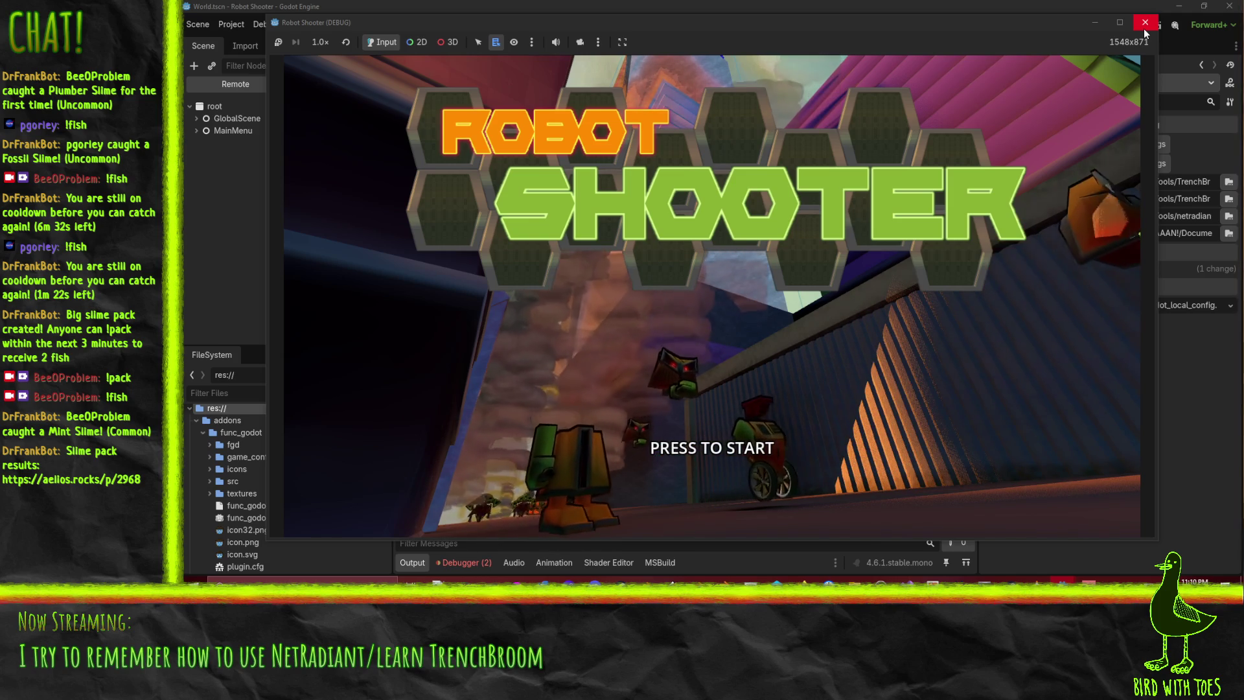
pyautogui.click(1144, 23)
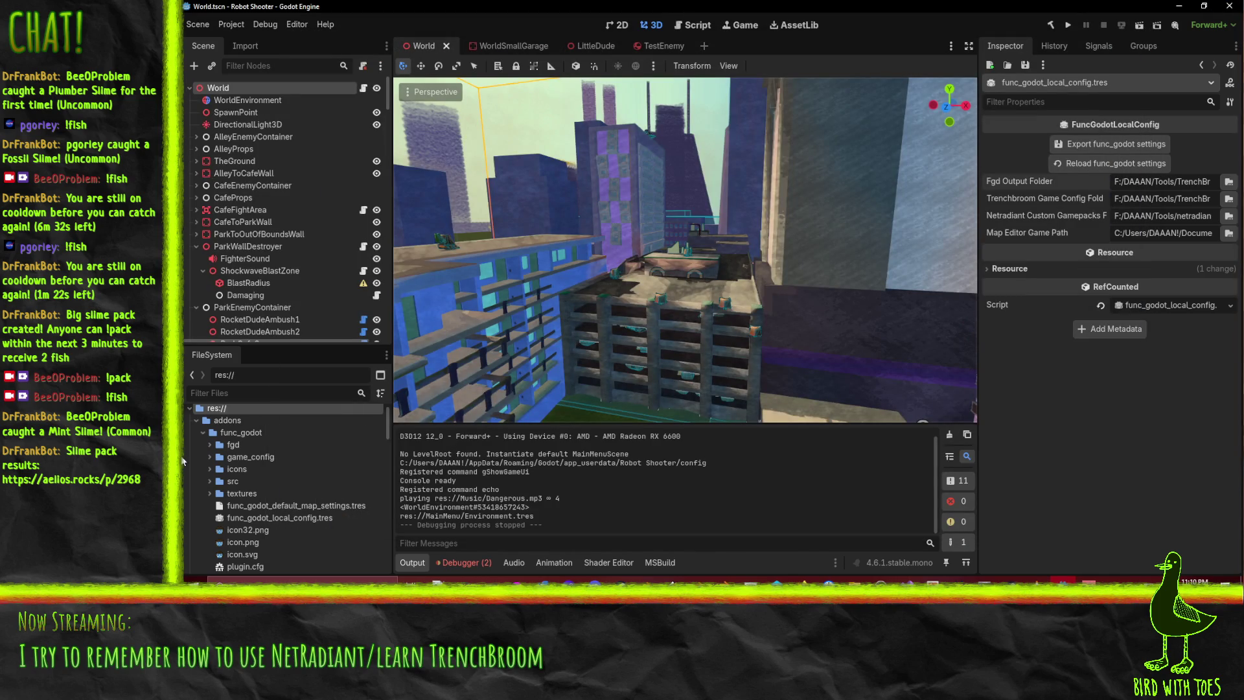
# Create a new plain Resource in the project root saved as TrenchboomConf
pyautogui.click(197, 420)
pyautogui.rightClick(225, 407)
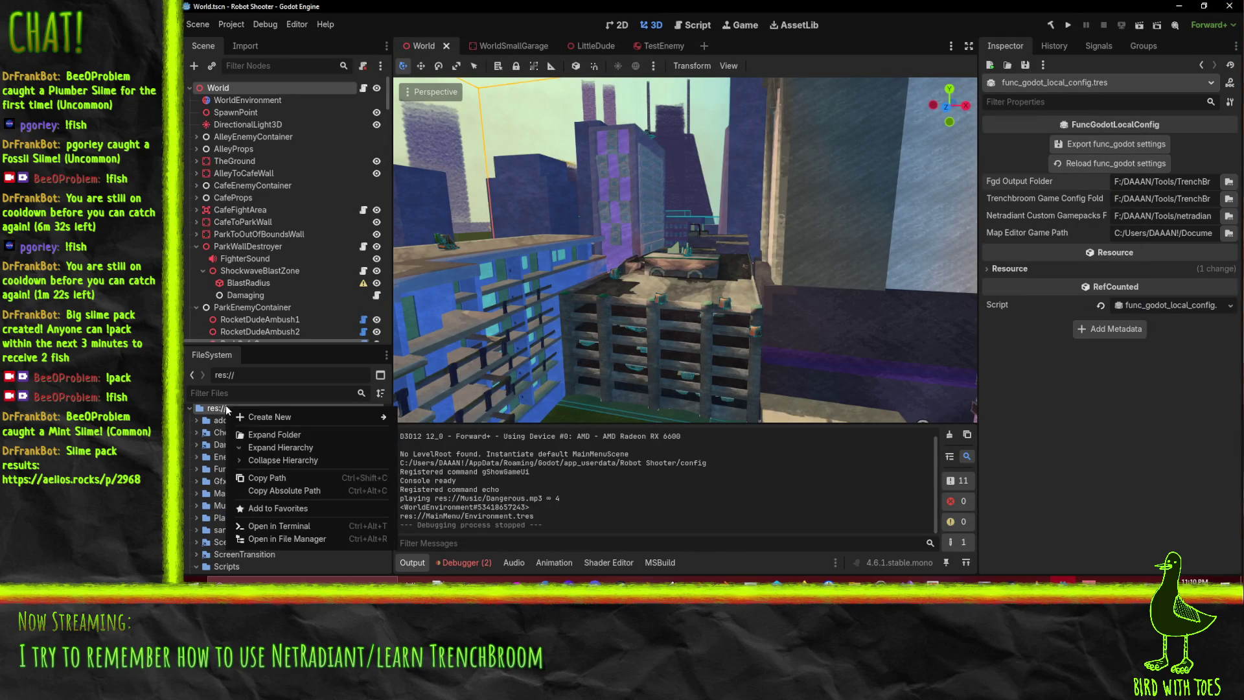
pyautogui.moveTo(260, 412)
pyautogui.click(444, 455)
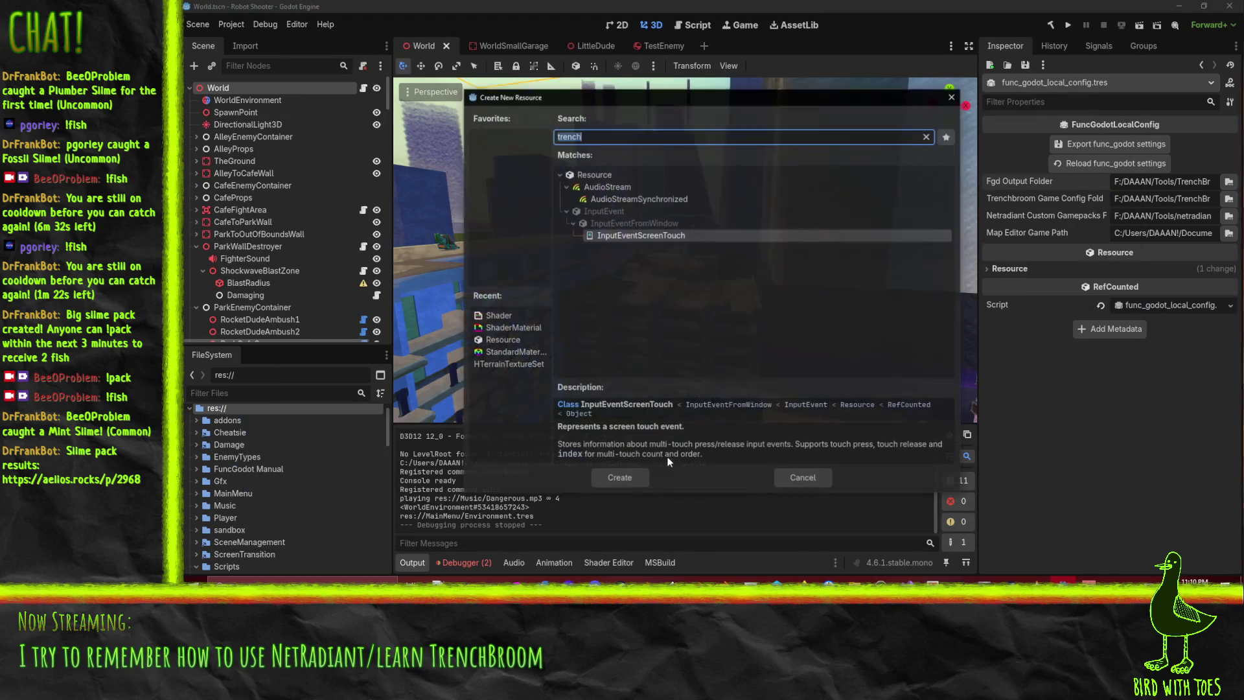
pyautogui.click(594, 175)
pyautogui.click(612, 477)
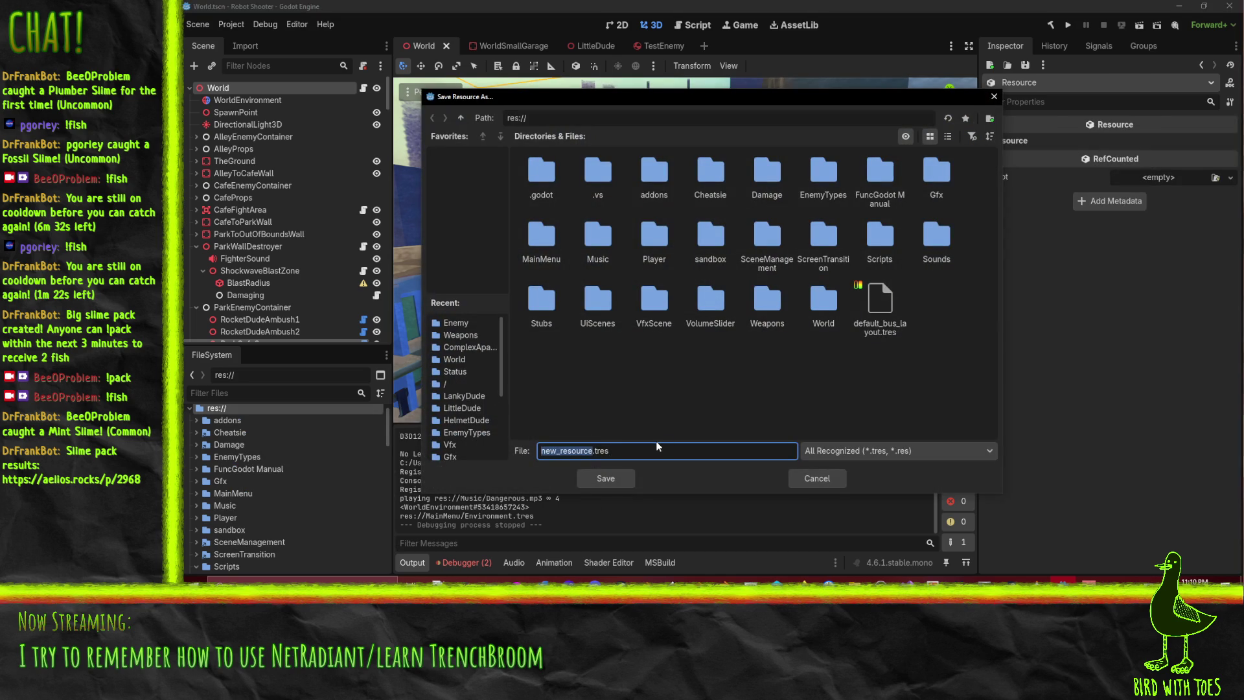
pyautogui.write('Trenc')
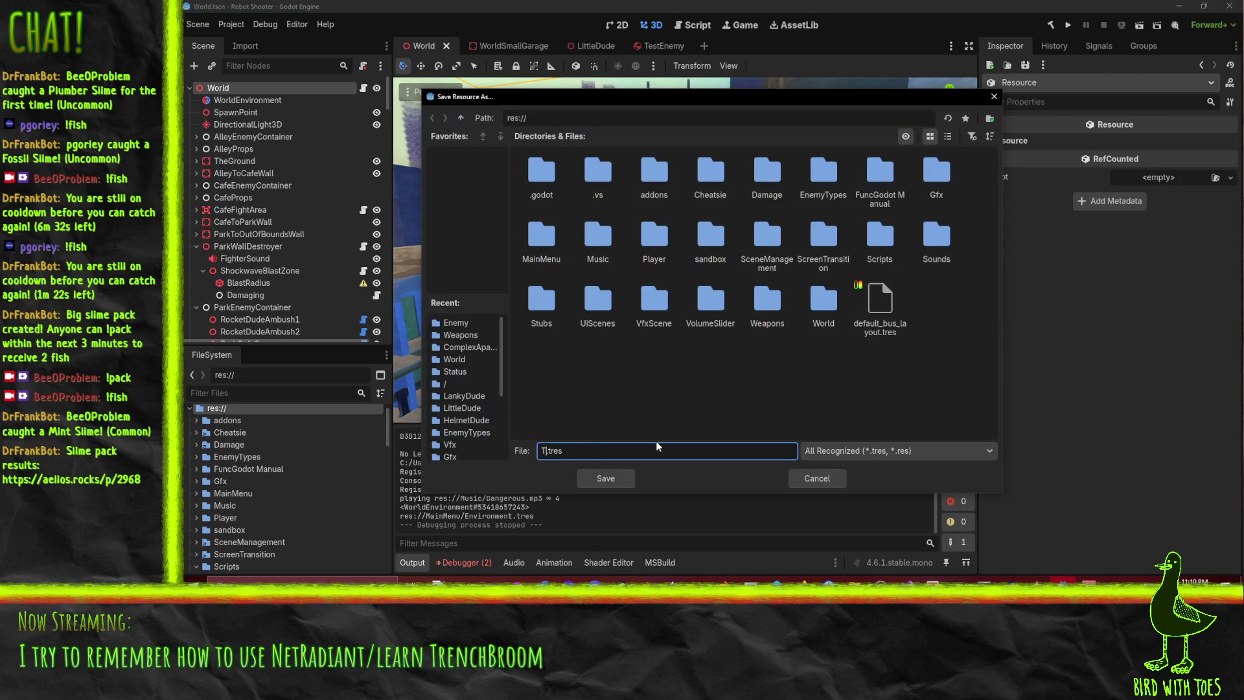
pyautogui.write('hboomConf')
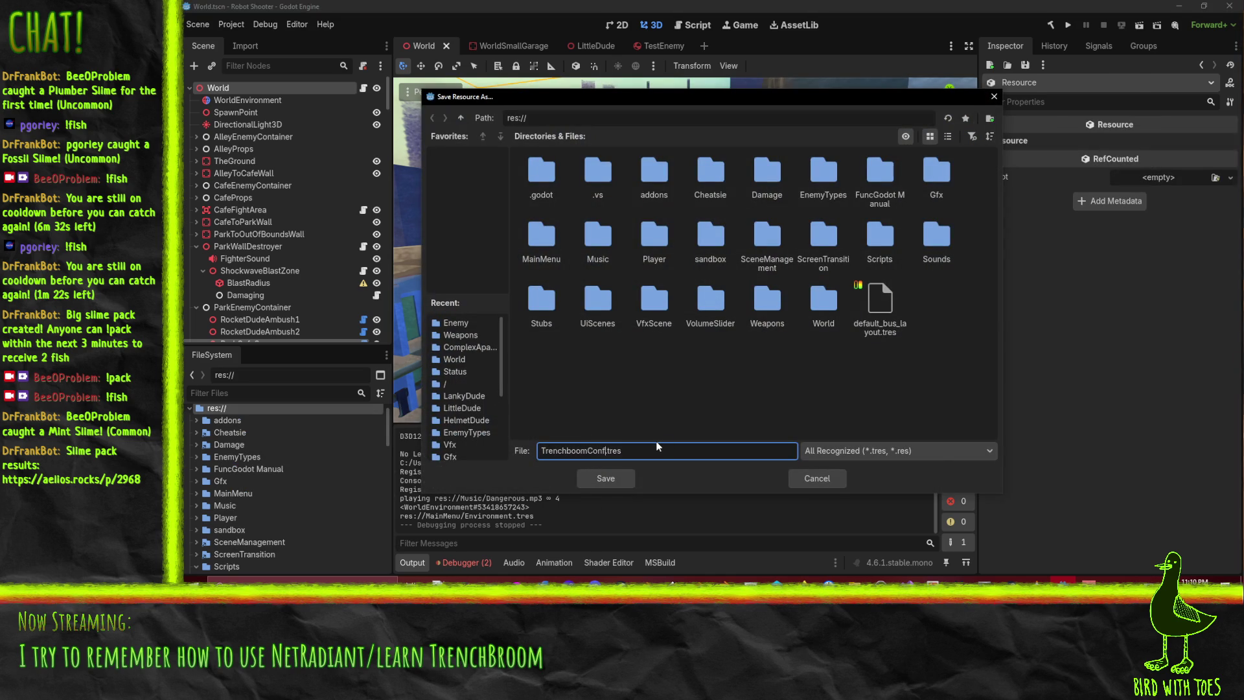
pyautogui.press('Return')
# Rename the misspelled resource file to TrenchboomConfig.tres
pyautogui.scroll(-5, 250, 531)
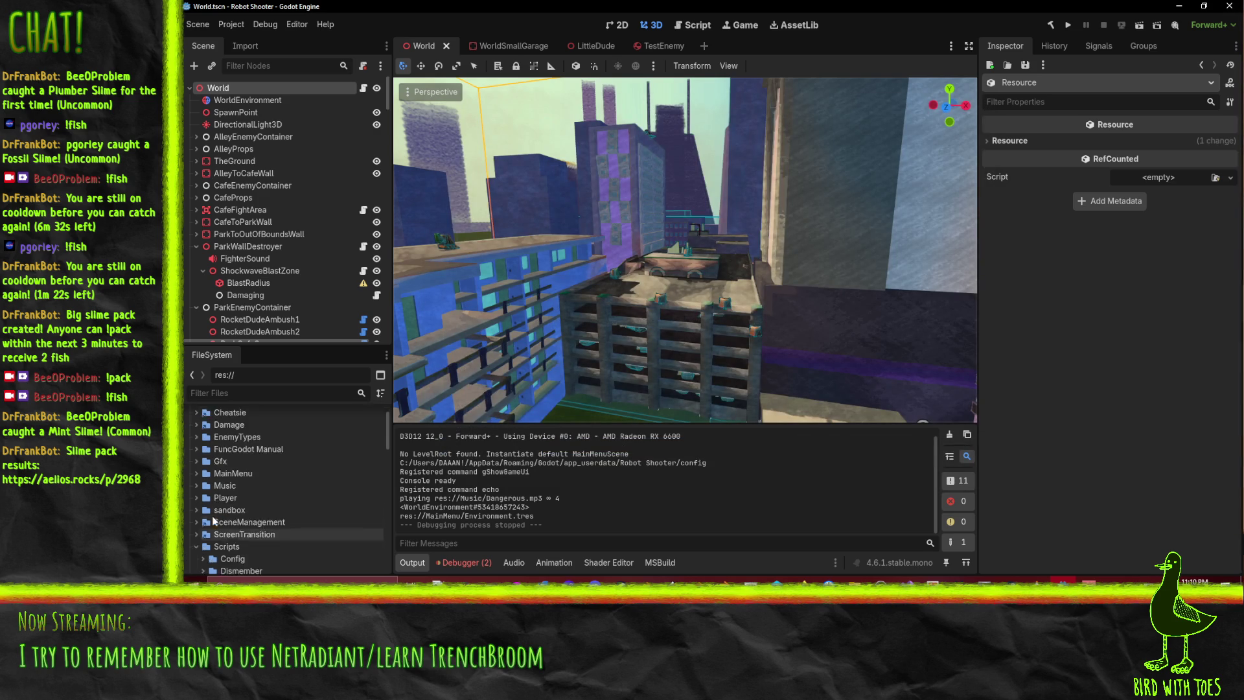
pyautogui.click(247, 561)
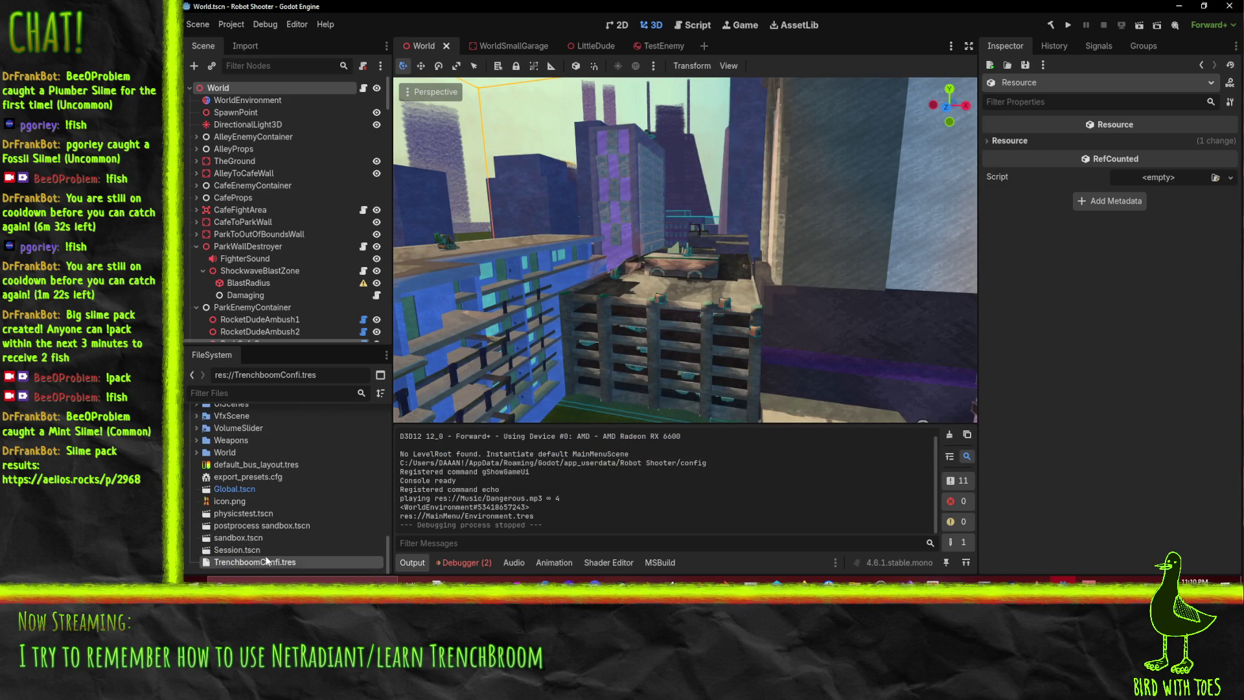
pyautogui.write('g')
pyautogui.press('Return')
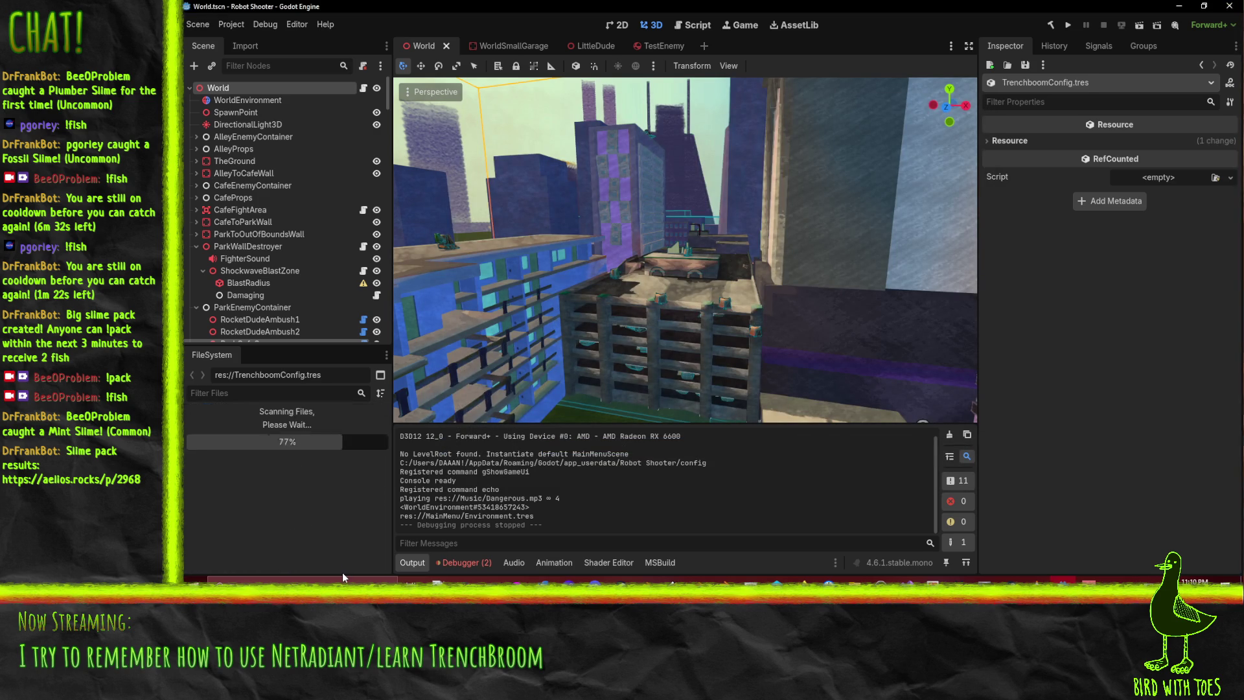
# Search for a 'trenchboo' script to attach (none found), then open Project Settings
pyautogui.click(1231, 179)
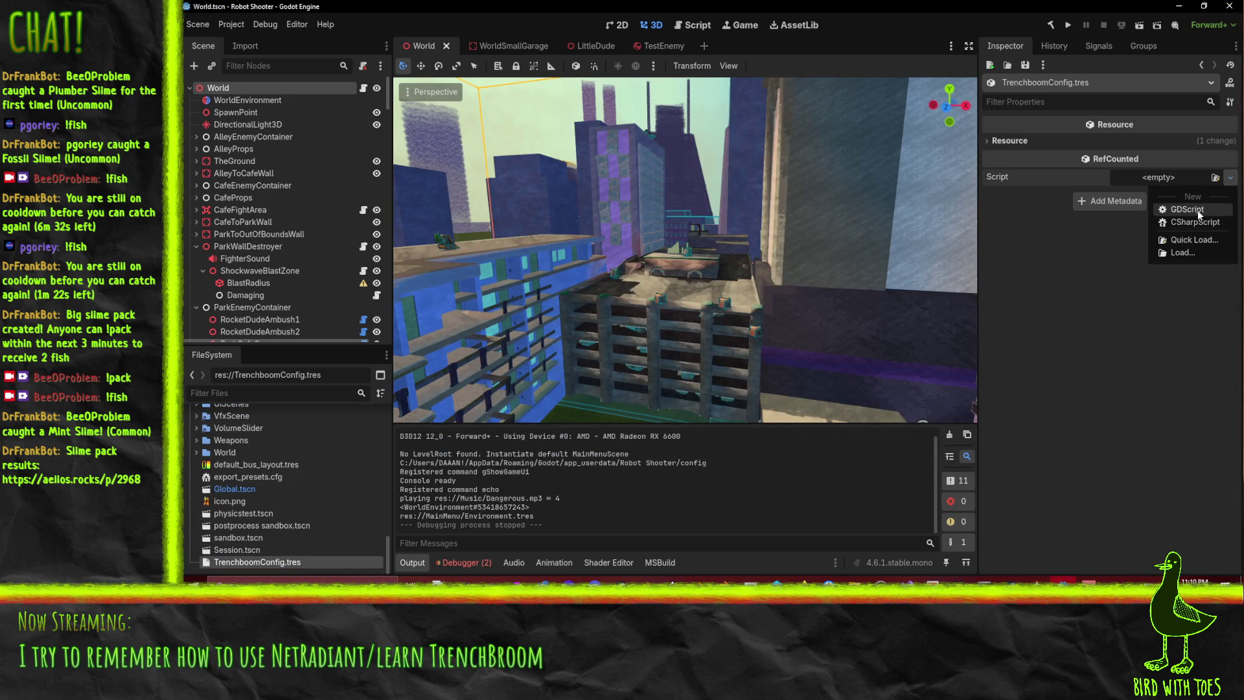
pyautogui.click(1189, 239)
pyautogui.write('tre')
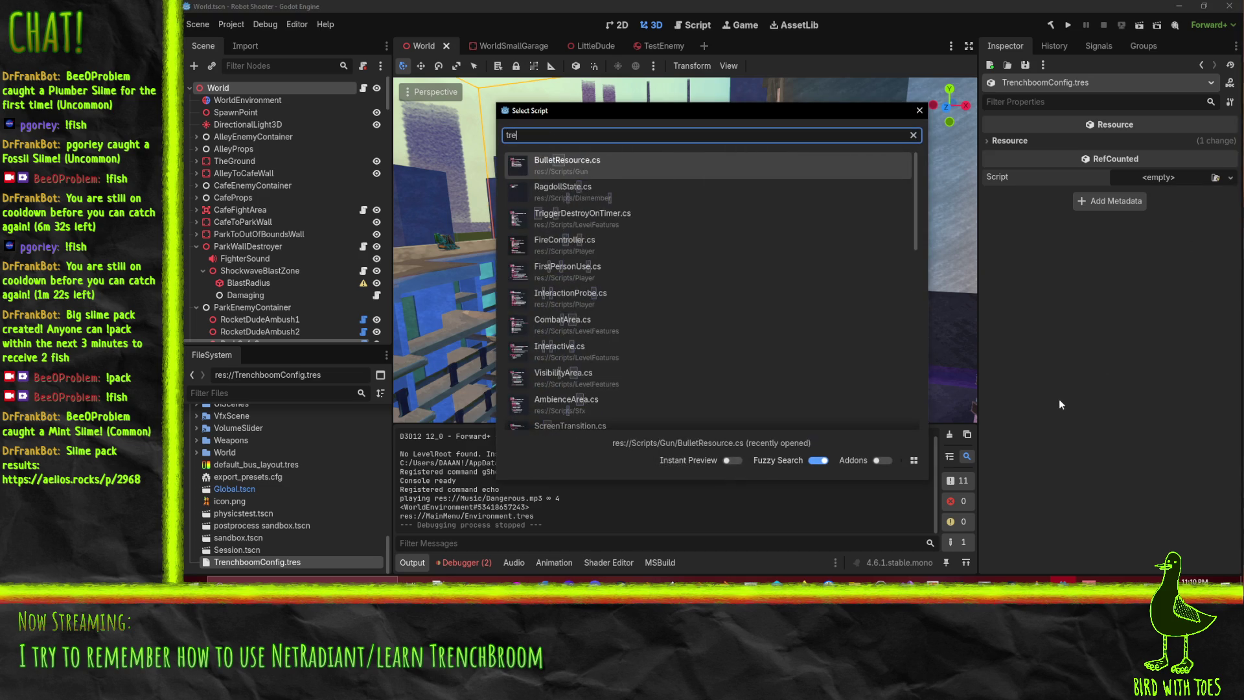
pyautogui.write('nch')
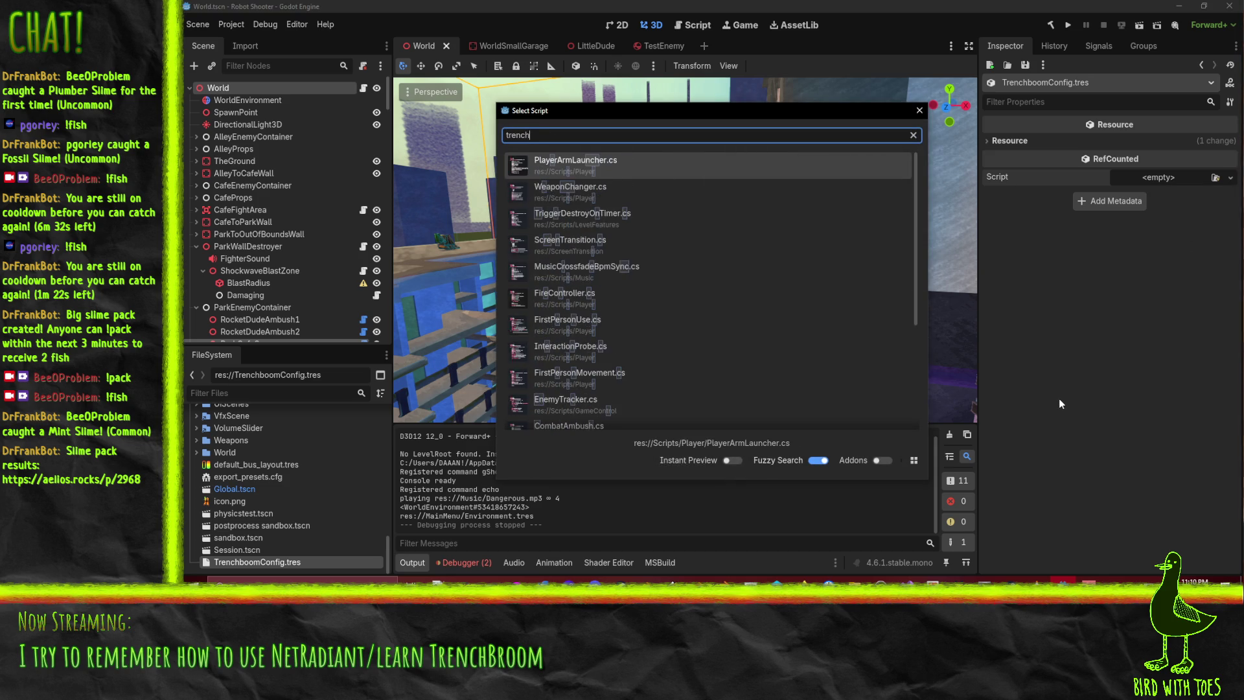
pyautogui.write('boom')
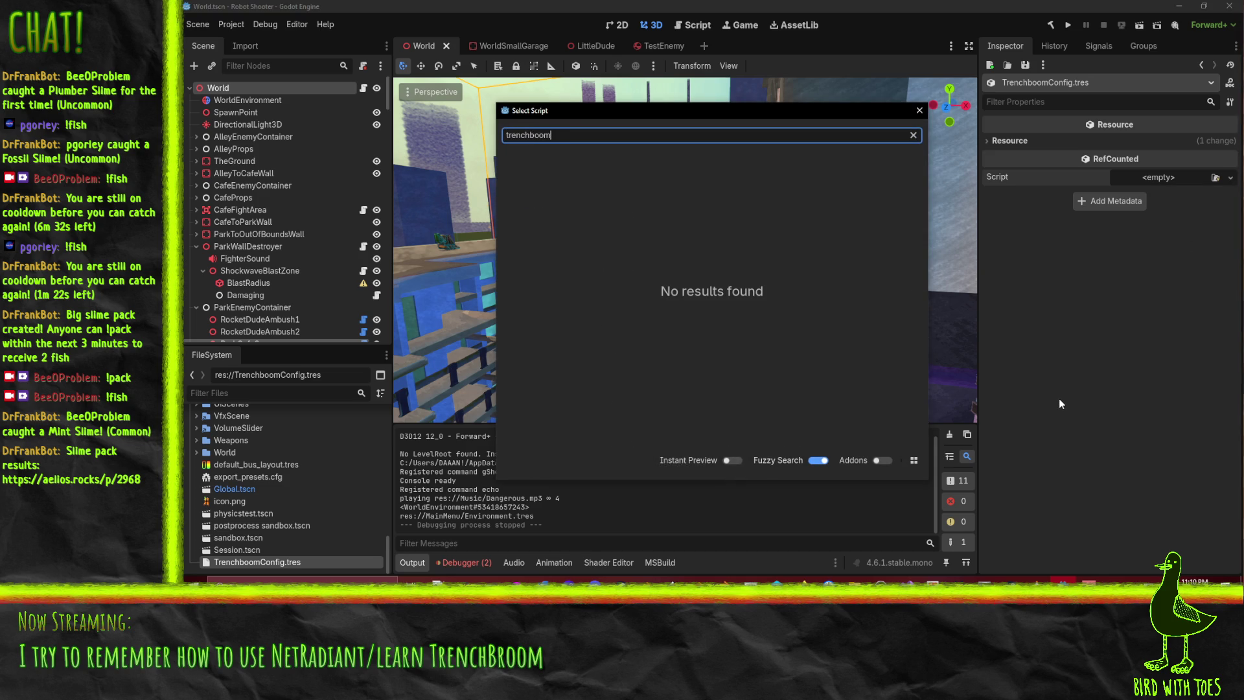
pyautogui.click(819, 460)
pyautogui.click(919, 110)
pyautogui.click(230, 25)
pyautogui.click(259, 41)
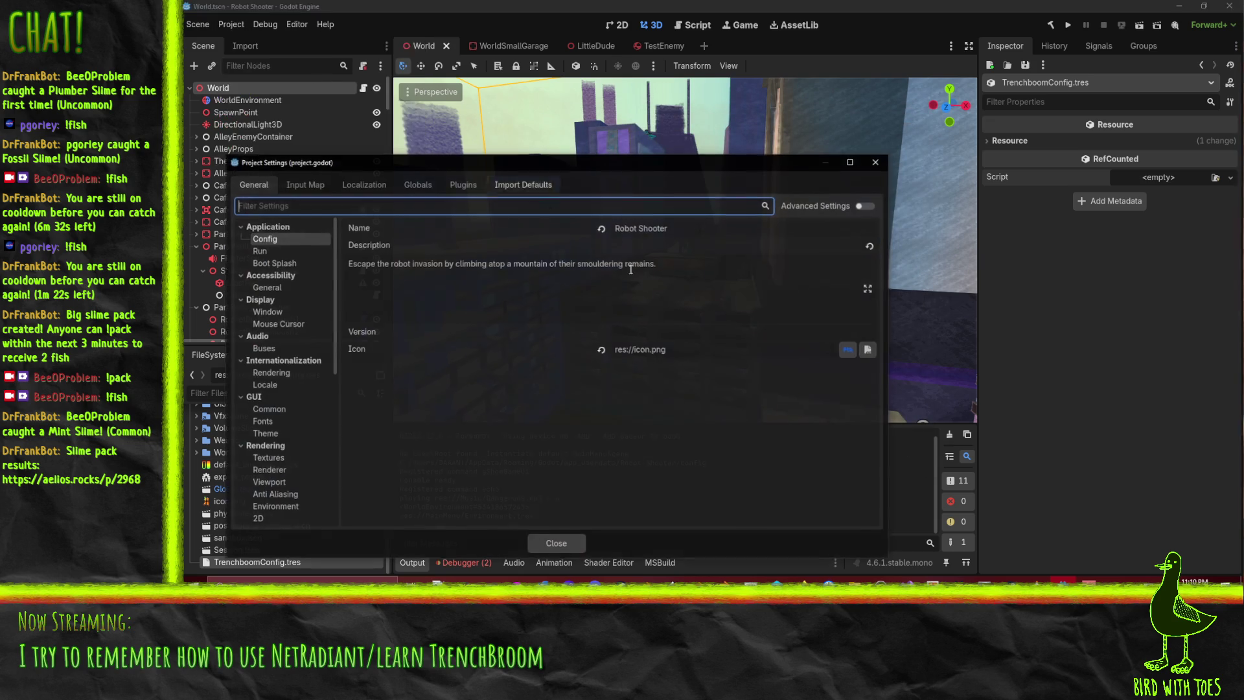
# Enable the FuncGodot plugin in Project Settings > Plugins and close the dialog
pyautogui.click(462, 184)
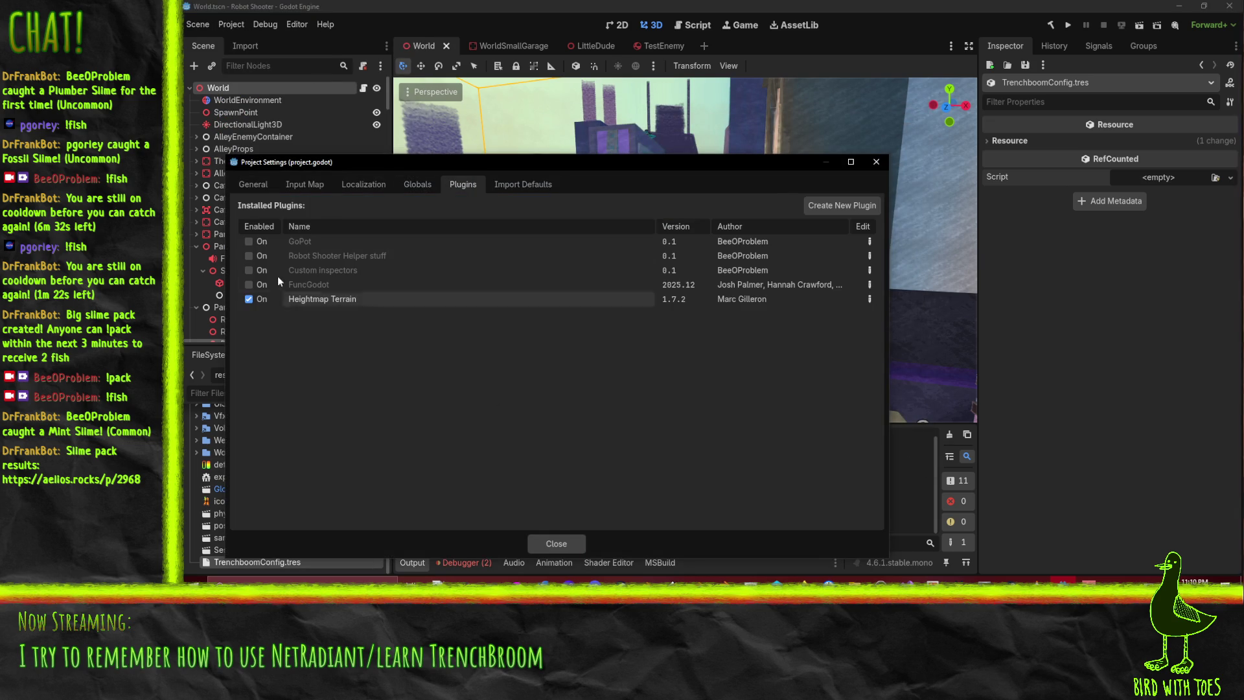
pyautogui.click(249, 285)
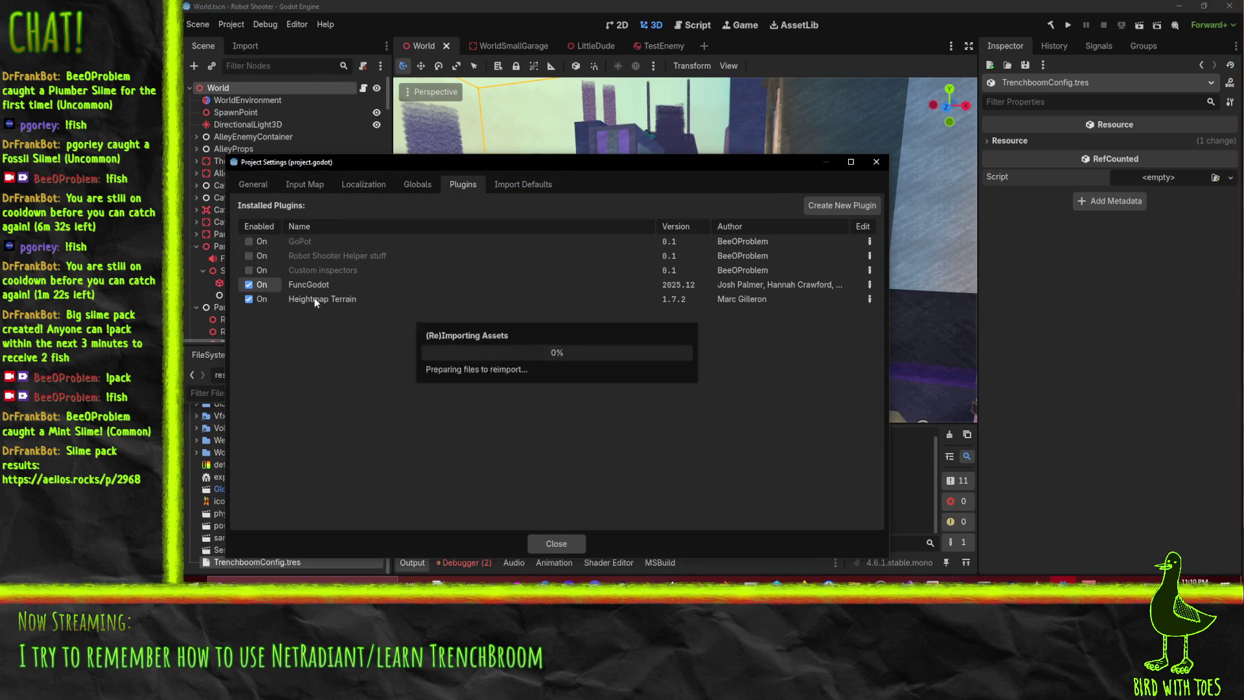
pyautogui.click(554, 544)
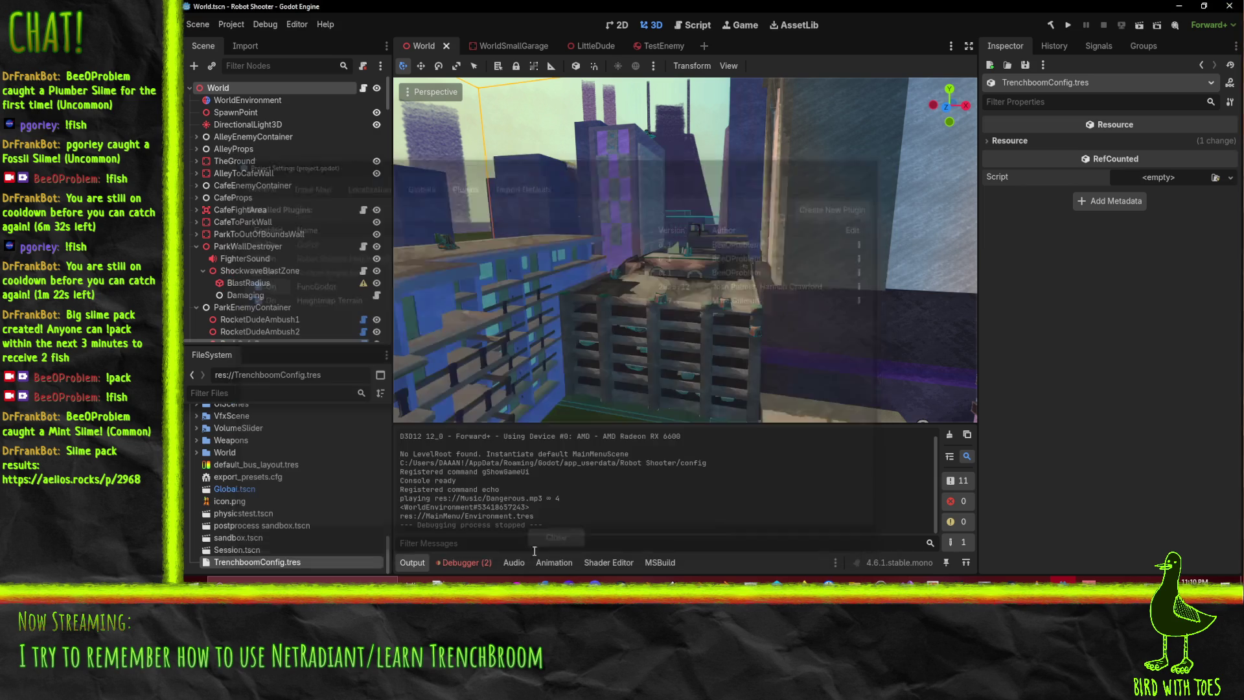
# Delete TrenchboomConfig.tres from the project
pyautogui.press('Delete')
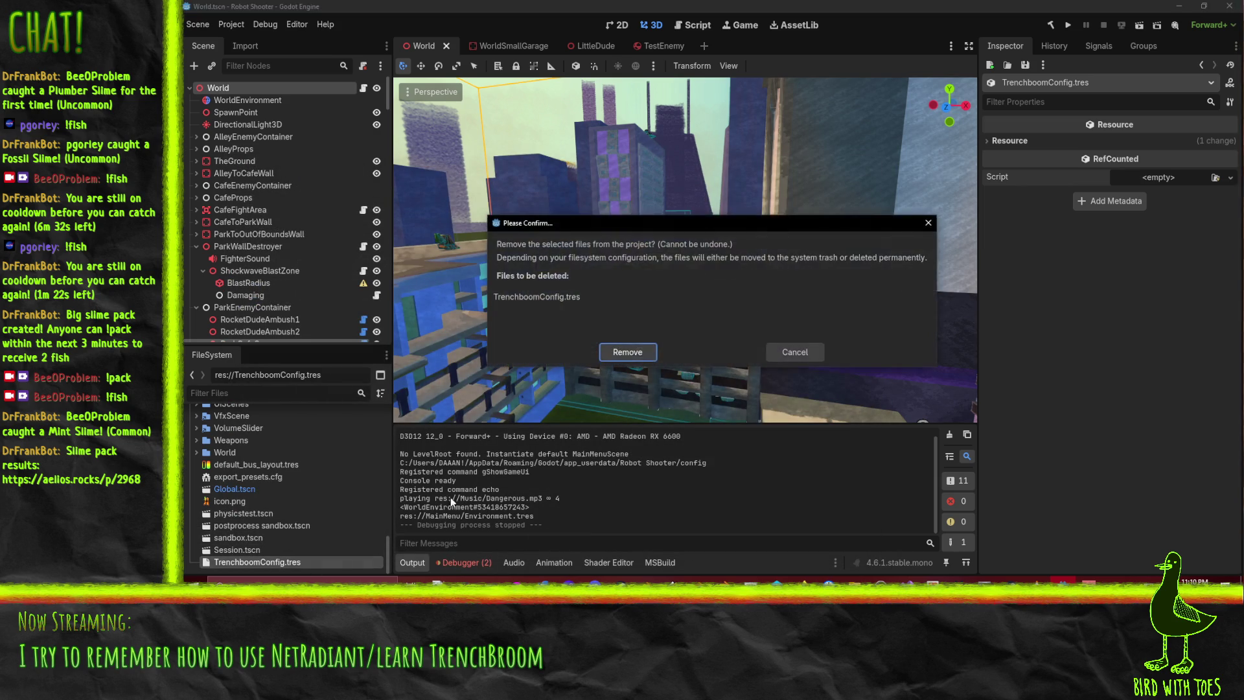
pyautogui.click(632, 353)
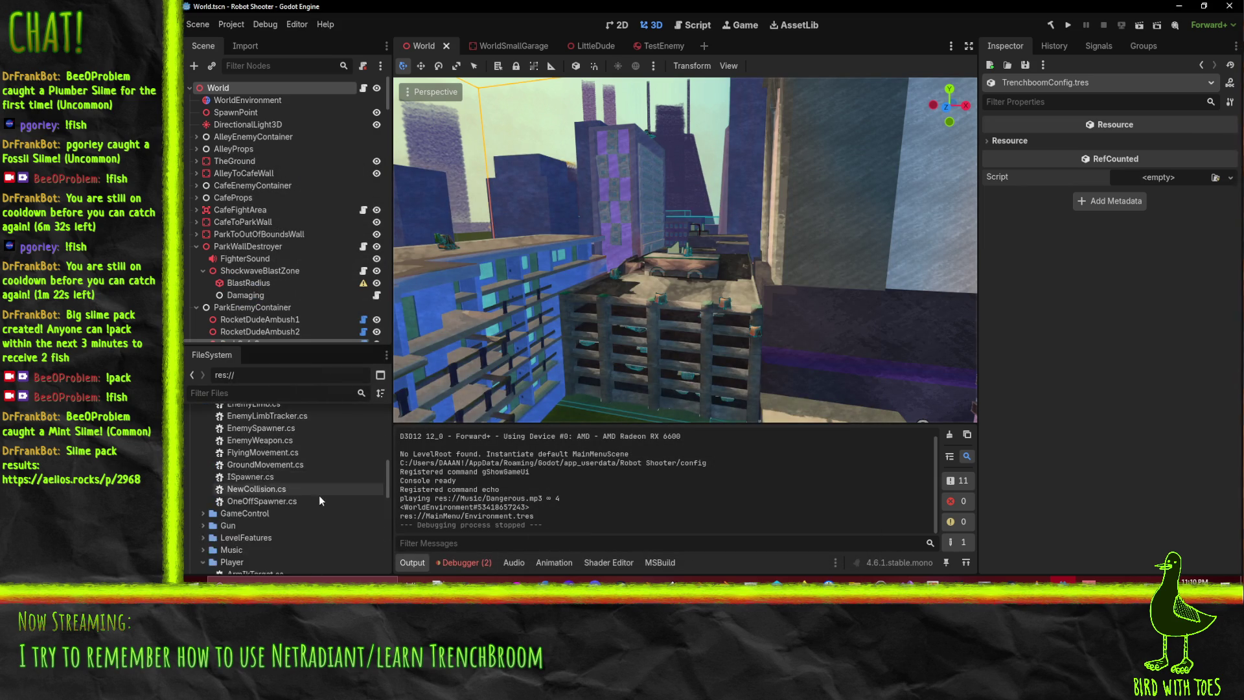
pyautogui.rightClick(220, 428)
# Create a TrenchBroomGameConfig resource in res:// and save it as TrenchboomConf.tres
pyautogui.moveTo(268, 439)
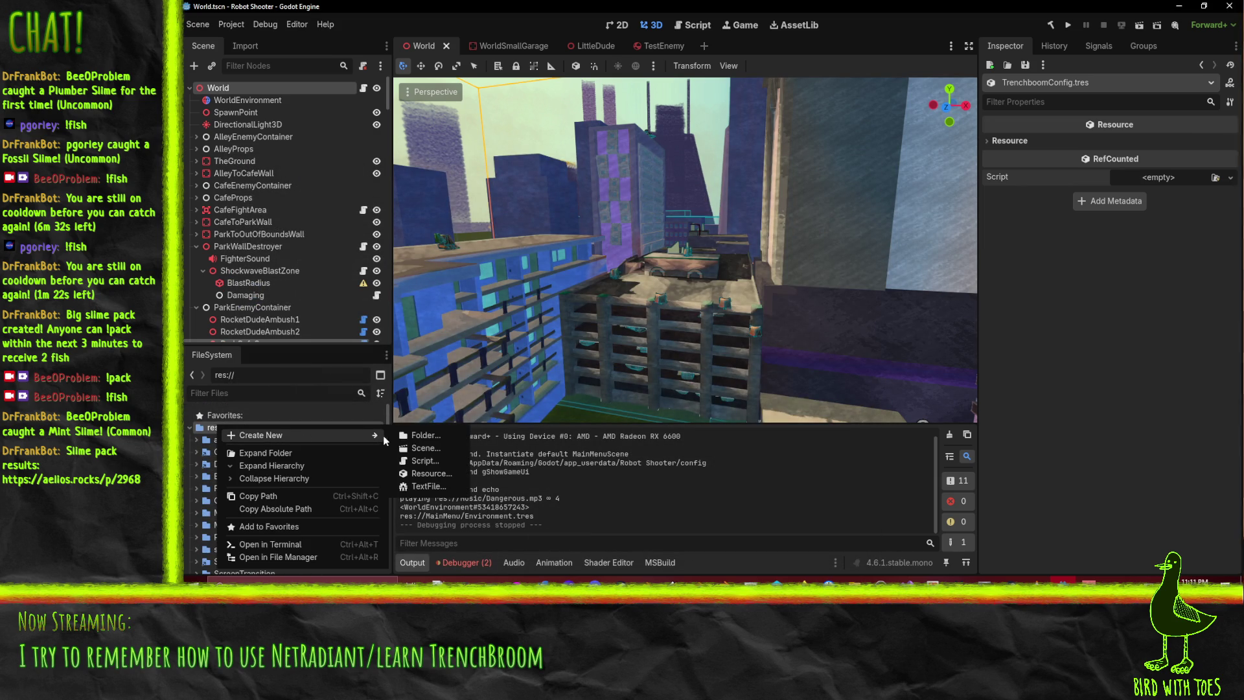
pyautogui.click(440, 474)
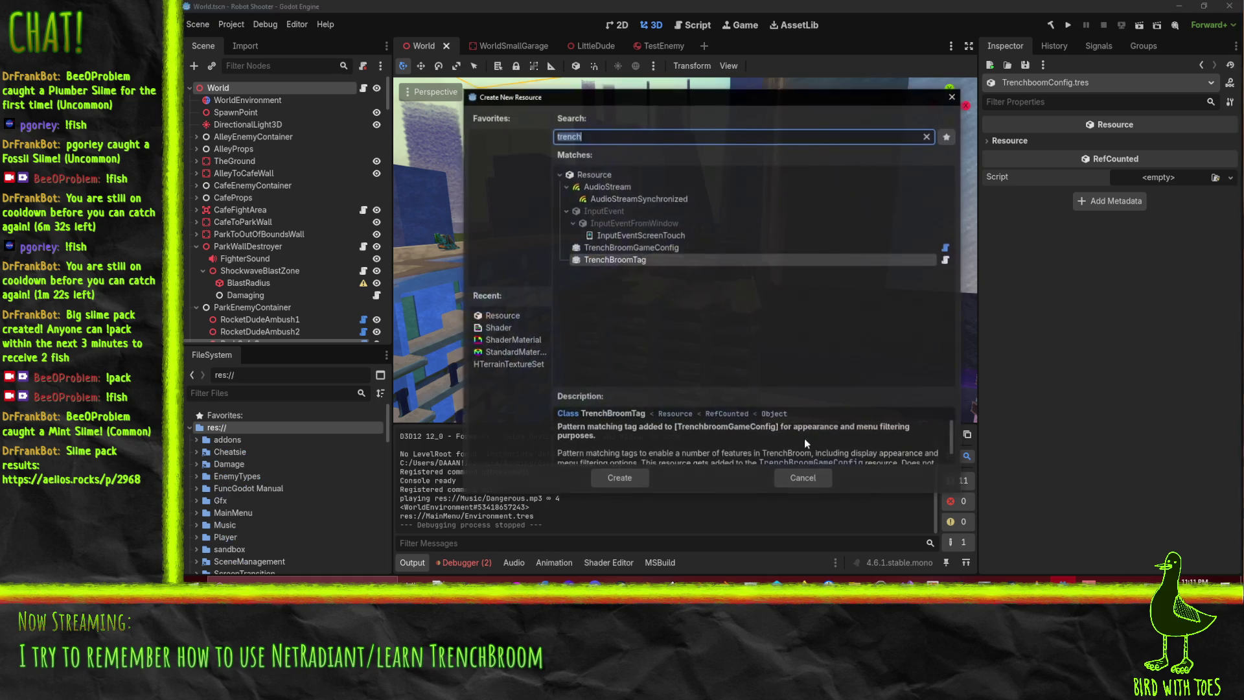
pyautogui.write('trench')
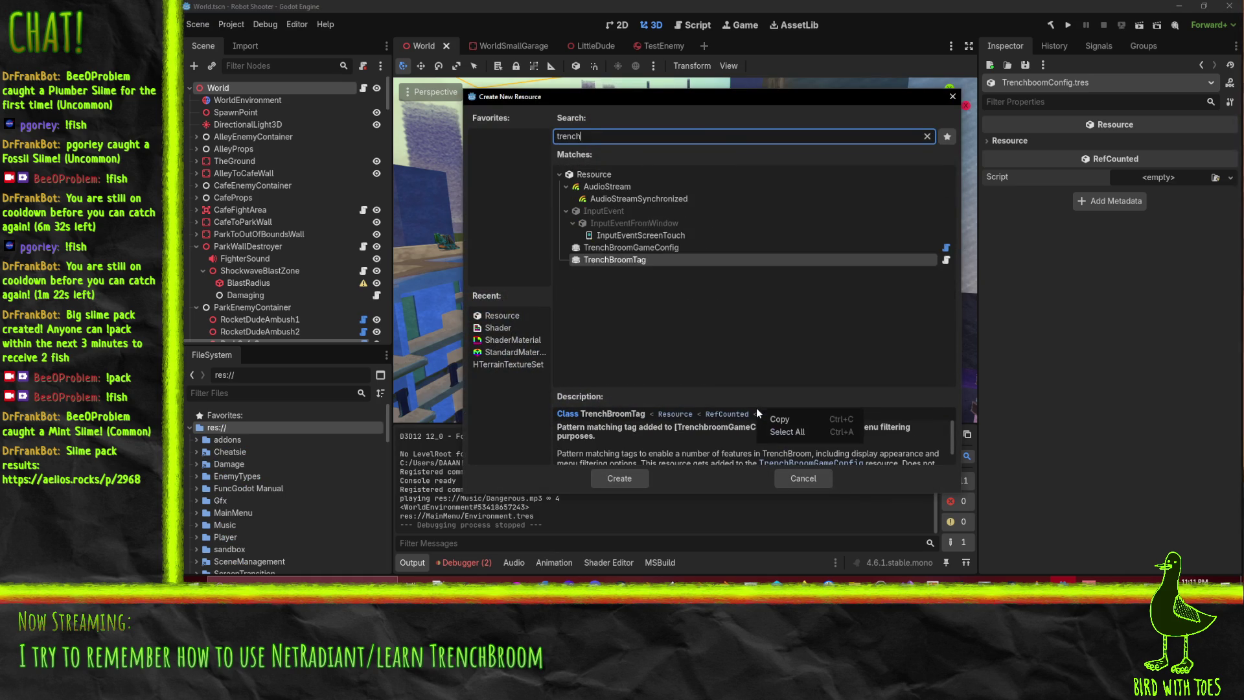
pyautogui.click(655, 250)
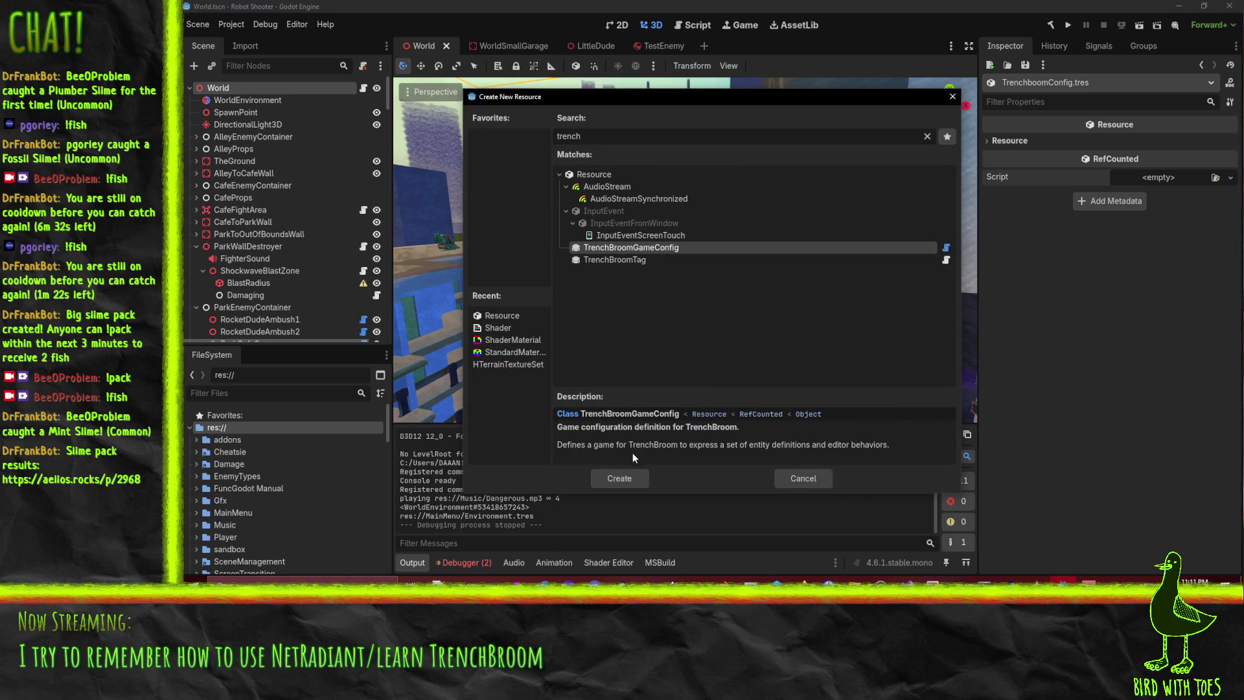
pyautogui.click(639, 481)
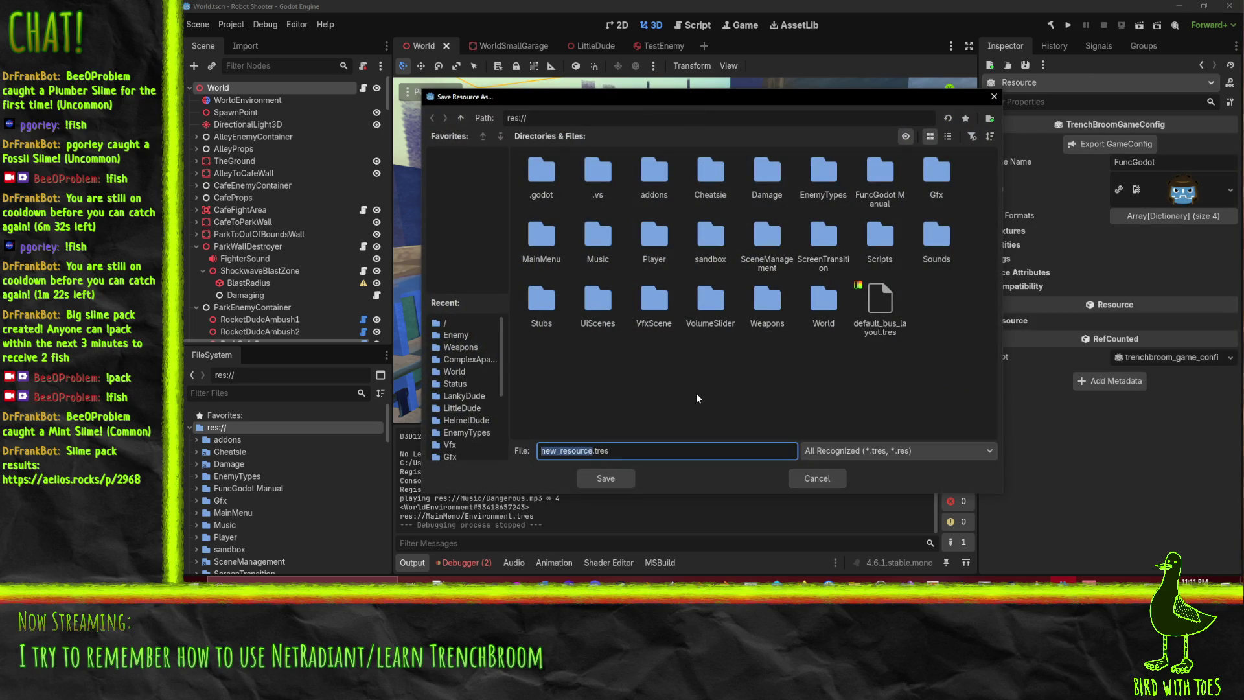
pyautogui.write('TrenchboomConf')
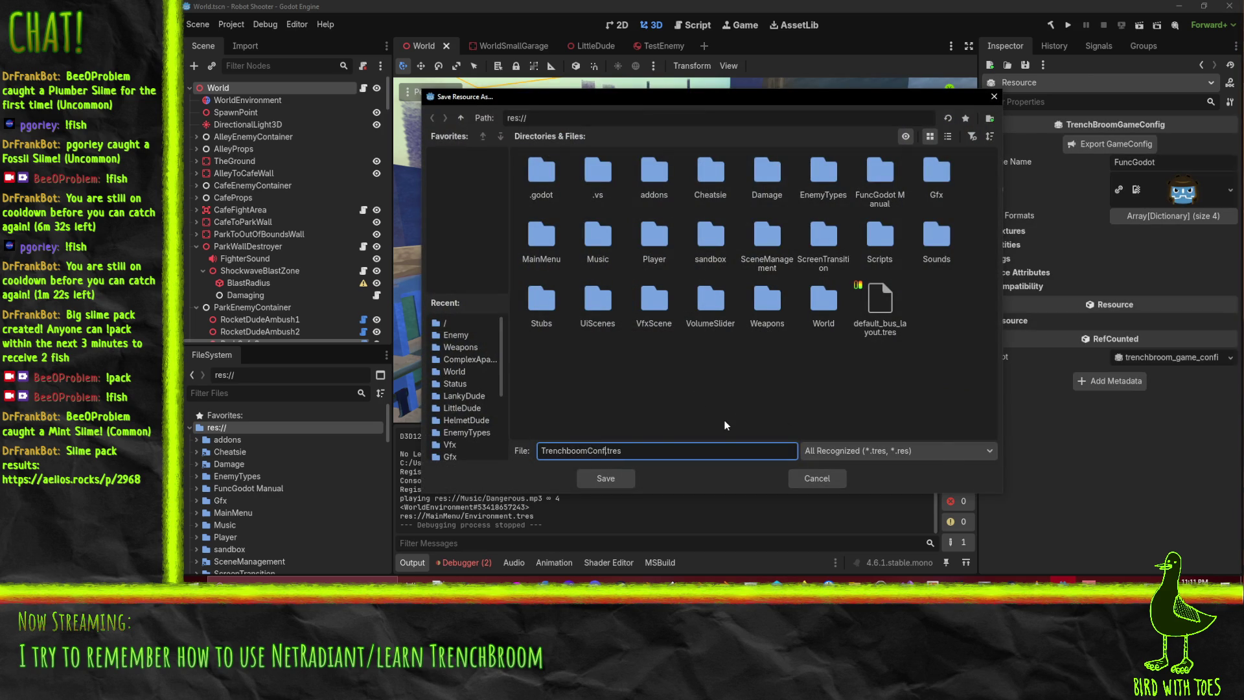
pyautogui.press('Return')
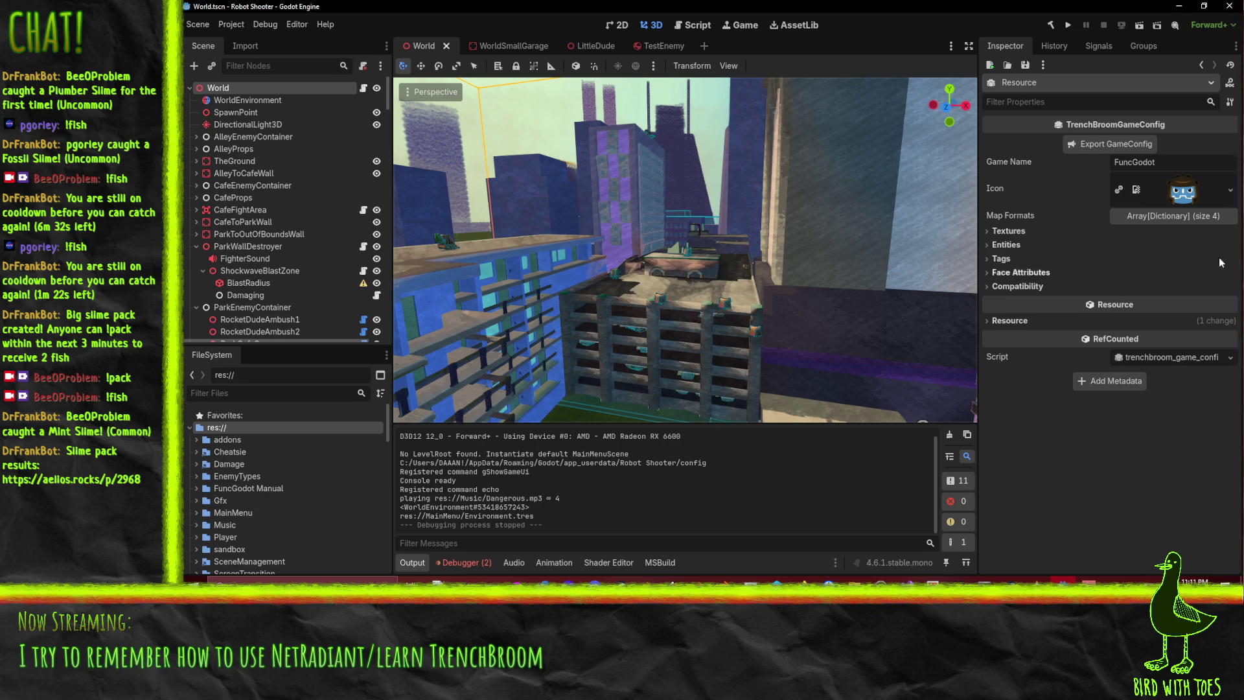
# Set the game config's Icon to the project's icon.png using Quick Load
pyautogui.click(1230, 190)
pyautogui.click(1128, 452)
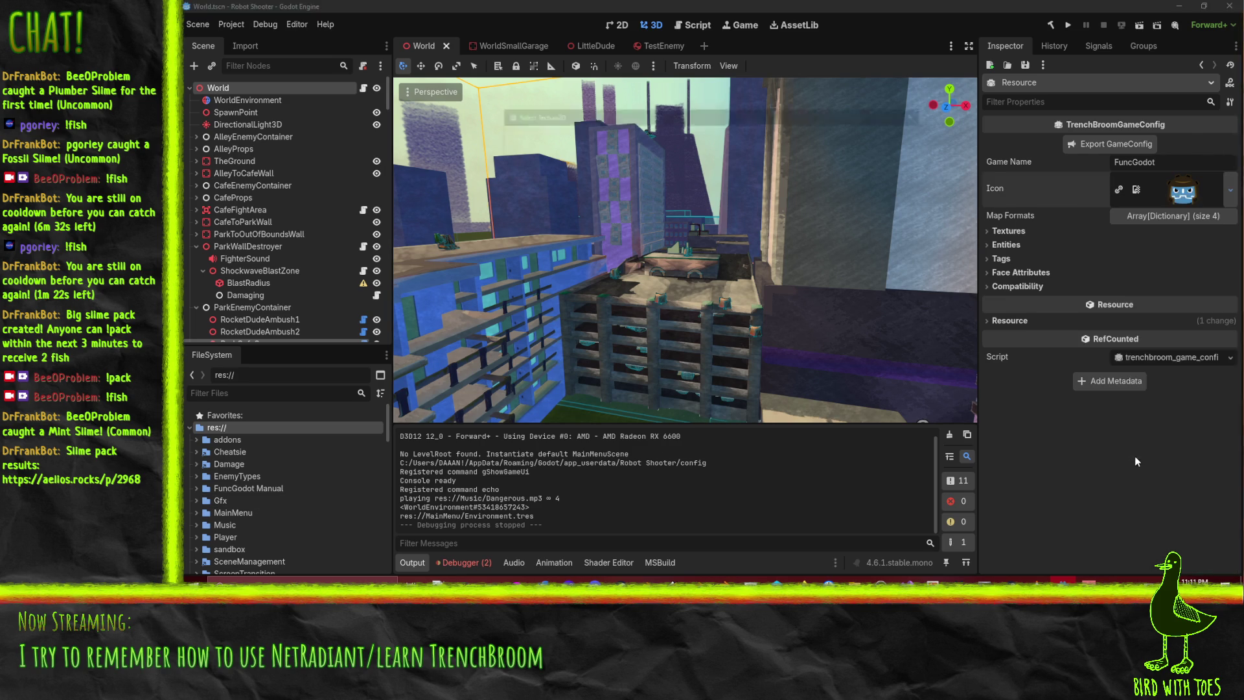
pyautogui.write('i')
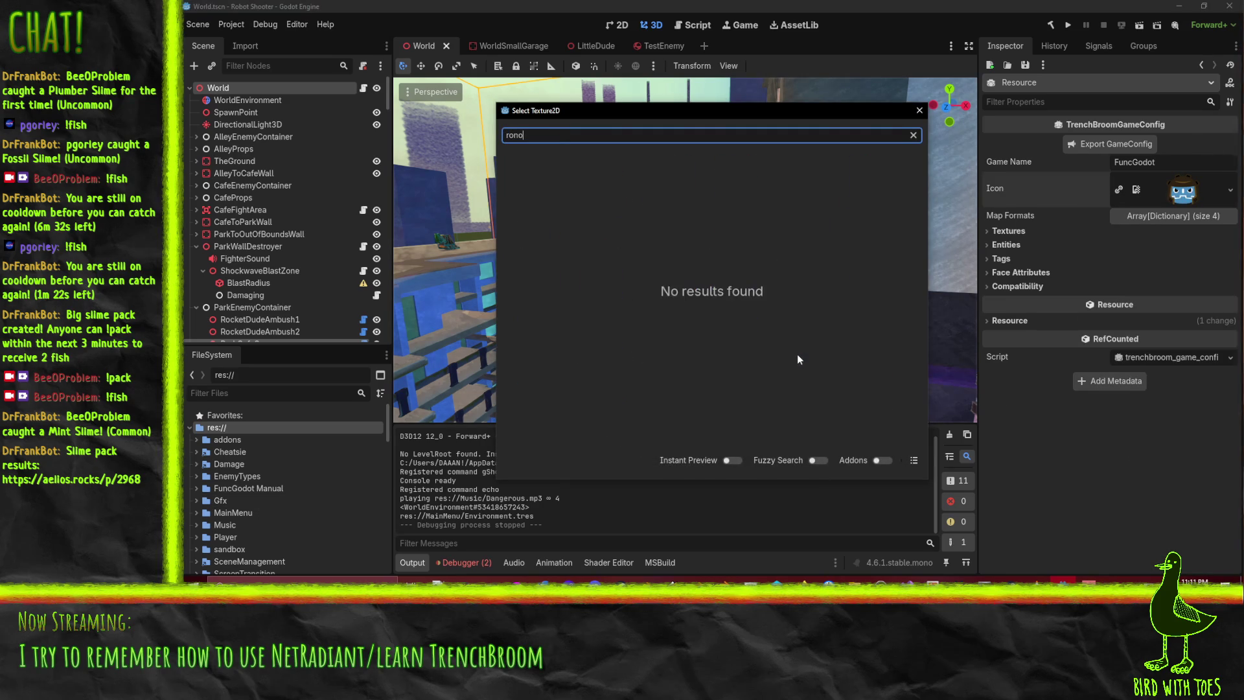
pyautogui.write('con')
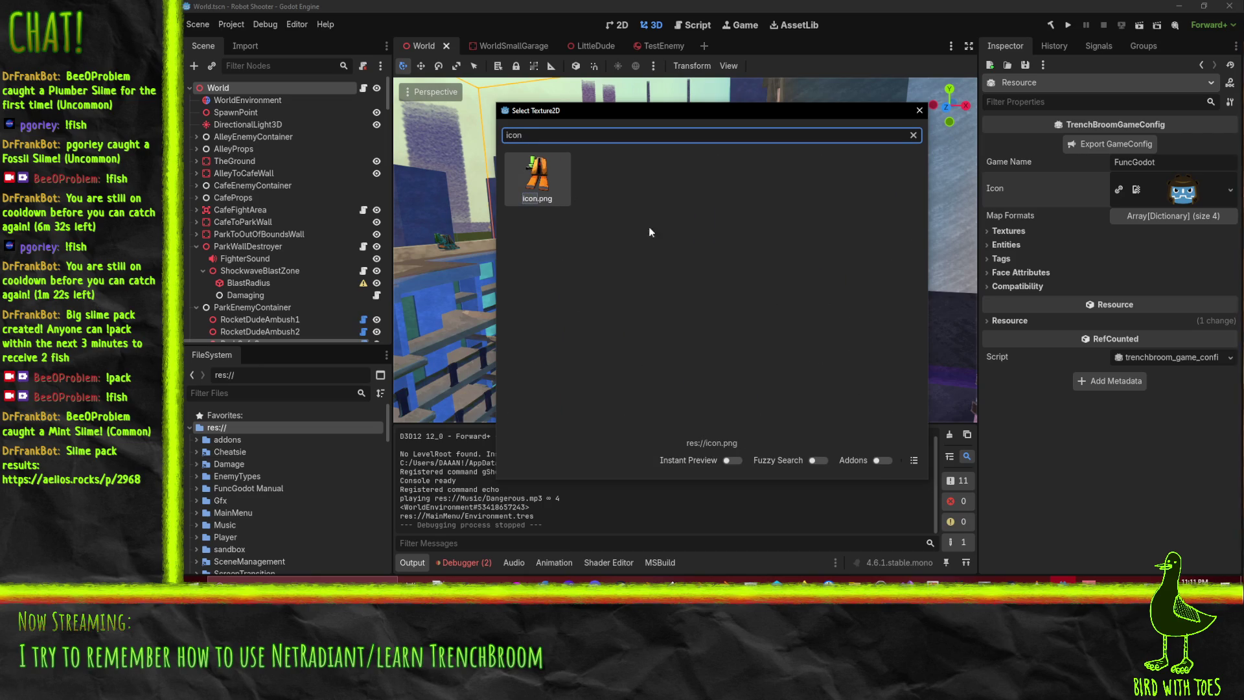
pyautogui.doubleClick(539, 174)
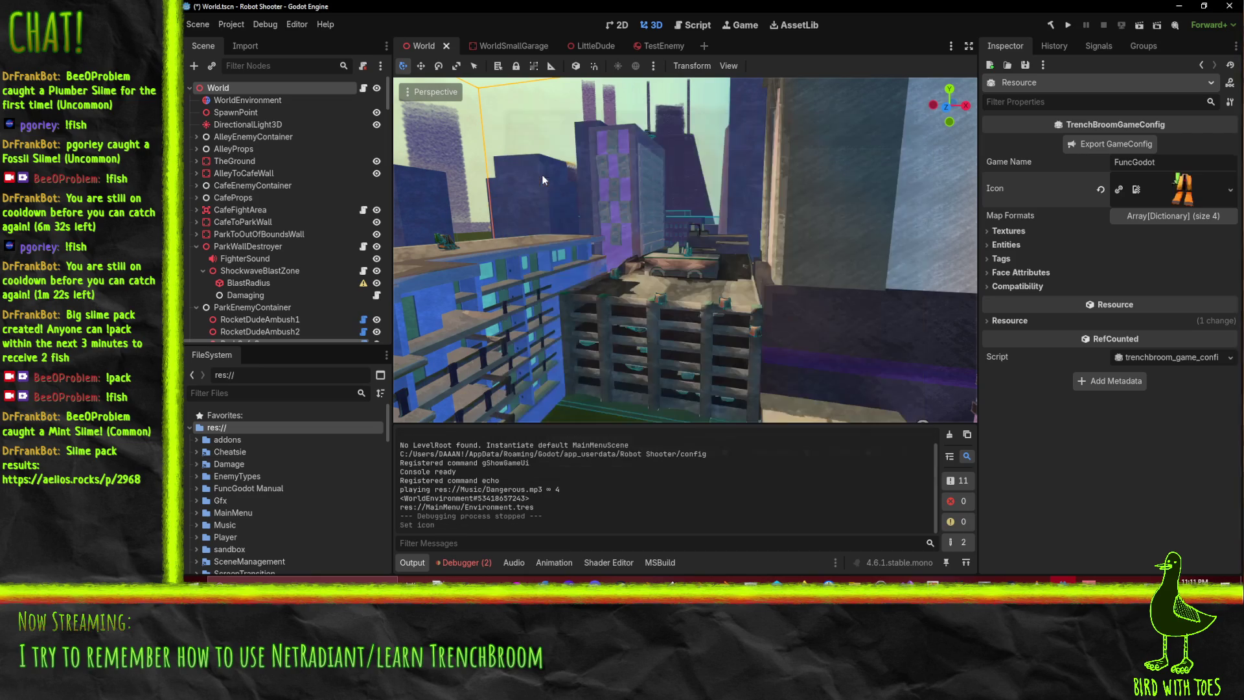
# Review the Map Formats entry and the Textures settings, including the texture exclusion patterns
pyautogui.click(1174, 217)
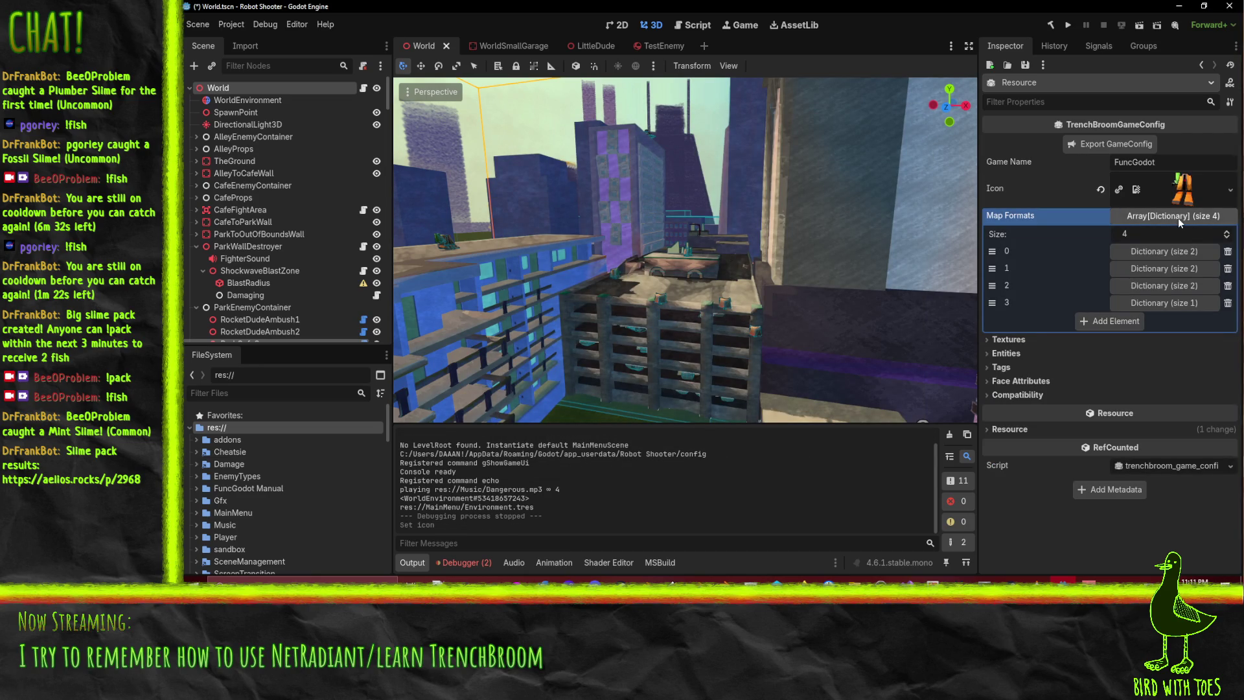
pyautogui.click(1163, 251)
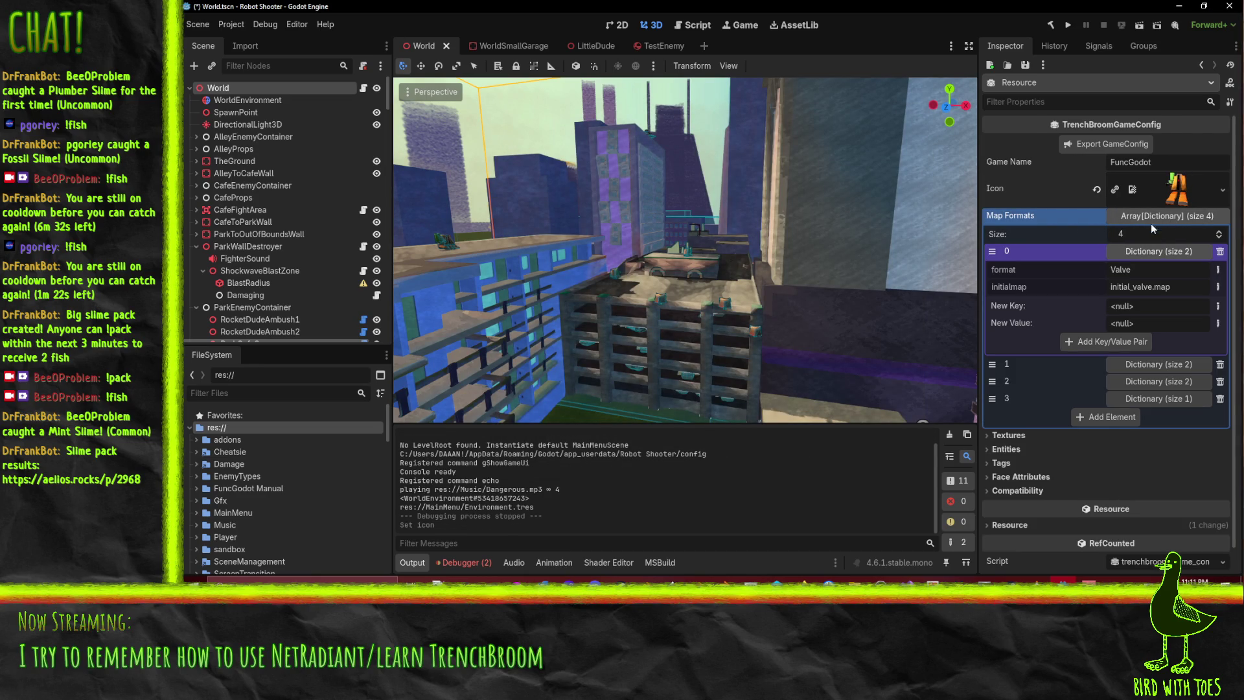
pyautogui.click(1128, 216)
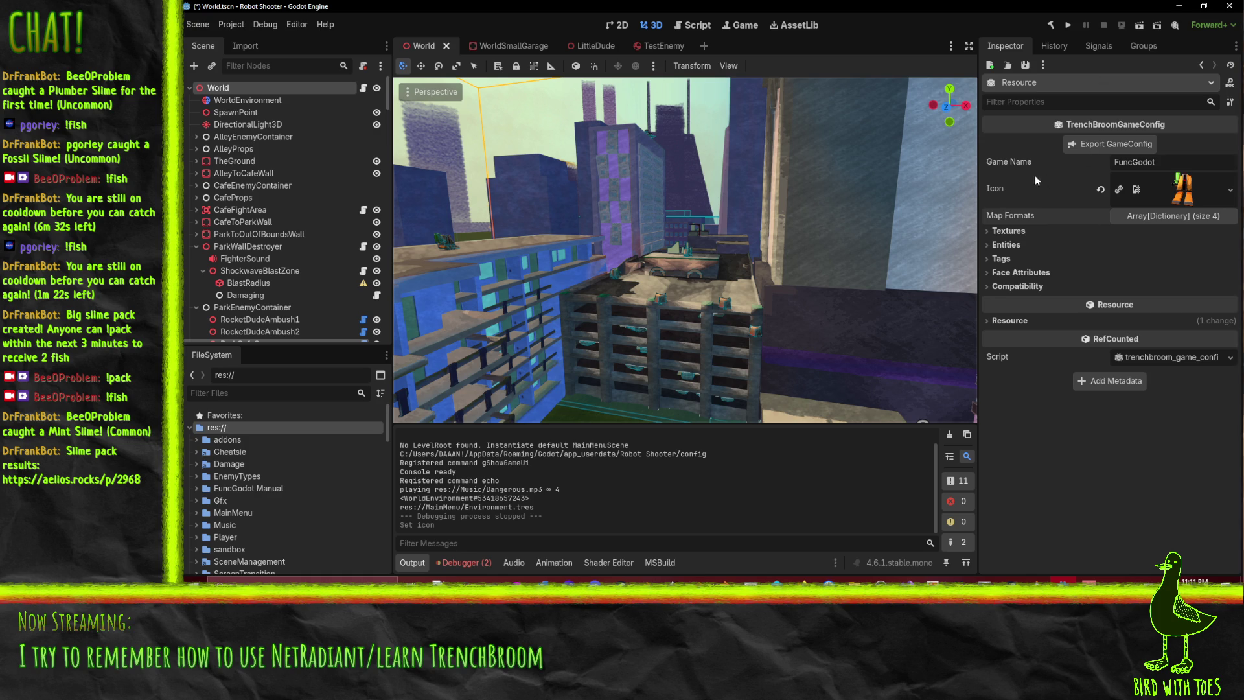
pyautogui.click(1010, 231)
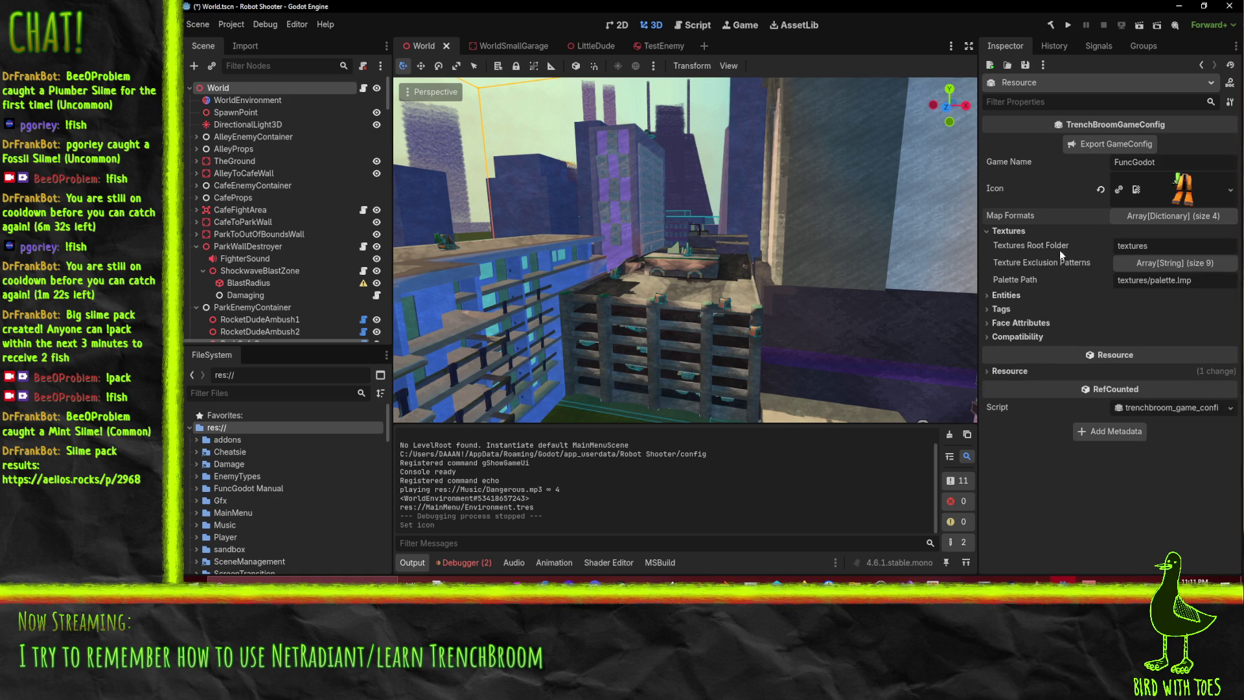
pyautogui.click(1183, 266)
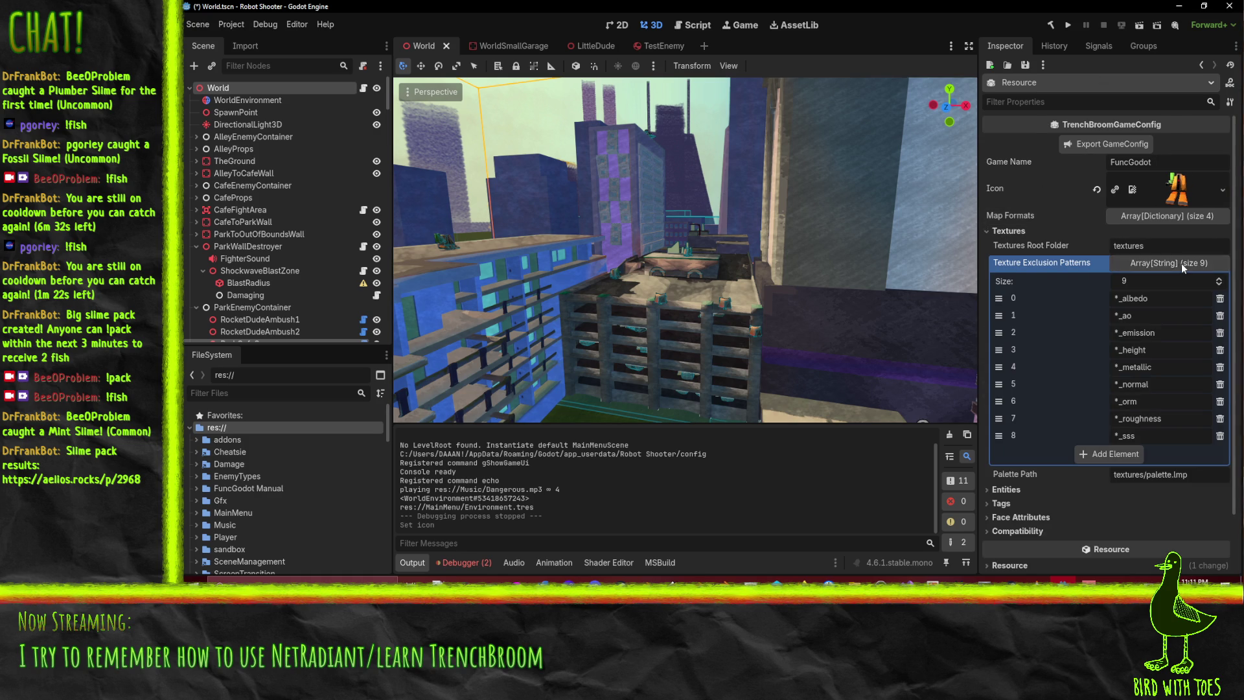
pyautogui.click(1183, 266)
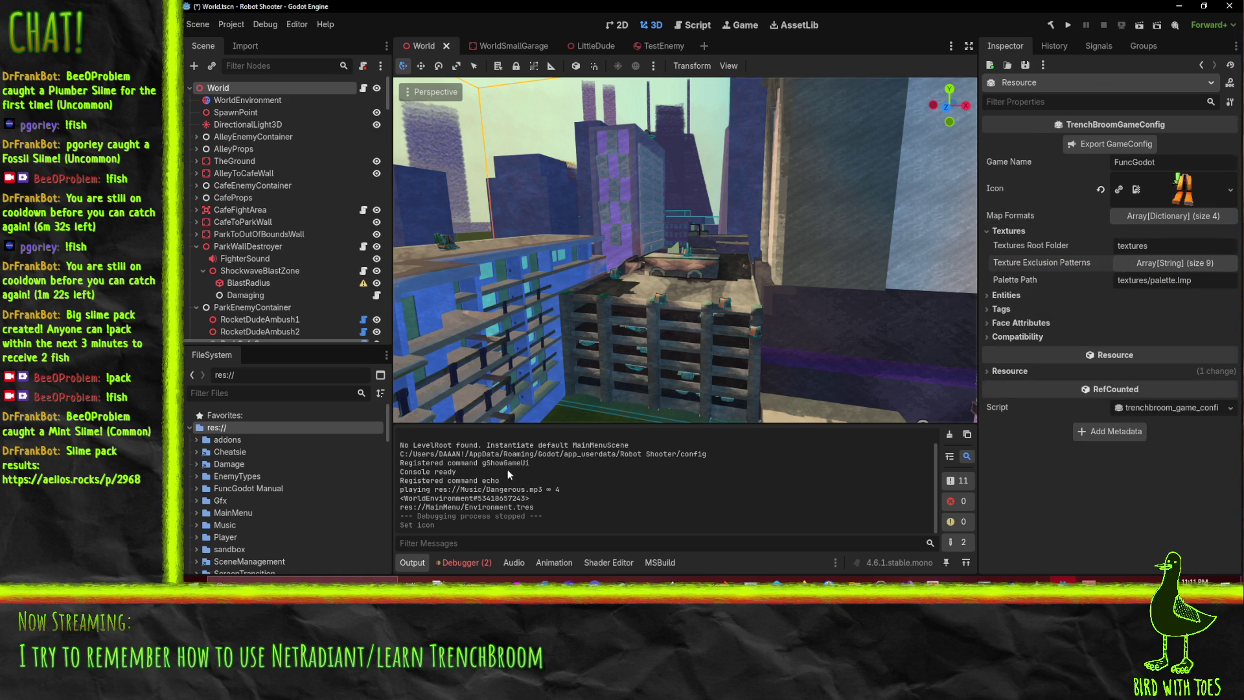
# Collapse Scripts, expand everything in the World folder, and cancel a new folder there
pyautogui.scroll(-5, 275, 500)
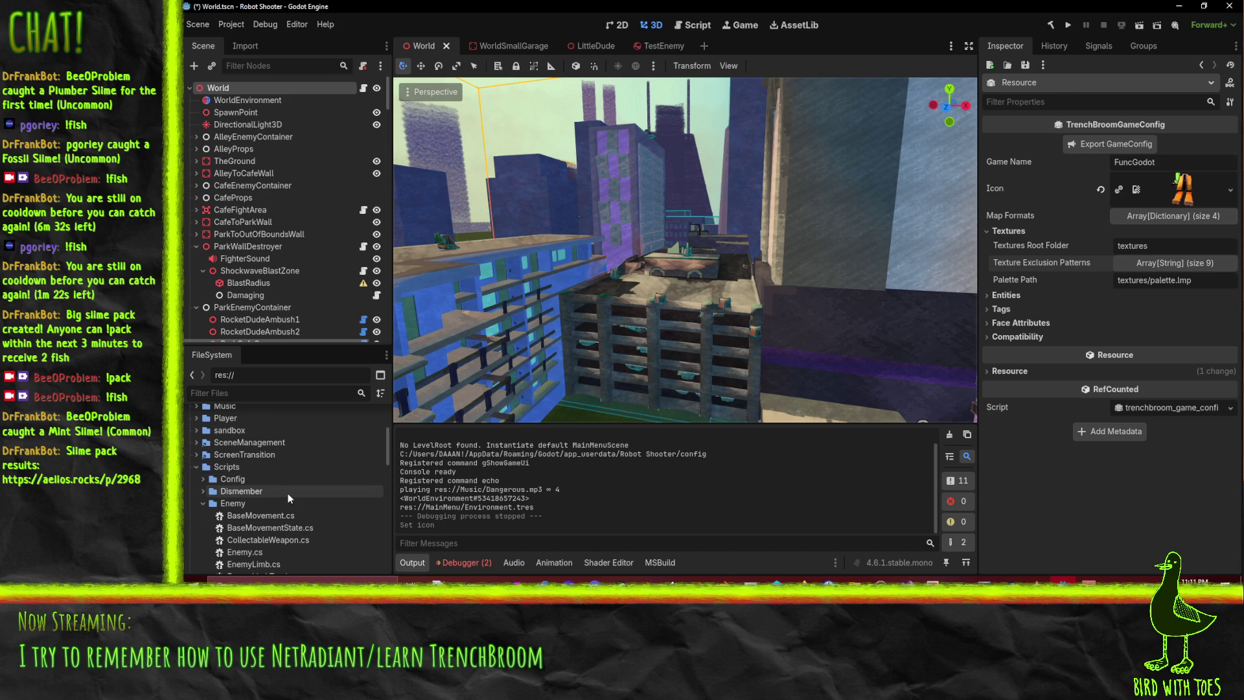
pyautogui.doubleClick(240, 466)
pyautogui.click(197, 551)
pyautogui.scroll(-3, 214, 518)
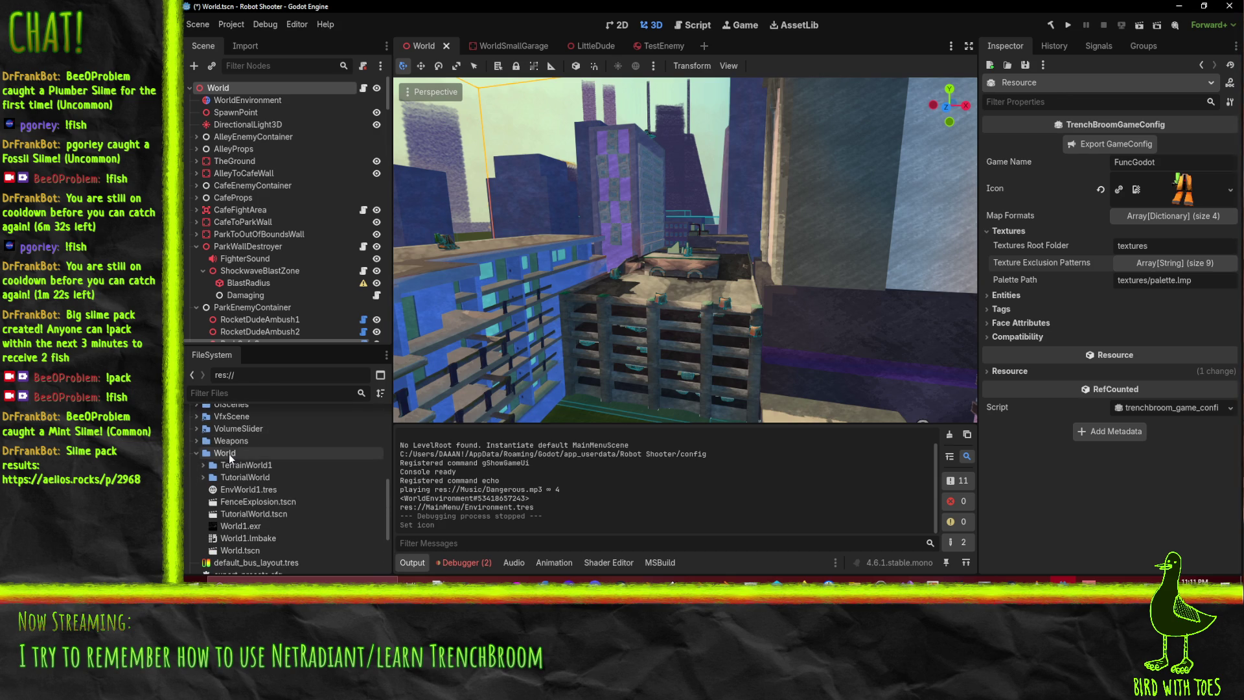
pyautogui.rightClick(228, 454)
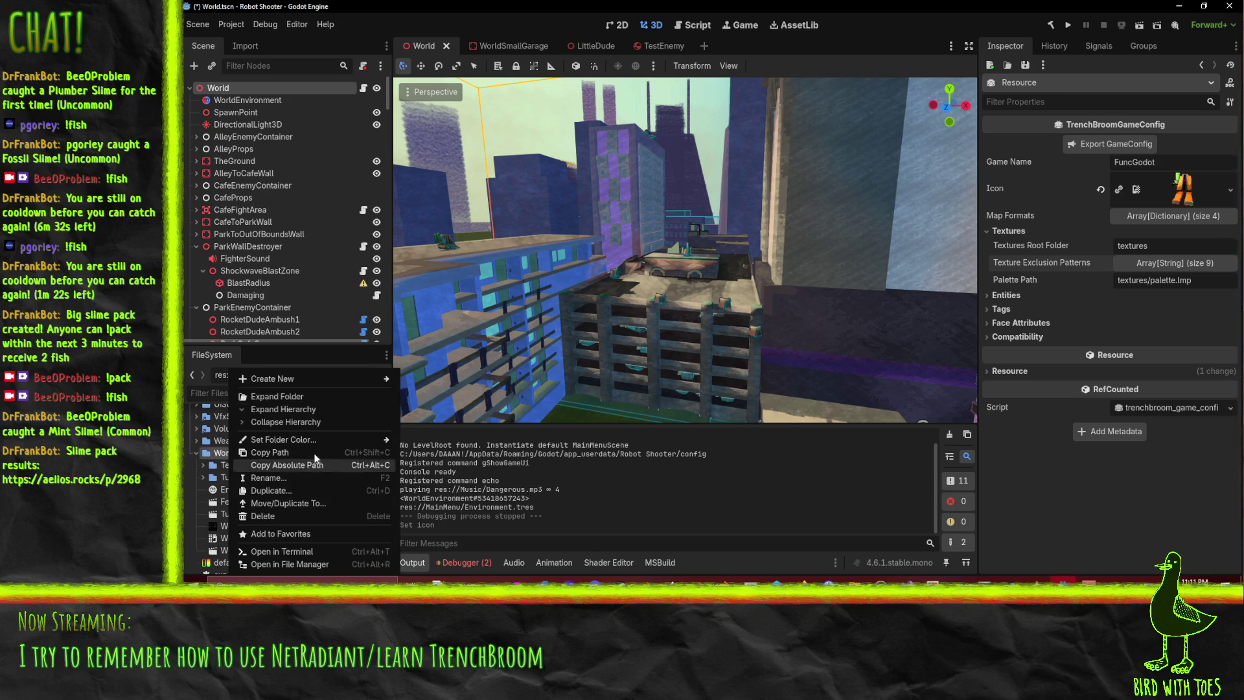
pyautogui.click(302, 397)
pyautogui.scroll(-3, 231, 447)
pyautogui.scroll(3, 231, 447)
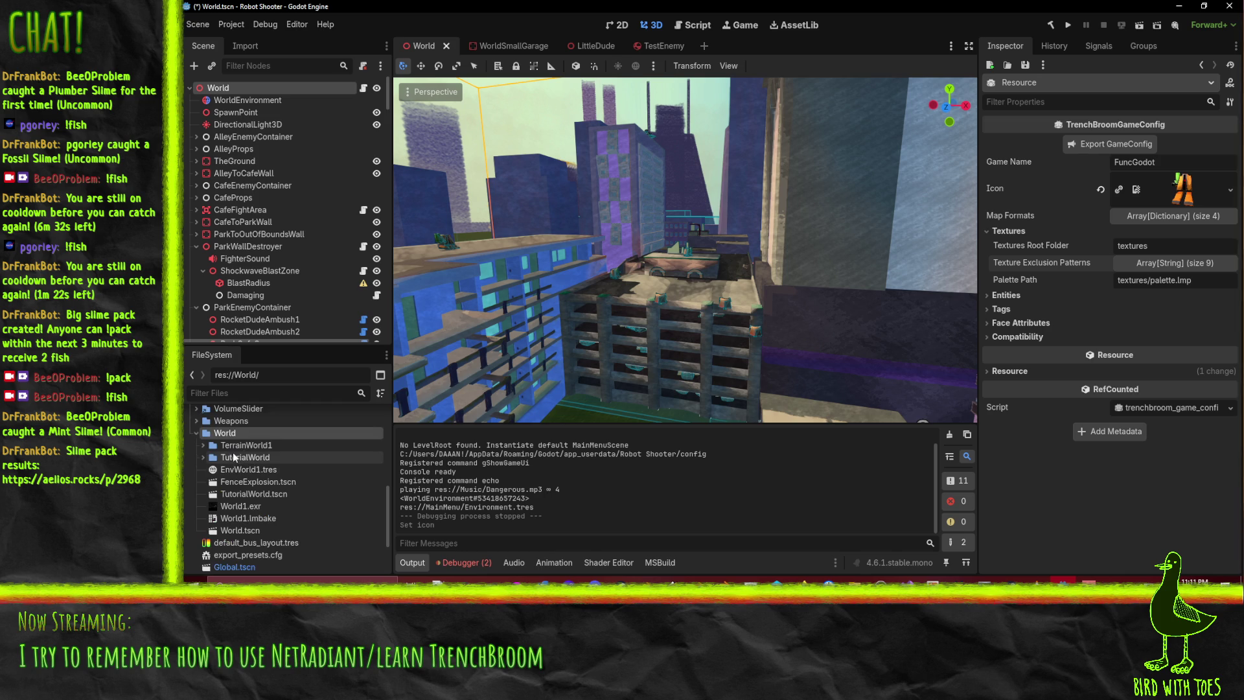
pyautogui.rightClick(217, 457)
pyautogui.moveTo(336, 379)
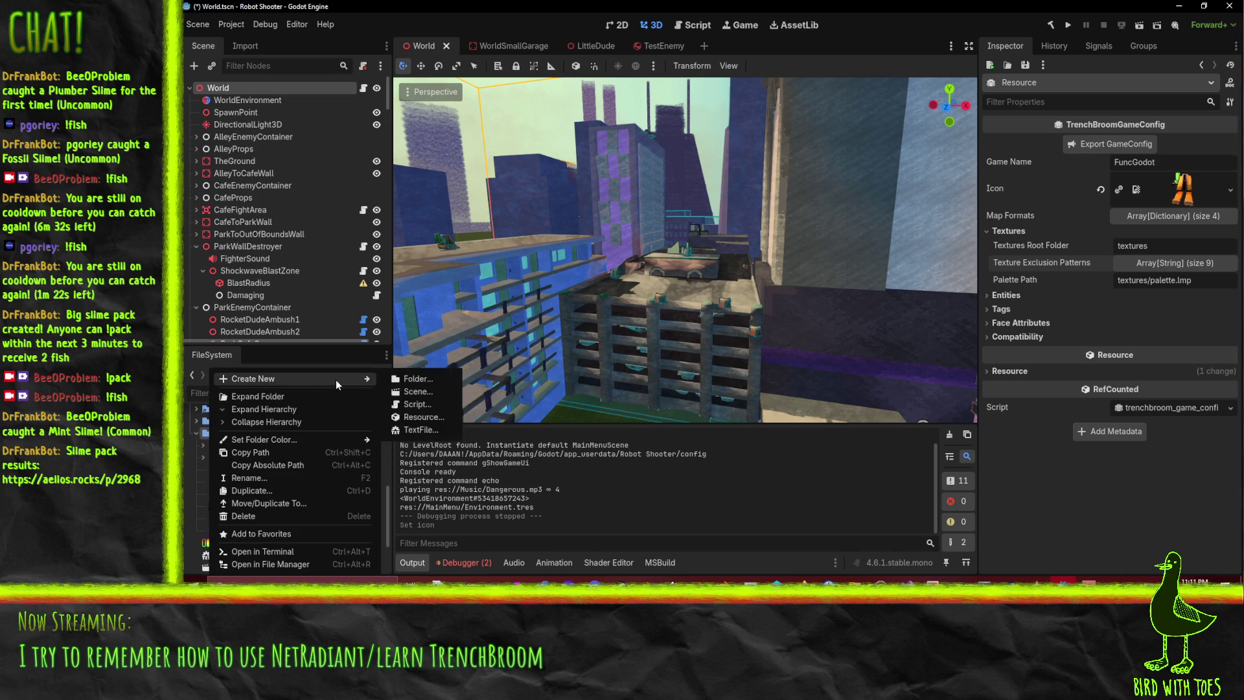
pyautogui.click(417, 378)
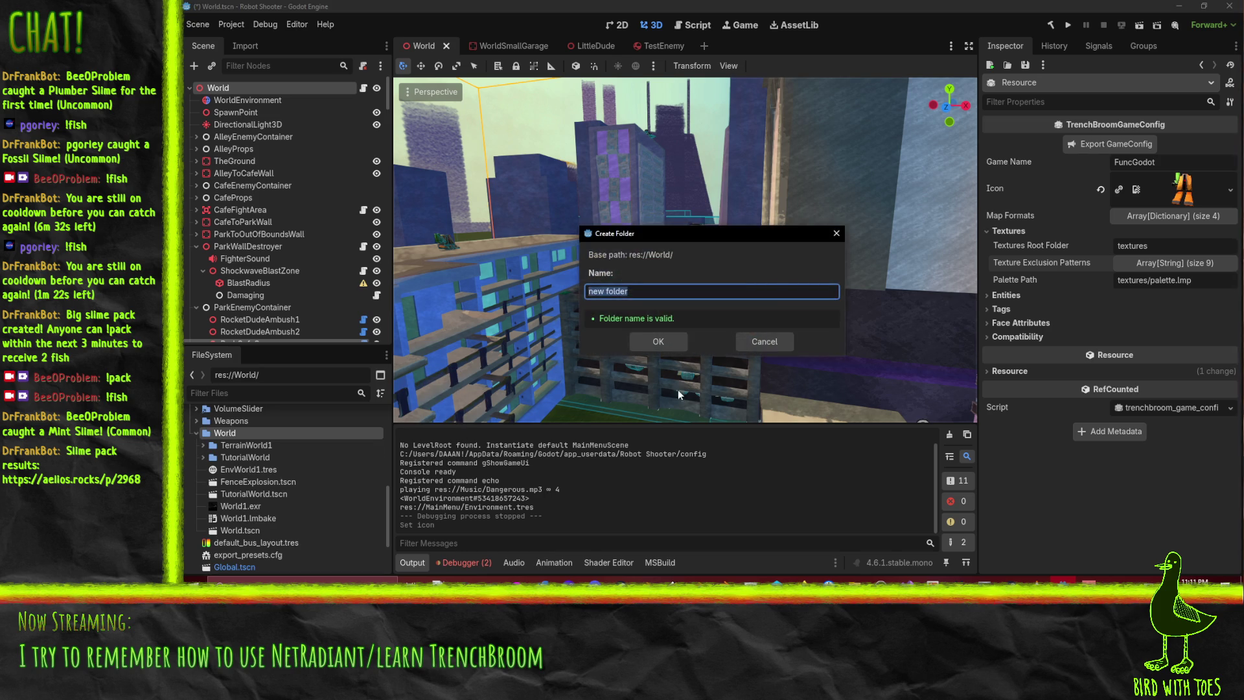
pyautogui.press('Escape')
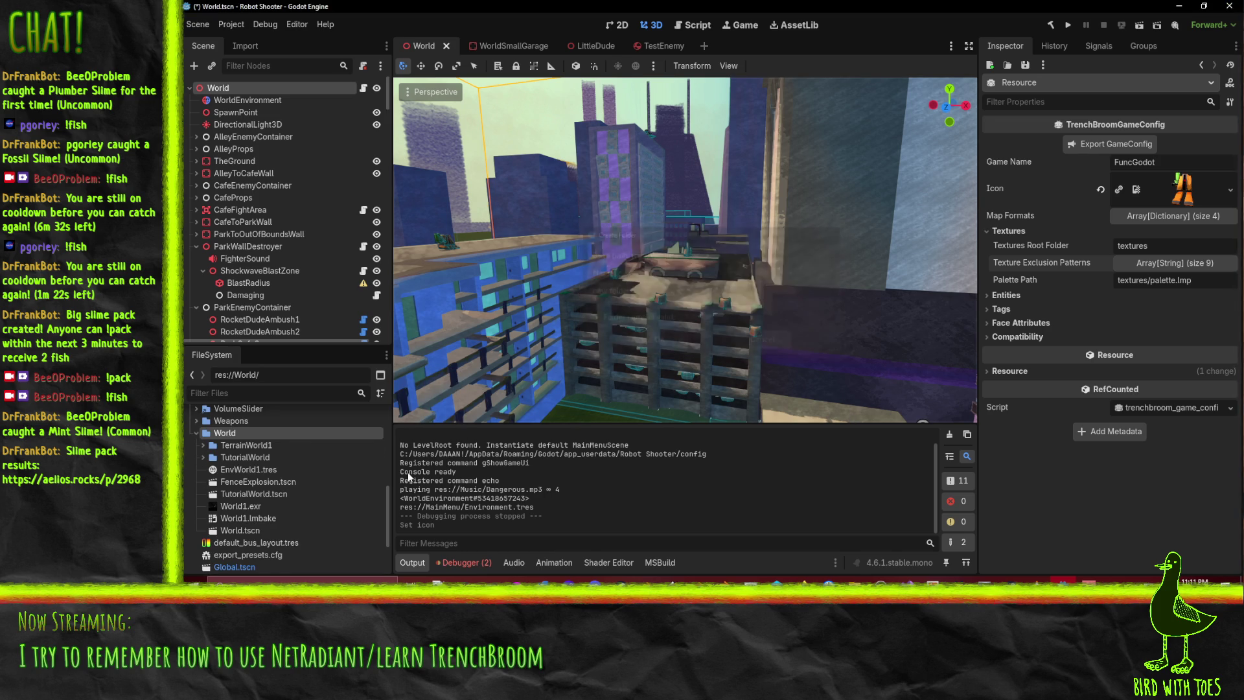
# Create a Textures folder inside Gfx/Environment and expand Environment to show it
pyautogui.scroll(5, 285, 493)
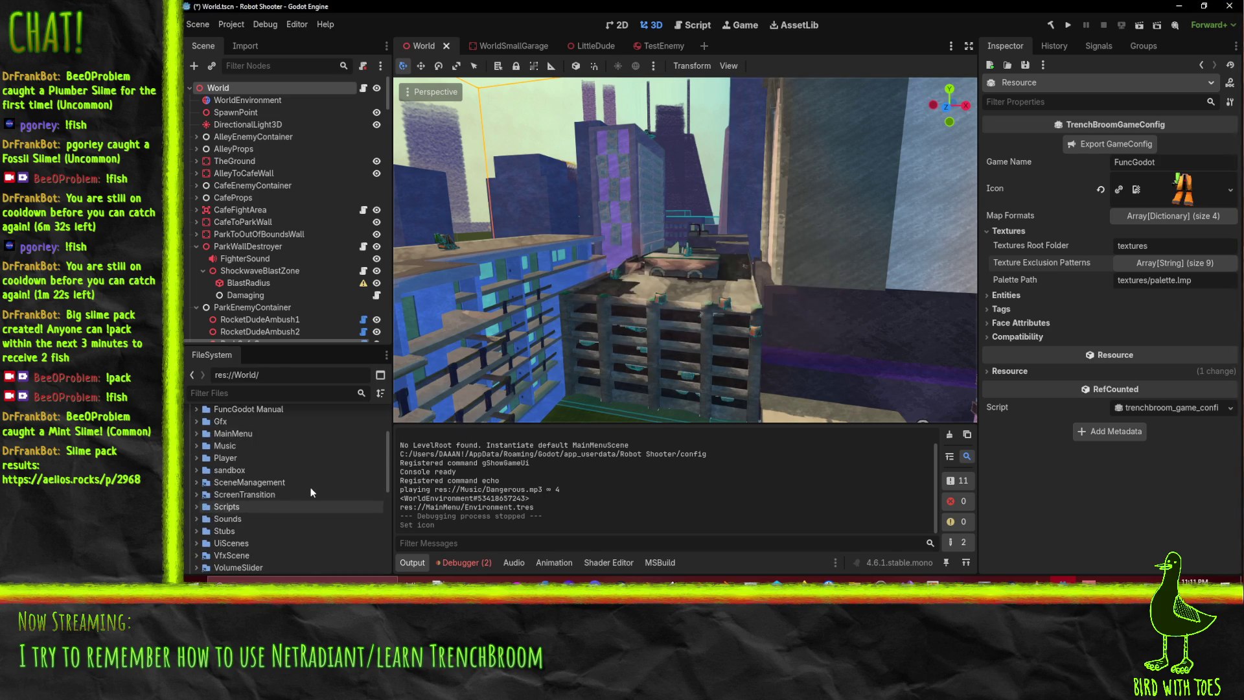
pyautogui.click(195, 422)
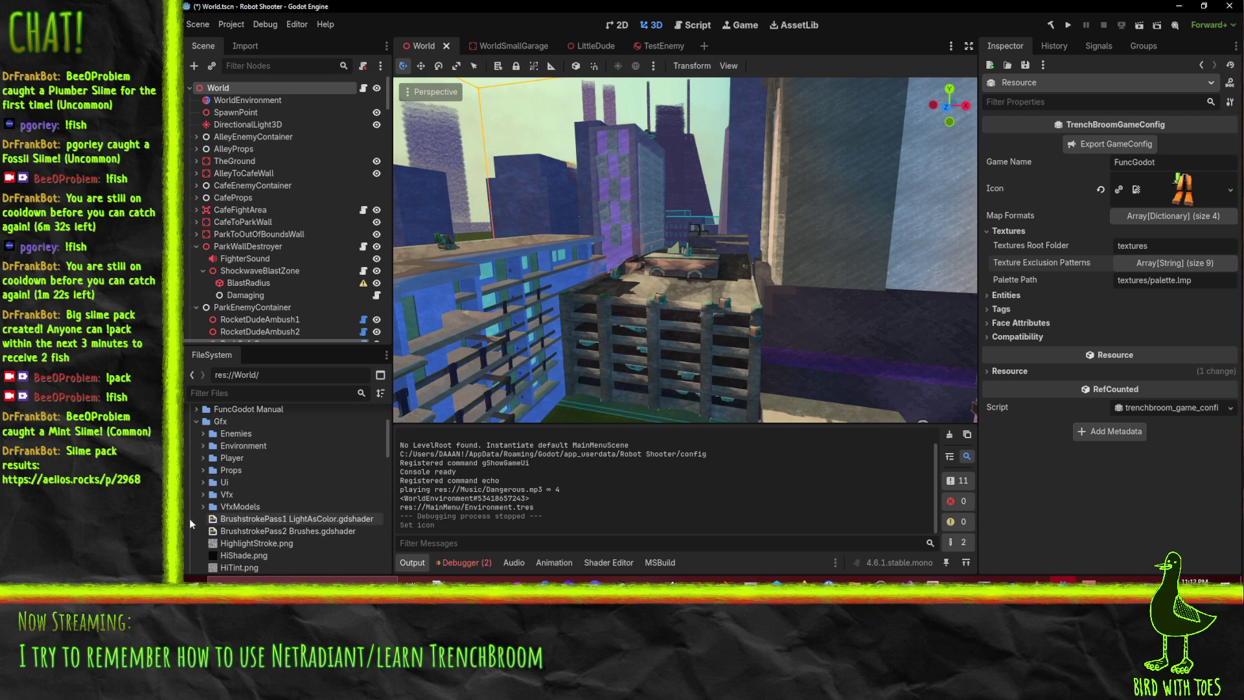
pyautogui.click(202, 447)
pyautogui.click(201, 447)
pyautogui.rightClick(239, 445)
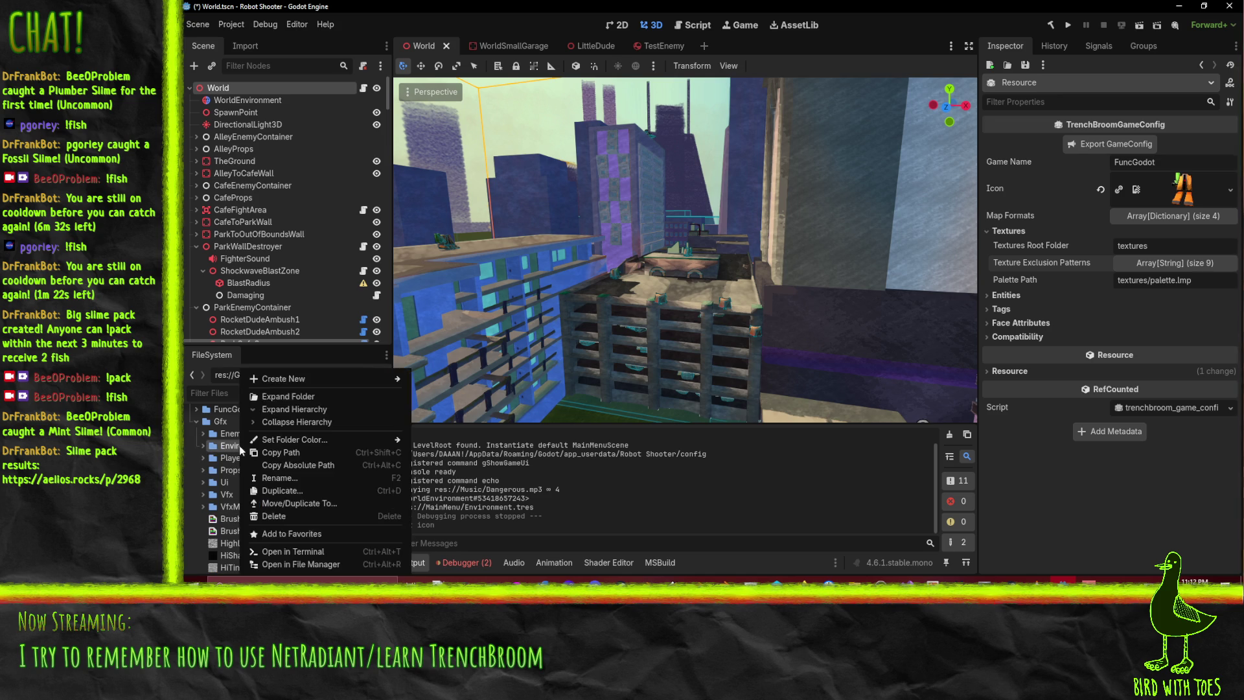
pyautogui.moveTo(310, 375)
pyautogui.click(464, 373)
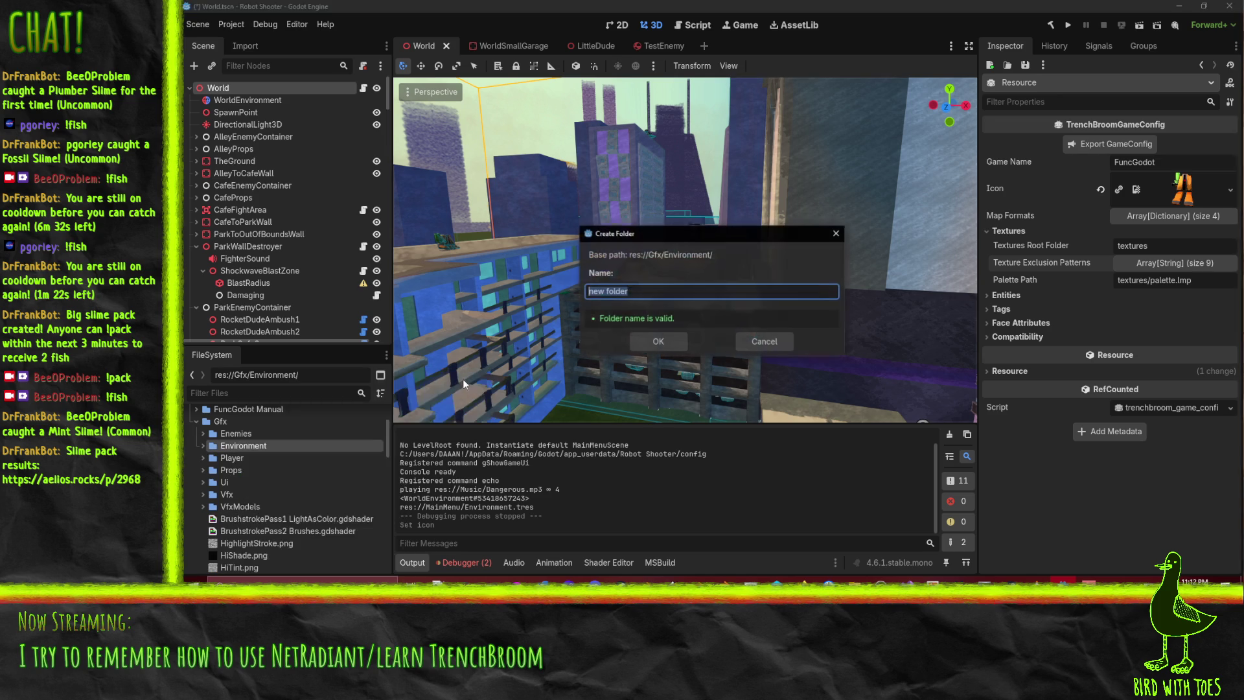
pyautogui.write('Textures')
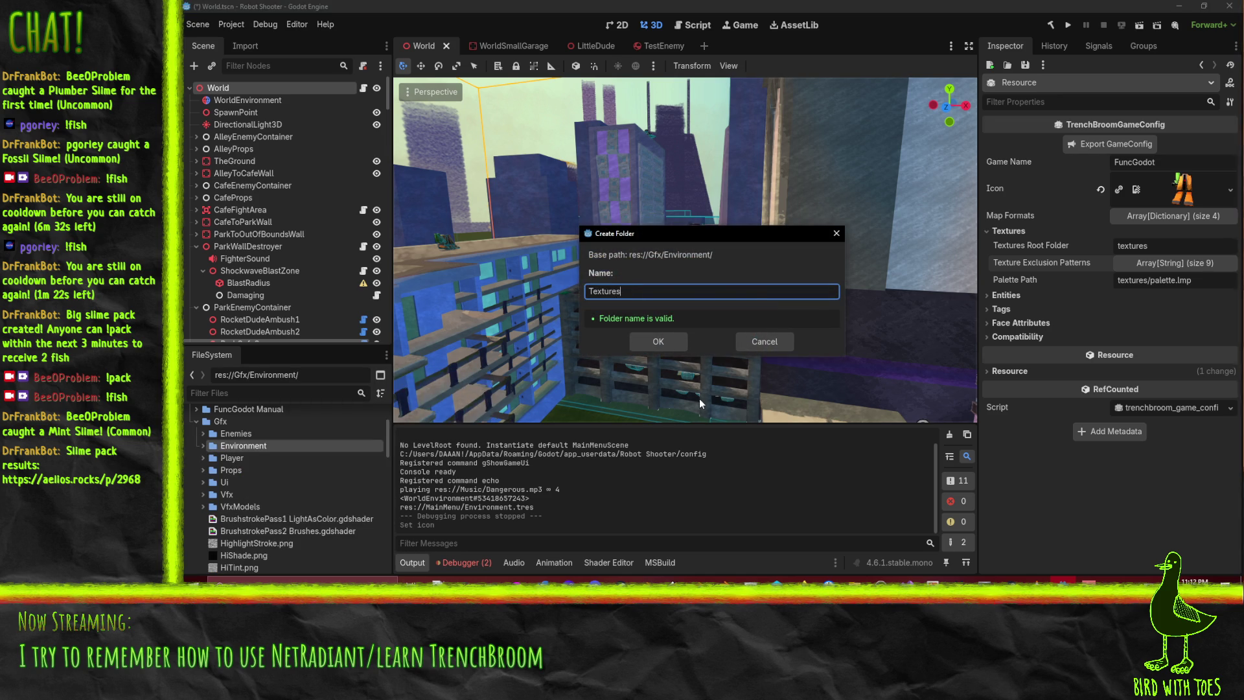
pyautogui.press('Return')
pyautogui.click(212, 447)
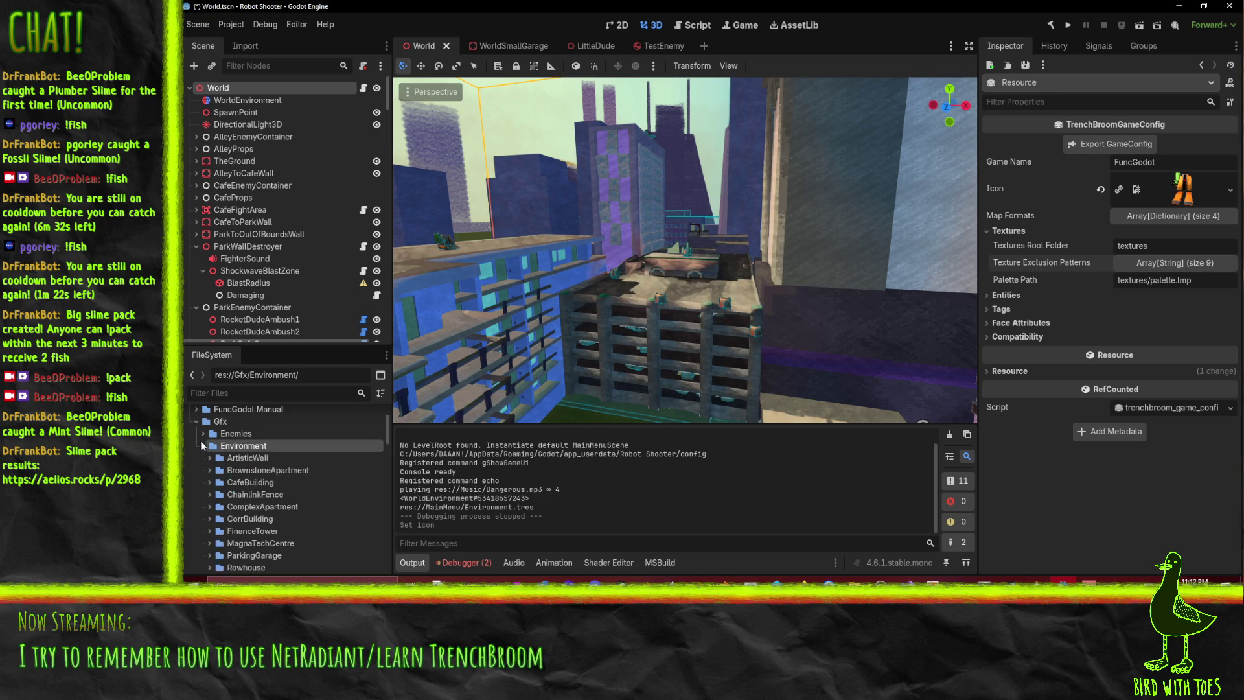
# Set the Textures Root Folder to res://Gfx/Environment/Textures/ by pasting the folder's copied path
pyautogui.scroll(-5, 266, 488)
pyautogui.scroll(-3, 319, 511)
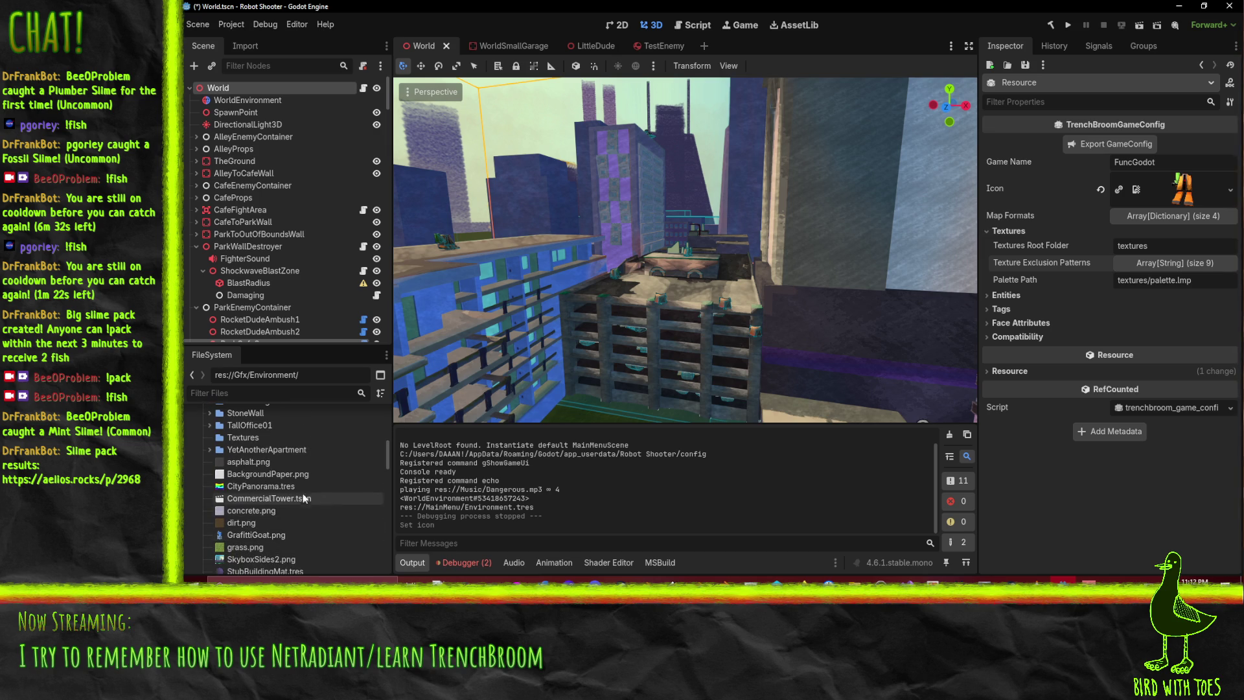
pyautogui.click(240, 438)
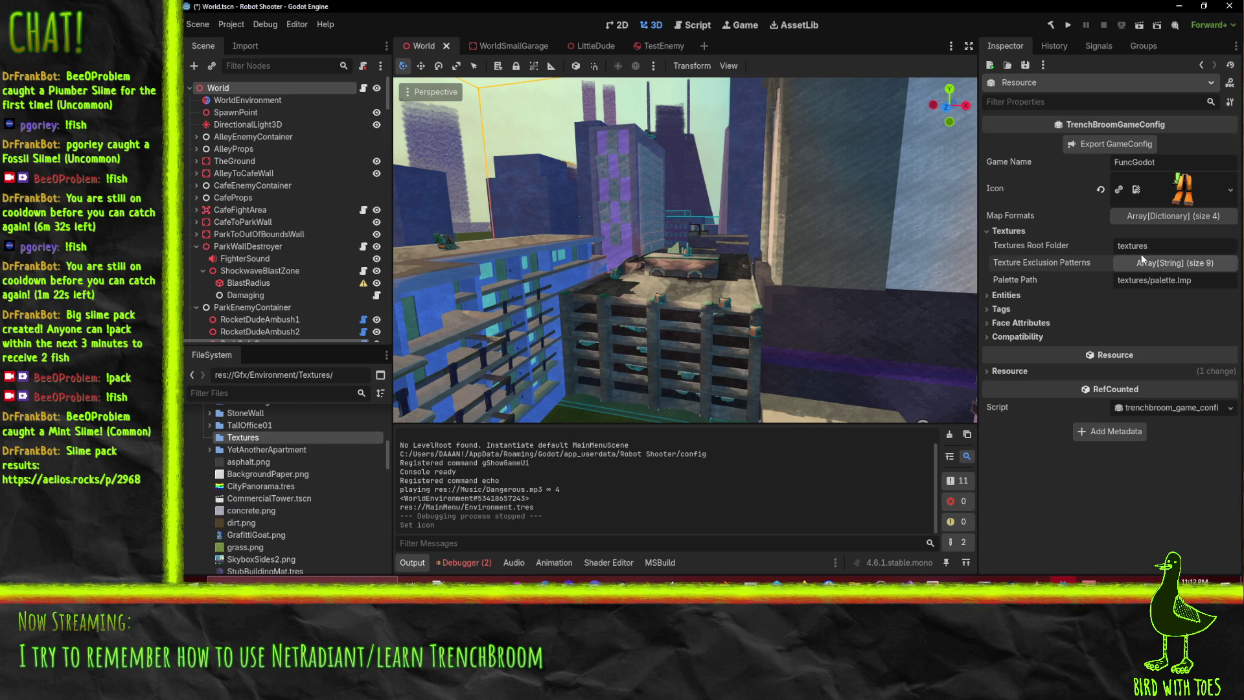
pyautogui.moveTo(243, 438); pyautogui.dragTo(1183, 249)
pyautogui.rightClick(263, 438)
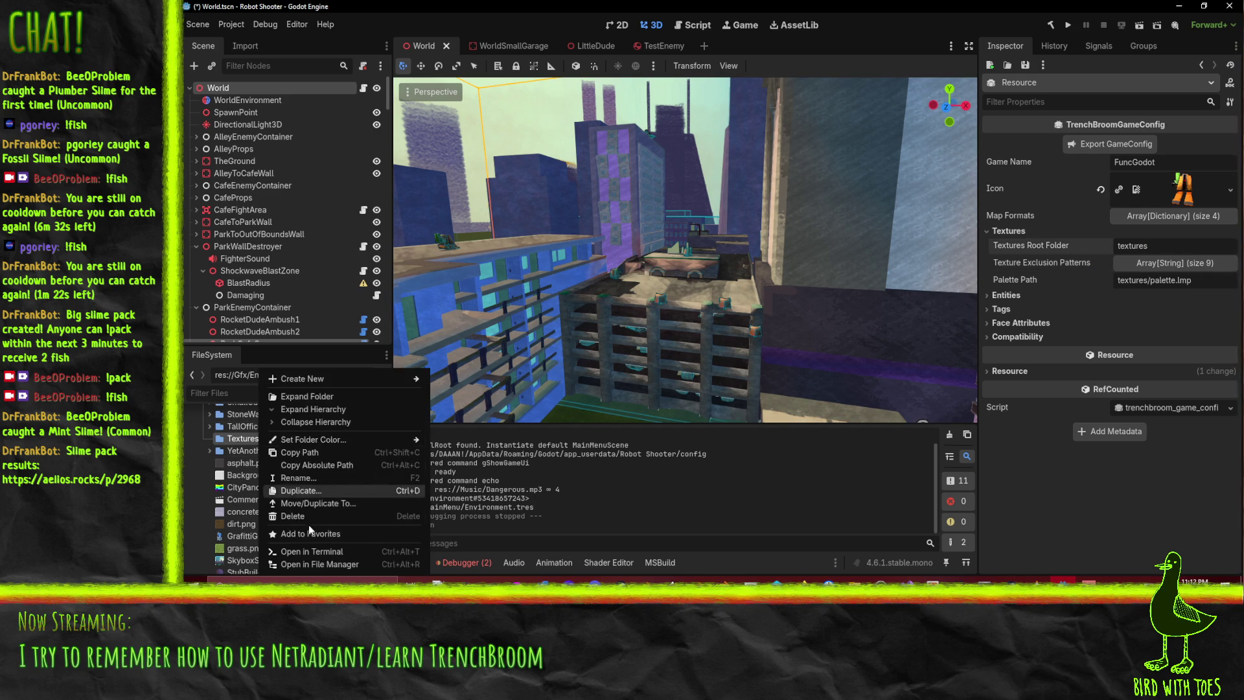
pyautogui.click(314, 454)
pyautogui.click(1182, 249)
pyautogui.hotkey('ctrl', 'a')
pyautogui.hotkey('ctrl', 'v')
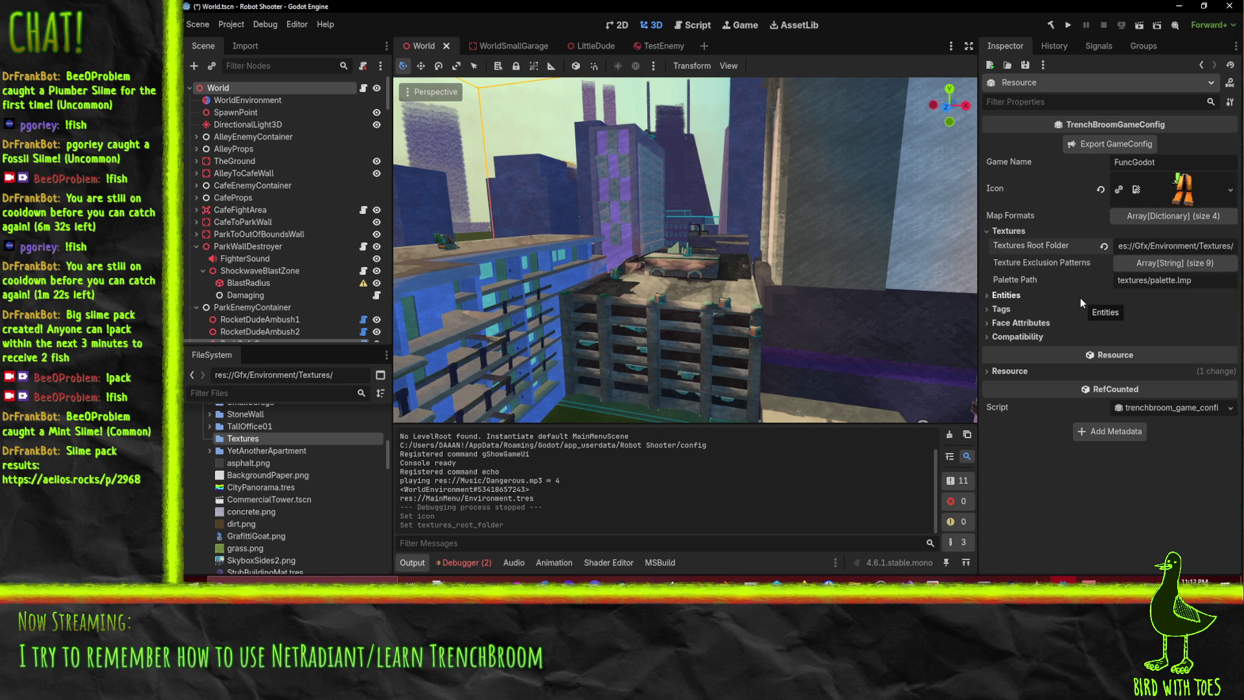
# Review the Entities settings and the FGD resource's editor, name, definitions and path details
pyautogui.click(1079, 297)
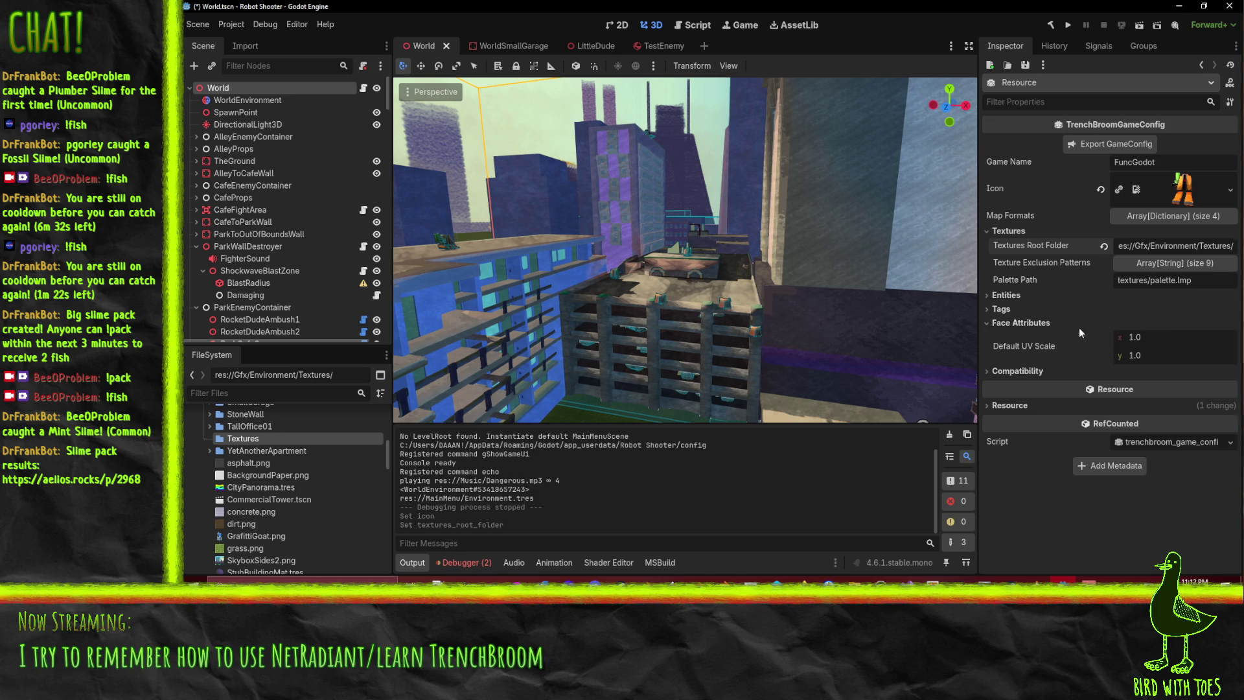
pyautogui.click(998, 295)
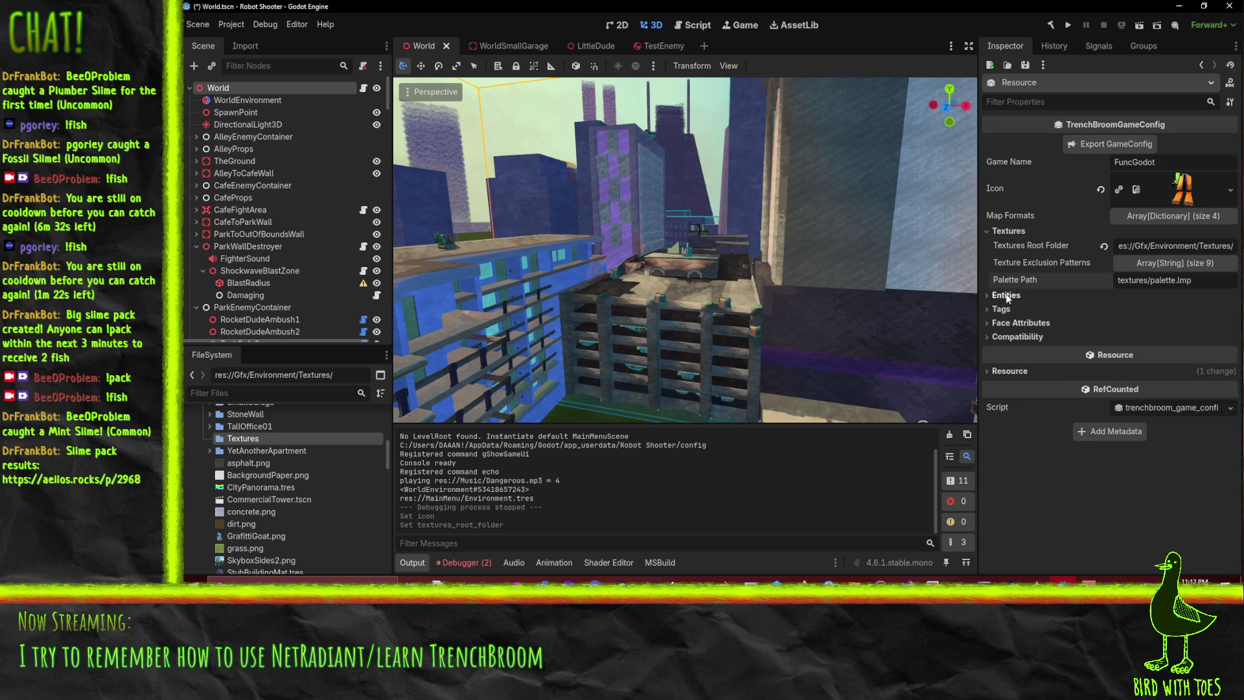
pyautogui.click(1010, 294)
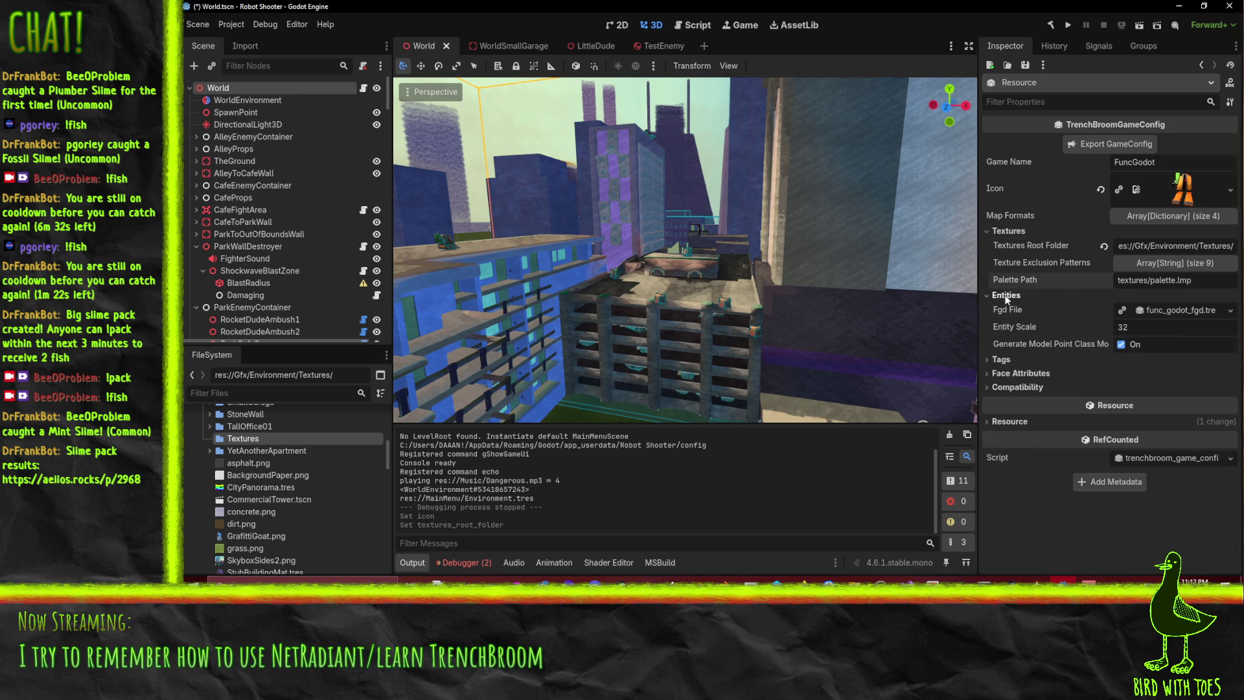
pyautogui.click(1180, 311)
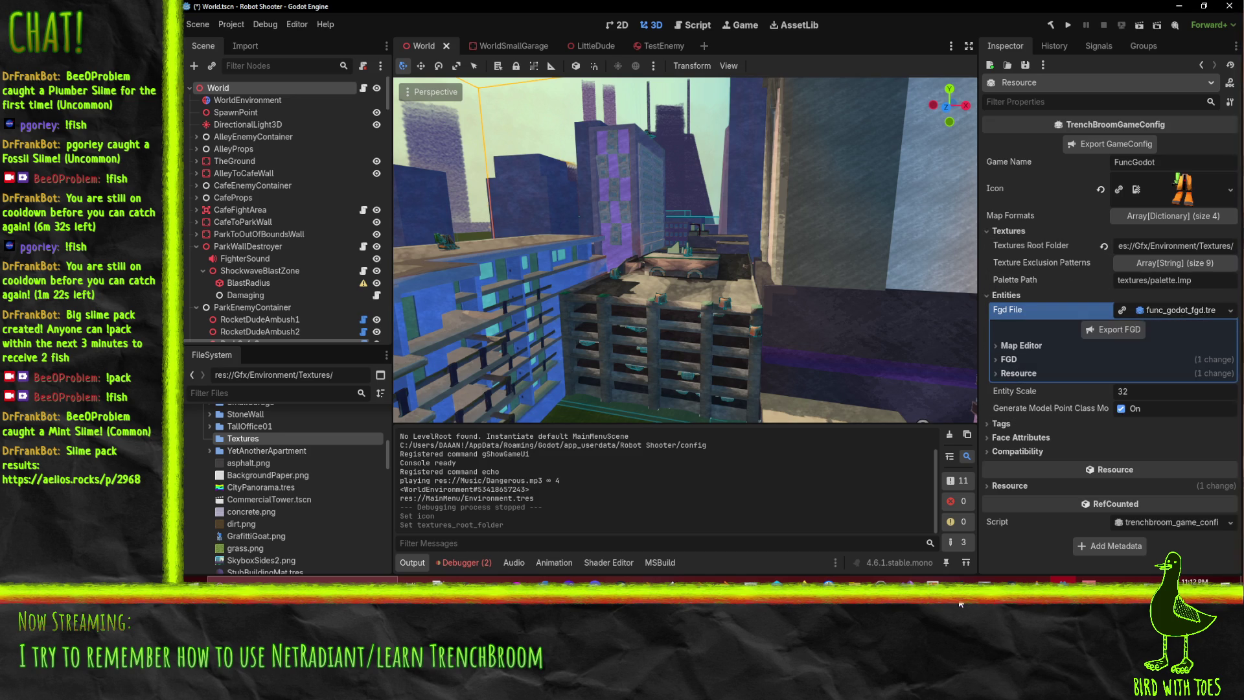
pyautogui.click(1010, 347)
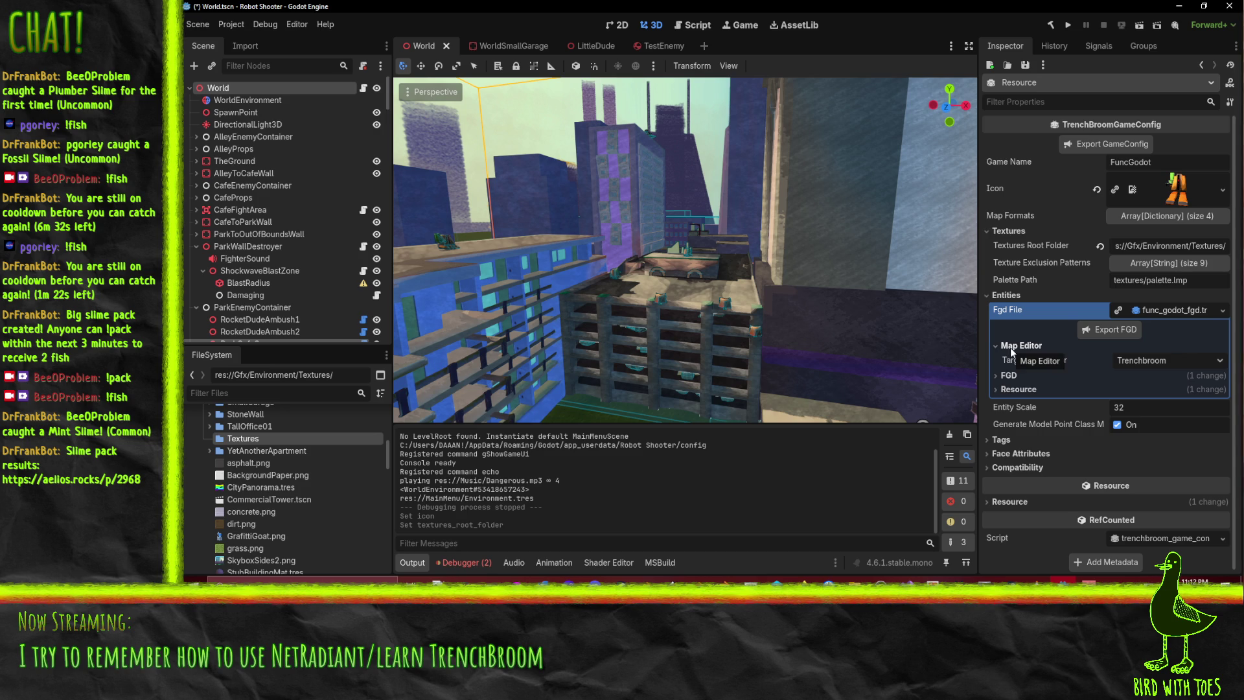
pyautogui.click(1007, 376)
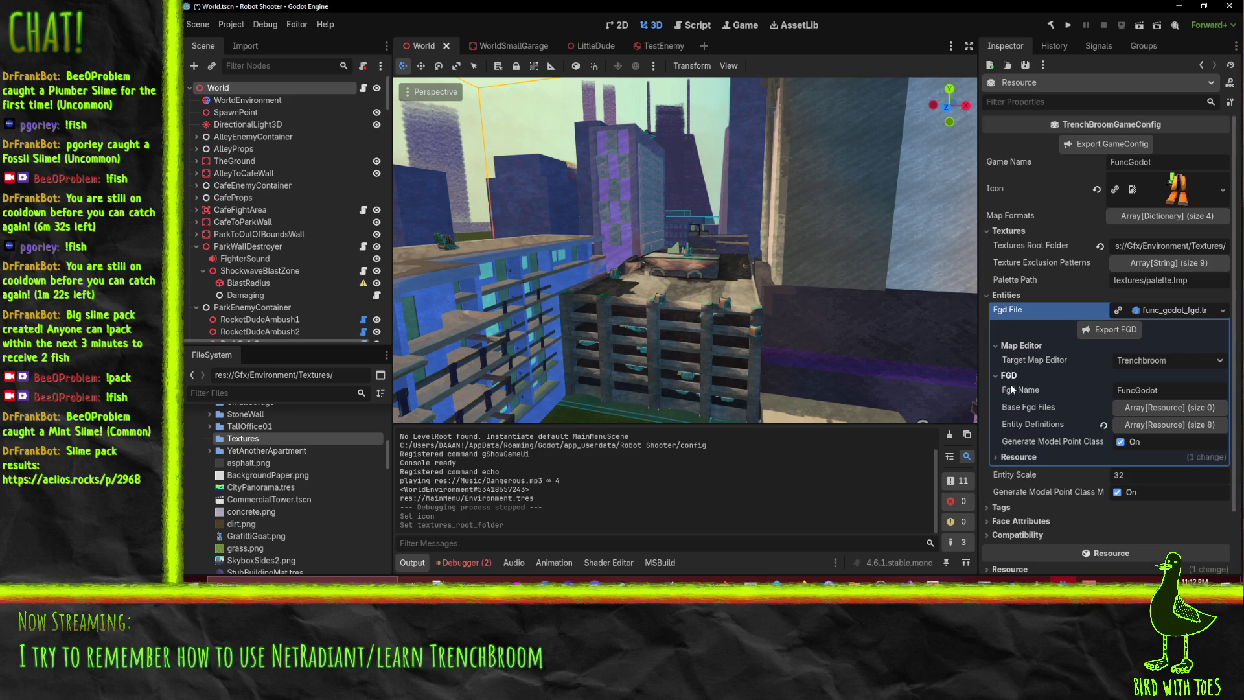
pyautogui.click(1019, 457)
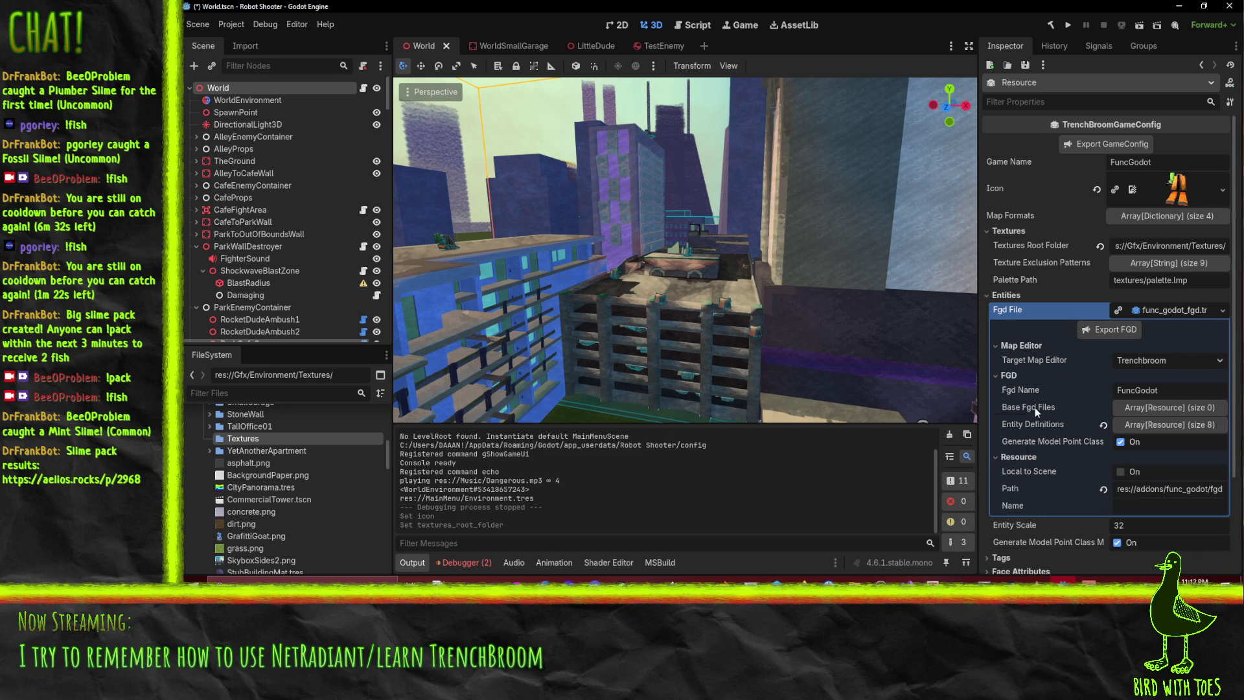
pyautogui.click(1153, 424)
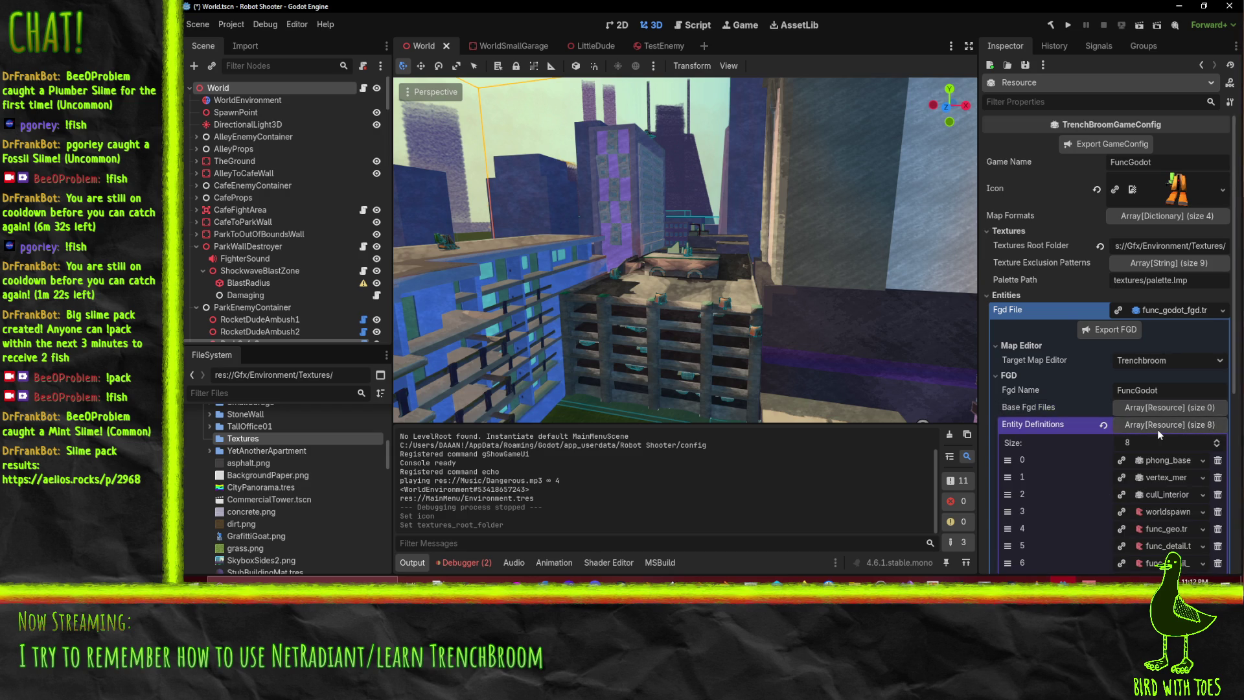
pyautogui.click(1157, 429)
pyautogui.click(1021, 376)
pyautogui.click(1016, 345)
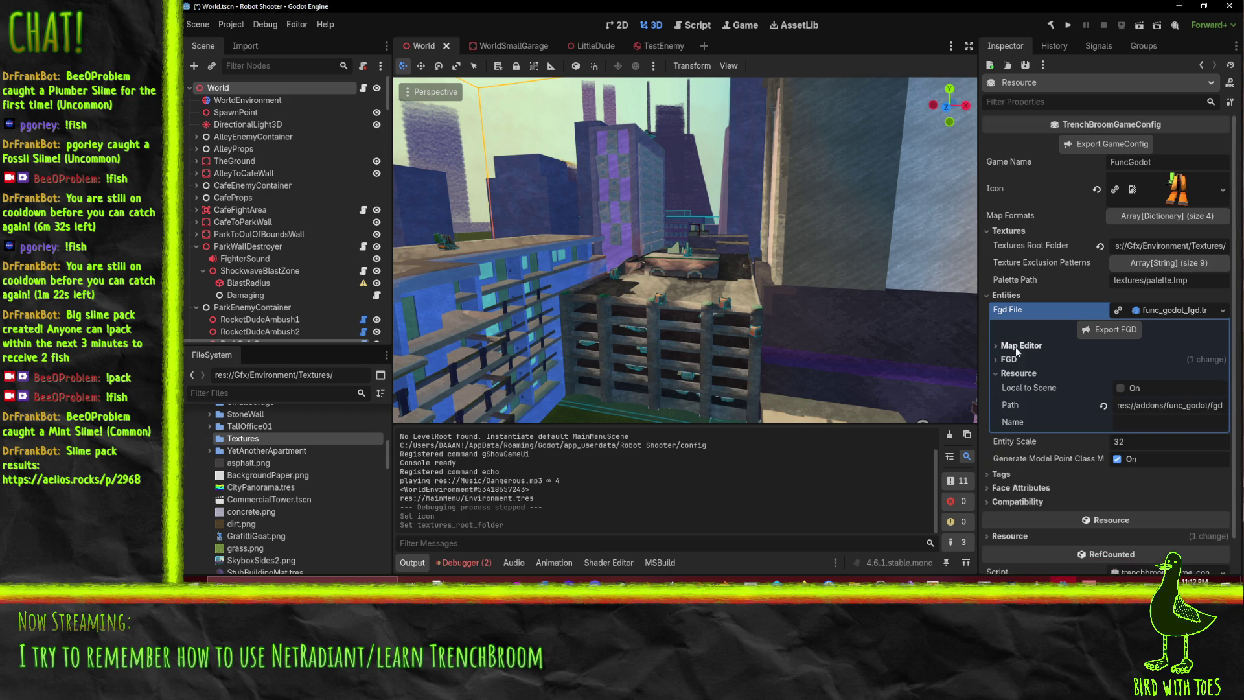
pyautogui.click(1012, 373)
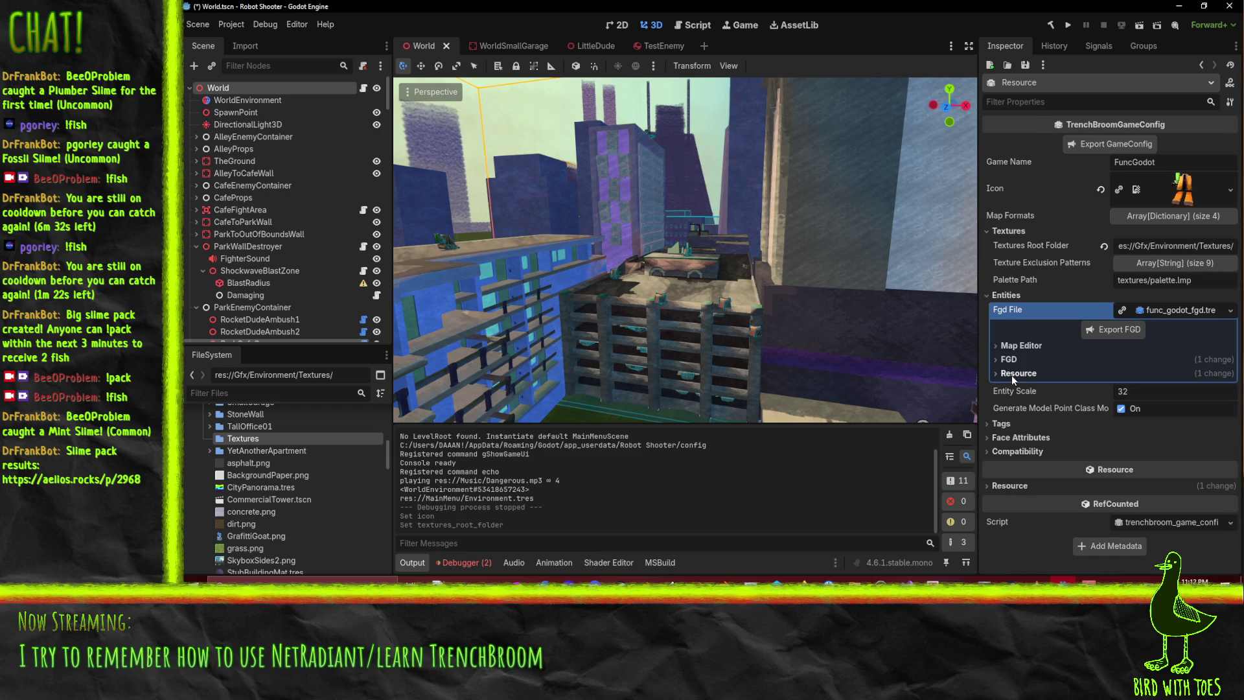
# Review the Tags, Face Attributes, compatibility and texture exclusion pattern settings
pyautogui.click(998, 424)
pyautogui.click(998, 426)
pyautogui.click(1014, 438)
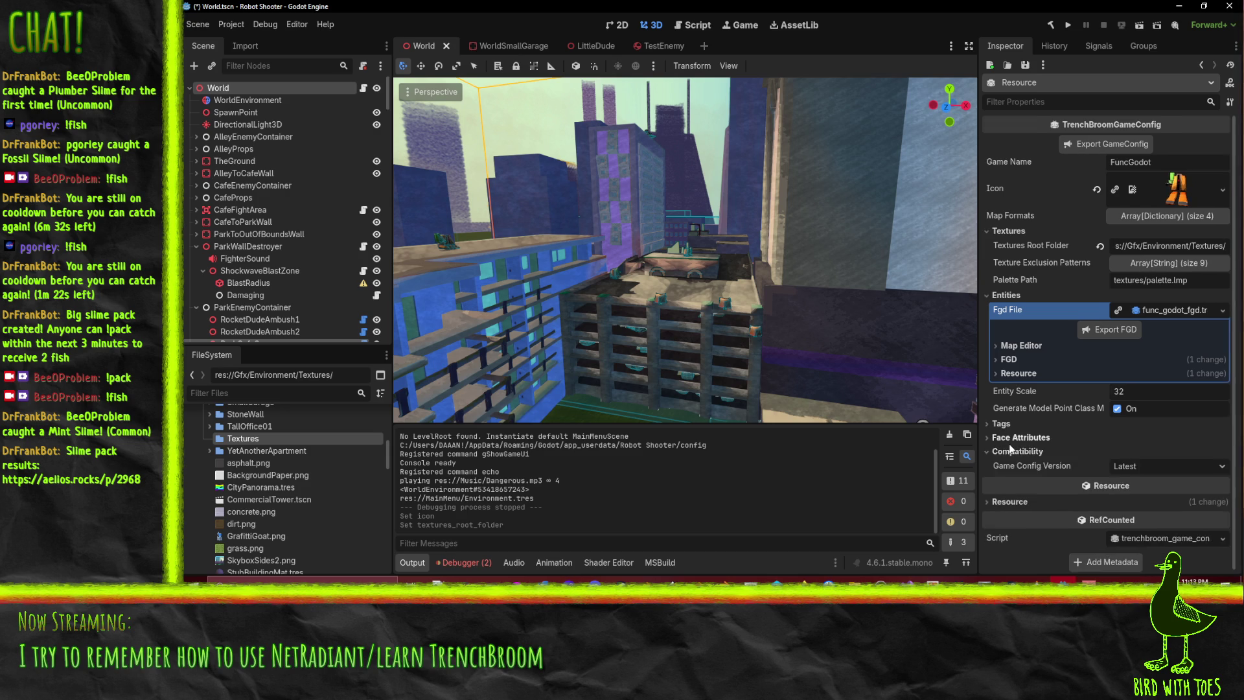
pyautogui.click(1014, 438)
pyautogui.click(1017, 455)
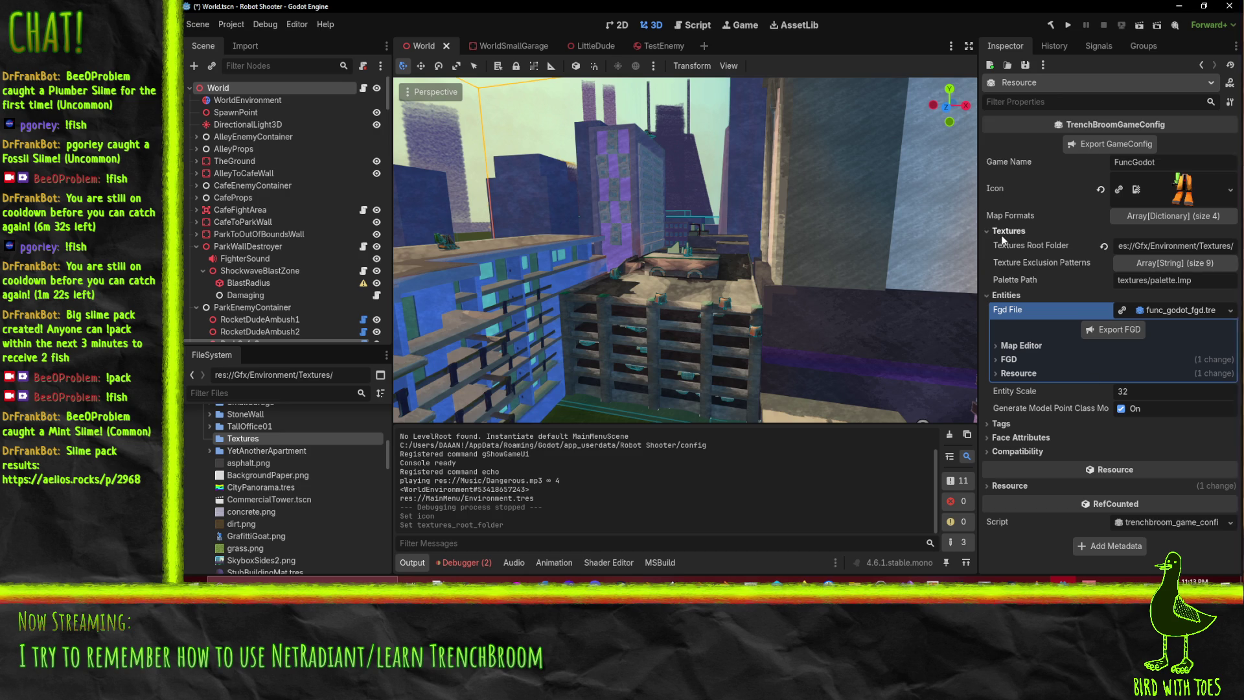
pyautogui.click(1139, 264)
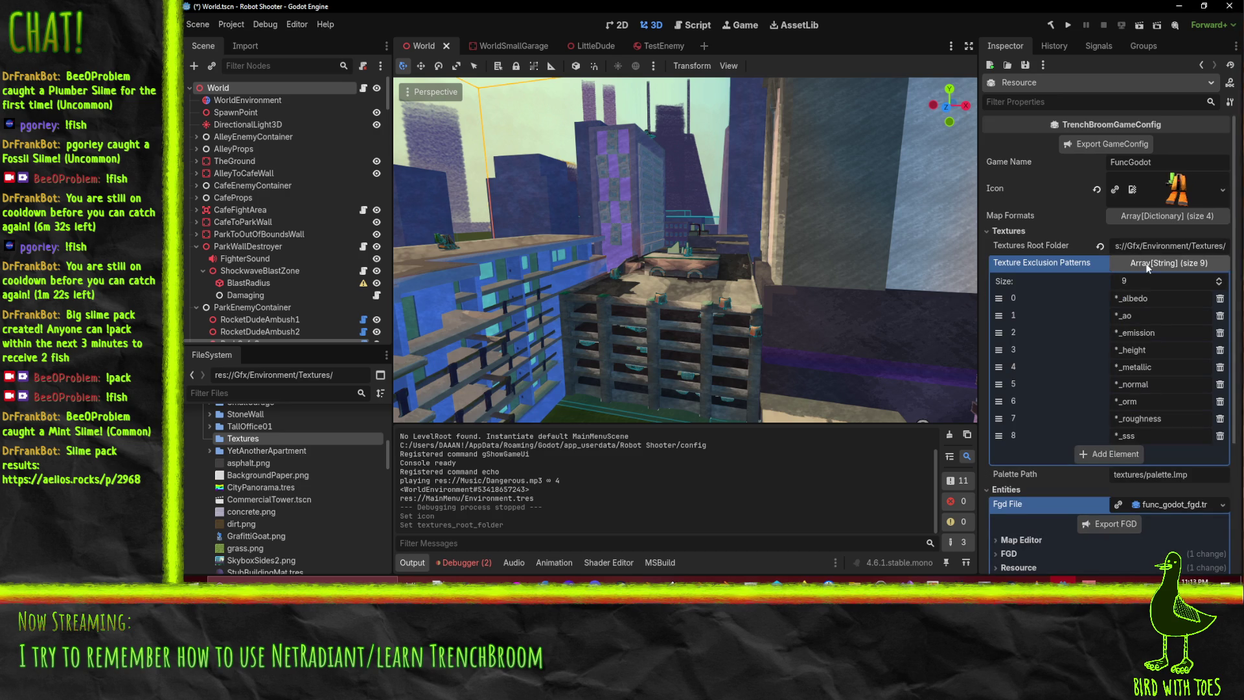
pyautogui.click(1145, 264)
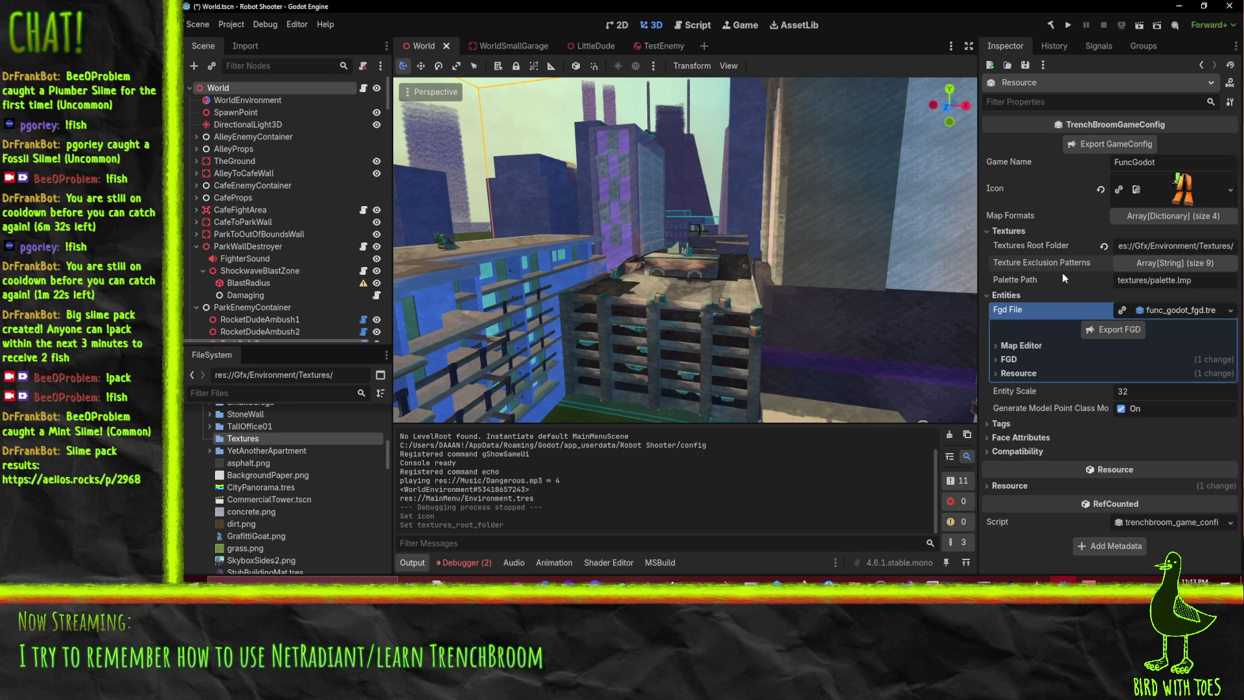
# Save the scene and bring the FuncGodot manual forward in Firefox
pyautogui.hotkey('ctrl', 's')
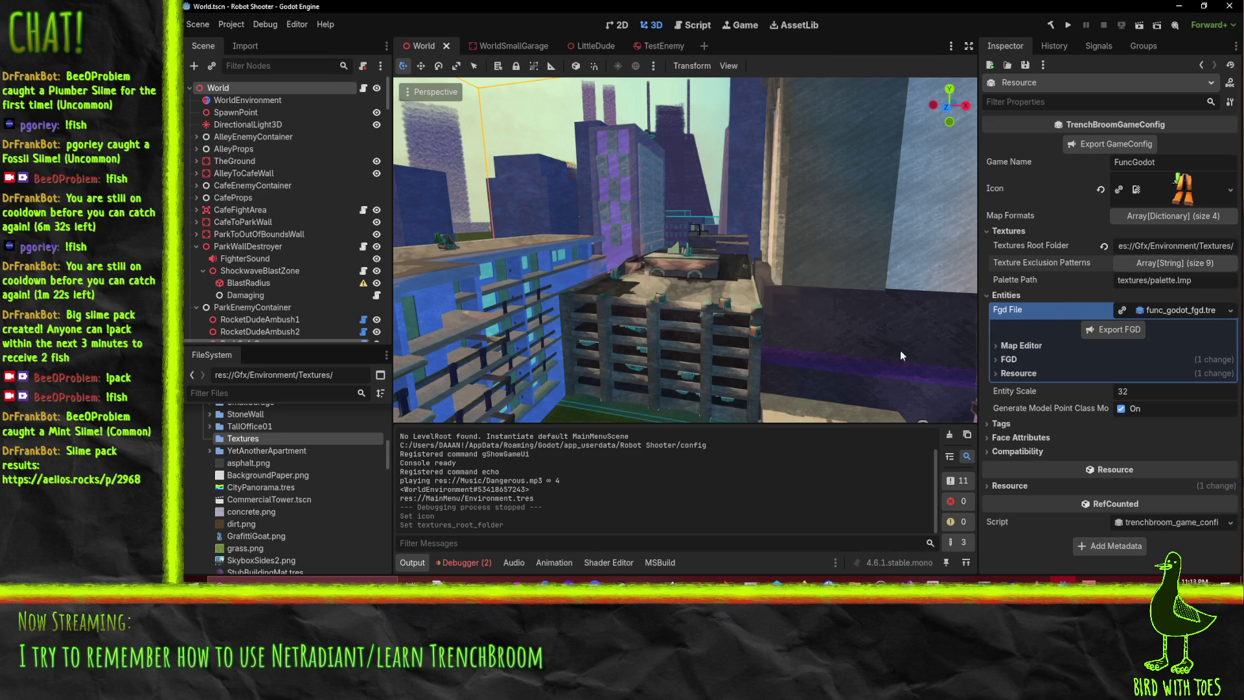
pyautogui.moveTo(803, 580)
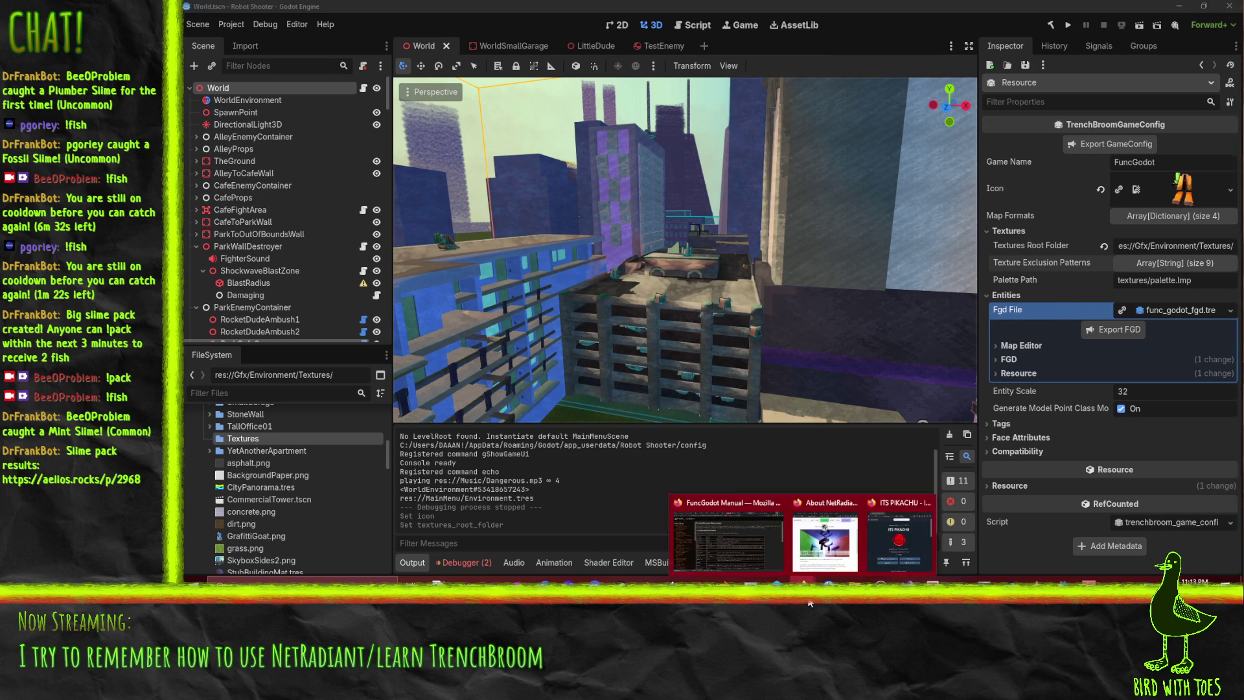
pyautogui.click(863, 511)
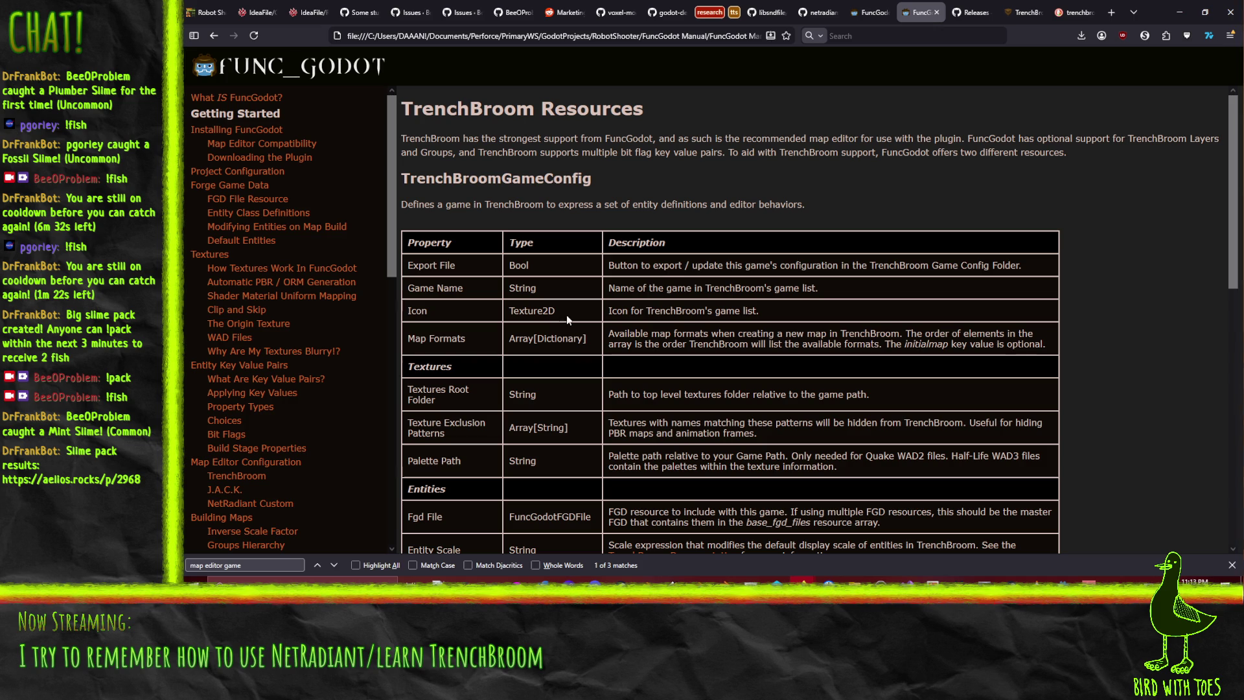
# Back in Godot, change the config's Game Name to Robot Shooter and save the scene
pyautogui.click(1179, 11)
pyautogui.doubleClick(1140, 163)
pyautogui.write('Robot Shooter')
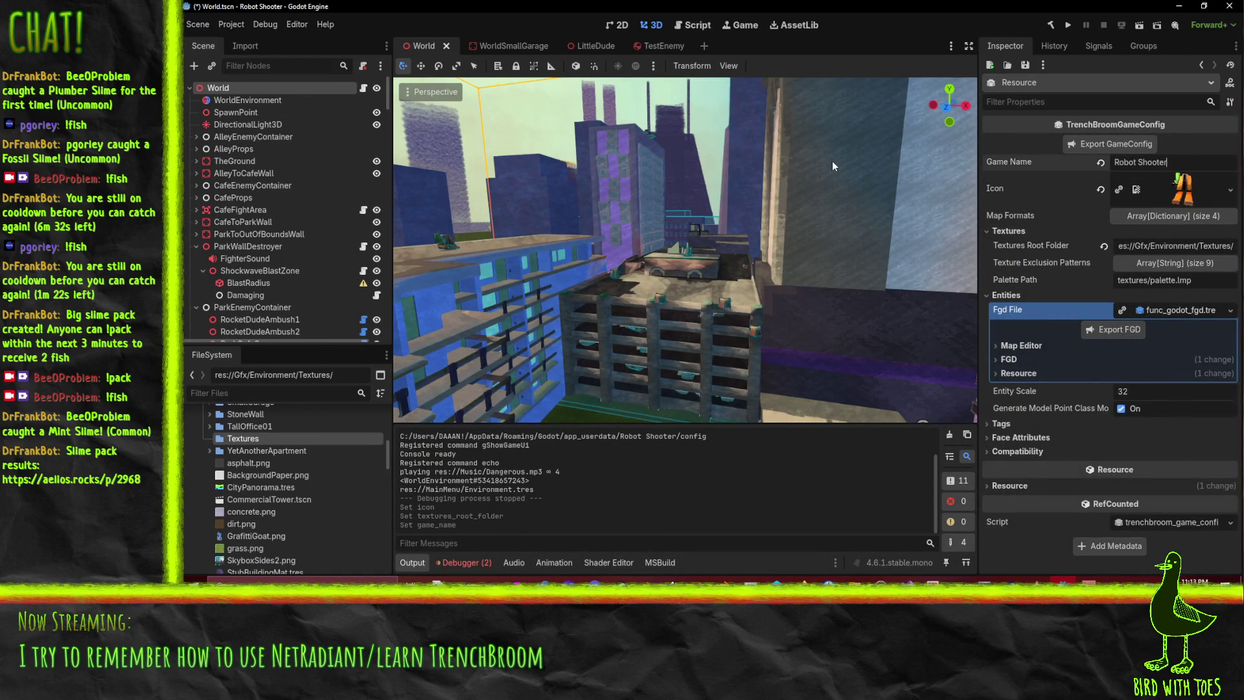
pyautogui.moveTo(833, 165); pyautogui.dragTo(816, 171)
pyautogui.hotkey('ctrl', 's')
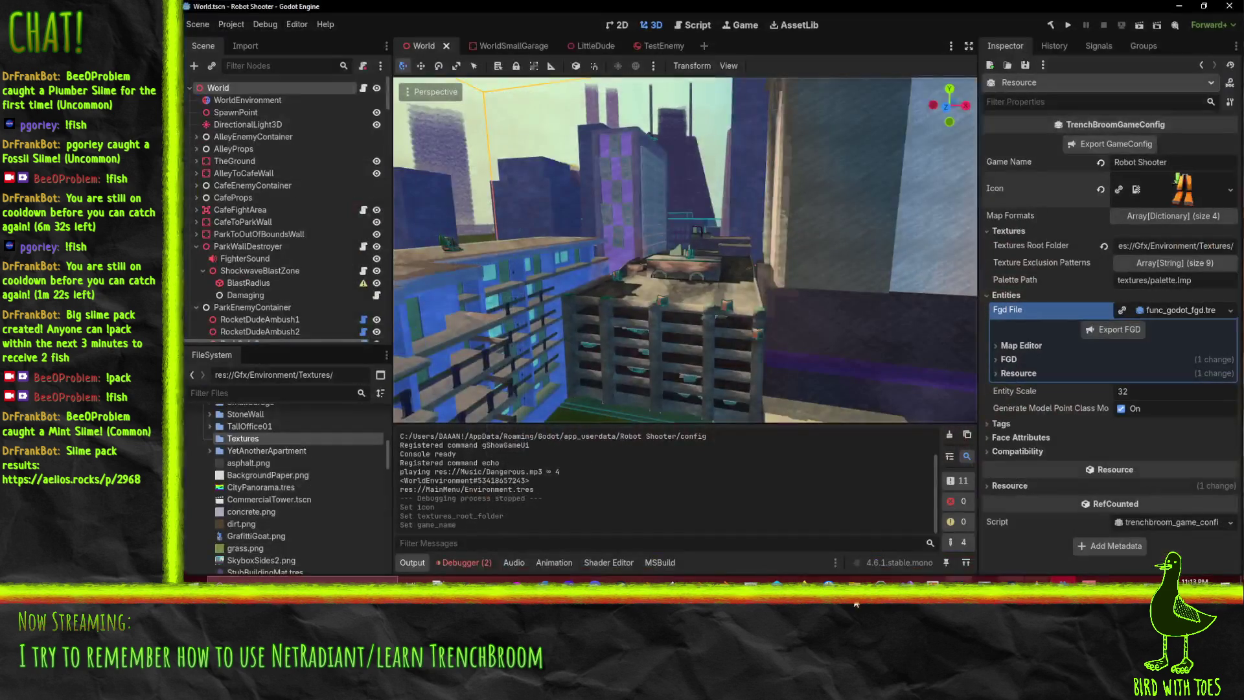
# Close TrenchBroom, discarding changes to the unnamed map
pyautogui.hotkey('alt', 'Tab')
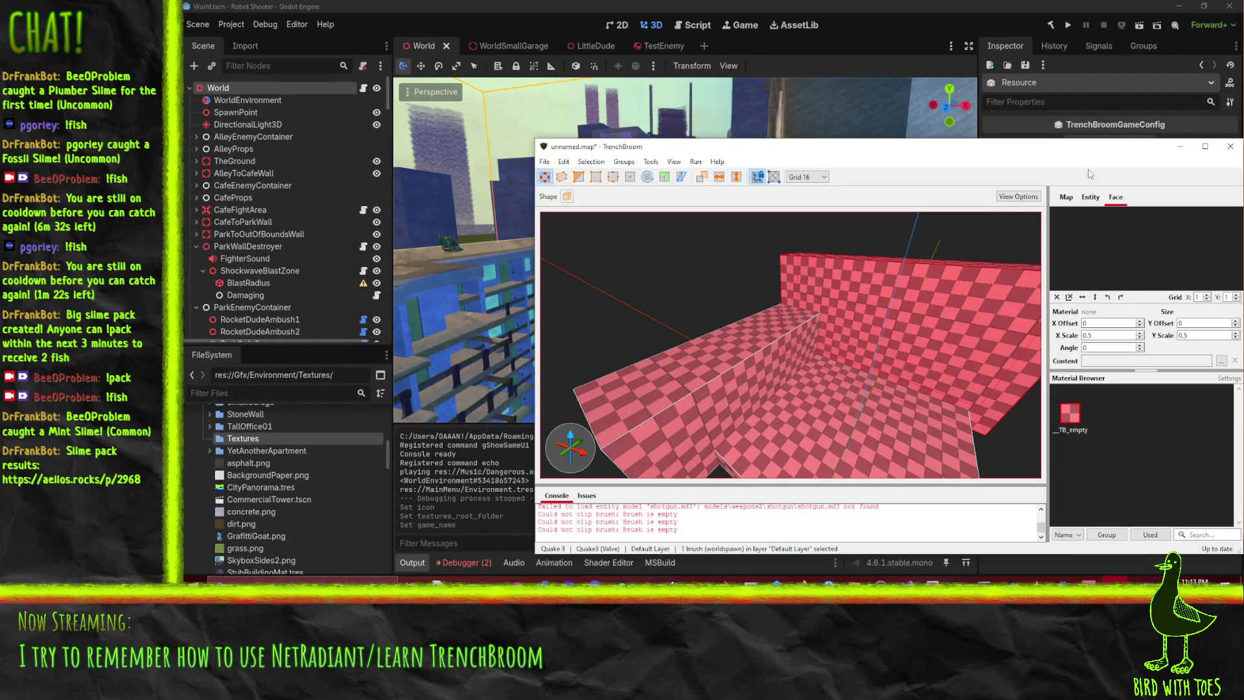
pyautogui.moveTo(1109, 134); pyautogui.dragTo(780, 127)
pyautogui.click(899, 133)
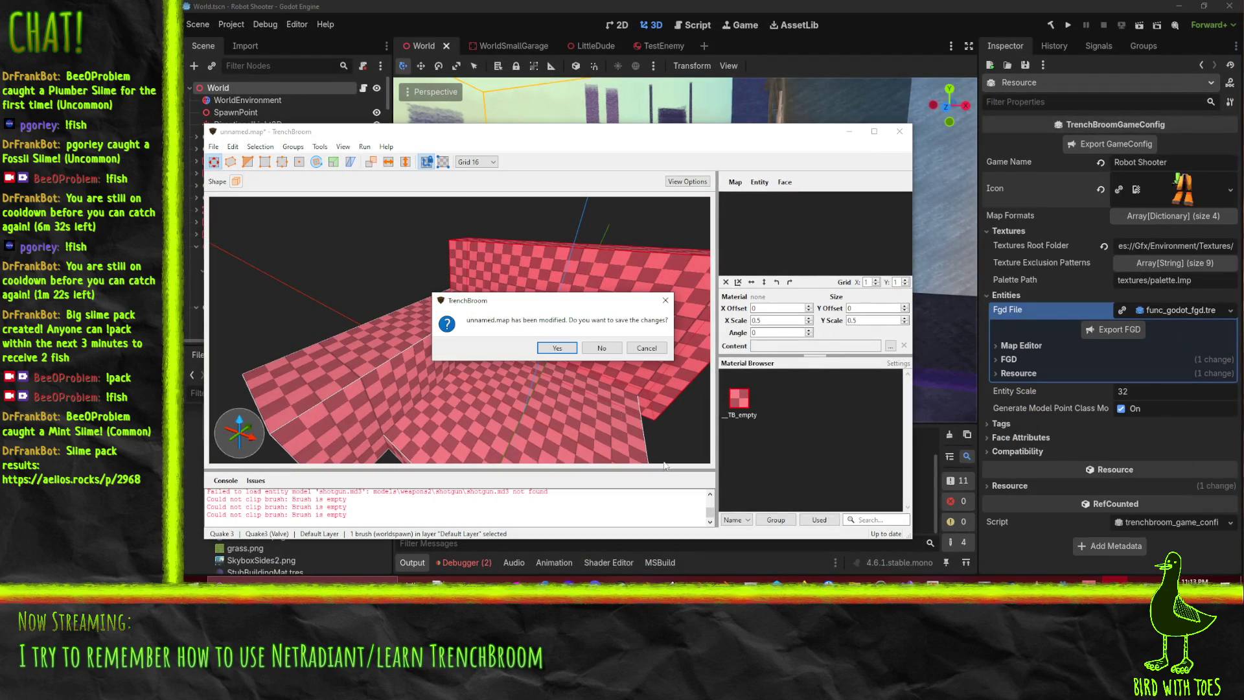
pyautogui.click(601, 348)
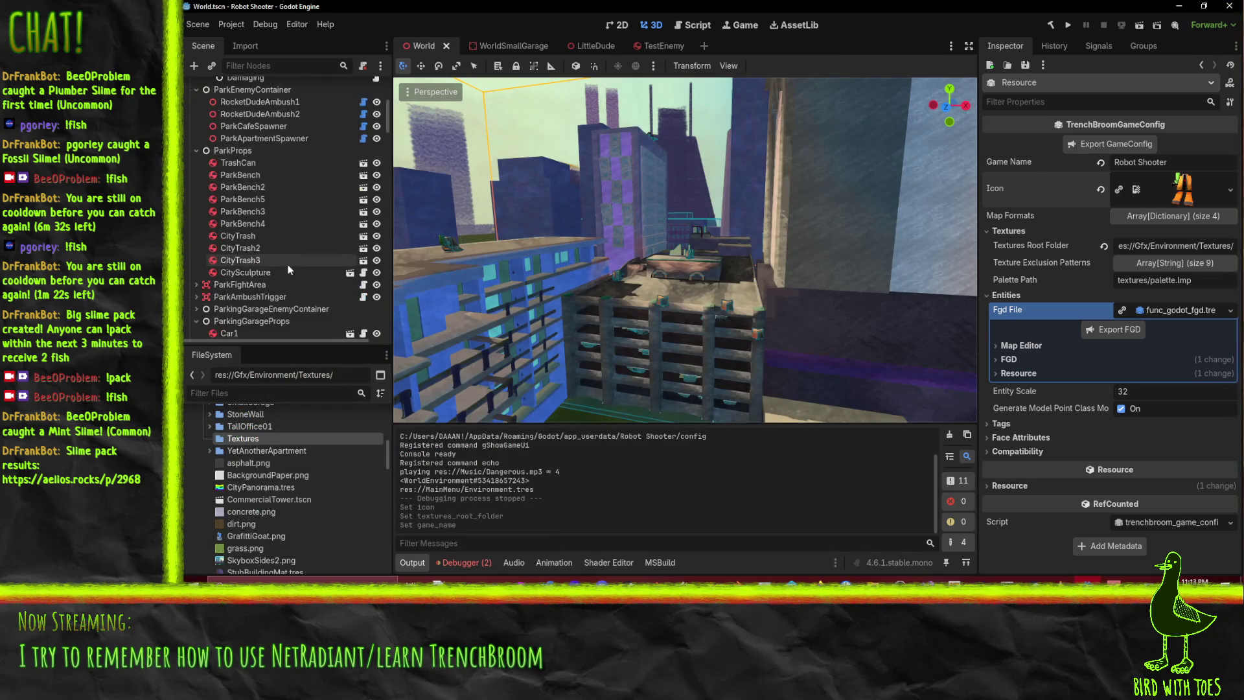
pyautogui.scroll(-5, 301, 285)
pyautogui.scroll(-15, 337, 473)
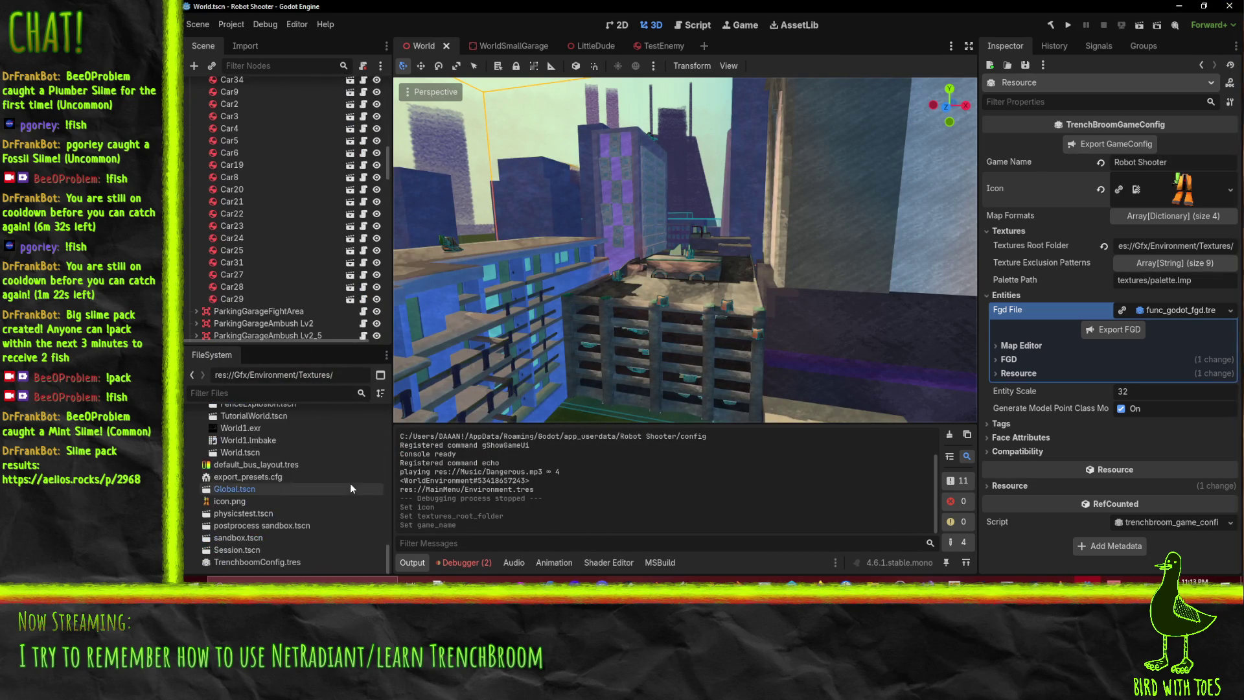
# View the owners of physicstest.tscn, then reopen the FileSystem context menu
pyautogui.rightClick(337, 559)
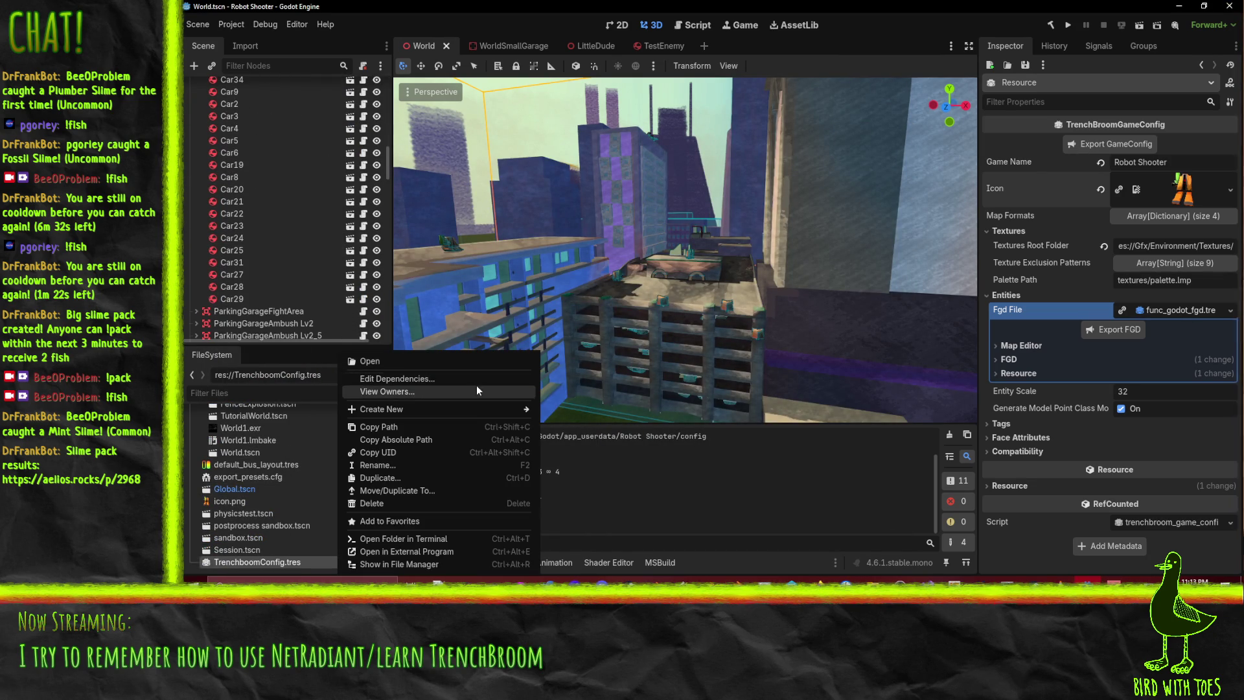
pyautogui.click(202, 522)
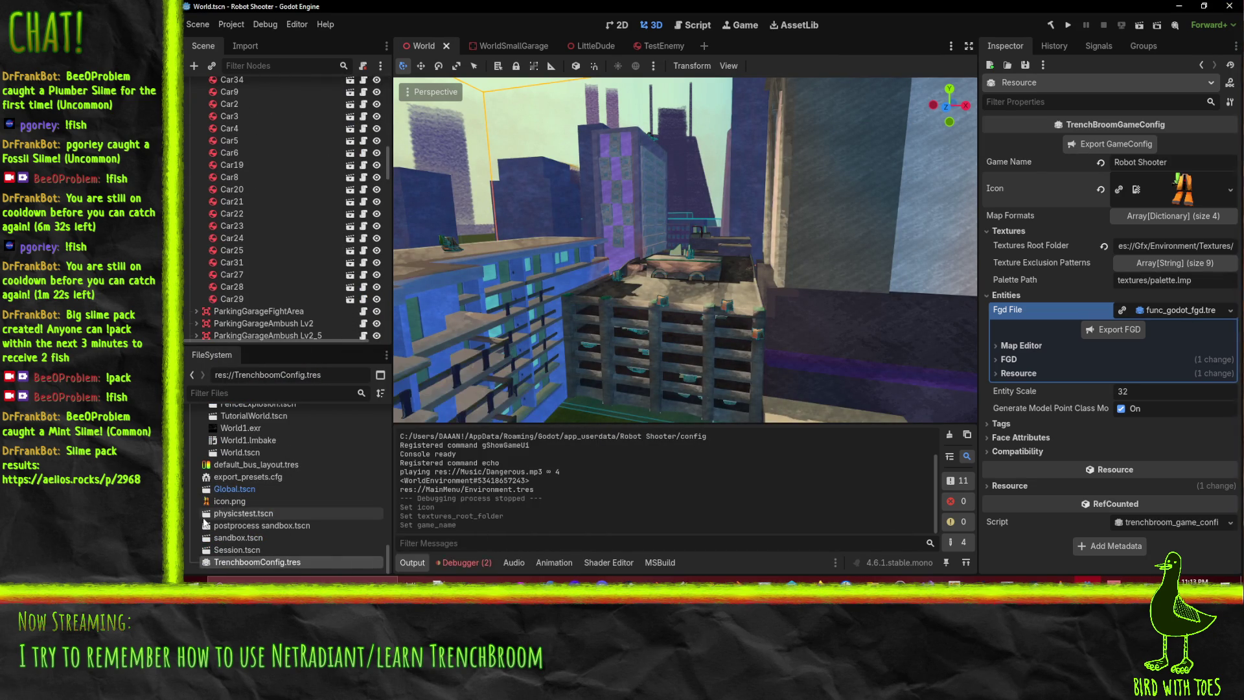
pyautogui.rightClick(202, 515)
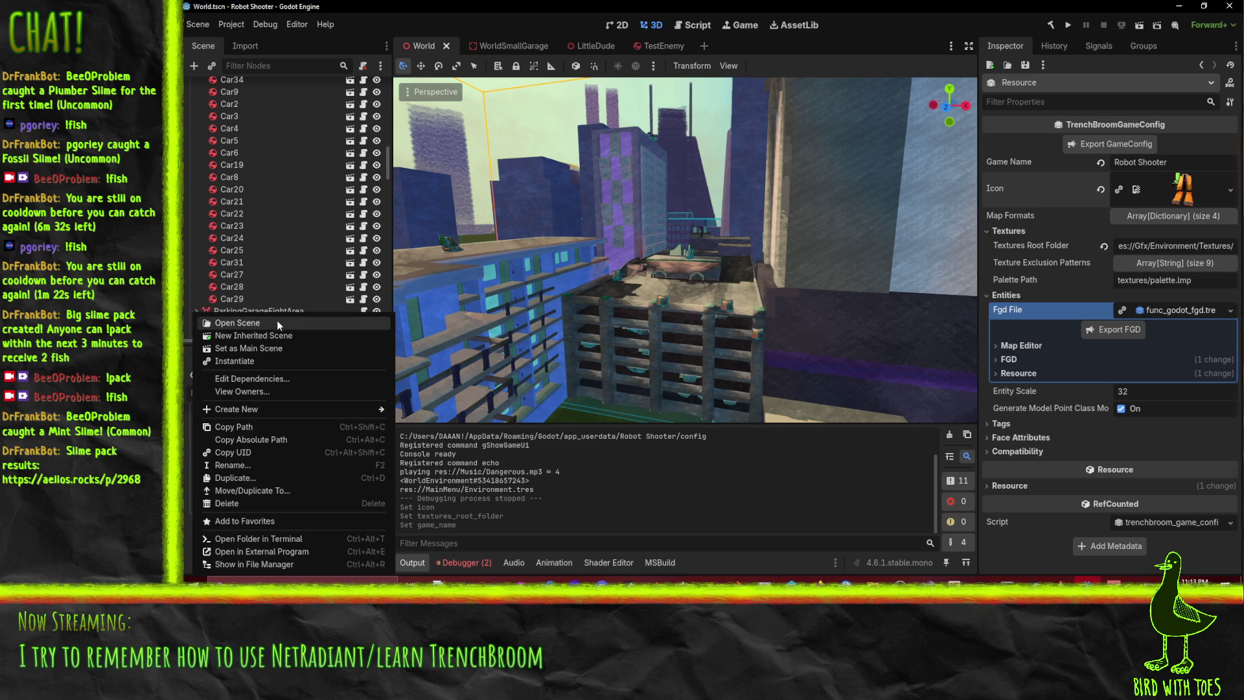
pyautogui.click(294, 392)
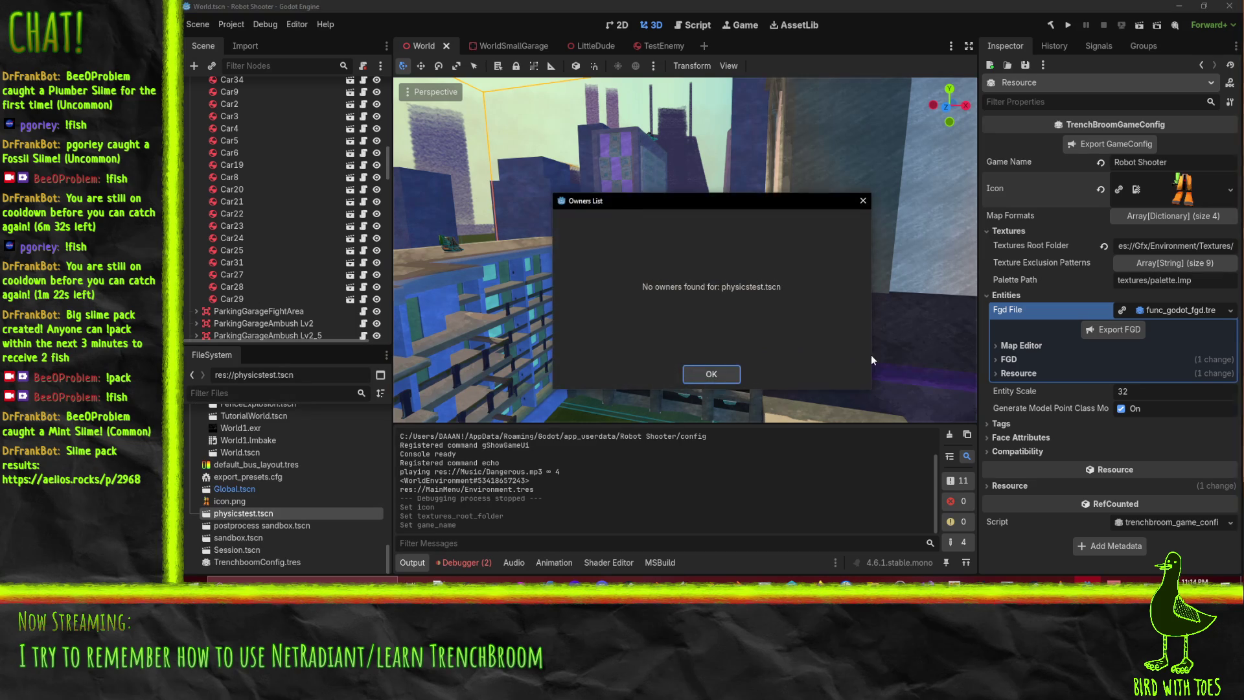
pyautogui.click(716, 376)
pyautogui.rightClick(186, 460)
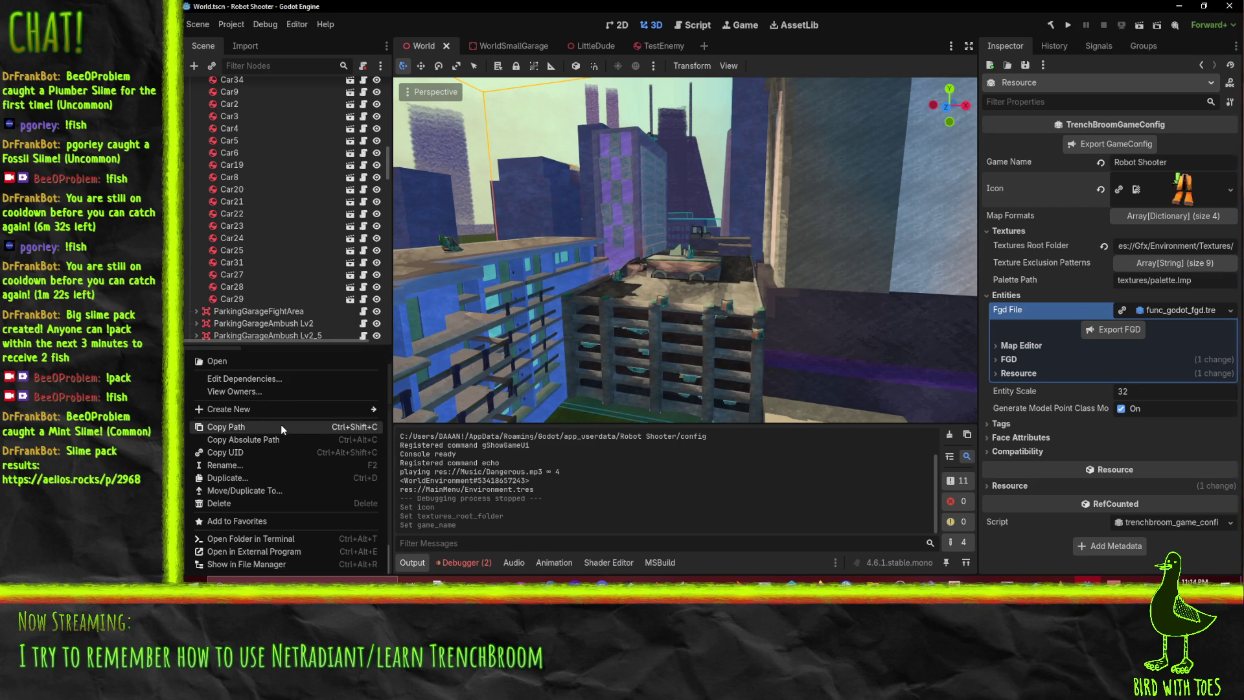
# Create a NetRadiantCustomGamePackConfig resource, save it as NetRadiantConfig.tres, and open it
pyautogui.moveTo(293, 412)
pyautogui.click(430, 447)
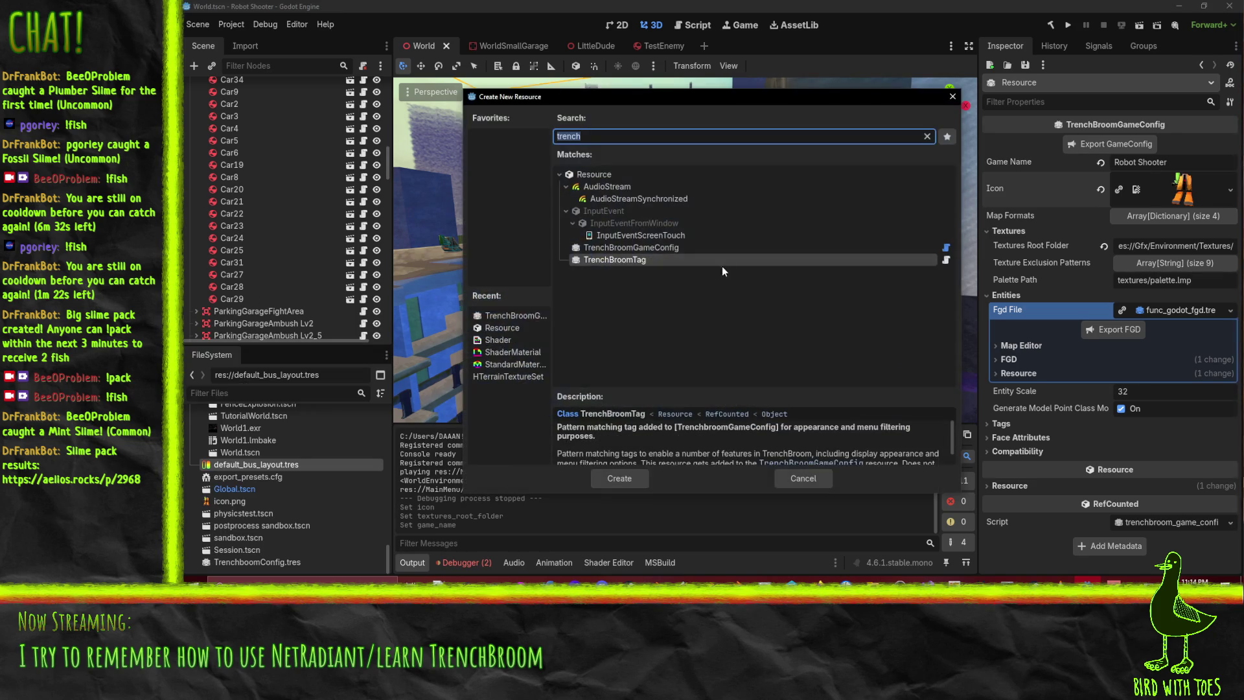
pyautogui.write('radiant')
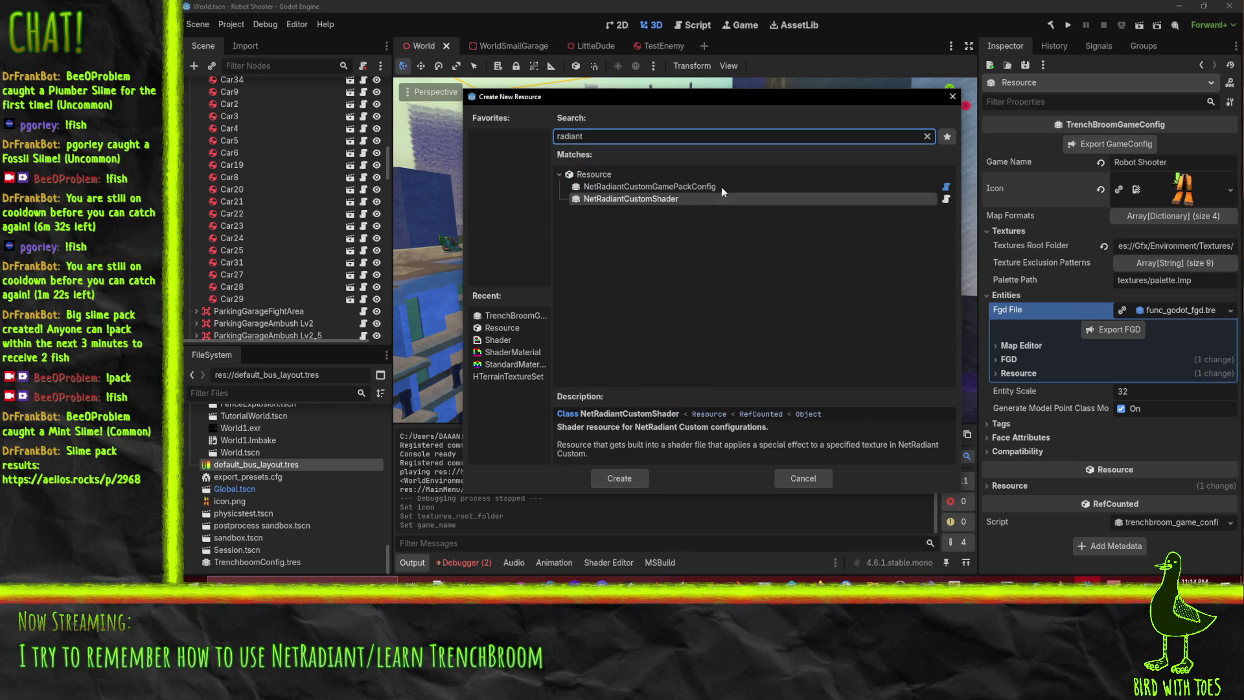
pyautogui.click(721, 186)
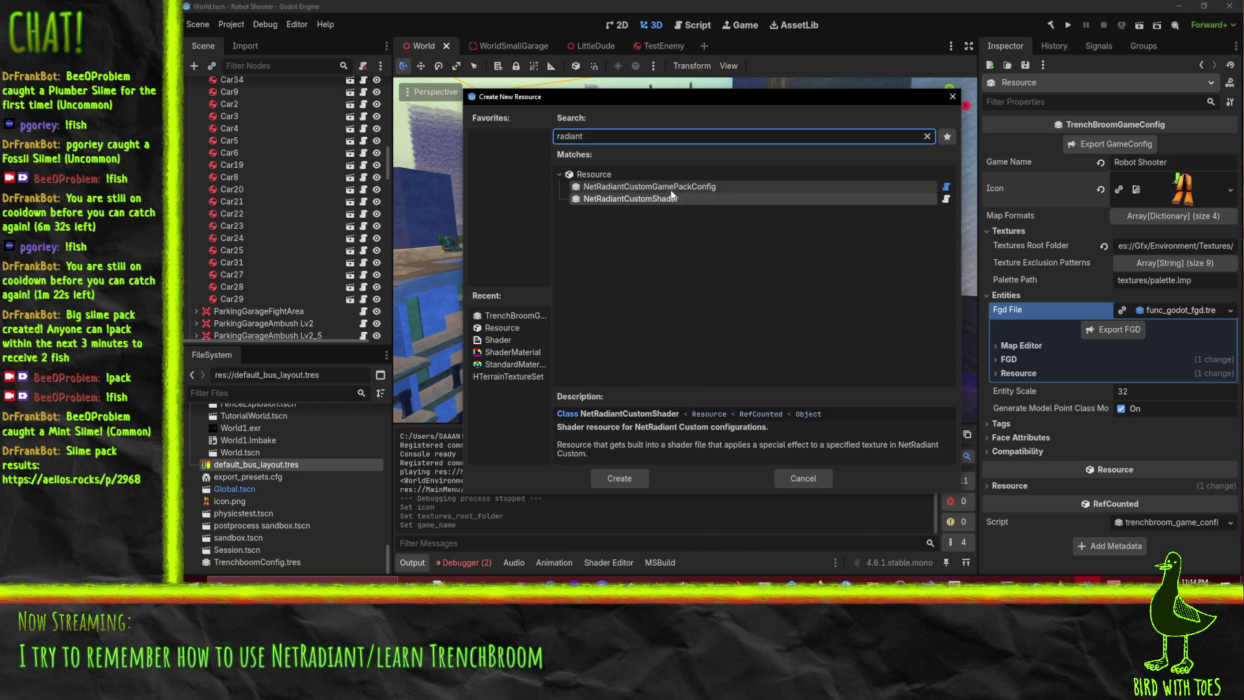
pyautogui.click(620, 479)
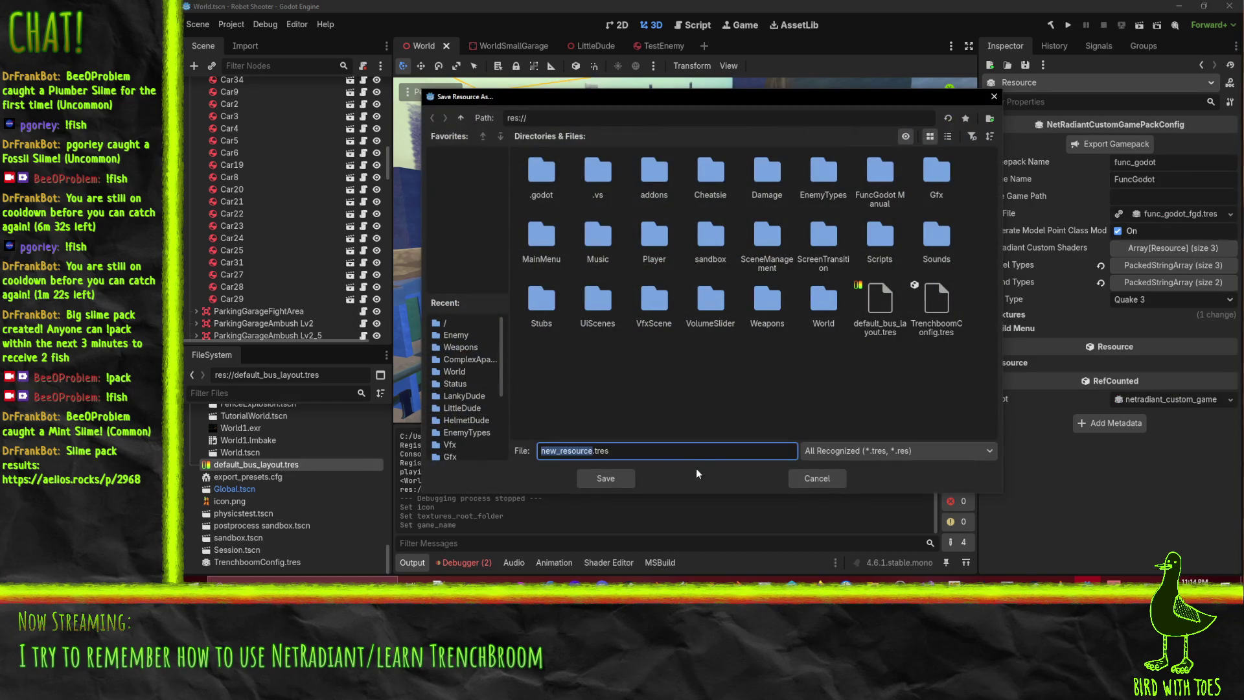
pyautogui.write('NetRadian')
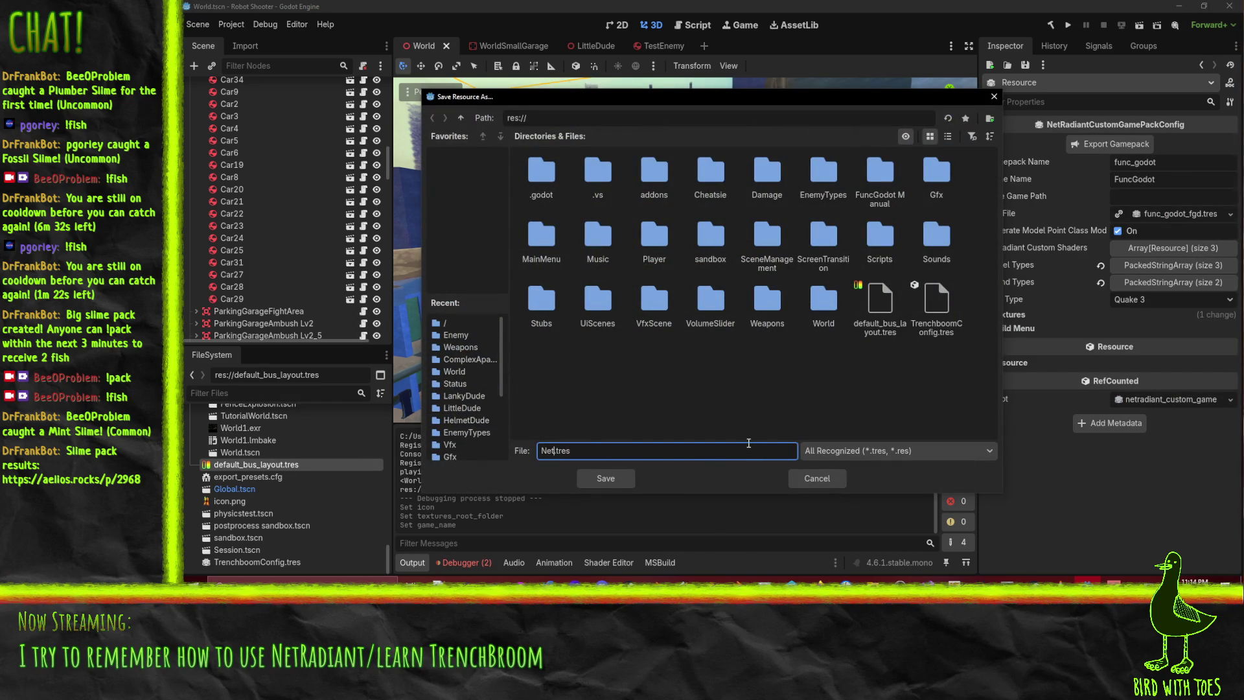
pyautogui.write('tConfig')
pyautogui.press('Return')
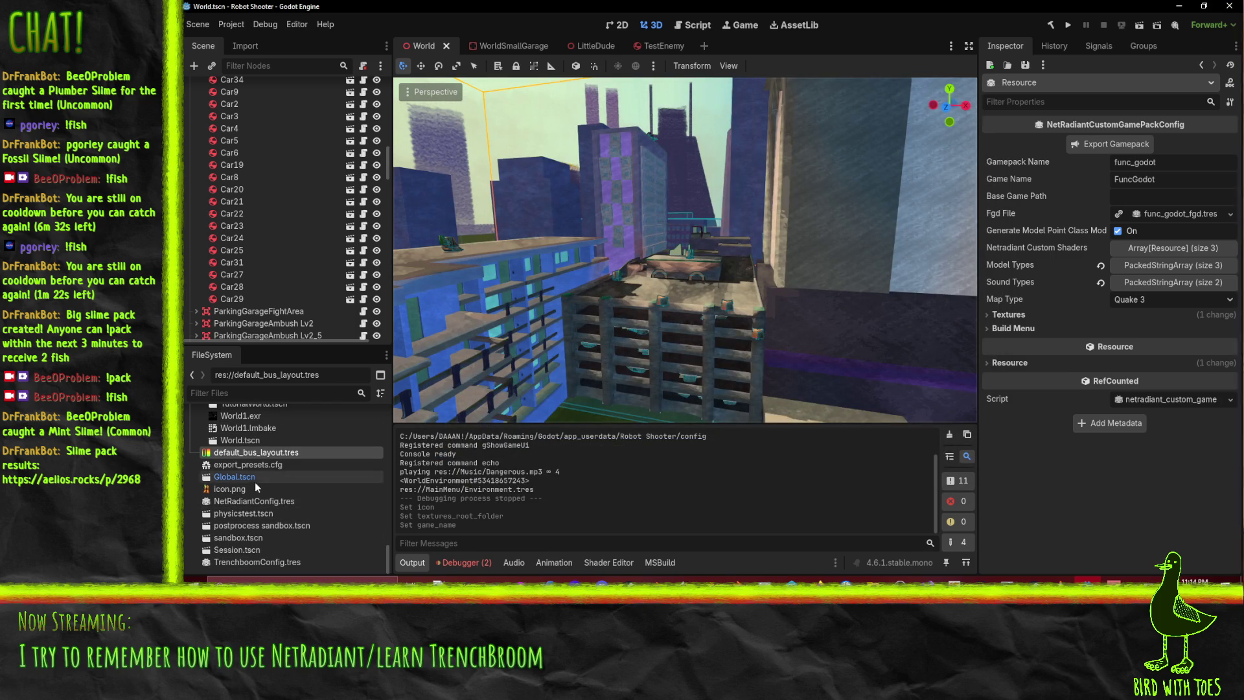
pyautogui.click(279, 503)
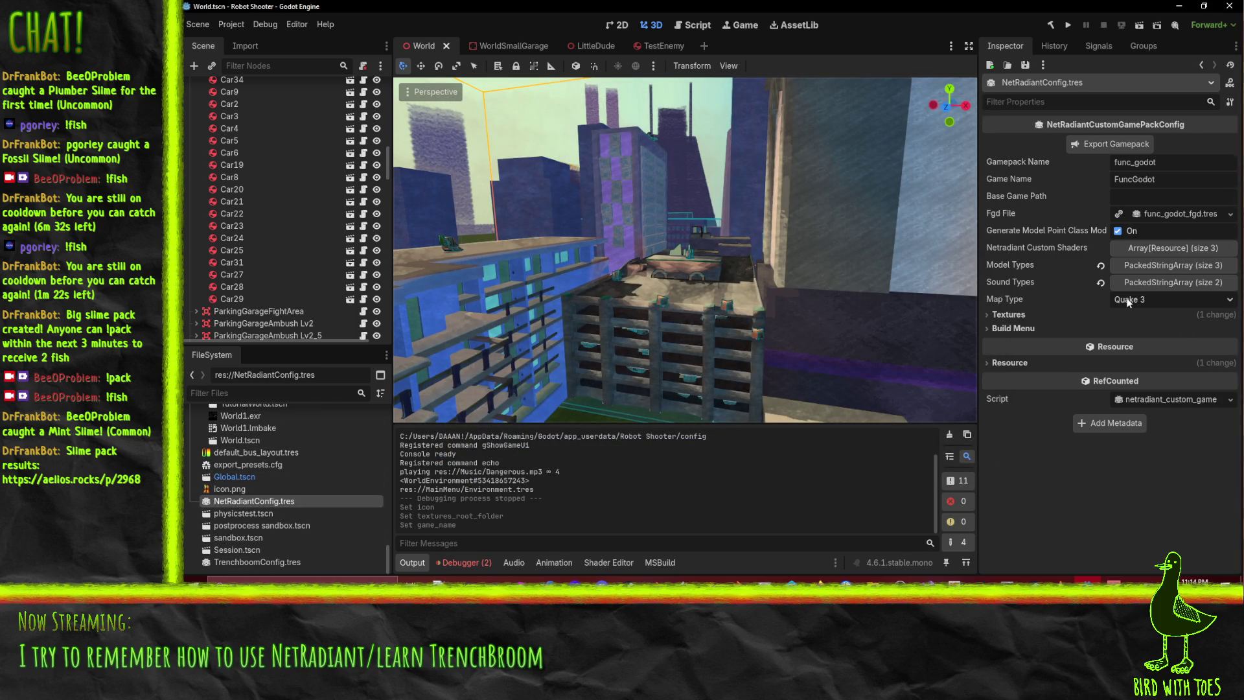
# Set NetRadiantConfig's Gamepack Name to robot_shooter and Game Name to Robot Shooter
pyautogui.click(1177, 167)
pyautogui.hotkey('ctrl', 'a')
pyautogui.write('robot_sh')
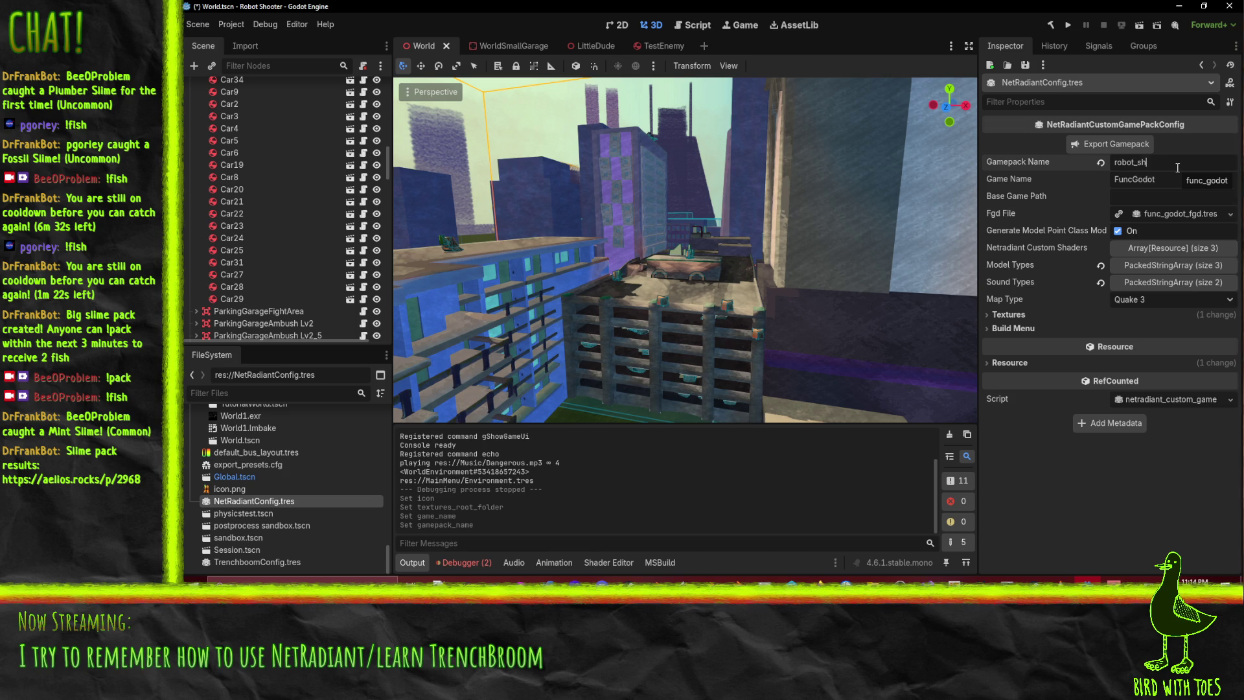
pyautogui.write('ooter')
pyautogui.click(1183, 184)
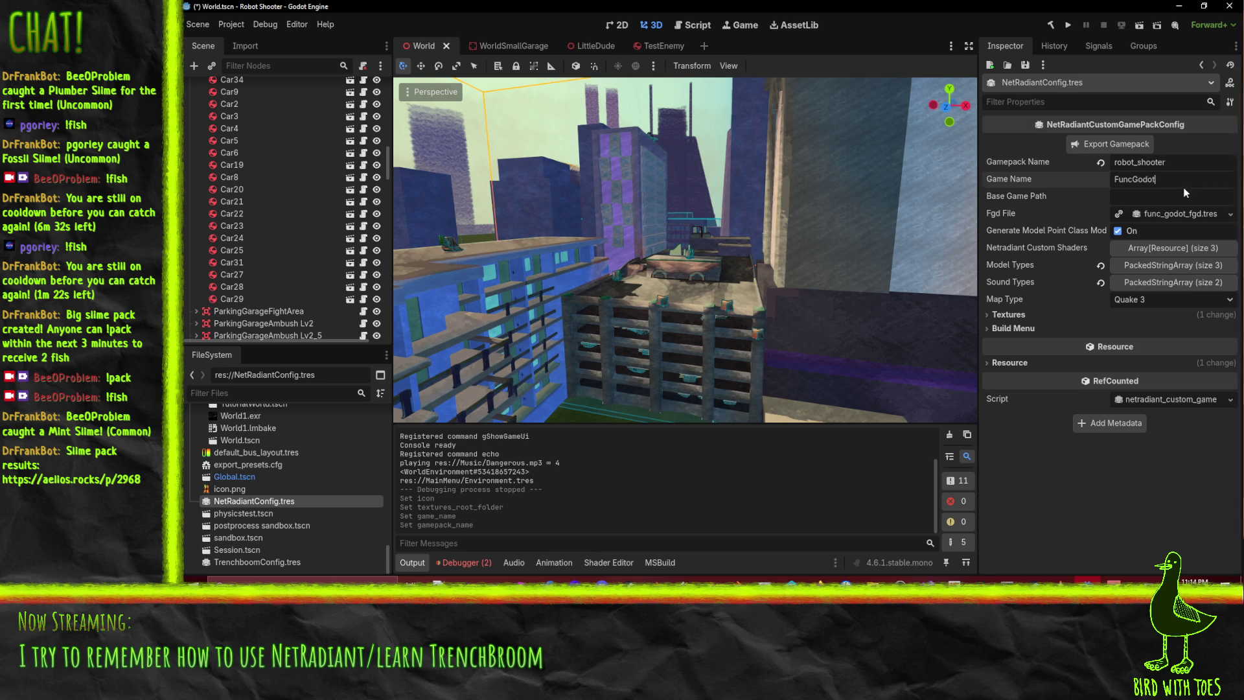
pyautogui.hotkey('ctrl', 'a')
pyautogui.write('Robot Shooter')
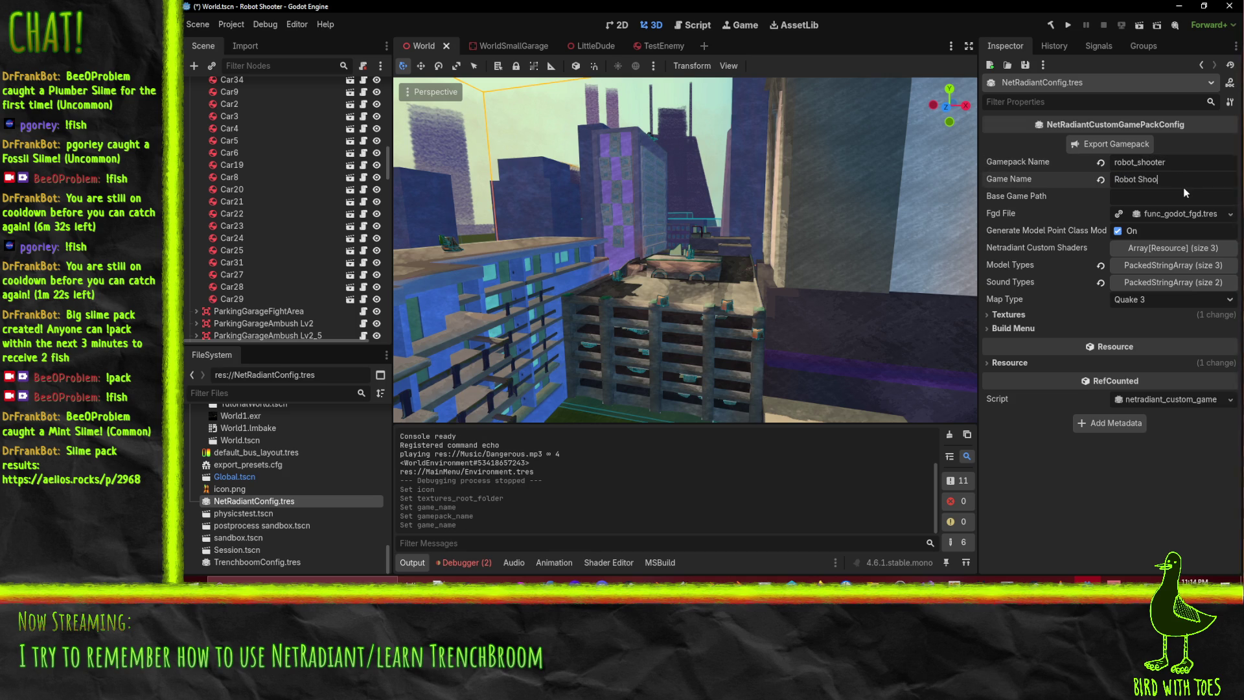
pyautogui.click(1134, 196)
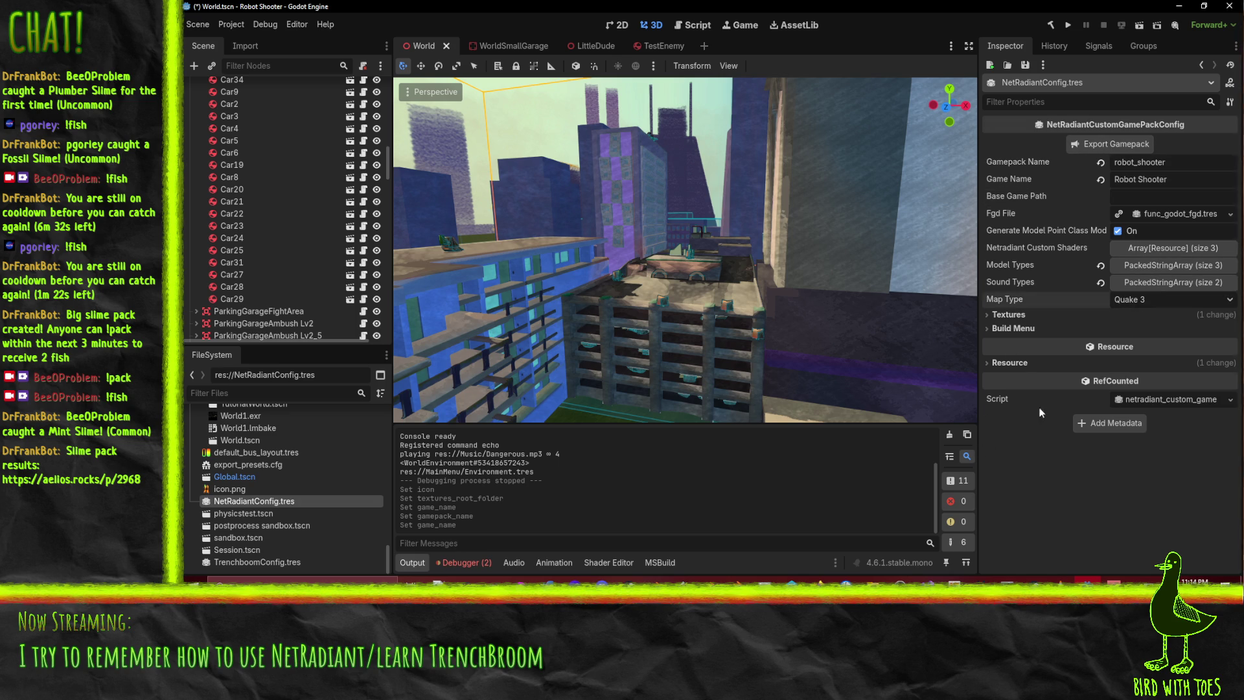
# Review NetRadiantConfig's default Textures and Build Menu settings without changing them
pyautogui.click(1015, 315)
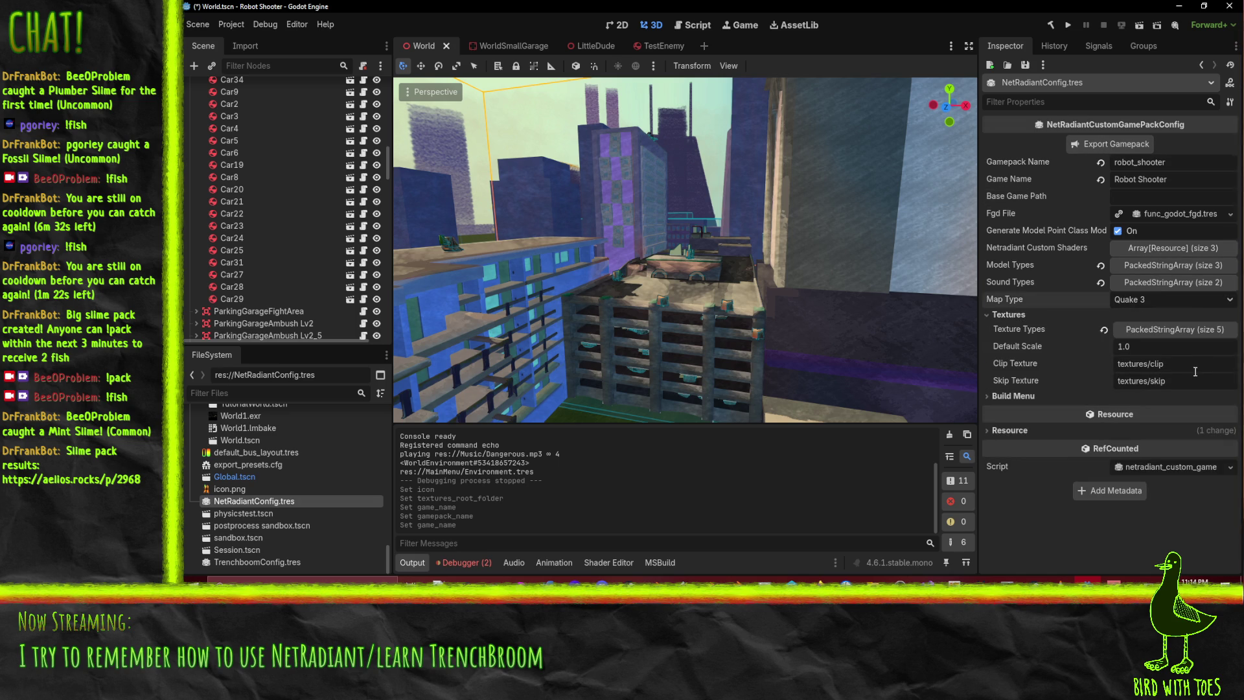
pyautogui.click(1179, 330)
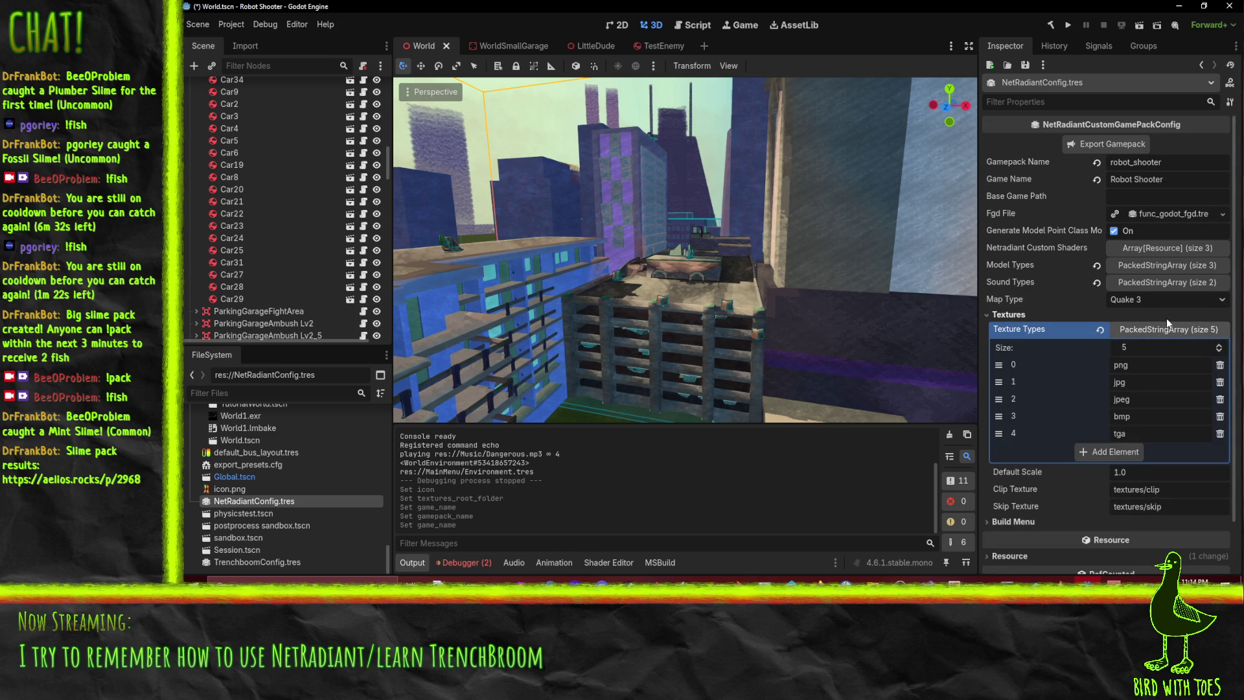
pyautogui.click(1166, 318)
pyautogui.click(1044, 316)
pyautogui.click(1022, 317)
pyautogui.click(1018, 328)
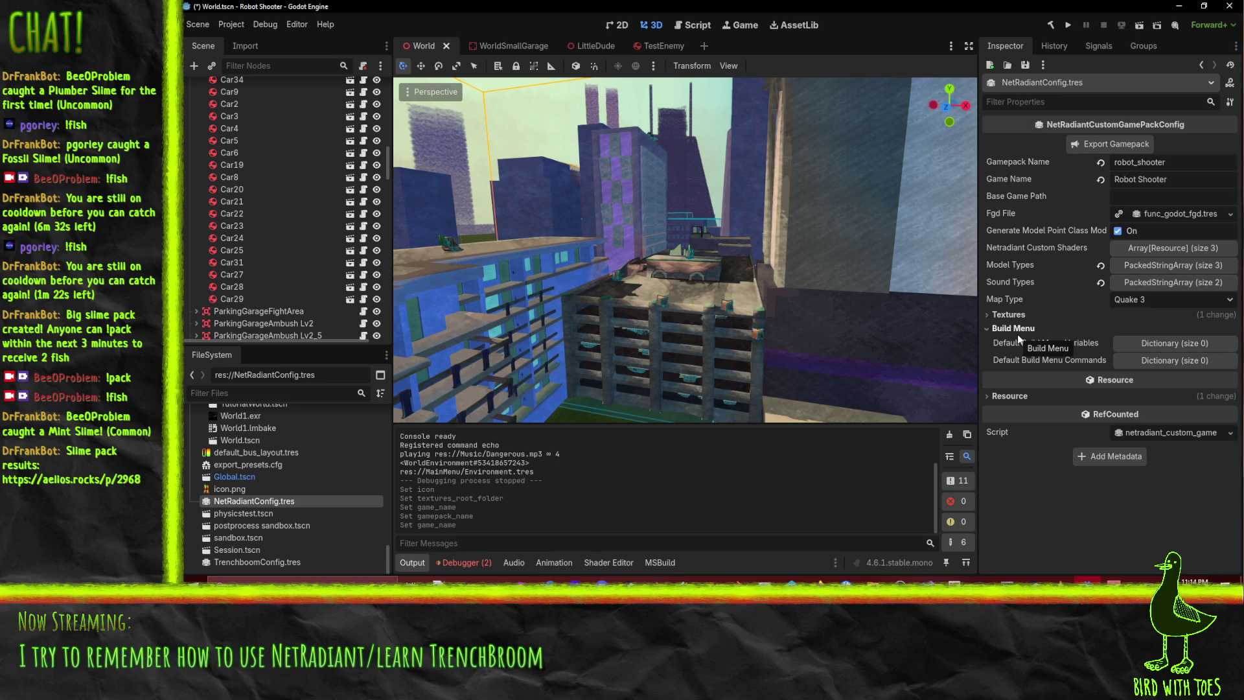
pyautogui.click(1183, 358)
pyautogui.click(1180, 350)
pyautogui.click(1172, 358)
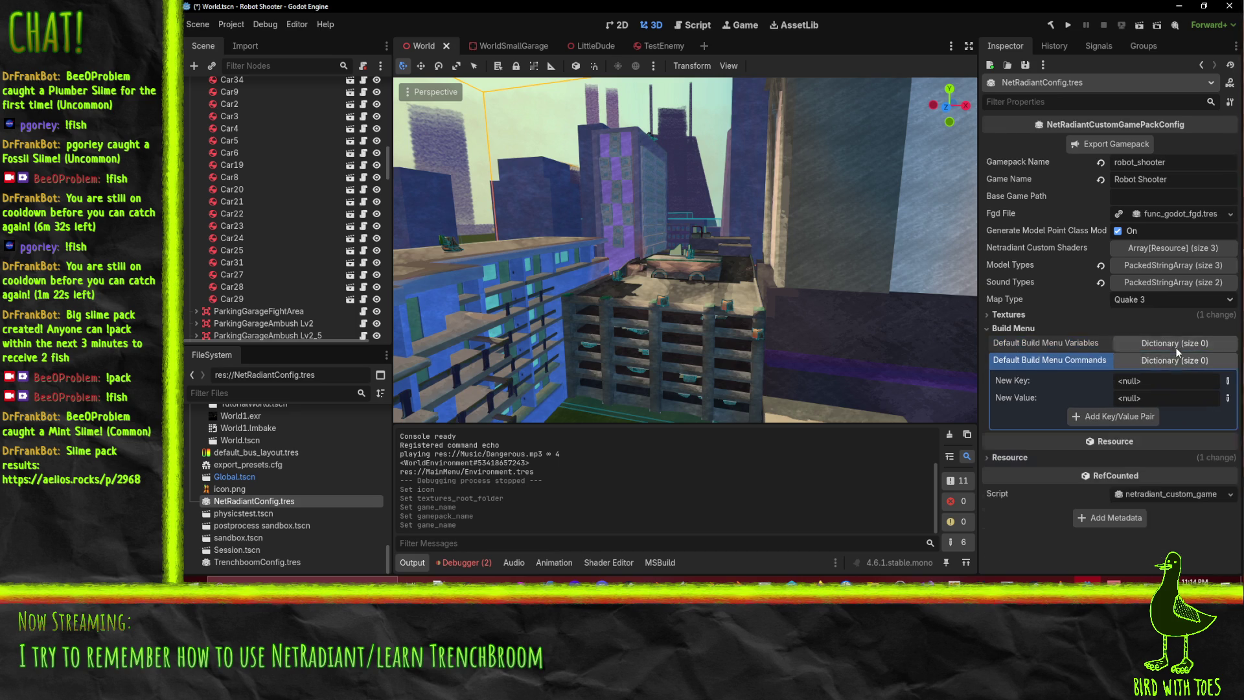
pyautogui.click(1167, 364)
# Check the texture, model, custom shader and sound type lists, then save with Ctrl+S
pyautogui.click(1024, 314)
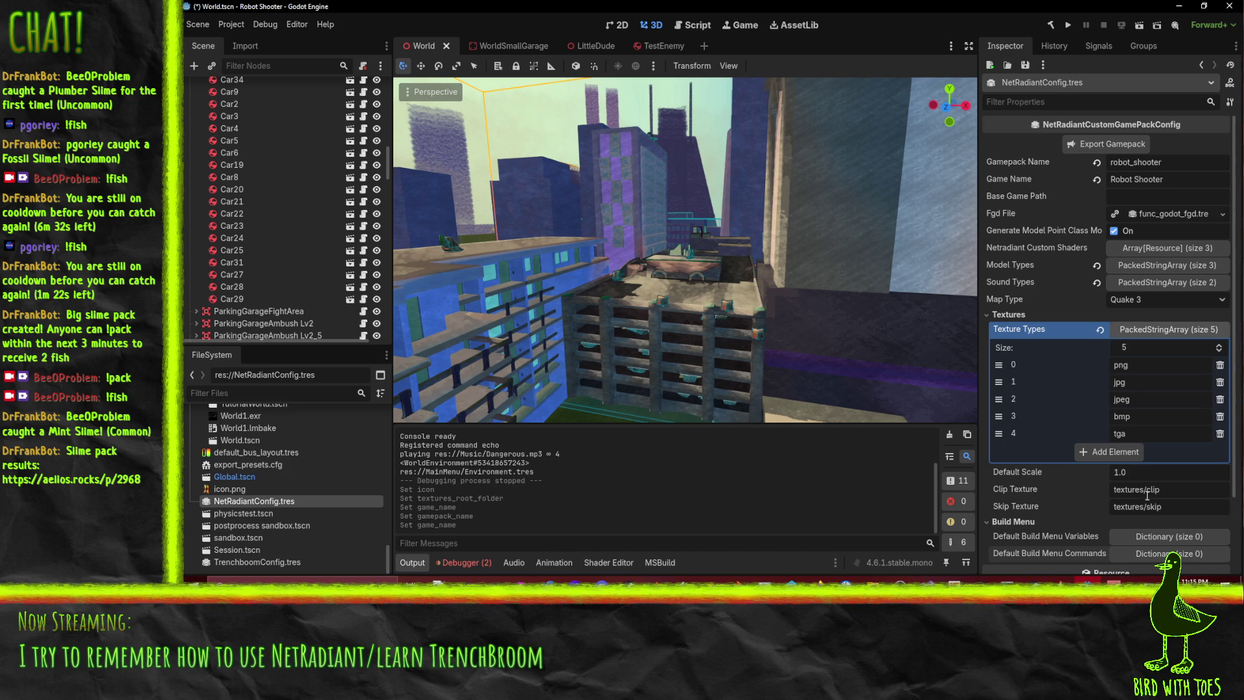
pyautogui.click(1161, 328)
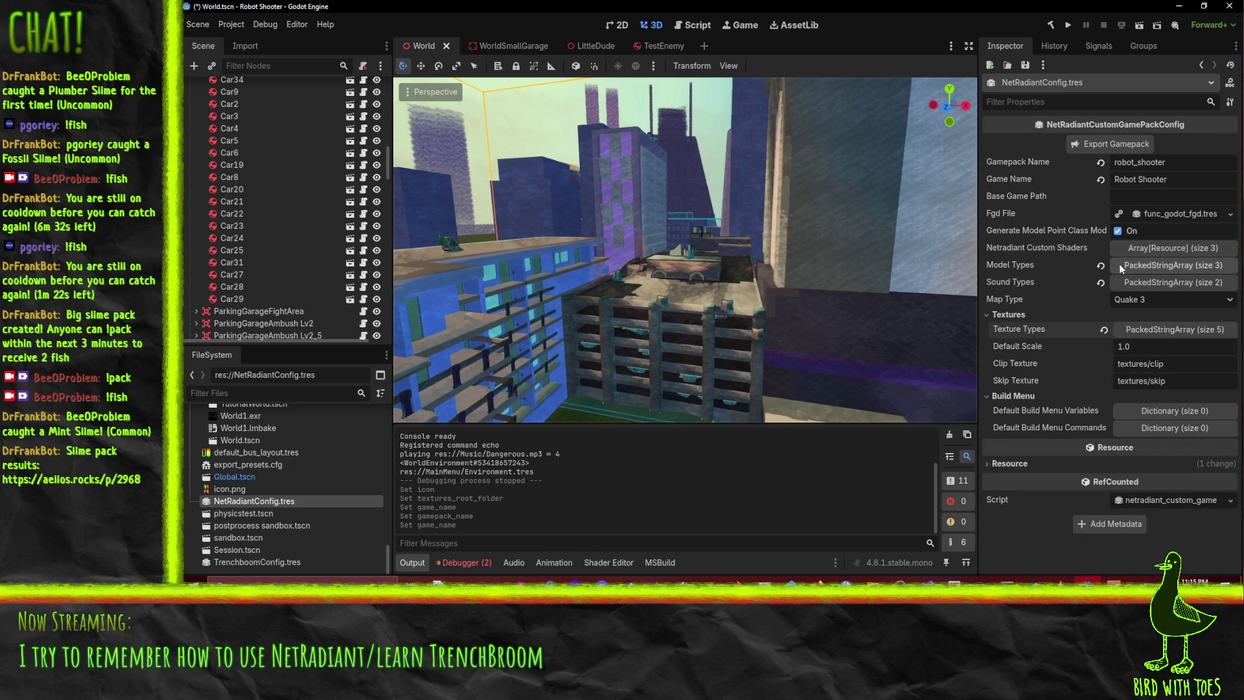
pyautogui.click(1160, 267)
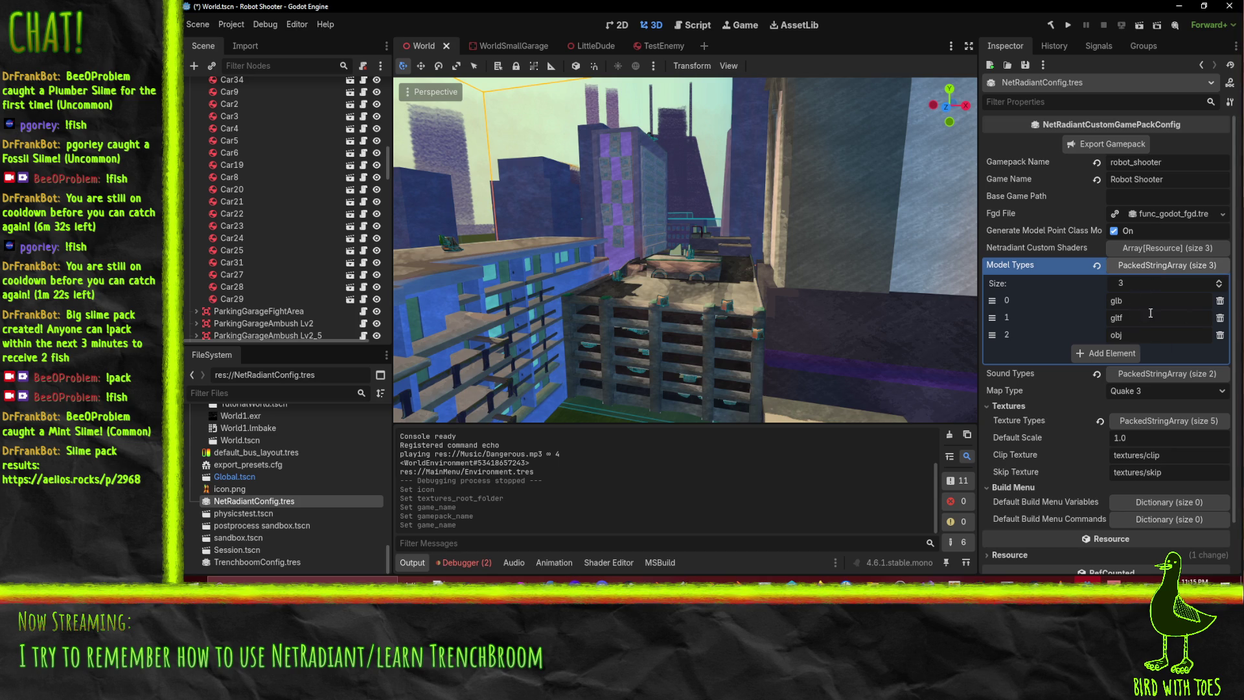
pyautogui.click(1172, 259)
pyautogui.click(1164, 243)
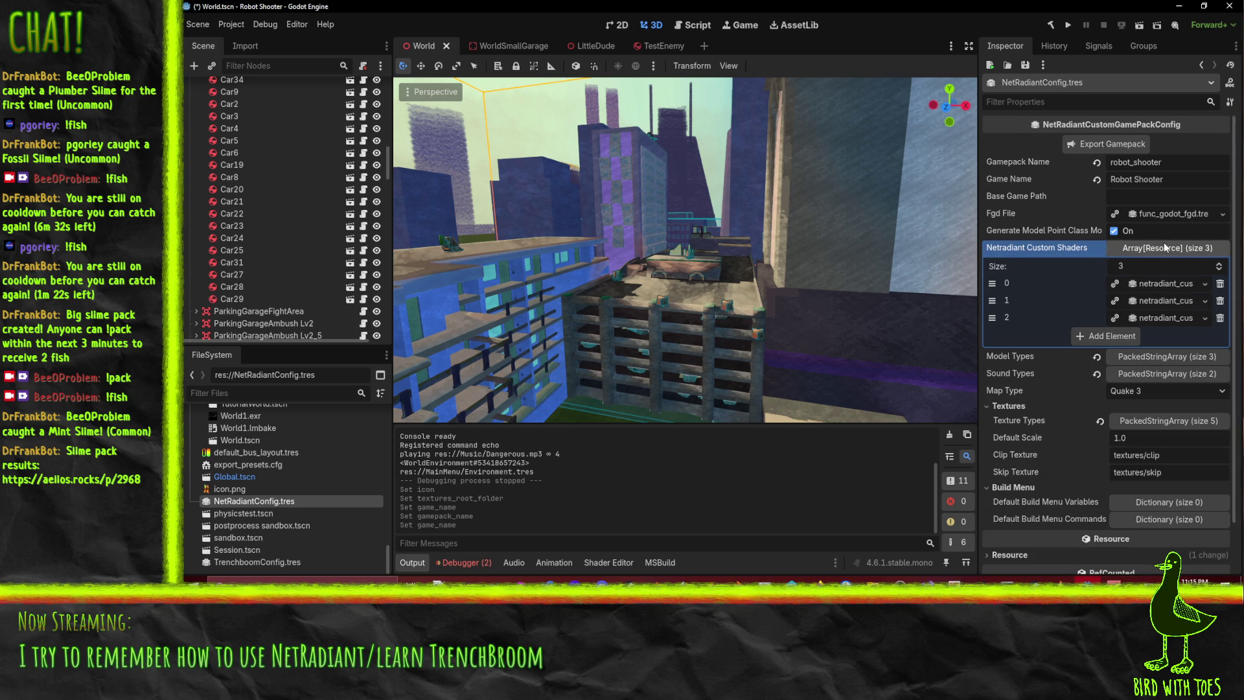
pyautogui.click(1164, 244)
pyautogui.click(1157, 282)
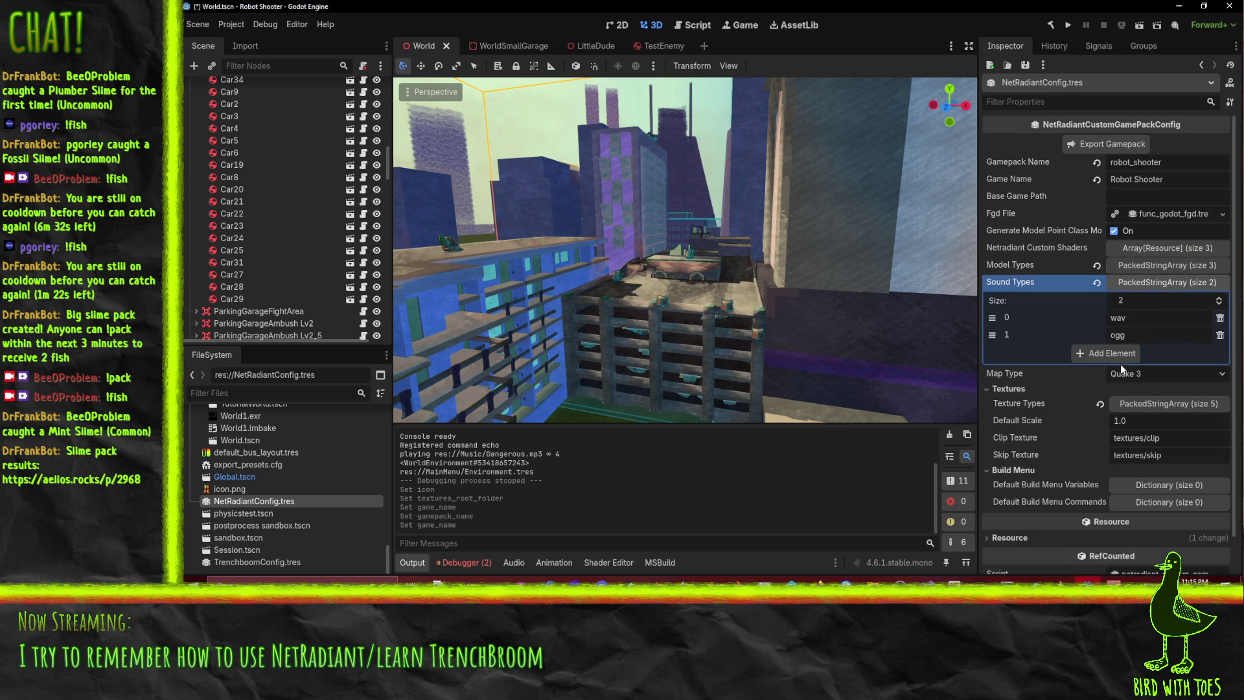
pyautogui.click(1156, 278)
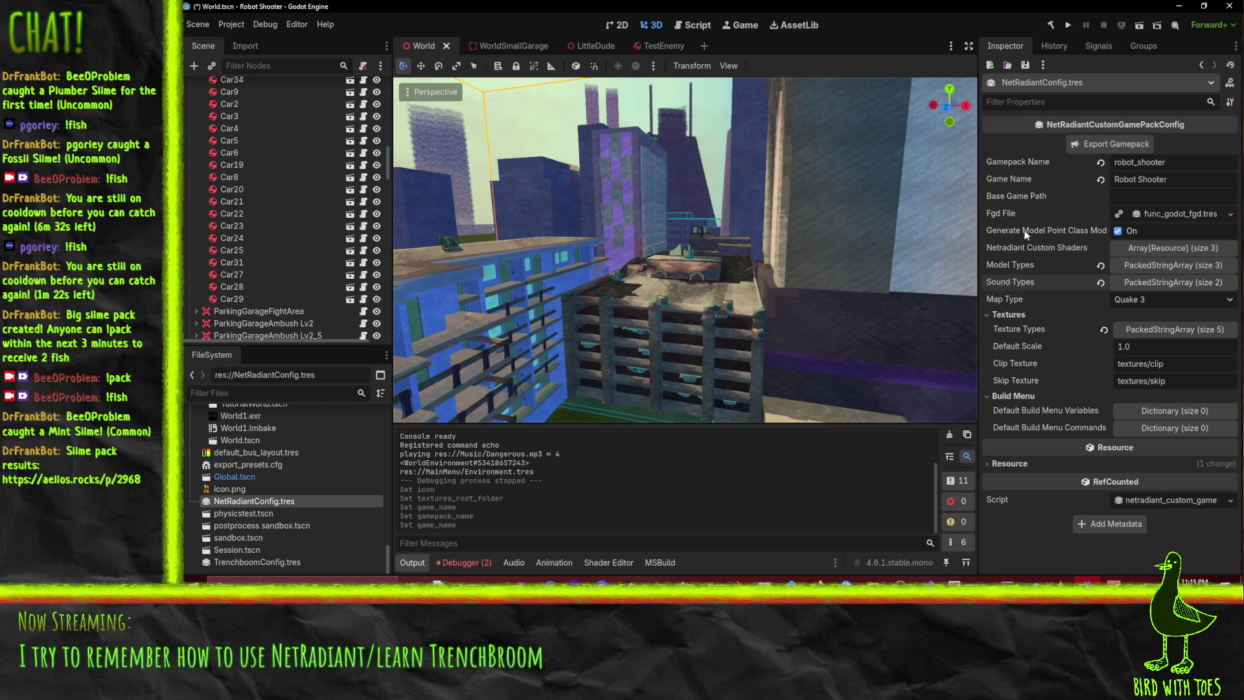
pyautogui.moveTo(1026, 234)
pyautogui.hotkey('ctrl', 's')
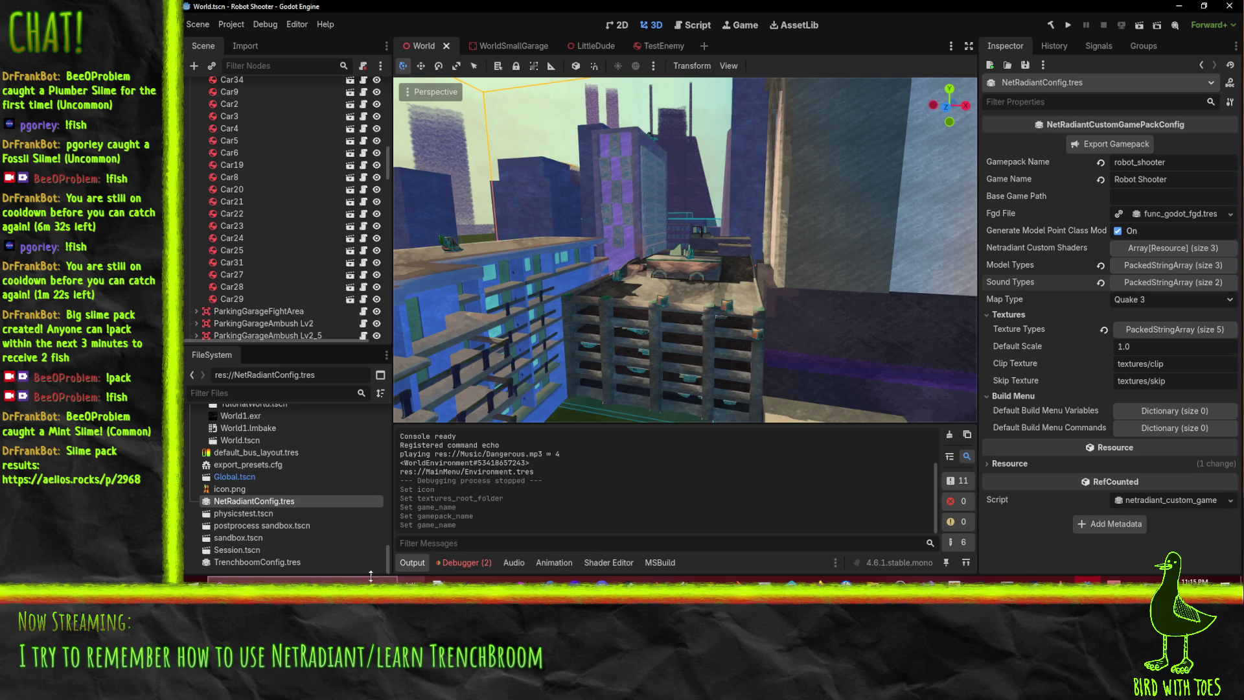
# Look up NetRadiantCustomGamepackConfig from the manual's Project Configuration page, then minimize Firefox
pyautogui.moveTo(844, 570)
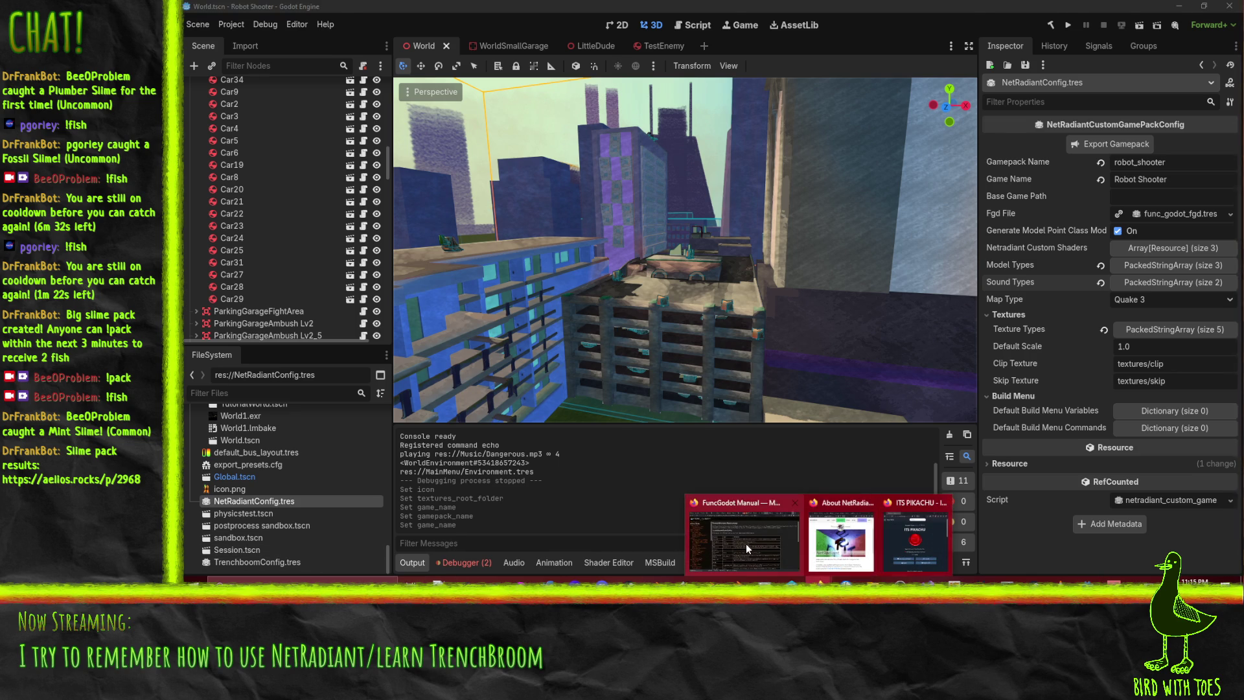
pyautogui.click(745, 543)
pyautogui.click(214, 37)
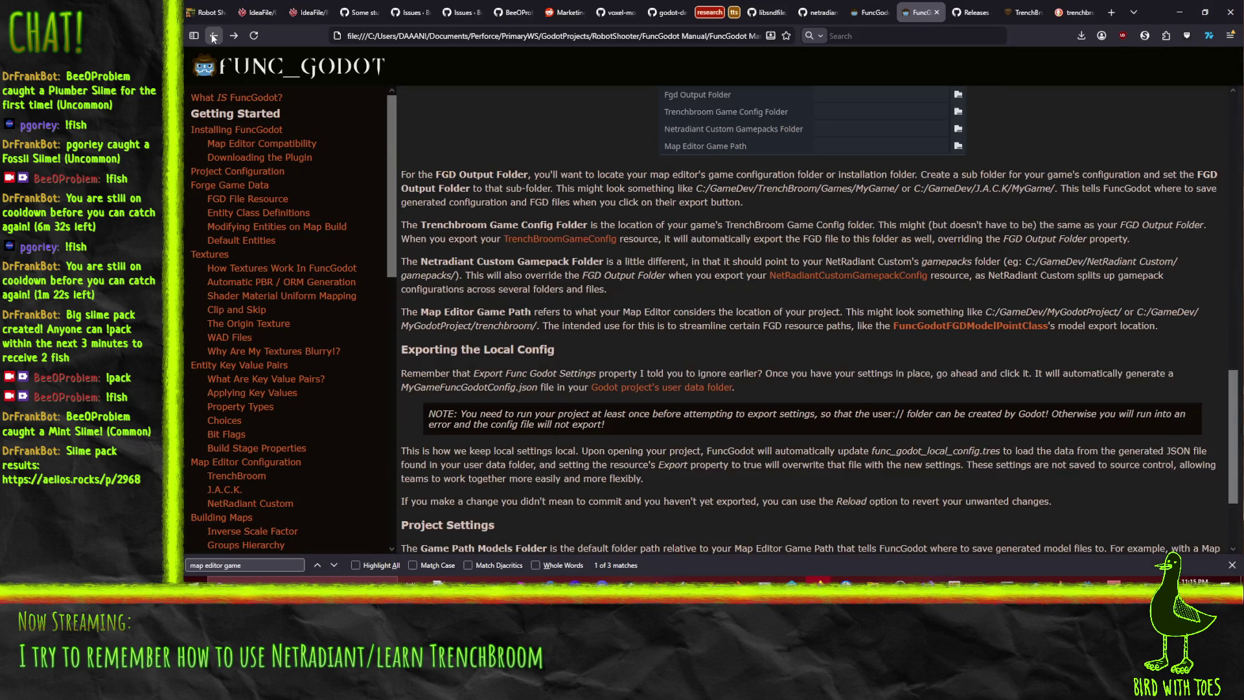
pyautogui.click(268, 174)
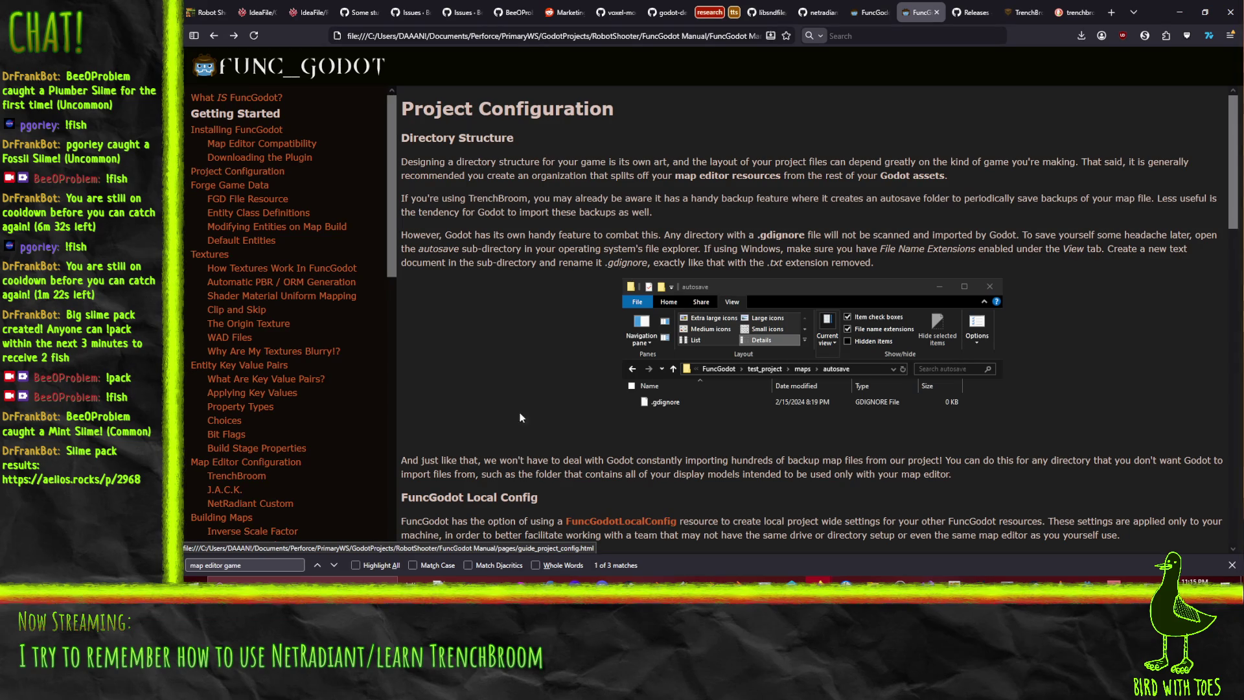
pyautogui.scroll(-15, 479, 341)
pyautogui.scroll(-2, 487, 343)
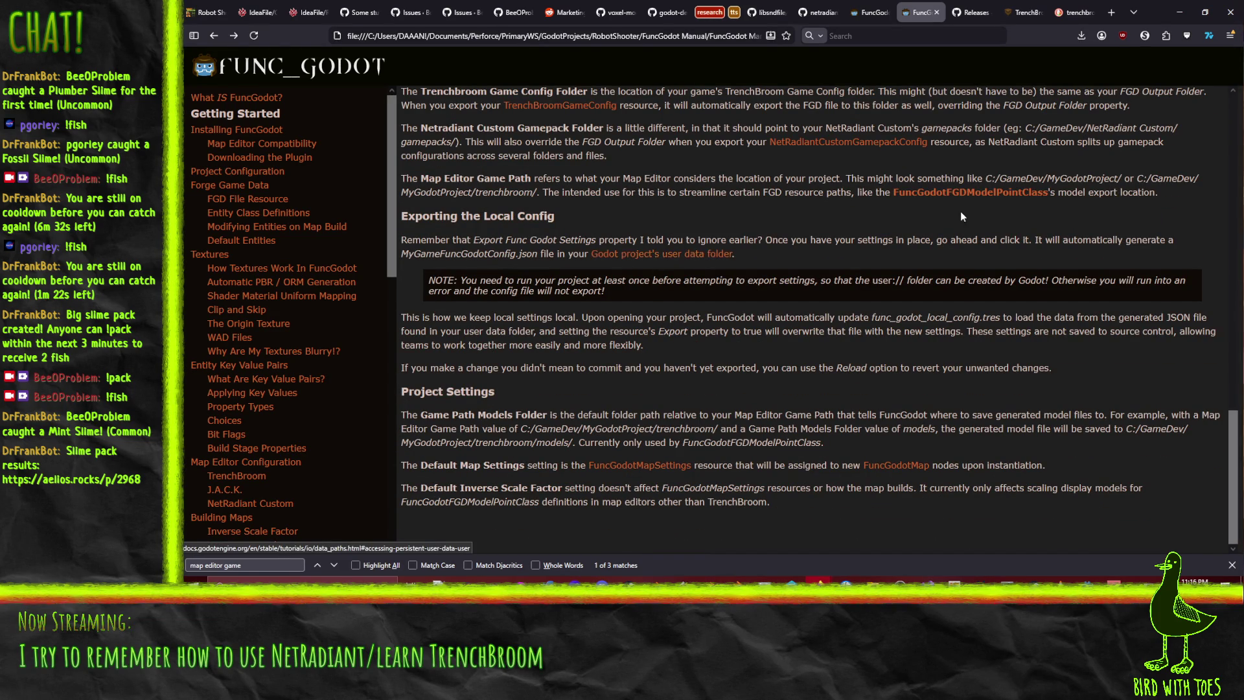
pyautogui.click(809, 142)
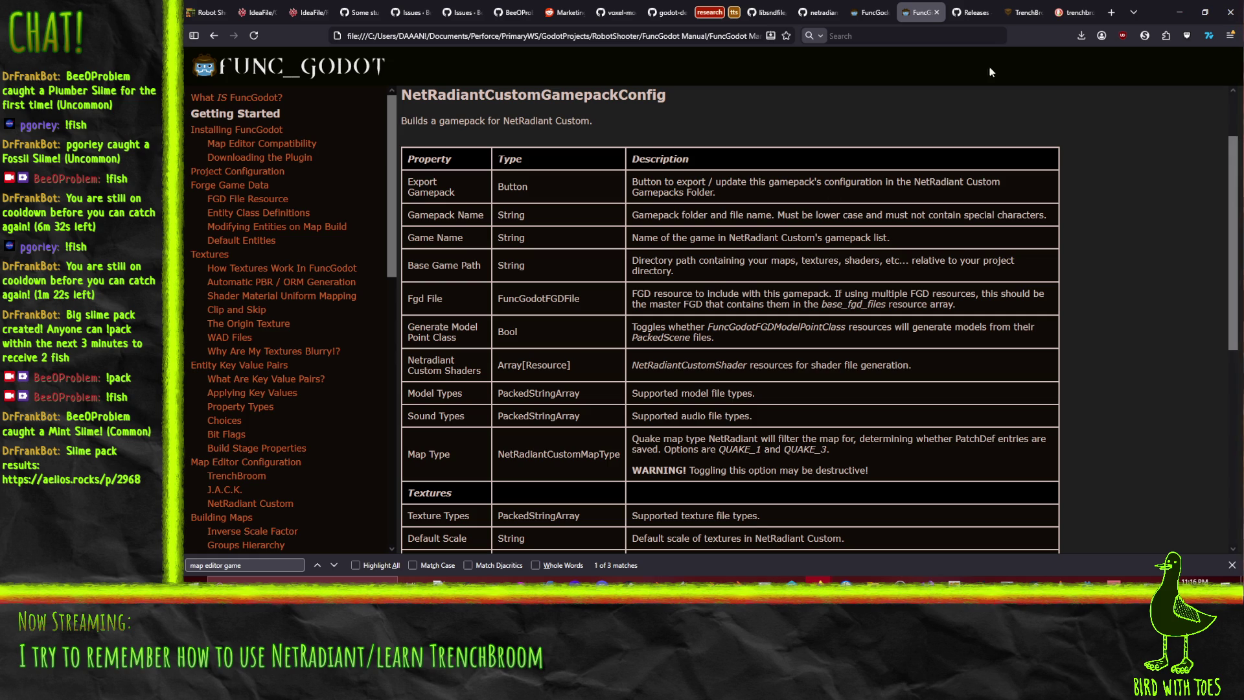
pyautogui.click(1179, 12)
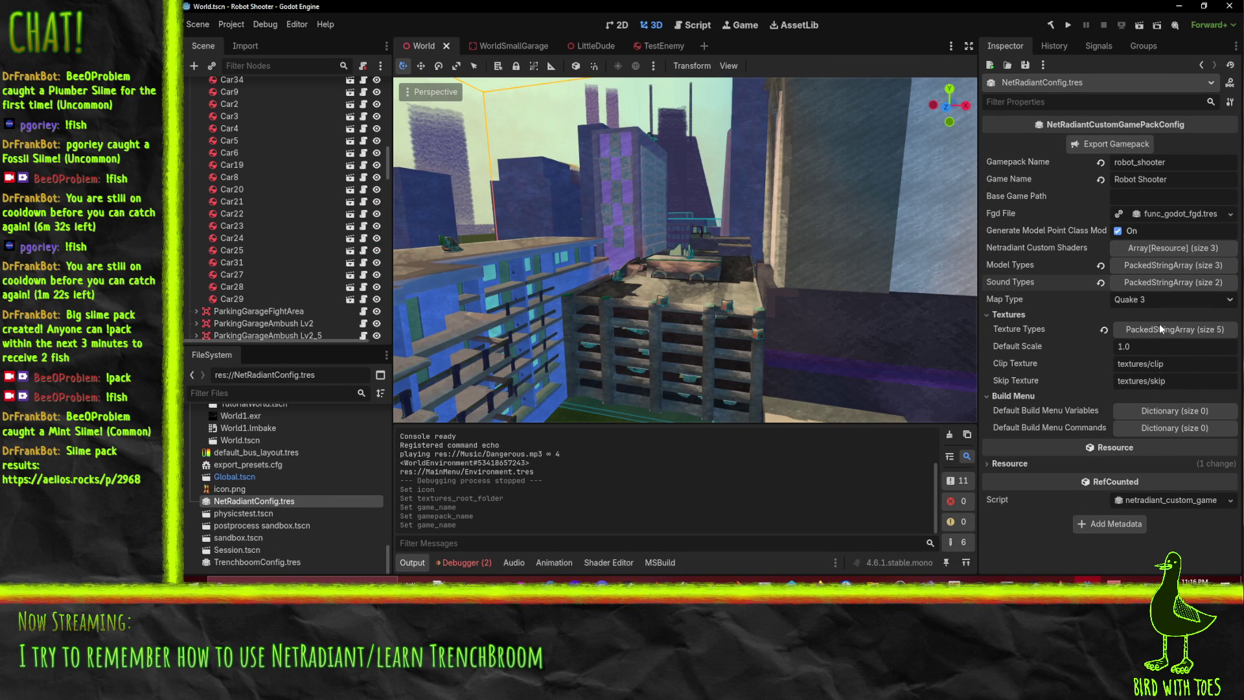
# Enter World as the gamepack's Base Game Path and save the scene
pyautogui.scroll(4, 243, 495)
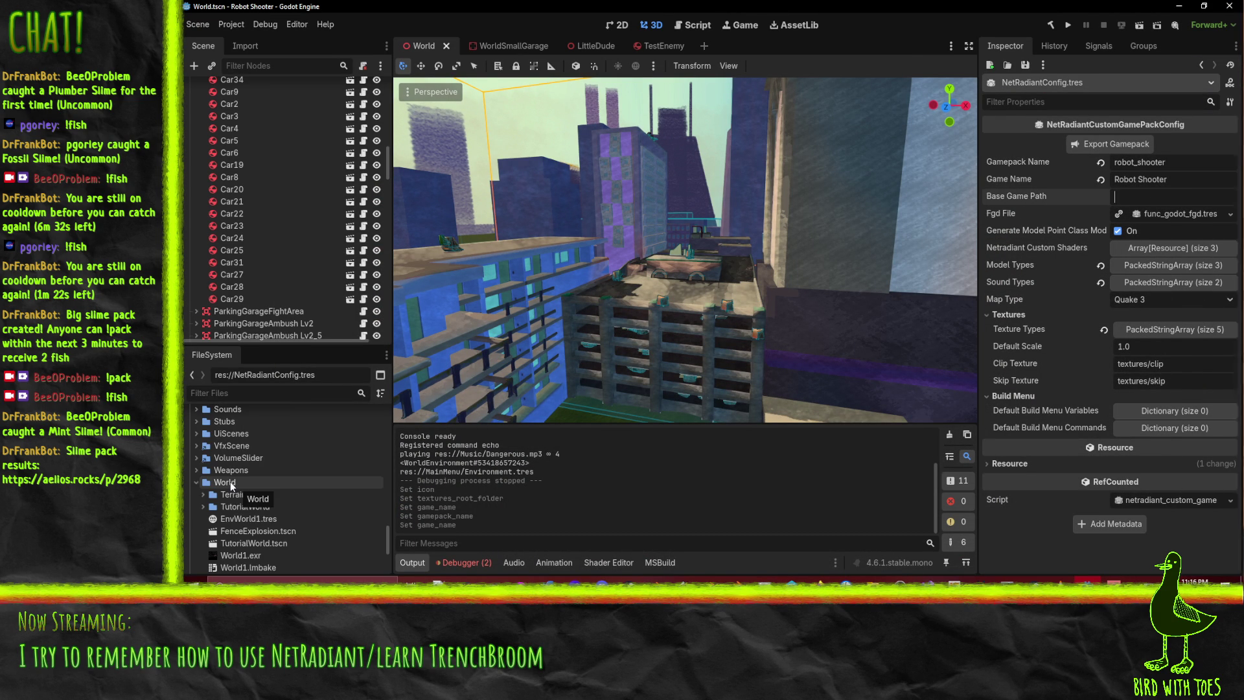
pyautogui.write('World')
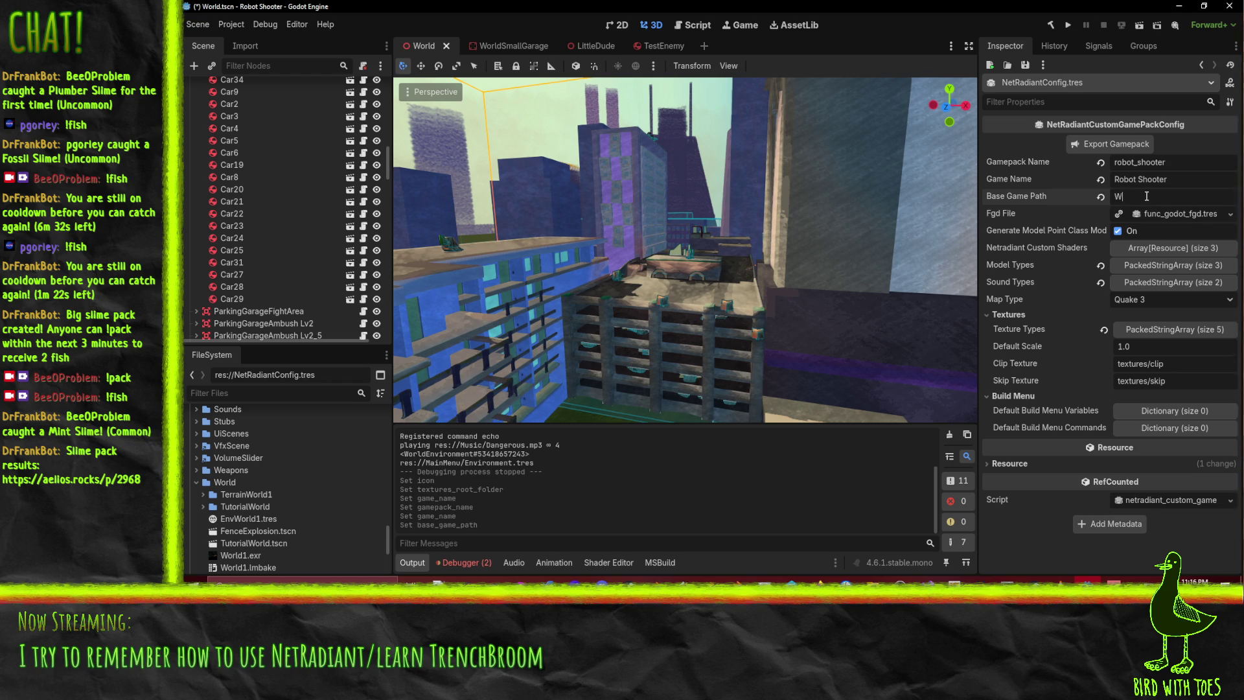
pyautogui.hotkey('ctrl', 's')
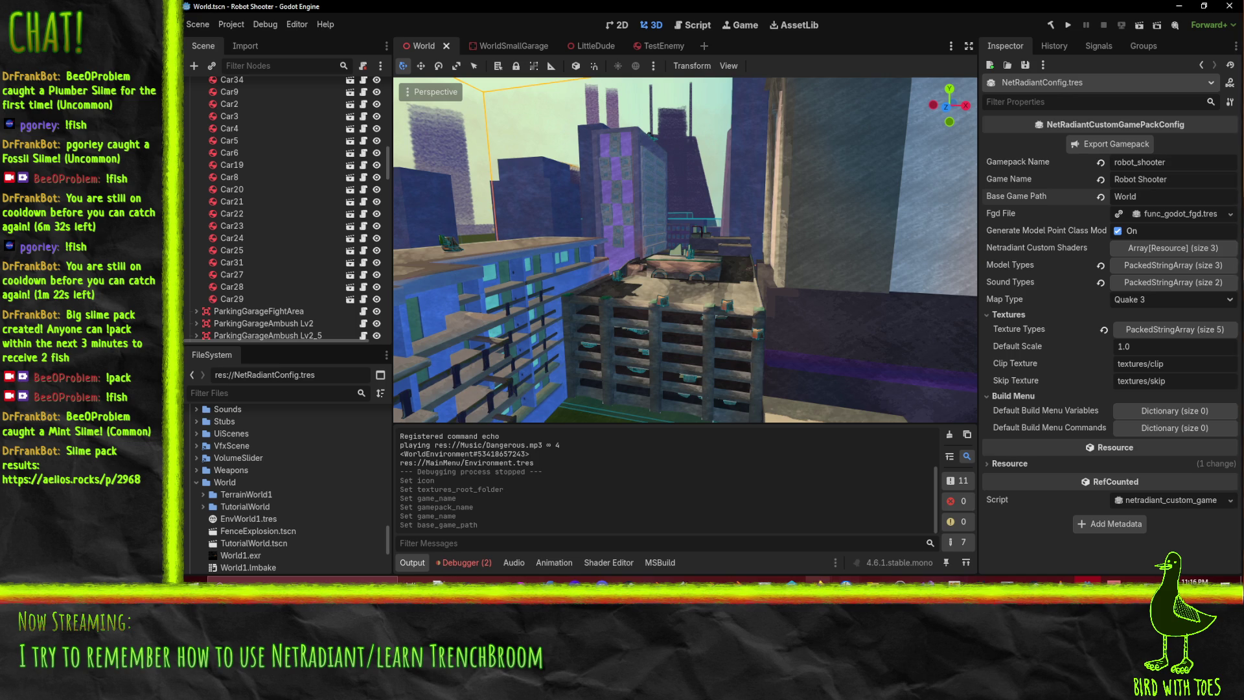
pyautogui.click(818, 580)
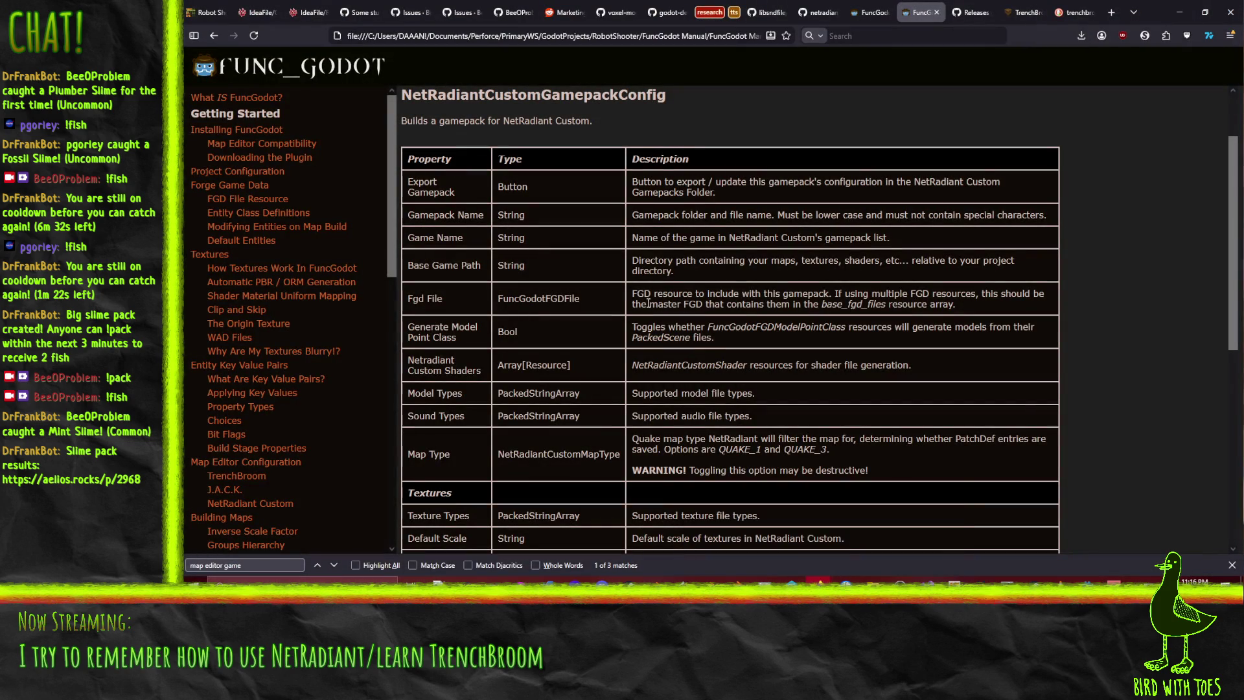
pyautogui.click(765, 541)
pyautogui.scroll(-1, 755, 348)
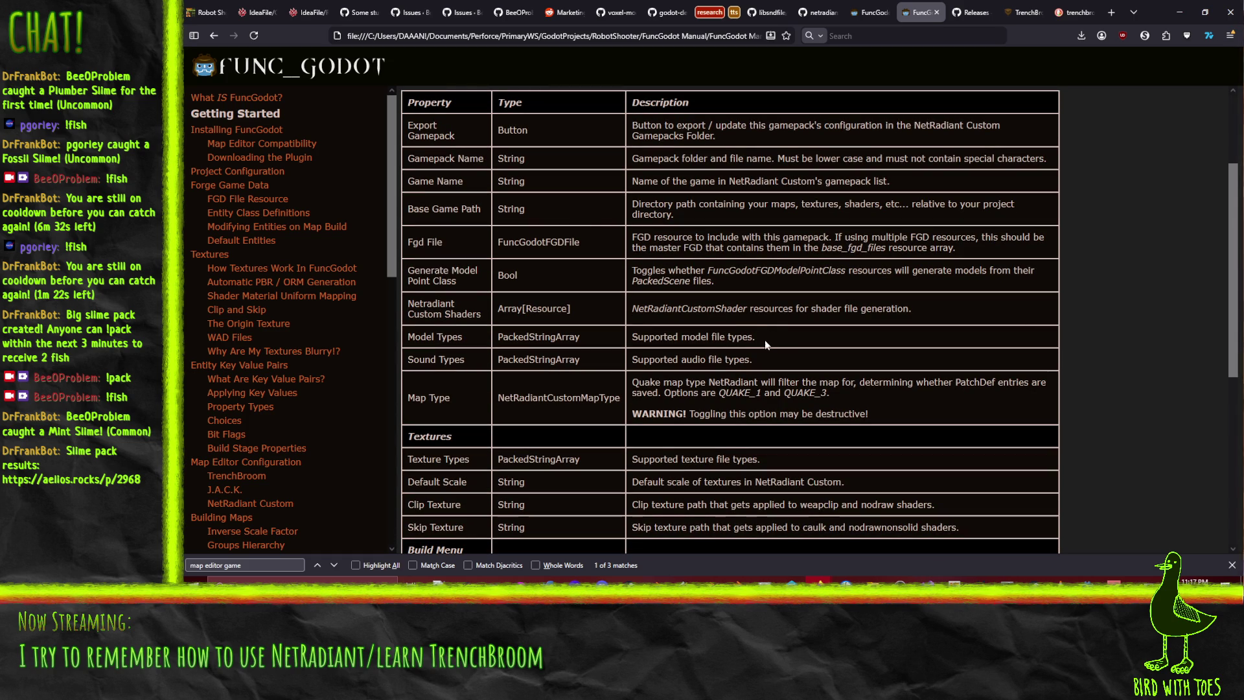
pyautogui.moveTo(756, 336); pyautogui.dragTo(632, 336)
pyautogui.click(1207, 52)
pyautogui.hotkey('alt', 'Tab')
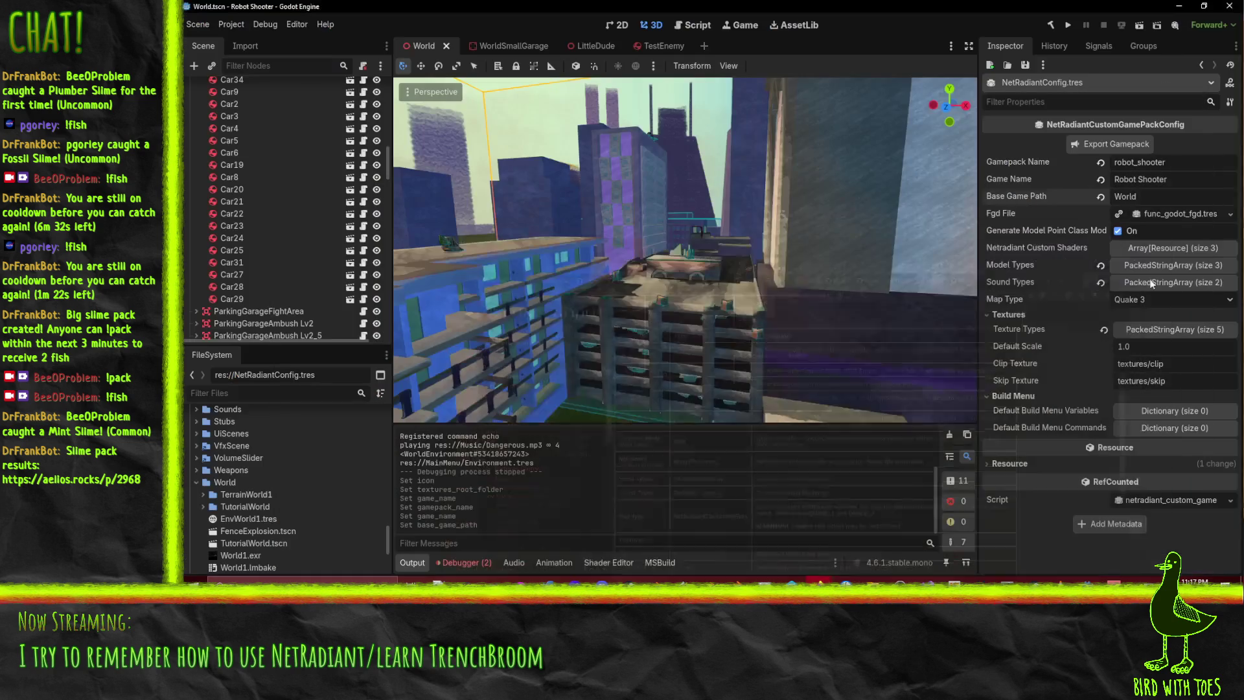
# Add blend as a fourth entry to the Model Types list
pyautogui.click(1147, 265)
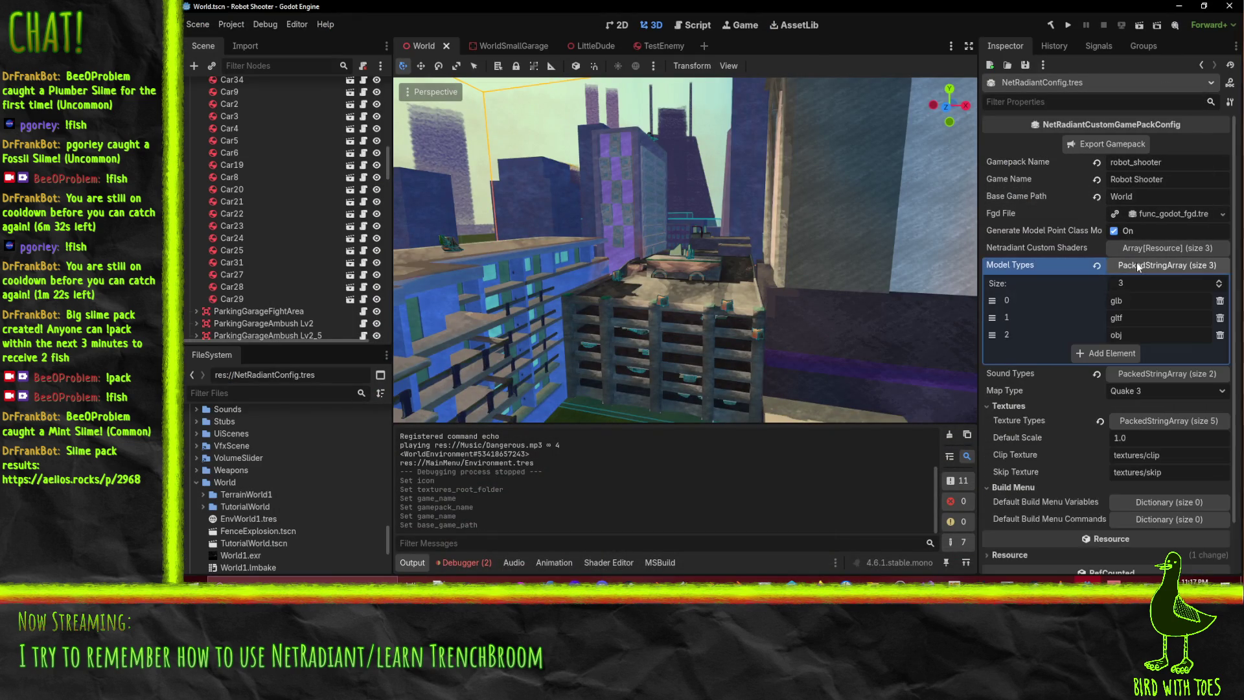
pyautogui.click(1105, 353)
pyautogui.write('blend')
pyautogui.press('Return')
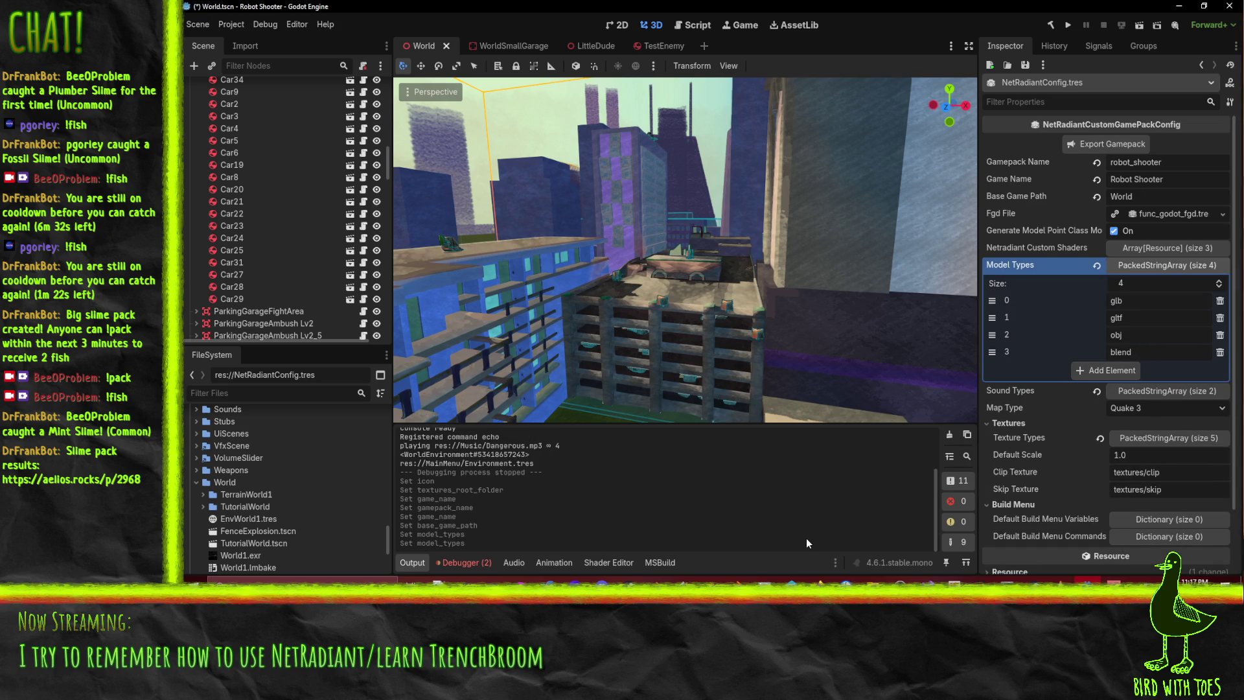
pyautogui.click(1163, 265)
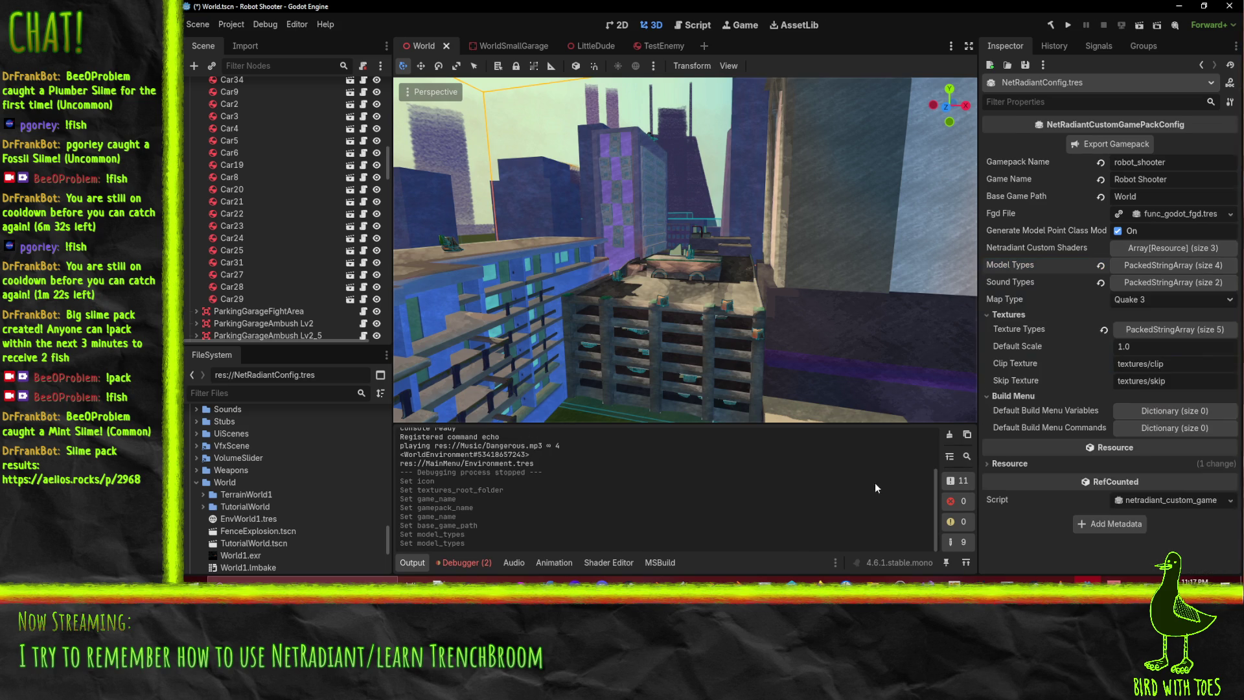
# Inspect the Sound Types list and the first Netradiant custom shader's attributes, then collapse them
pyautogui.click(1148, 284)
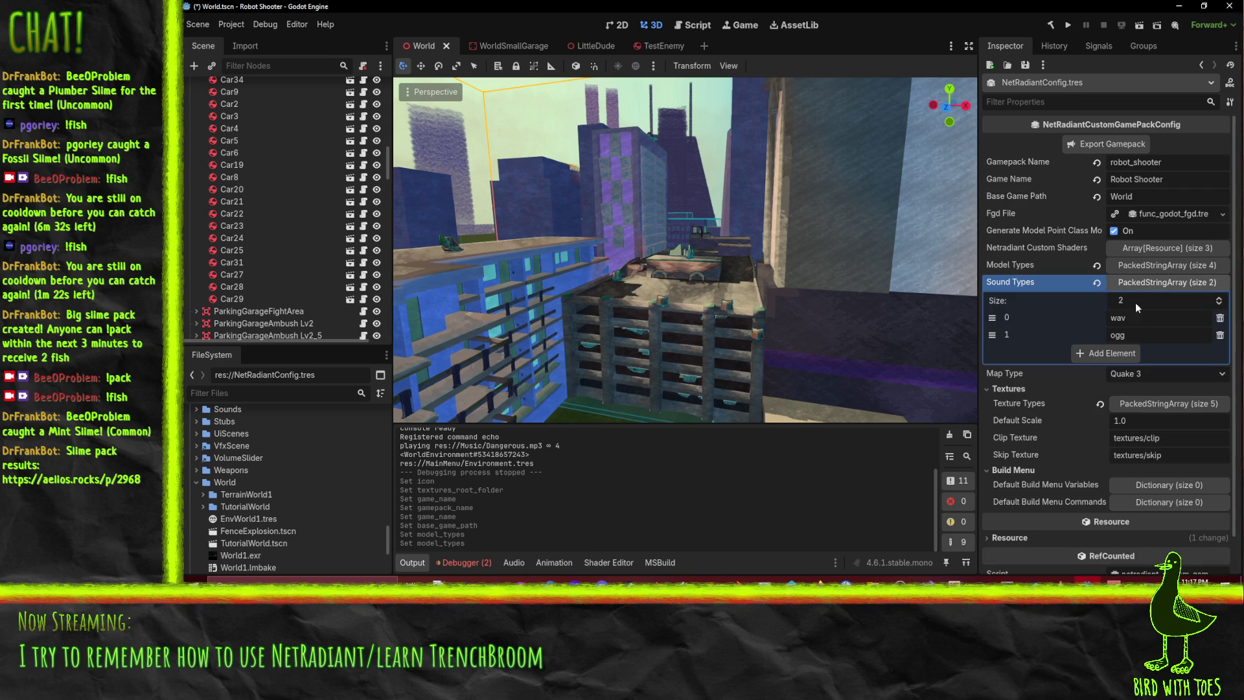
pyautogui.click(1144, 283)
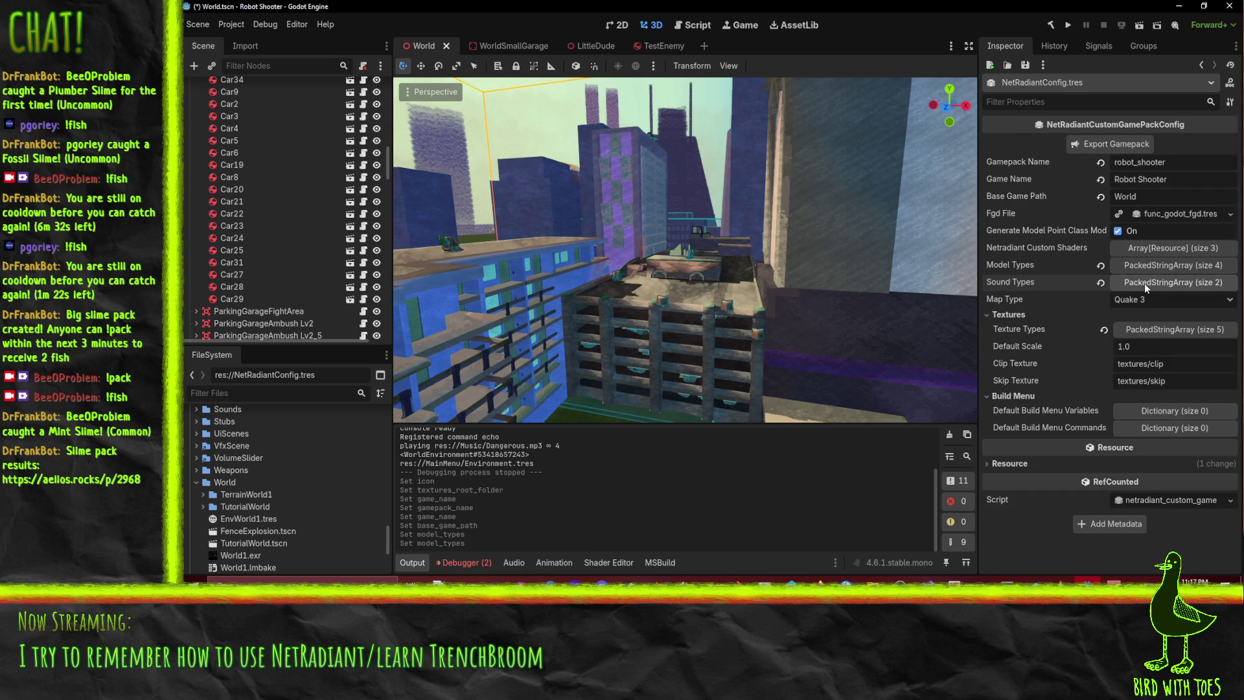
pyautogui.click(1148, 247)
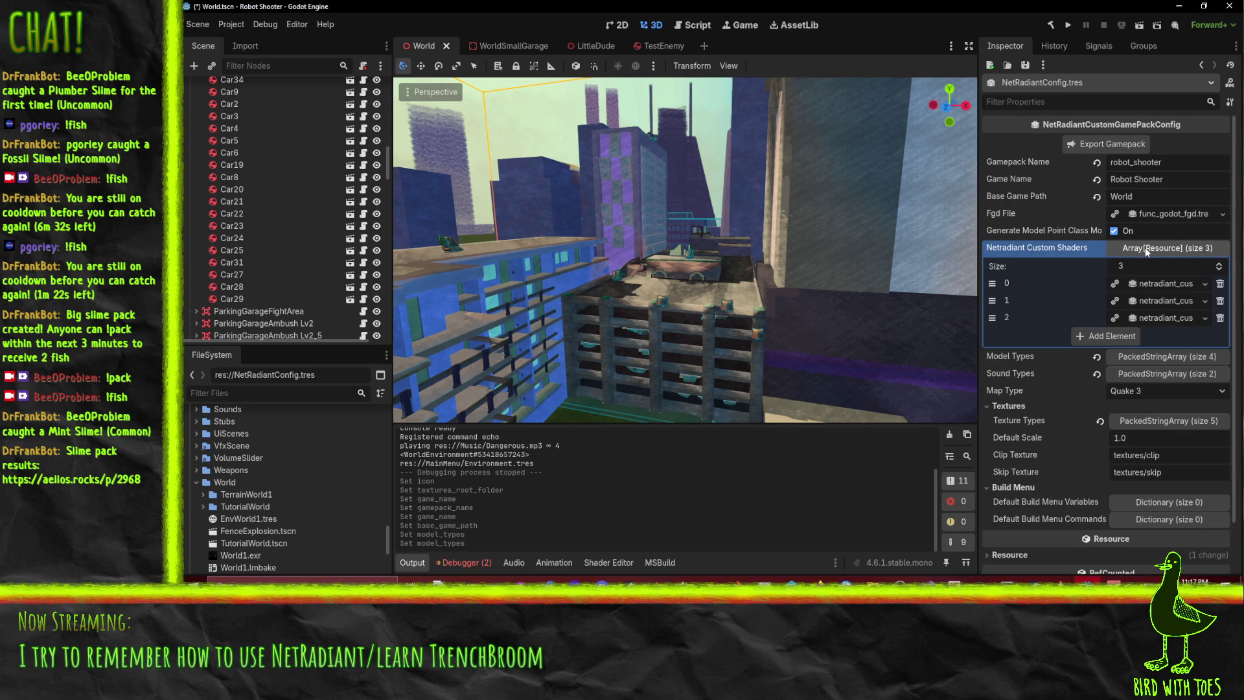
pyautogui.click(1159, 283)
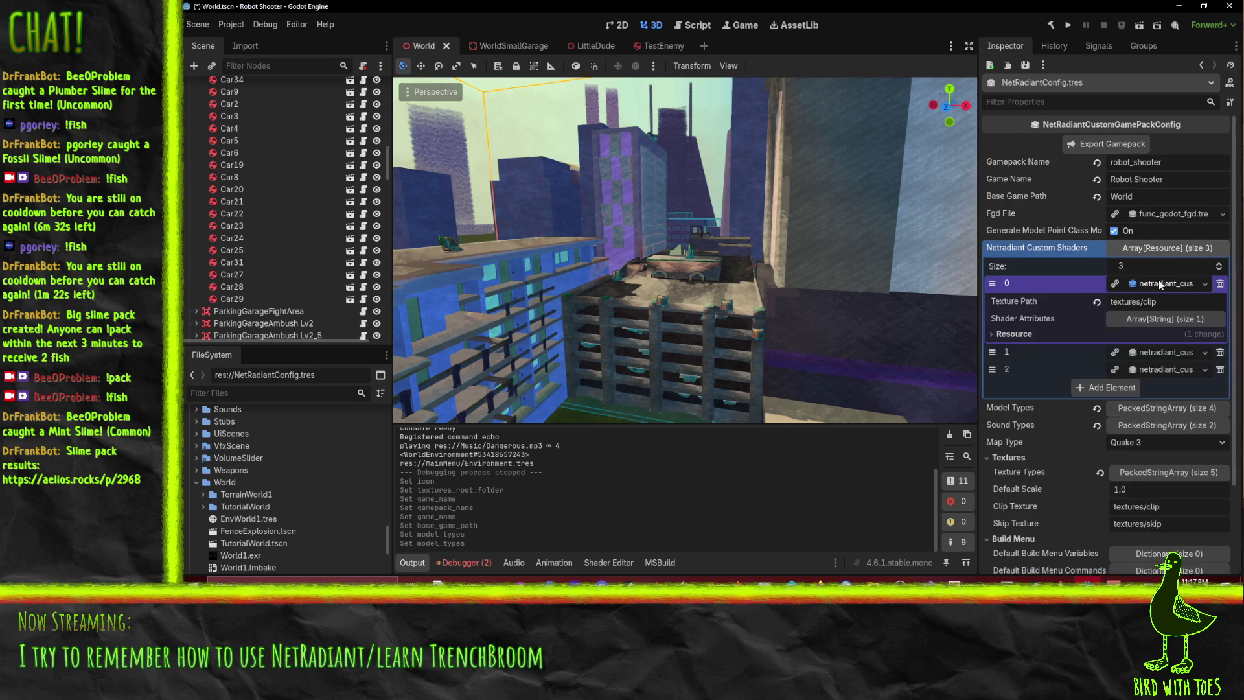
pyautogui.click(1151, 320)
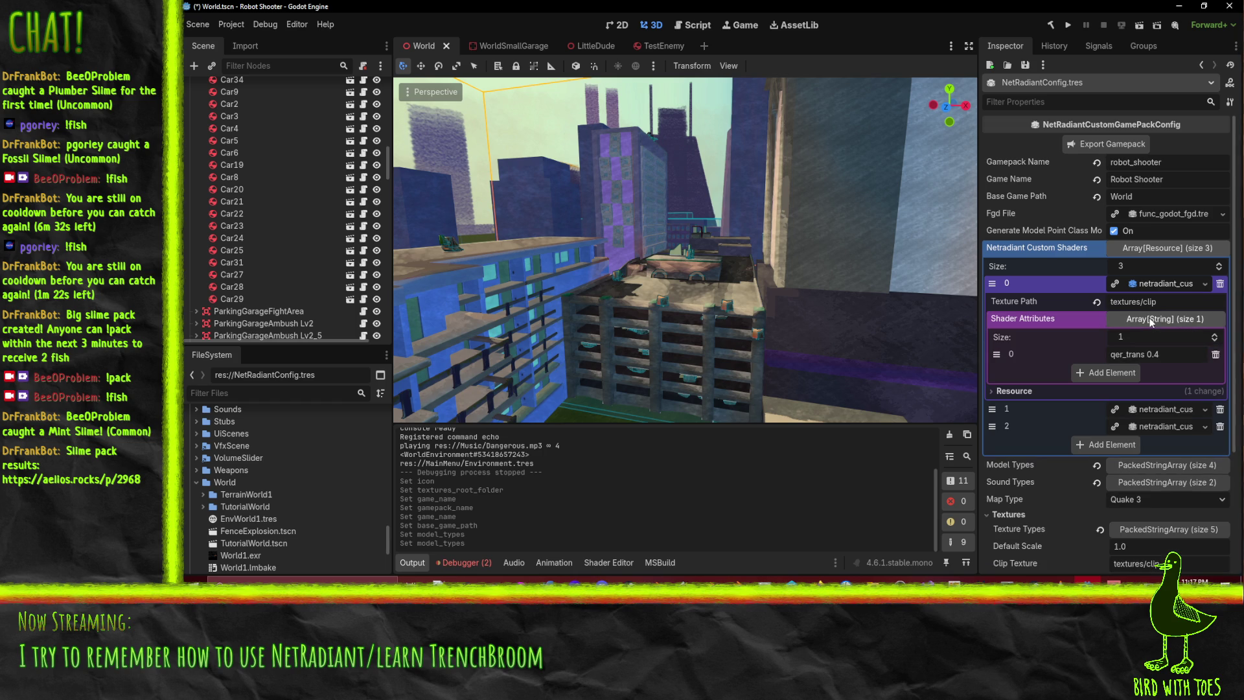
pyautogui.click(1153, 285)
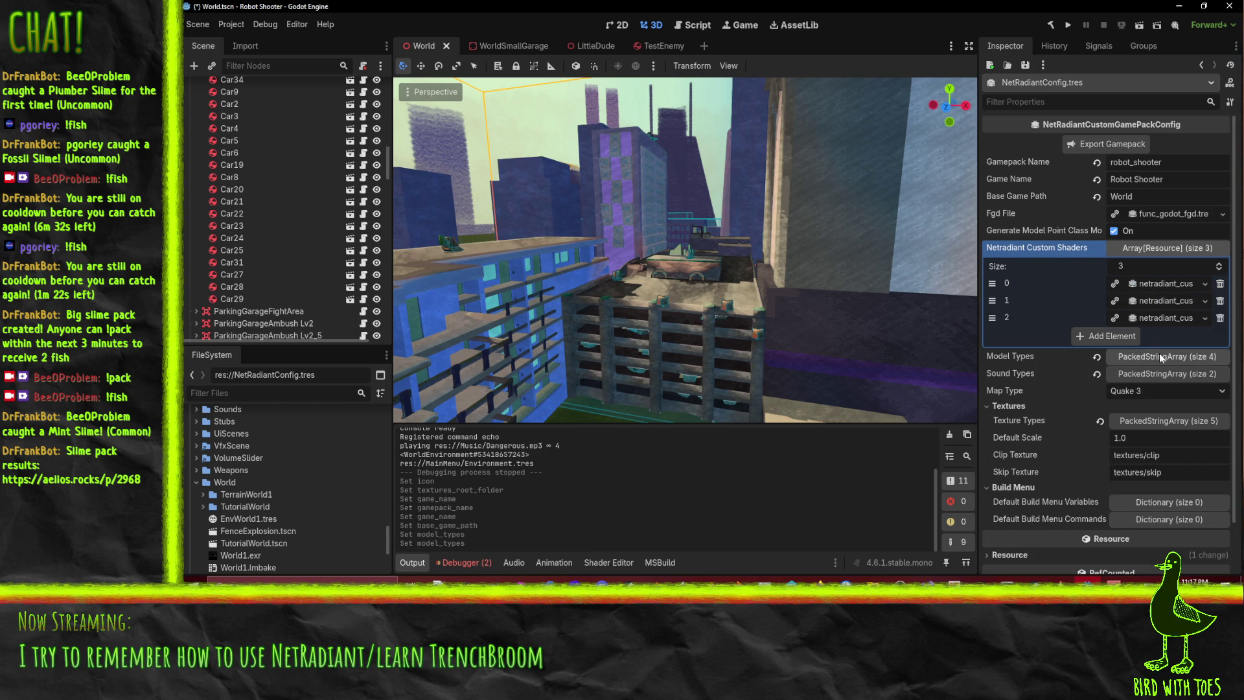
pyautogui.click(1135, 252)
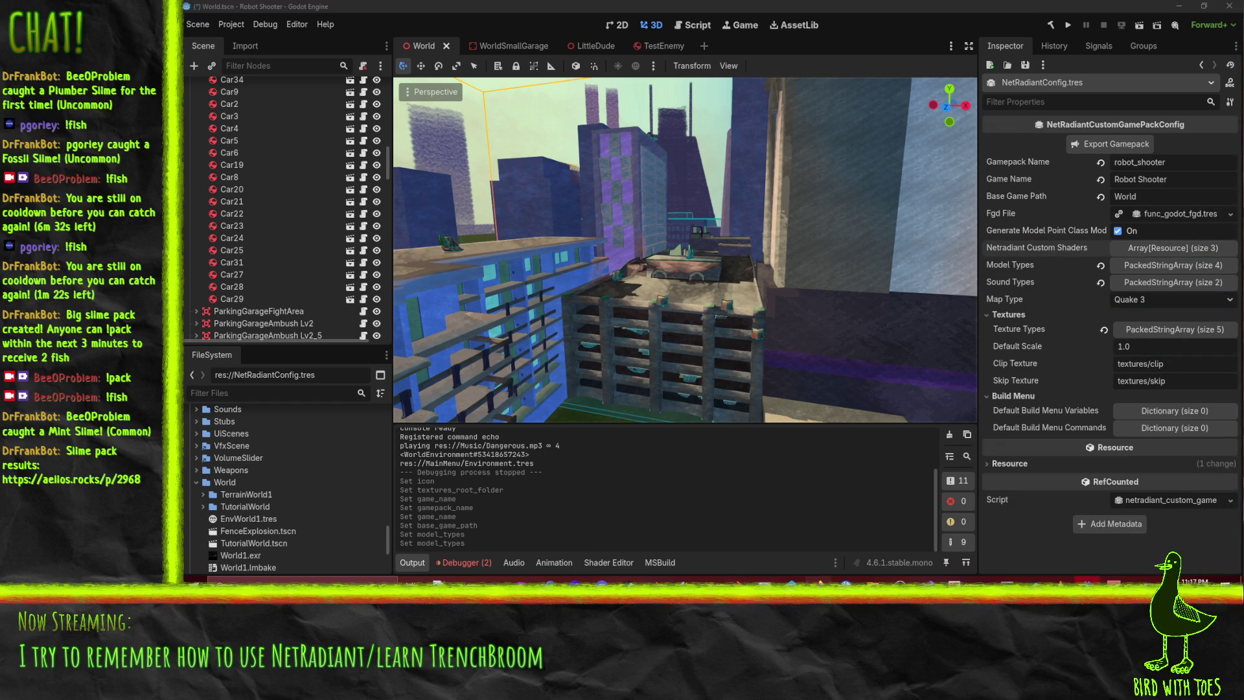
pyautogui.click(702, 538)
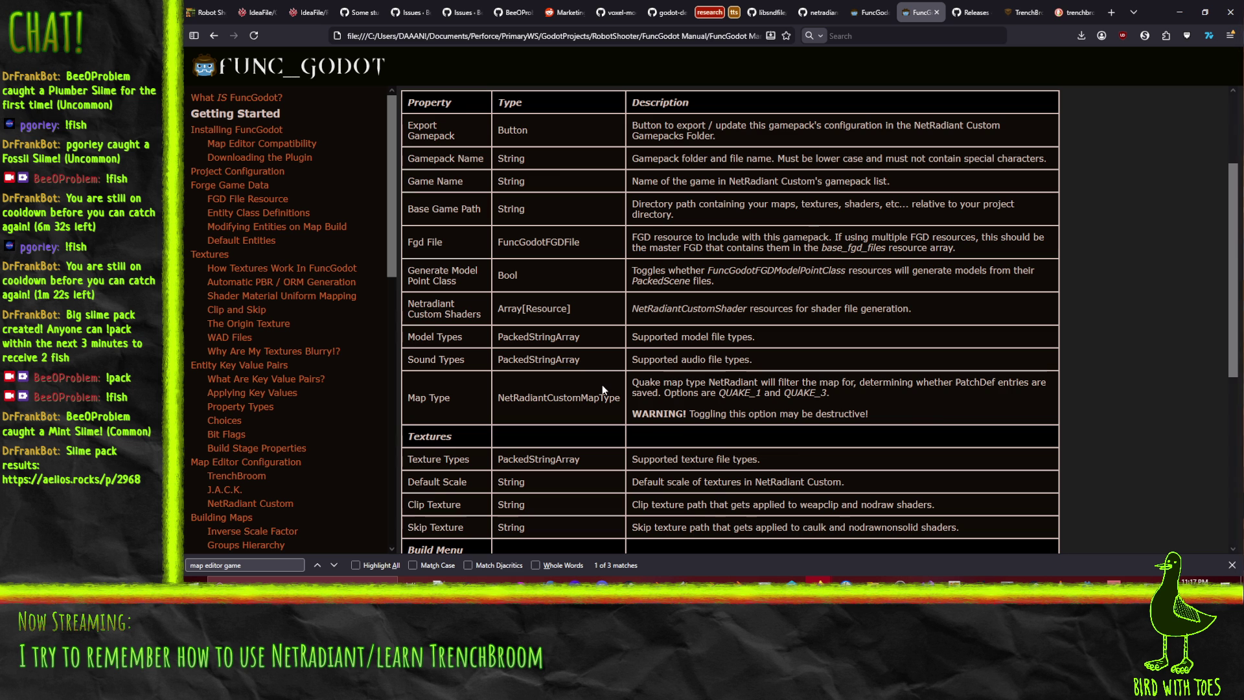
# Read the manual's Build Menu property description and scroll on to the NetRadiantCustomShader section
pyautogui.scroll(-3, 859, 397)
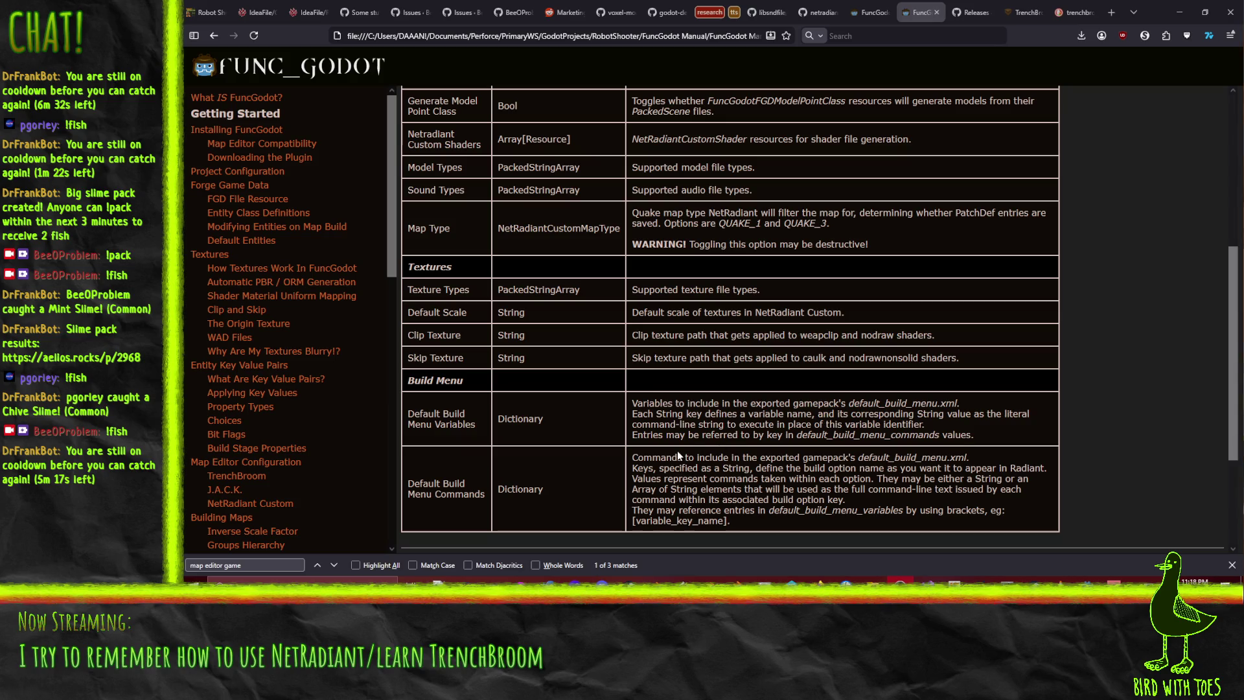
pyautogui.moveTo(660, 397); pyautogui.dragTo(1009, 454)
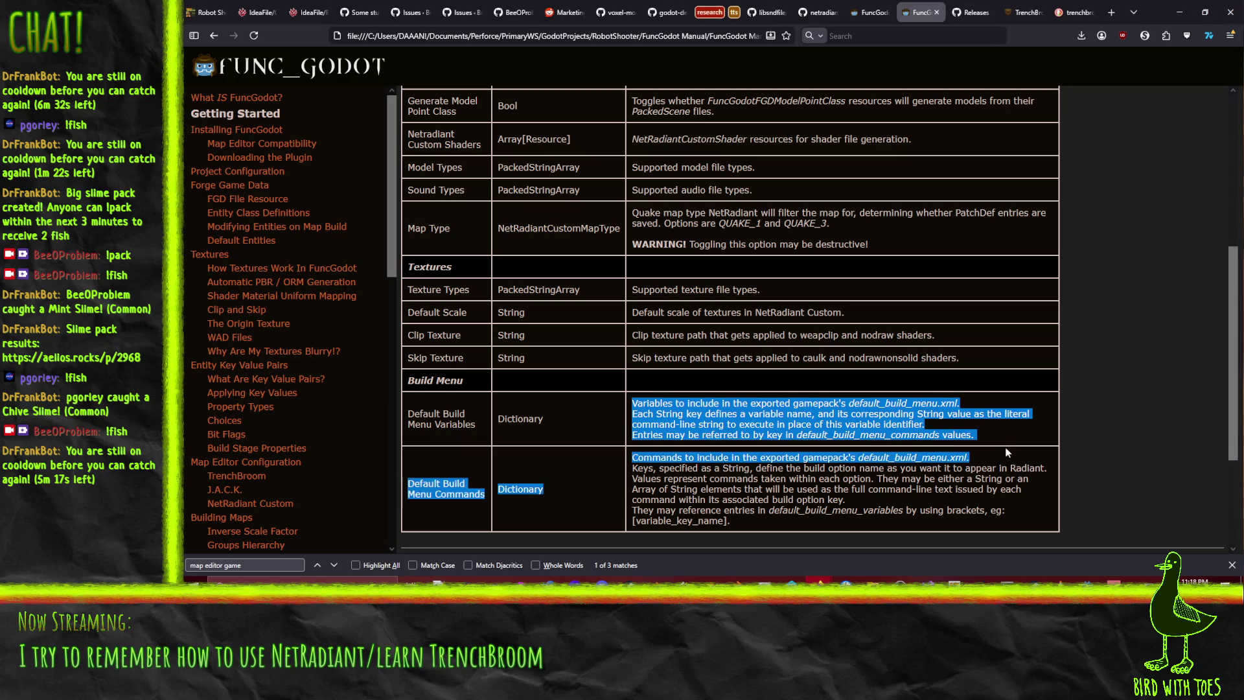
pyautogui.click(701, 496)
pyautogui.moveTo(633, 457); pyautogui.dragTo(735, 479)
pyautogui.click(677, 417)
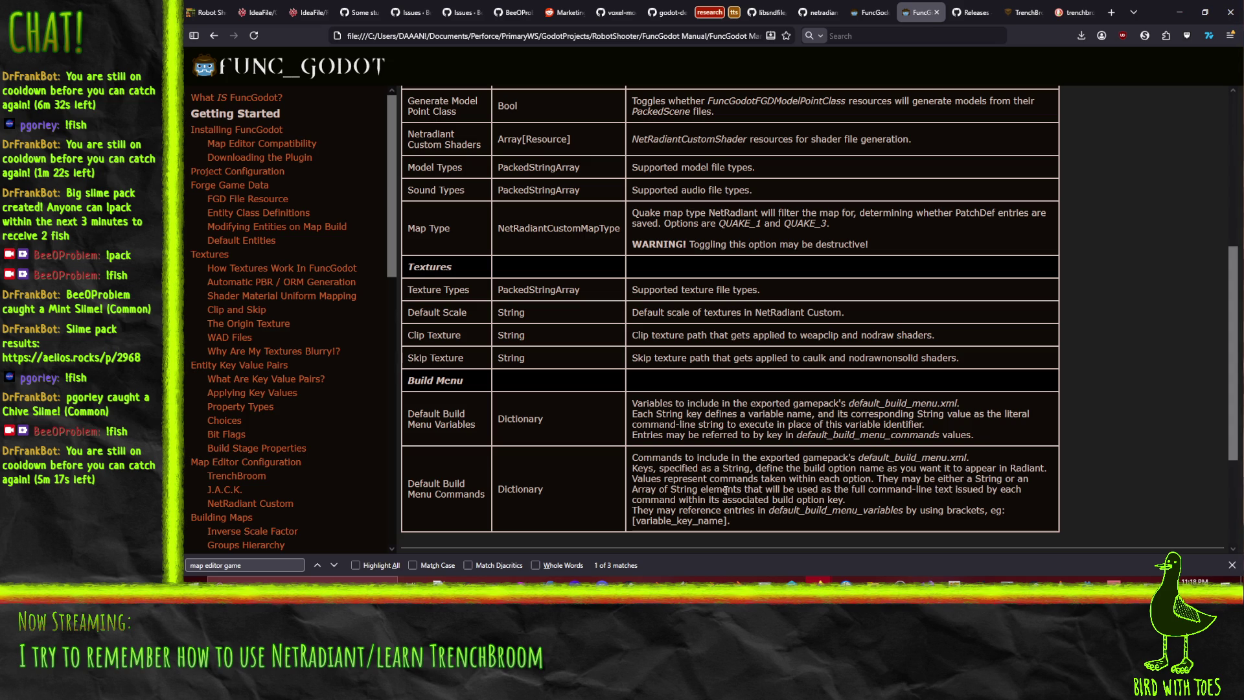
pyautogui.scroll(-3, 725, 490)
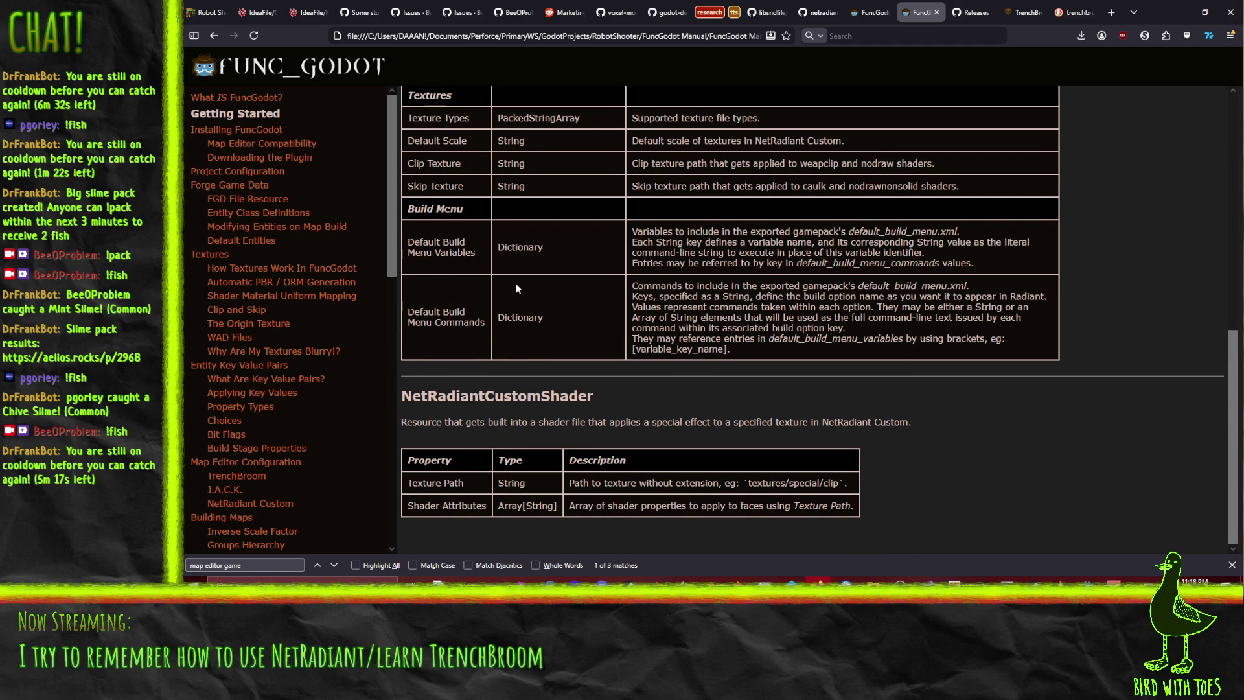
# Skim the FuncGodotMapSettings reference, then navigate back to the Project Configuration page
pyautogui.click(214, 36)
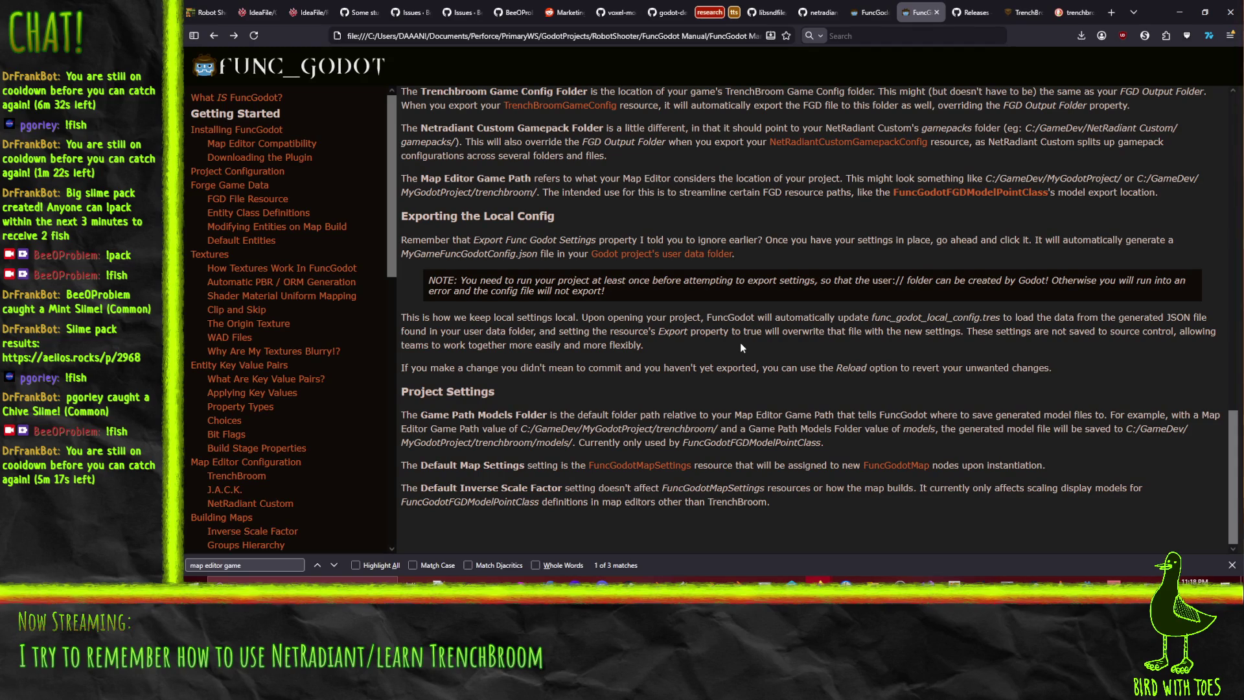
pyautogui.click(659, 472)
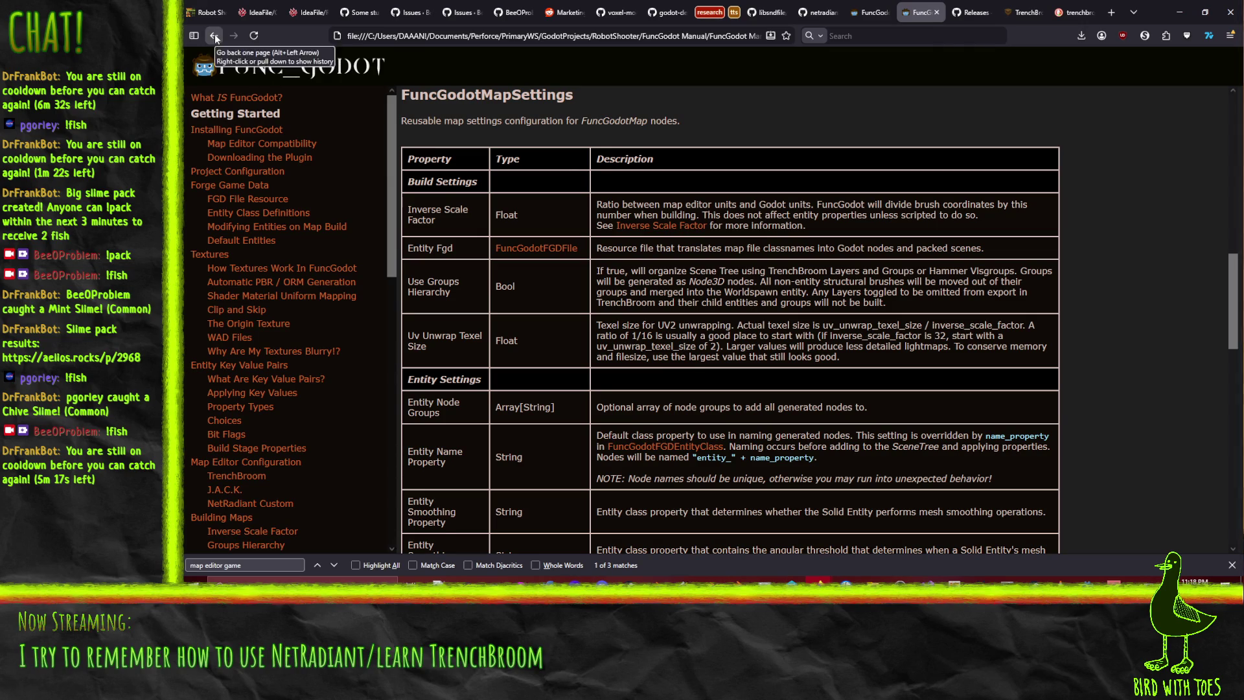
pyautogui.scroll(-10, 673, 353)
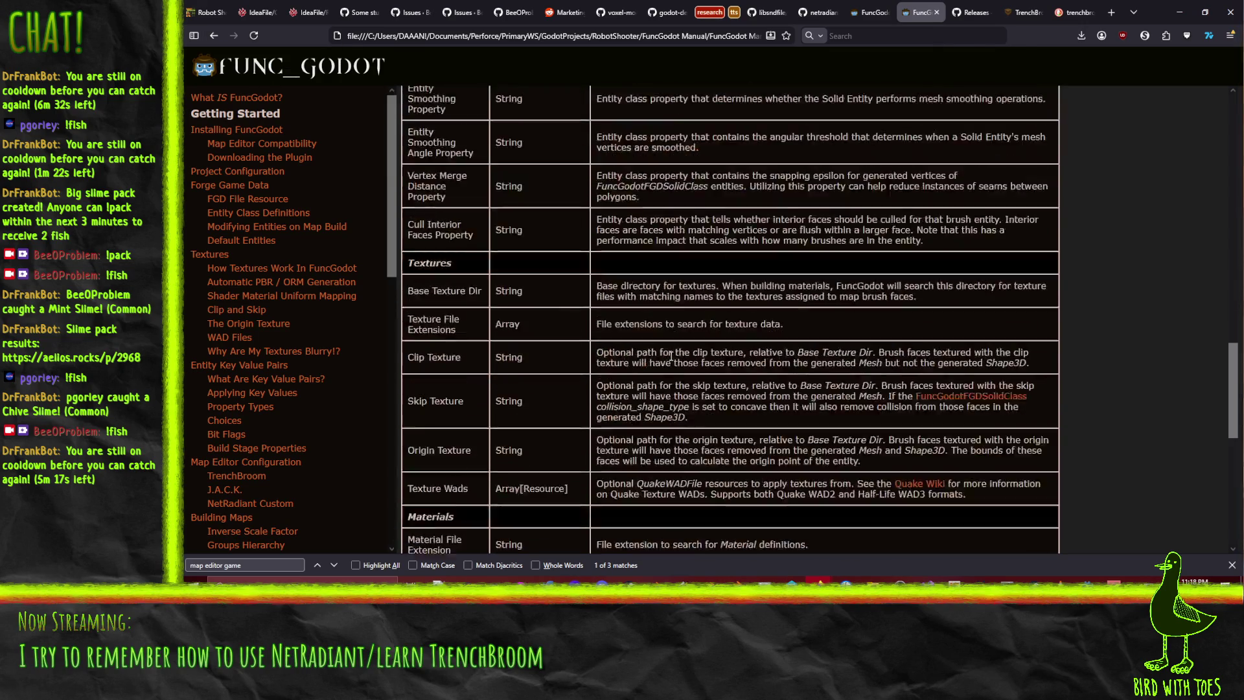
pyautogui.scroll(15, 671, 356)
pyautogui.hotkey('alt', 'Left')
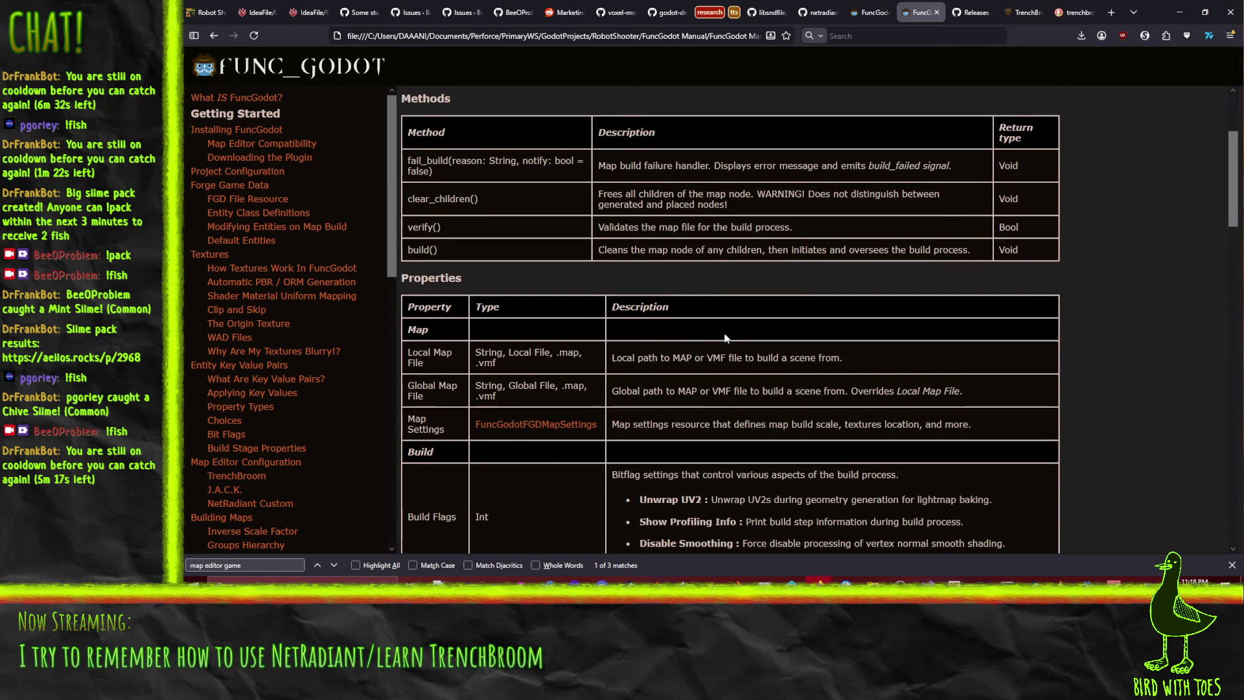
pyautogui.scroll(3, 629, 285)
pyautogui.click(214, 37)
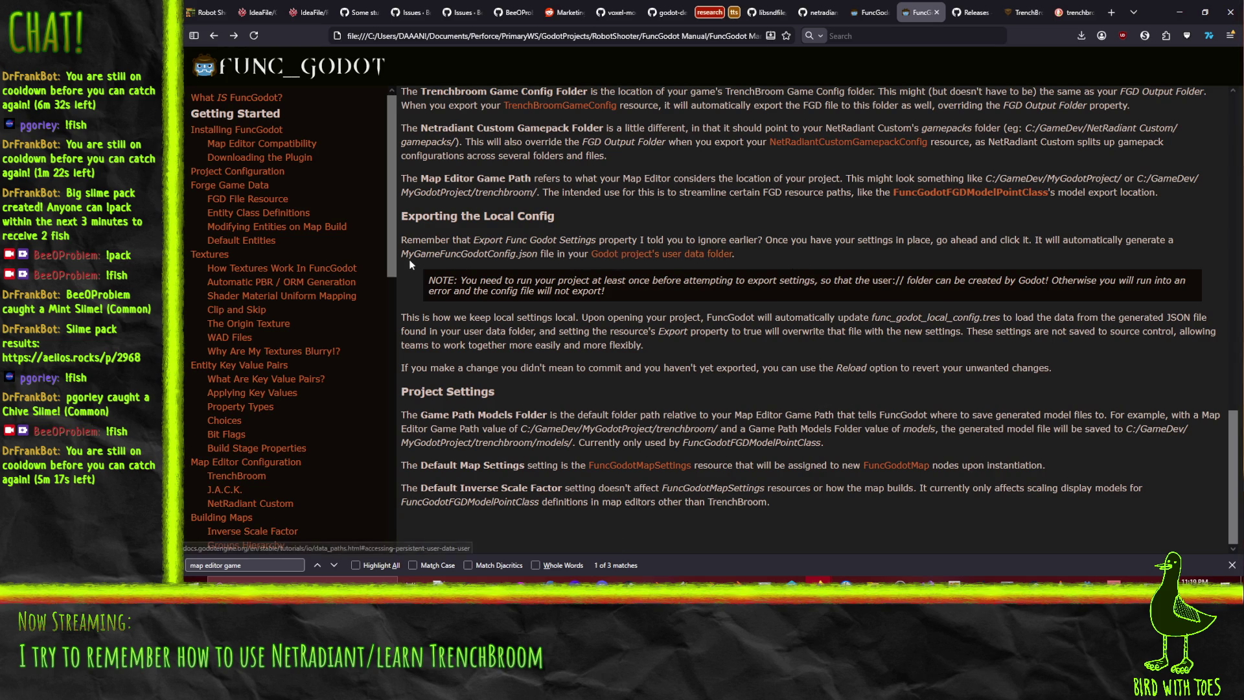
# Return to Godot and open func_godot_local_config.tres from the addons folder
pyautogui.click(1179, 12)
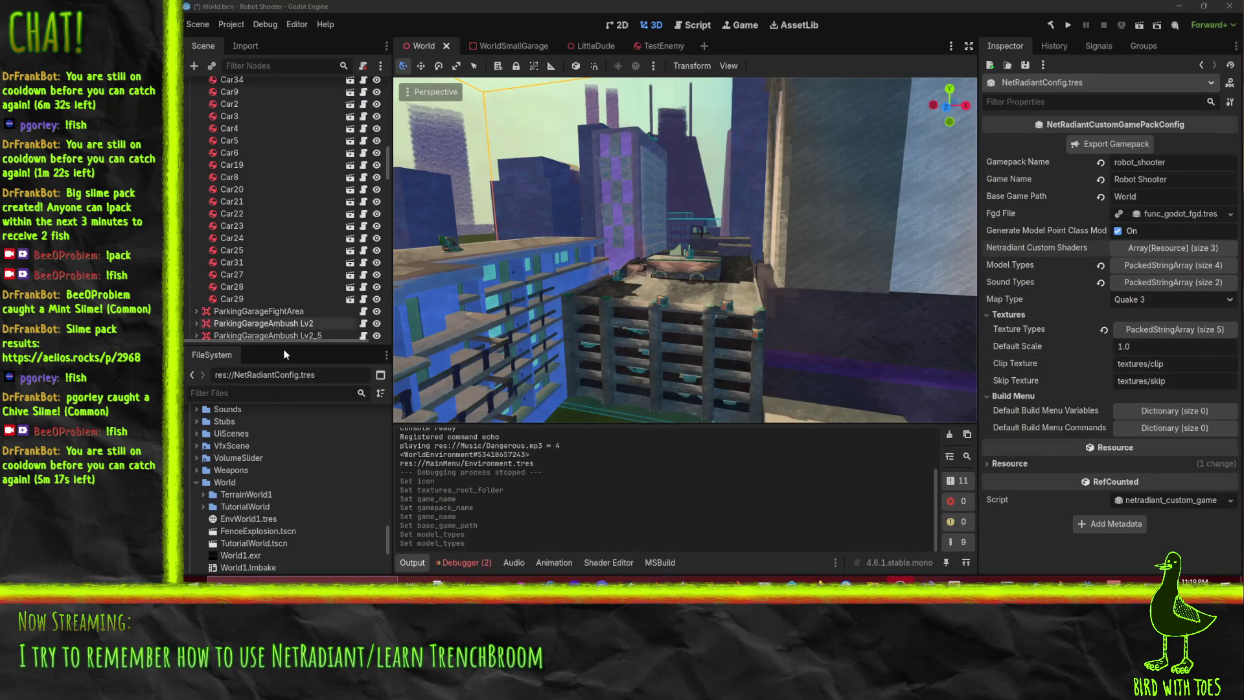
pyautogui.scroll(-10, 275, 477)
pyautogui.scroll(10, 273, 477)
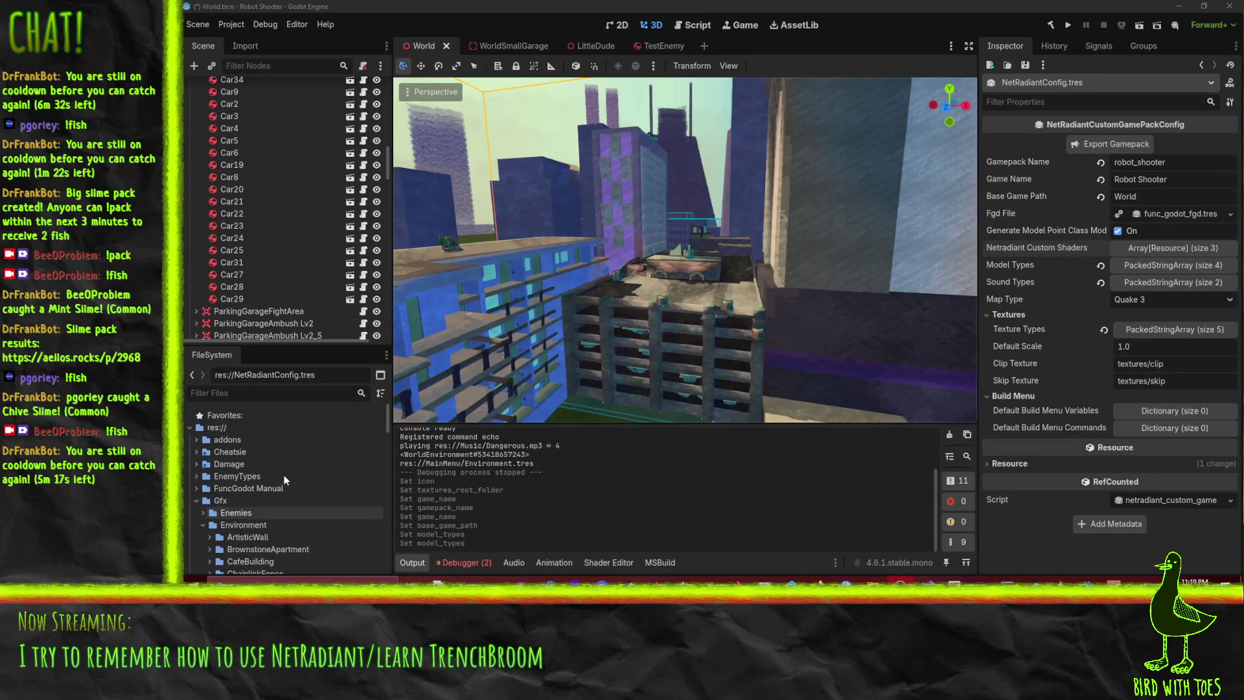
pyautogui.click(195, 440)
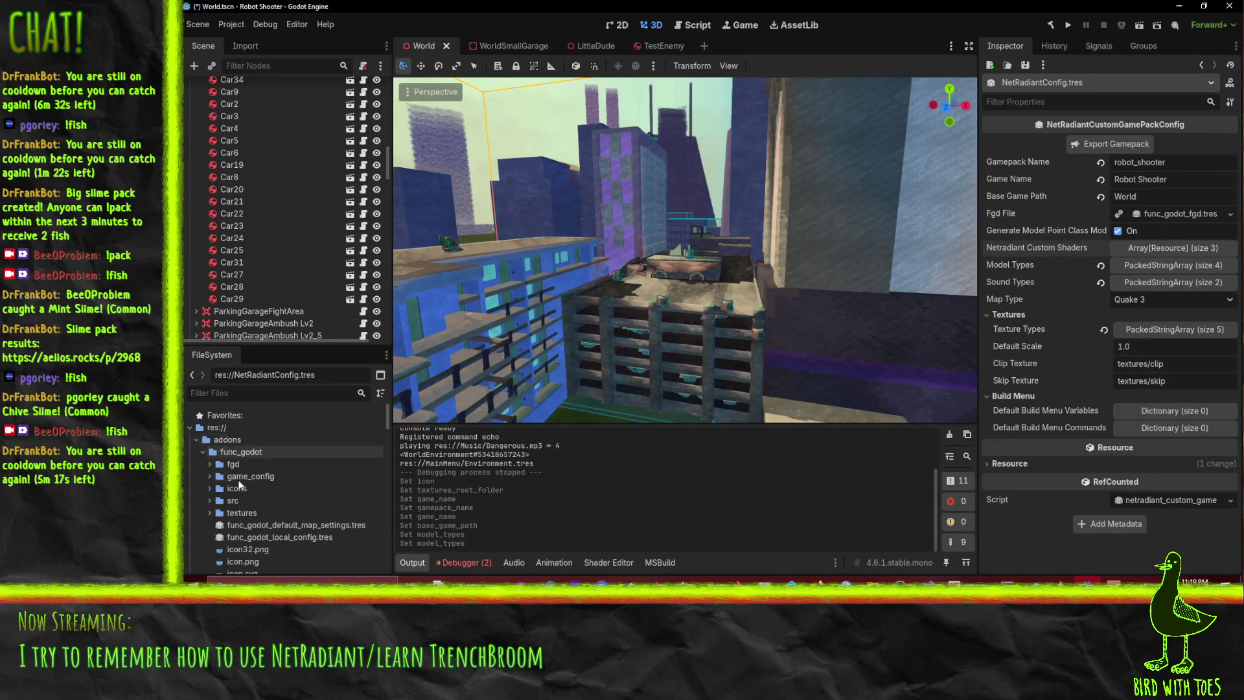
pyautogui.scroll(-3, 294, 467)
pyautogui.click(293, 498)
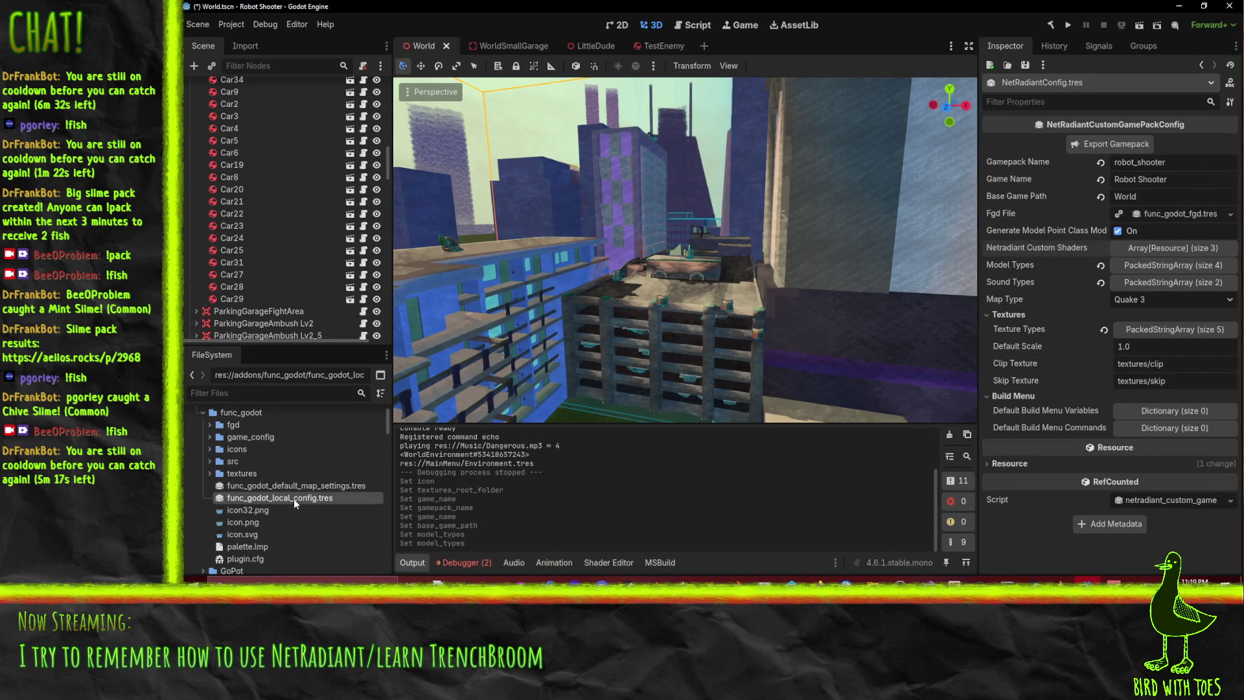
# Export the func_godot settings and check the log's saved path for func_godot_config.json
pyautogui.click(1086, 144)
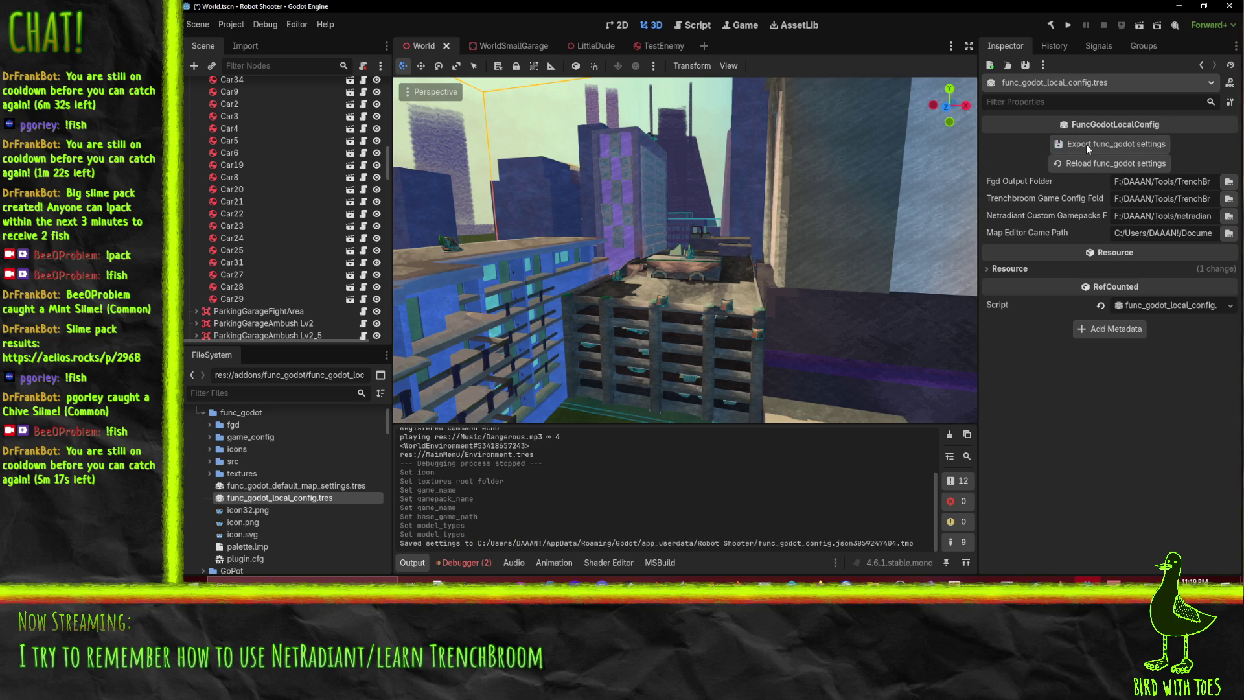
pyautogui.scroll(-10, 301, 480)
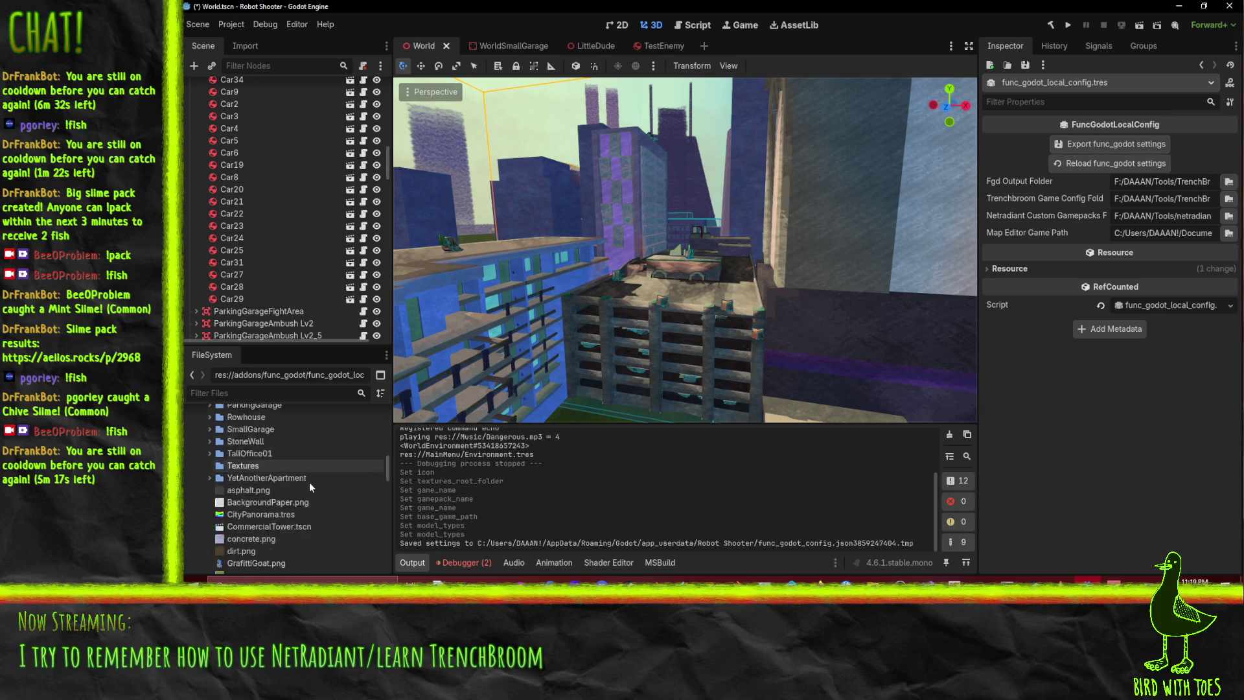
pyautogui.scroll(-5, 307, 494)
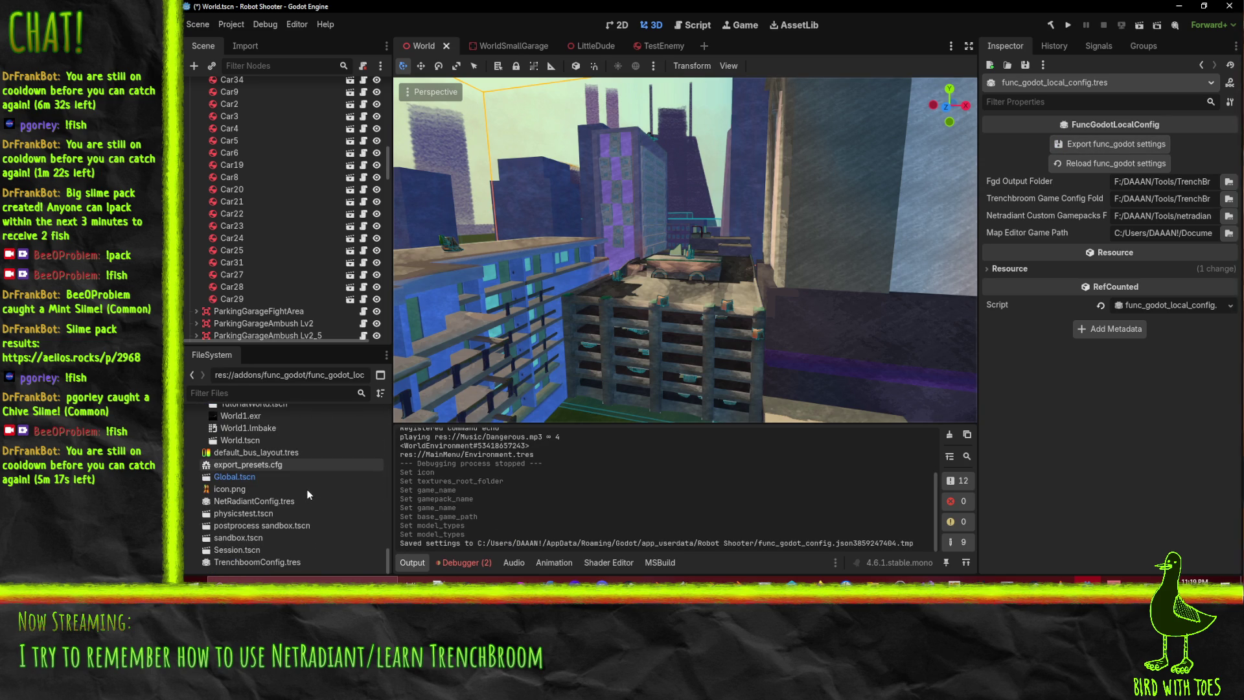
pyautogui.doubleClick(700, 546)
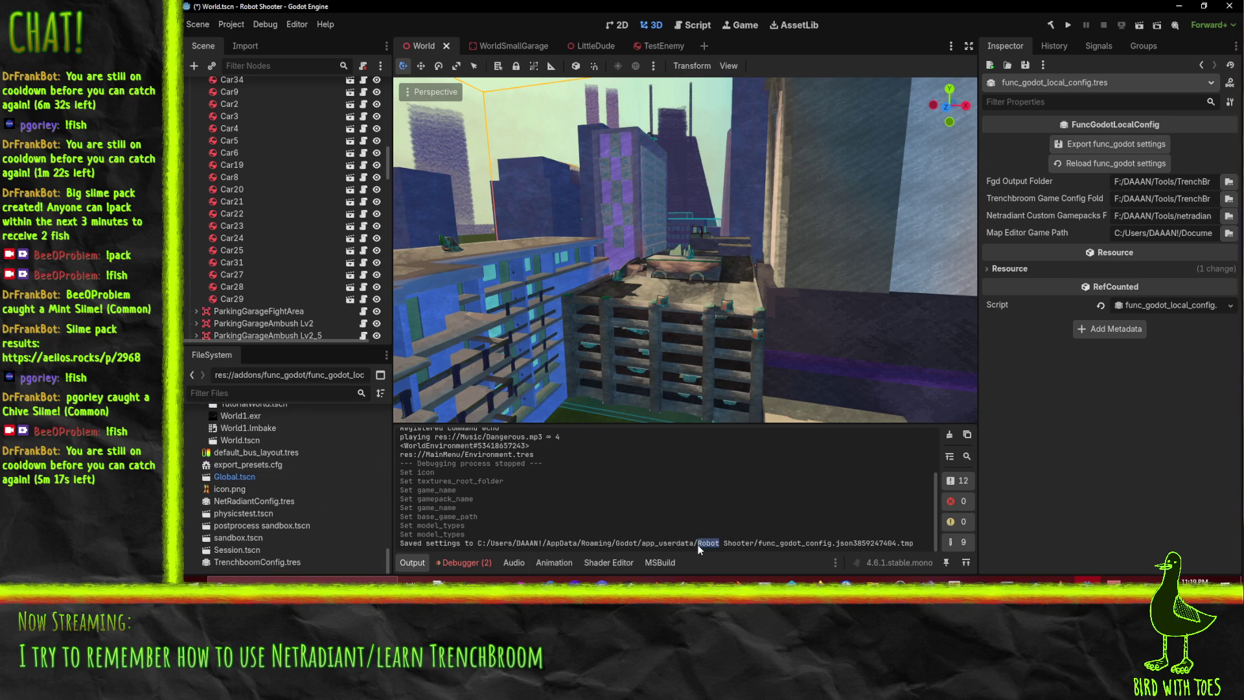
pyautogui.click(756, 546)
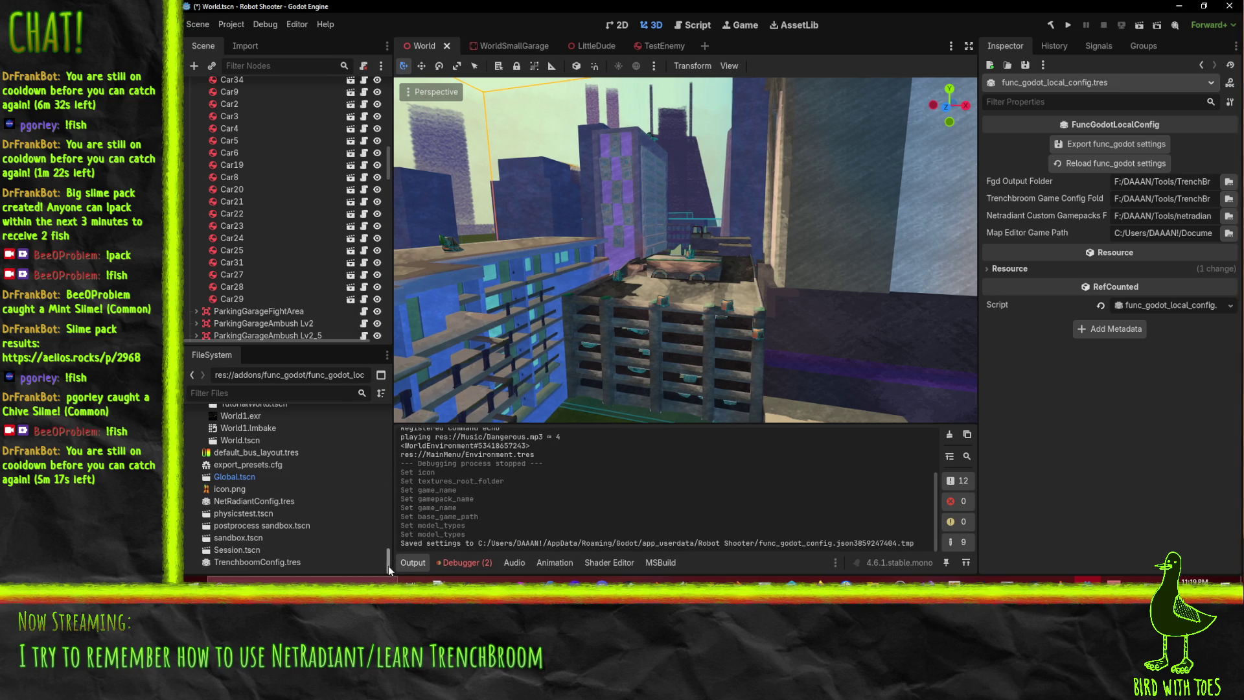
pyautogui.moveTo(387, 565); pyautogui.dragTo(388, 395)
# Glance at the local config's resource details, then open func_godot_default_map_settings.tres
pyautogui.click(250, 476)
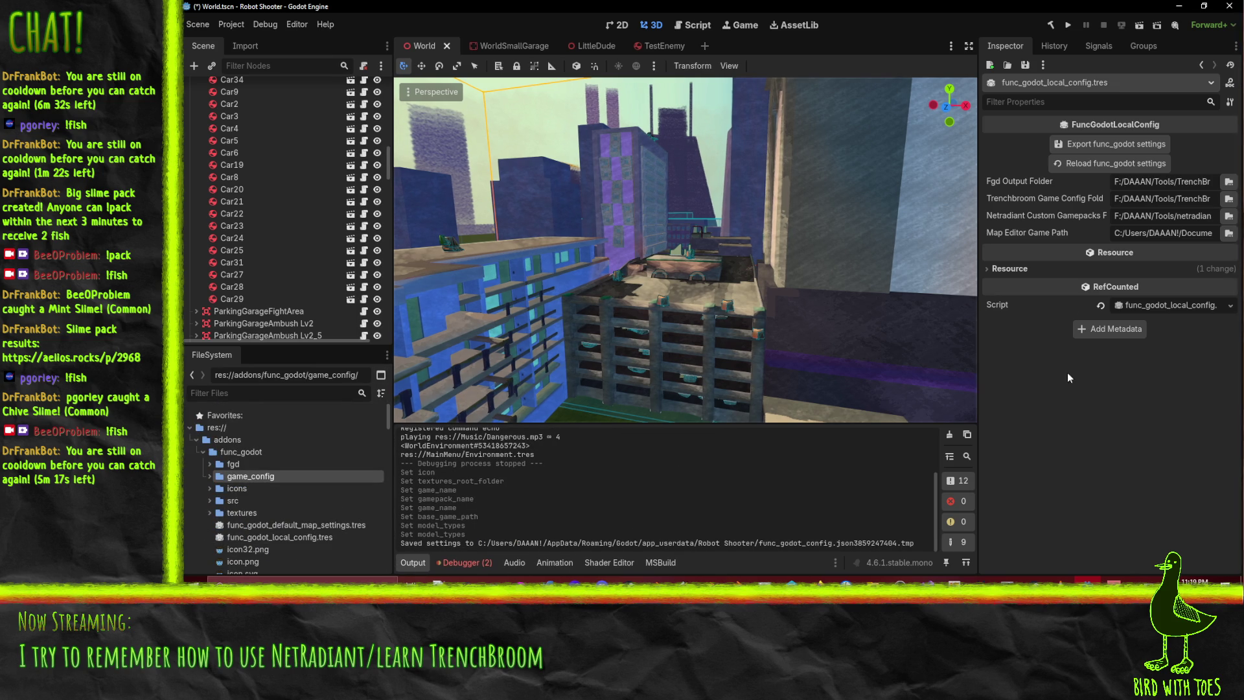
pyautogui.click(1025, 270)
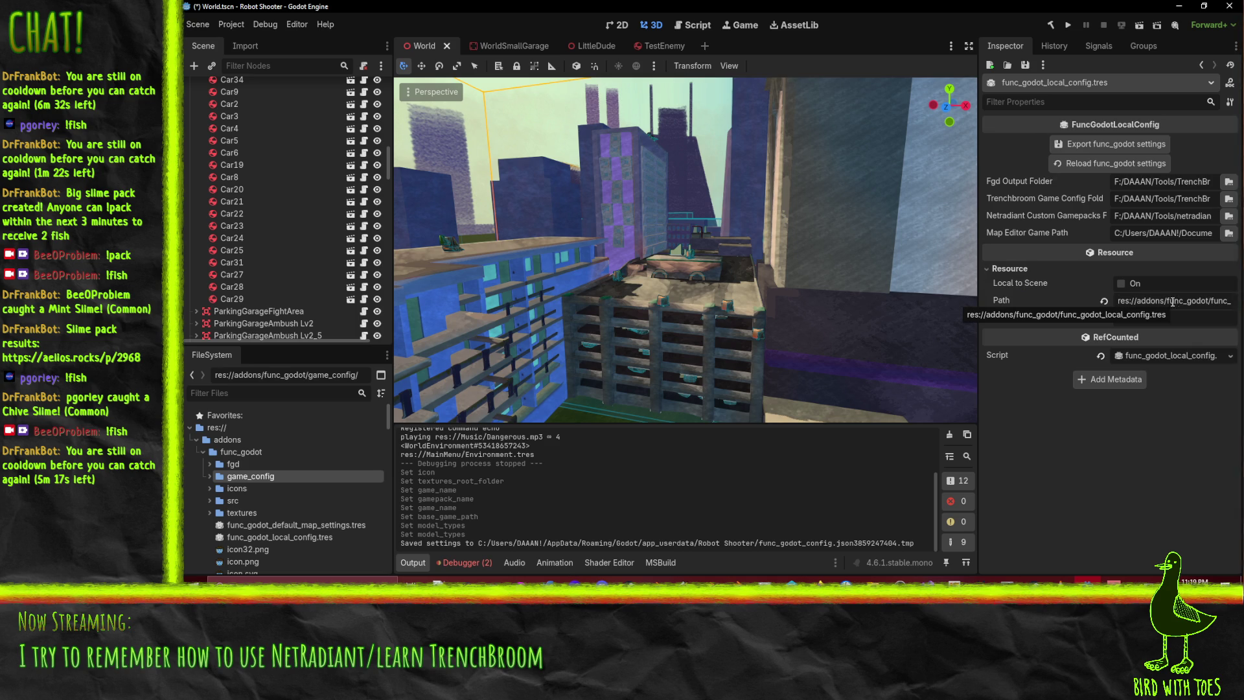
pyautogui.click(1008, 268)
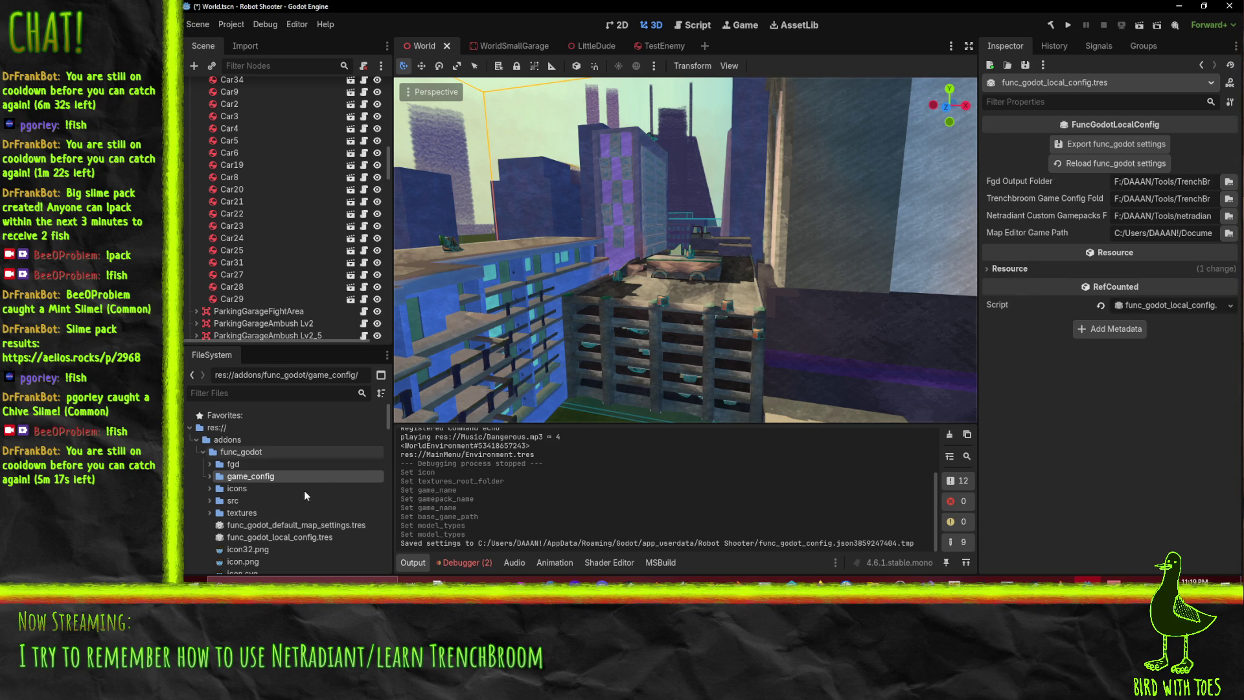
pyautogui.click(283, 537)
pyautogui.click(295, 524)
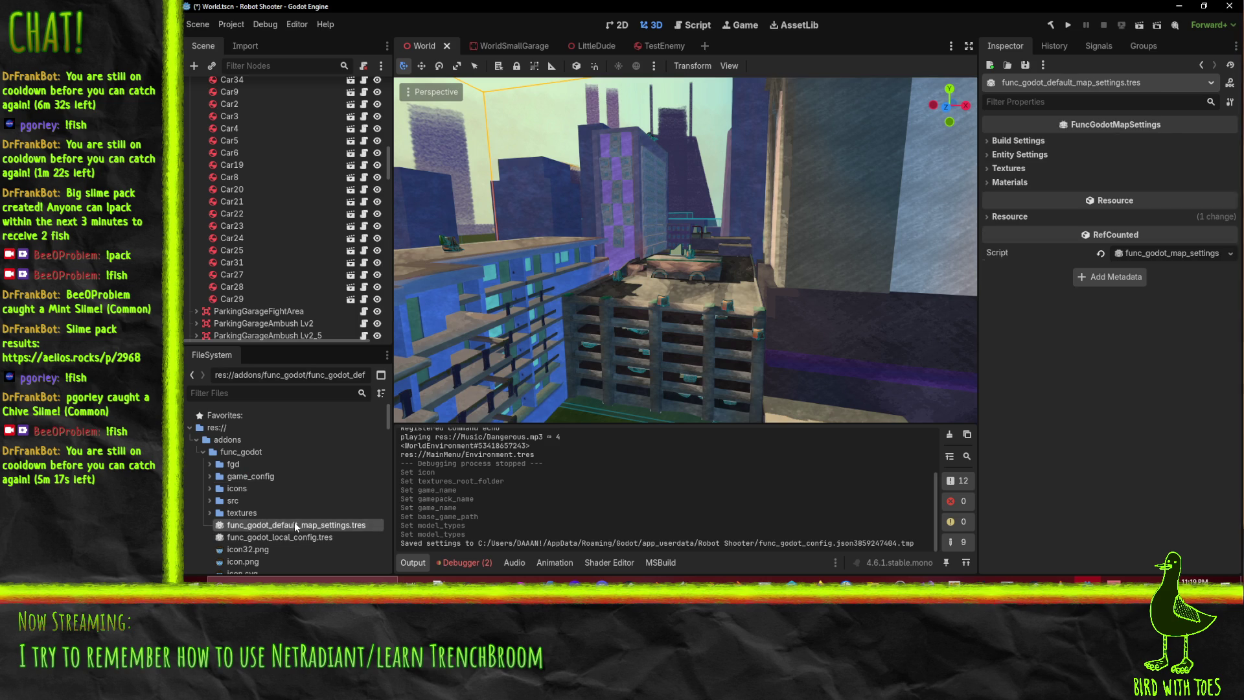
# Inspect the Build Settings, Entity Settings, Textures and Hint Textures groups, including texture extensions
pyautogui.click(1036, 143)
pyautogui.click(1036, 143)
pyautogui.click(1026, 156)
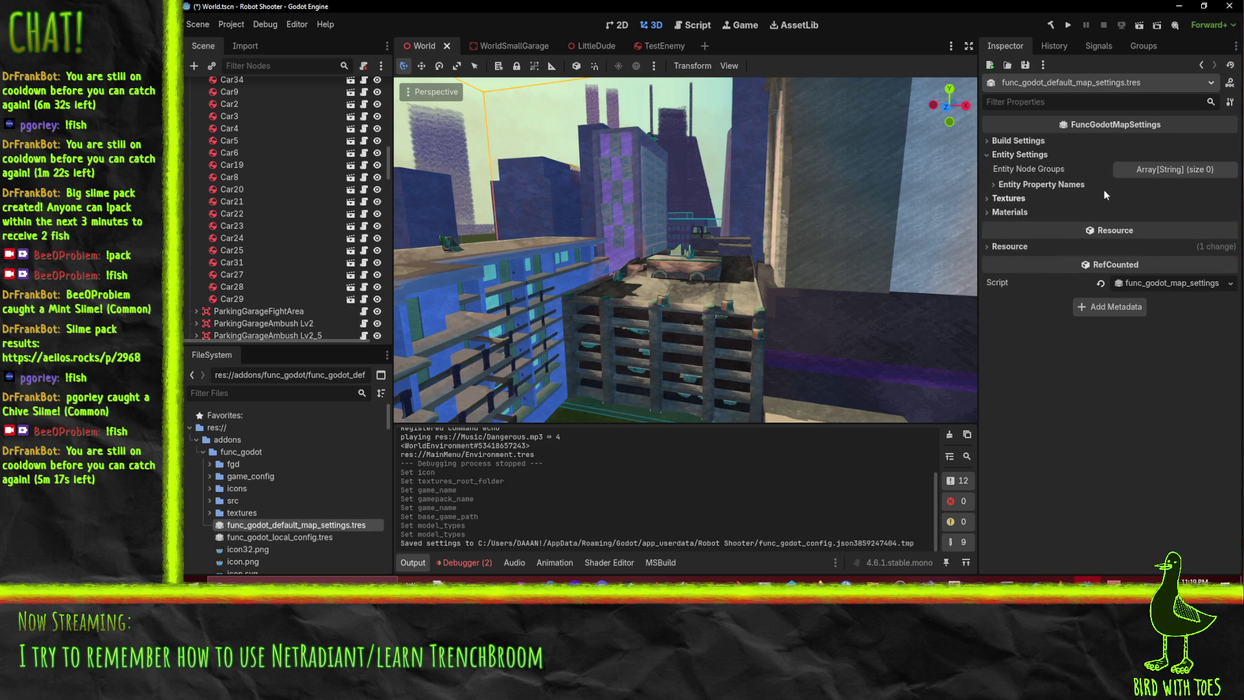
pyautogui.click(1014, 157)
pyautogui.click(1008, 170)
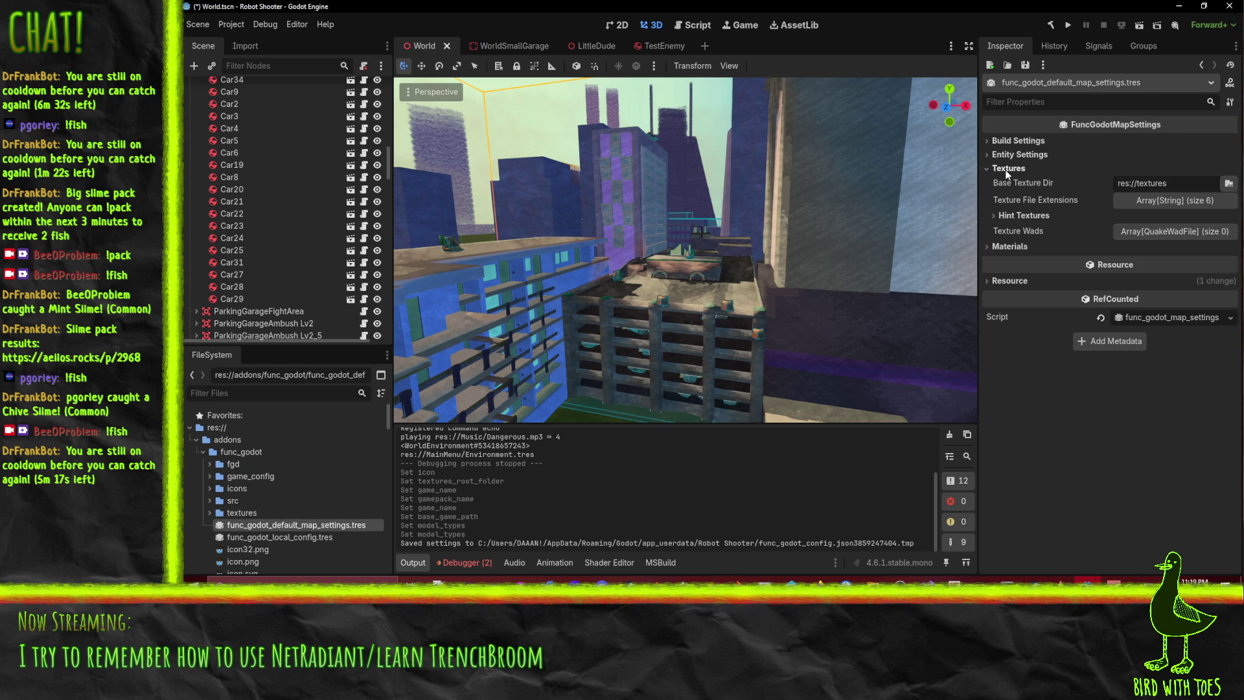
pyautogui.click(1004, 217)
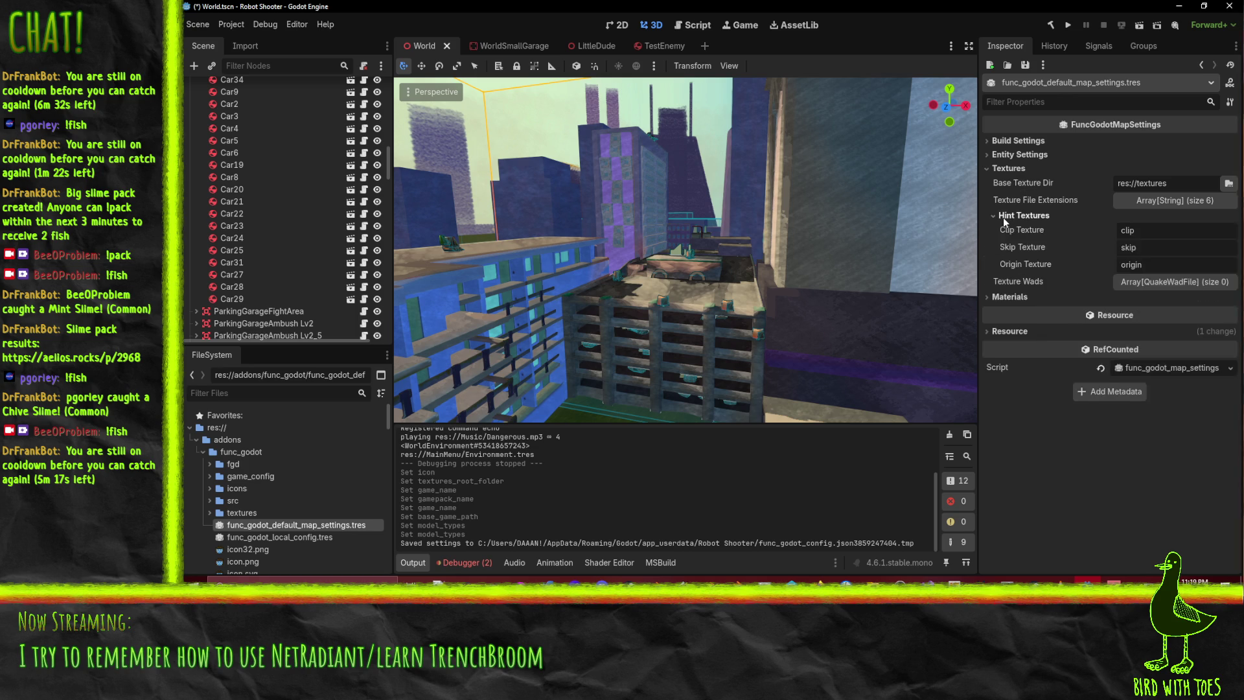
pyautogui.click(1152, 201)
pyautogui.click(1152, 201)
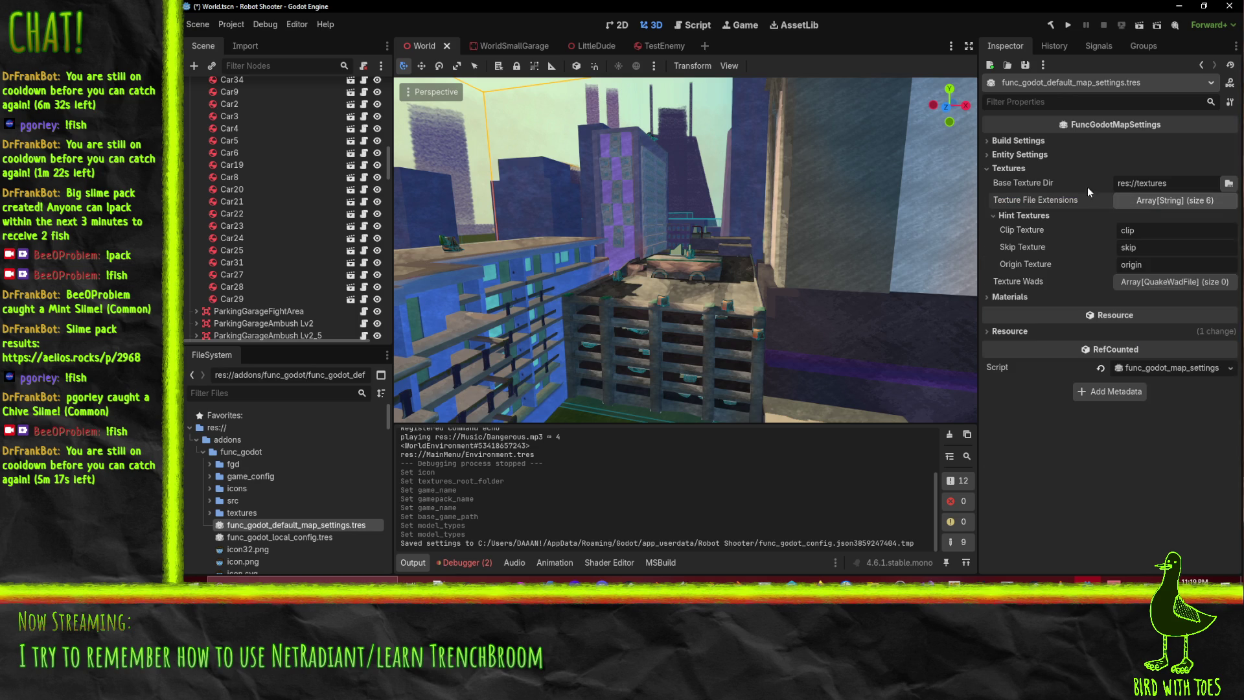
# Review the Materials group, then select NetRadiantConfig.tres in the FileSystem dock
pyautogui.click(1001, 170)
pyautogui.click(1002, 183)
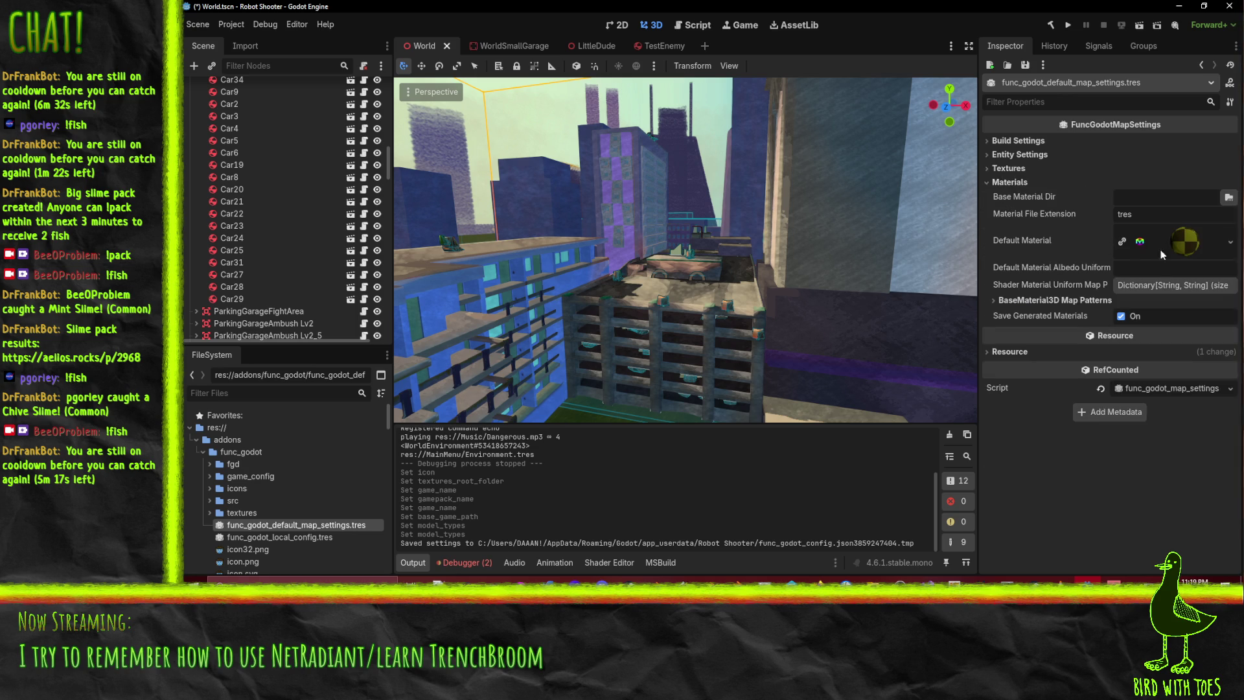
pyautogui.moveTo(1172, 245)
pyautogui.click(1004, 182)
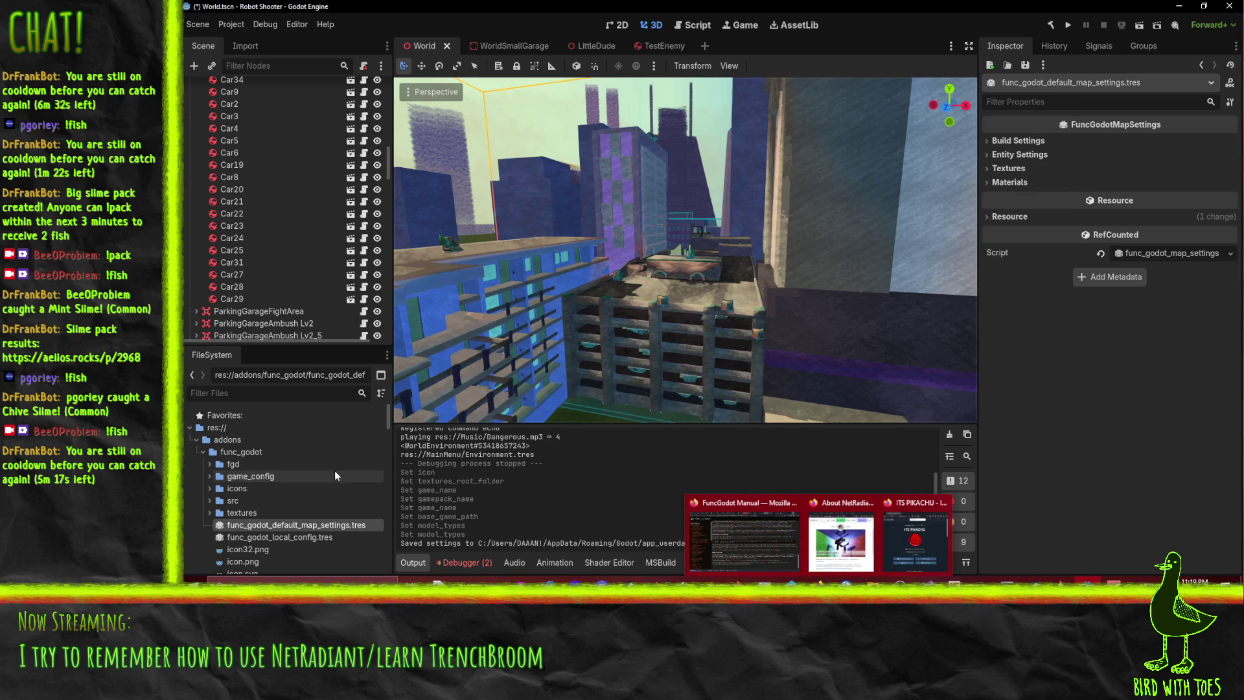
pyautogui.scroll(-10, 292, 525)
pyautogui.scroll(-10, 293, 530)
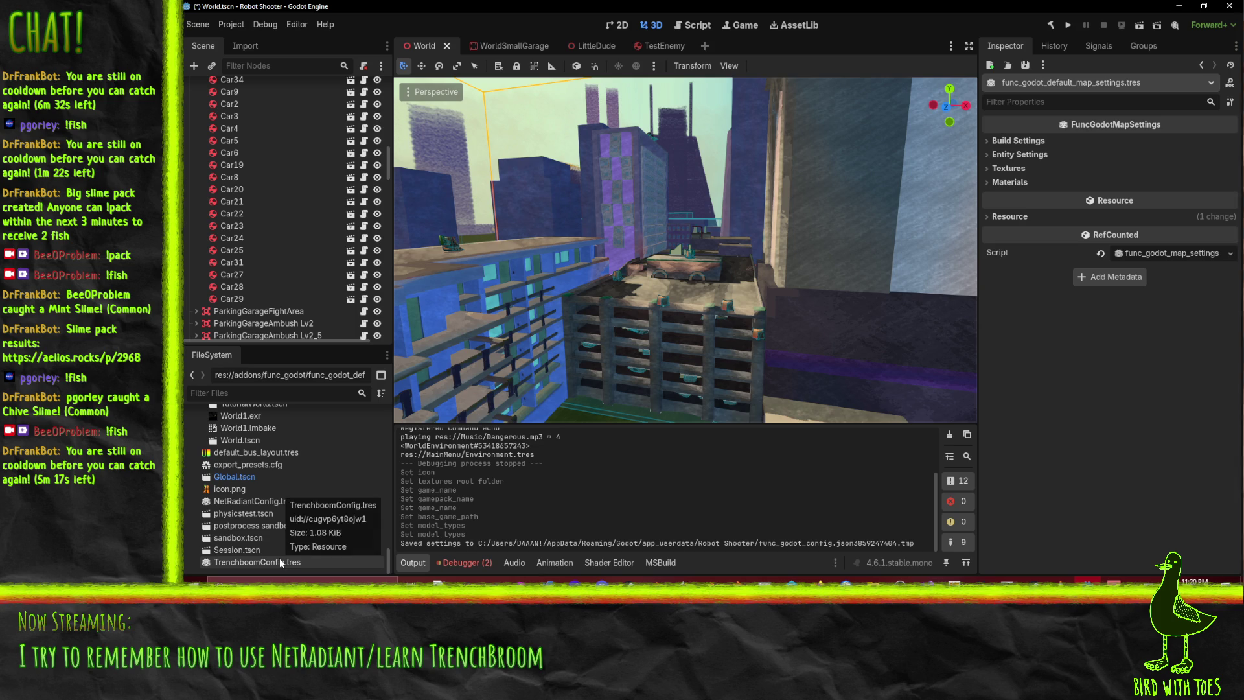
pyautogui.click(269, 501)
pyautogui.scroll(5, 356, 503)
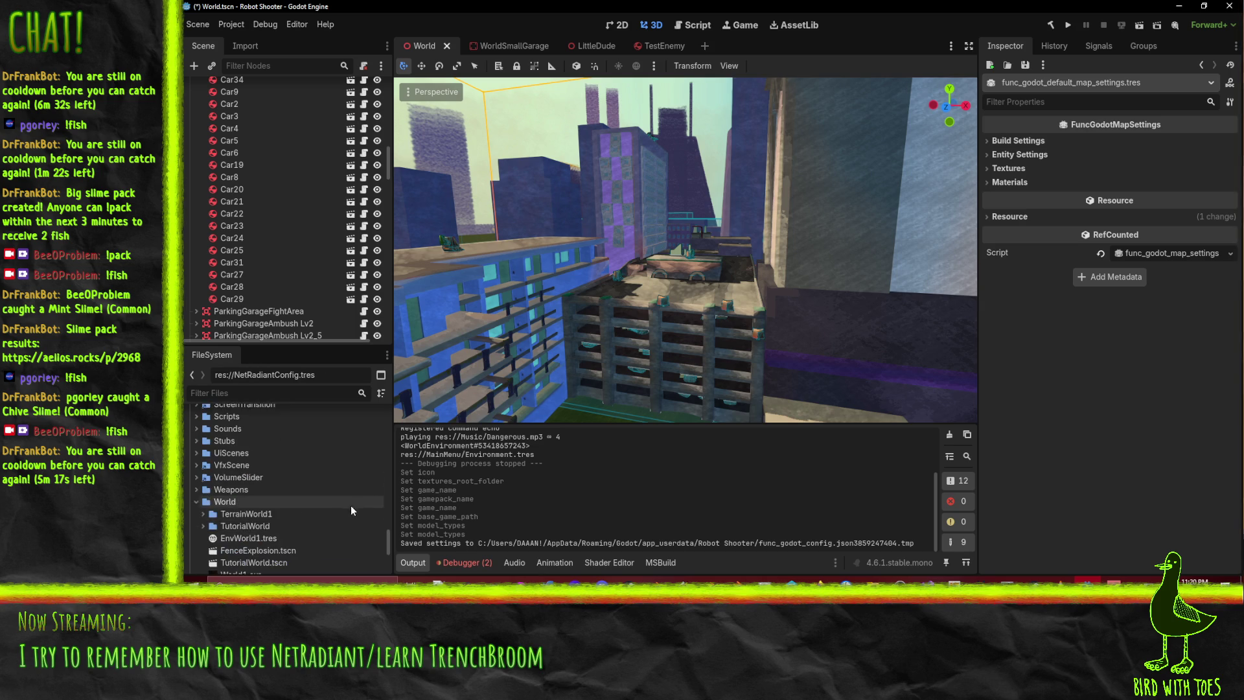
# Tidy the FileSystem dock by collapsing the World, VfxModels and addons folders
pyautogui.click(197, 501)
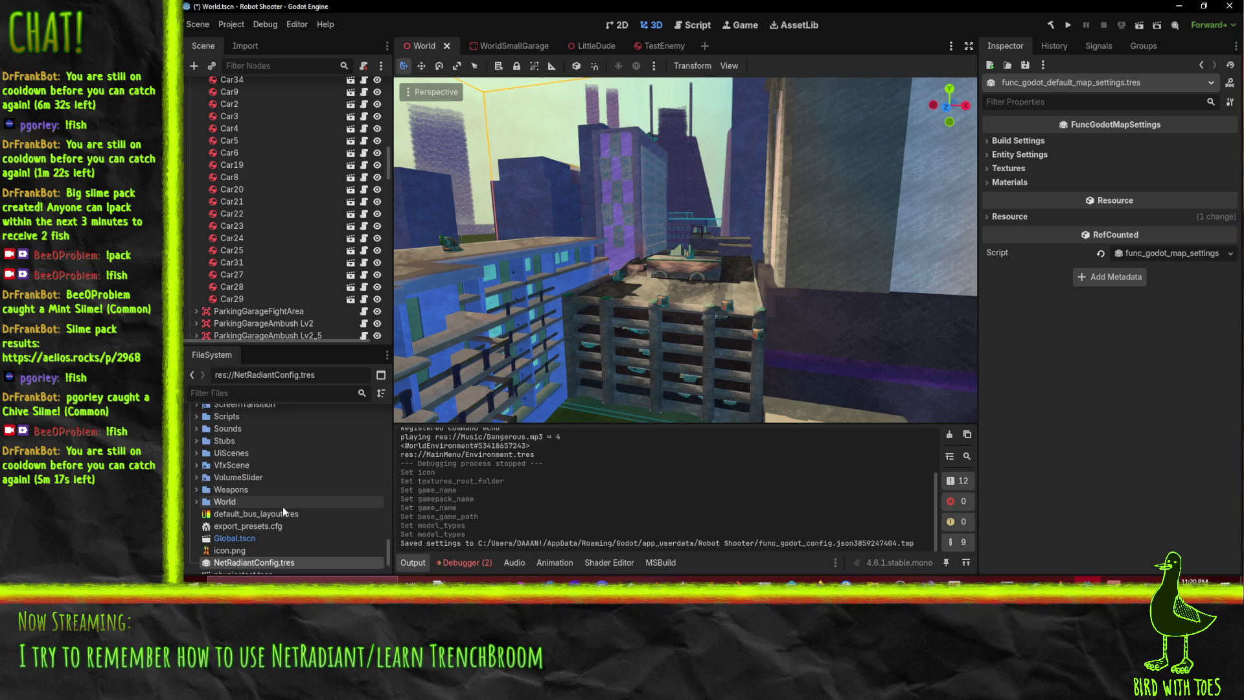
pyautogui.doubleClick(282, 507)
pyautogui.scroll(-5, 282, 507)
pyautogui.click(204, 499)
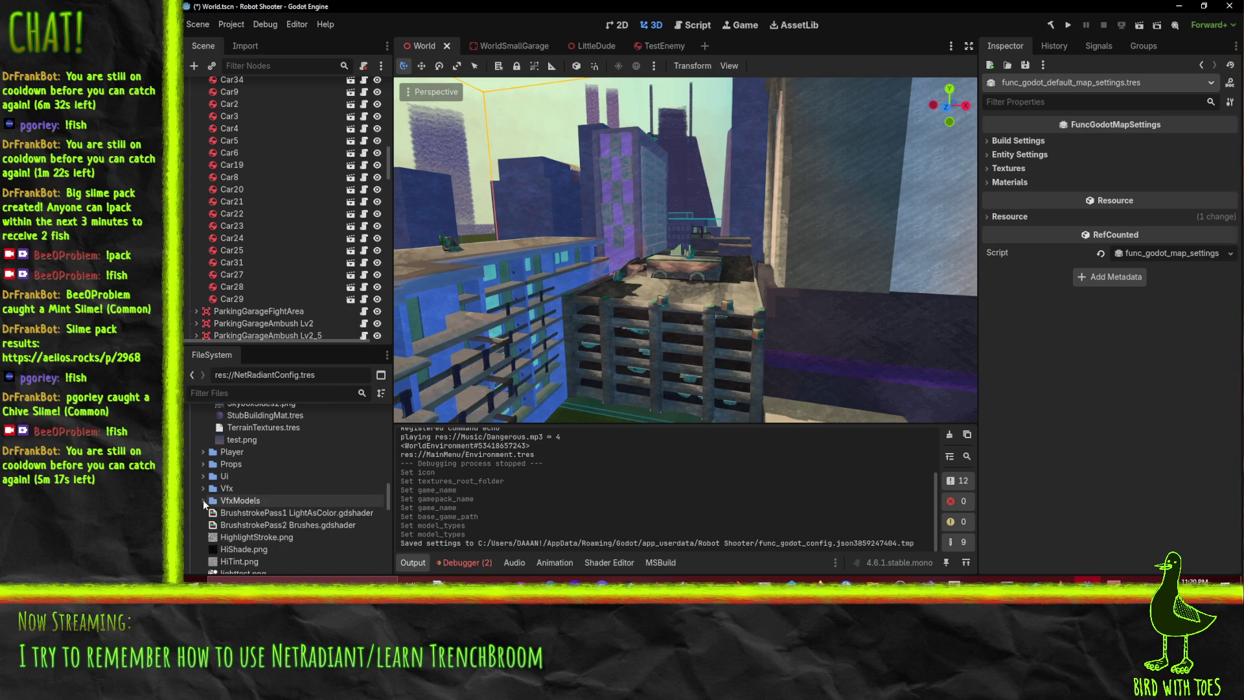
pyautogui.scroll(10, 208, 500)
pyautogui.scroll(10, 266, 475)
pyautogui.scroll(-2, 371, 476)
pyautogui.click(196, 420)
pyautogui.scroll(2, 293, 487)
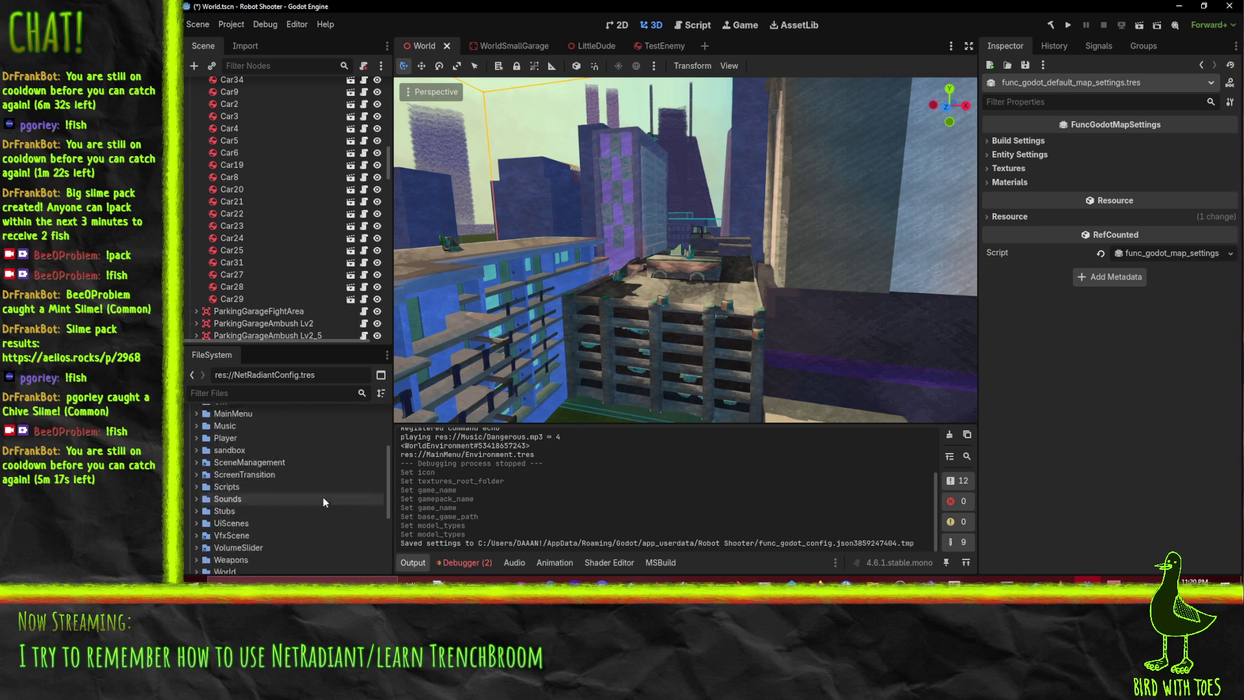
# Create a new ExternalToolsConfig folder at the project root res://
pyautogui.rightClick(212, 428)
pyautogui.moveTo(282, 439)
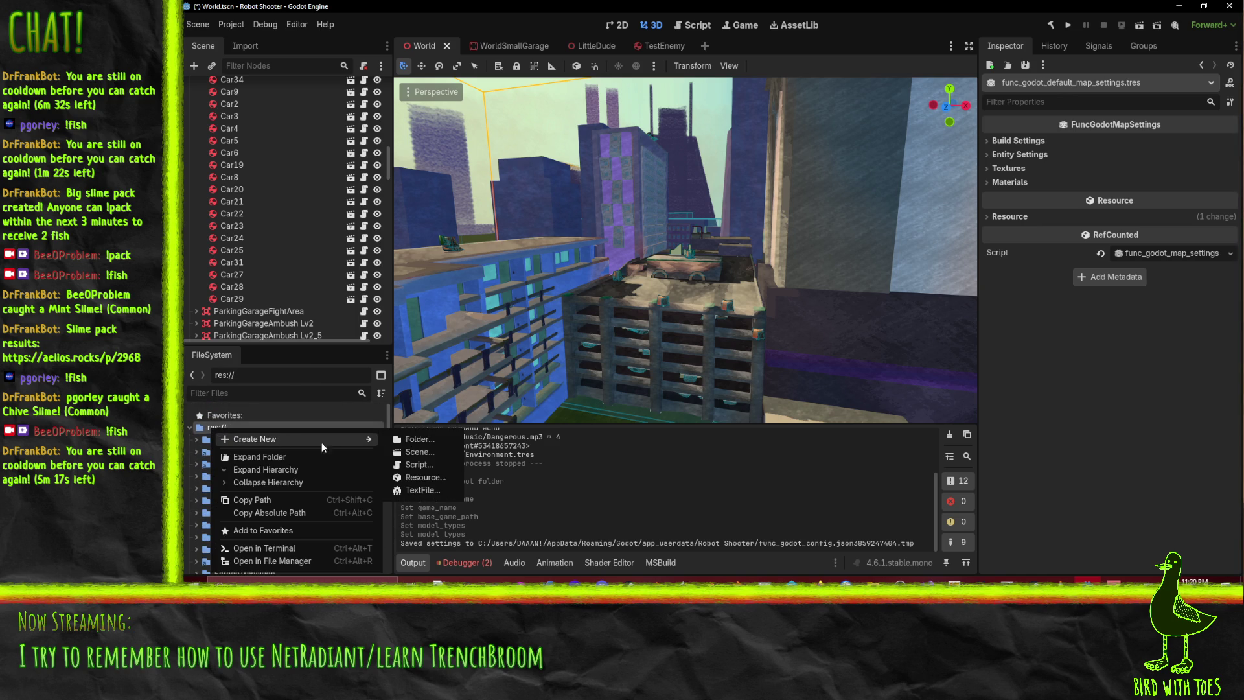
pyautogui.click(417, 440)
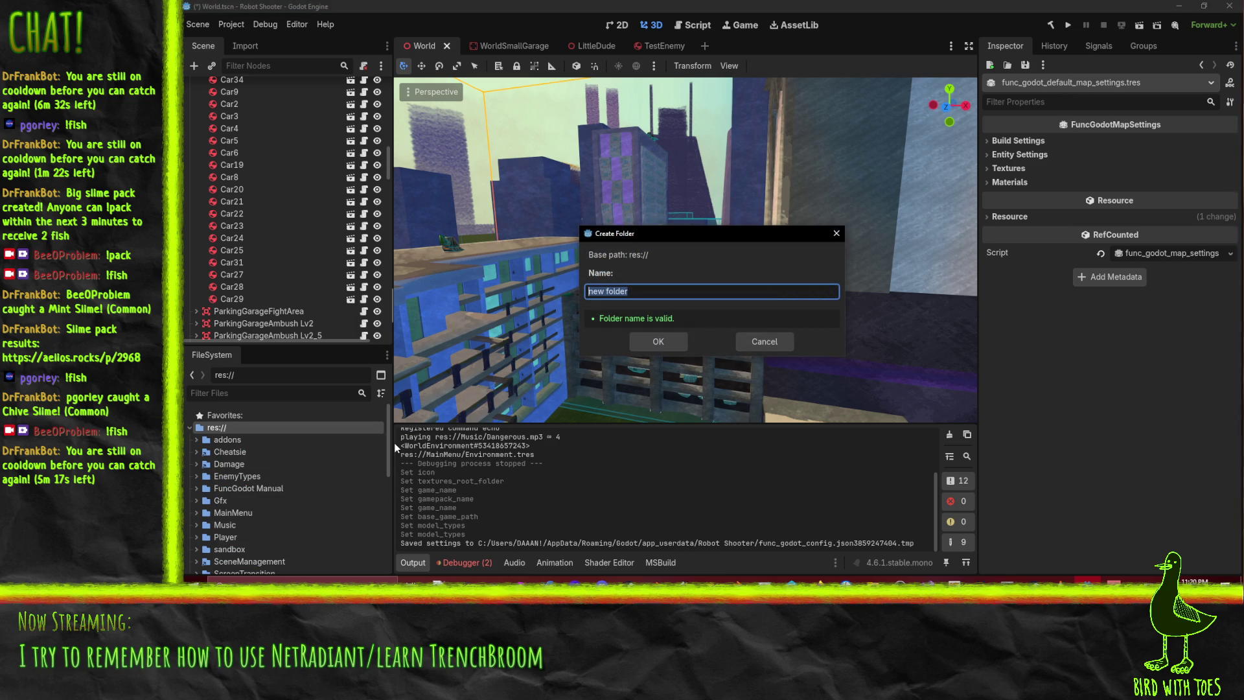
pyautogui.write('Too')
pyautogui.write('External')
pyautogui.press('Return')
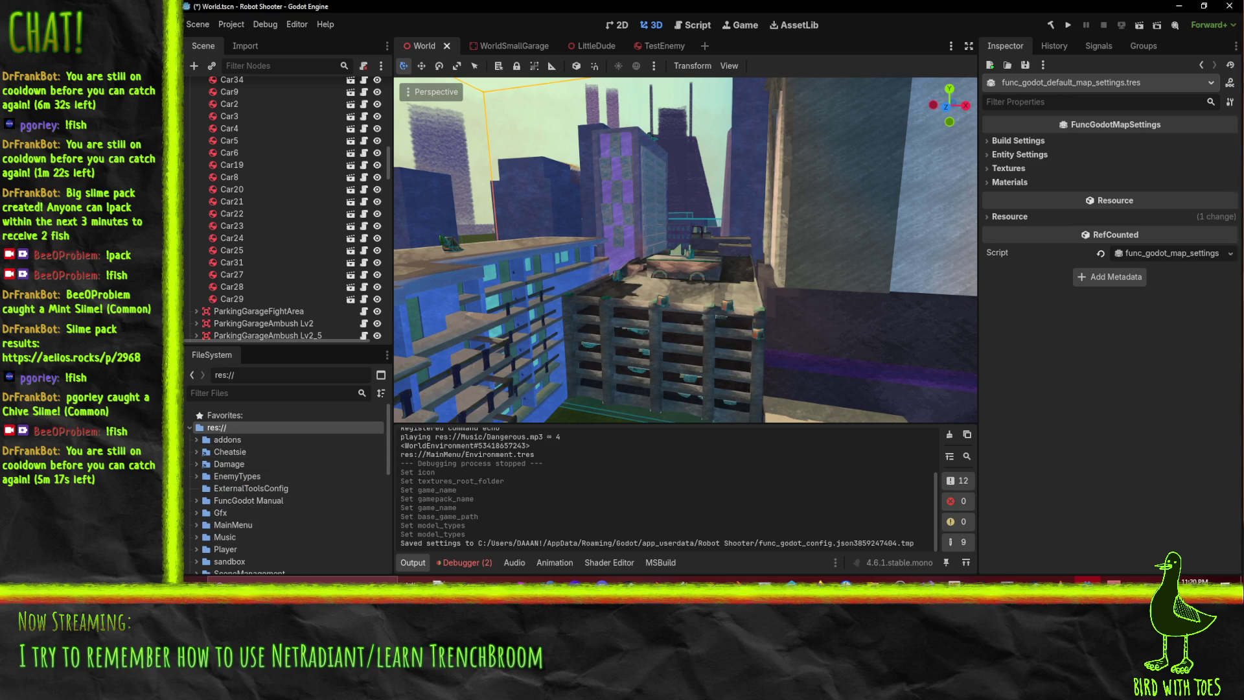
# Move TrenchboomConfig.tres and NetRadiantConfig.tres into the ExternalToolsConfig folder
pyautogui.scroll(-5, 263, 492)
pyautogui.click(268, 564)
pyautogui.keyDown('ctrl'); pyautogui.click(259, 505); pyautogui.keyUp('ctrl')
pyautogui.moveTo(259, 504)
pyautogui.mouseDown()
pyautogui.moveTo(280, 447)
pyautogui.moveTo(272, 492)
pyautogui.mouseUp()
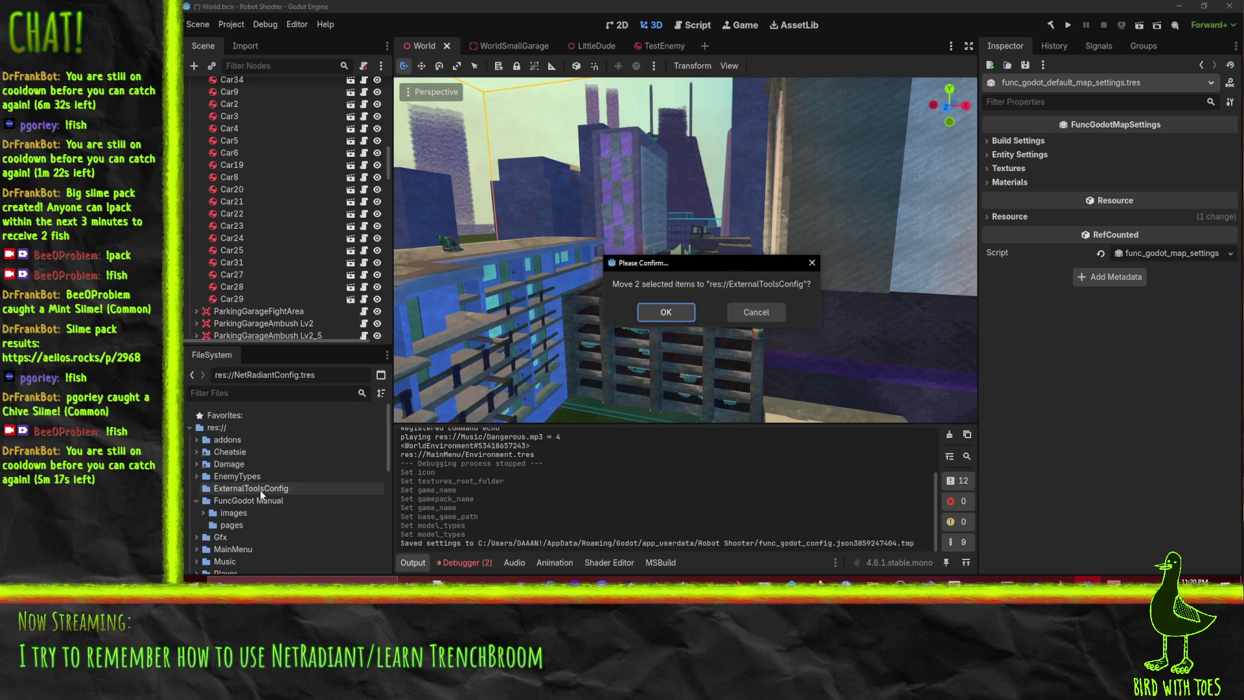
pyautogui.click(664, 313)
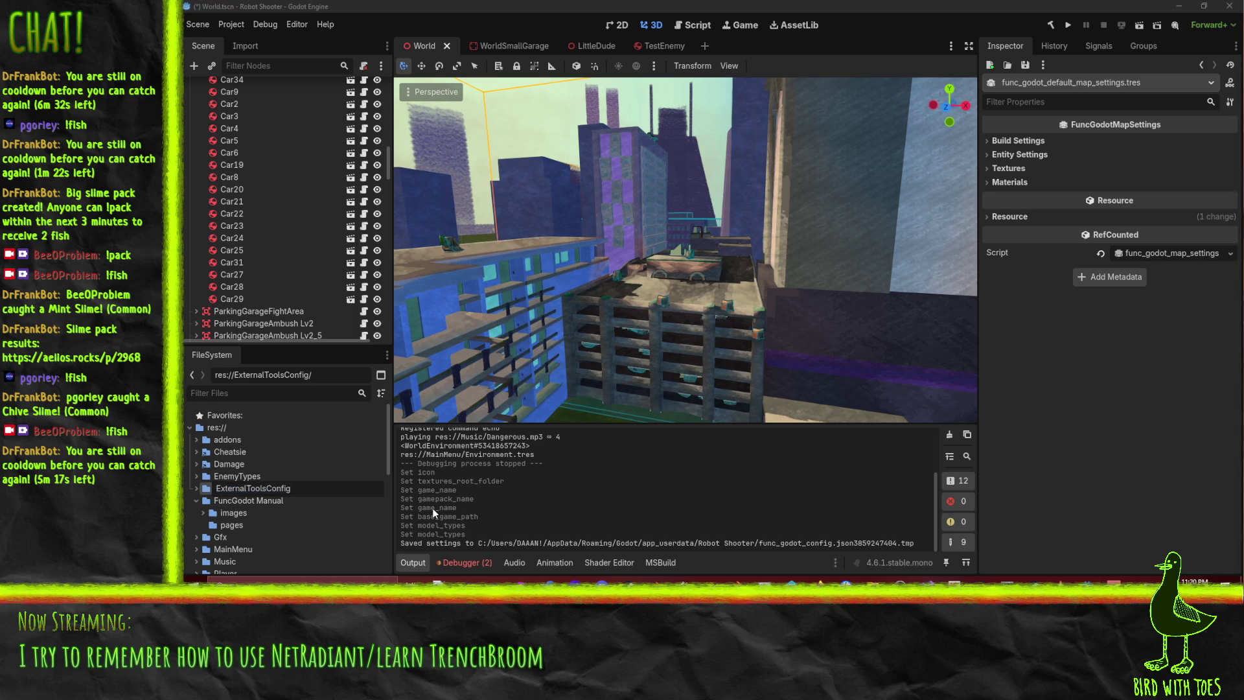
# Leave the folder name unchanged and expand ExternalToolsConfig to show both config files
pyautogui.hotkey('shift', 'Right')
pyautogui.hotkey('shift', 'Right')
pyautogui.hotkey('shift', 'Right')
pyautogui.hotkey('shift', 'Left')
pyautogui.hotkey('shift', 'Left')
pyautogui.hotkey('shift', 'Left')
pyautogui.hotkey('shift', 'Right')
pyautogui.hotkey('shift', 'Right')
pyautogui.hotkey('shift', 'Right')
pyautogui.hotkey('shift', 'Right')
pyautogui.hotkey('shift', 'Left')
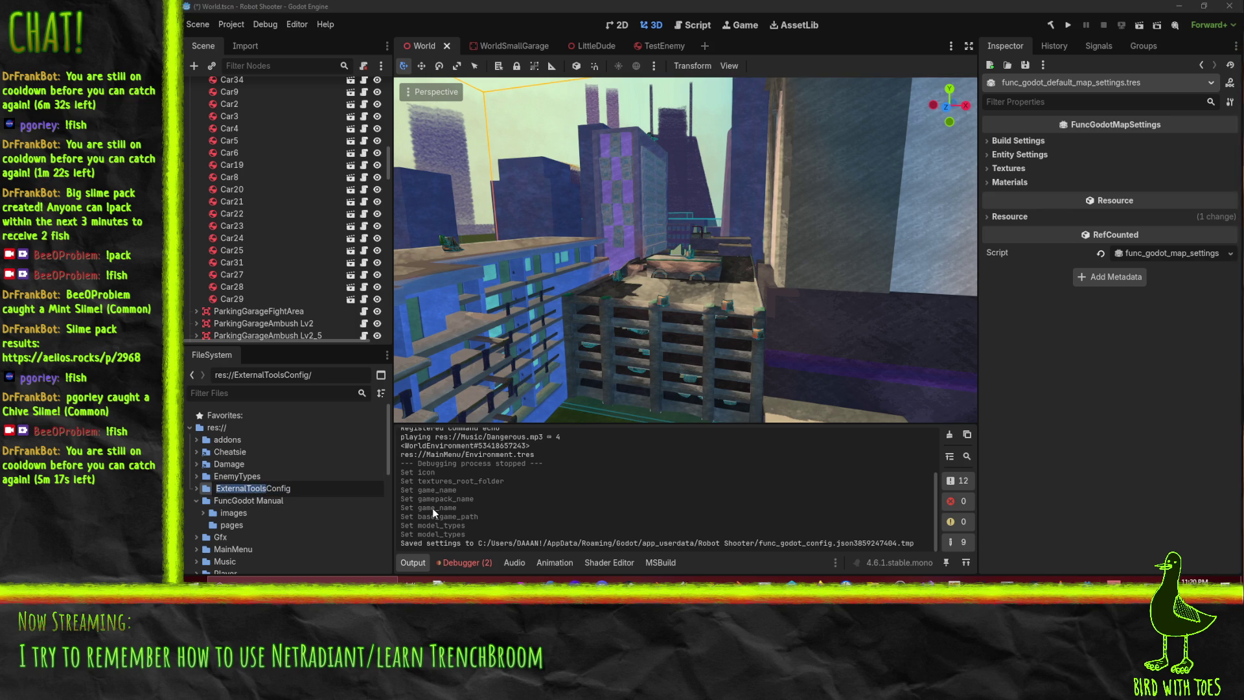
pyautogui.hotkey('ctrl', 'c')
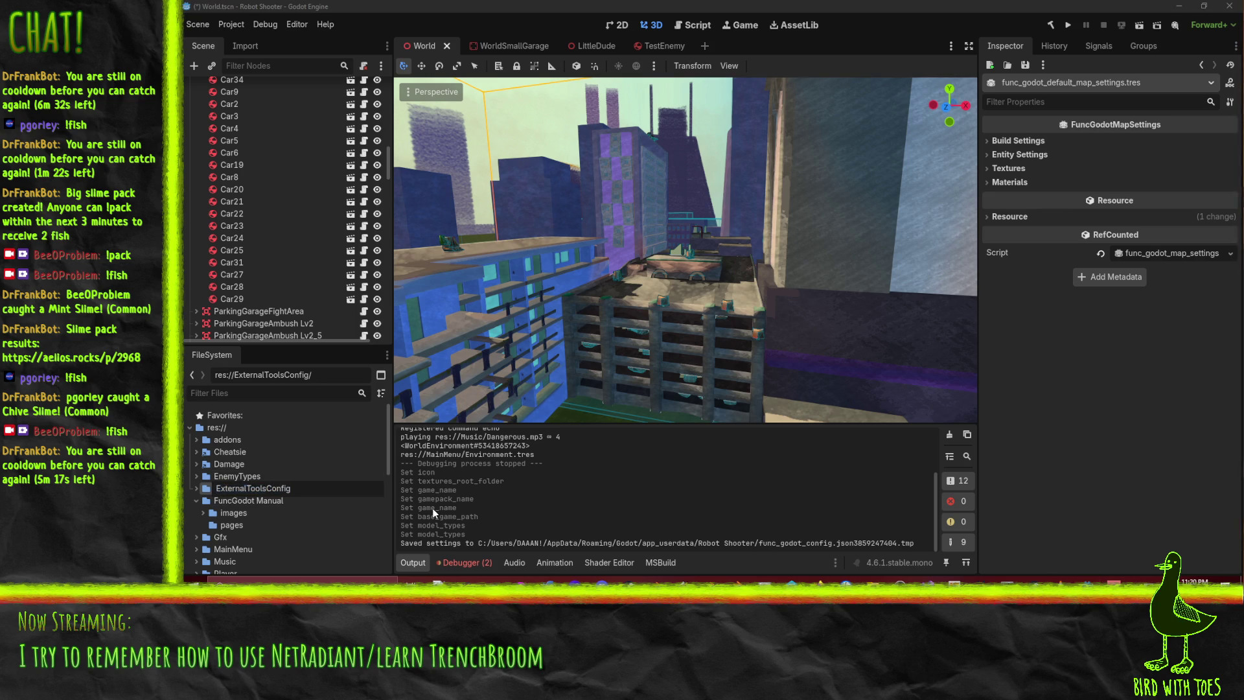
pyautogui.press('Escape')
pyautogui.click(197, 488)
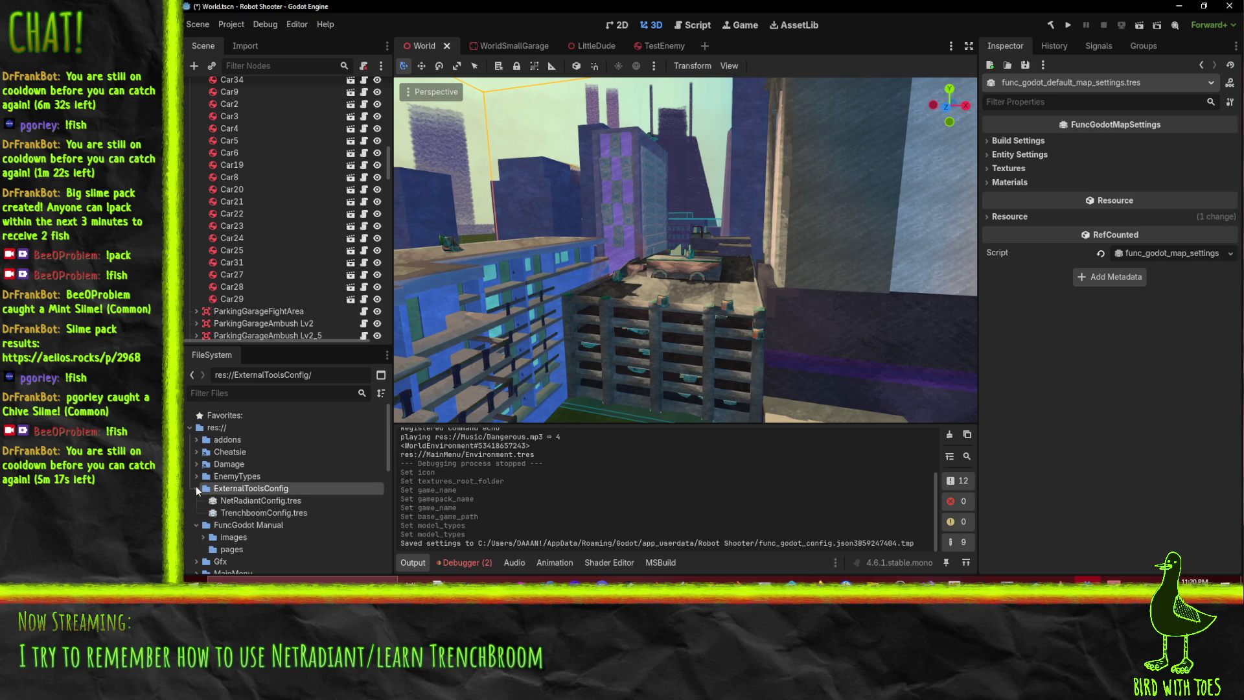
# Export the NetRadiant Custom gamepack from NetRadiantConfig.tres and check the Errors and Output logs
pyautogui.click(252, 505)
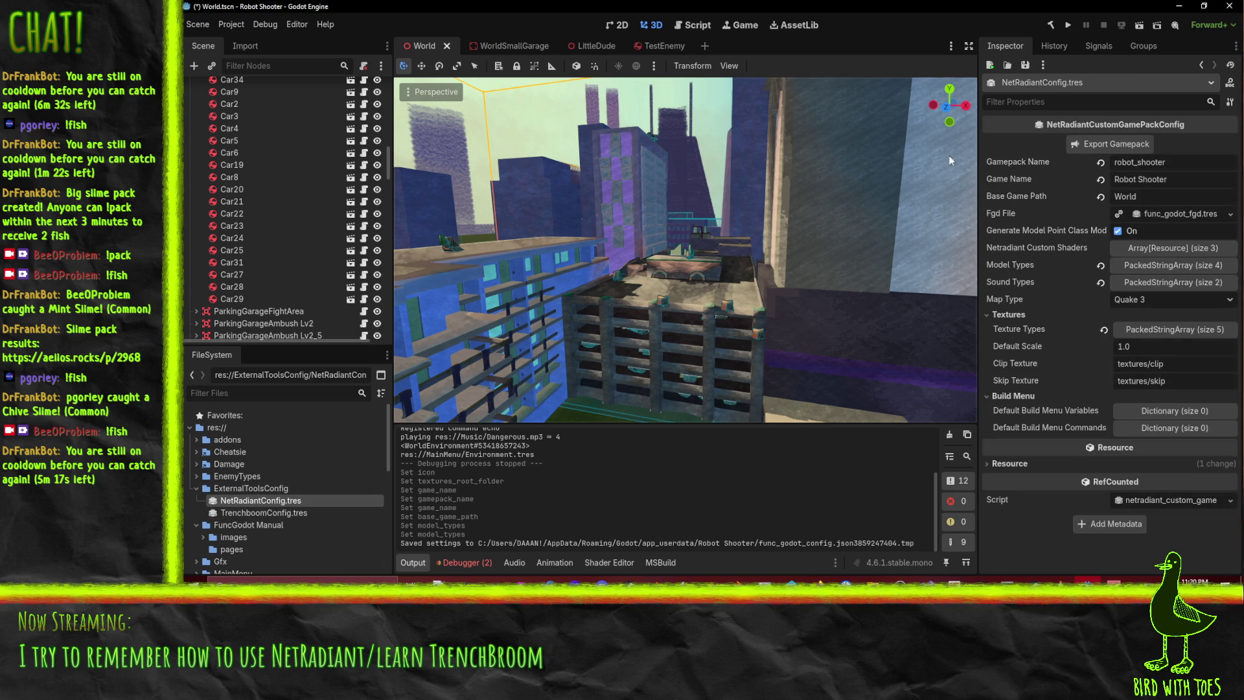
pyautogui.click(1086, 149)
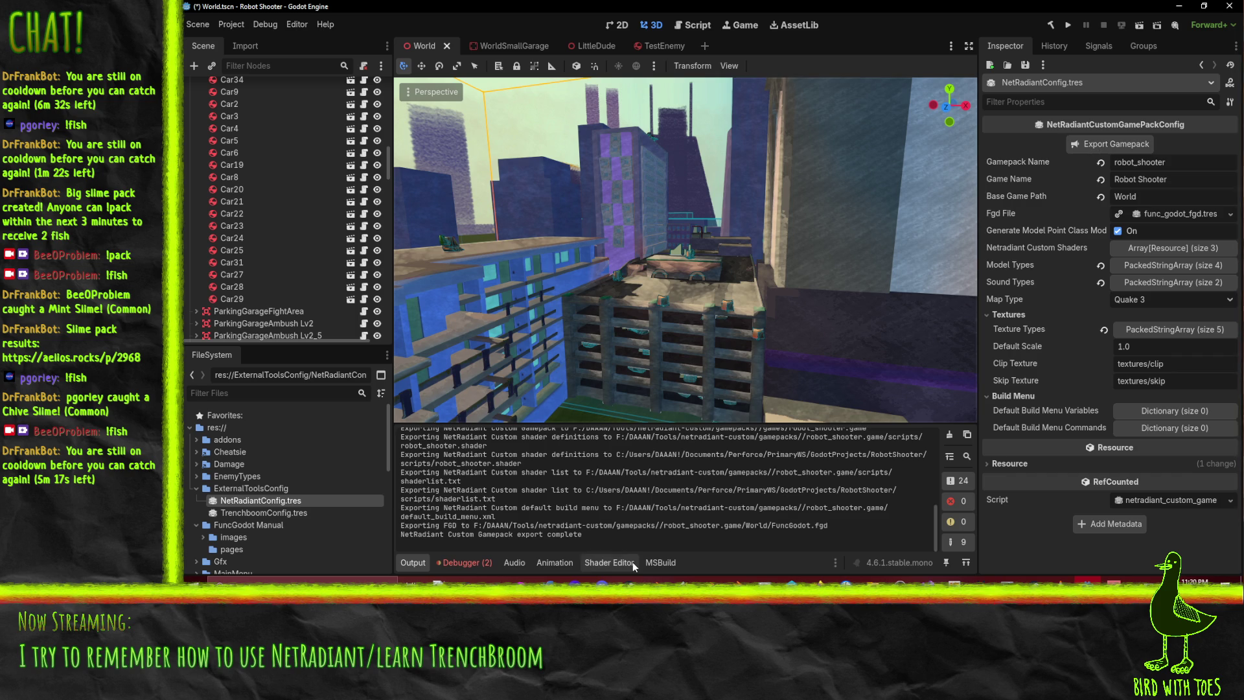
pyautogui.click(466, 562)
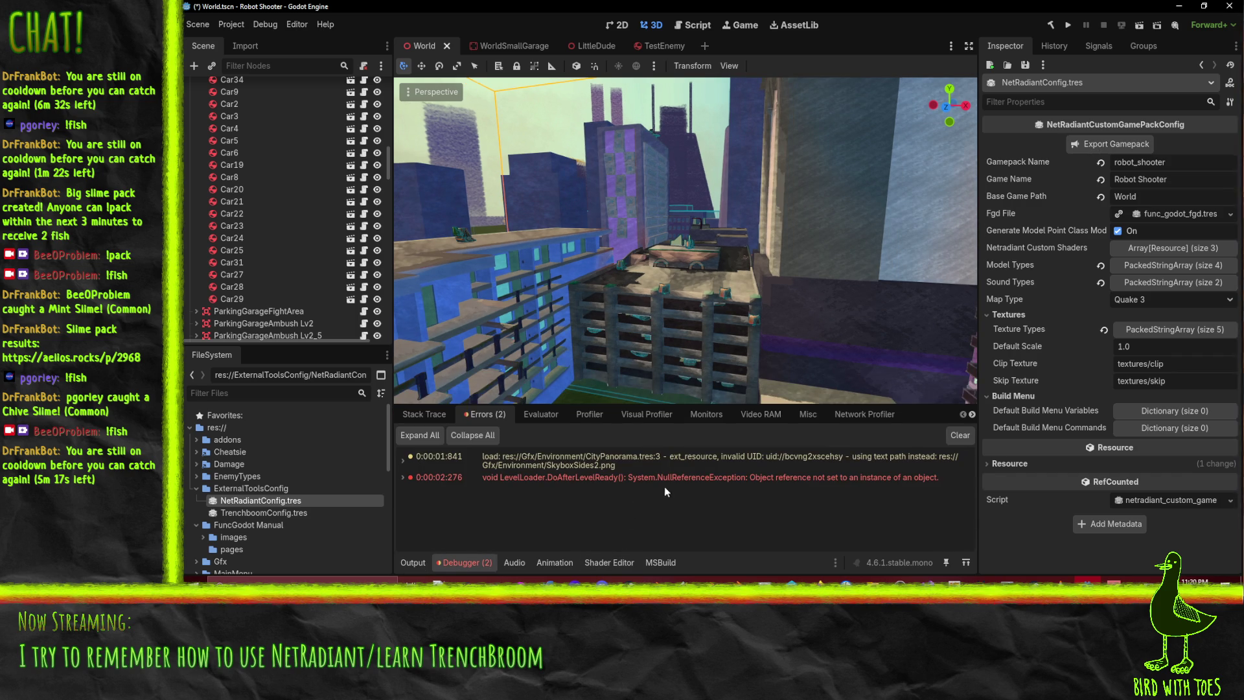
pyautogui.click(412, 562)
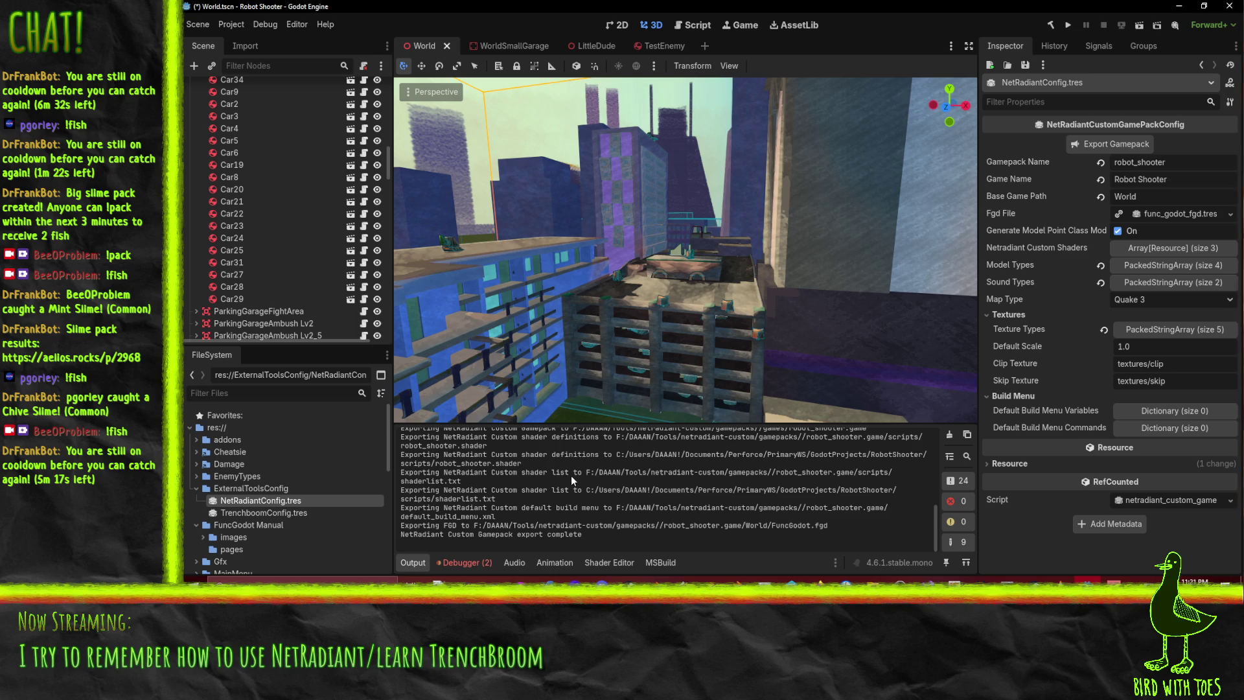
pyautogui.click(872, 582)
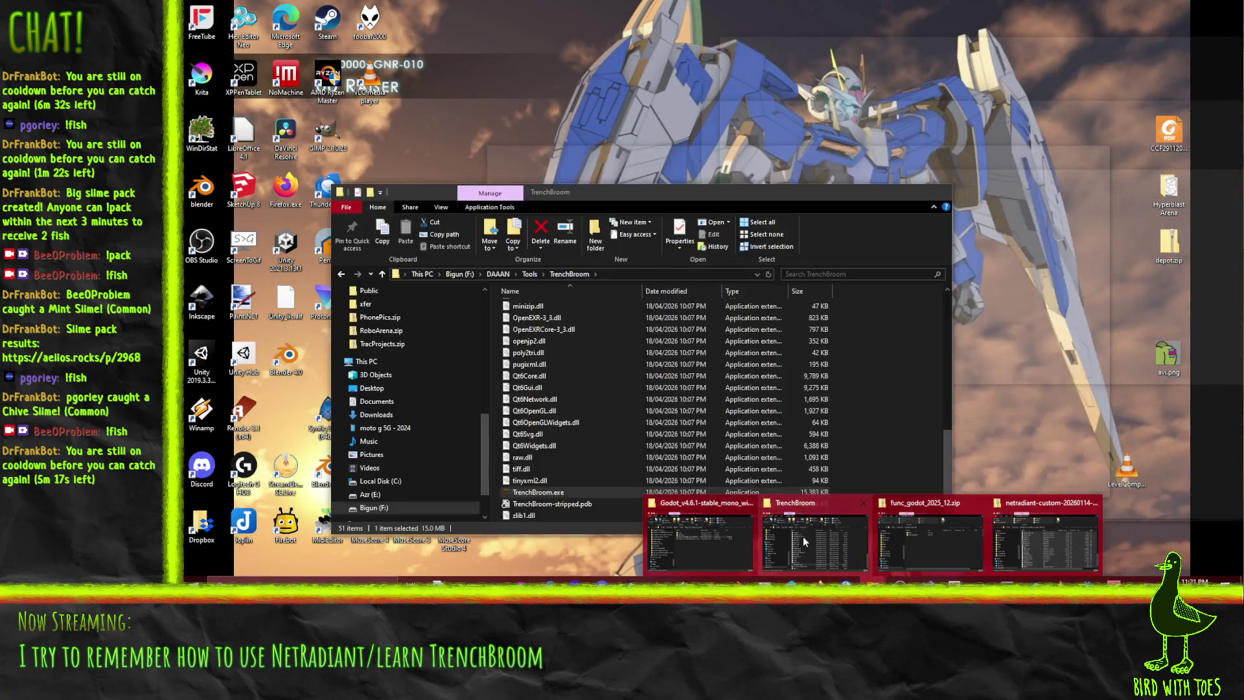
# Go to netradiant-custom > gamepacks and look inside the robot_shooter.game folder
pyautogui.click(803, 536)
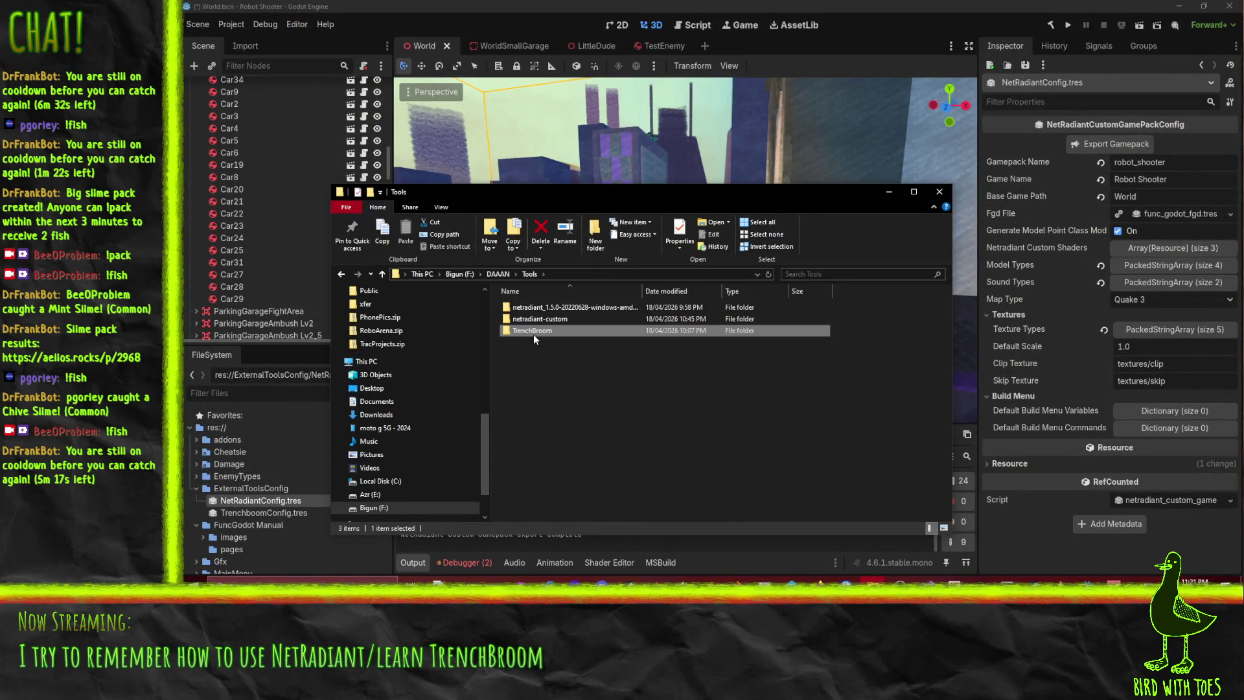
pyautogui.doubleClick(532, 320)
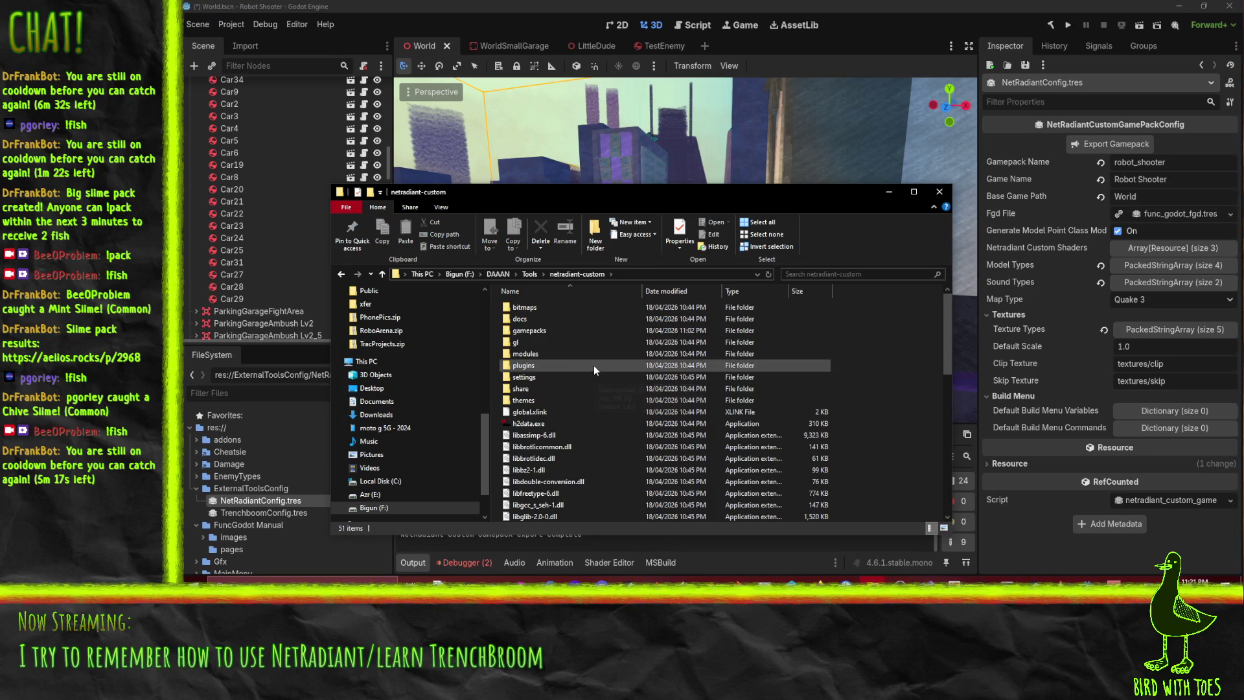
pyautogui.doubleClick(528, 330)
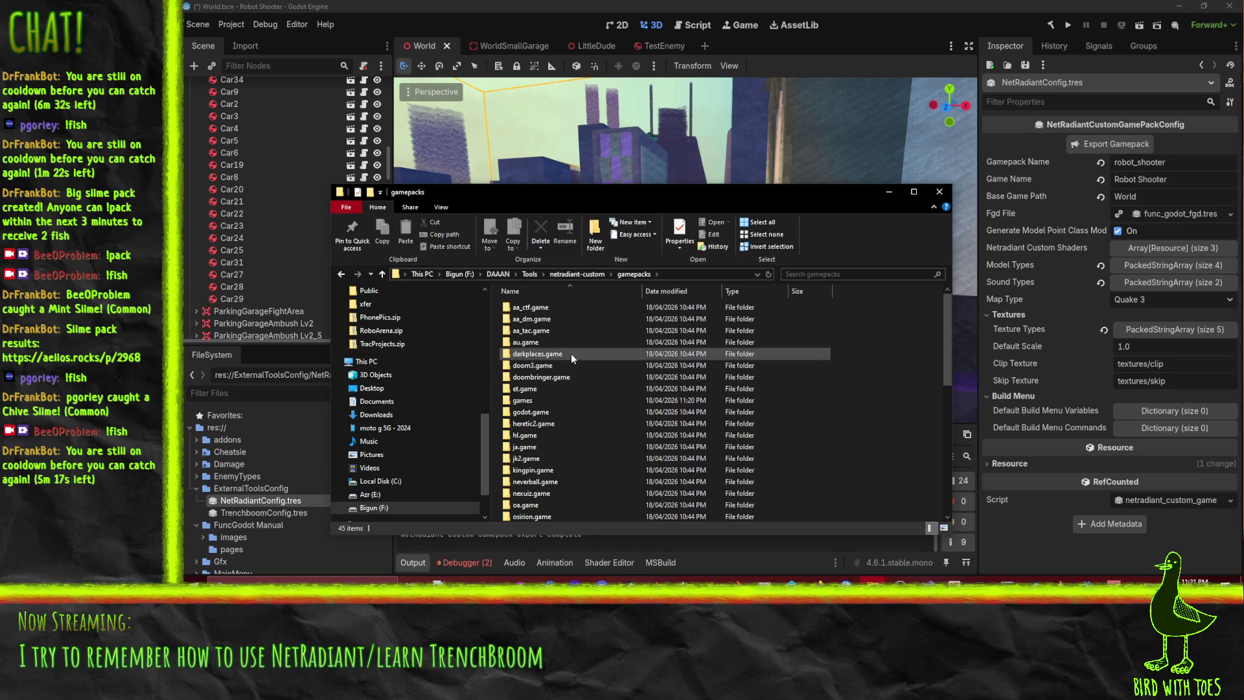
pyautogui.click(570, 353)
pyautogui.press('r')
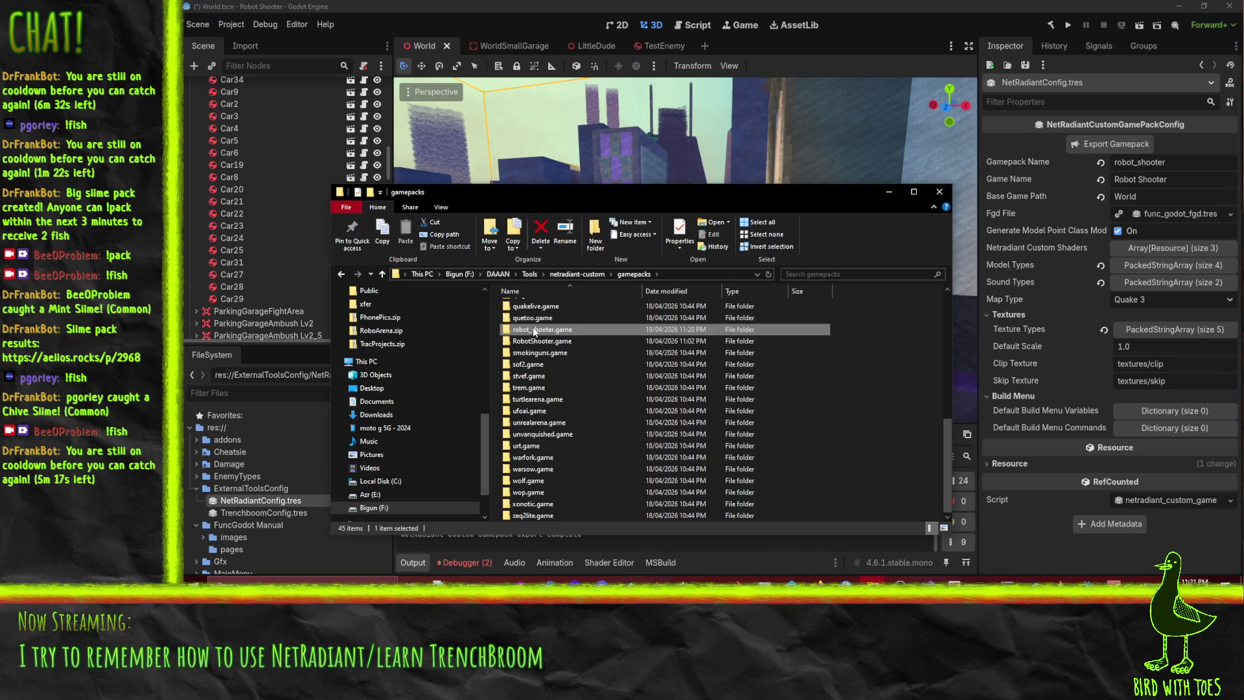
pyautogui.doubleClick(539, 332)
pyautogui.click(599, 274)
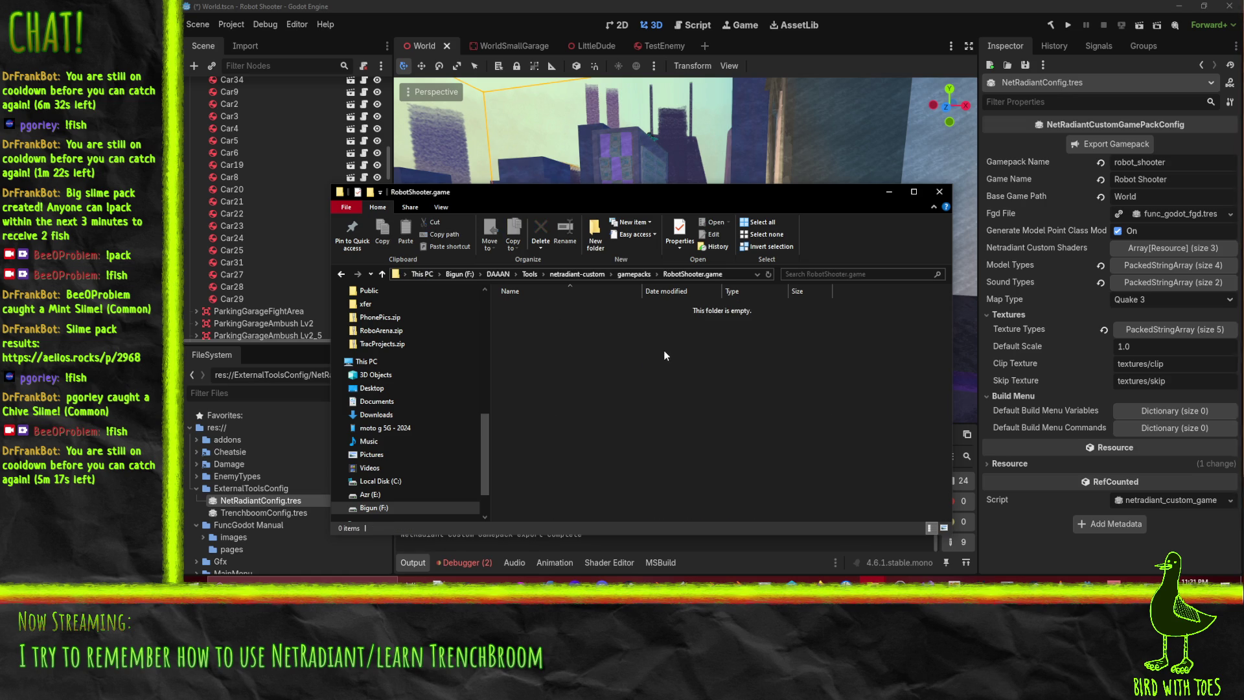
# Delete the old empty RobotShooter.game folder from gamepacks
pyautogui.scroll(-3, 571, 474)
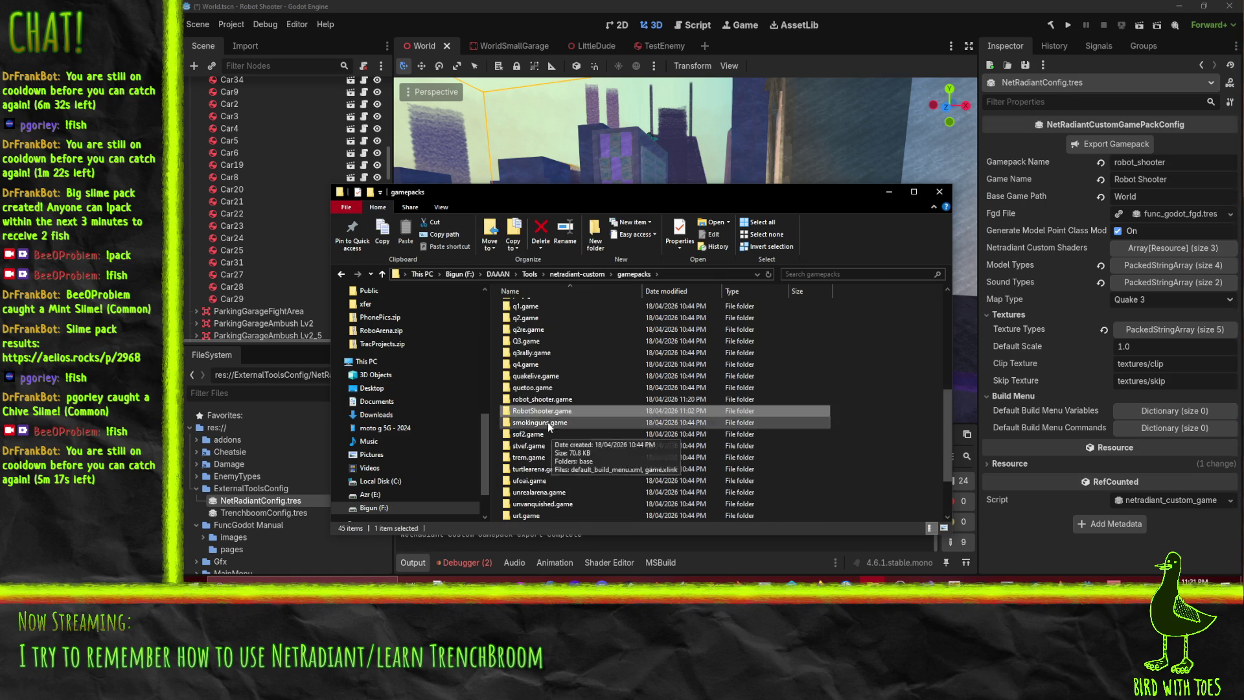
pyautogui.press('Delete')
pyautogui.press('Return')
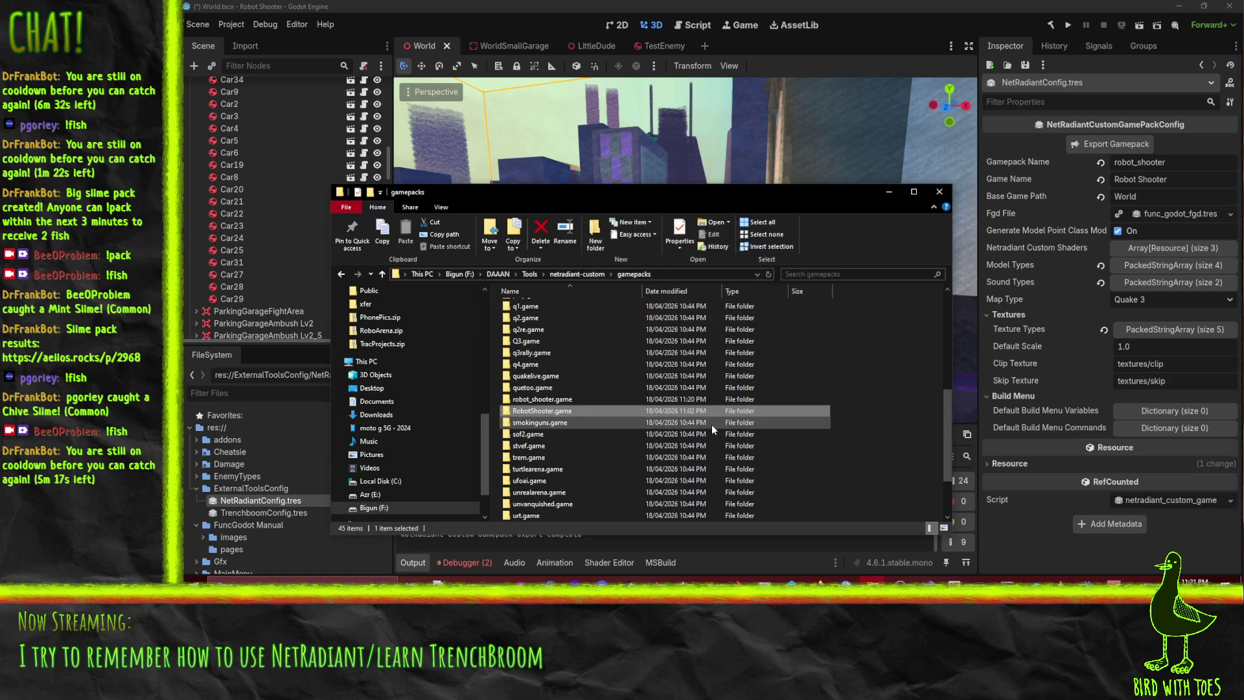
# Inspect robot_shooter.game's World folder (FuncGodot.fgd) and scripts folder (shaderlist.txt, robot_shooter.shader)
pyautogui.click(518, 399)
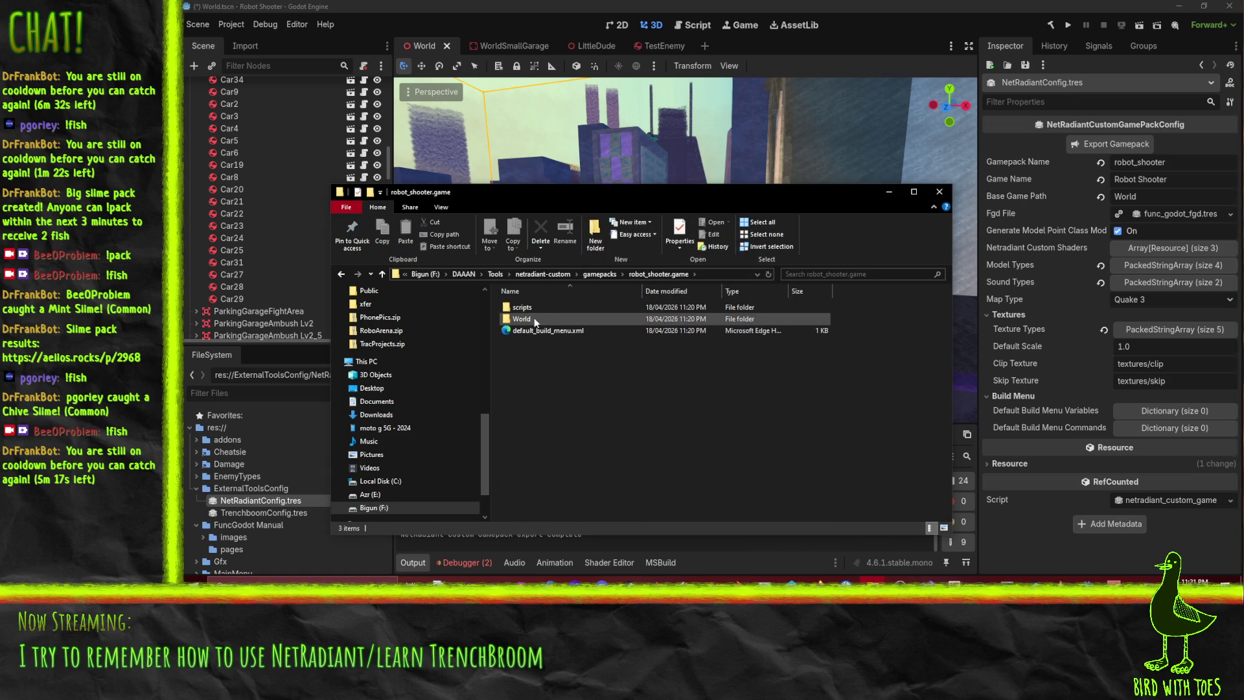
pyautogui.doubleClick(521, 319)
pyautogui.click(546, 310)
pyautogui.click(654, 275)
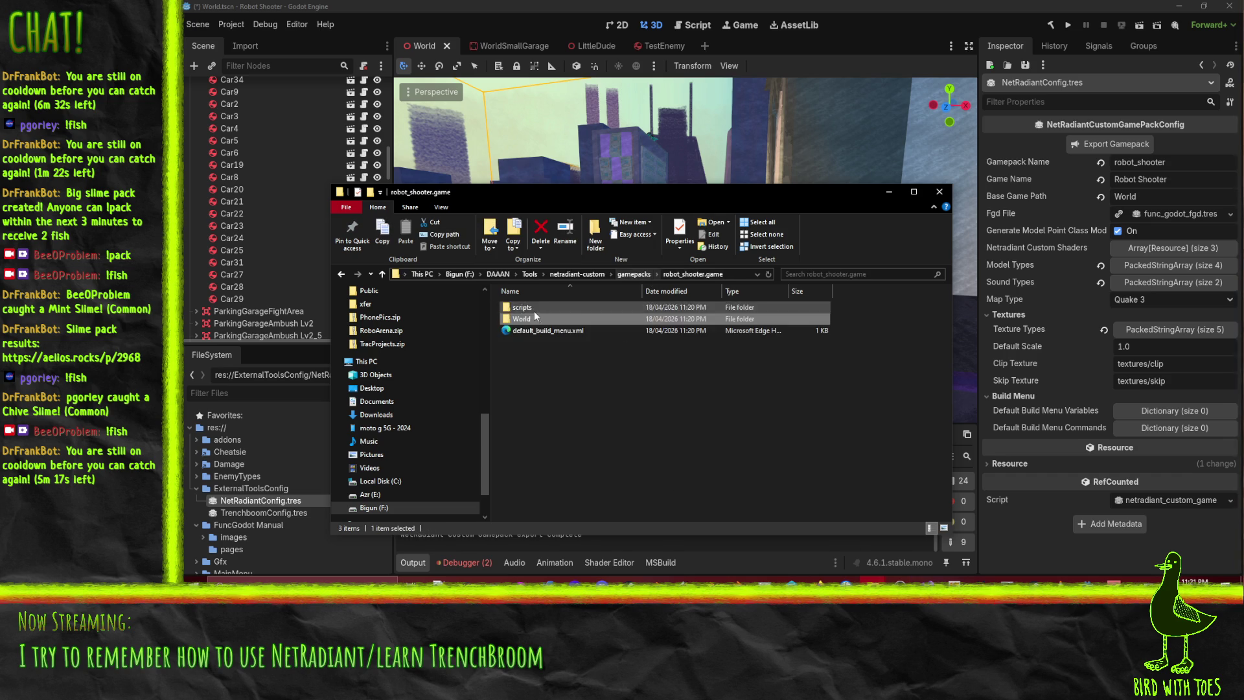
pyautogui.doubleClick(537, 330)
pyautogui.click(531, 319)
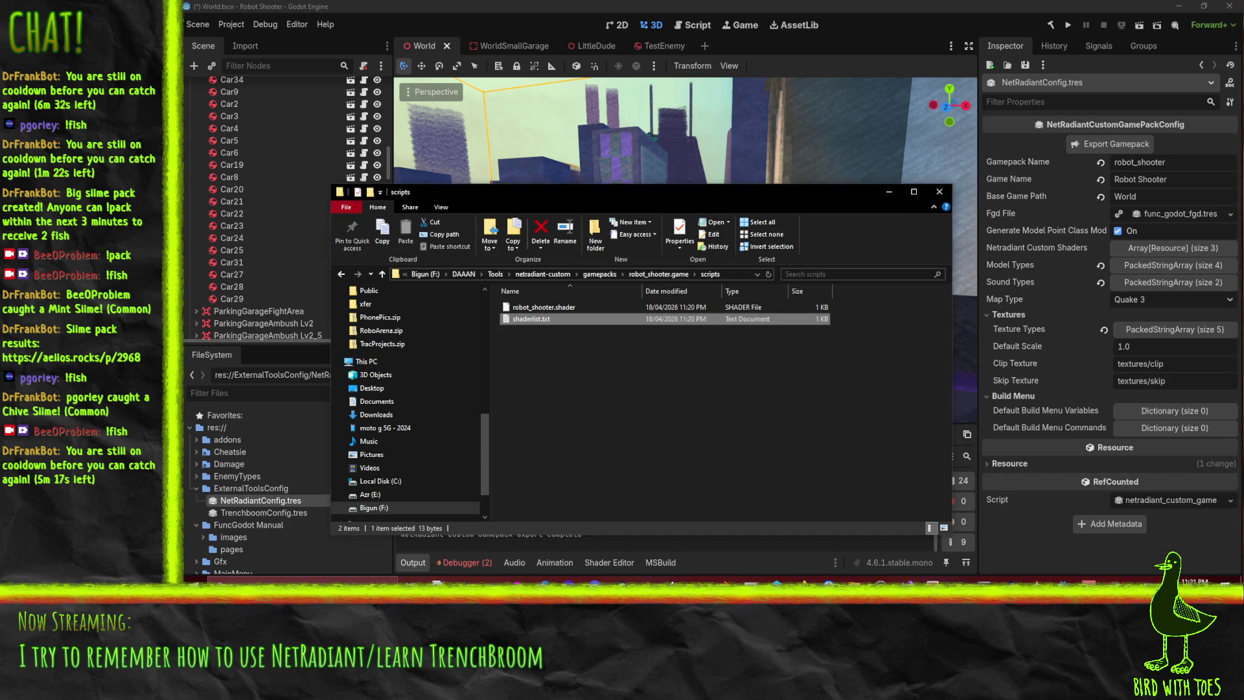
pyautogui.rightClick(563, 308)
pyautogui.click(569, 337)
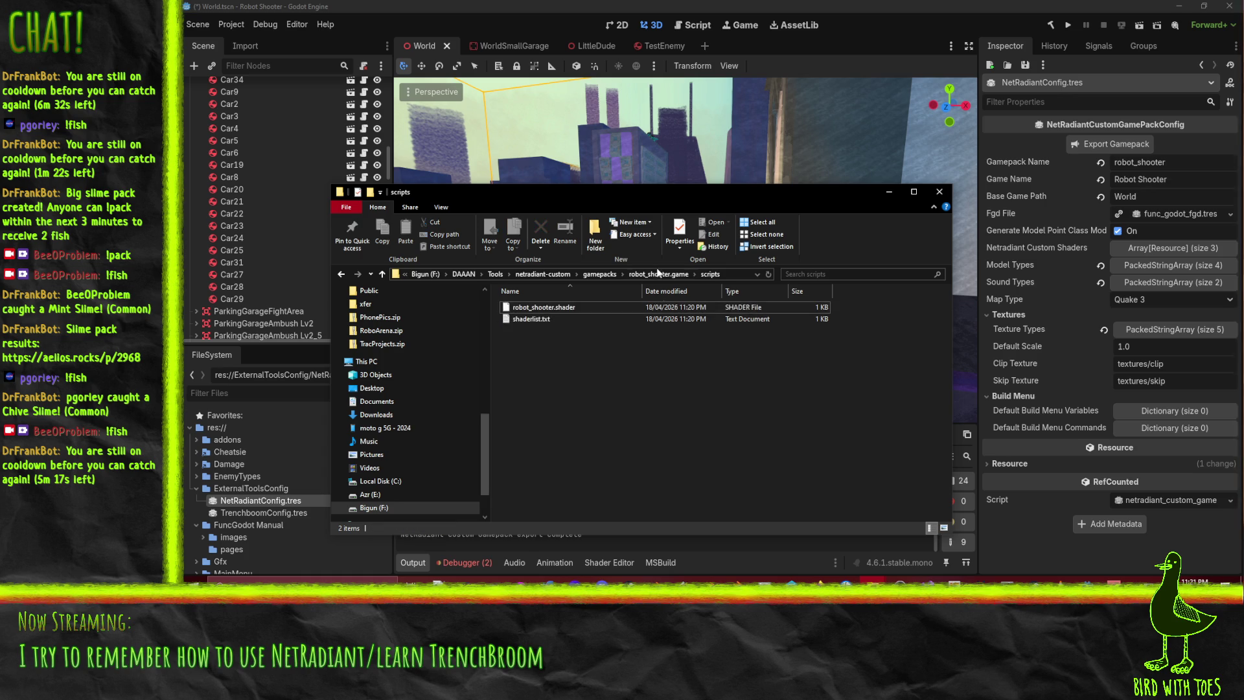
pyautogui.click(667, 274)
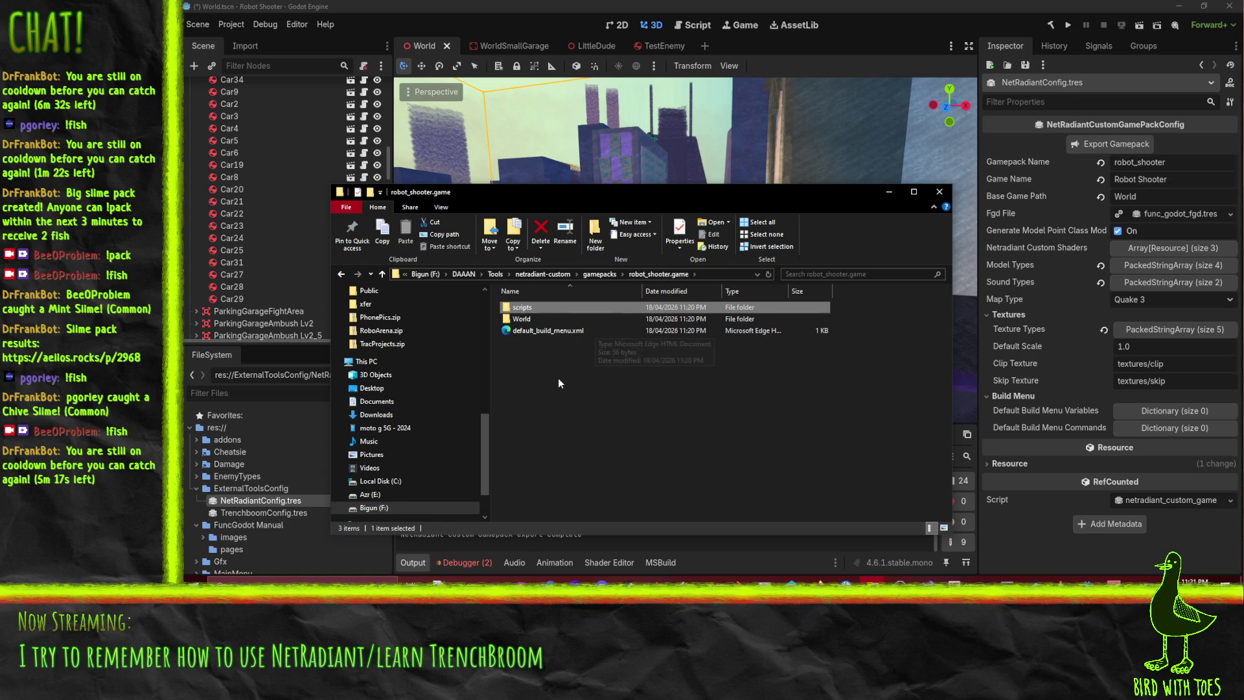
pyautogui.click(583, 353)
pyautogui.doubleClick(516, 320)
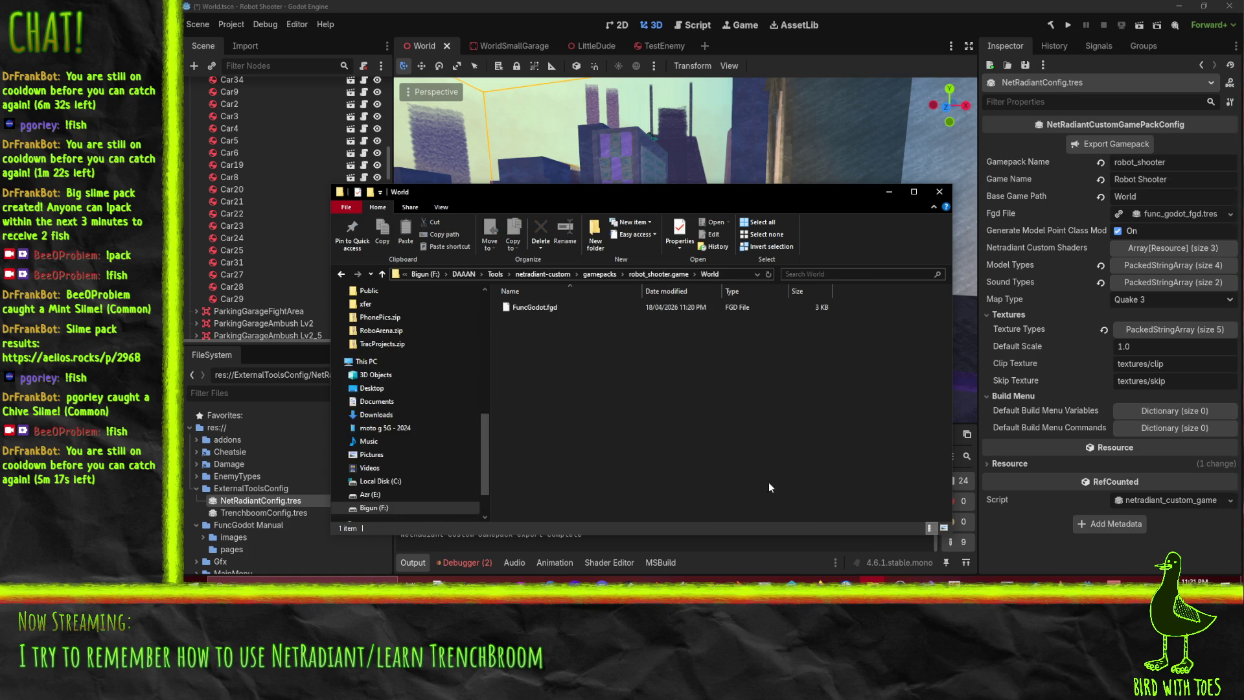
# Return to the netradiant-custom folder and select radiant.exe
pyautogui.click(600, 274)
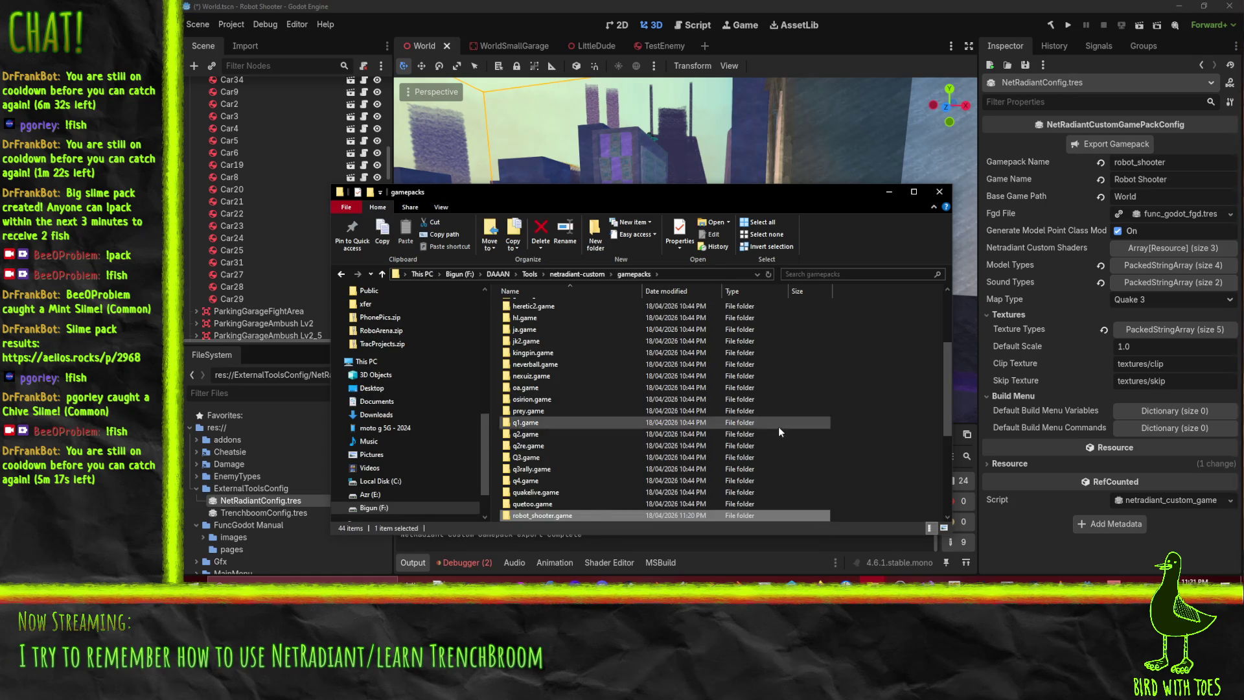
pyautogui.click(583, 275)
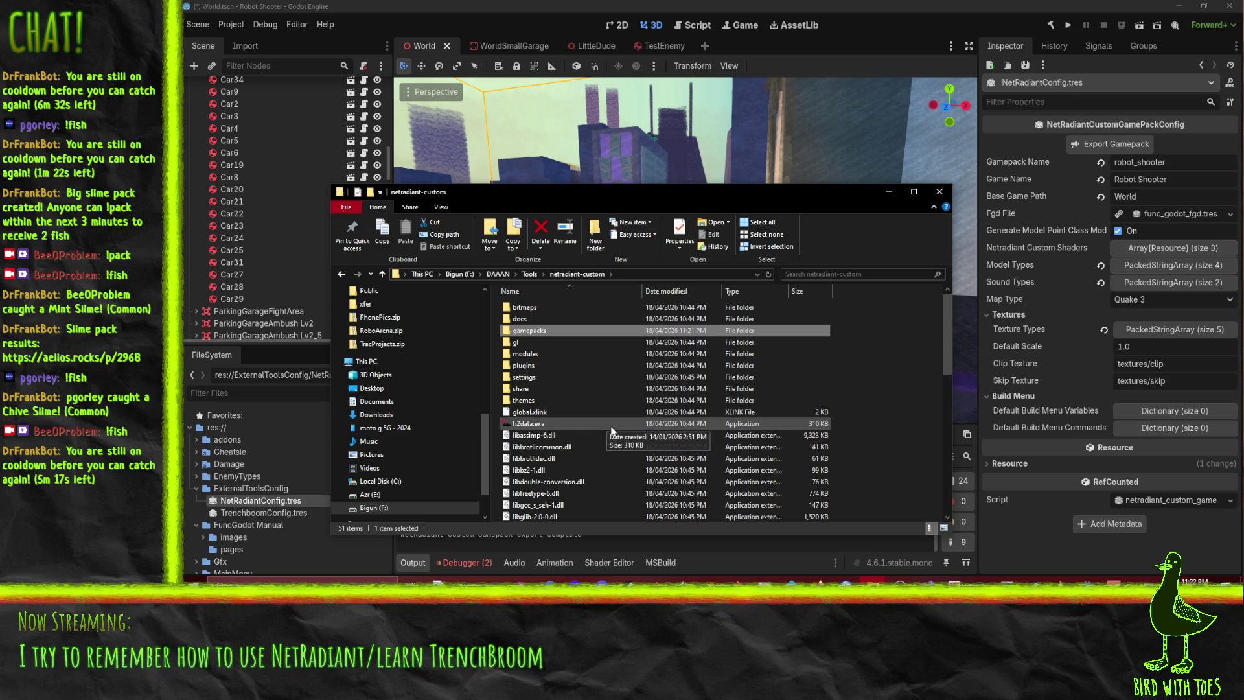
pyautogui.moveTo(620, 386)
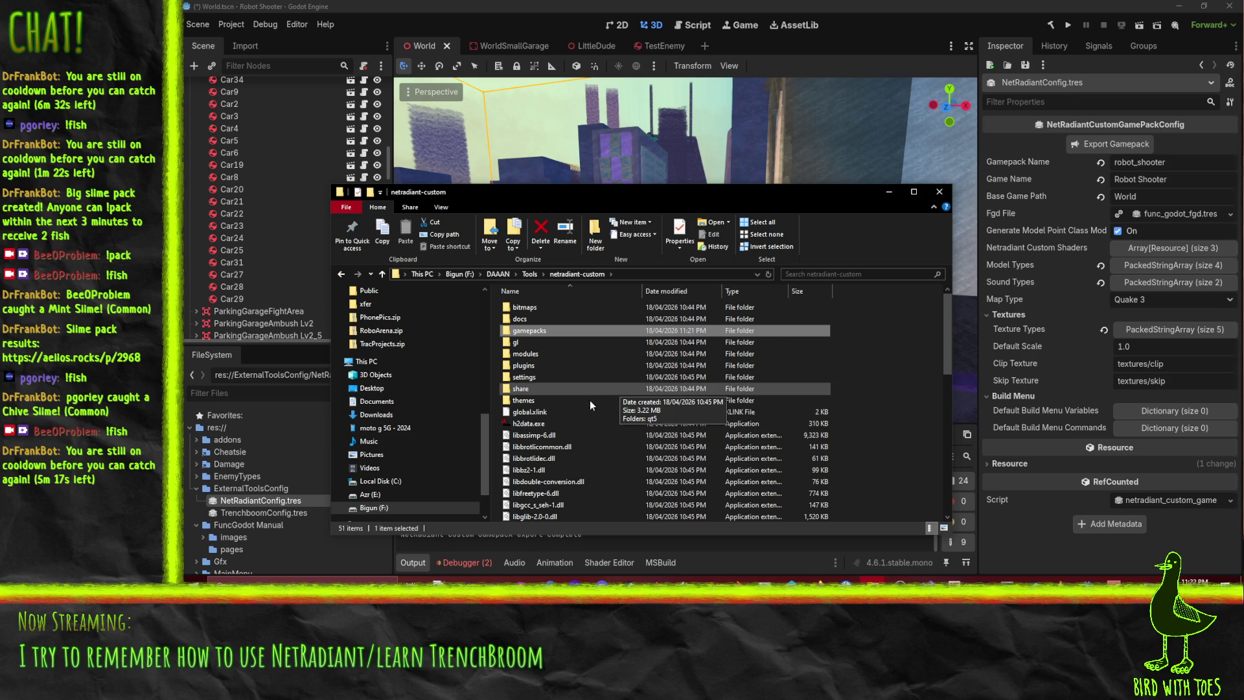
pyautogui.scroll(-10, 597, 390)
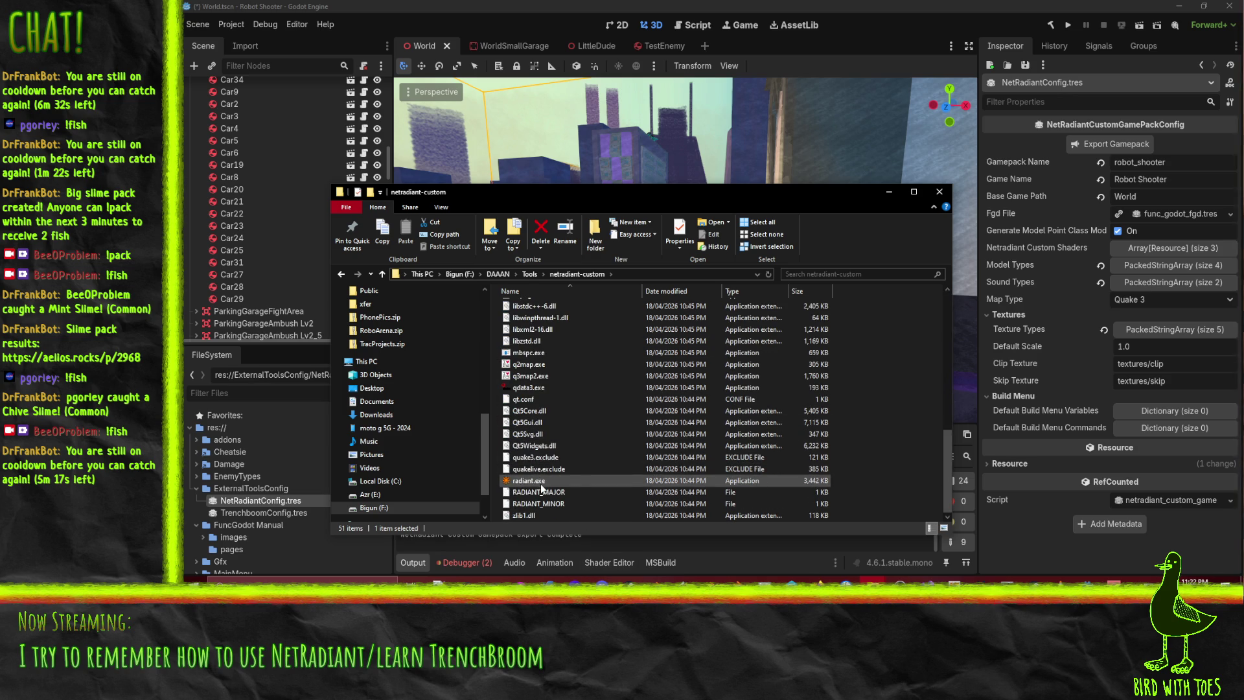
pyautogui.click(553, 480)
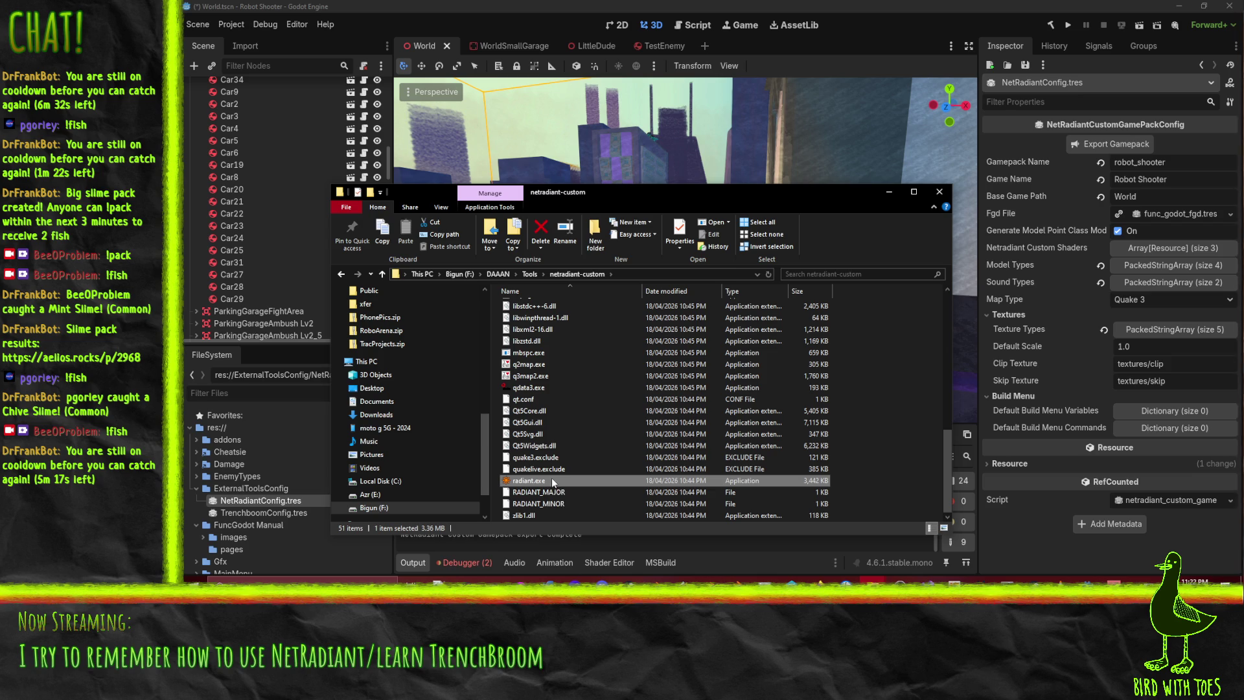
# Launch radiant.exe, choose Robot Shooter as the game, and accept the C:/Robot Shooter/ engine path
pyautogui.doubleClick(552, 481)
pyautogui.click(748, 303)
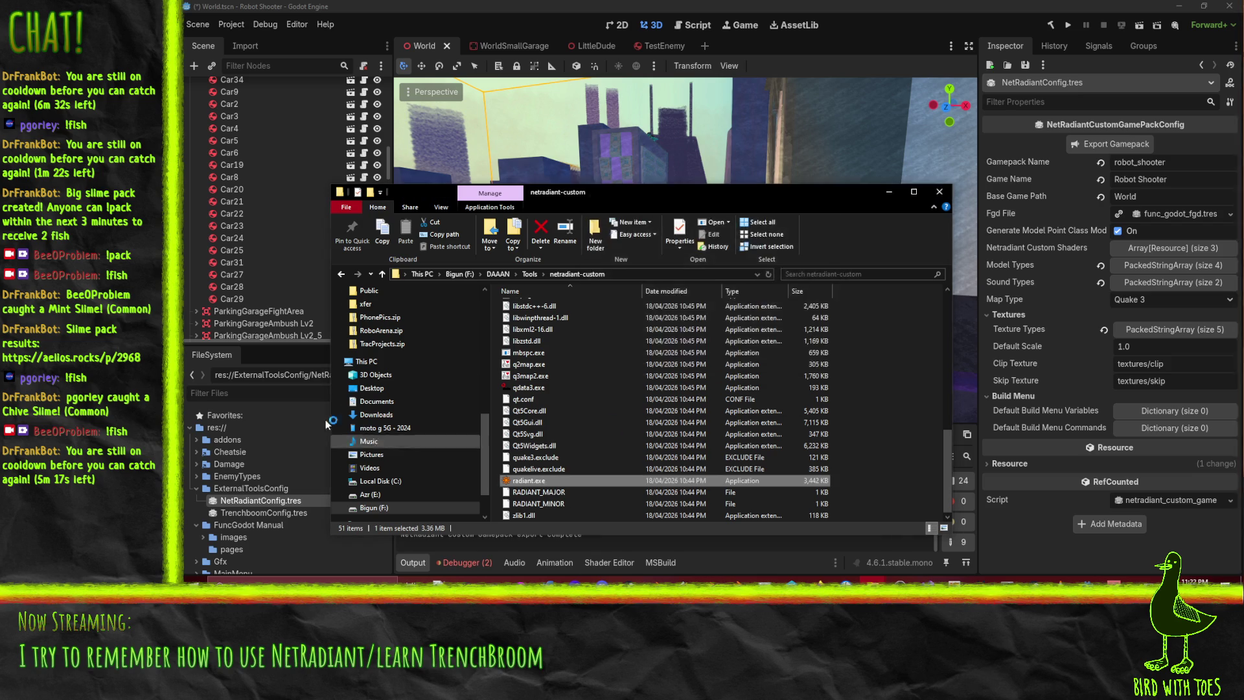
pyautogui.click(705, 278)
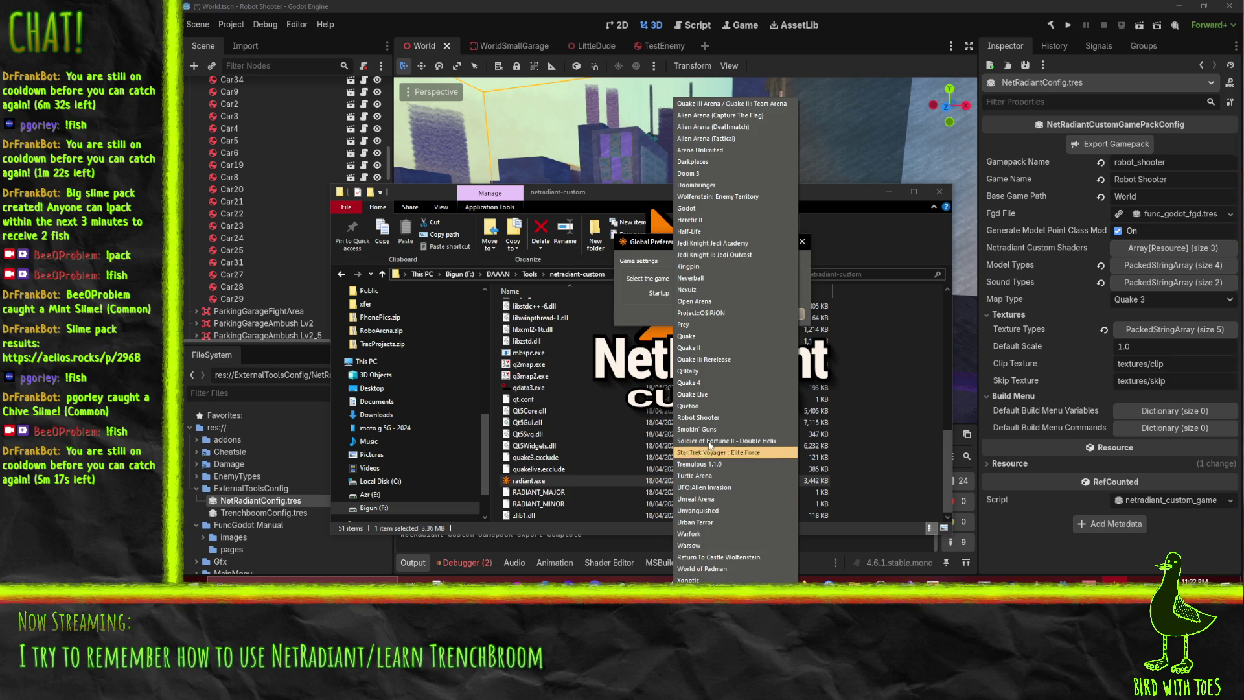
pyautogui.click(702, 418)
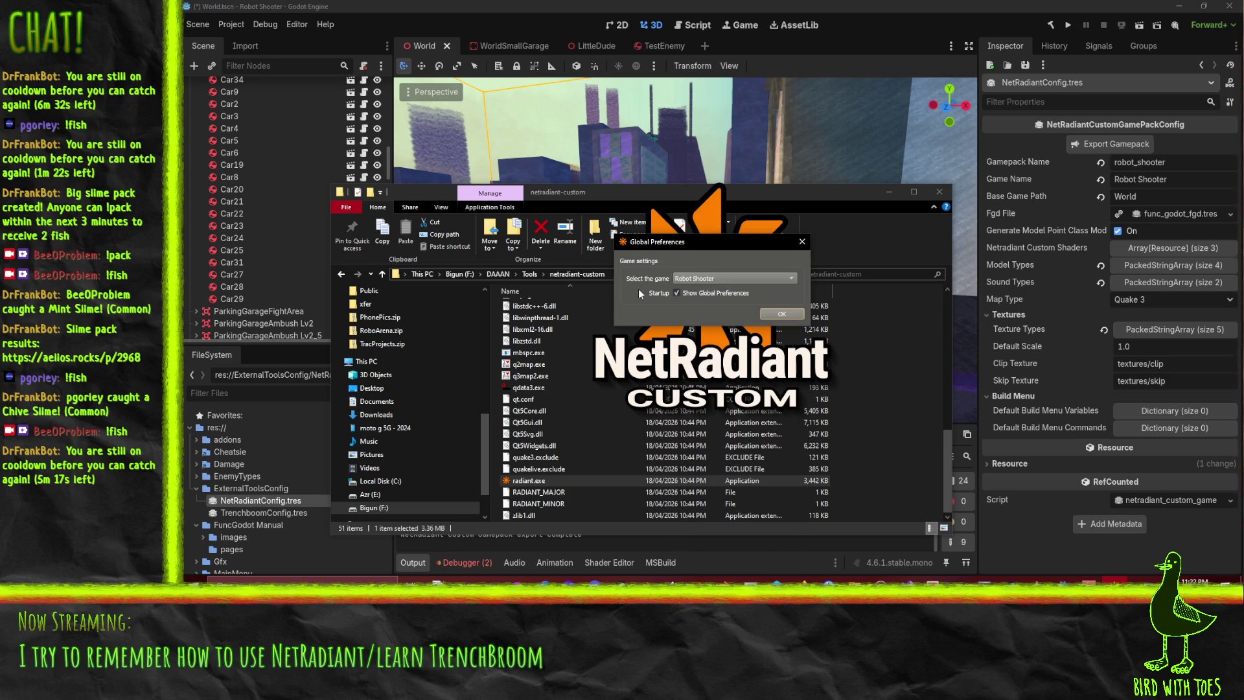
pyautogui.click(774, 315)
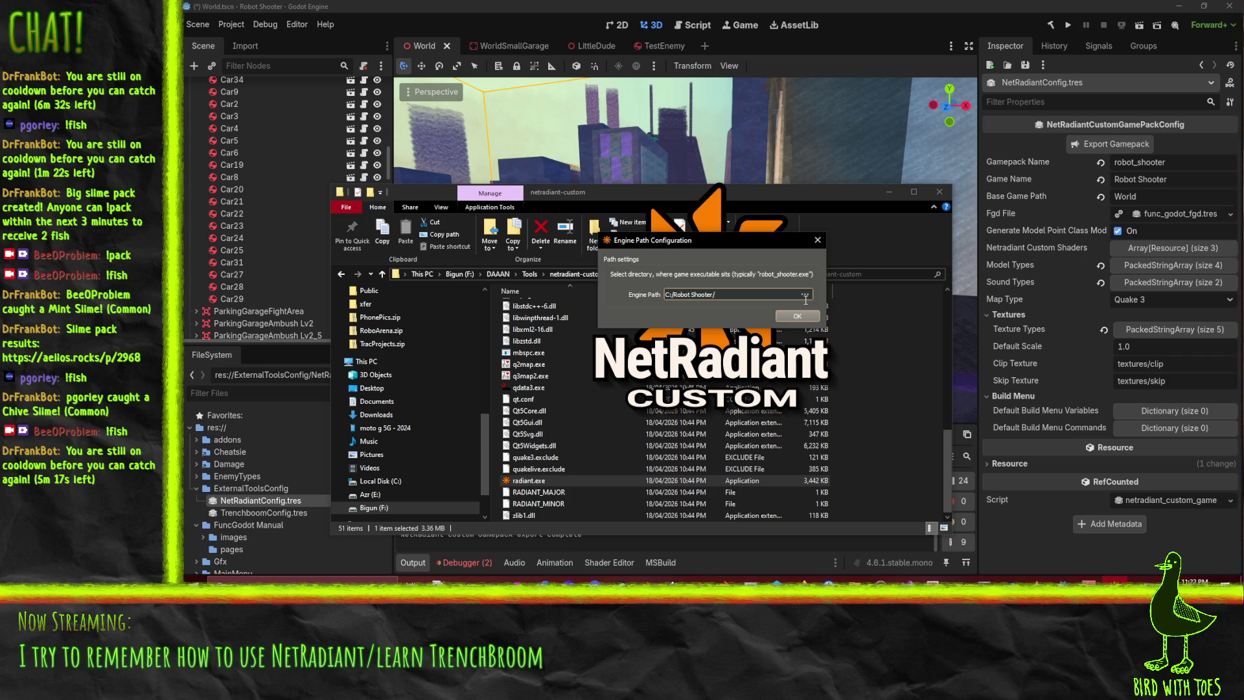
pyautogui.click(797, 315)
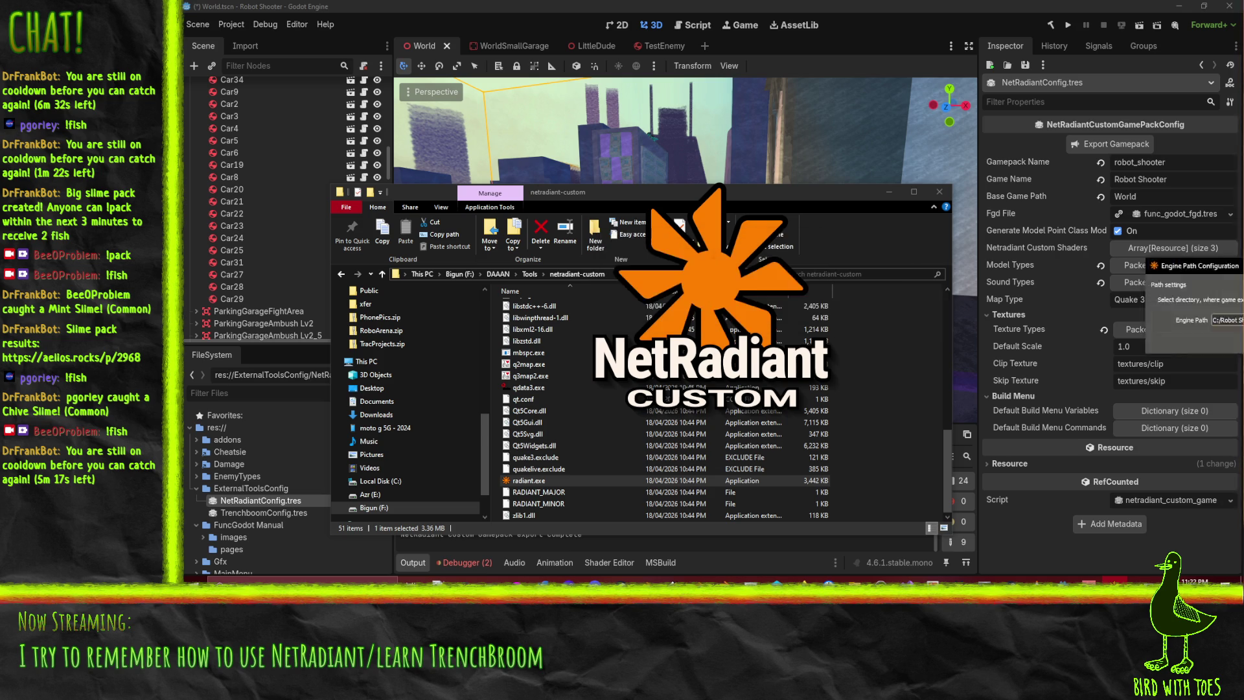
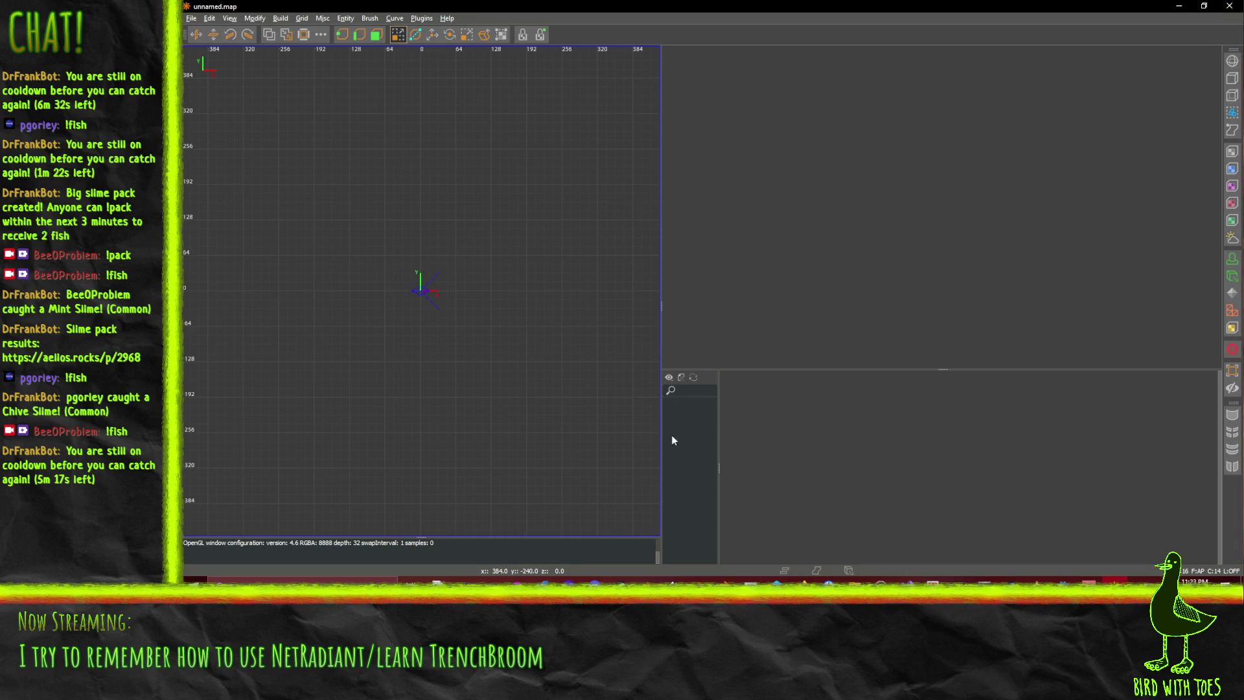
# Draw four thin wall brushes (right, top, bottom, left) enclosing a square room, then deselect
pyautogui.scroll(-3, 466, 300)
pyautogui.scroll(1, 466, 300)
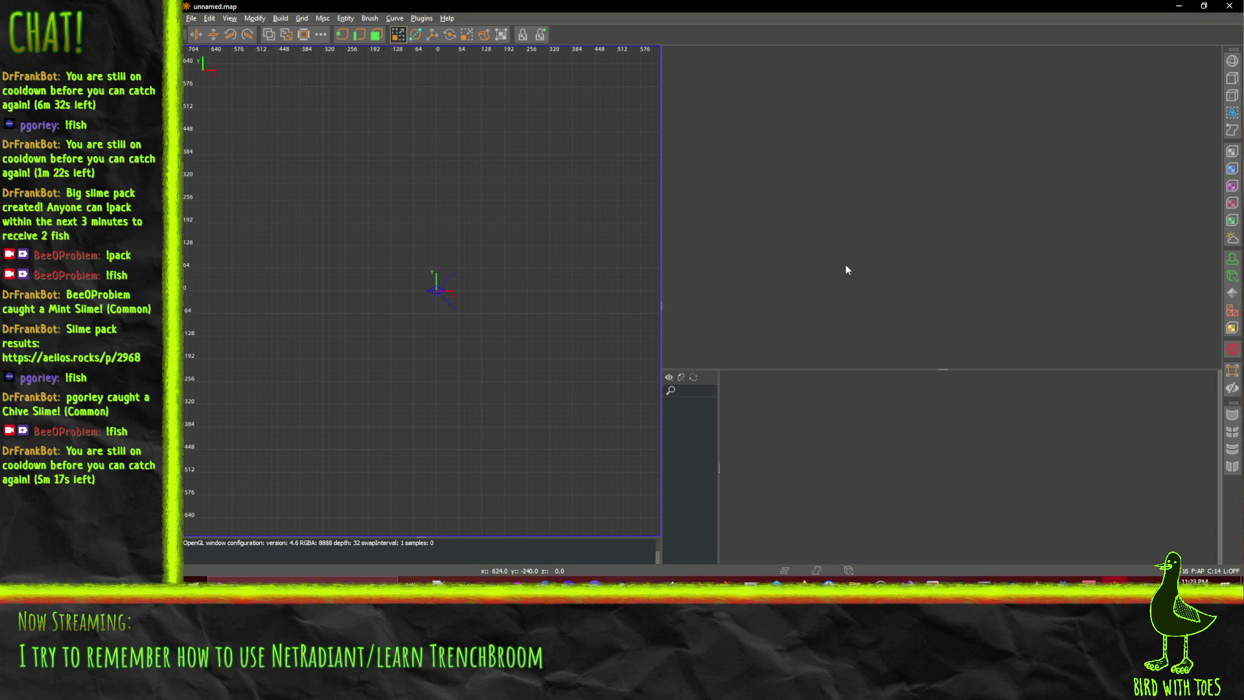
pyautogui.moveTo(494, 234)
pyautogui.mouseDown()
pyautogui.moveTo(504, 424)
pyautogui.moveTo(479, 398)
pyautogui.moveTo(501, 400)
pyautogui.moveTo(502, 388)
pyautogui.mouseUp()
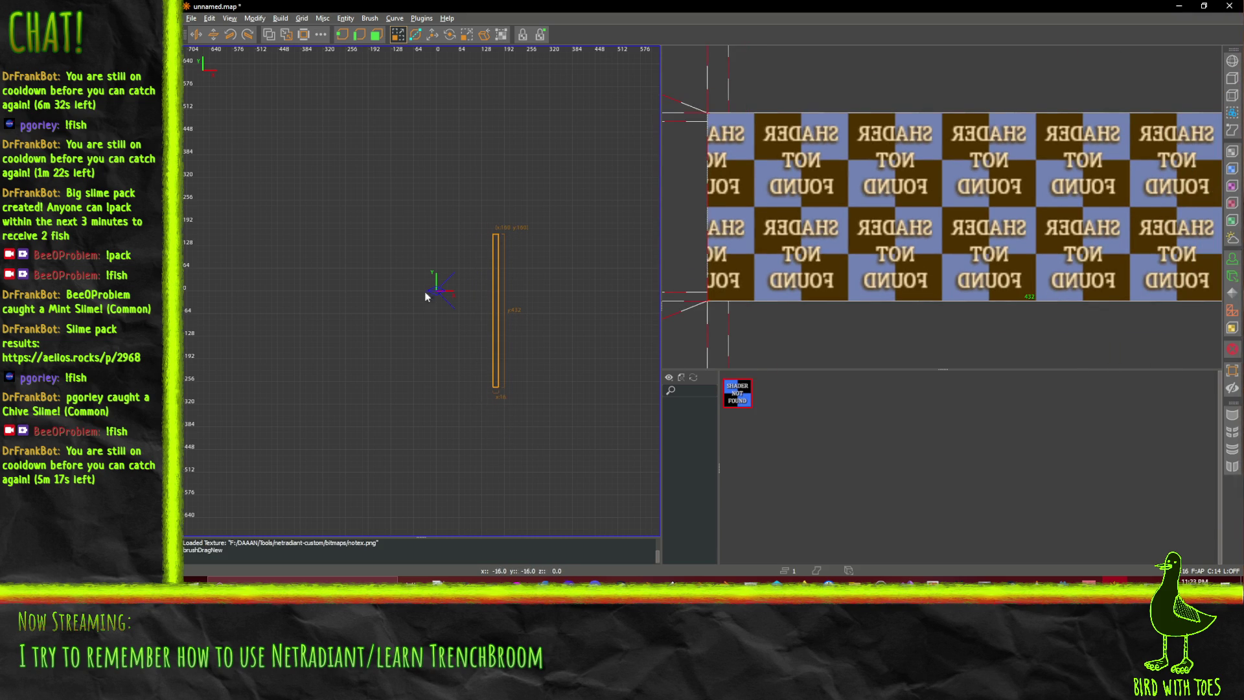
pyautogui.click(409, 236)
pyautogui.moveTo(493, 239); pyautogui.dragTo(345, 239)
pyautogui.moveTo(491, 383); pyautogui.dragTo(345, 385)
pyautogui.moveTo(344, 239); pyautogui.dragTo(354, 383)
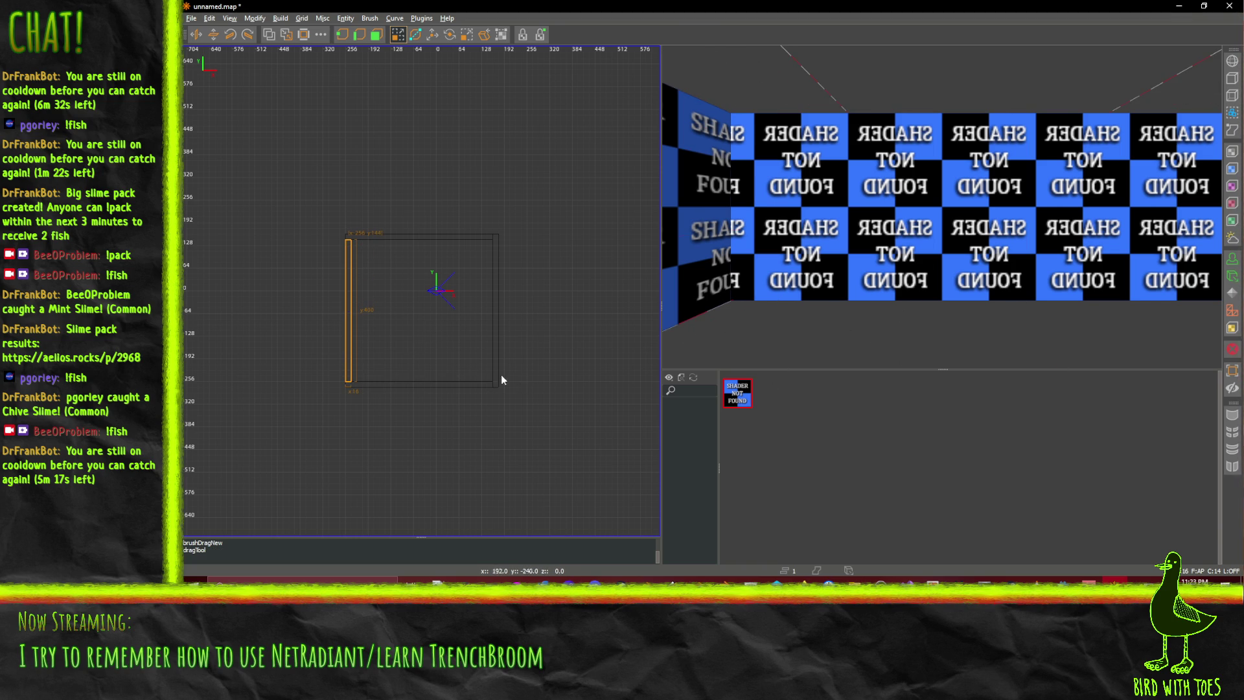
pyautogui.press('Escape')
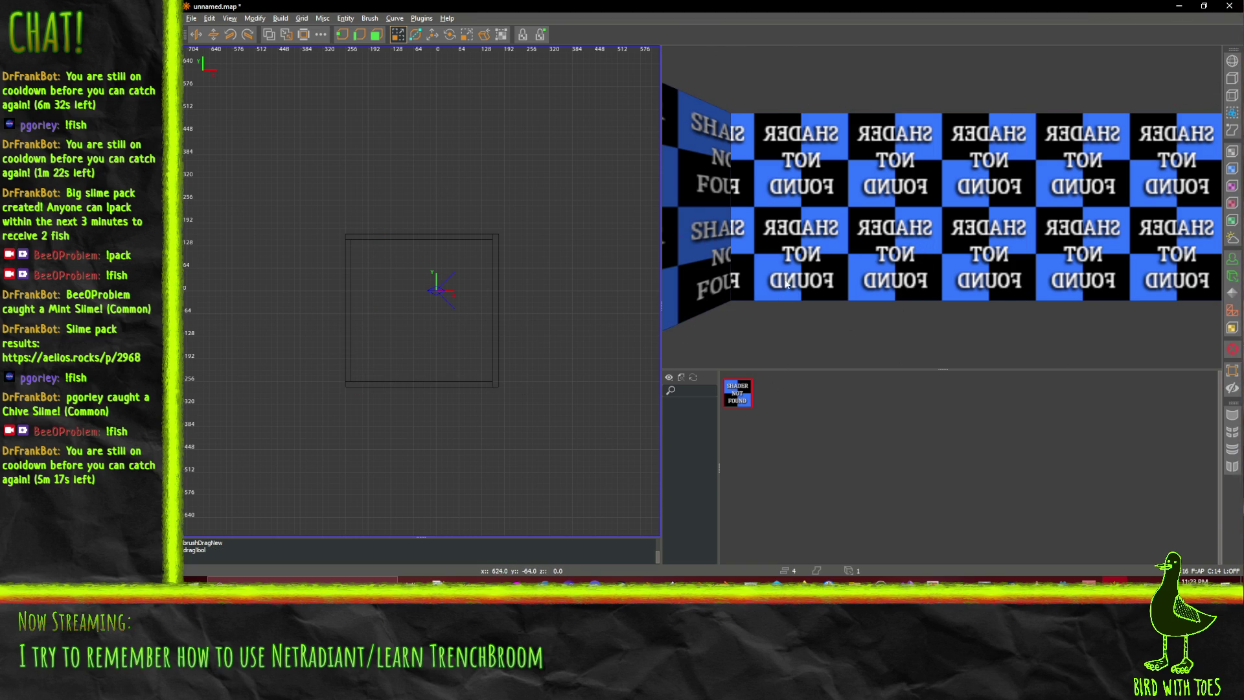
# Draw a new floor brush and stretch it to fill the room's area
pyautogui.moveTo(939, 320); pyautogui.dragTo(1071, 390)
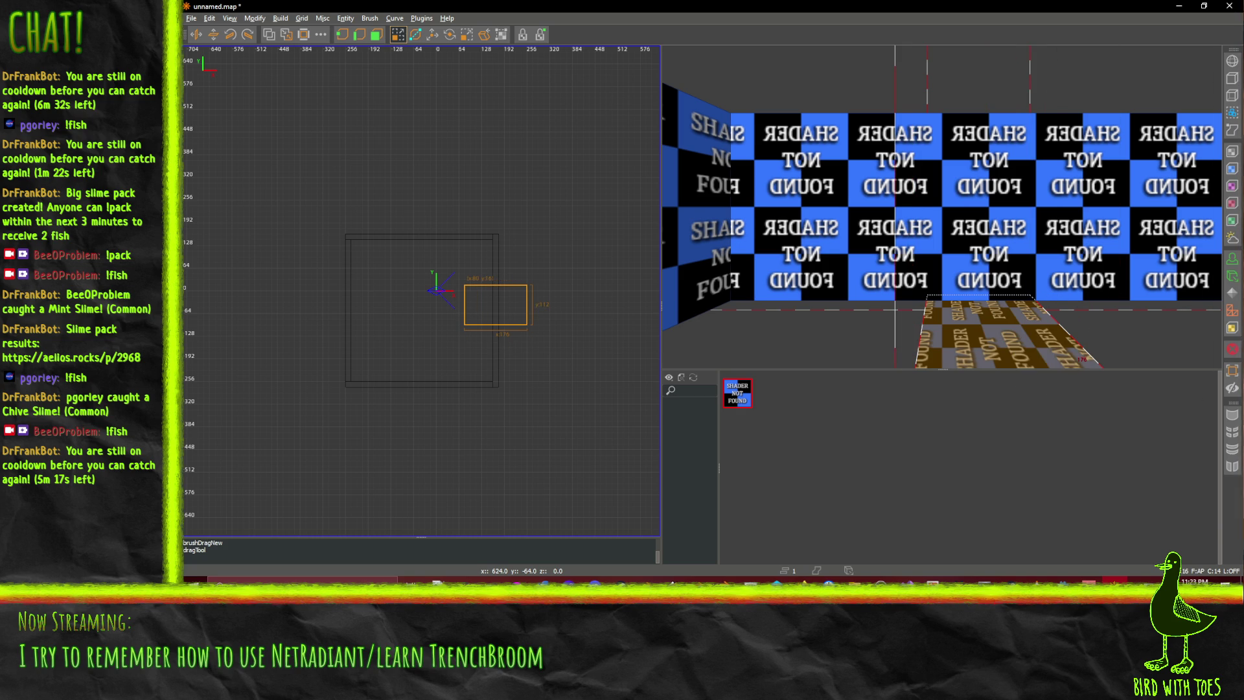
pyautogui.moveTo(539, 326)
pyautogui.mouseDown()
pyautogui.moveTo(471, 324)
pyautogui.moveTo(402, 280)
pyautogui.moveTo(402, 267)
pyautogui.moveTo(507, 267)
pyautogui.mouseUp()
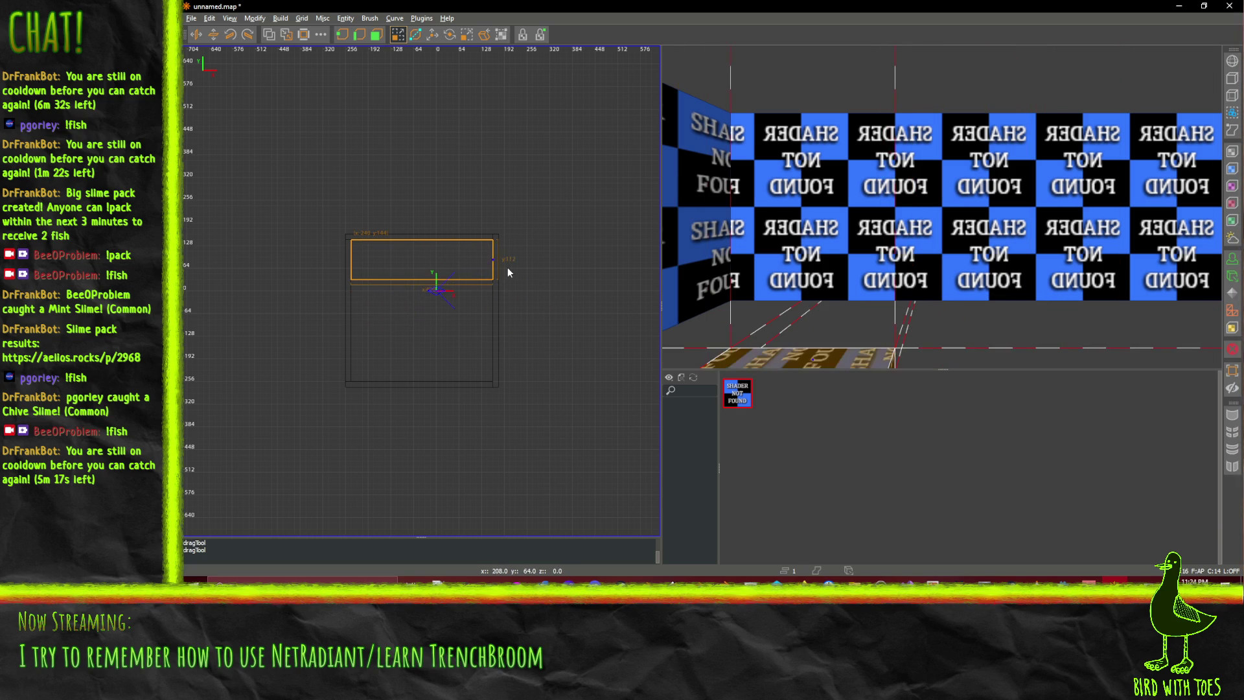
pyautogui.moveTo(404, 298); pyautogui.dragTo(409, 388)
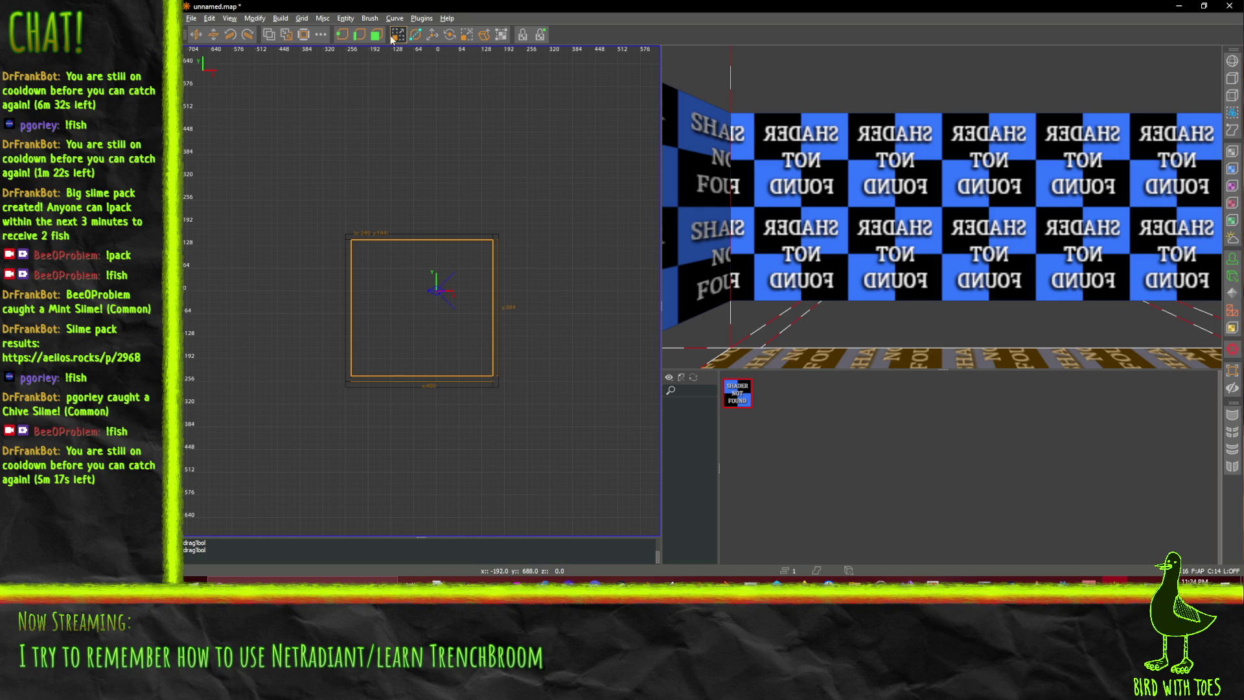
# Lower the floor brush beneath the walls in the 3D view using the Translate tool
pyautogui.click(481, 39)
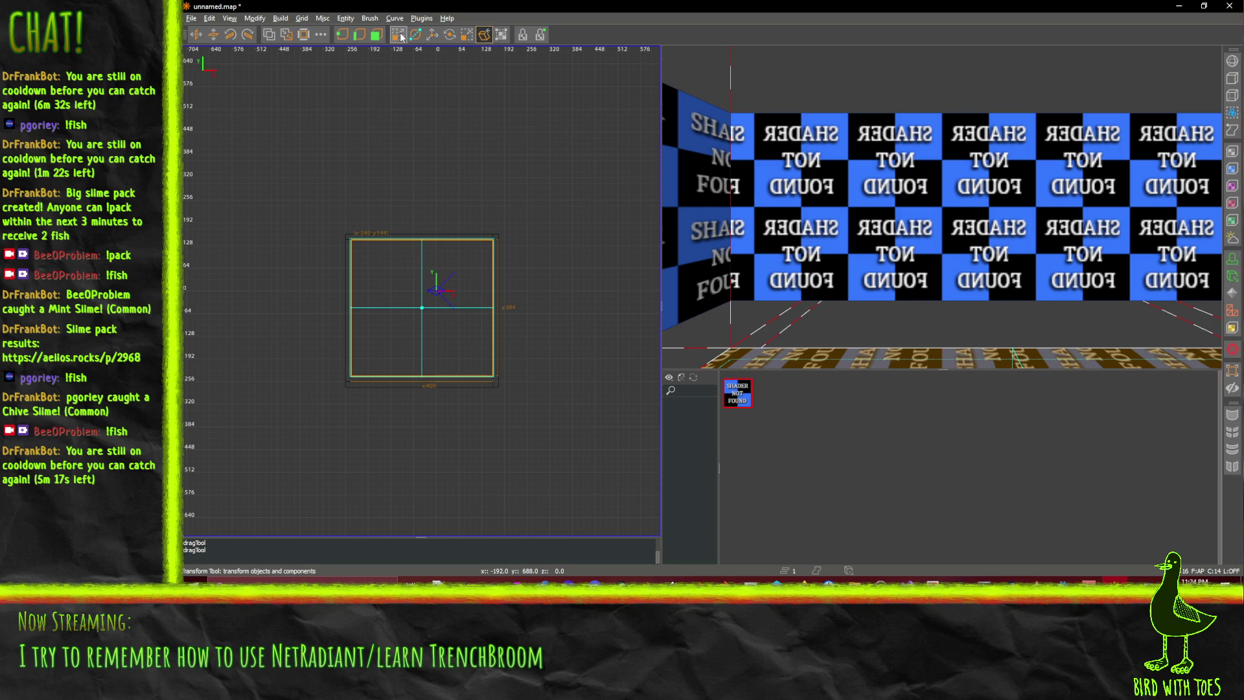
pyautogui.click(432, 34)
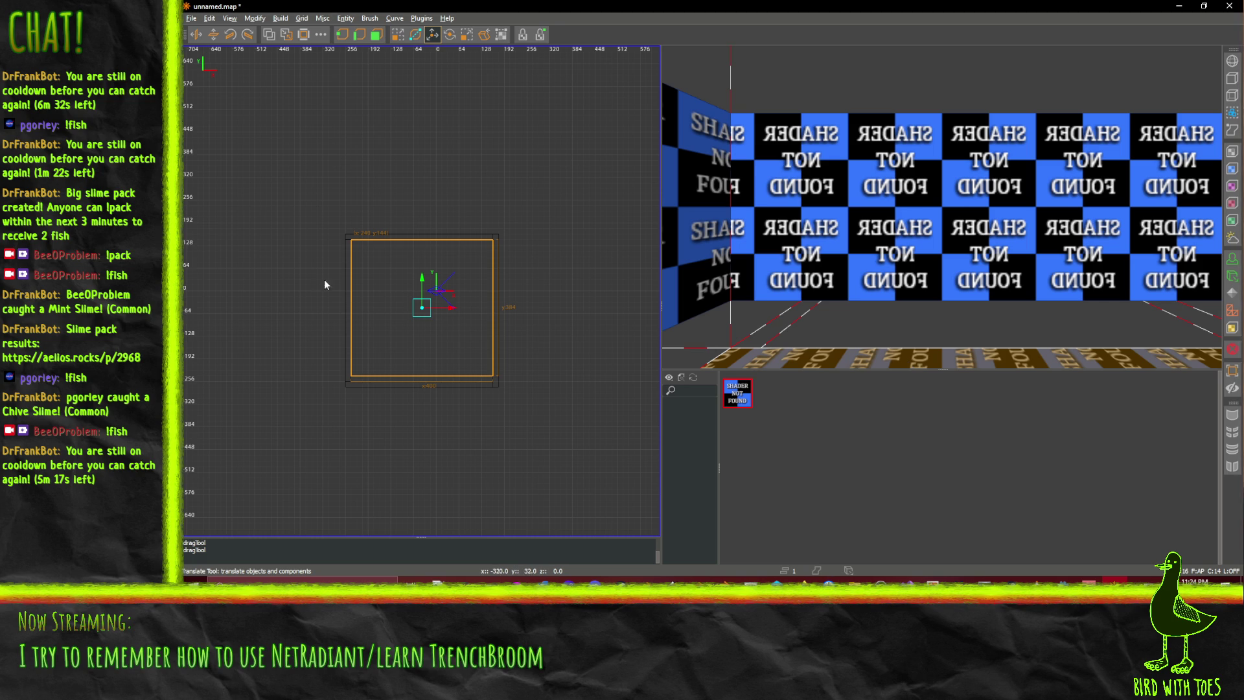
pyautogui.scroll(-3, 970, 334)
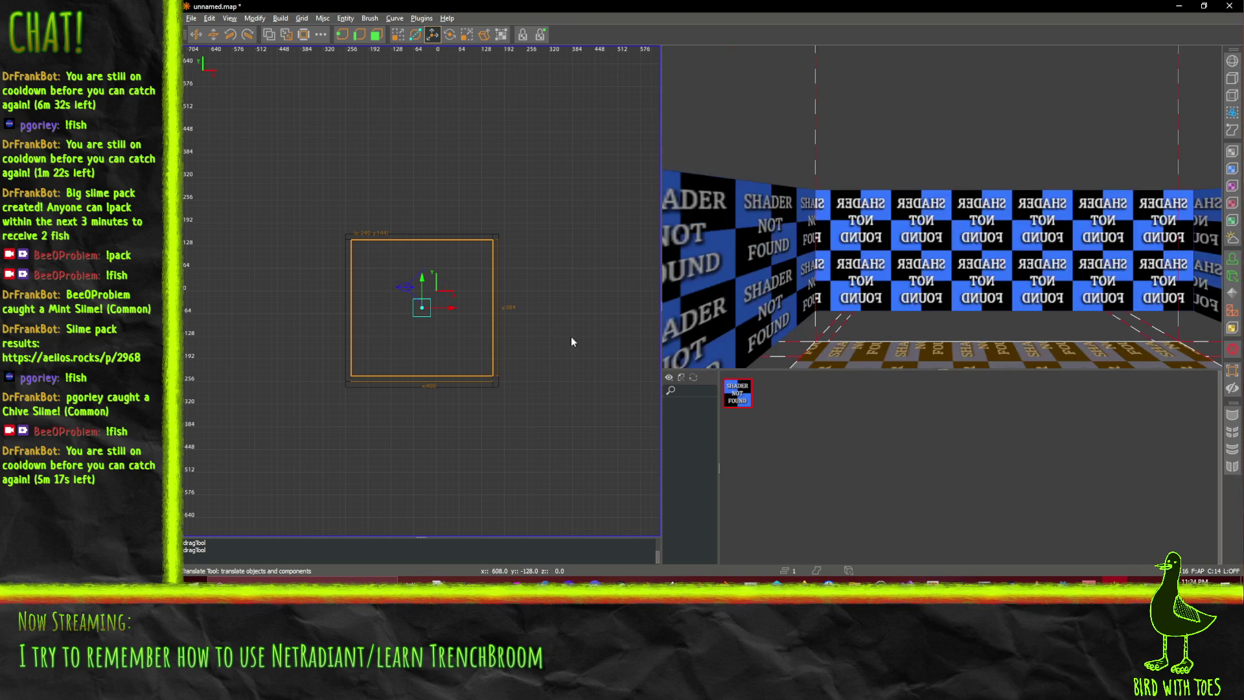
pyautogui.moveTo(422, 311)
pyautogui.mouseDown()
pyautogui.moveTo(420, 285)
pyautogui.moveTo(420, 310)
pyautogui.mouseUp()
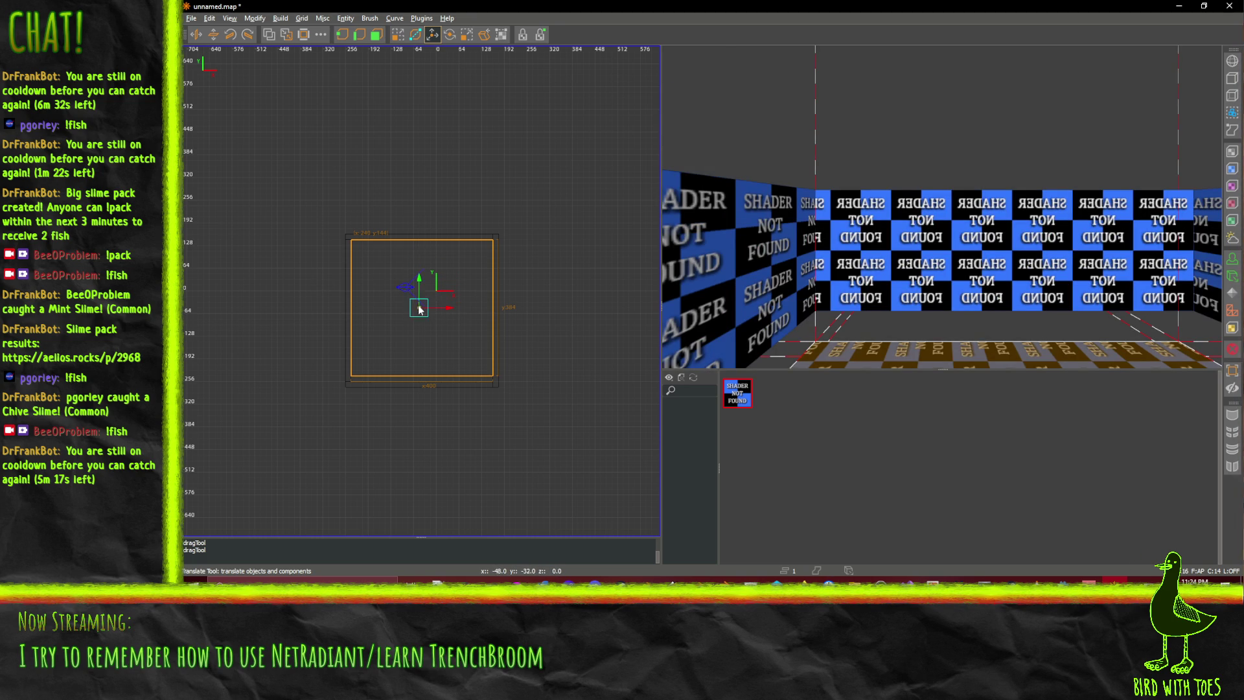
pyautogui.scroll(3, 911, 305)
pyautogui.scroll(-3, 911, 305)
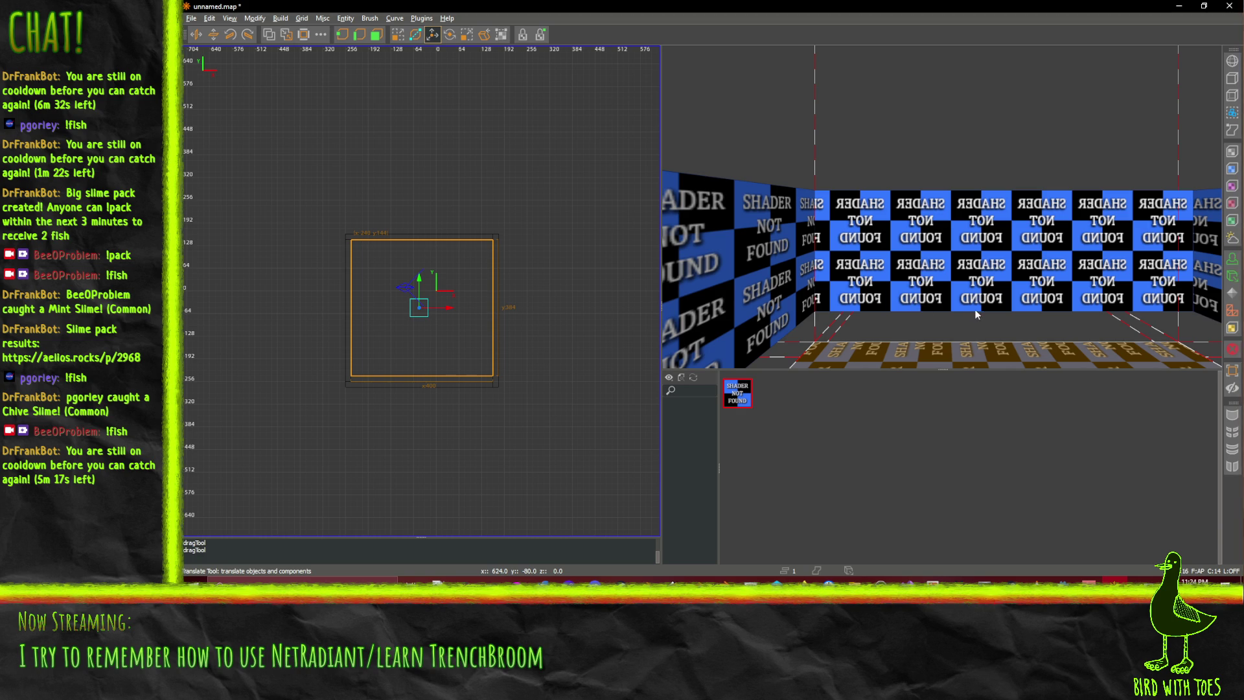
pyautogui.scroll(3, 976, 309)
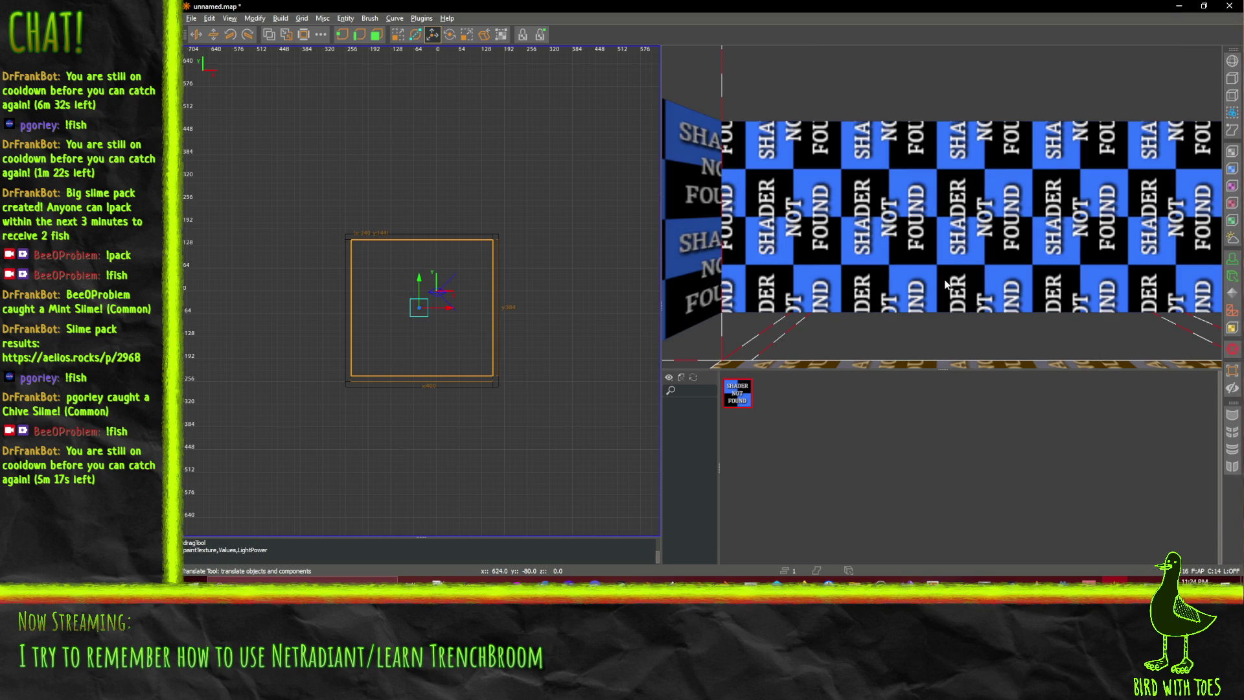
pyautogui.scroll(-2, 912, 298)
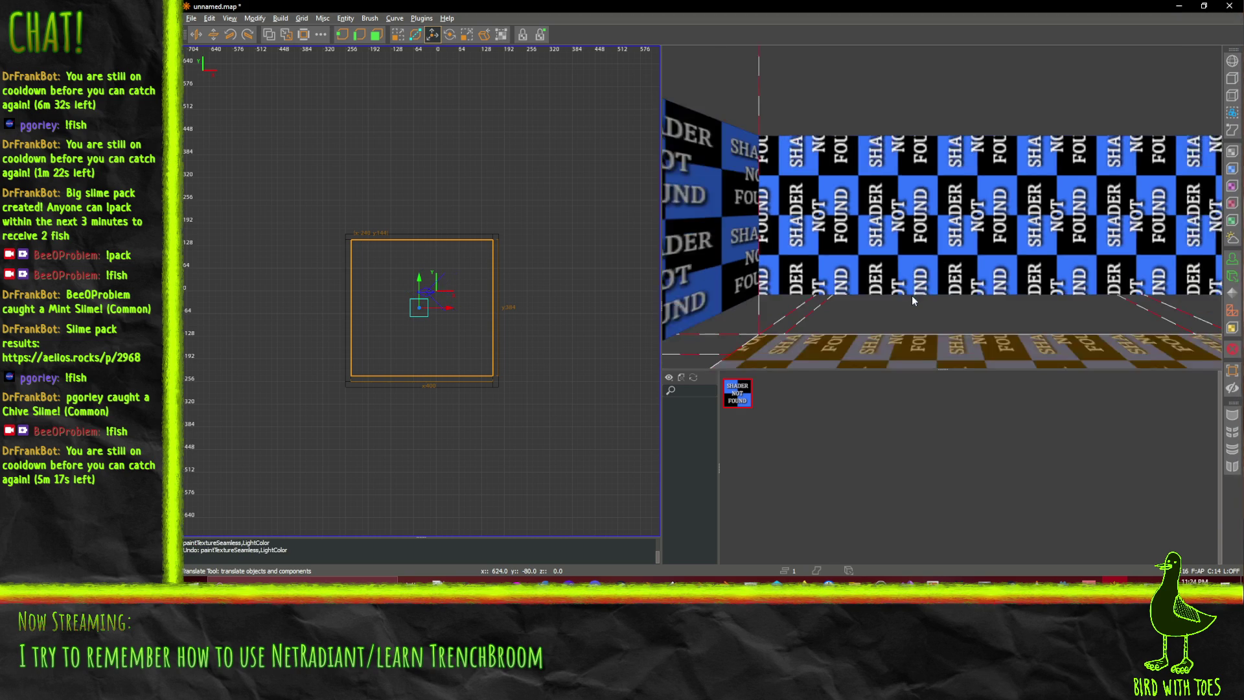
pyautogui.scroll(-3, 912, 295)
pyautogui.keyDown('ctrl'); pyautogui.keyDown('shift'); pyautogui.click(891, 231); pyautogui.keyUp('shift'); pyautogui.keyUp('ctrl')
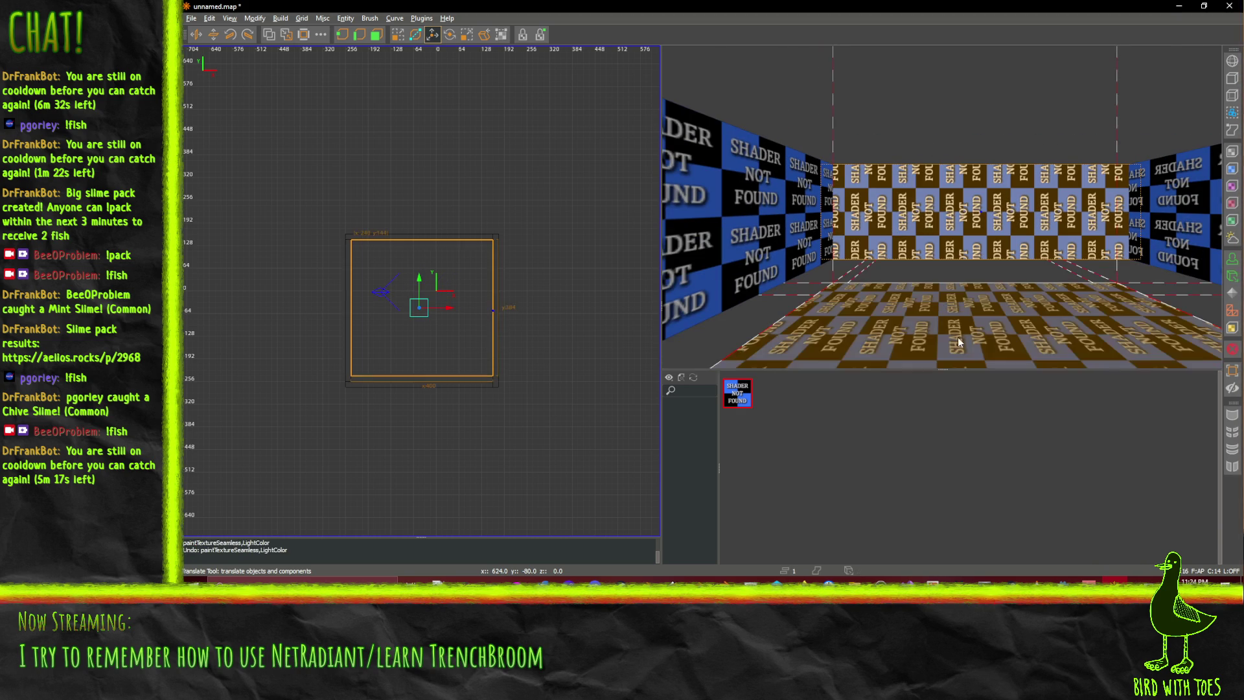
pyautogui.press('Escape')
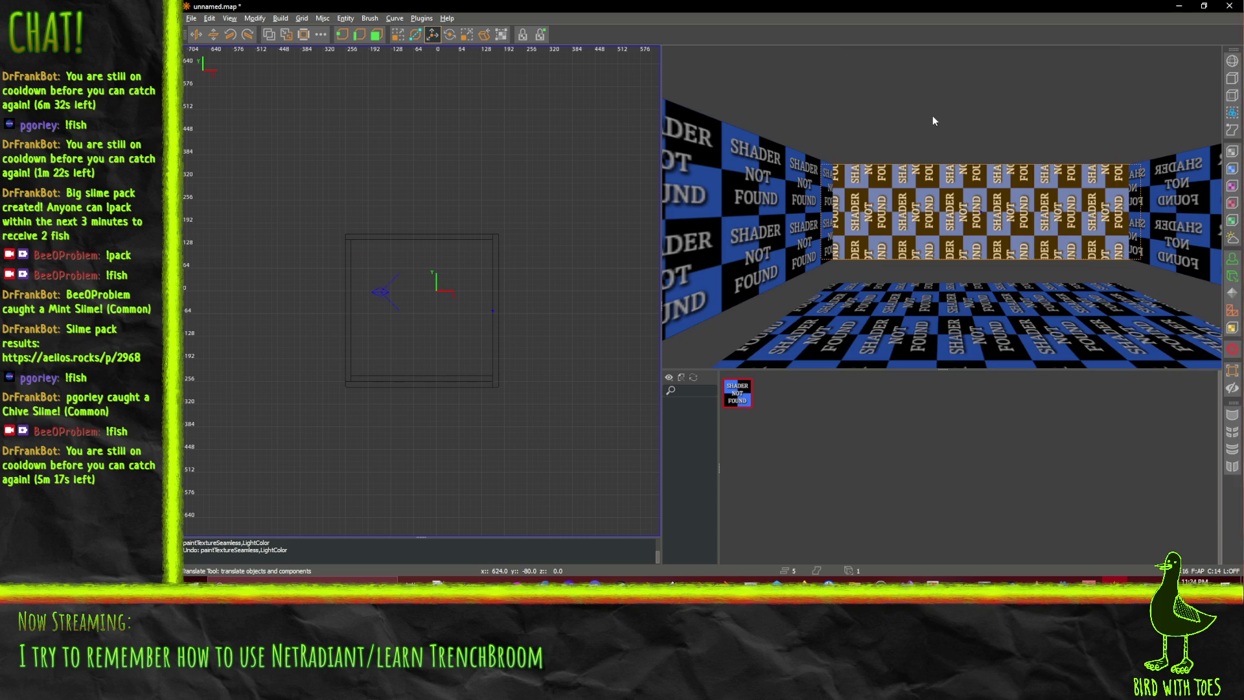
pyautogui.press('Escape')
pyautogui.keyDown('shift'); pyautogui.click(982, 345); pyautogui.keyUp('shift')
pyautogui.scroll(2, 1012, 352)
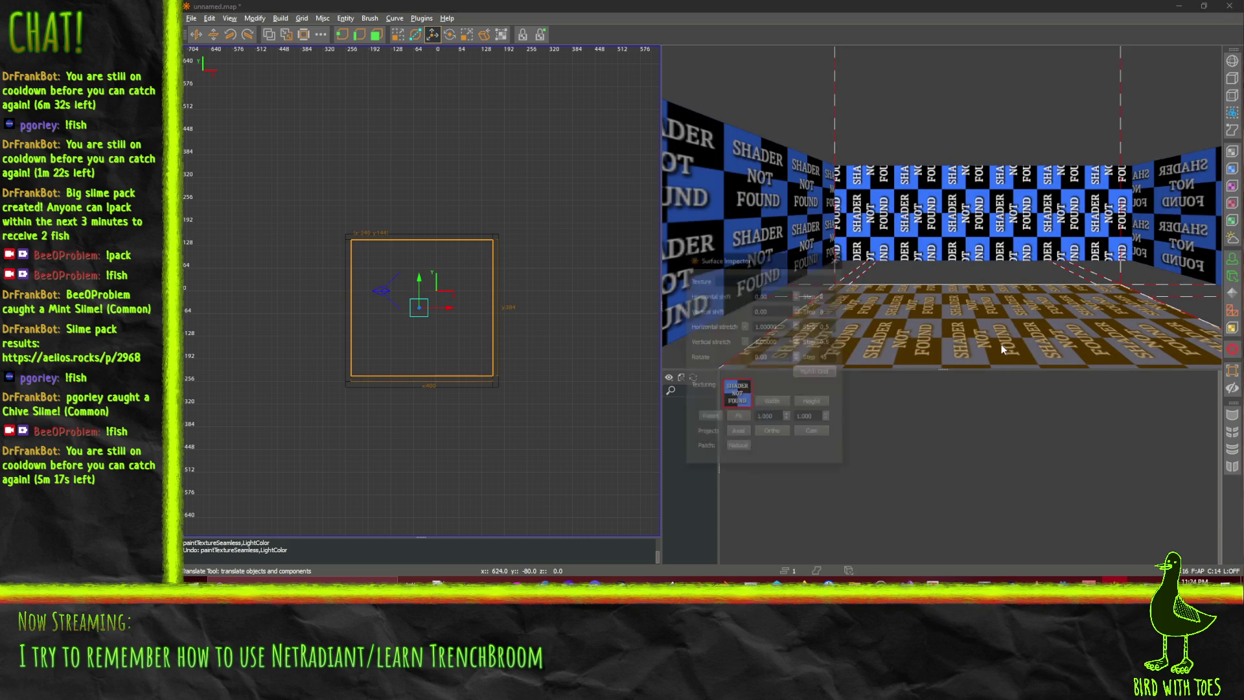
pyautogui.scroll(-3, 996, 335)
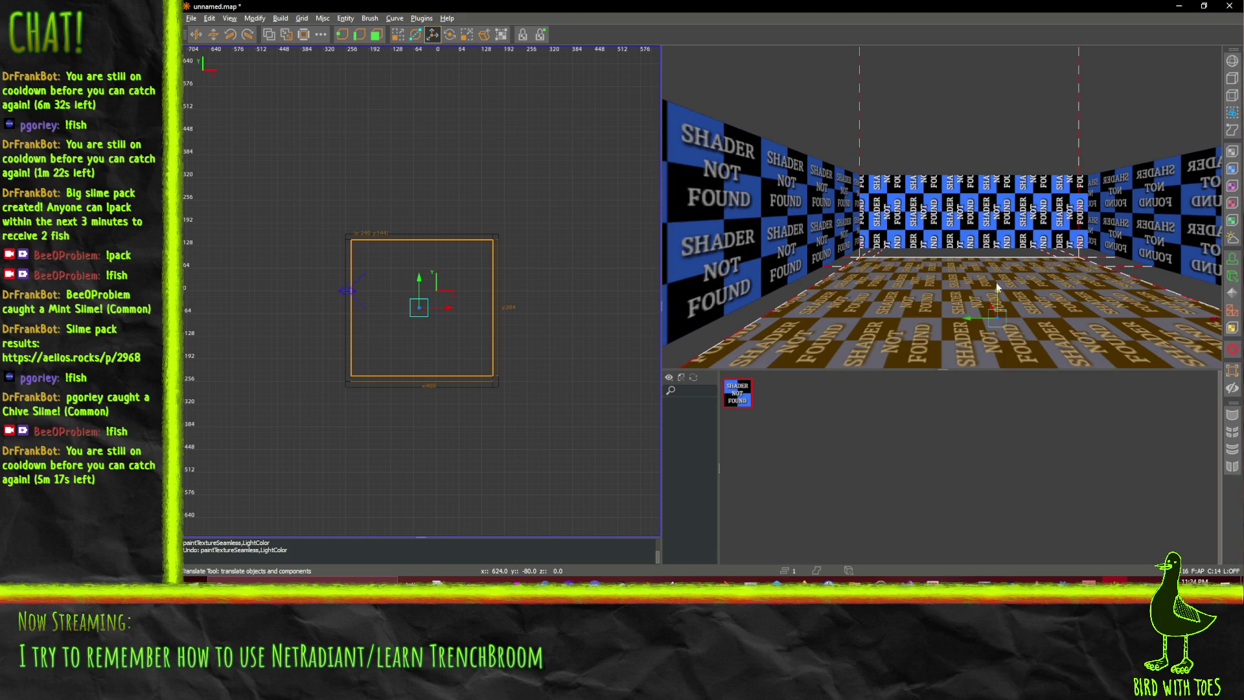
pyautogui.moveTo(996, 293); pyautogui.dragTo(998, 315)
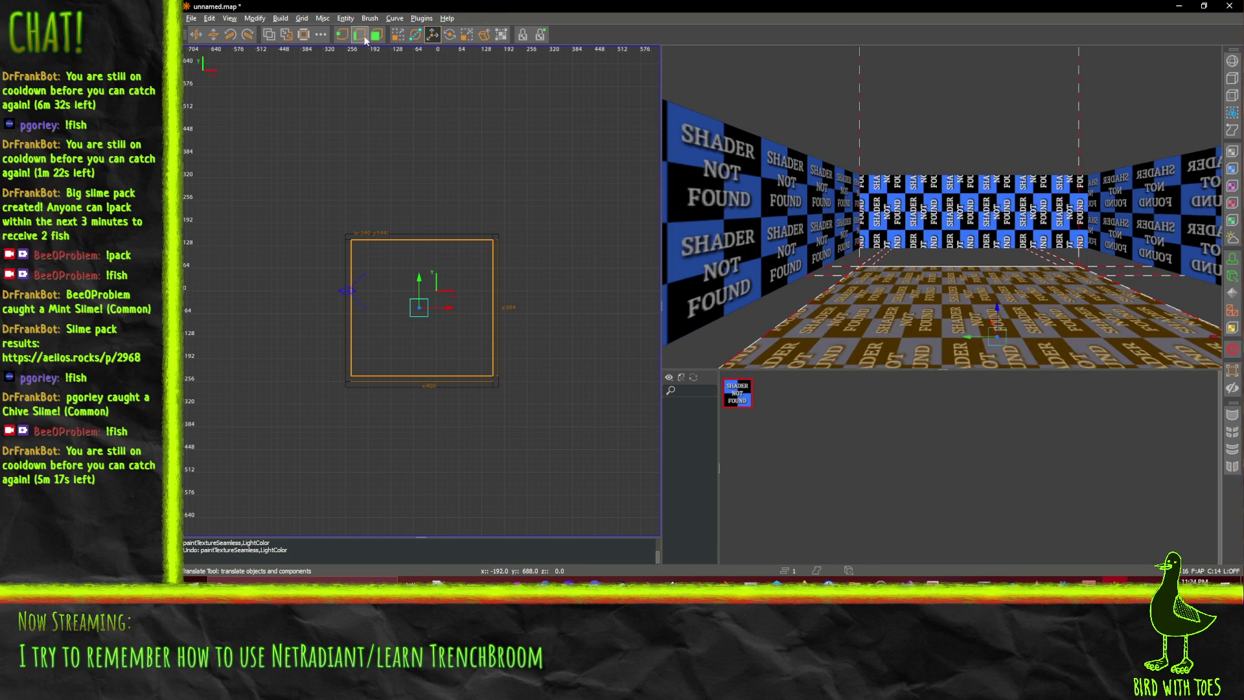
# Raise the selected brush by 32 units in vertex-edit mode
pyautogui.click(377, 34)
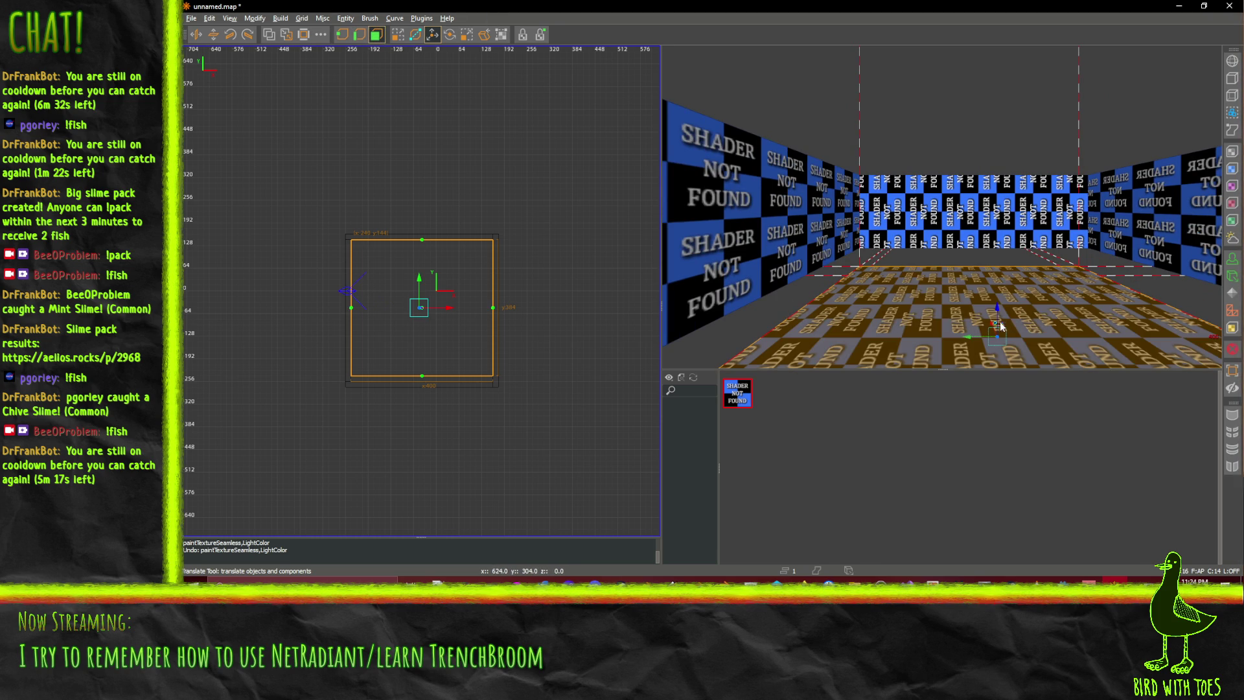
pyautogui.moveTo(1001, 281); pyautogui.dragTo(1001, 267)
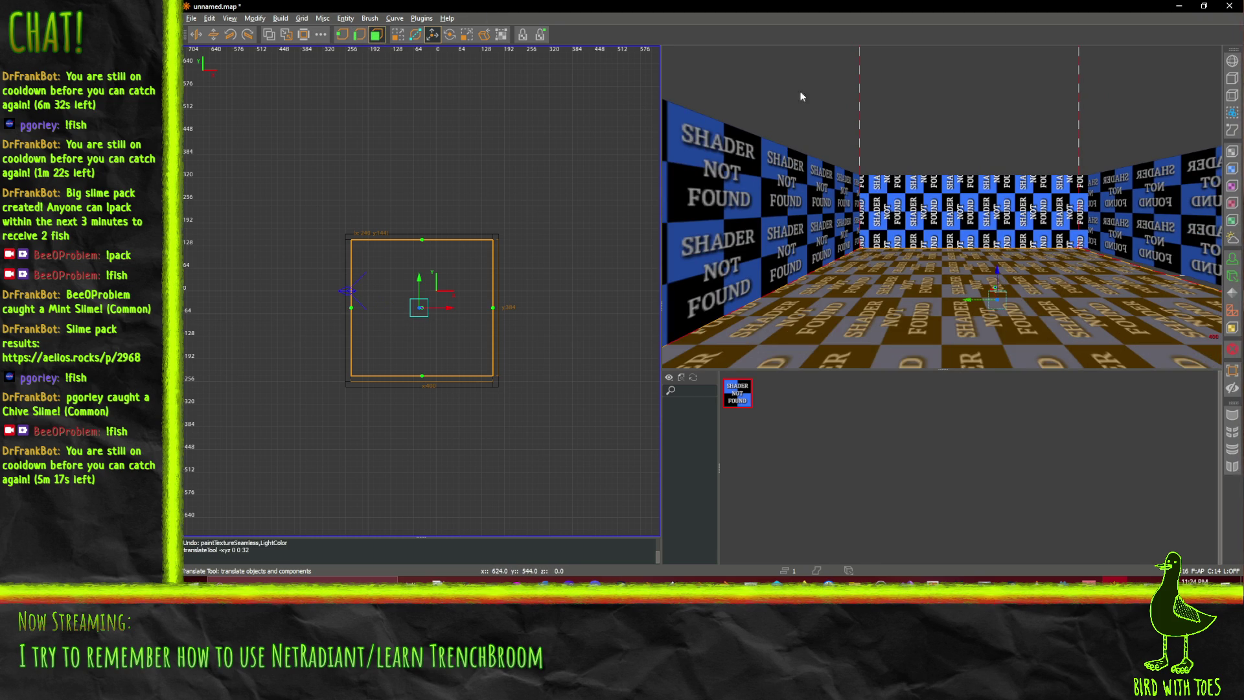
pyautogui.press('Escape')
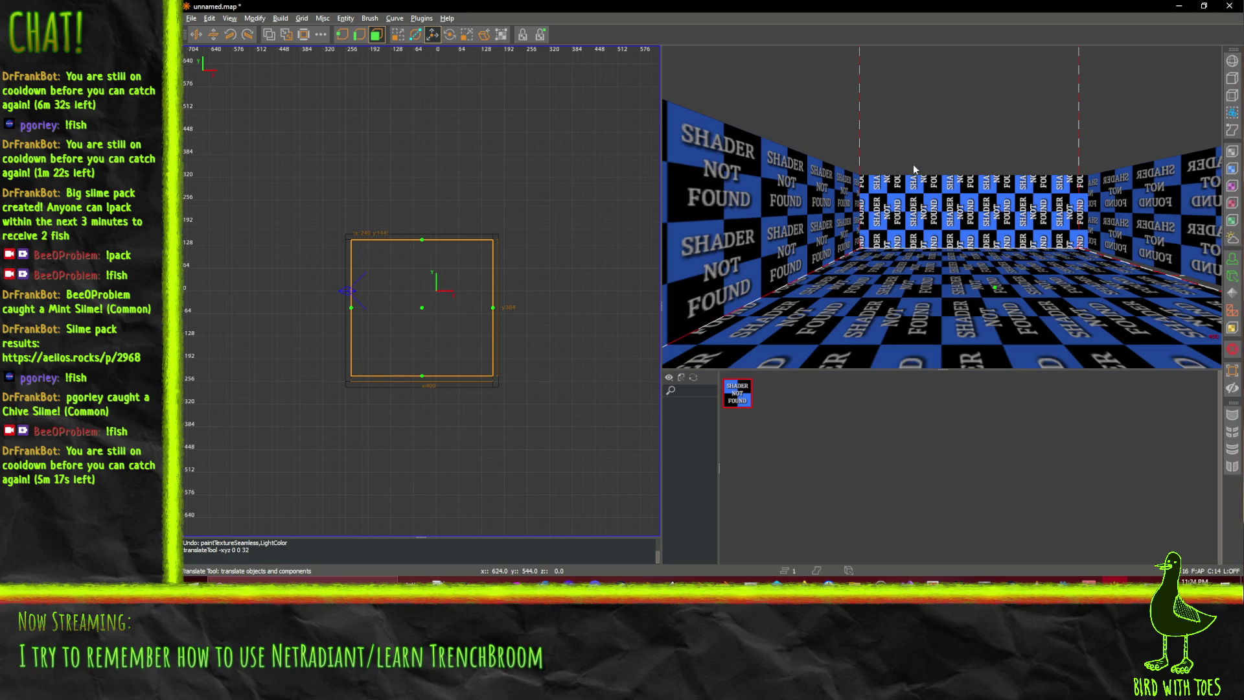
# Draw a ceiling brush stretched to all four walls, and extend the floor to the bottom wall
pyautogui.click(398, 34)
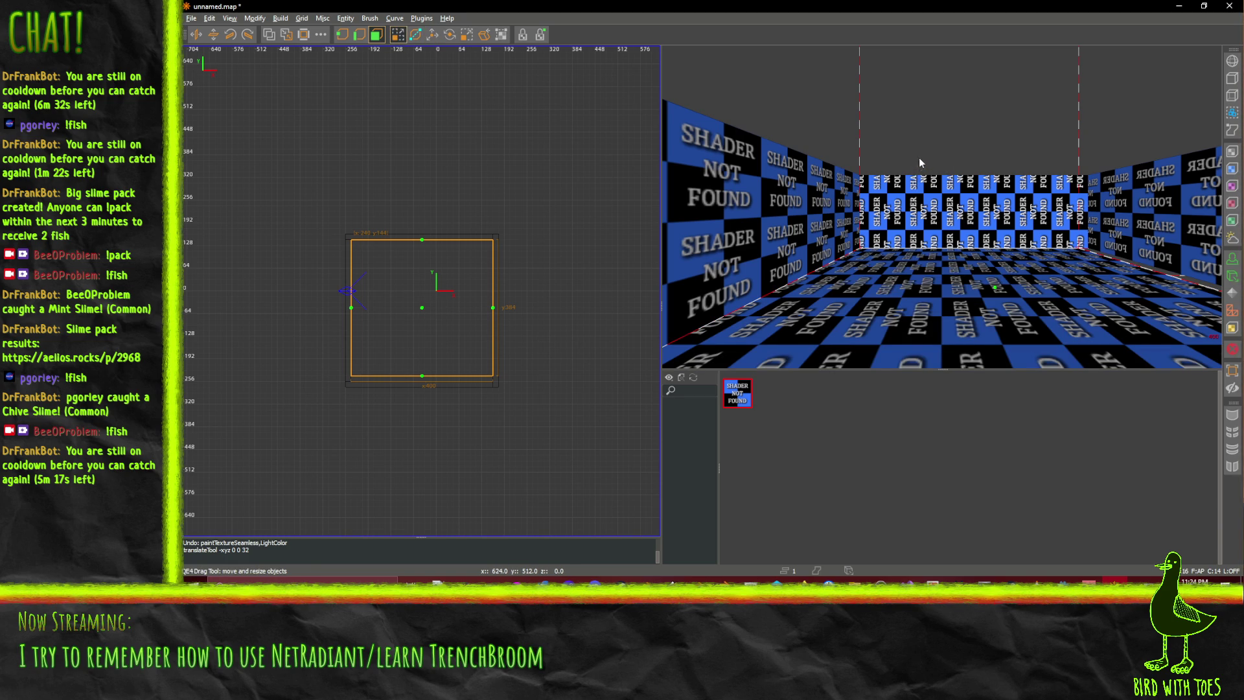
pyautogui.press('Escape')
pyautogui.moveTo(447, 291); pyautogui.dragTo(384, 313)
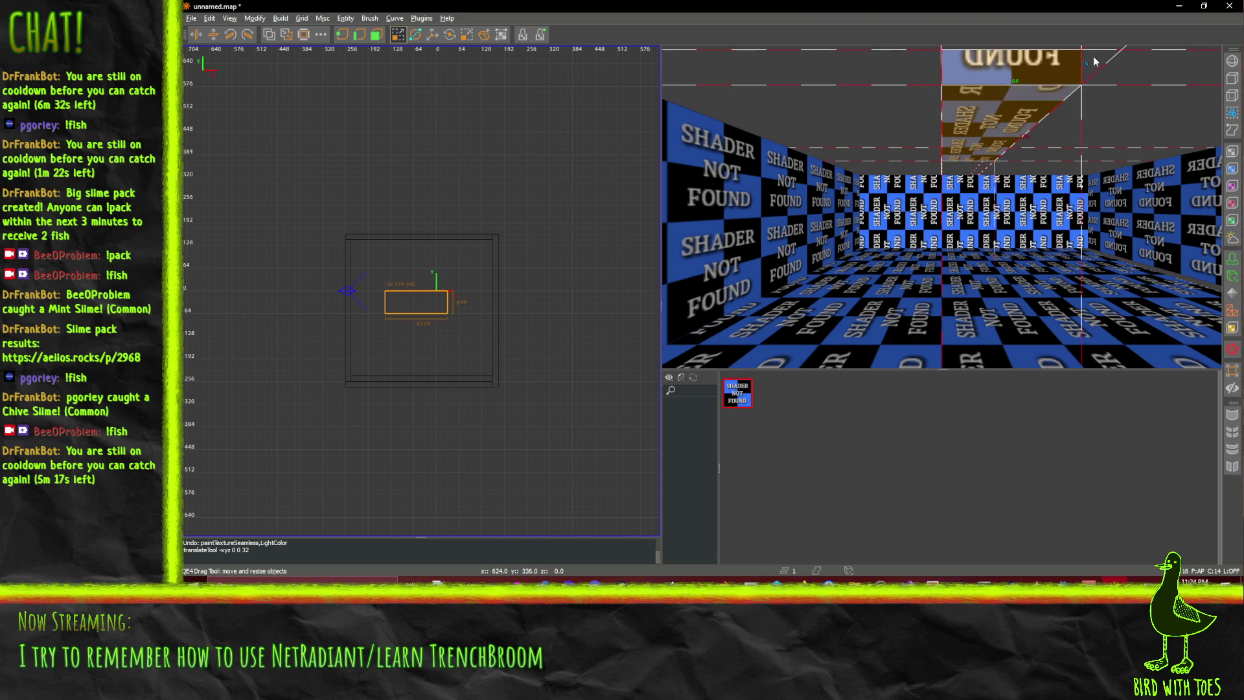
pyautogui.moveTo(1089, 56); pyautogui.dragTo(1186, 70)
pyautogui.moveTo(400, 284); pyautogui.dragTo(416, 225)
pyautogui.moveTo(425, 350); pyautogui.dragTo(420, 391)
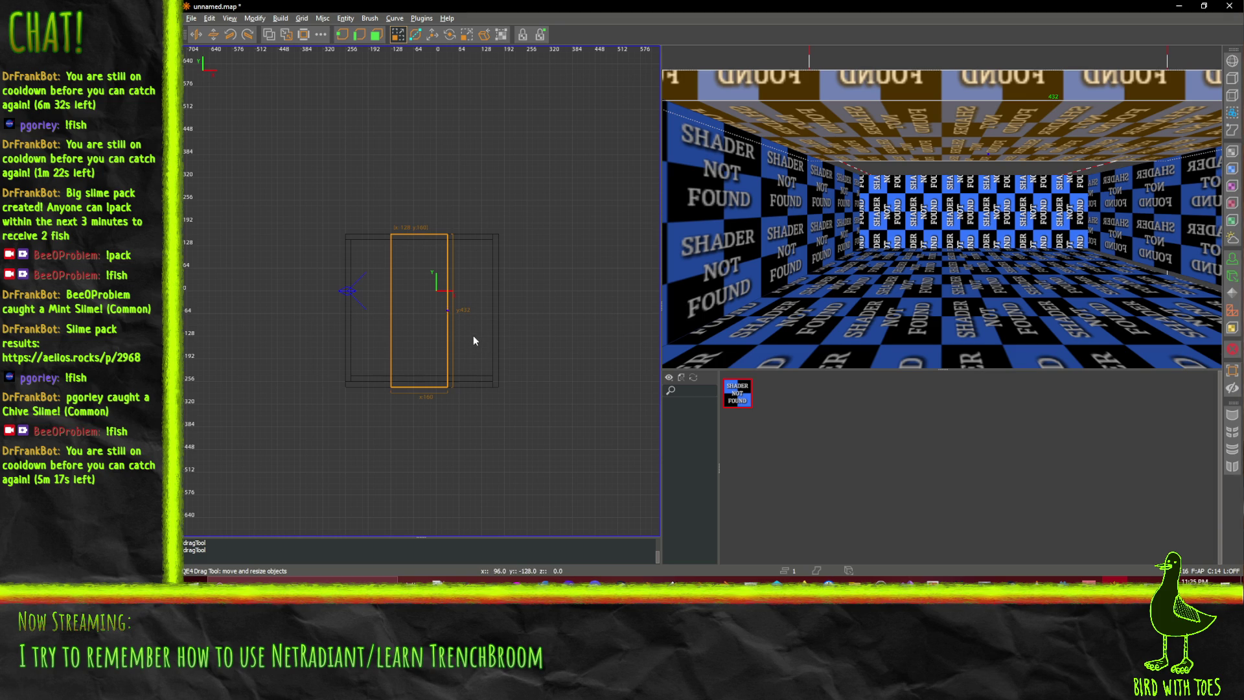
pyautogui.moveTo(469, 336); pyautogui.dragTo(520, 333)
pyautogui.moveTo(365, 329); pyautogui.dragTo(329, 332)
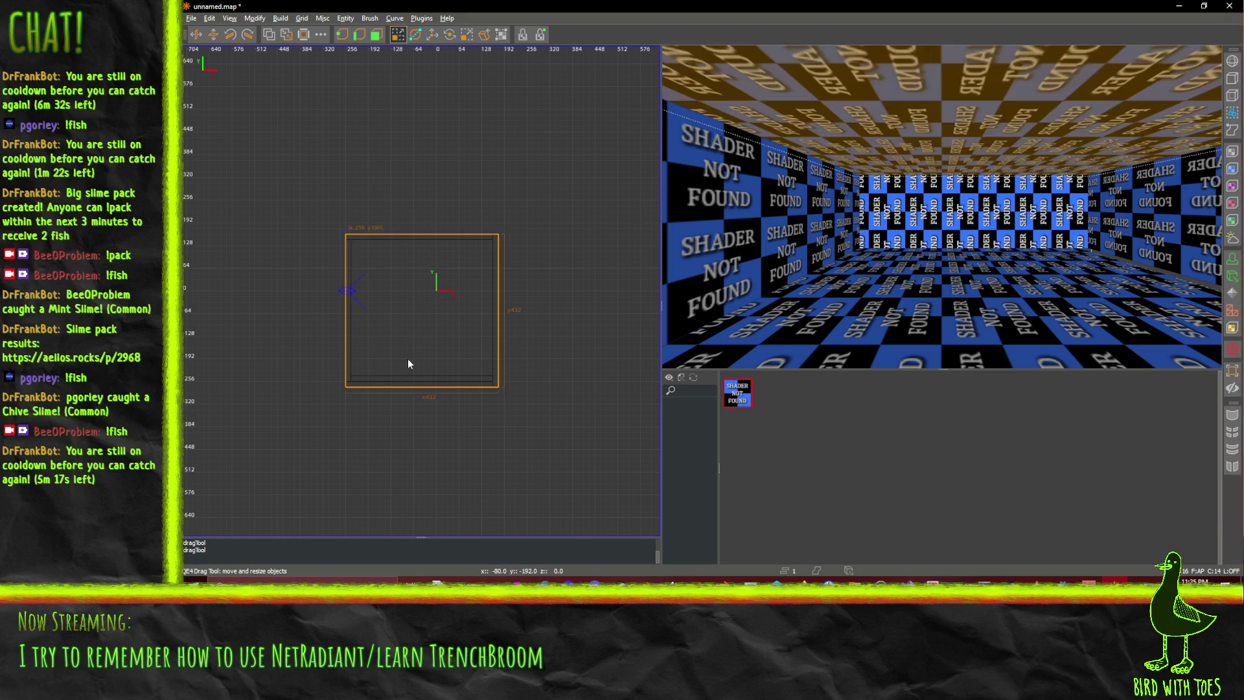
pyautogui.click(844, 239)
pyautogui.moveTo(461, 423); pyautogui.dragTo(455, 442)
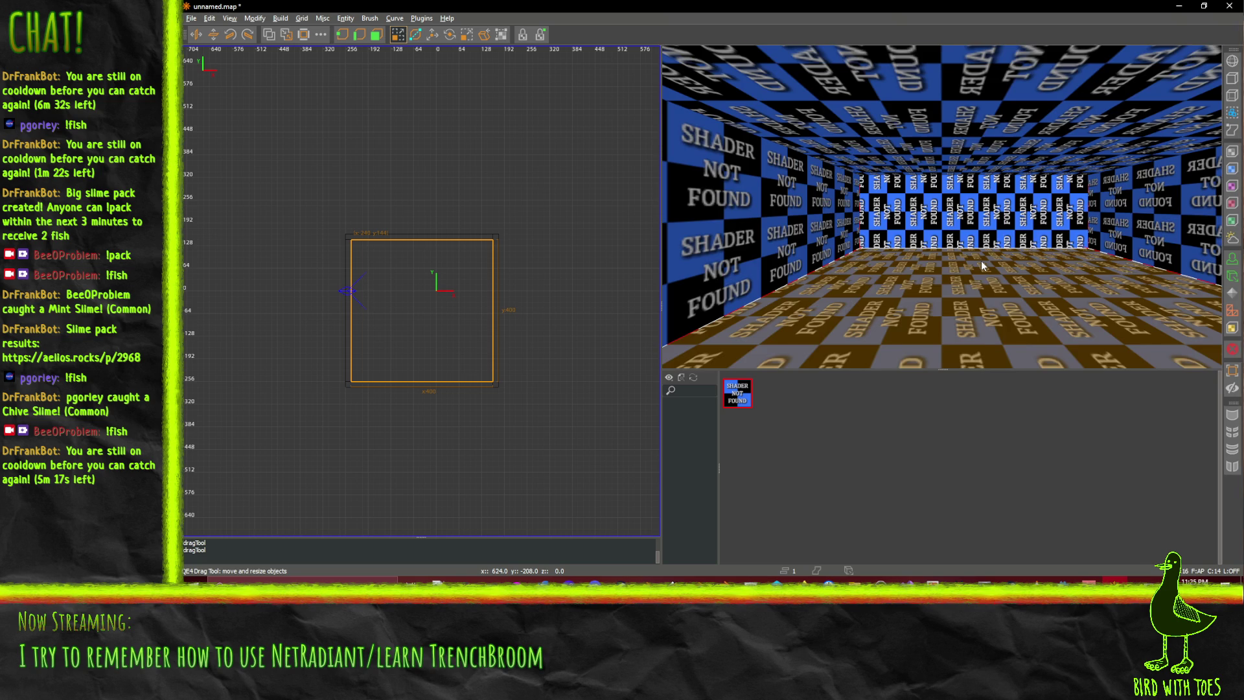
# Fly the 3D camera toward the room corner to face the side wall, then bring up Save Map
pyautogui.press('Right')
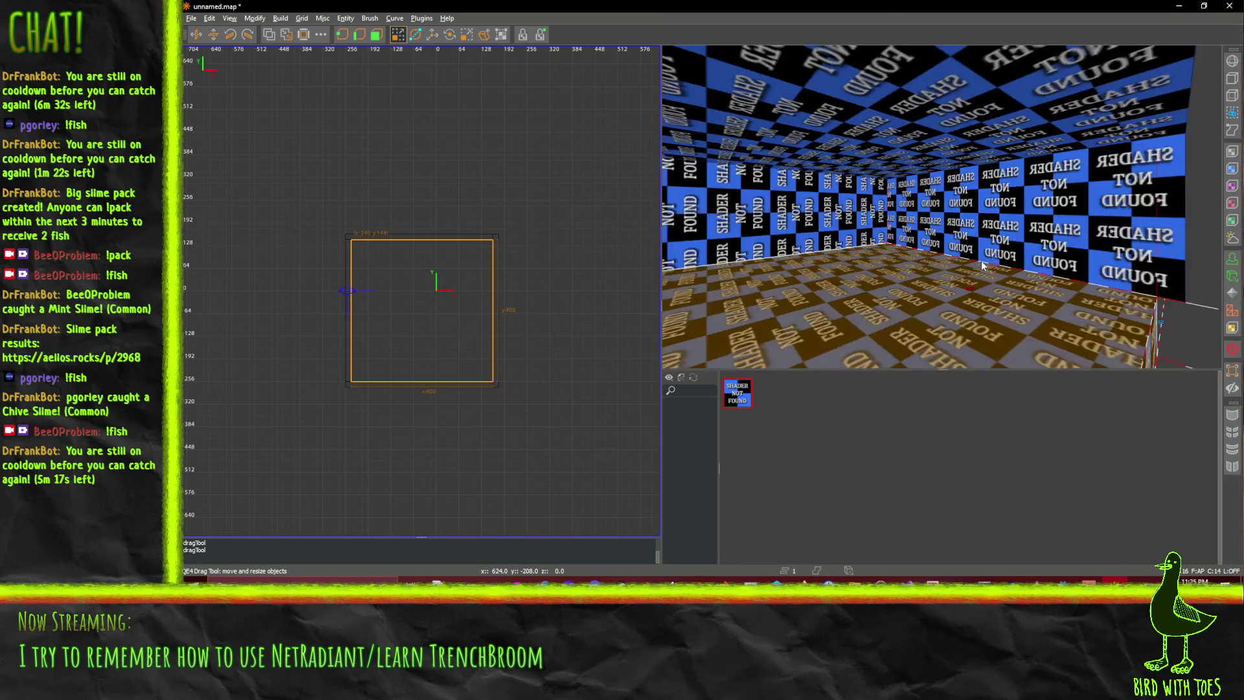
pyautogui.press('Up')
pyautogui.press('Left')
pyautogui.press('Up')
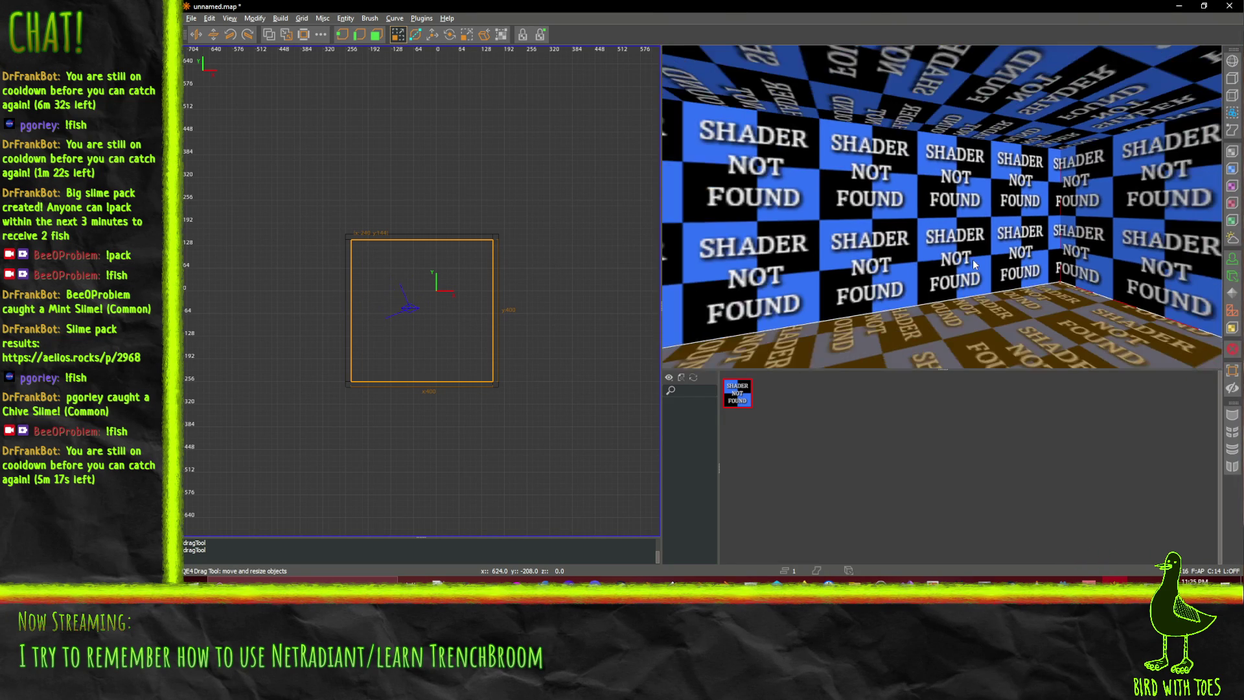
pyautogui.press('Up')
pyautogui.press('Right')
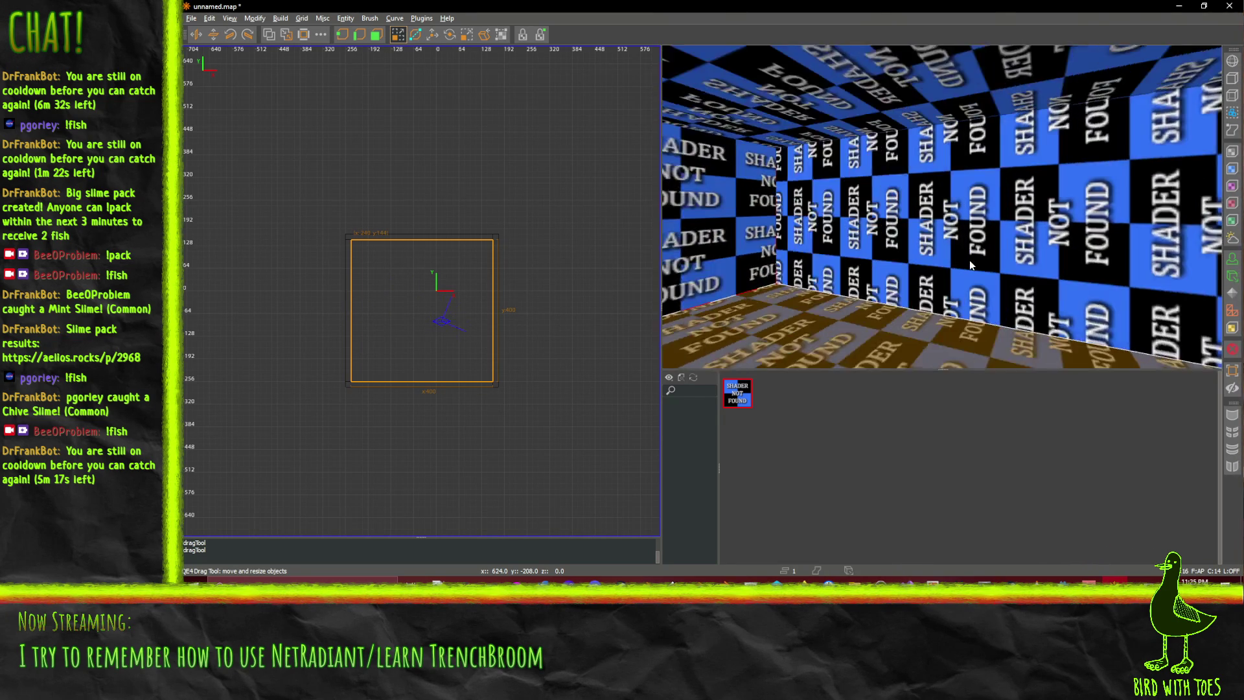
pyautogui.press('Right')
pyautogui.press('Right')
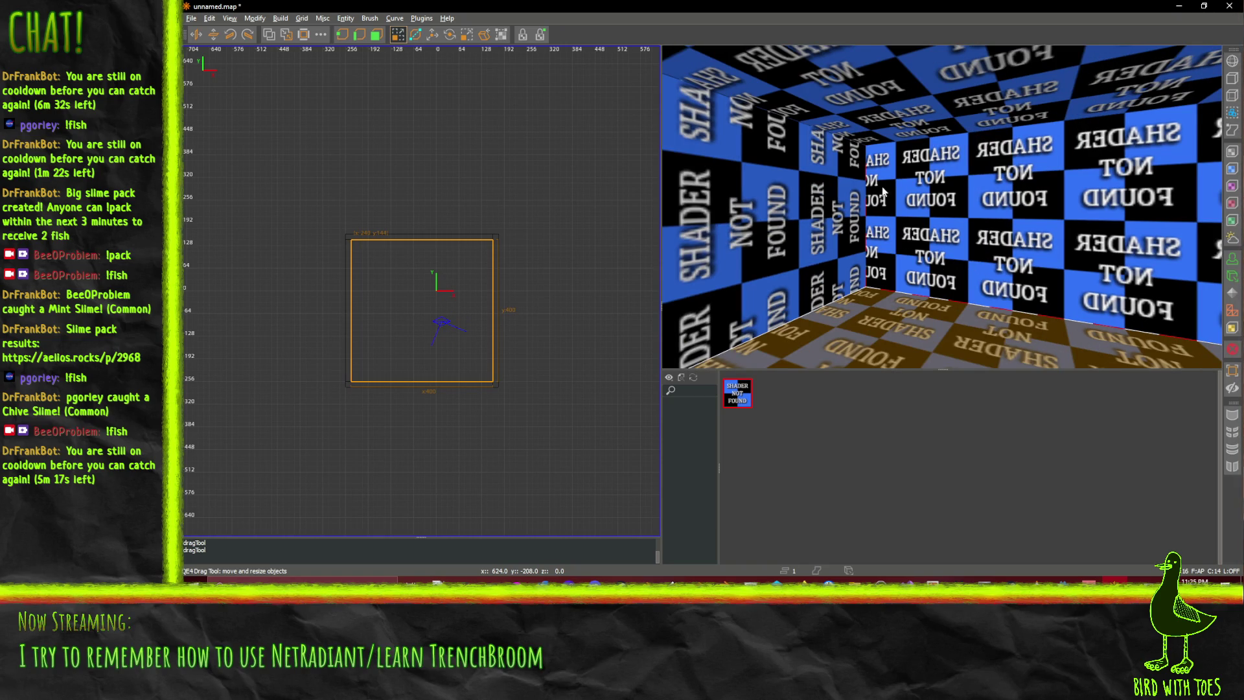
pyautogui.hotkey('ctrl', 's')
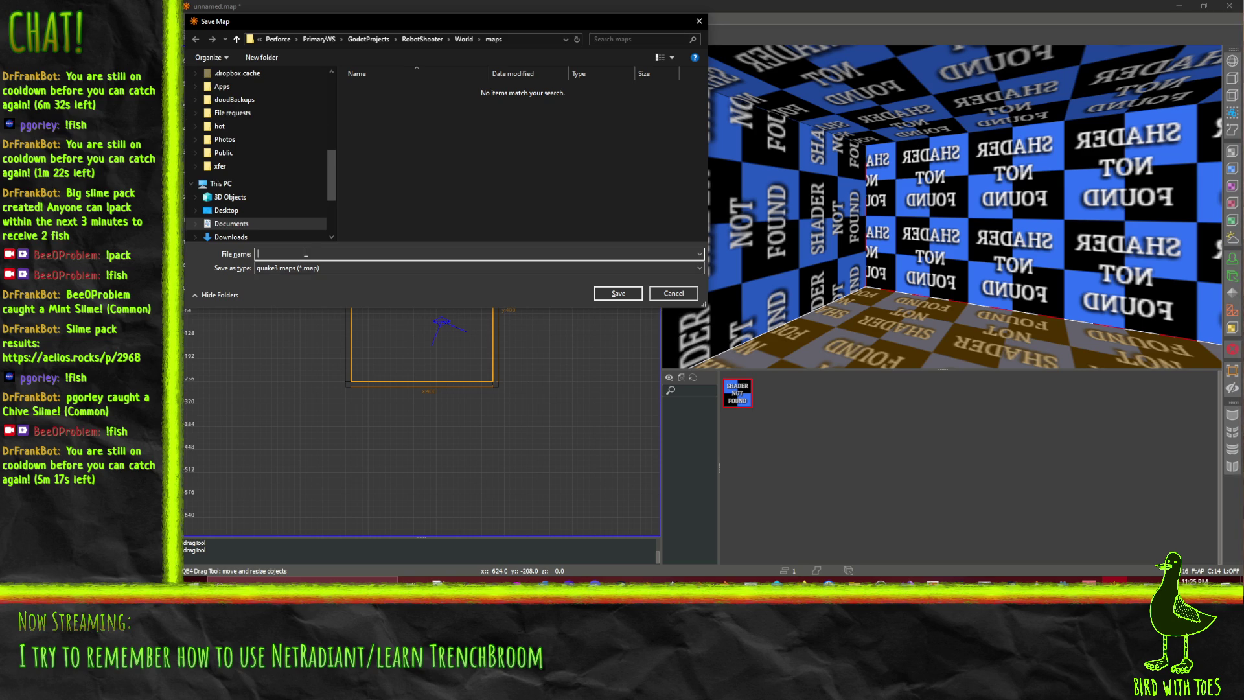
# Save the map as sandbox.map
pyautogui.write('eran')
pyautogui.press('BackSpace')
pyautogui.press('BackSpace')
pyautogui.press('BackSpace')
pyautogui.write('sandbo')
pyautogui.write('x')
pyautogui.press('Return')
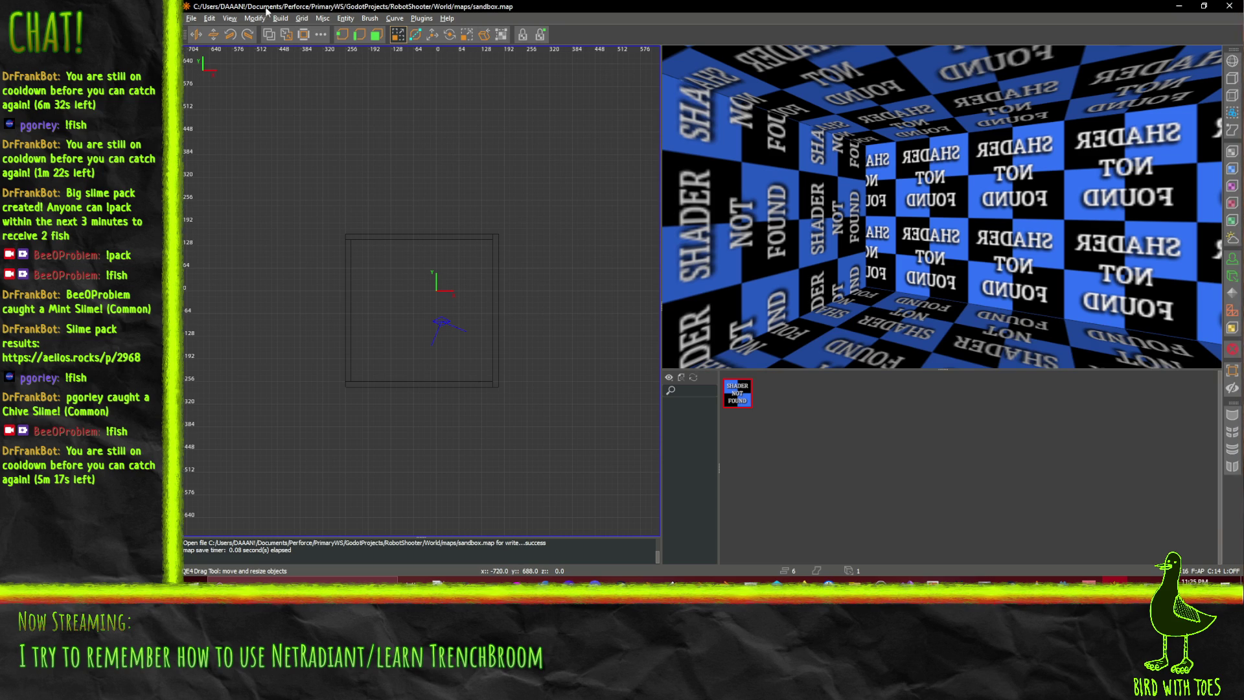
# Browse the Curve, View and File menus, then minimize NetRadiant and bring Godot forward
pyautogui.click(401, 22)
pyautogui.press('Left')
pyautogui.press('Left')
pyautogui.press('Left')
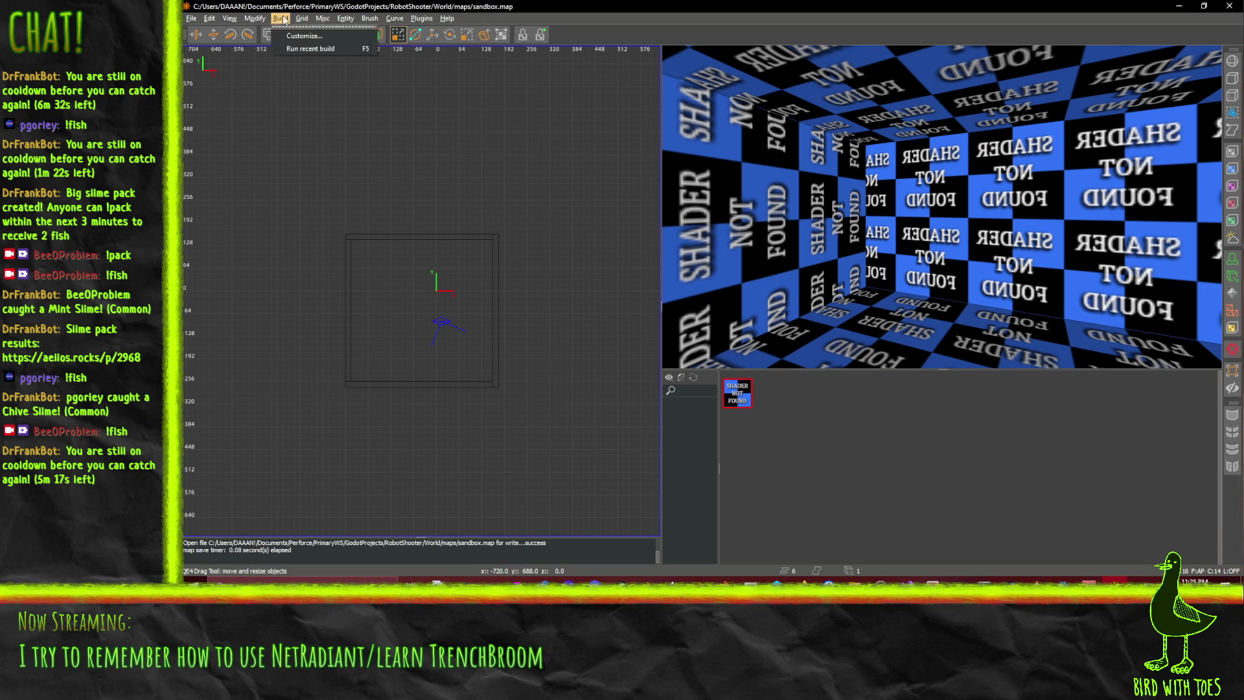
pyautogui.moveTo(397, 18)
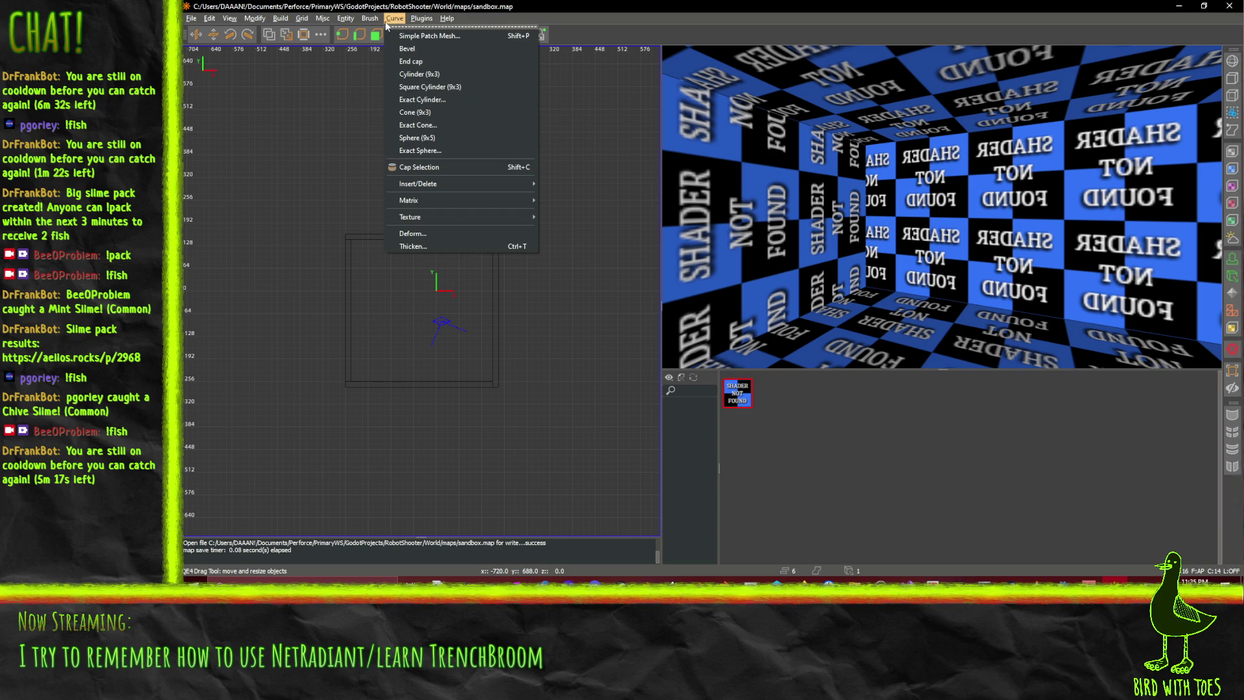
pyautogui.click(192, 18)
pyautogui.moveTo(204, 21)
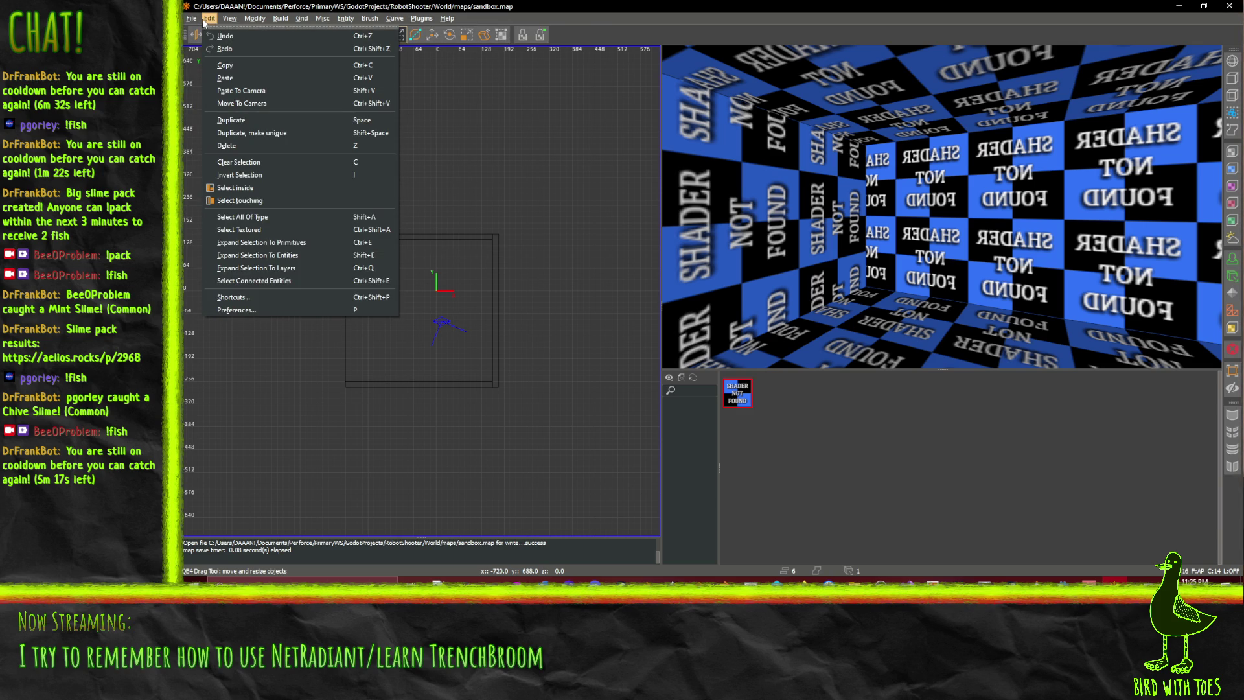
pyautogui.click(204, 21)
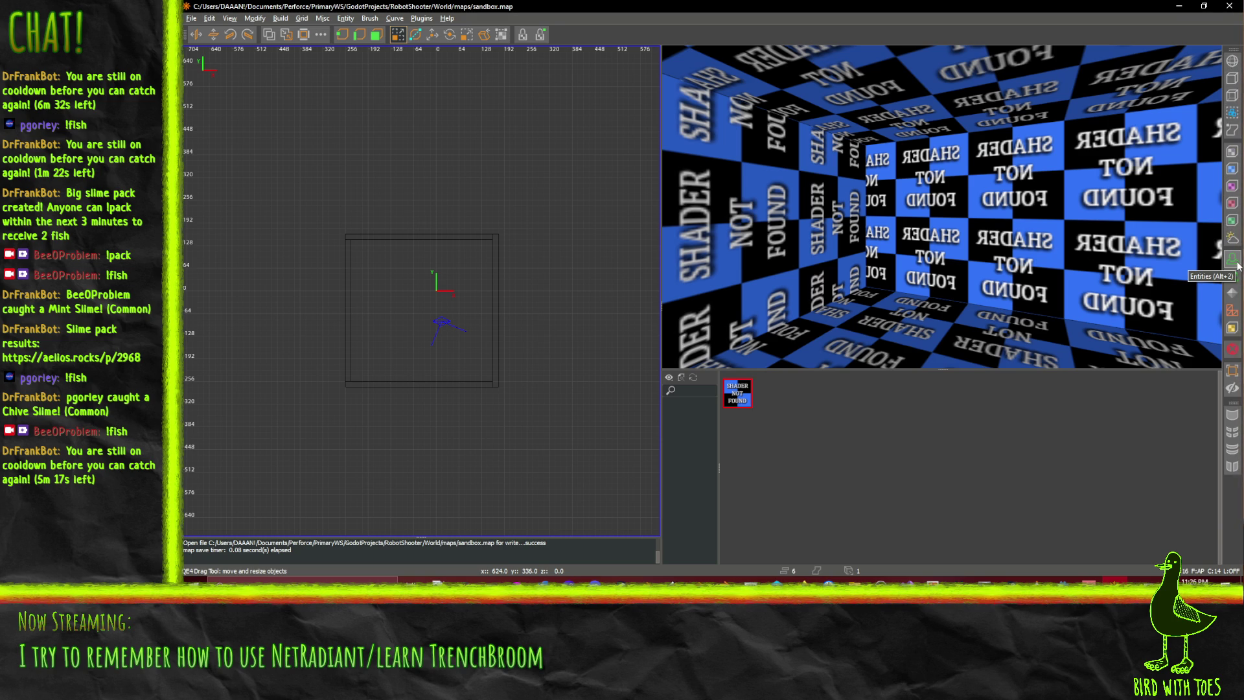
pyautogui.click(1178, 5)
pyautogui.click(789, 5)
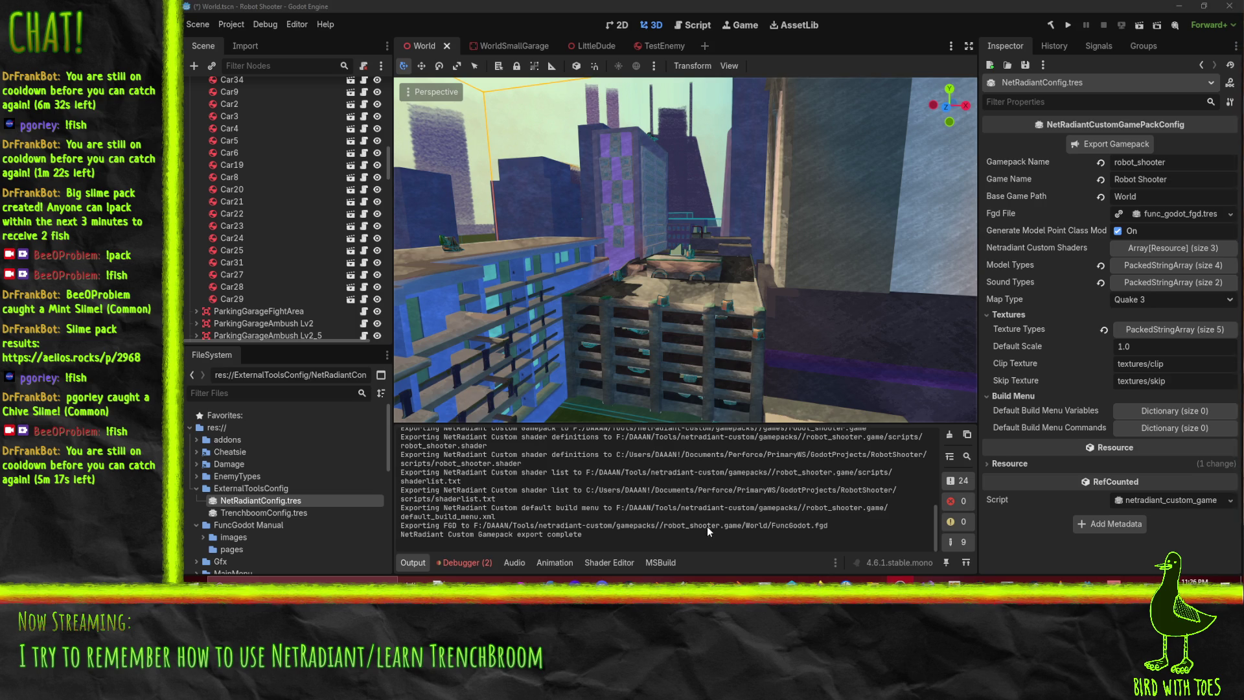
# Peek into the EnemyTypes folder at HelmetDude.tscn, then collapse it again
pyautogui.click(197, 476)
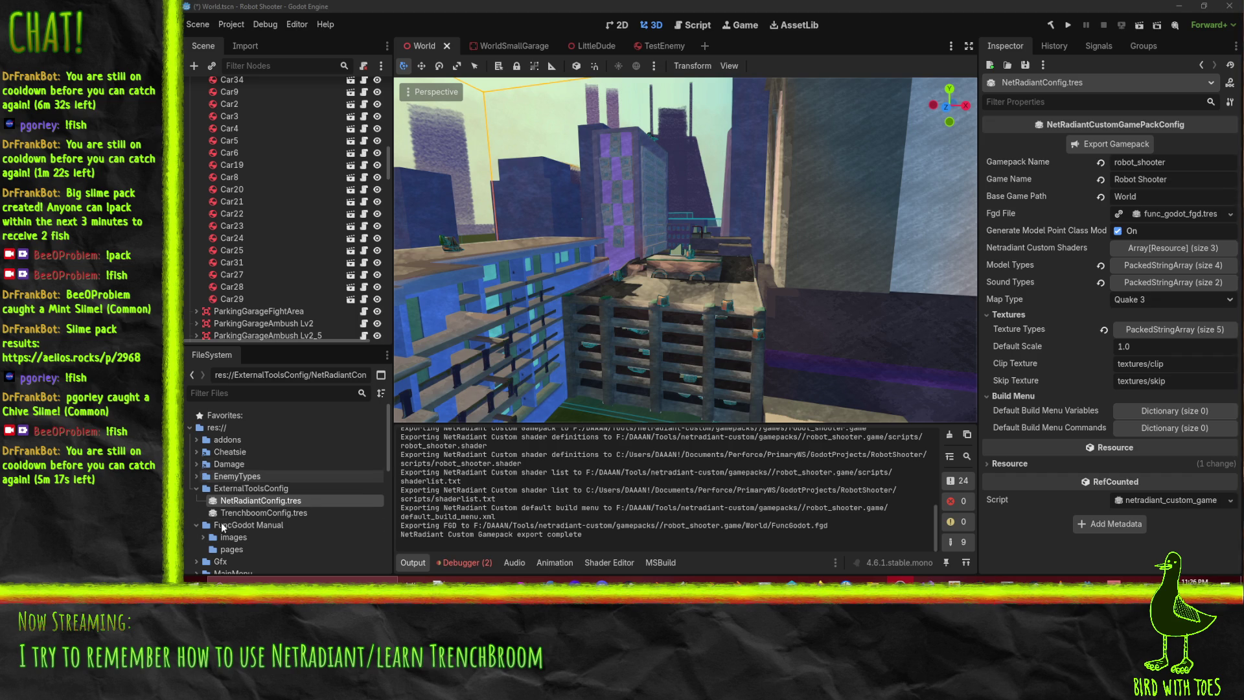
pyautogui.click(196, 487)
pyautogui.click(196, 476)
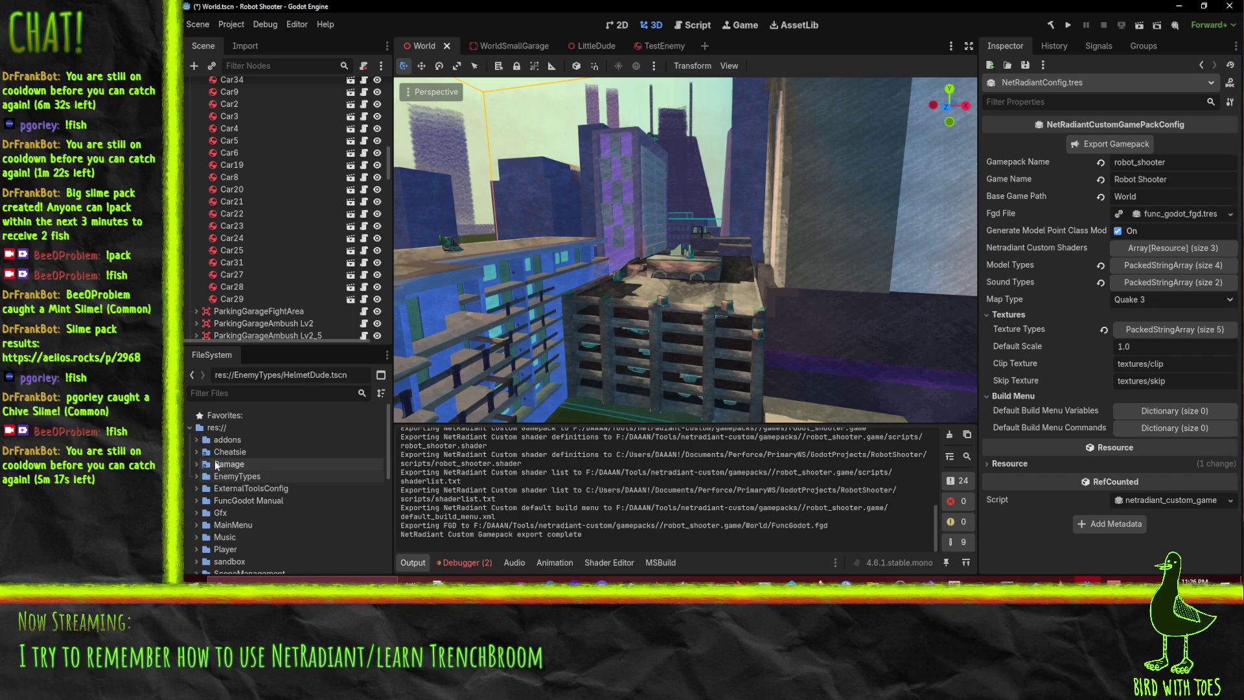
pyautogui.scroll(-5, 315, 485)
pyautogui.scroll(-5, 317, 505)
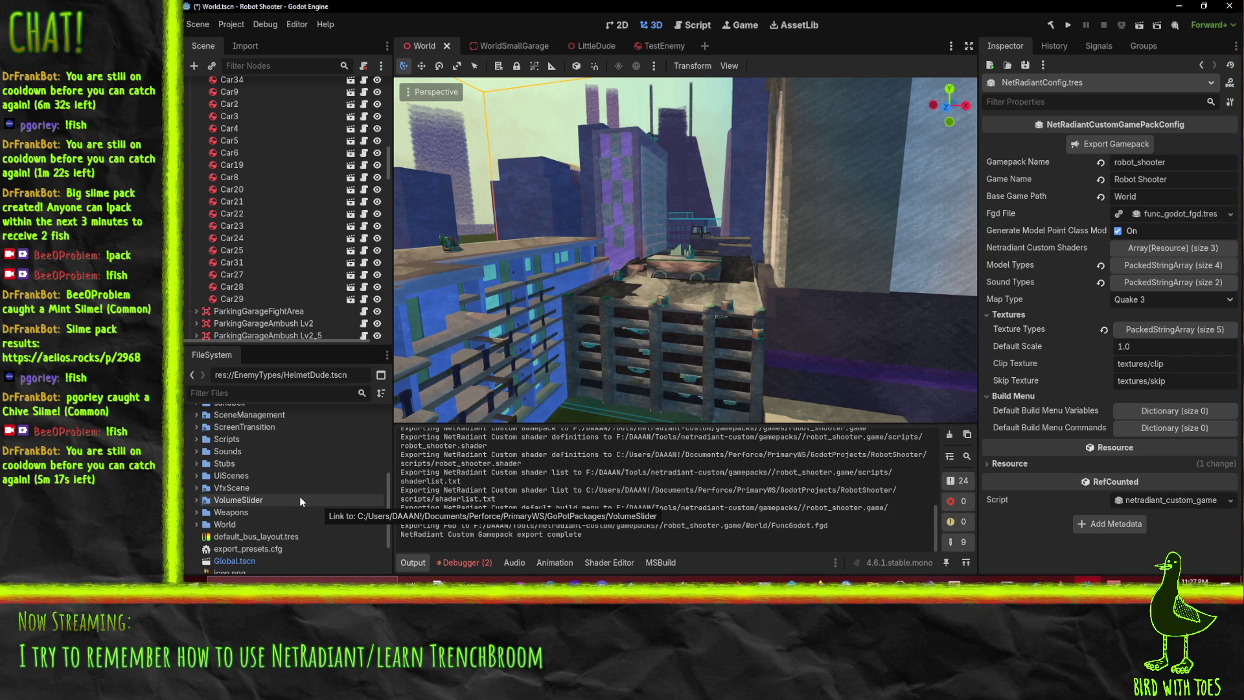
pyautogui.scroll(3, 299, 496)
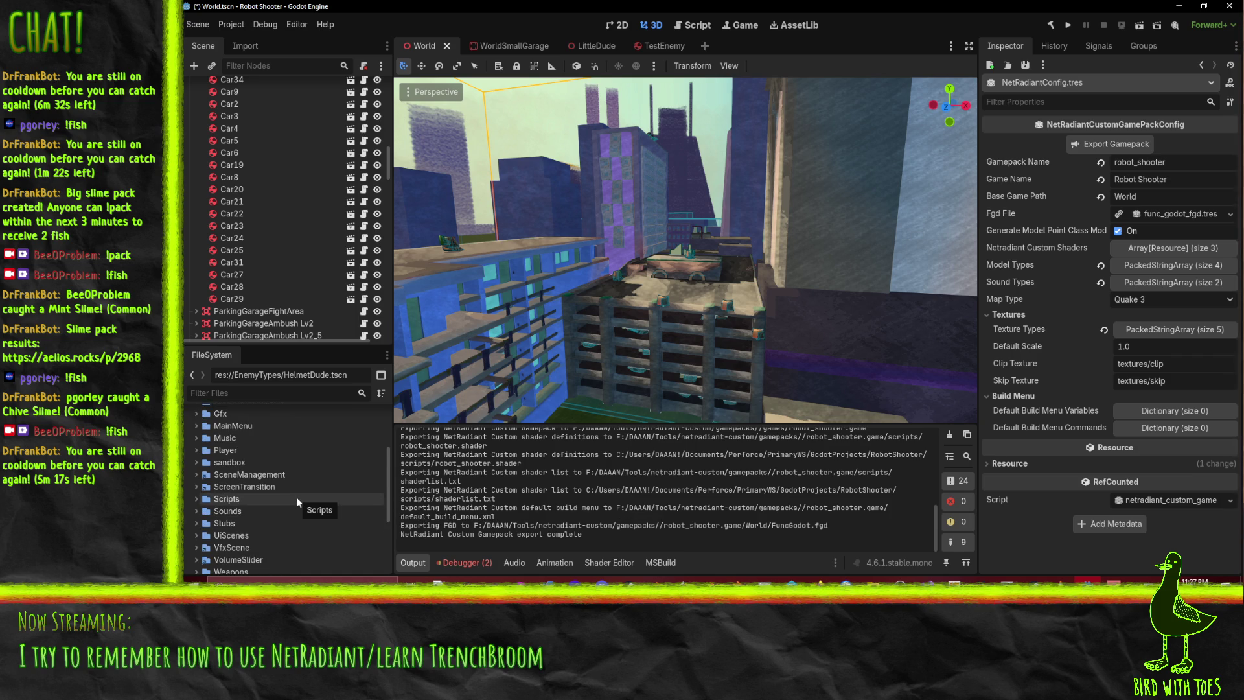
pyautogui.scroll(2, 297, 496)
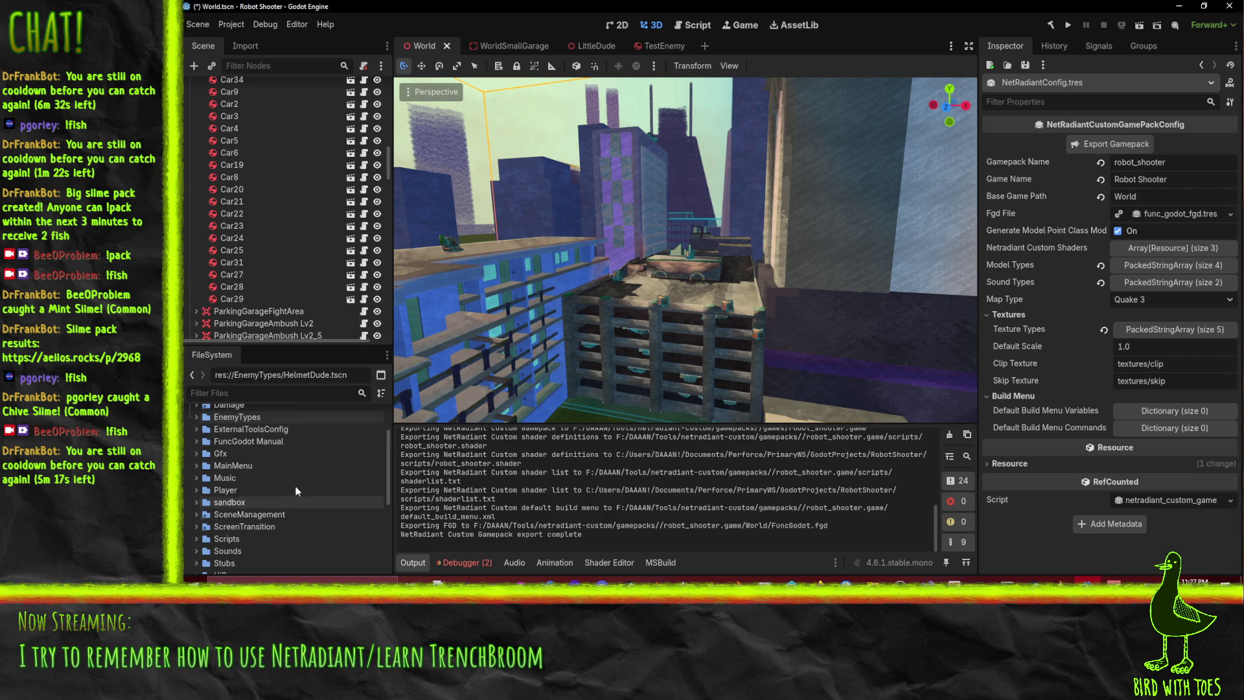
pyautogui.scroll(-2, 305, 480)
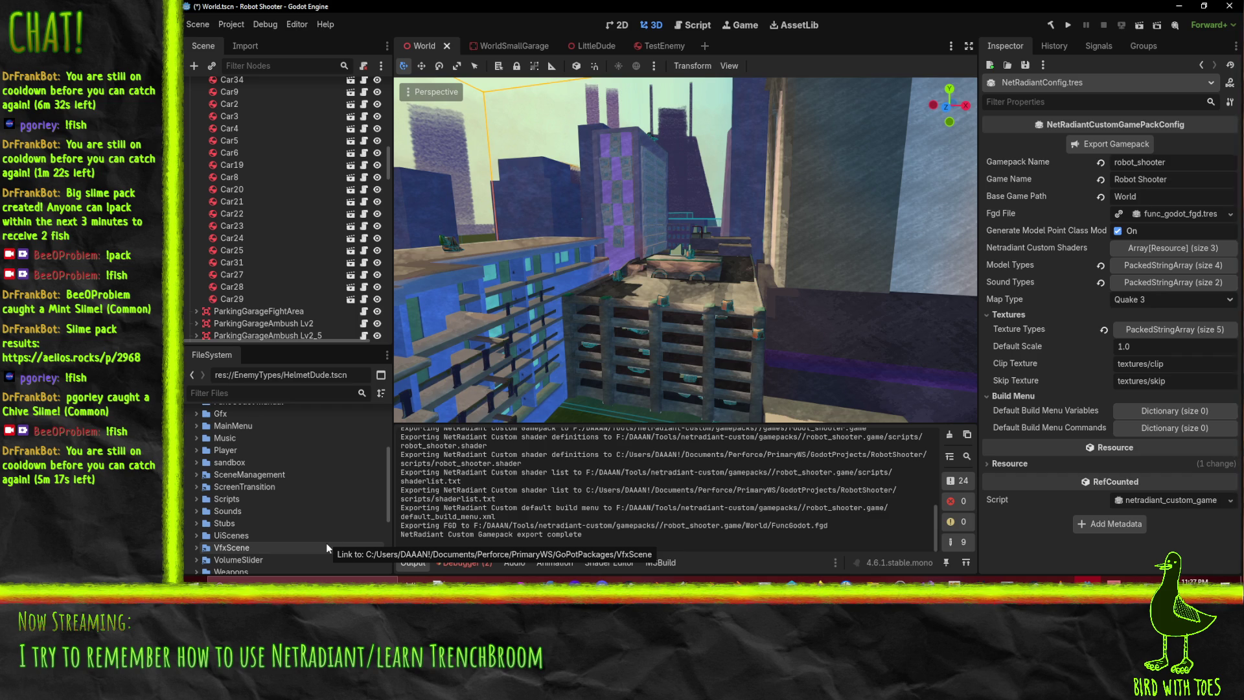
pyautogui.scroll(-3, 288, 544)
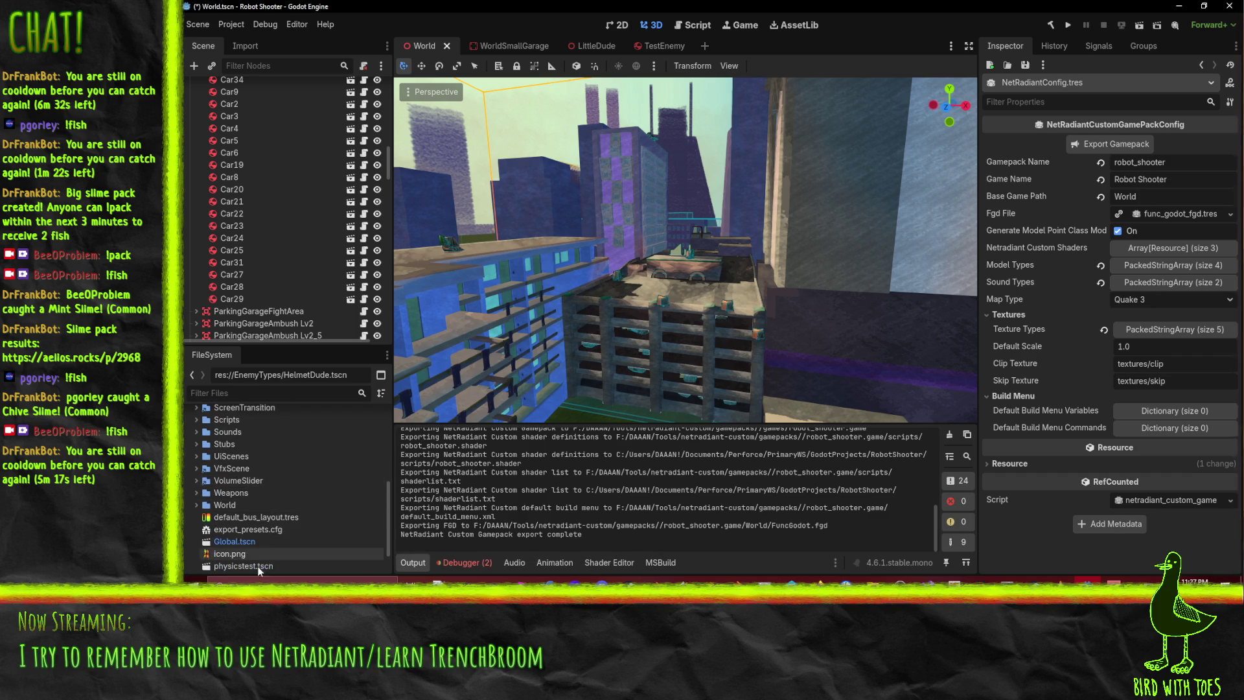
# Expand World and Gfx > Environment, then select the Textures folder
pyautogui.click(194, 506)
pyautogui.scroll(-2, 238, 502)
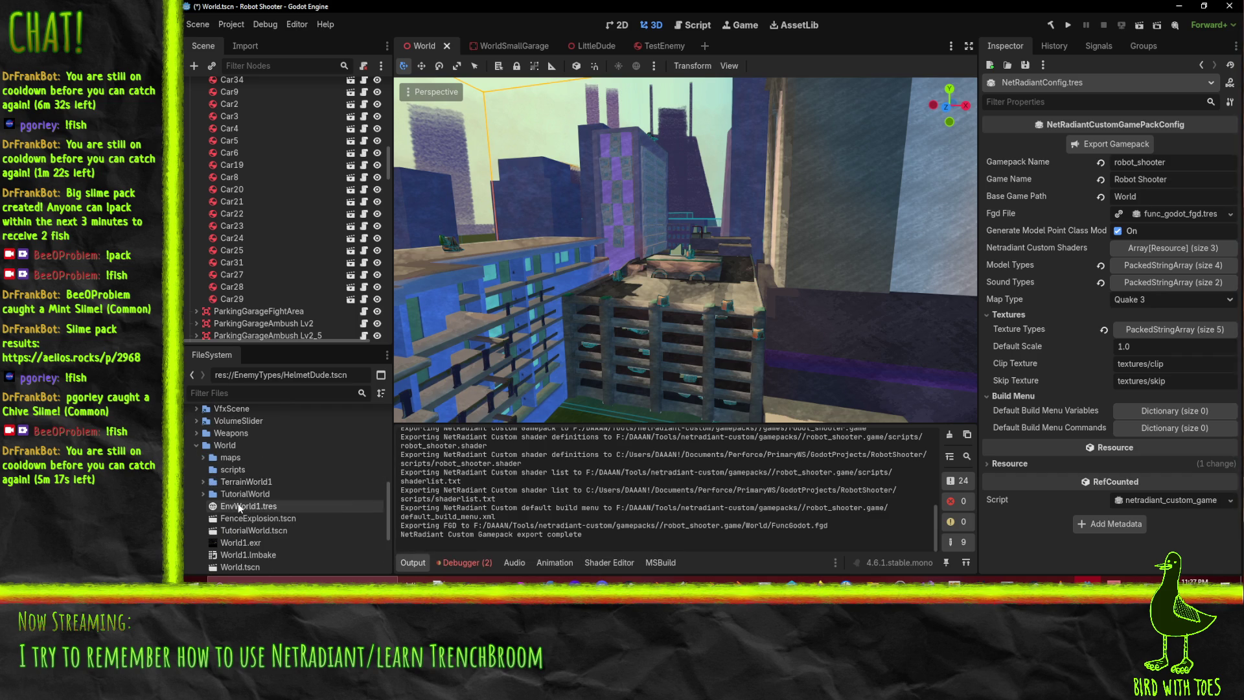
pyautogui.click(223, 469)
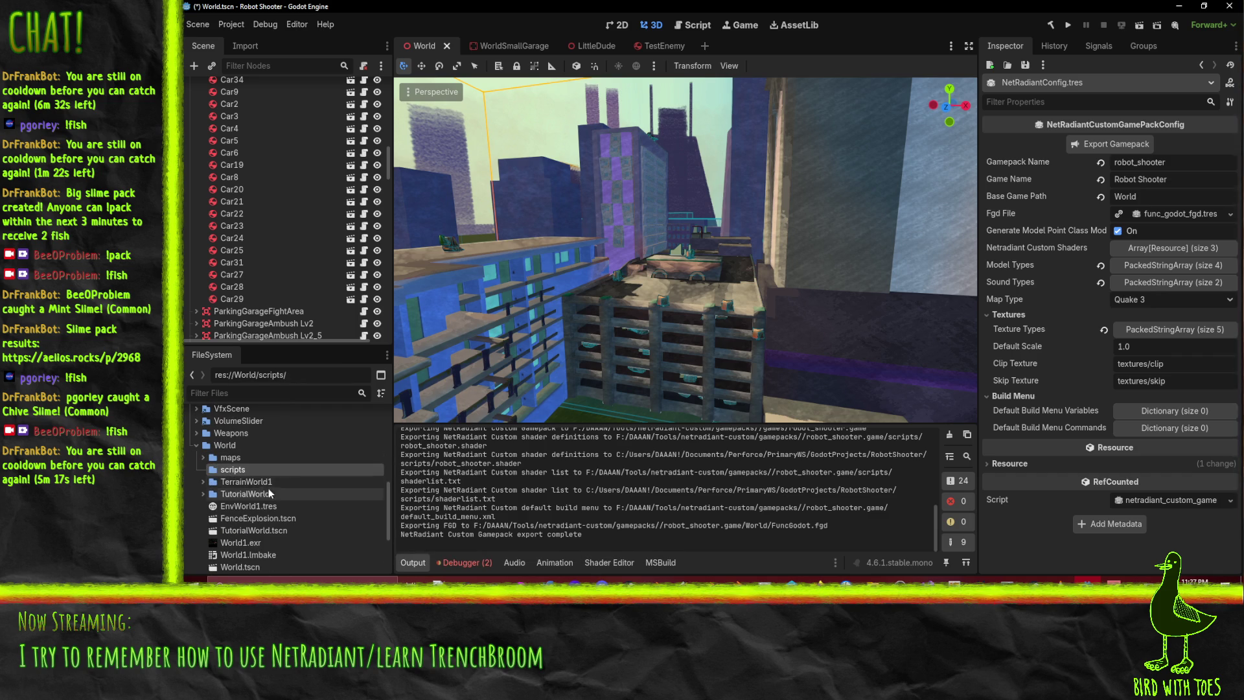
pyautogui.scroll(-2, 223, 455)
pyautogui.scroll(10, 223, 455)
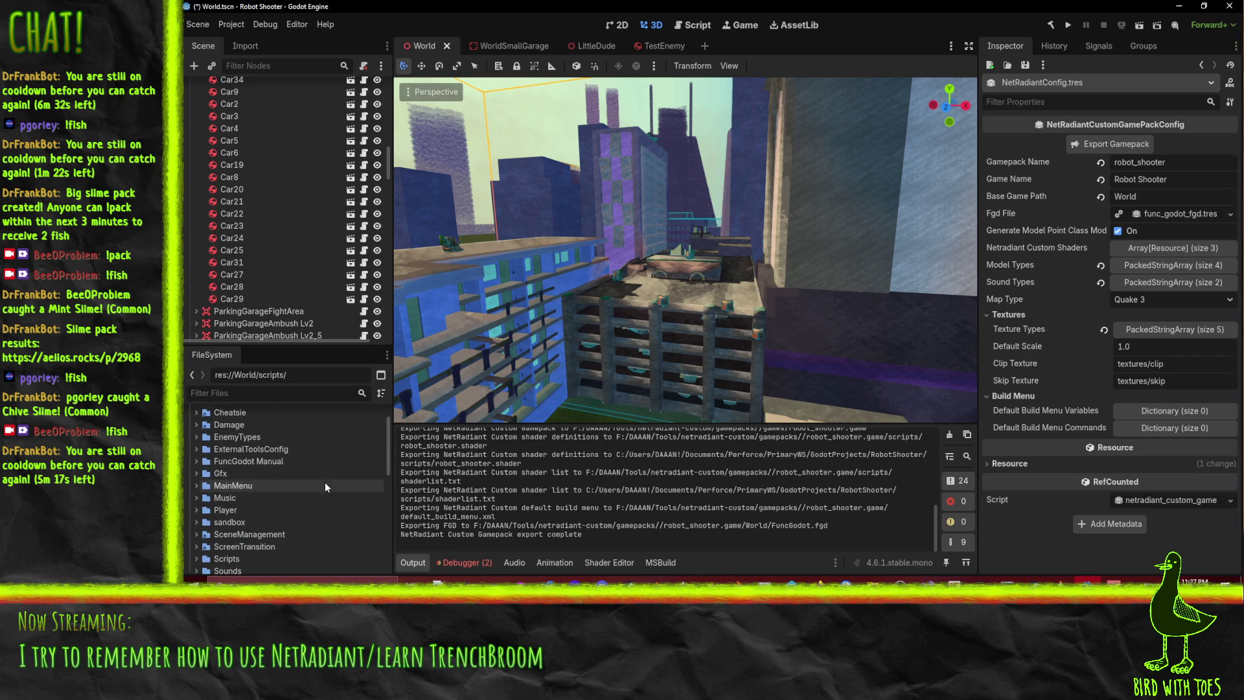
pyautogui.scroll(3, 200, 462)
pyautogui.click(197, 512)
pyautogui.scroll(-2, 197, 515)
pyautogui.click(203, 498)
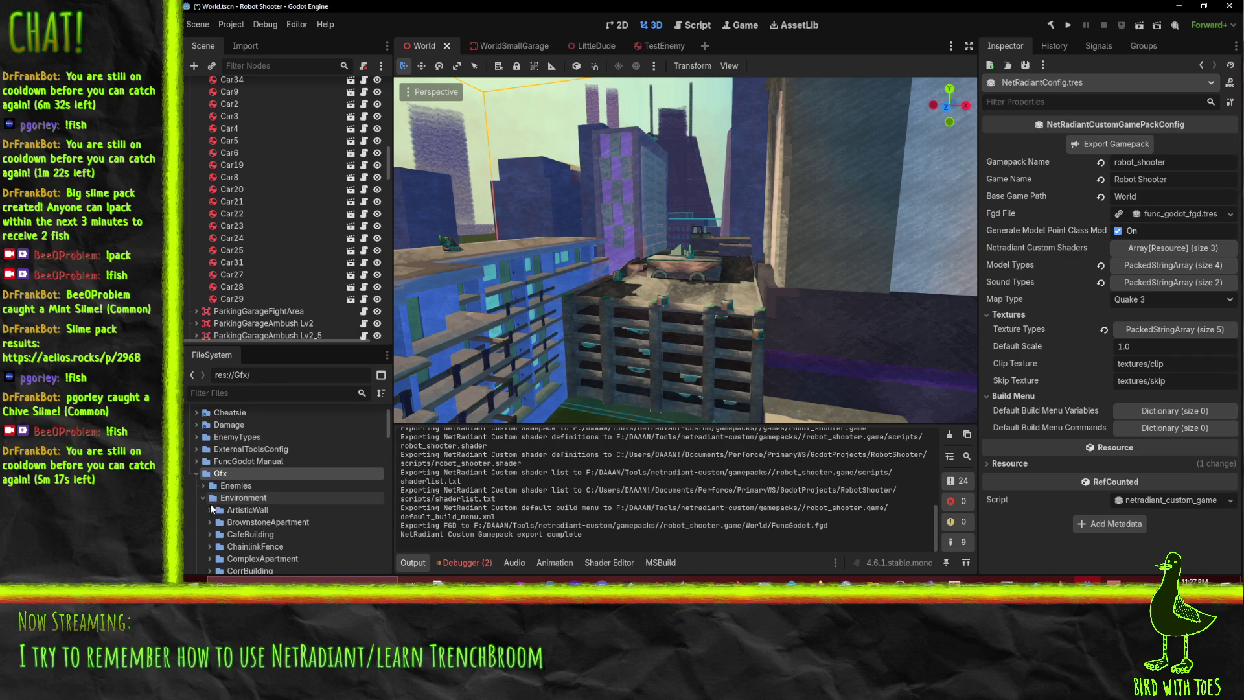
pyautogui.scroll(-8, 210, 501)
pyautogui.click(254, 469)
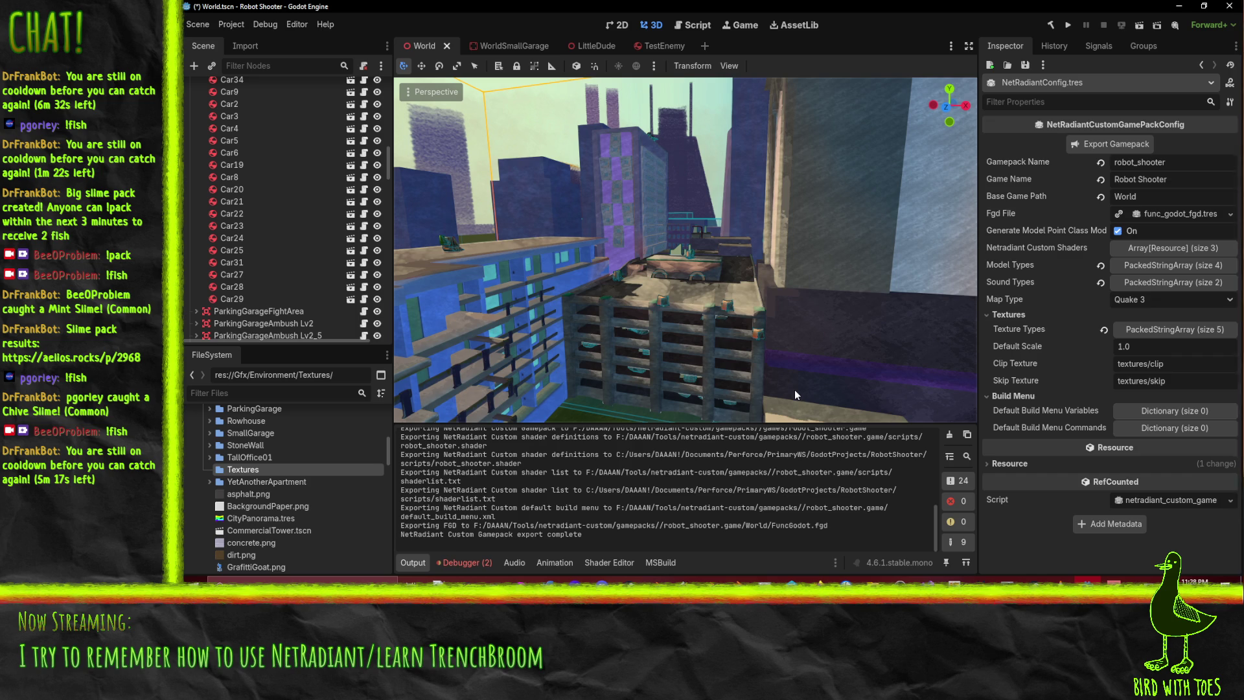
pyautogui.click(1166, 329)
pyautogui.click(1170, 506)
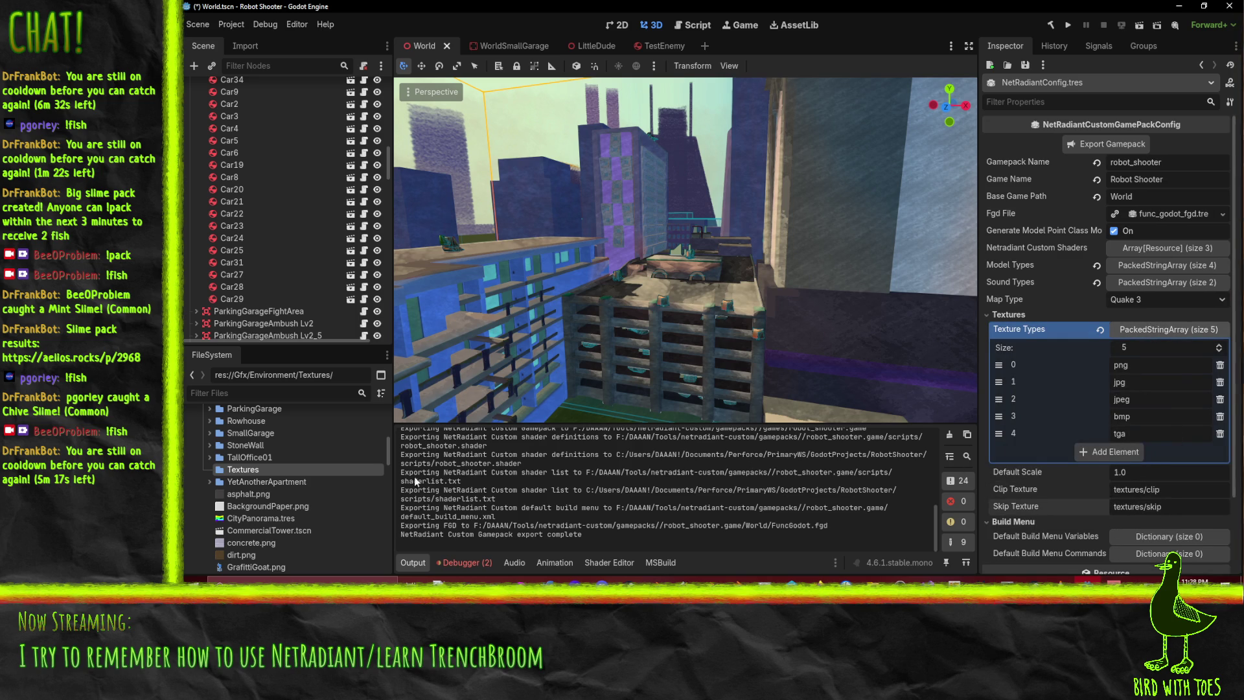
pyautogui.click(1165, 250)
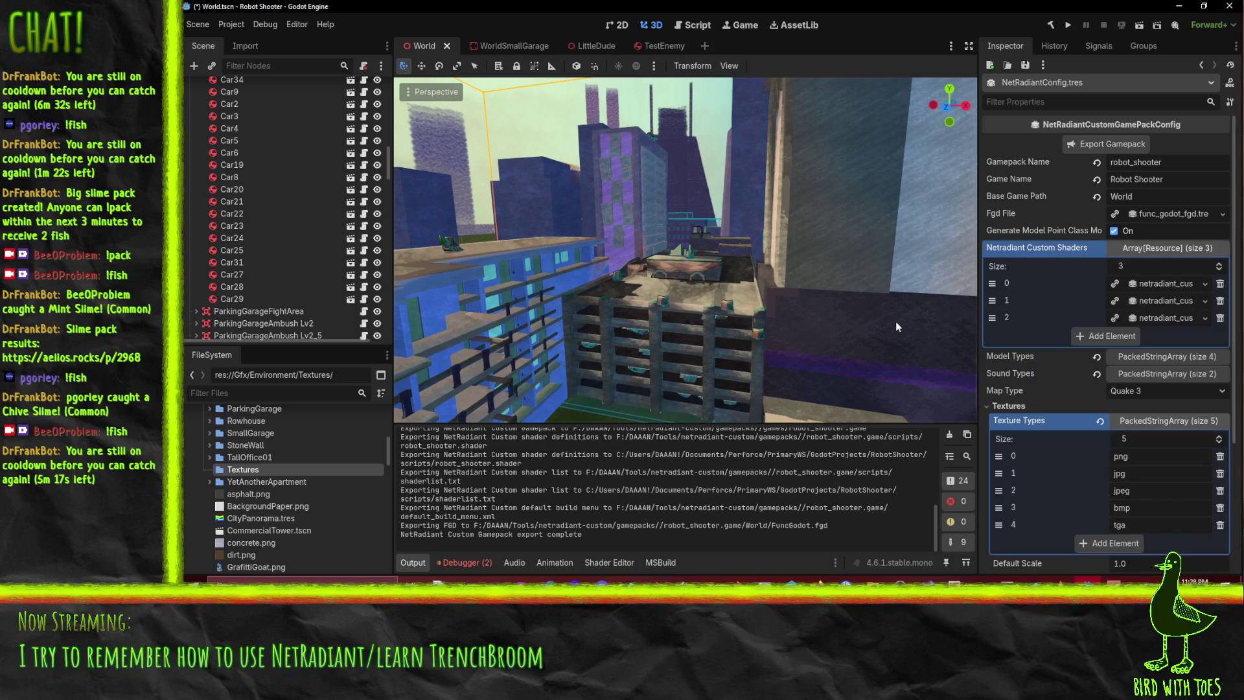
pyautogui.click(1180, 283)
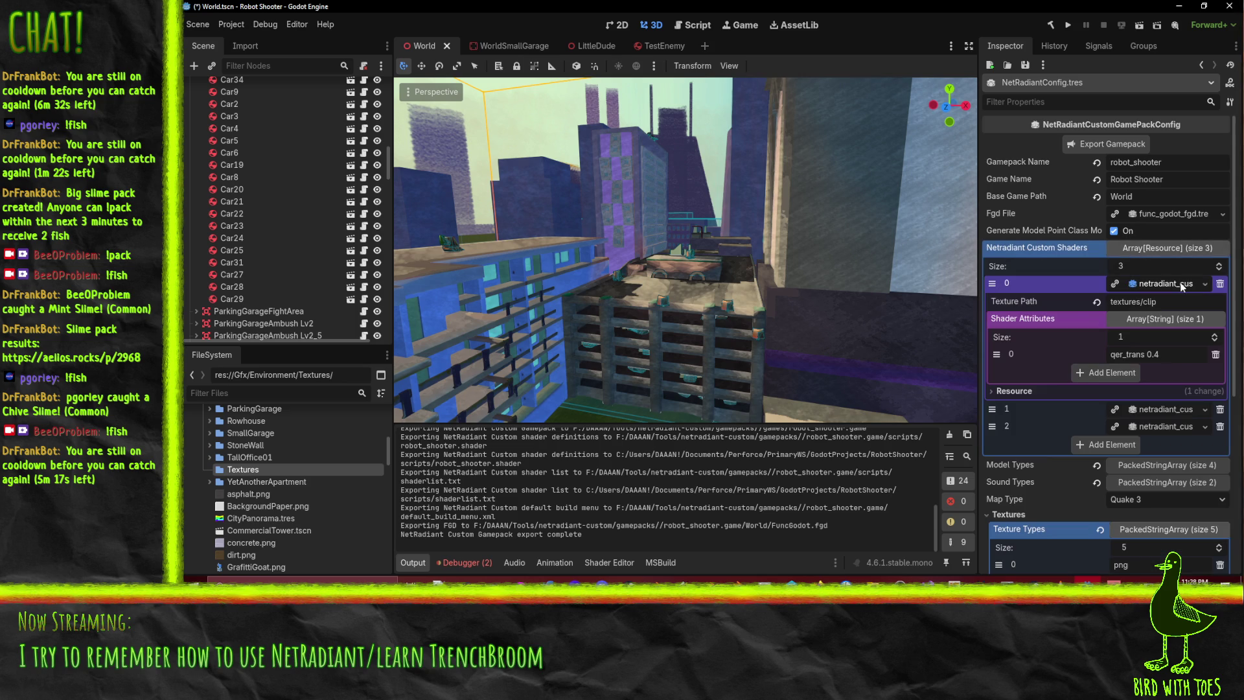
pyautogui.click(1176, 320)
pyautogui.click(1177, 320)
pyautogui.click(1163, 407)
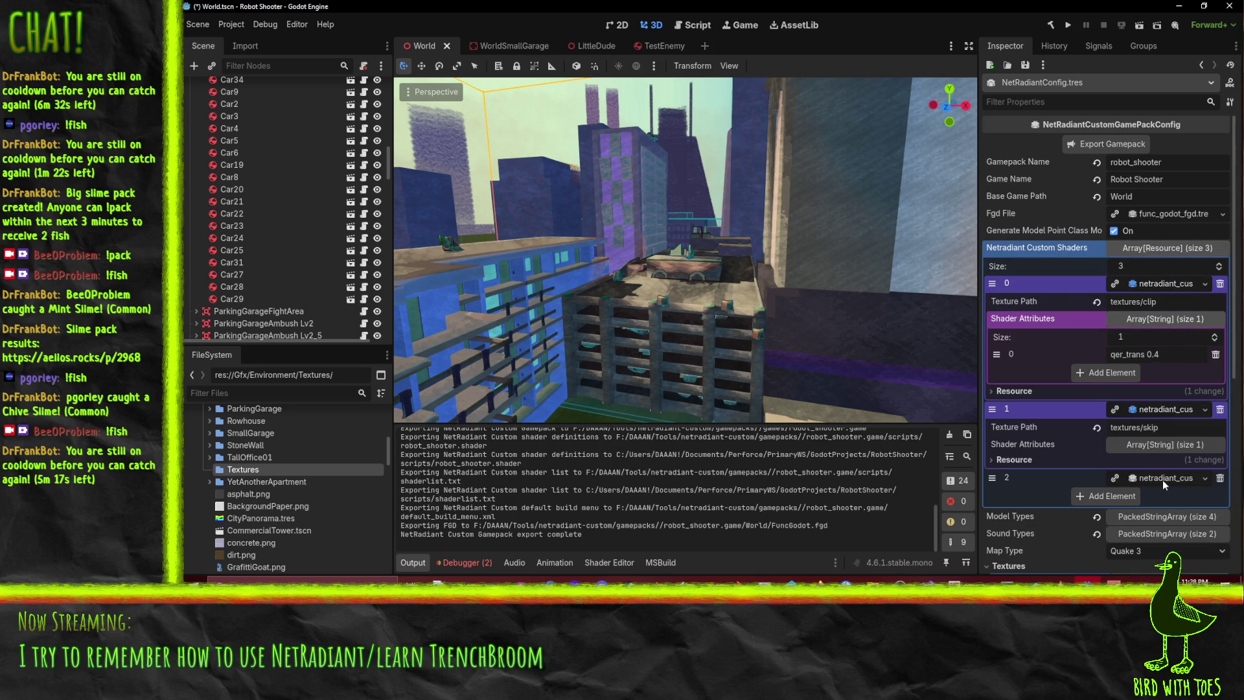
pyautogui.click(1163, 478)
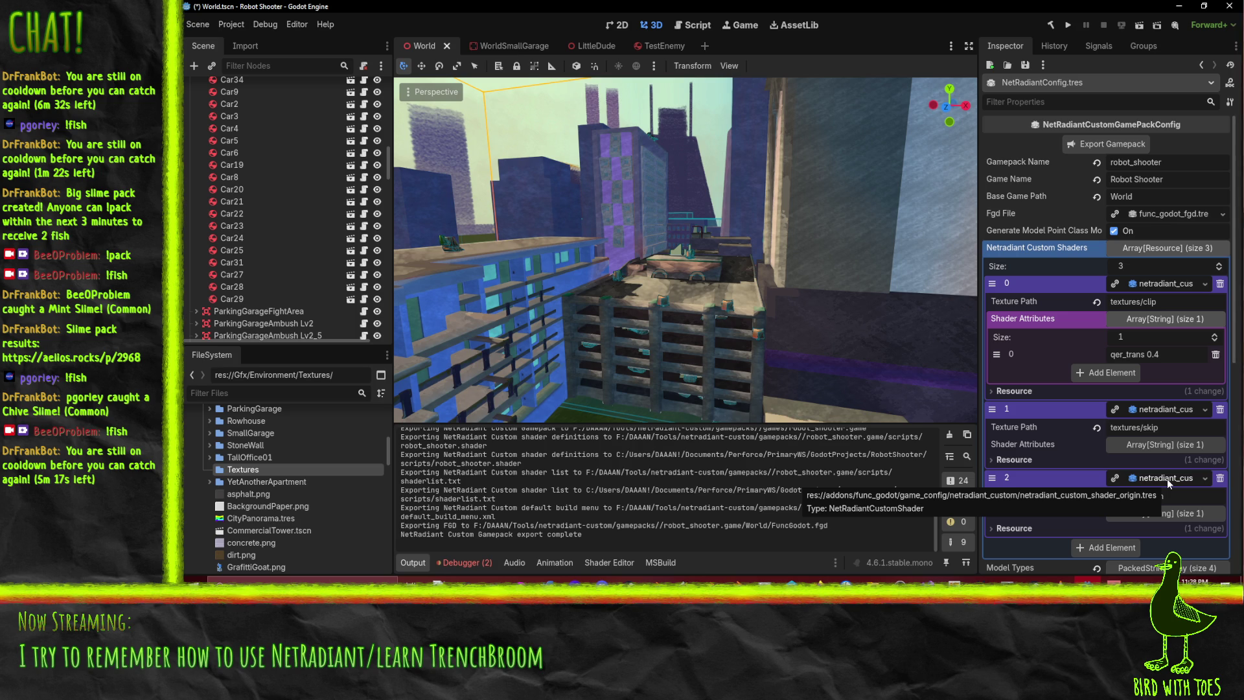
pyautogui.click(1164, 251)
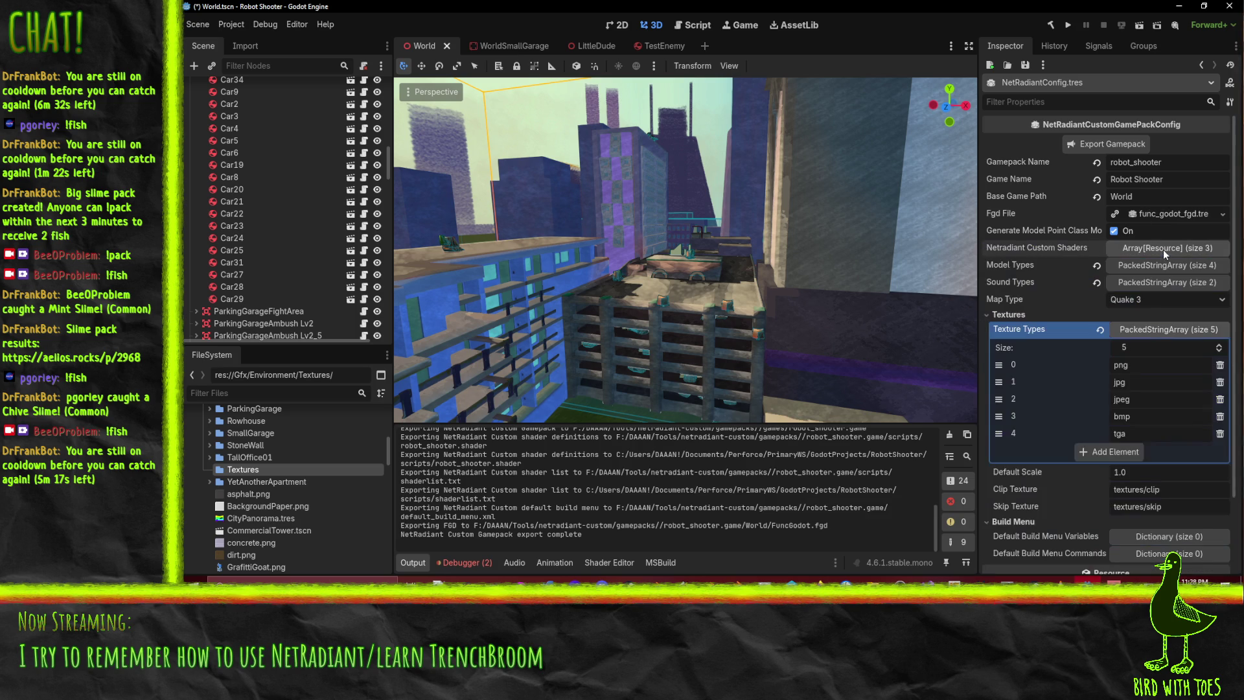
pyautogui.click(1158, 262)
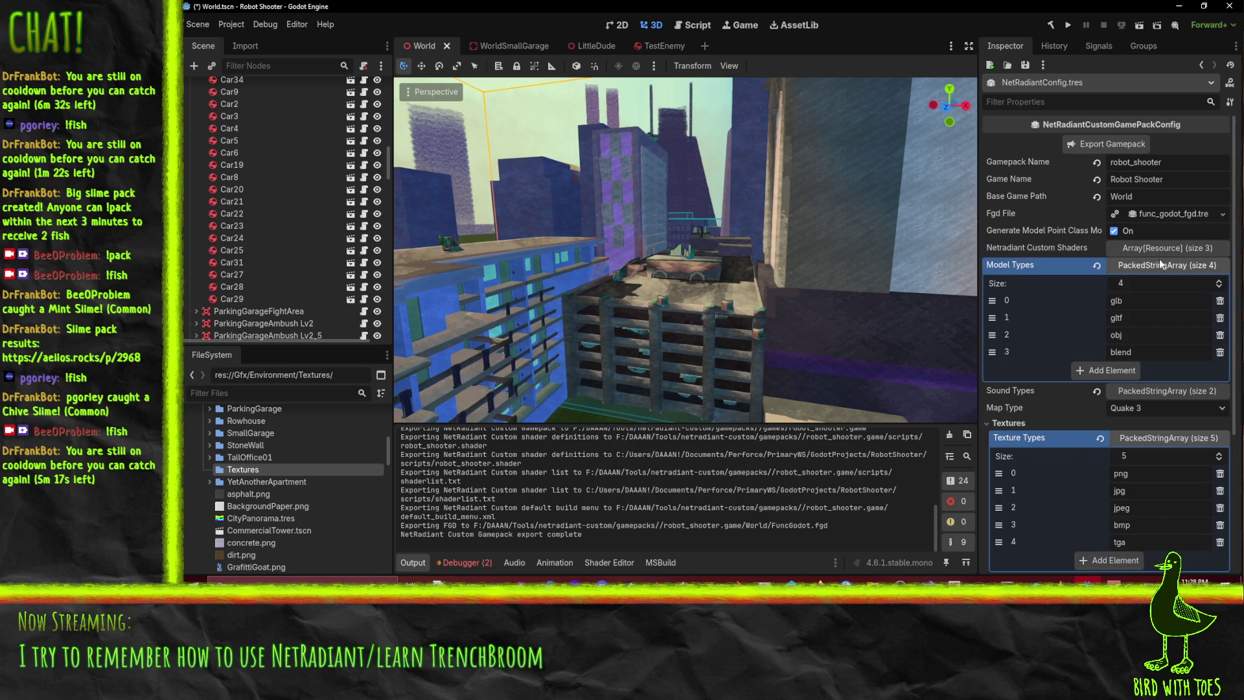
pyautogui.click(1160, 264)
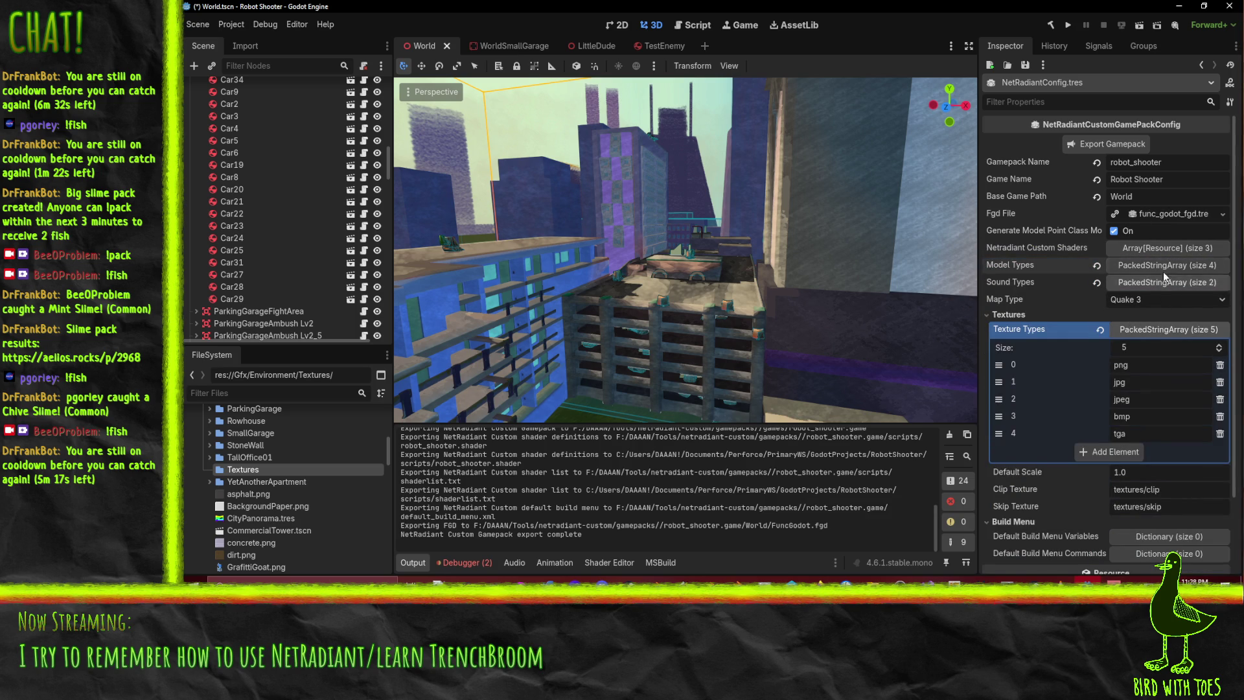
pyautogui.click(1152, 250)
pyautogui.click(1152, 250)
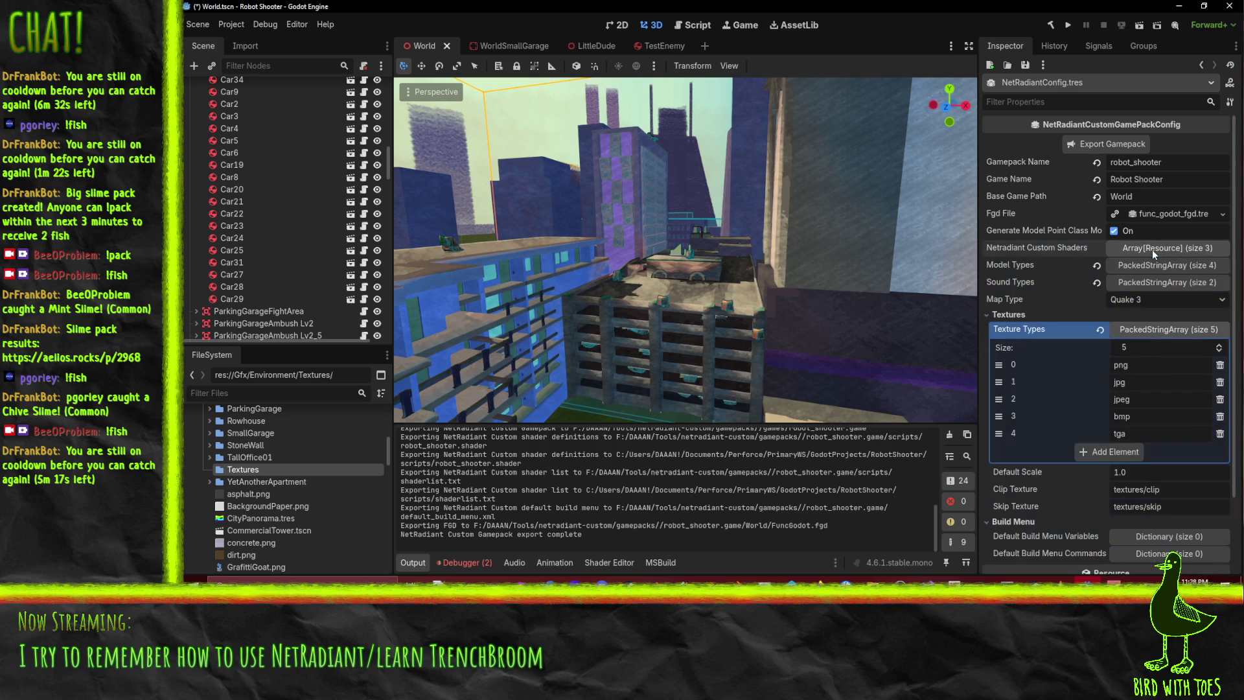
pyautogui.click(1148, 262)
pyautogui.click(1148, 262)
pyautogui.click(1159, 282)
pyautogui.click(1160, 282)
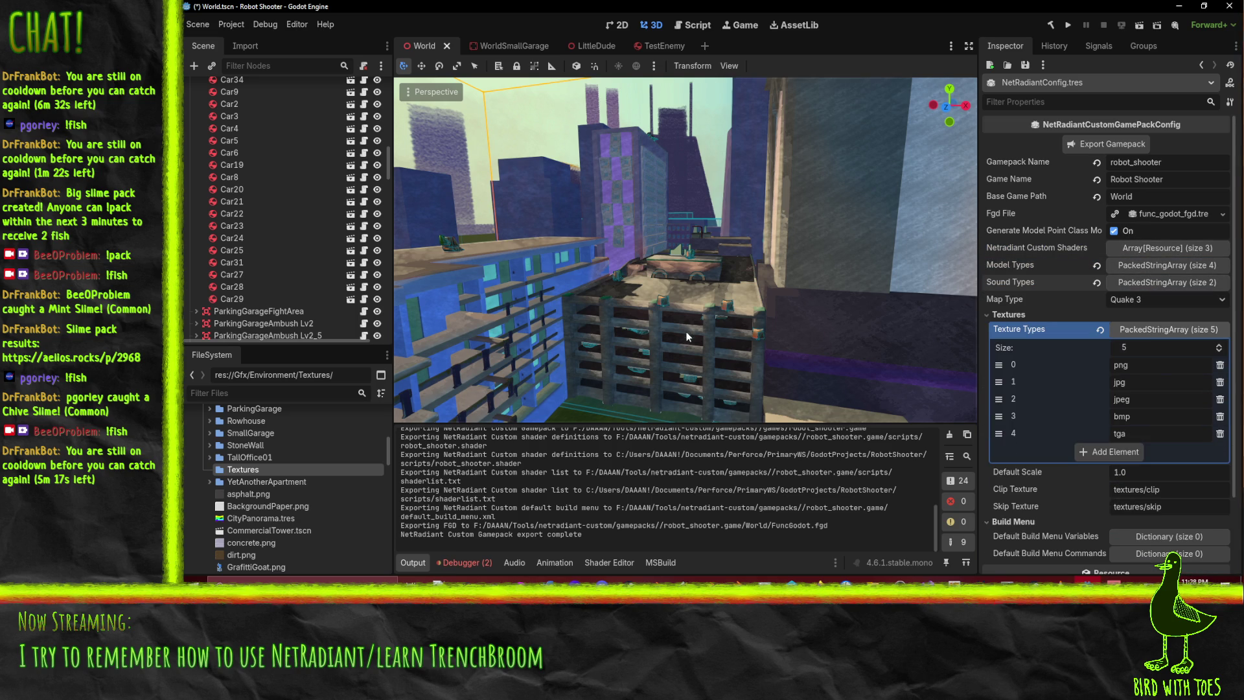
pyautogui.scroll(-3, 1117, 292)
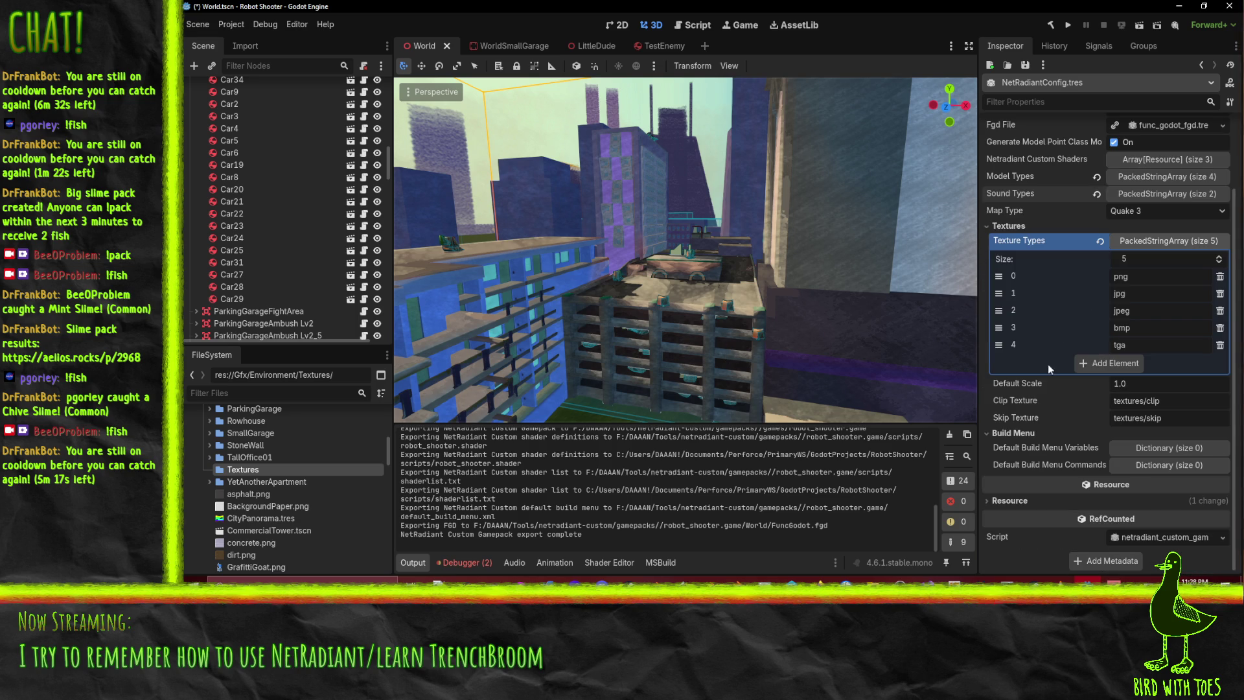
pyautogui.click(1136, 447)
pyautogui.click(1137, 447)
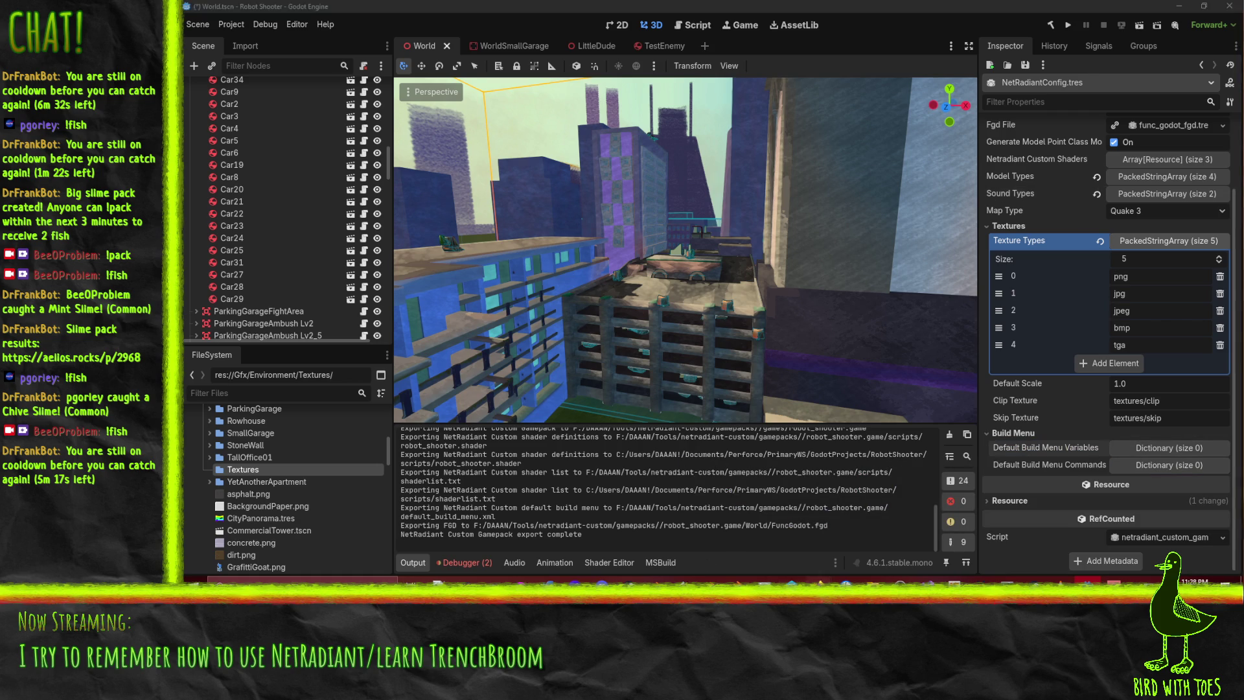
pyautogui.moveTo(792, 583)
pyautogui.click(731, 558)
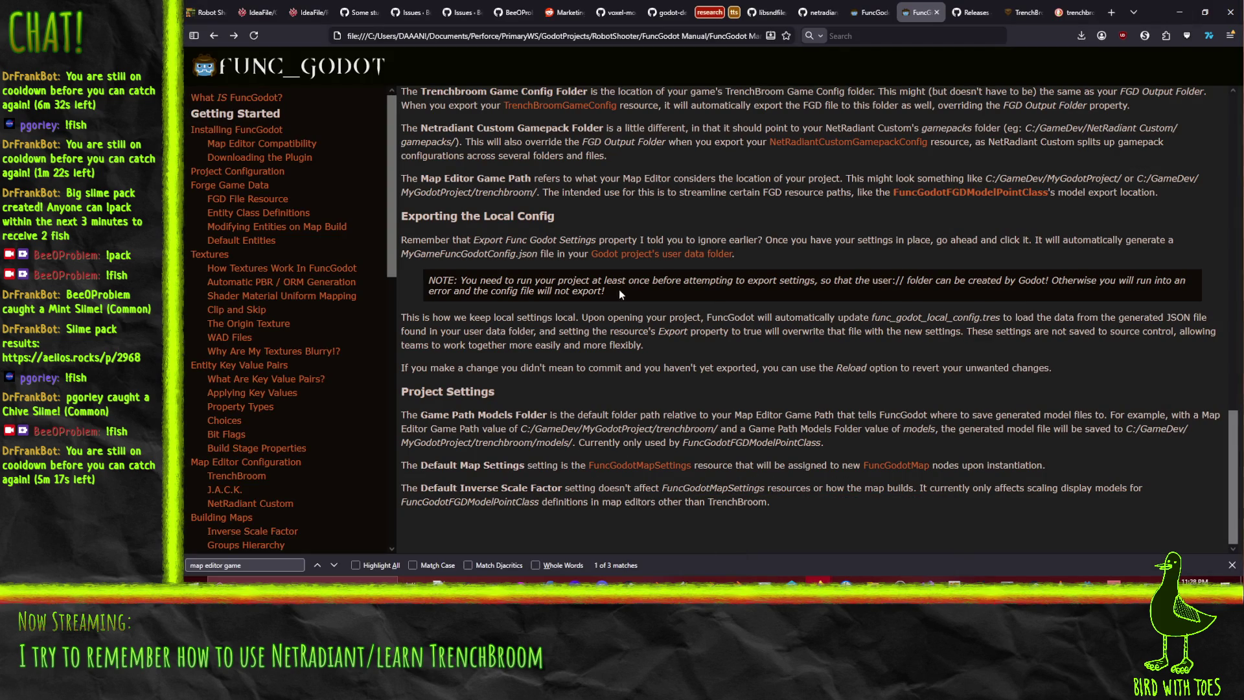
# Close the online NetRadiant Custom Resources tab and return to the local manual's config section
pyautogui.click(868, 13)
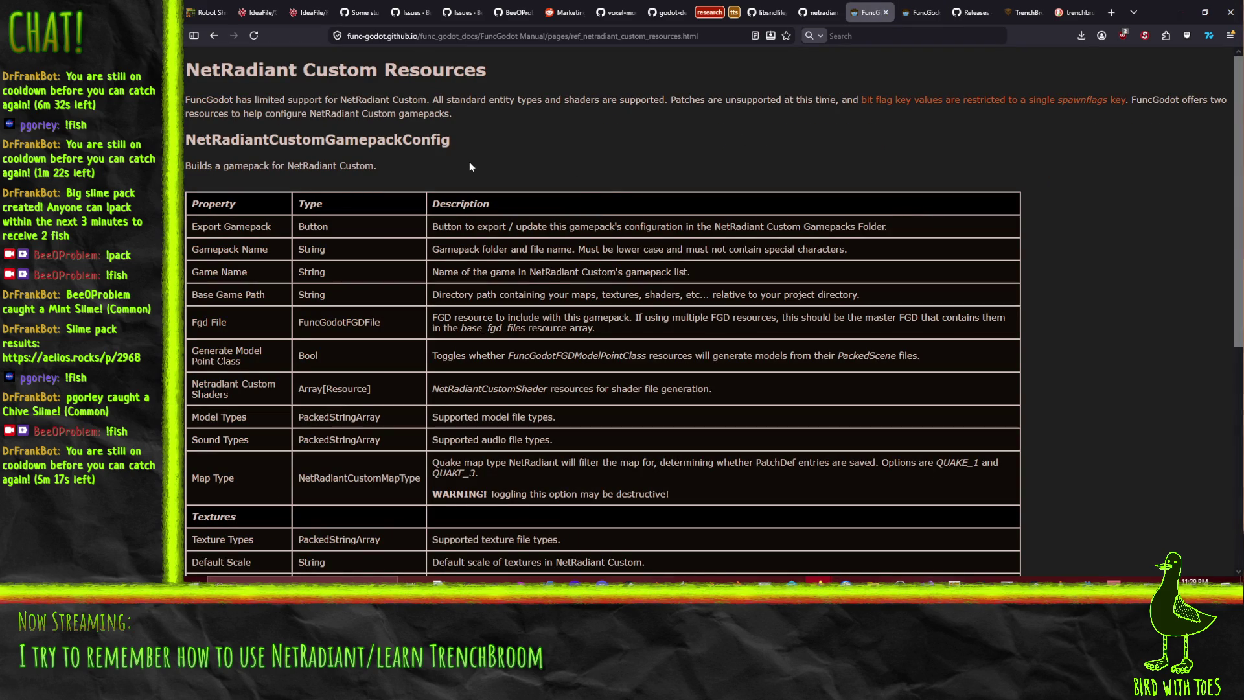
pyautogui.click(891, 12)
pyautogui.click(819, 12)
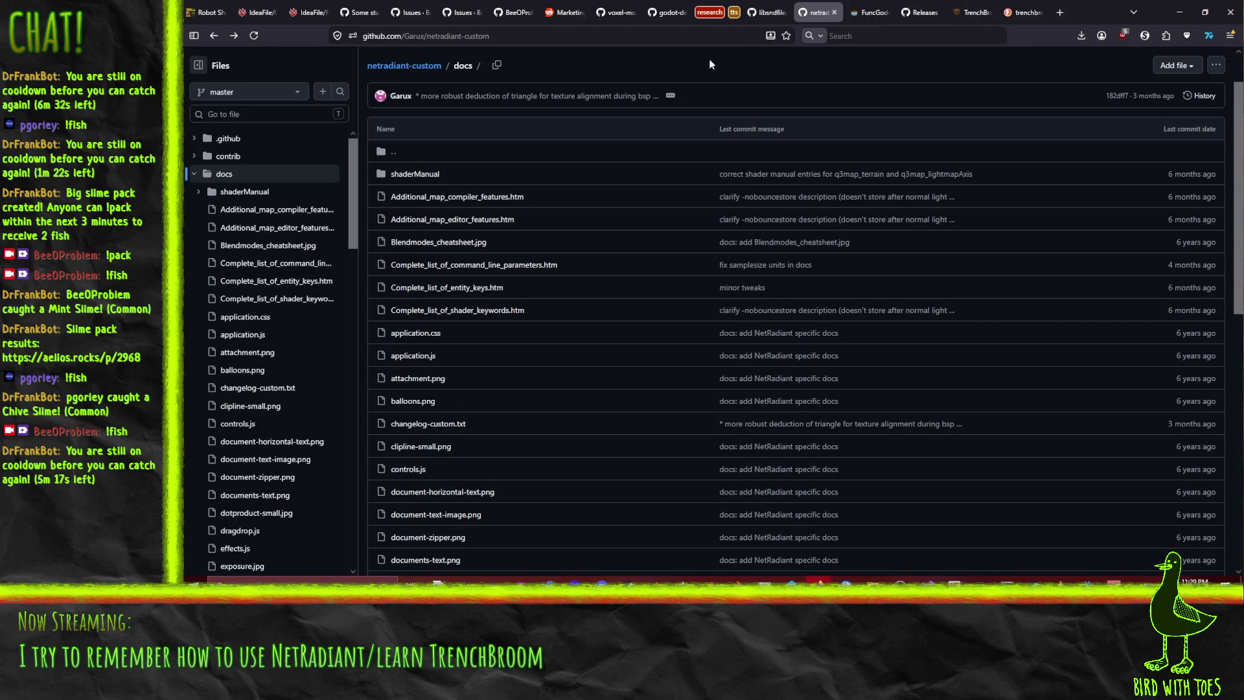
pyautogui.scroll(2, 595, 179)
pyautogui.scroll(-2, 594, 179)
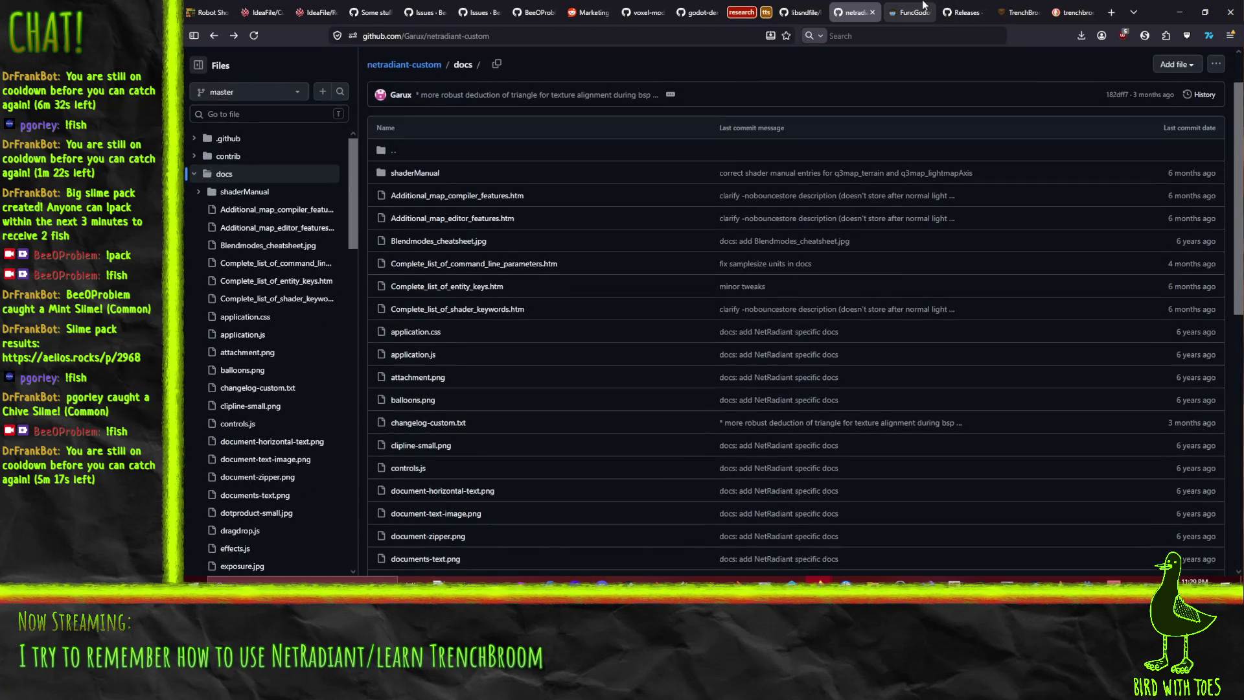
pyautogui.click(897, 7)
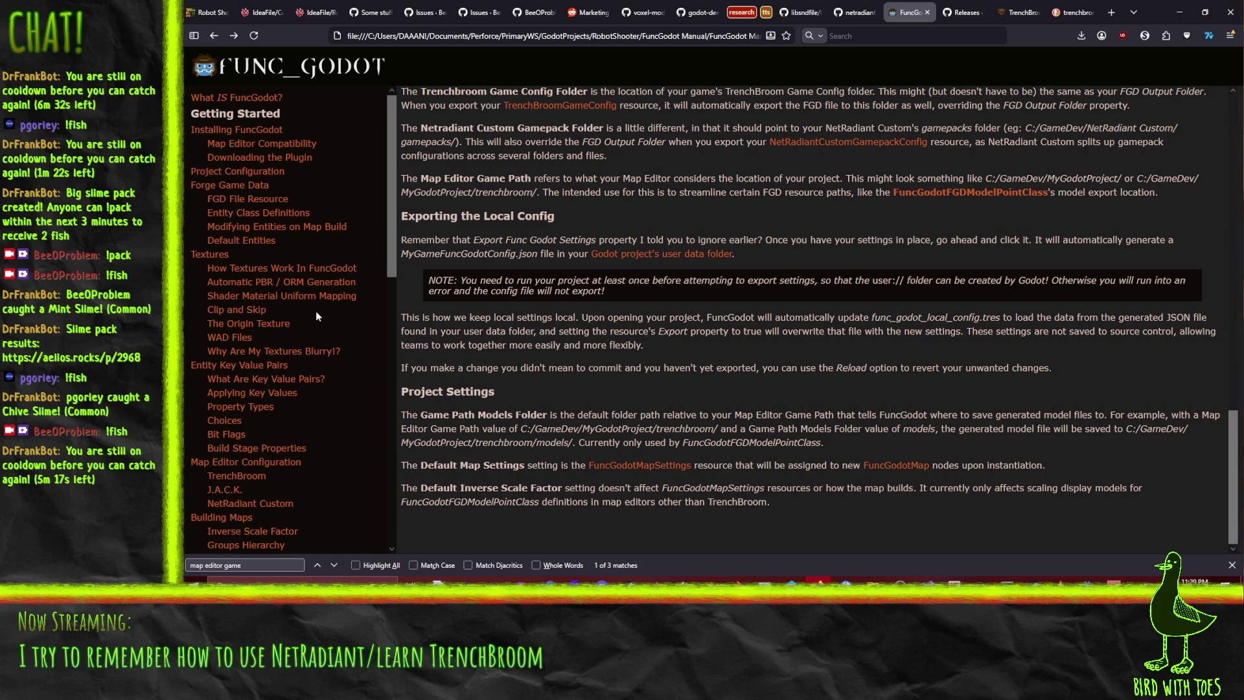
pyautogui.scroll(5, 571, 197)
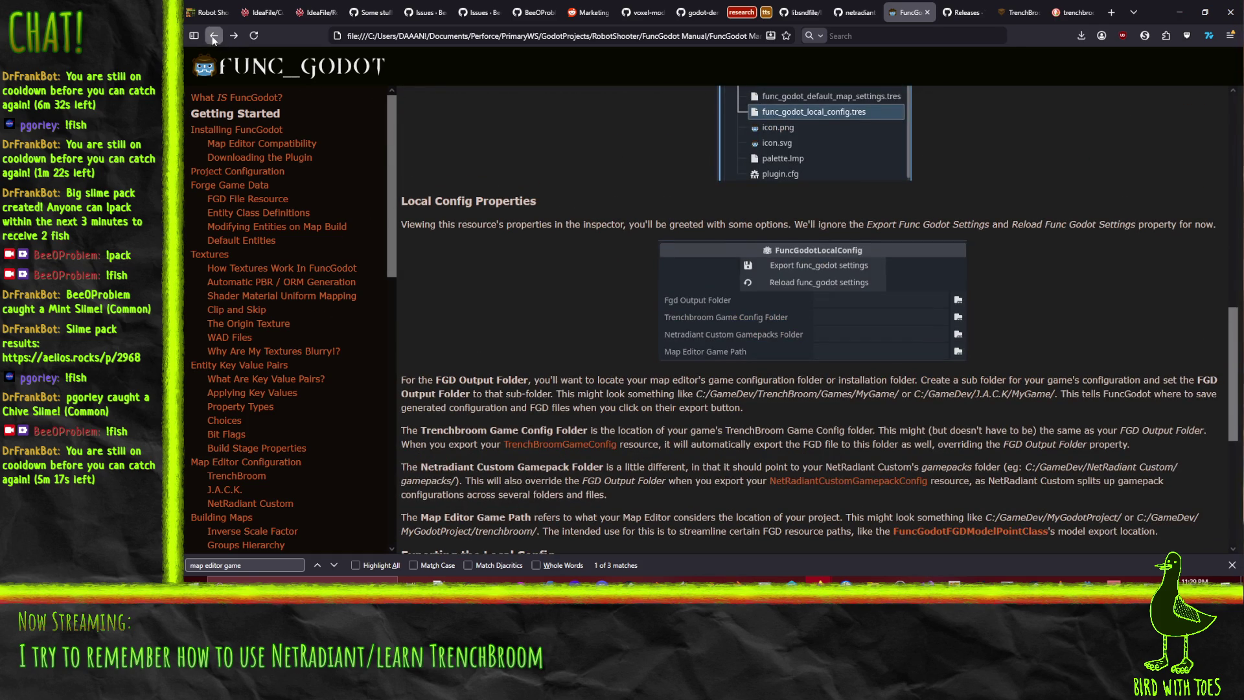
# Step back to the manual's Forge Game Data page and skim it
pyautogui.click(229, 185)
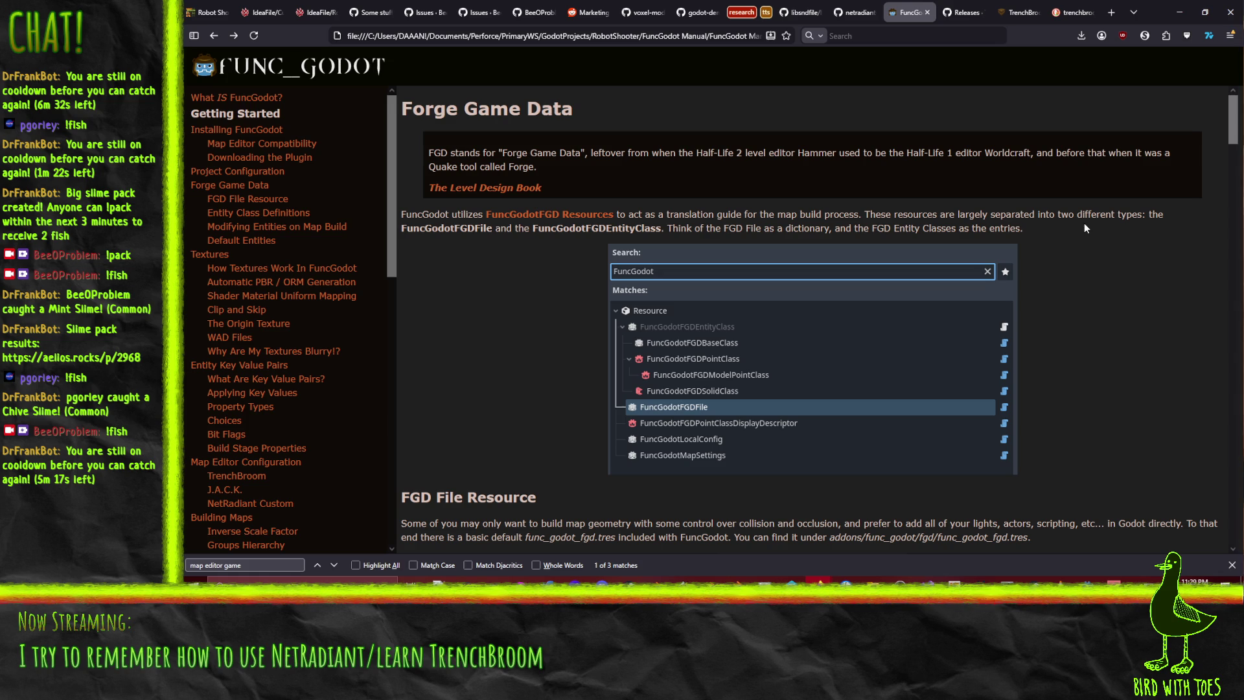
pyautogui.scroll(-5, 511, 289)
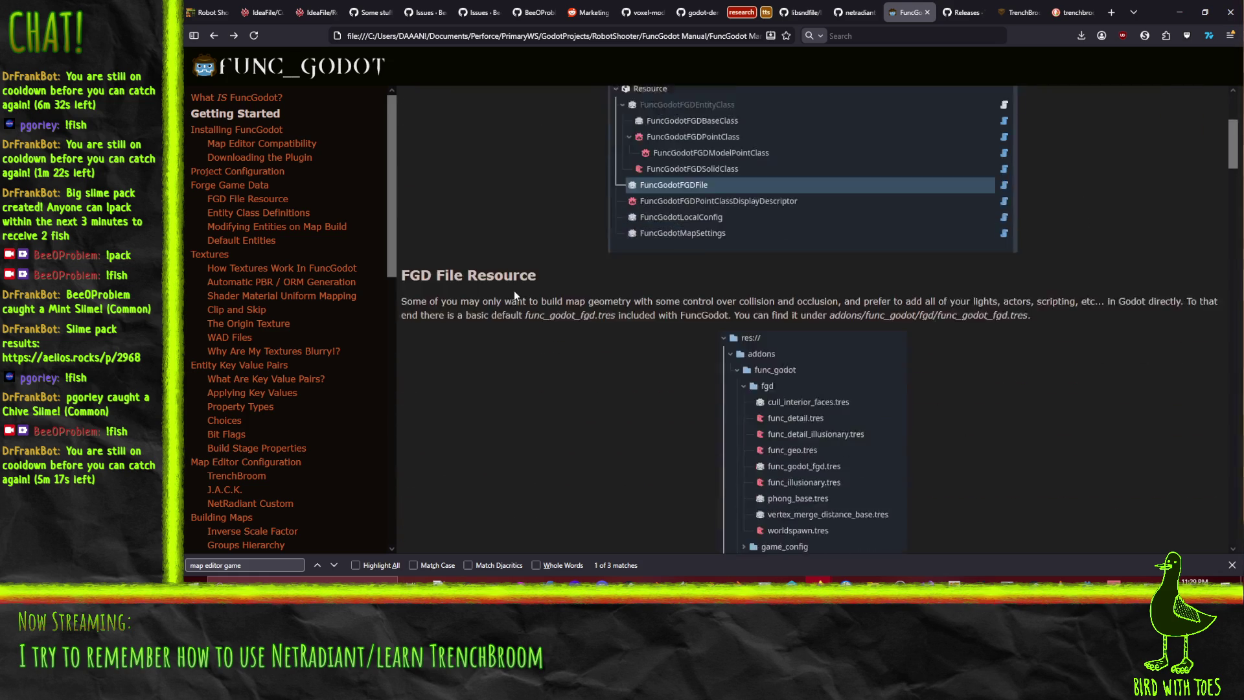
pyautogui.scroll(5, 514, 291)
# Reread the Map Editor Game Path explanation on Project Configuration, then jump to Forge Game Data
pyautogui.click(215, 35)
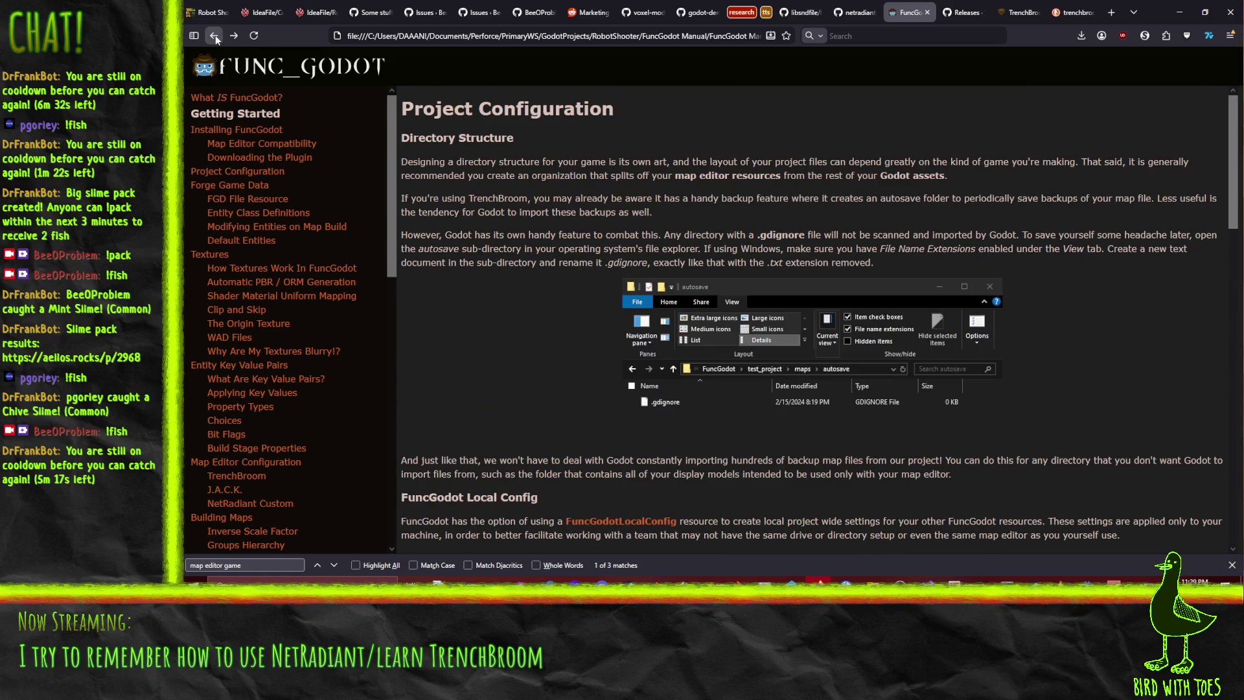
pyautogui.scroll(-6, 476, 314)
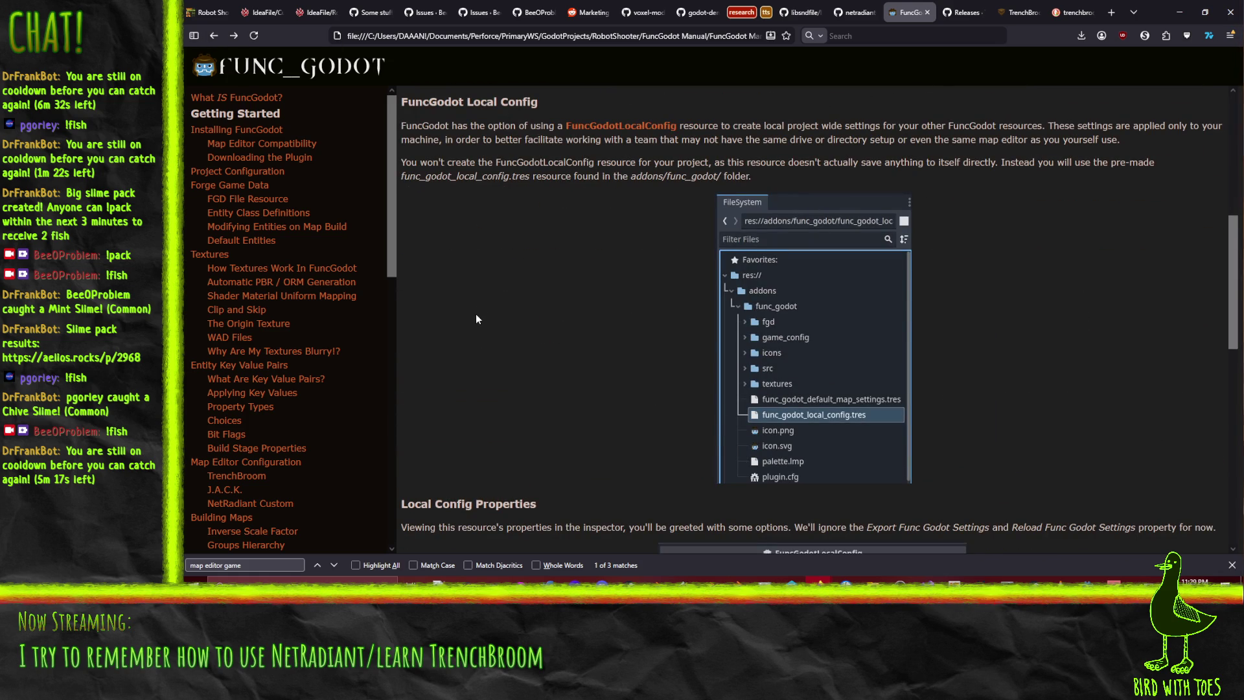
pyautogui.scroll(-7, 659, 176)
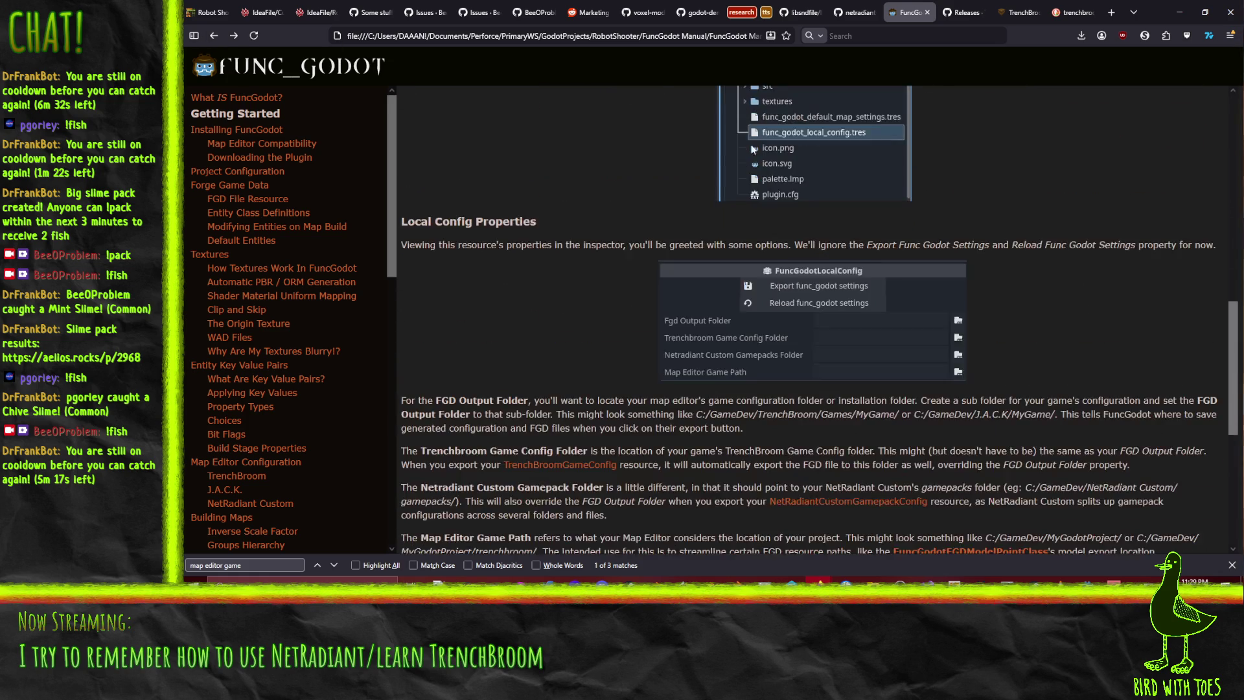
pyautogui.scroll(1, 659, 176)
pyautogui.scroll(-4, 597, 273)
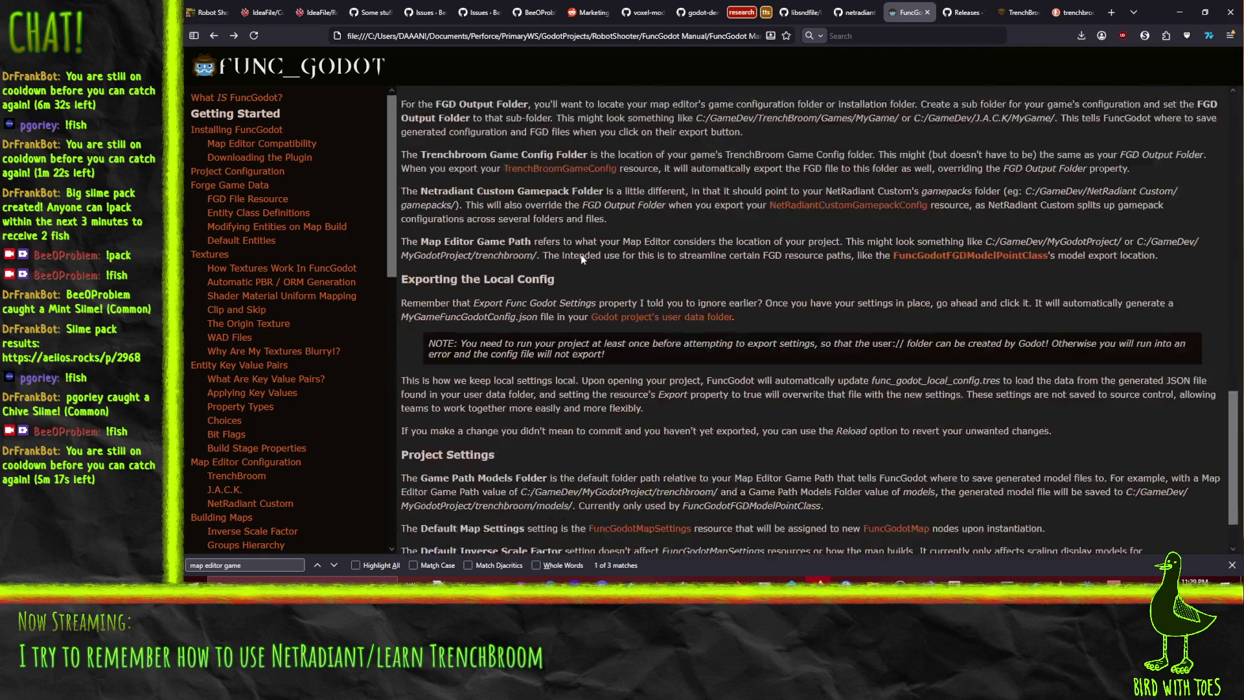
pyautogui.scroll(1, 581, 254)
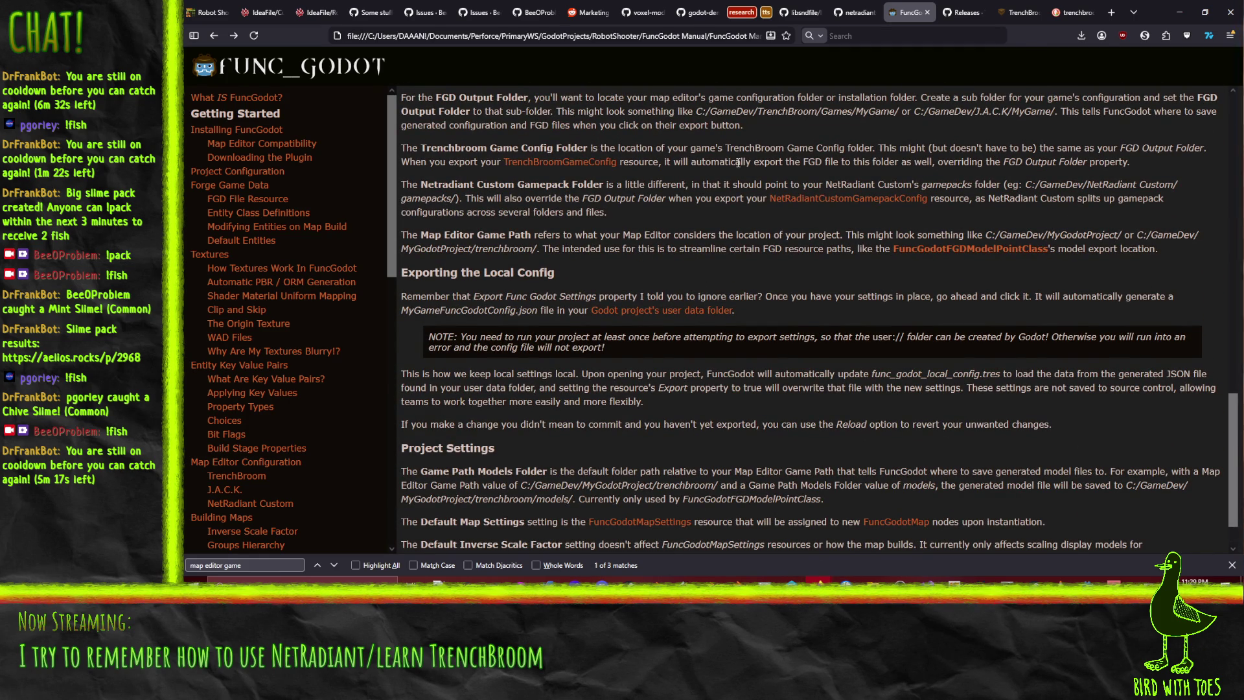
pyautogui.scroll(-1, 727, 231)
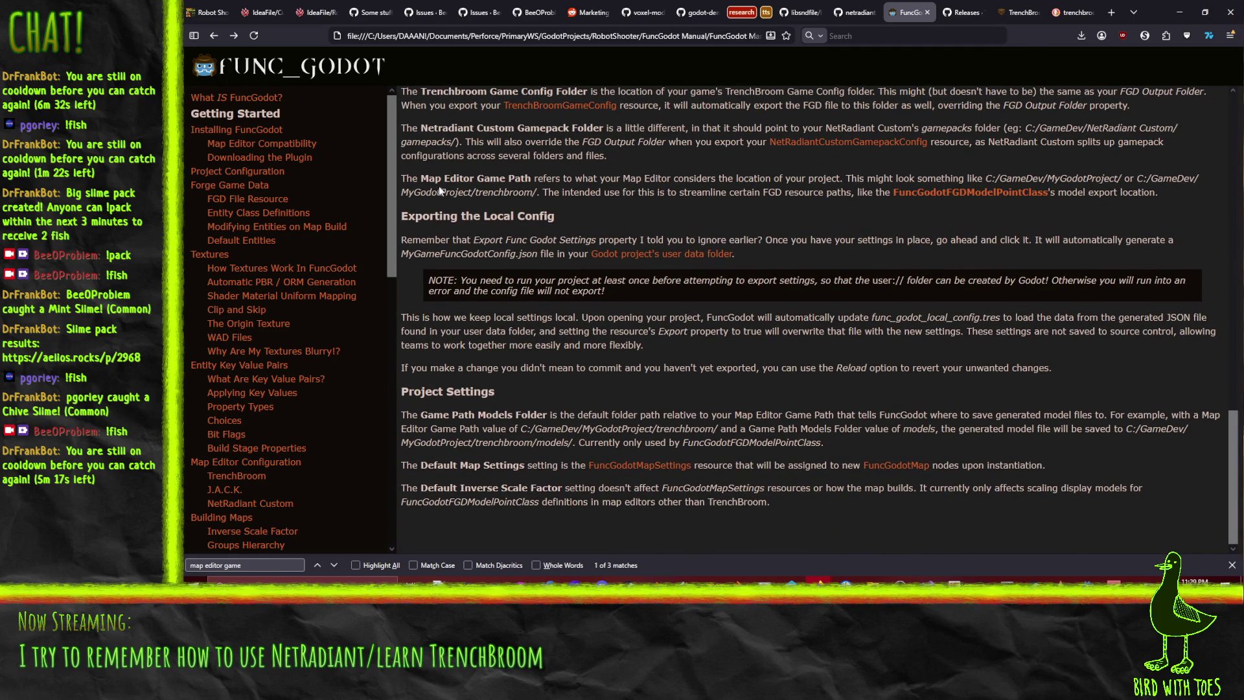
pyautogui.moveTo(401, 183)
pyautogui.mouseDown()
pyautogui.moveTo(1080, 166)
pyautogui.moveTo(500, 179)
pyautogui.moveTo(665, 200)
pyautogui.moveTo(859, 193)
pyautogui.mouseUp()
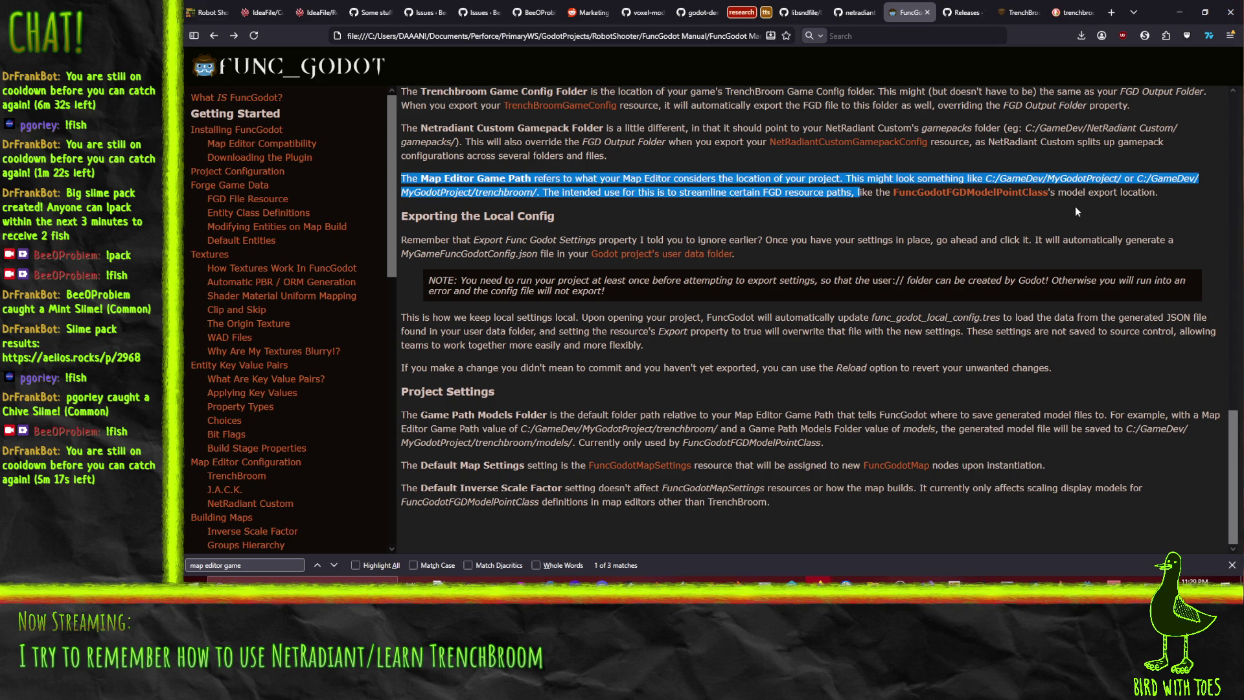
pyautogui.click(562, 228)
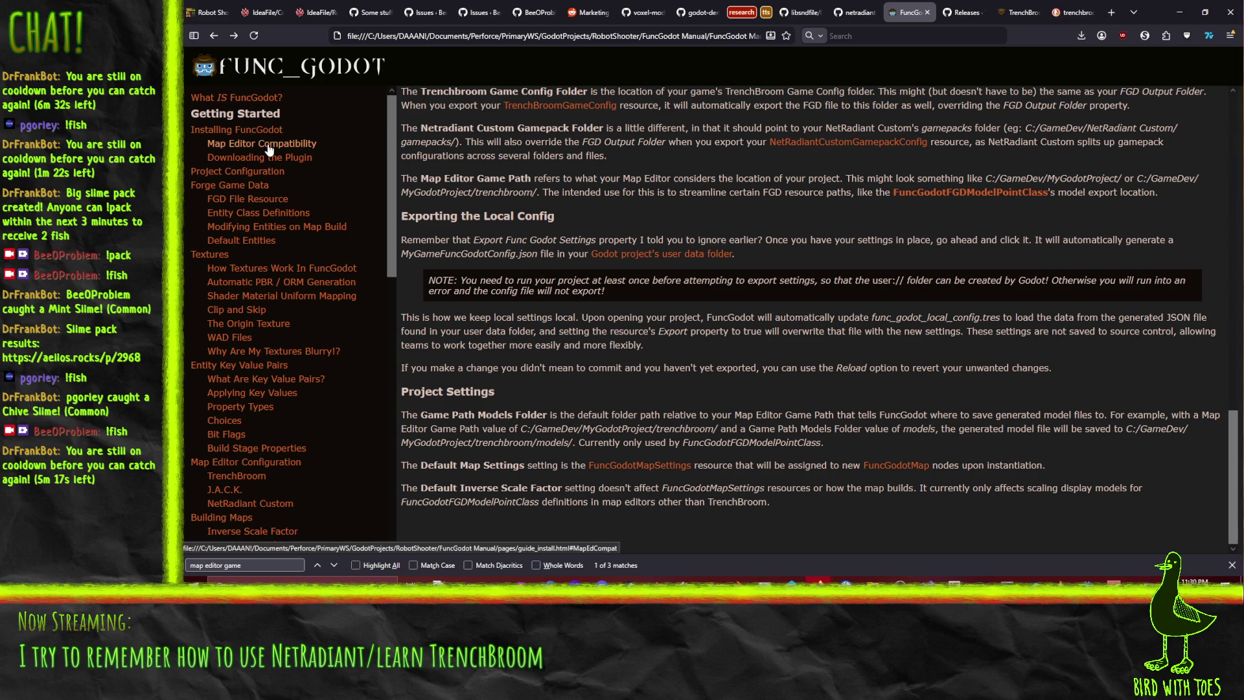
pyautogui.click(256, 186)
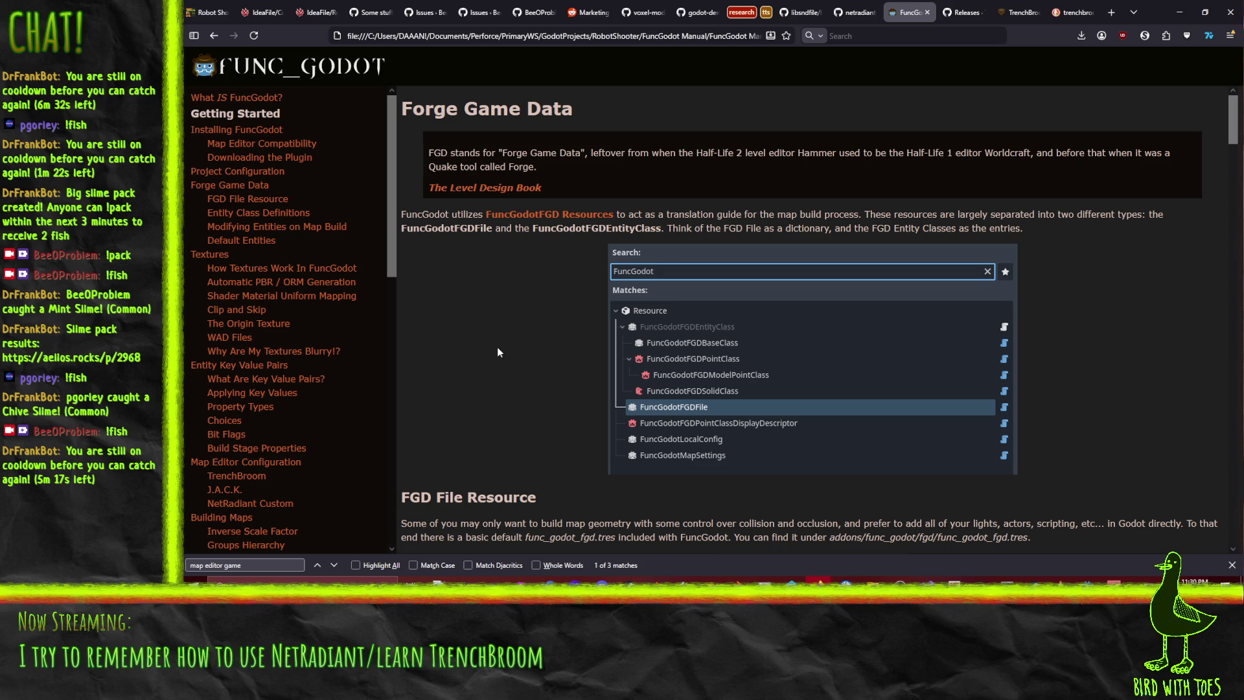
# Read down the FGD File Resource notes, then return to Godot's NetRadiantConfig.tres
pyautogui.scroll(-5, 496, 345)
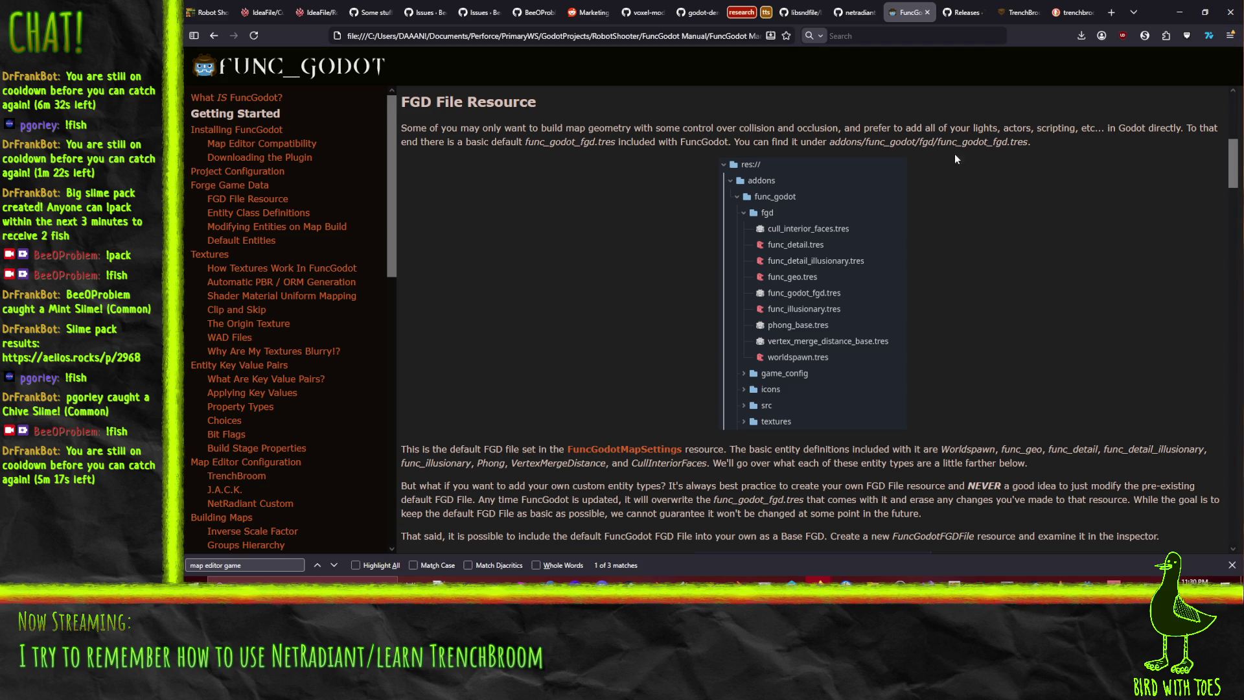
pyautogui.scroll(-3, 437, 271)
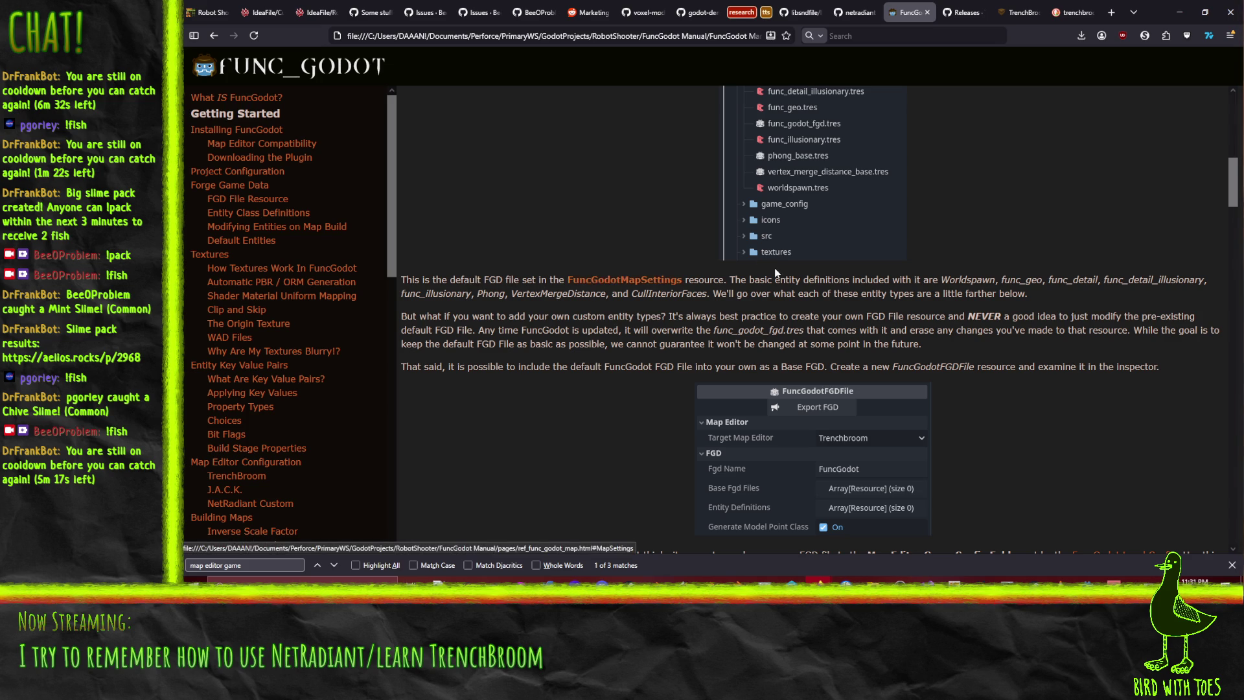
pyautogui.click(1179, 12)
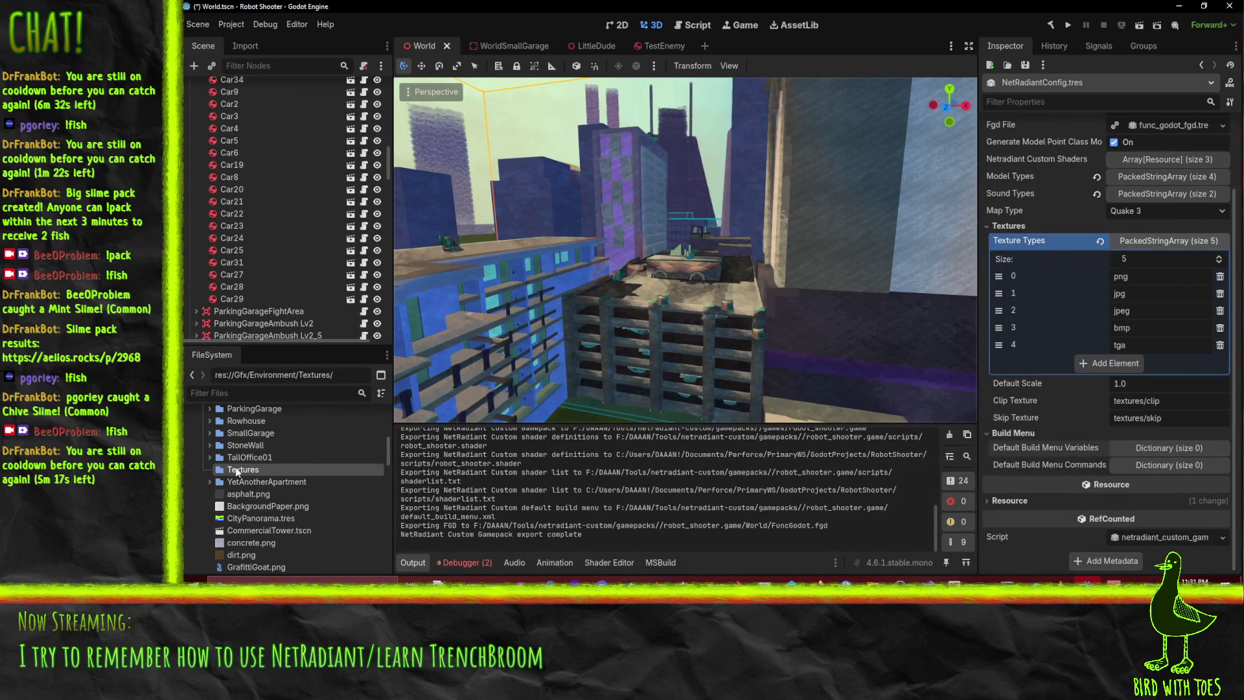
# Switch back to Firefox's FuncGodot Manual page on the default FGD file
pyautogui.scroll(-3, 216, 490)
pyautogui.scroll(3, 212, 493)
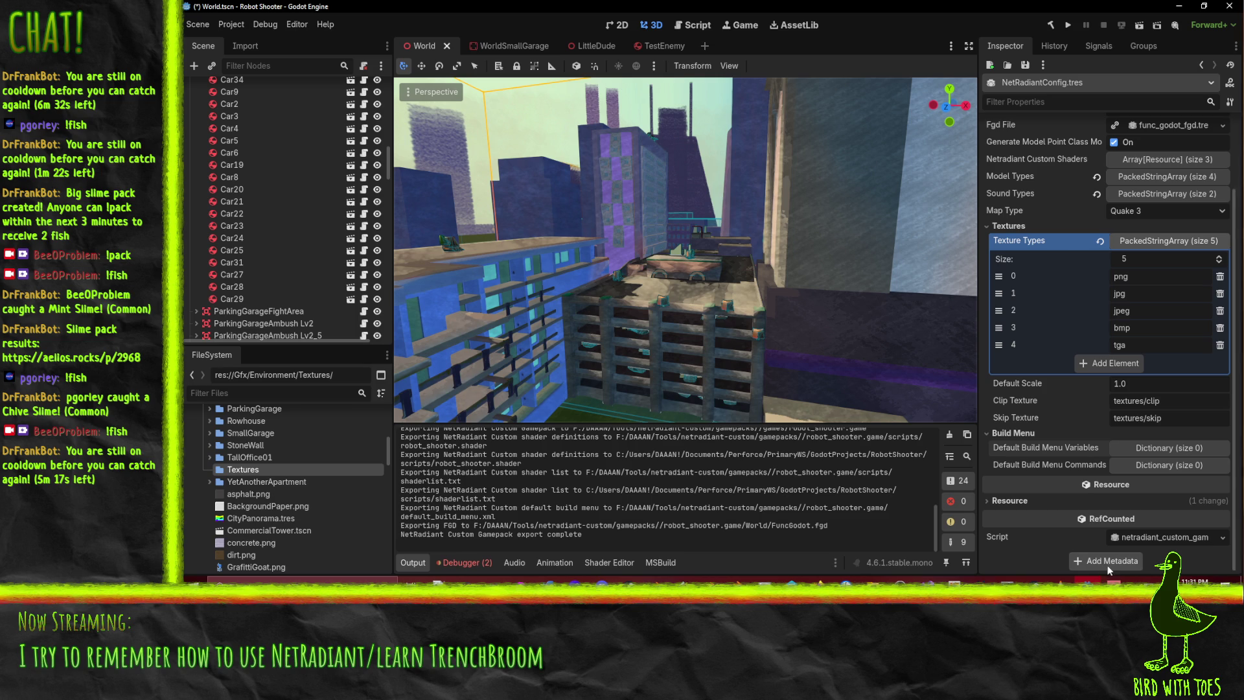
pyautogui.moveTo(803, 578)
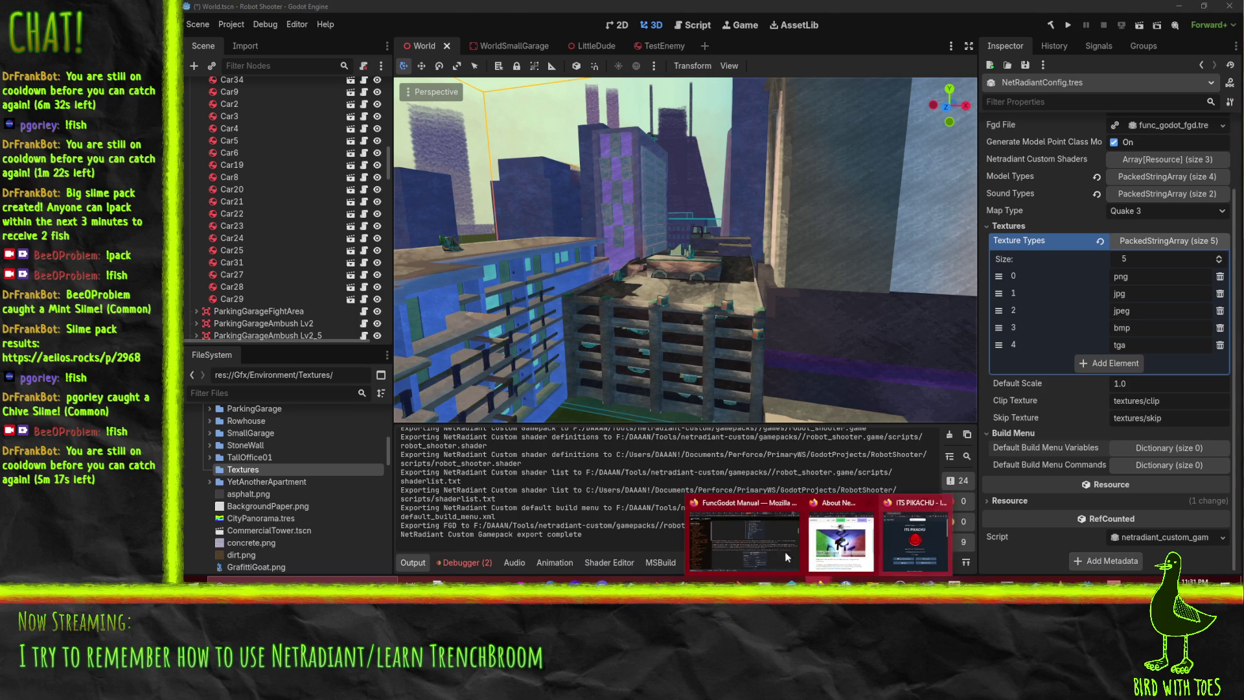
pyautogui.click(745, 528)
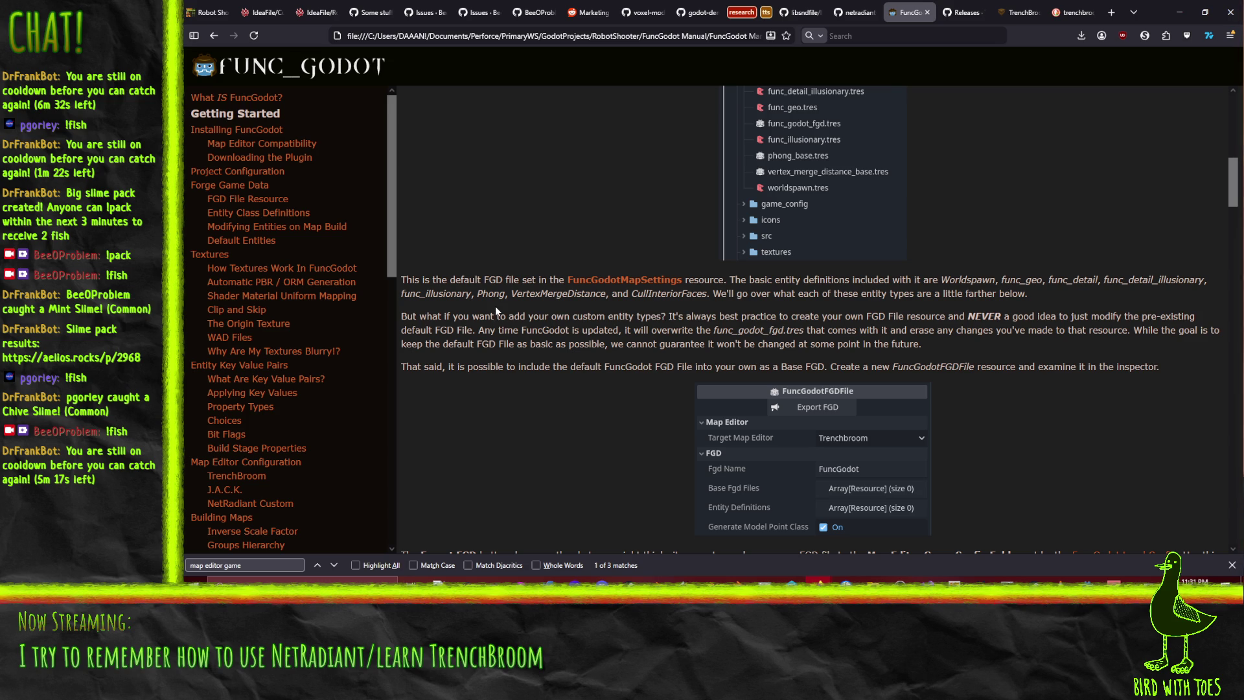
# Read the manual's Export FGD and Base Fgd Files explanations
pyautogui.doubleClick(966, 276)
pyautogui.click(1086, 314)
pyautogui.scroll(-3, 632, 324)
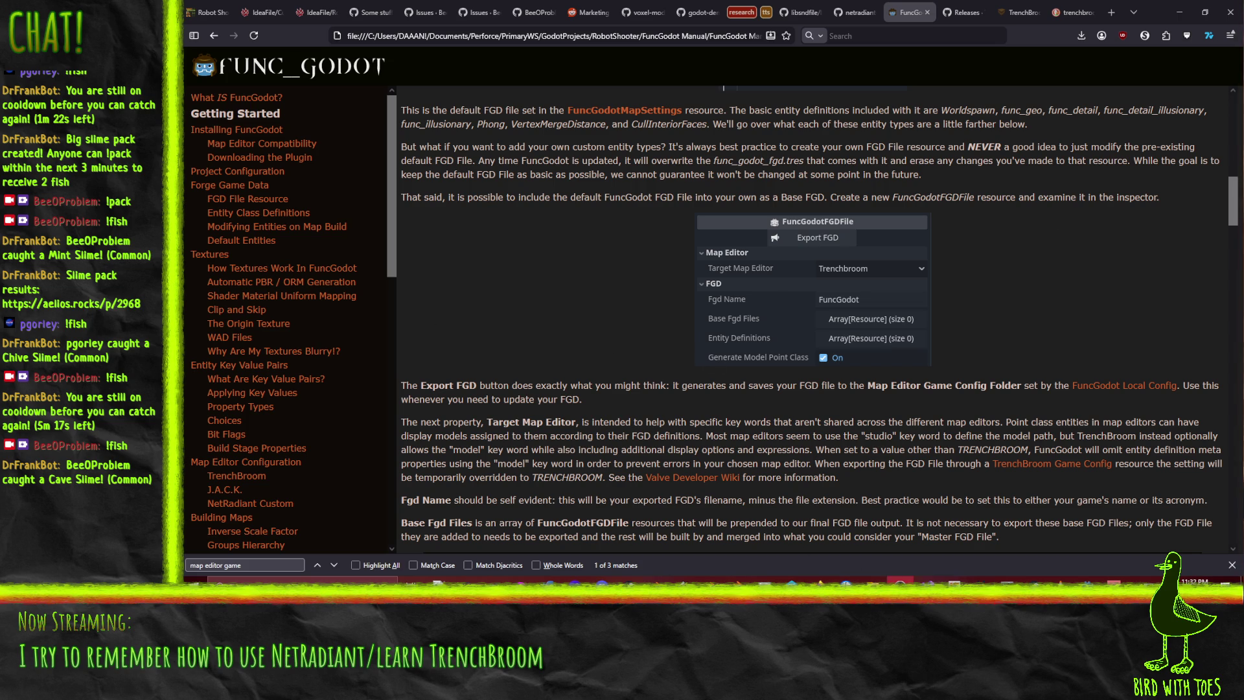
# Back in Godot, expand ExternalToolsConfig in FileSystem and open its create options
pyautogui.moveTo(873, 581)
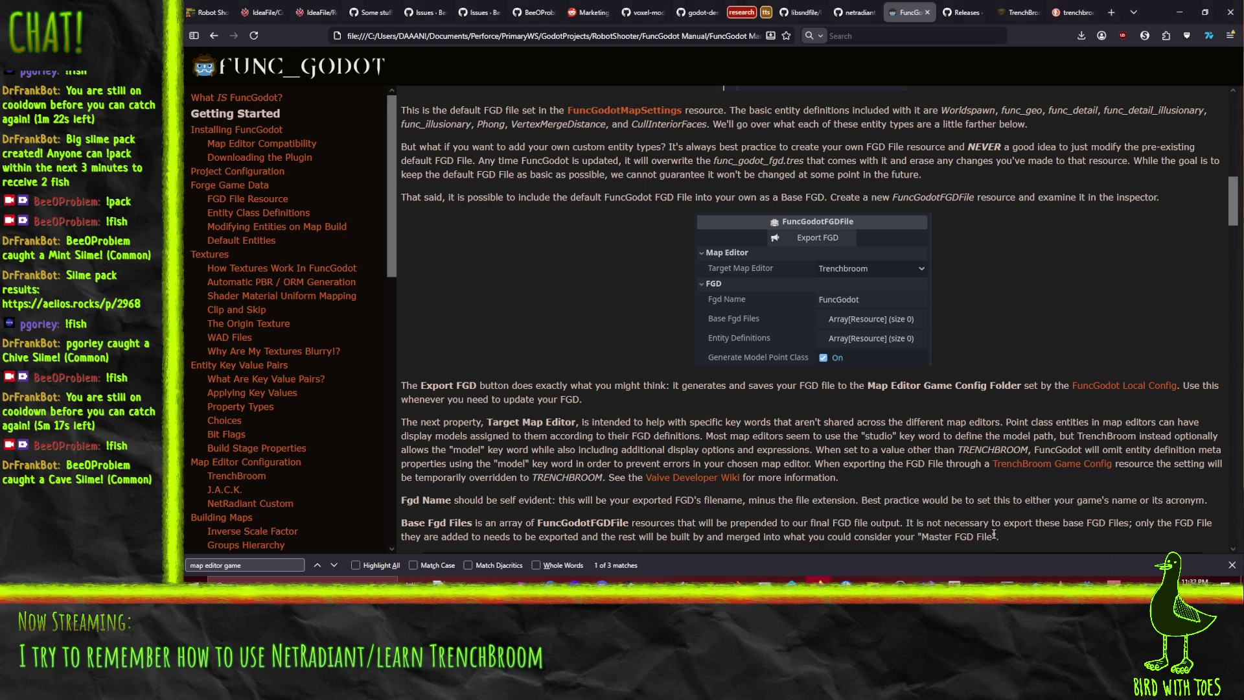
pyautogui.click(1073, 580)
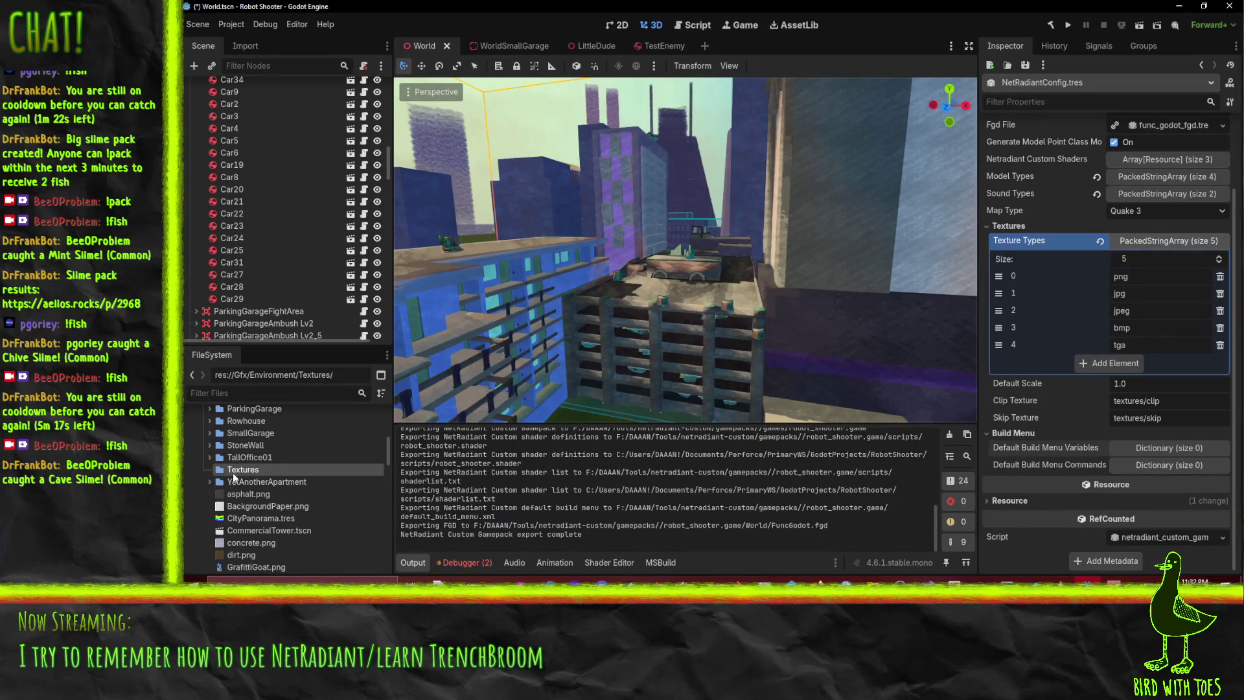
pyautogui.scroll(5, 234, 472)
pyautogui.scroll(4, 200, 447)
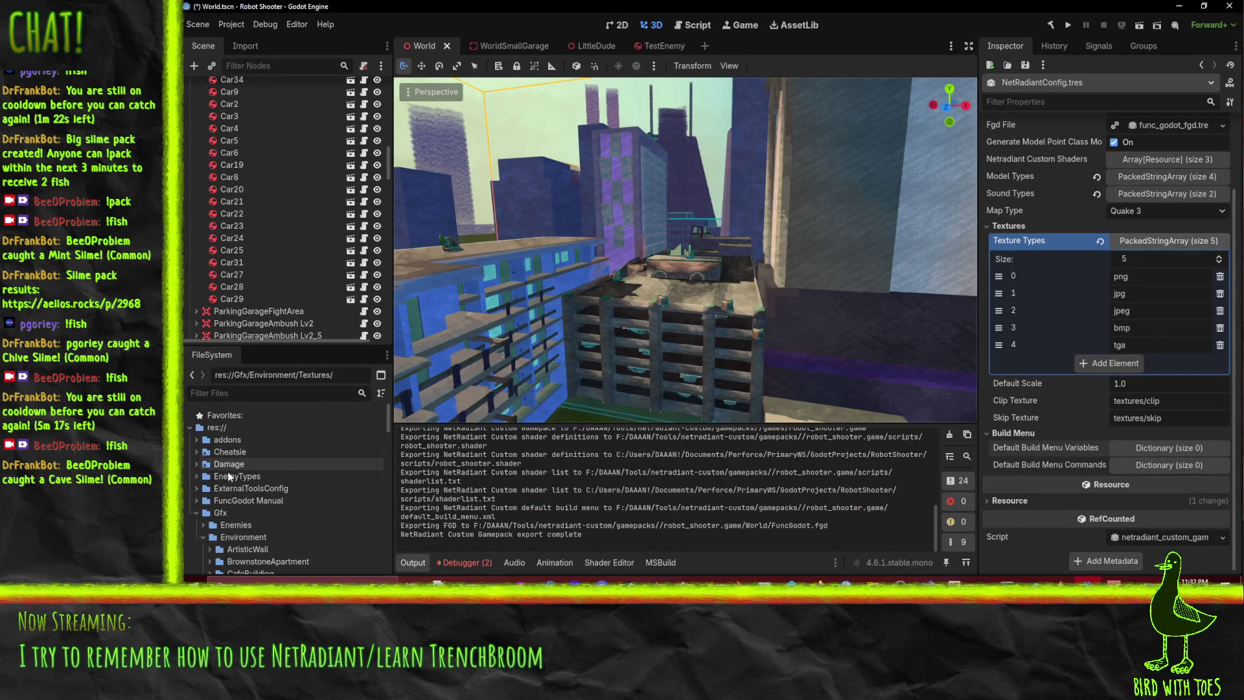
pyautogui.click(198, 489)
pyautogui.rightClick(228, 489)
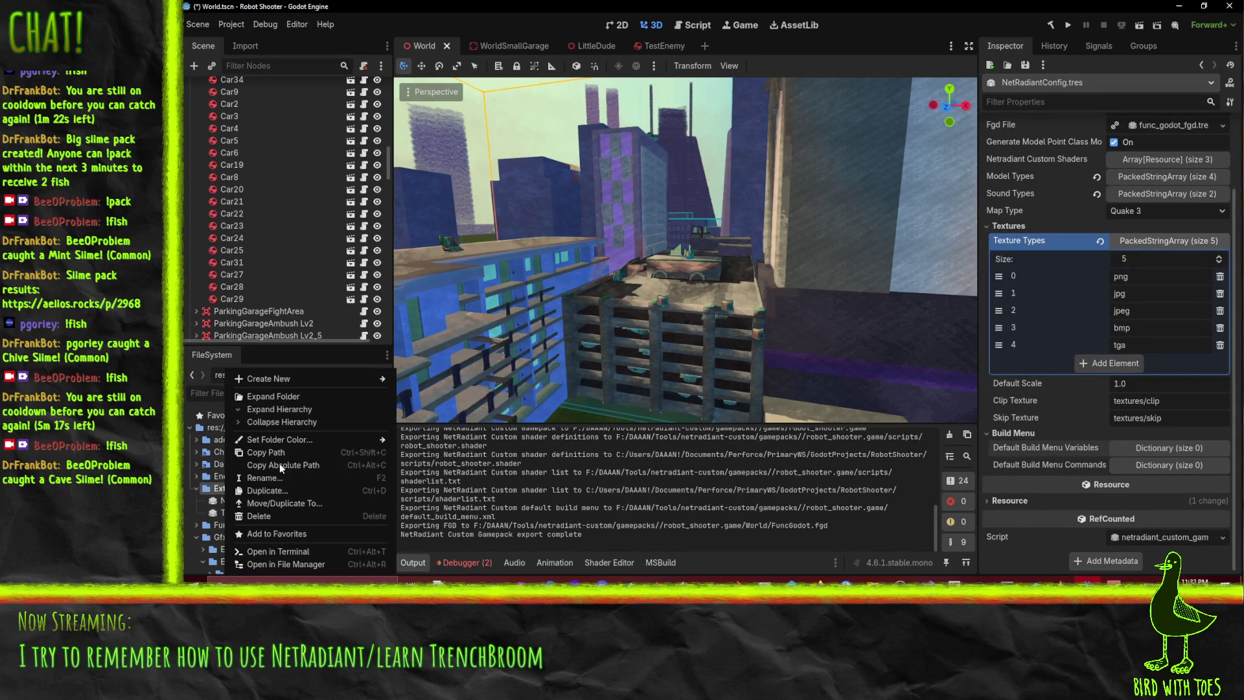
# Create a new FuncGodotFGDFile resource in ExternalToolsConfig and save it as Fgd.tres
pyautogui.moveTo(307, 379)
pyautogui.click(434, 417)
pyautogui.write('fgd')
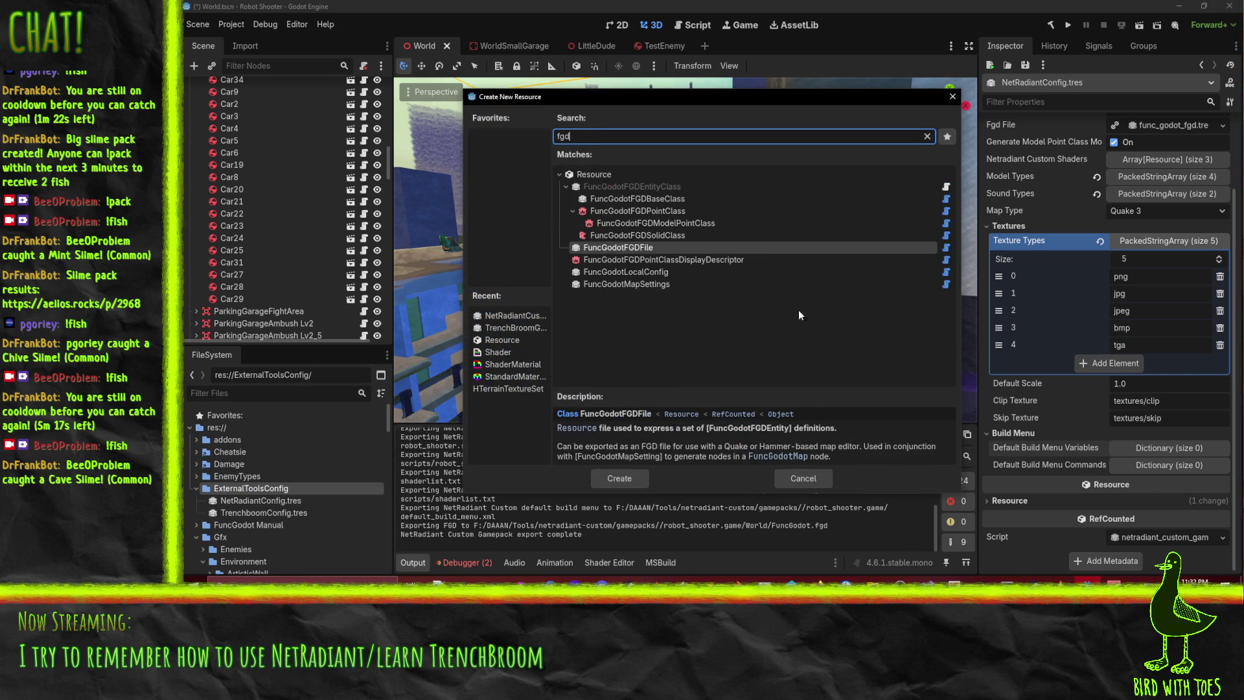
pyautogui.click(635, 252)
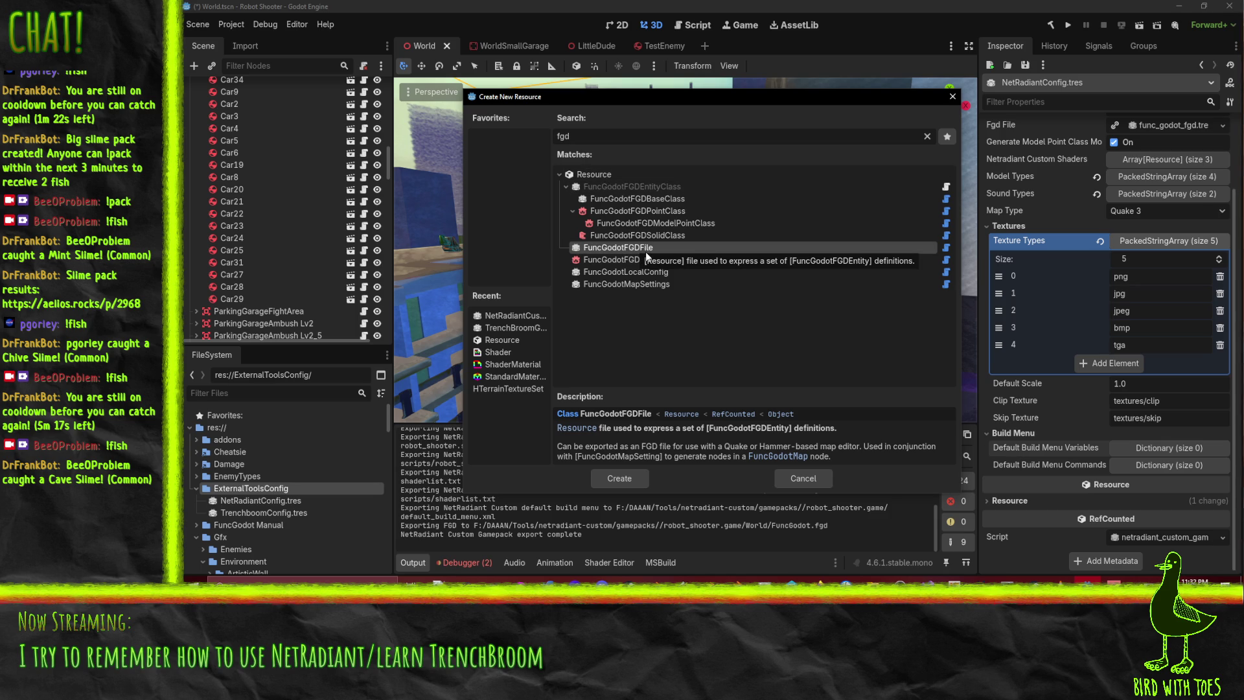
pyautogui.doubleClick(646, 251)
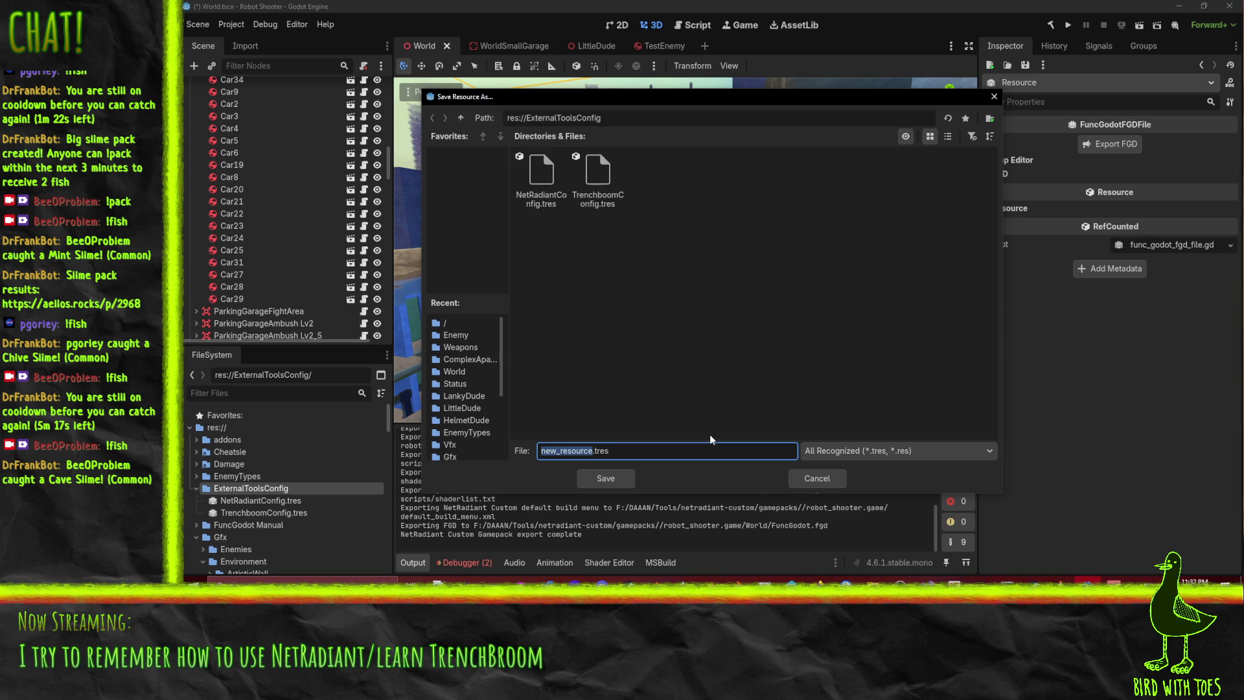
pyautogui.write('Fgd')
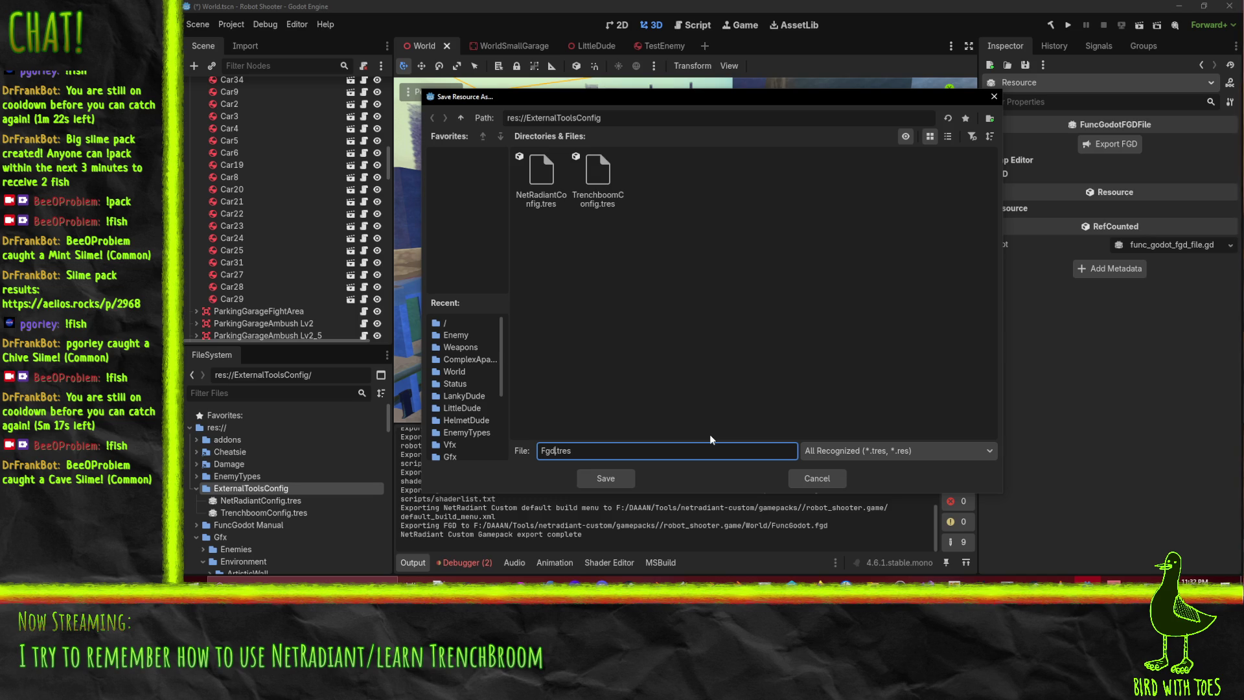
pyautogui.press('Return')
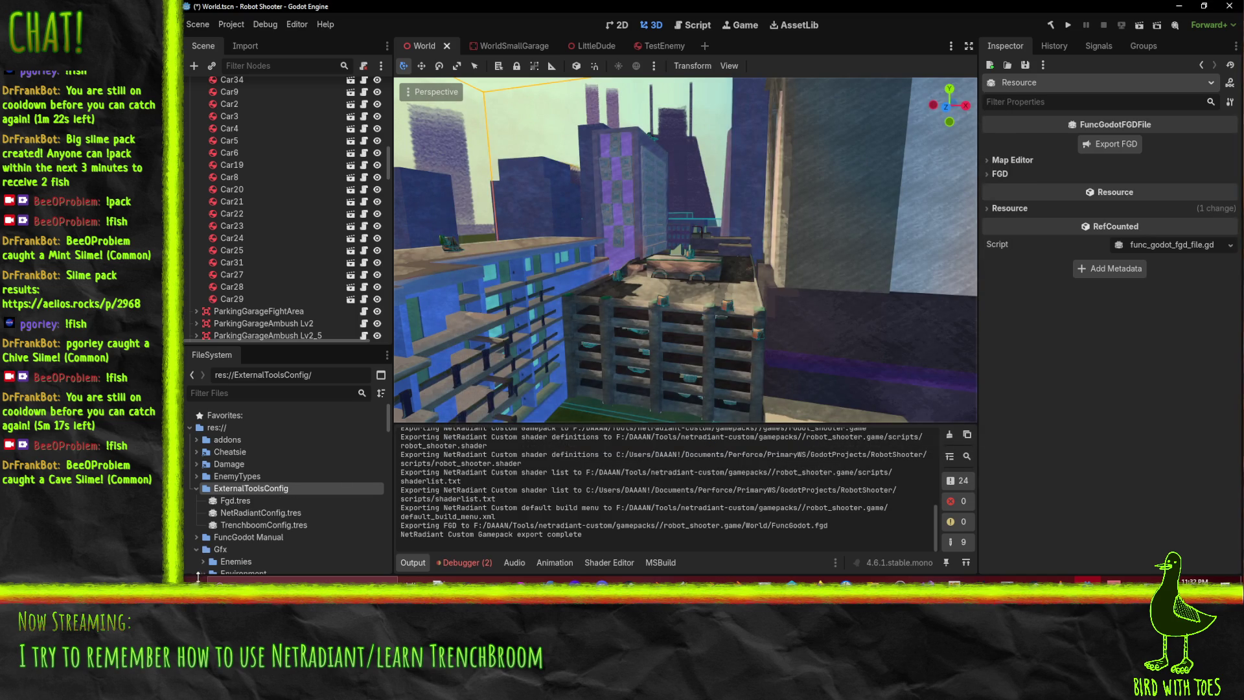
# Set Fgd.tres's Target Map Editor to Net Radiant Custom
pyautogui.click(229, 501)
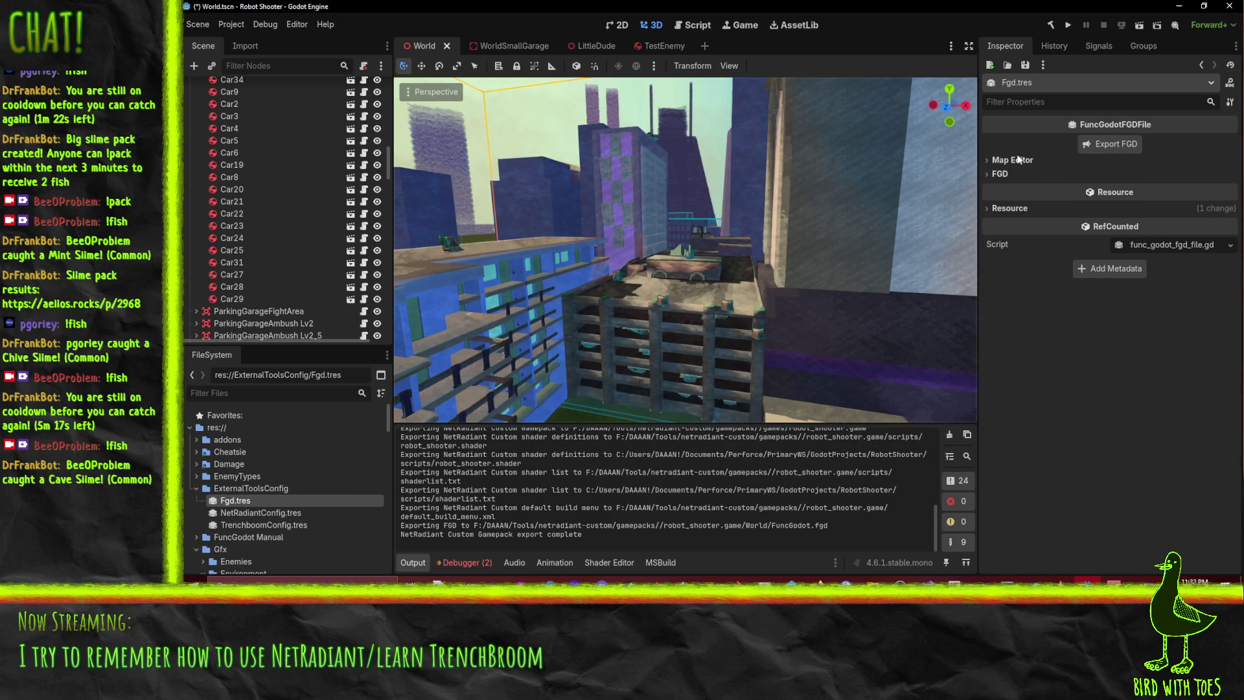
pyautogui.click(1012, 159)
pyautogui.click(1173, 175)
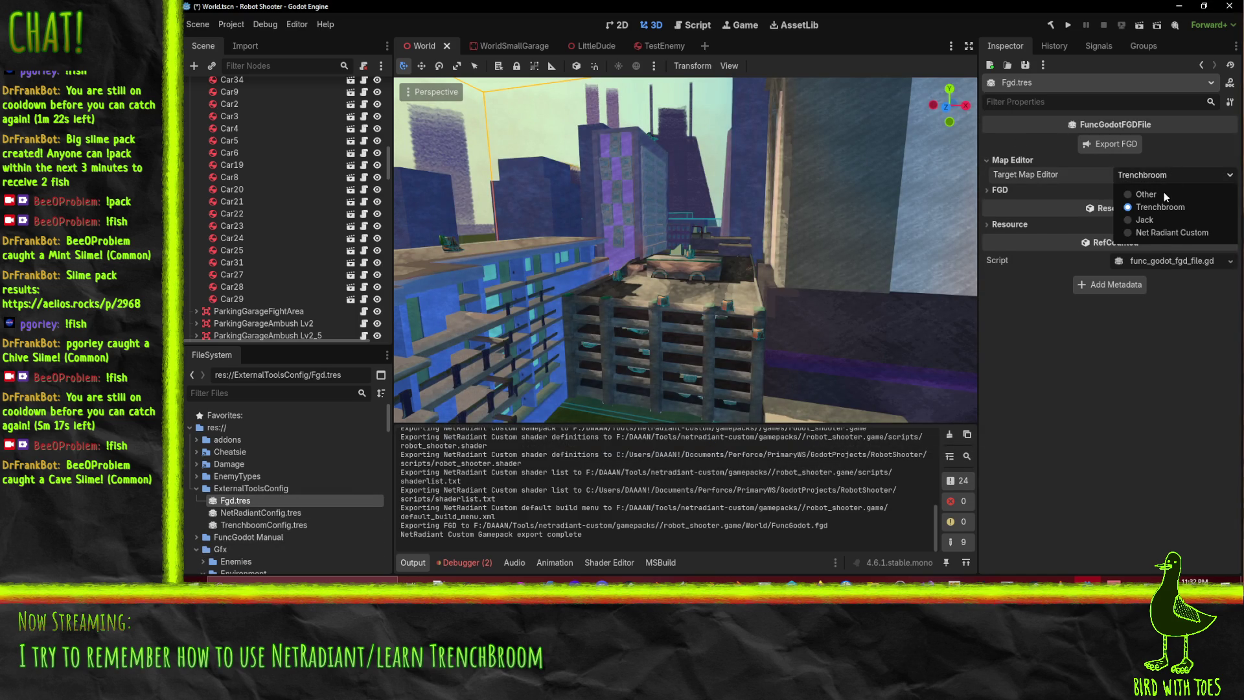
pyautogui.click(1173, 233)
# Rename the Fgd Name to Robot Shooter and expand the Base Fgd Files and Entity Definitions lists
pyautogui.click(1166, 190)
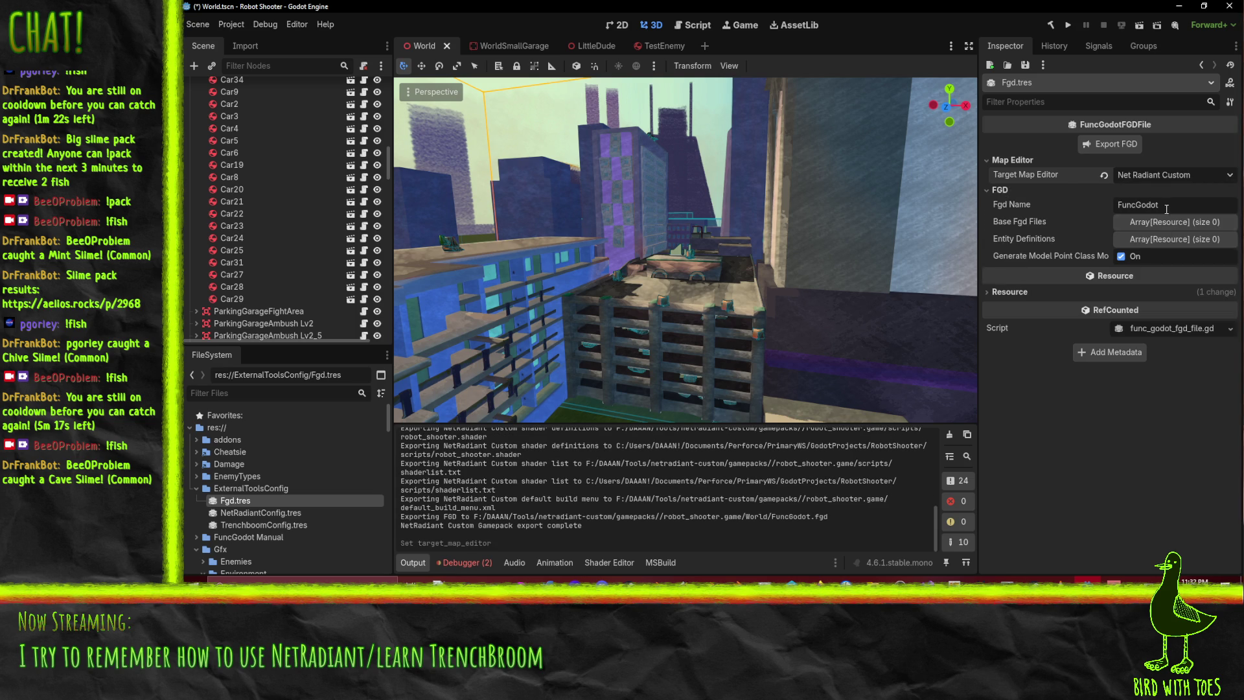
pyautogui.doubleClick(1164, 203)
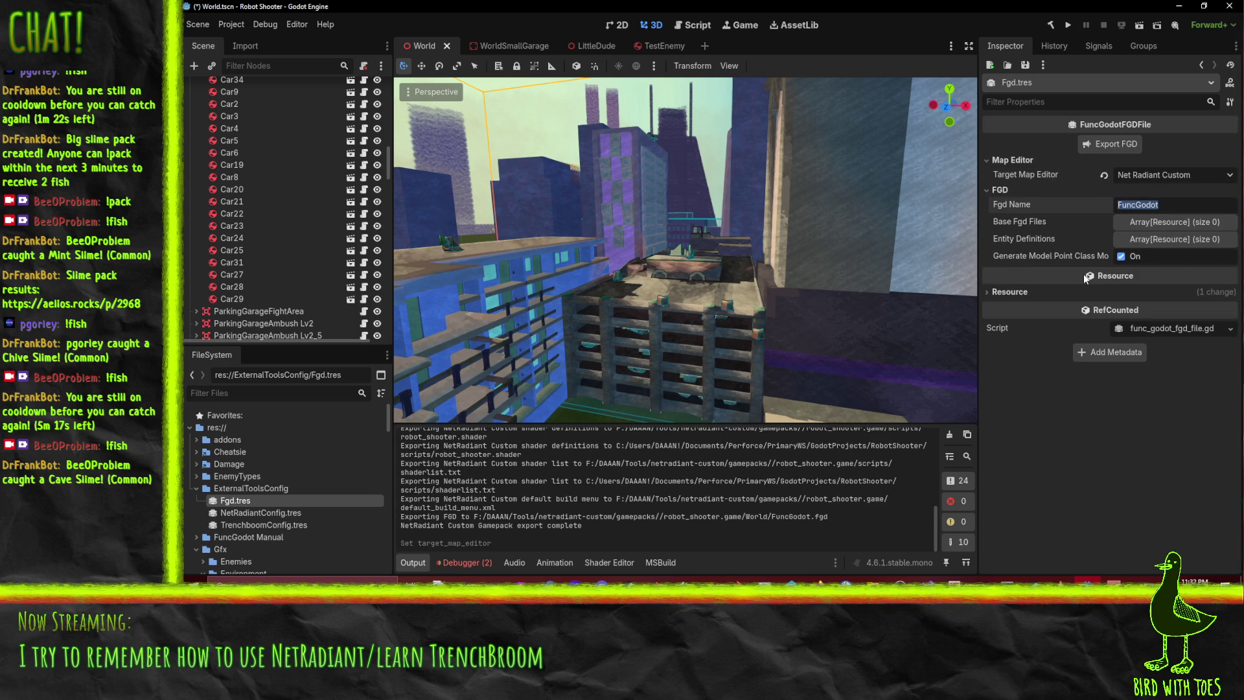
pyautogui.write('Robot Shooter')
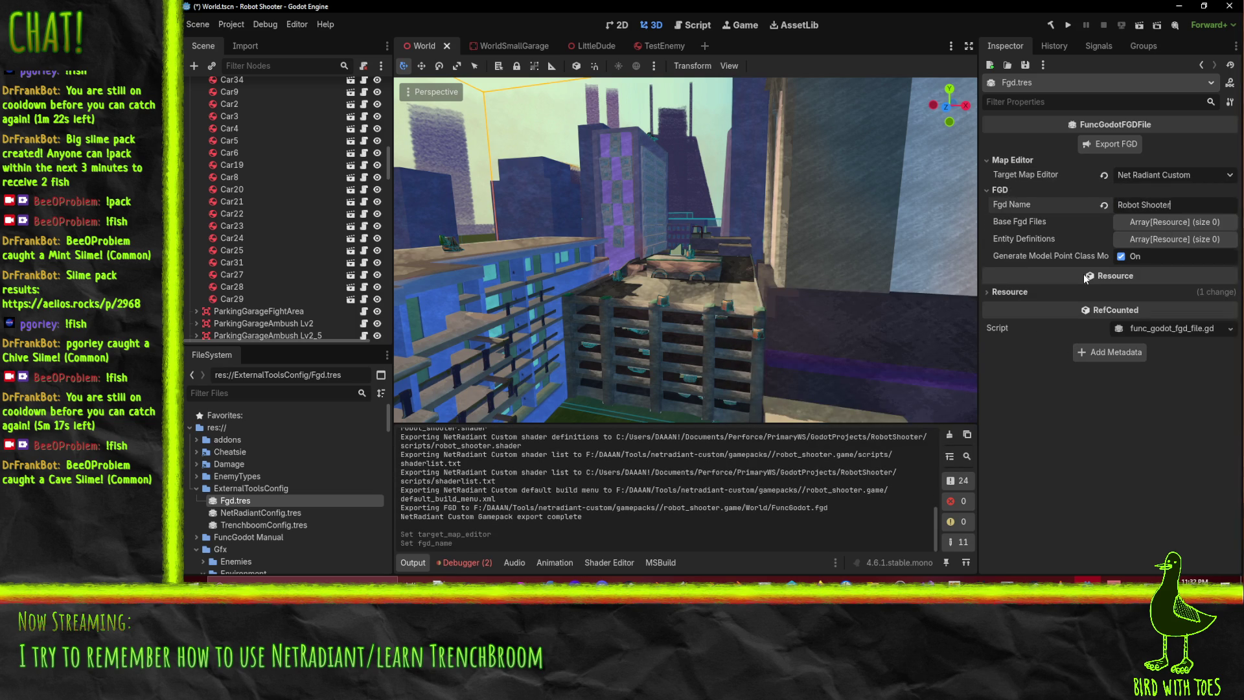
pyautogui.click(1161, 225)
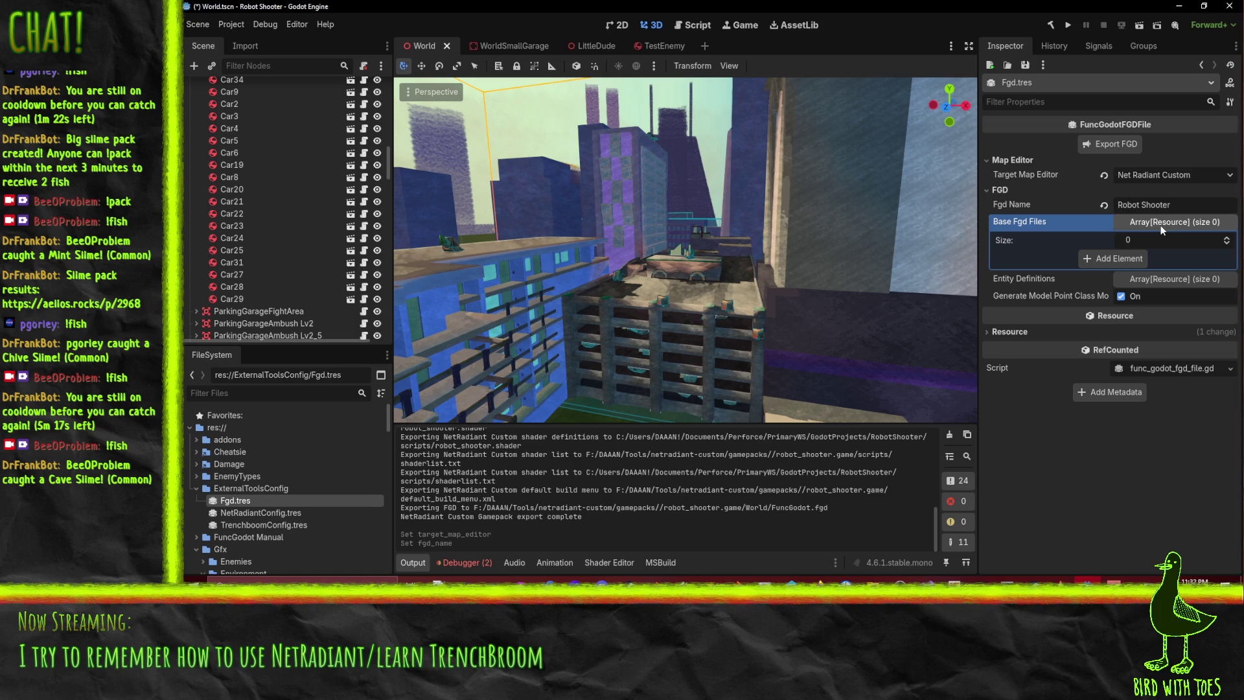
pyautogui.click(1148, 280)
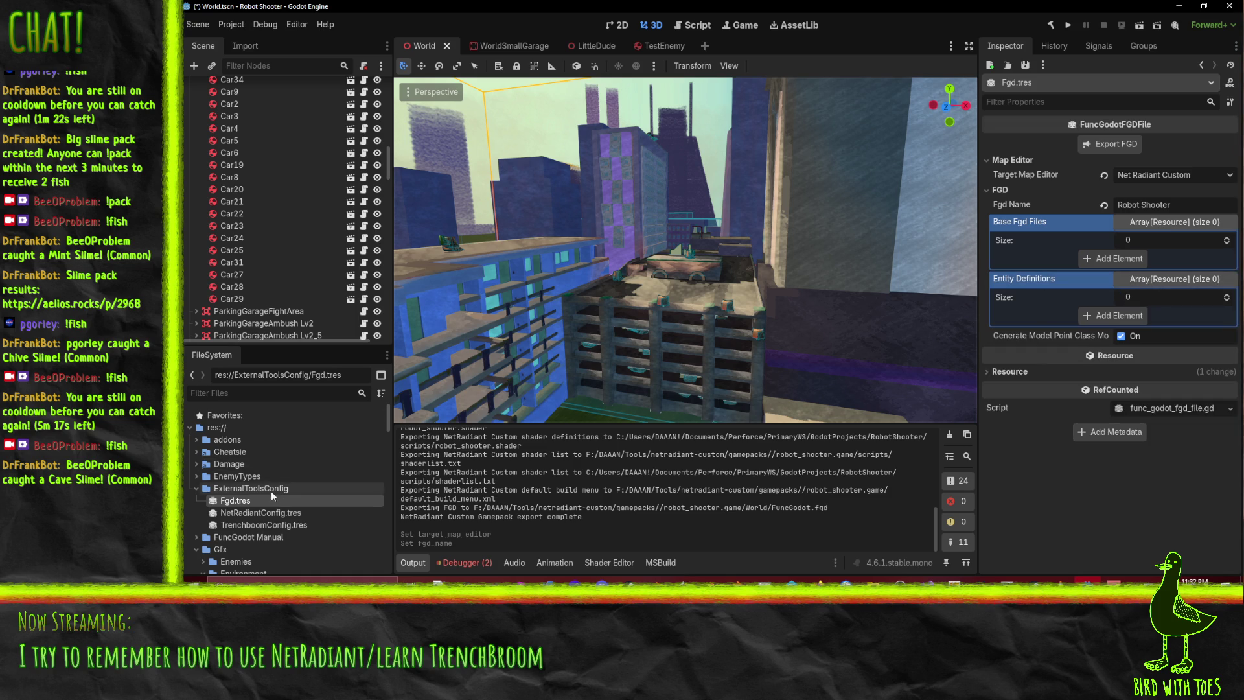
pyautogui.rightClick(251, 489)
# Add an empty slot to Base Fgd Files and search 'fgd' resources without picking one
pyautogui.moveTo(326, 380)
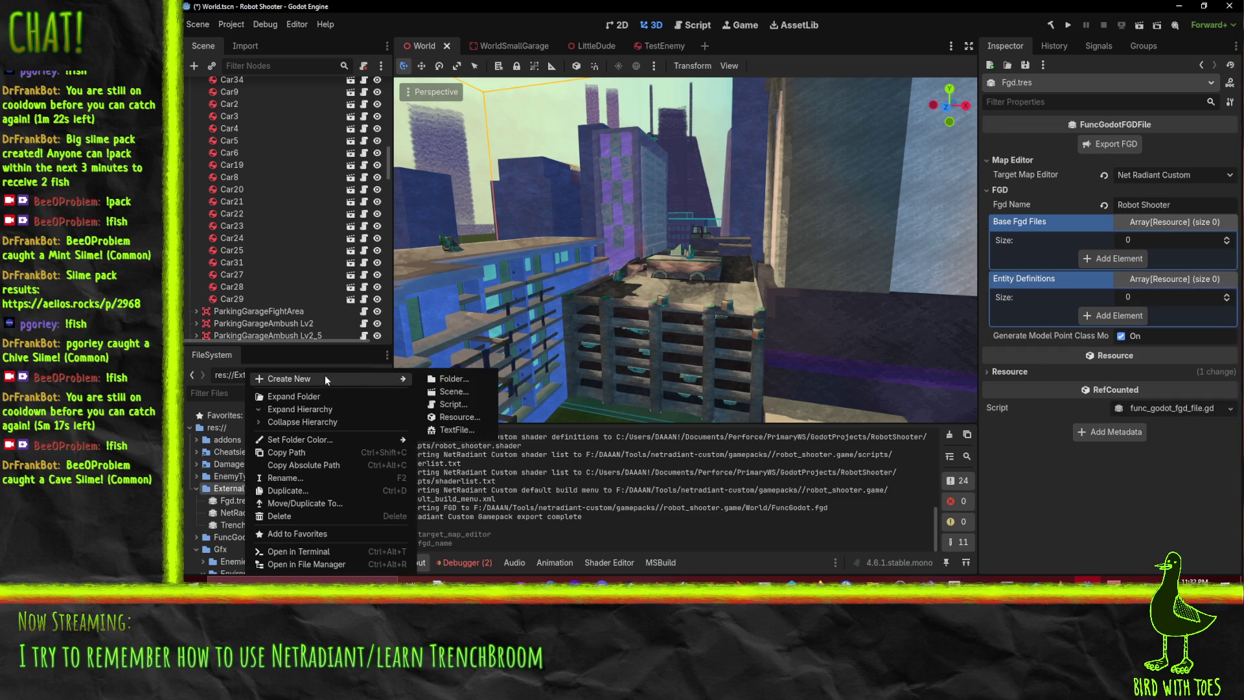
pyautogui.click(1058, 197)
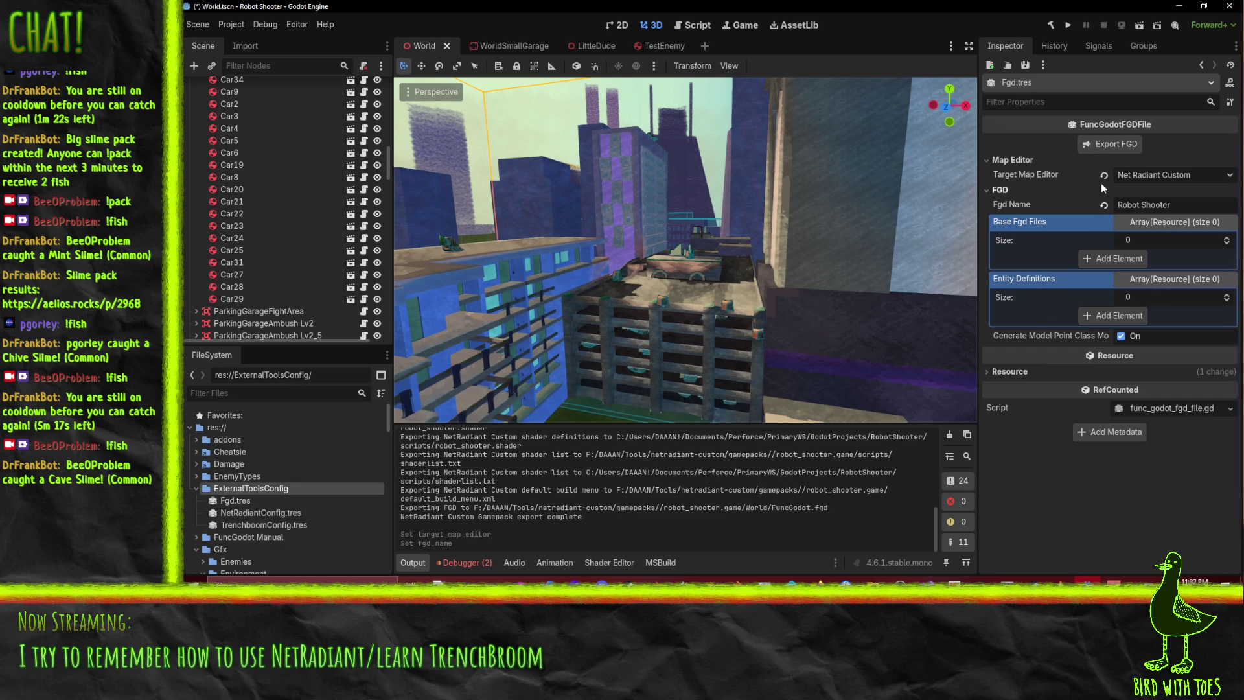
pyautogui.click(1107, 260)
pyautogui.click(1210, 260)
pyautogui.scroll(-10, 1079, 518)
pyautogui.scroll(-20, 1079, 535)
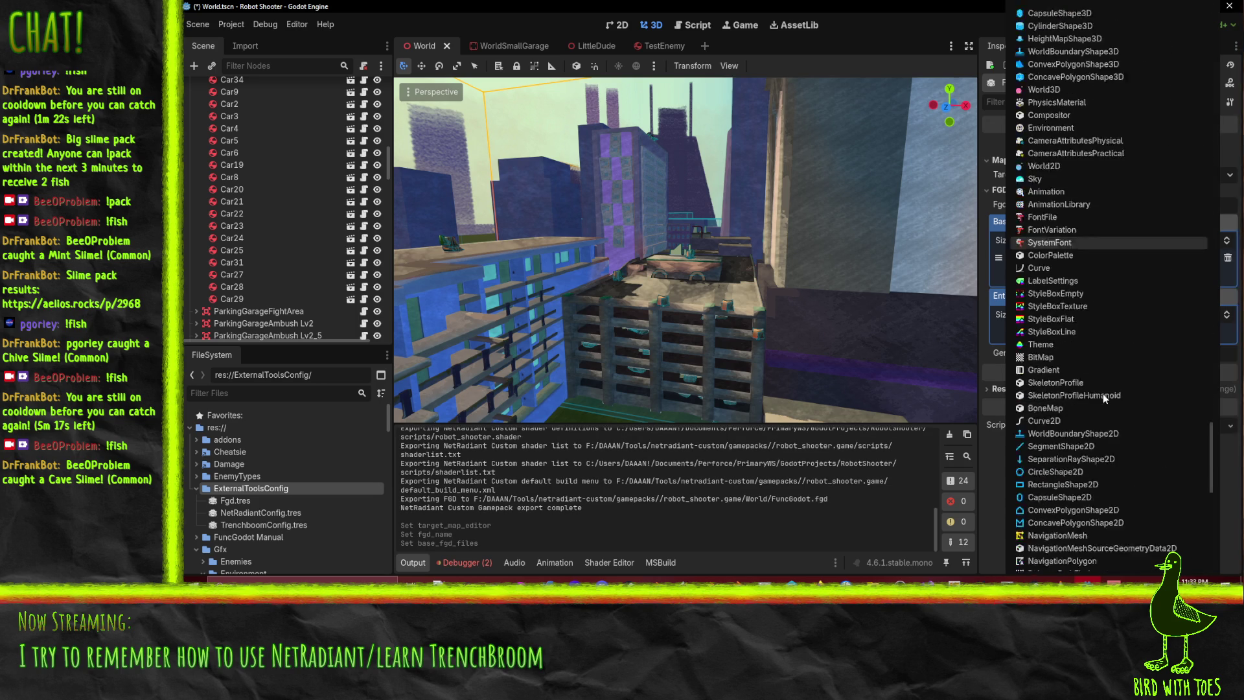
pyautogui.click(1051, 552)
pyautogui.write('fgd')
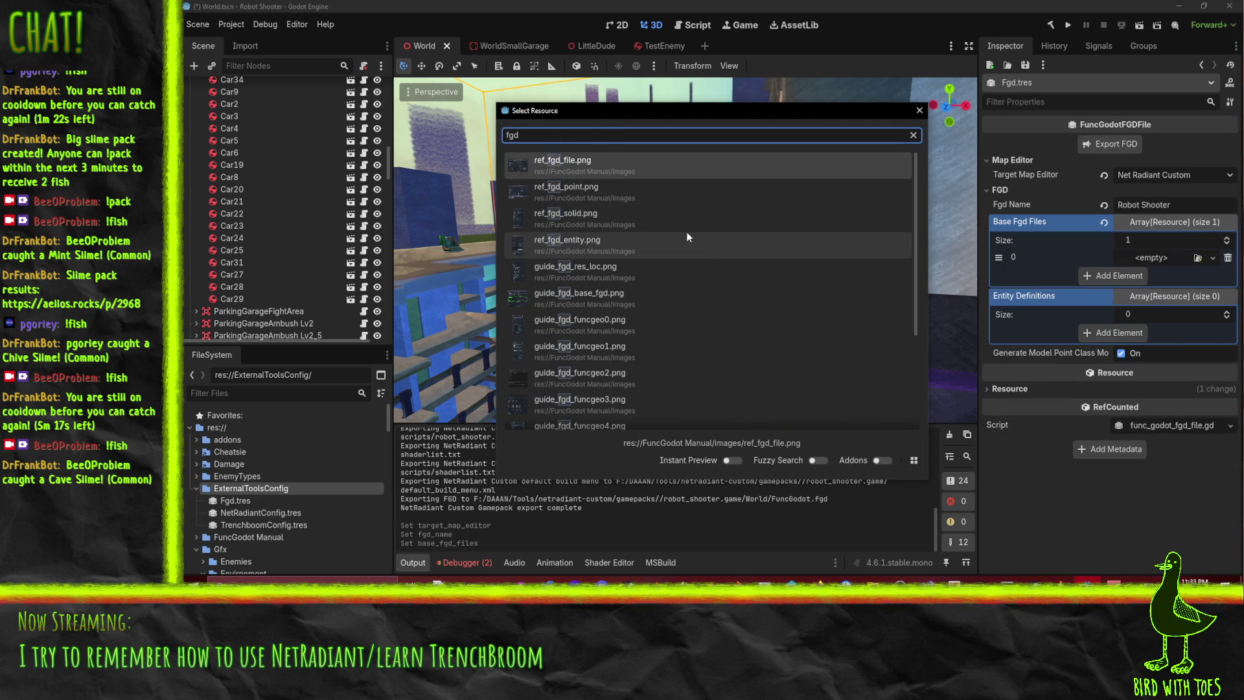
pyautogui.scroll(-5, 713, 285)
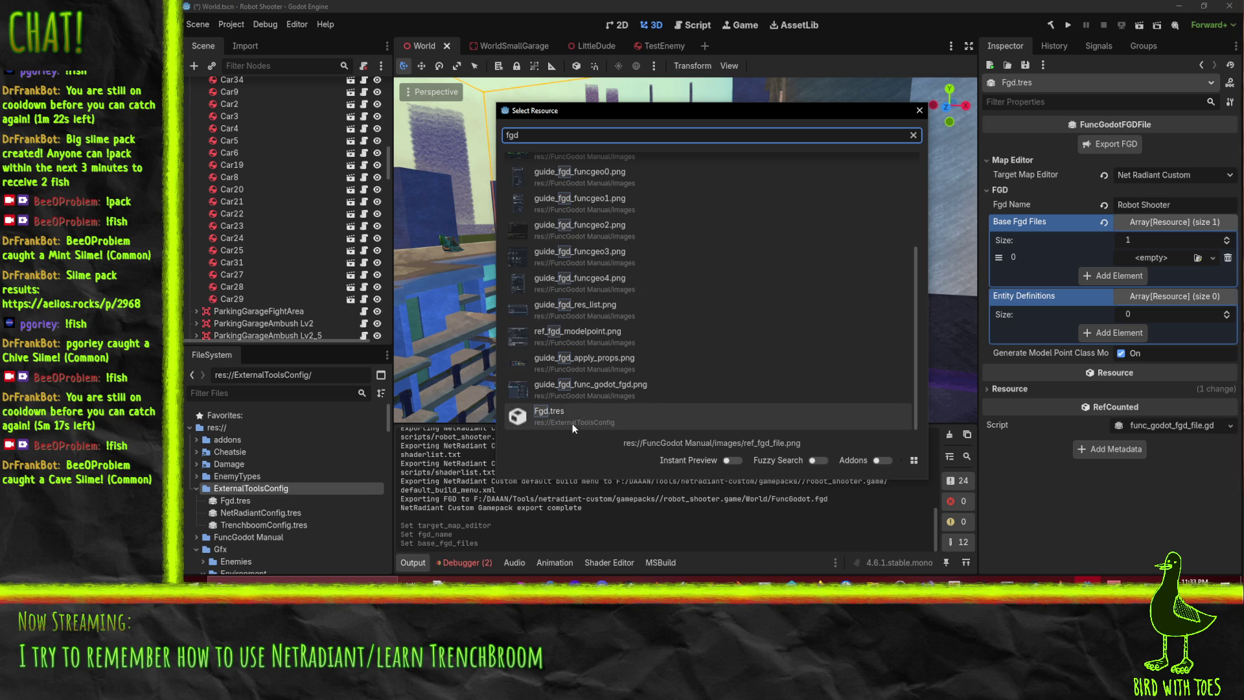
pyautogui.scroll(5, 583, 291)
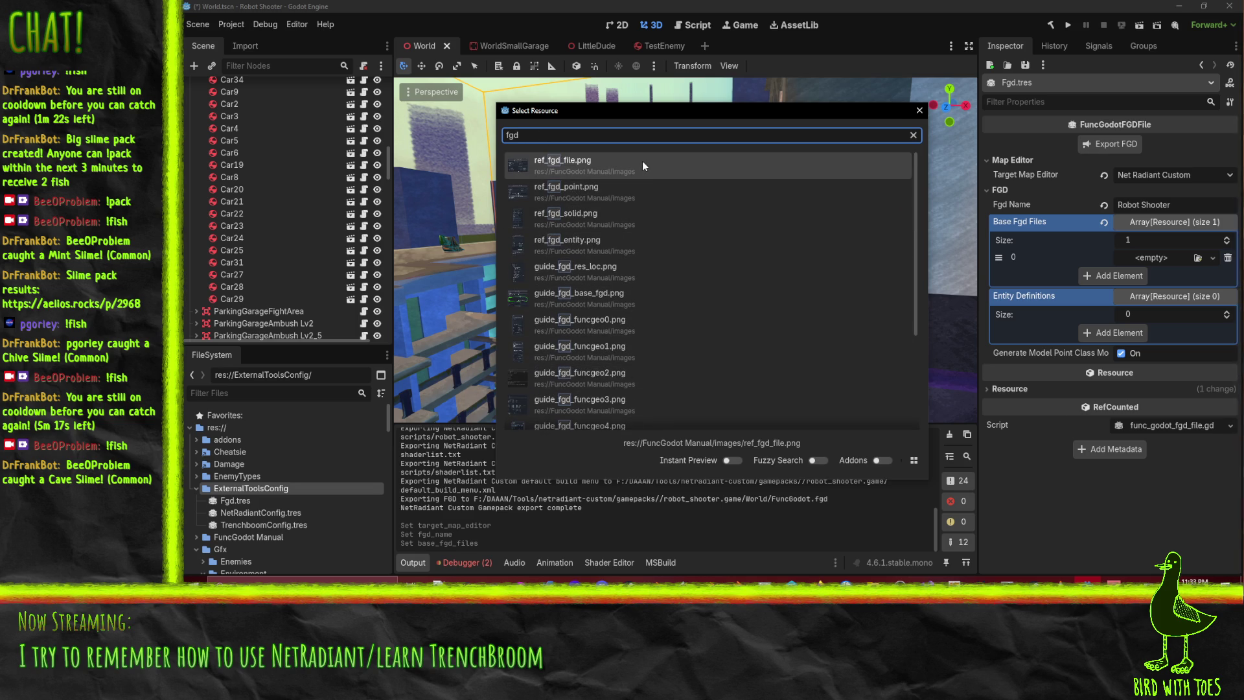
pyautogui.scroll(-5, 638, 214)
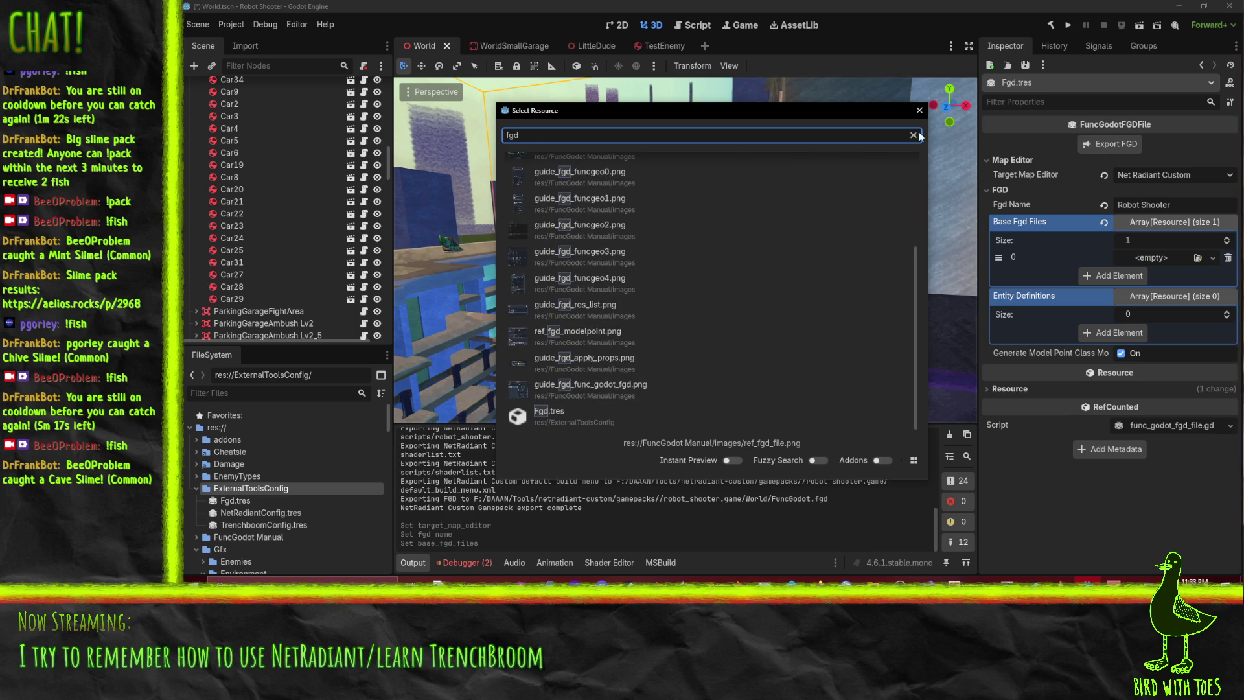
pyautogui.click(919, 110)
# Drag func_godot_fgd.tres from addons/func_godot/fgd into Base Fgd Files element 0
pyautogui.click(196, 440)
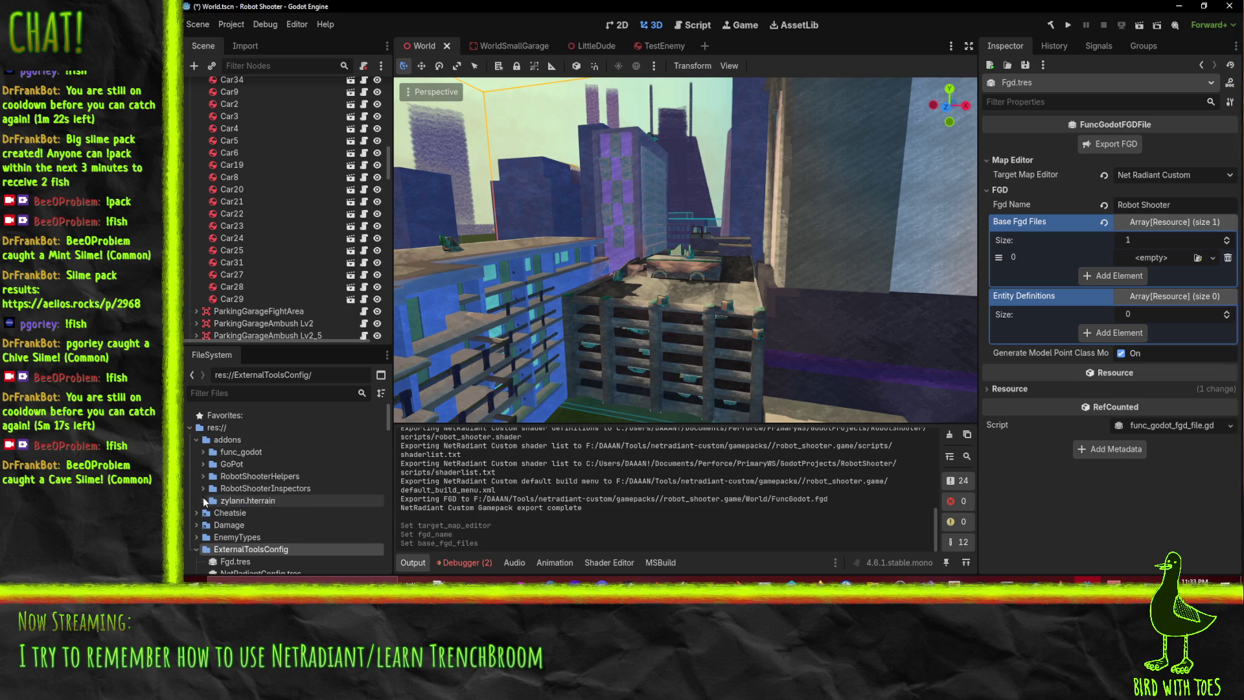
pyautogui.click(203, 452)
pyautogui.scroll(-1, 259, 467)
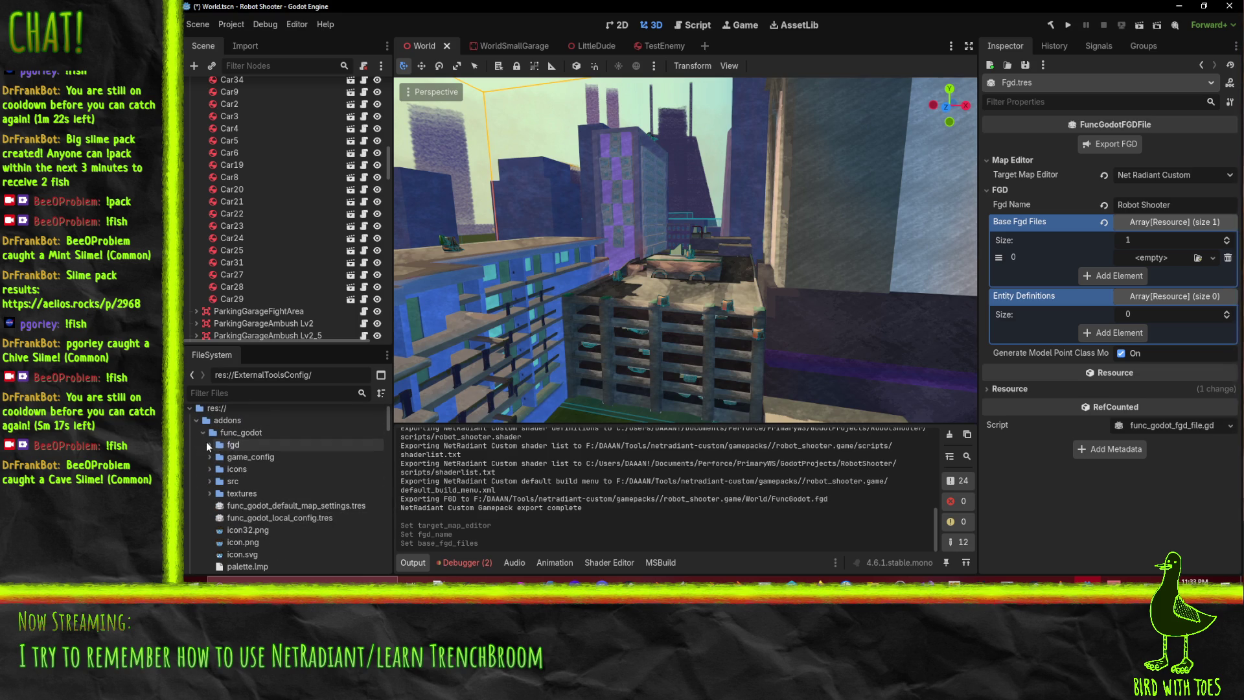
pyautogui.click(208, 444)
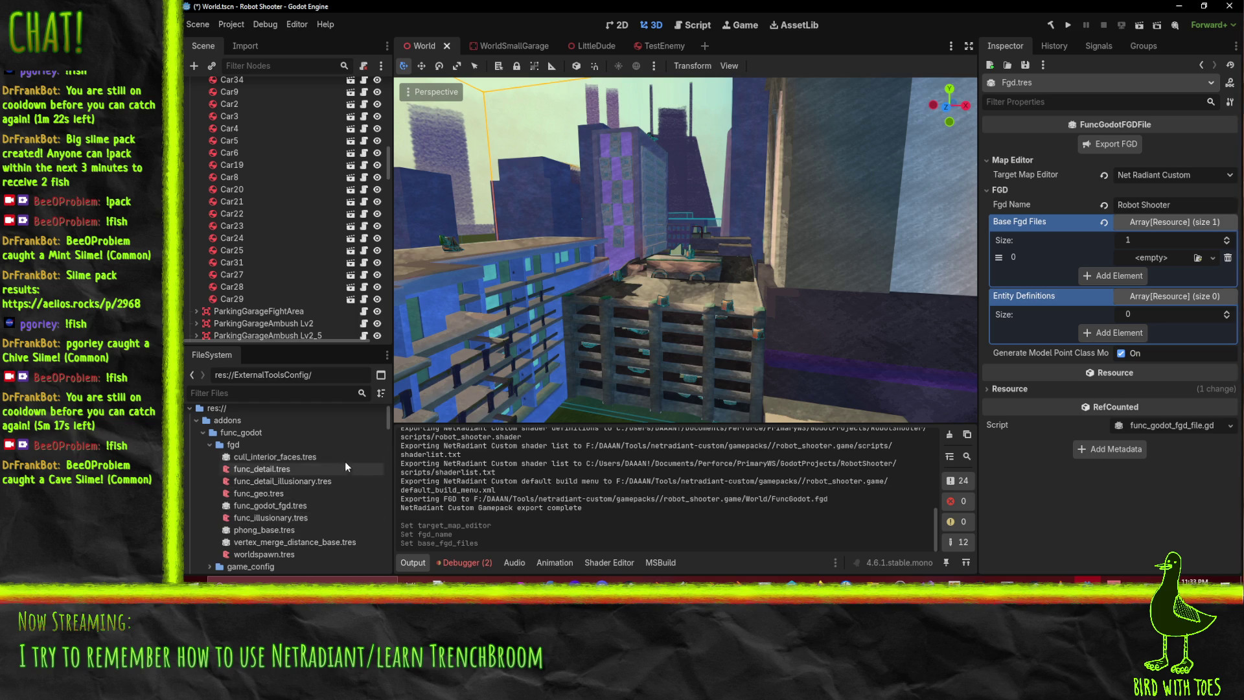
pyautogui.scroll(-1, 327, 455)
pyautogui.scroll(-1, 326, 450)
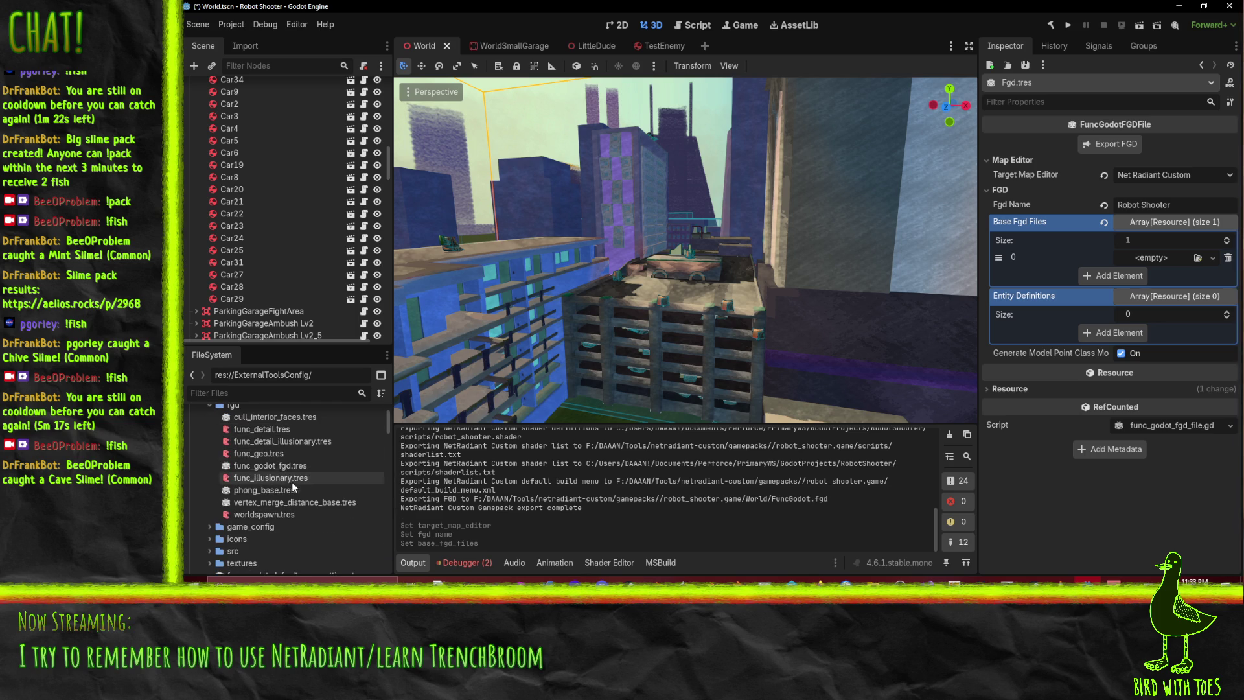
pyautogui.moveTo(250, 467)
pyautogui.mouseDown()
pyautogui.moveTo(1068, 312)
pyautogui.moveTo(1176, 232)
pyautogui.moveTo(1148, 242)
pyautogui.moveTo(1148, 262)
pyautogui.mouseUp()
pyautogui.click(1023, 293)
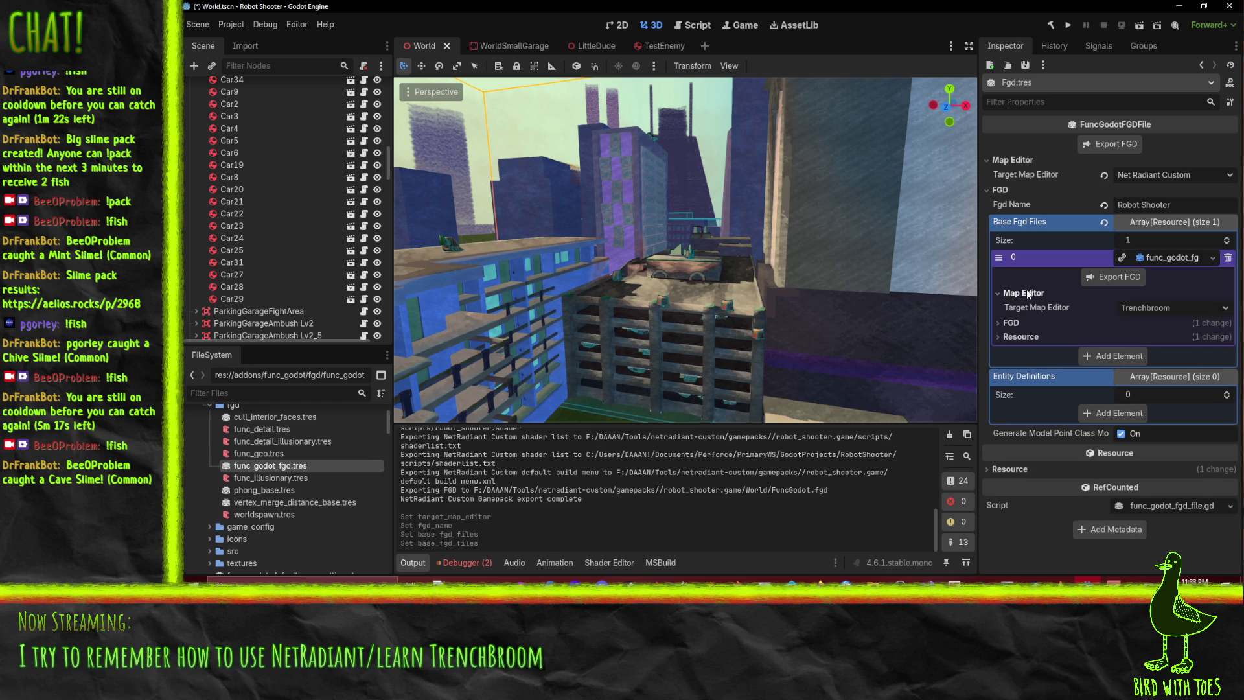
# Inspect the embedded base FGD's Map Editor, FGD and Resource sections
pyautogui.click(1135, 310)
pyautogui.click(1006, 325)
pyautogui.click(1005, 325)
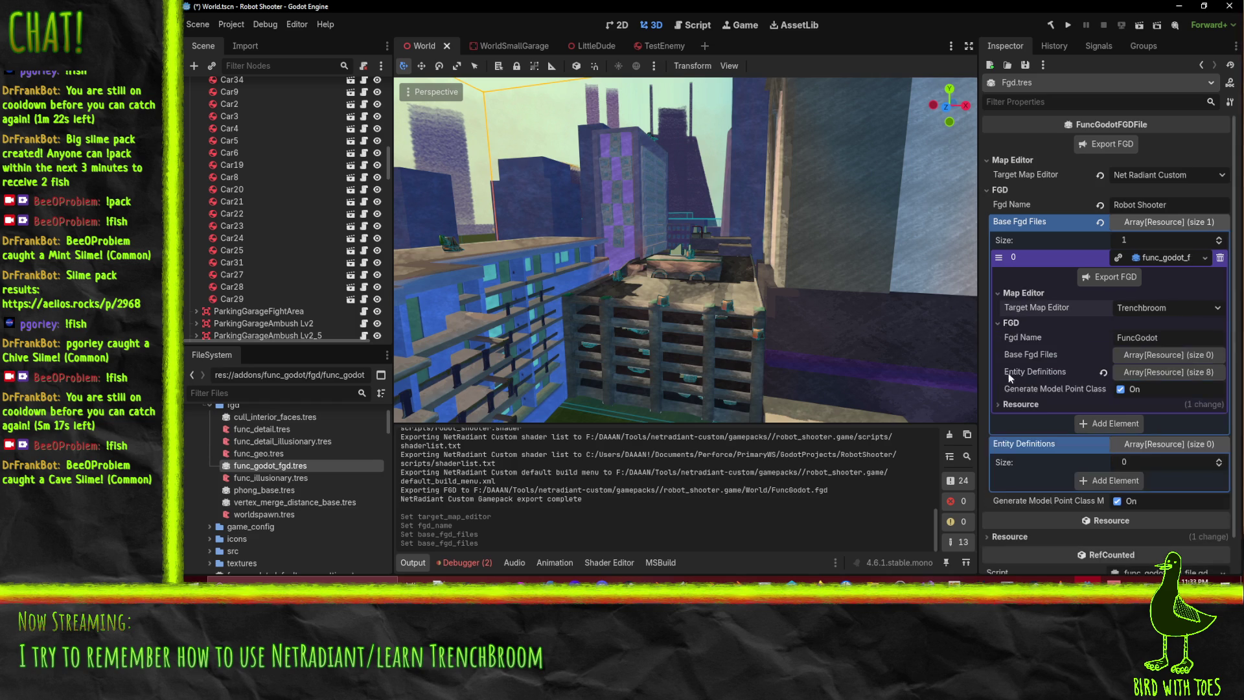
pyautogui.click(1023, 403)
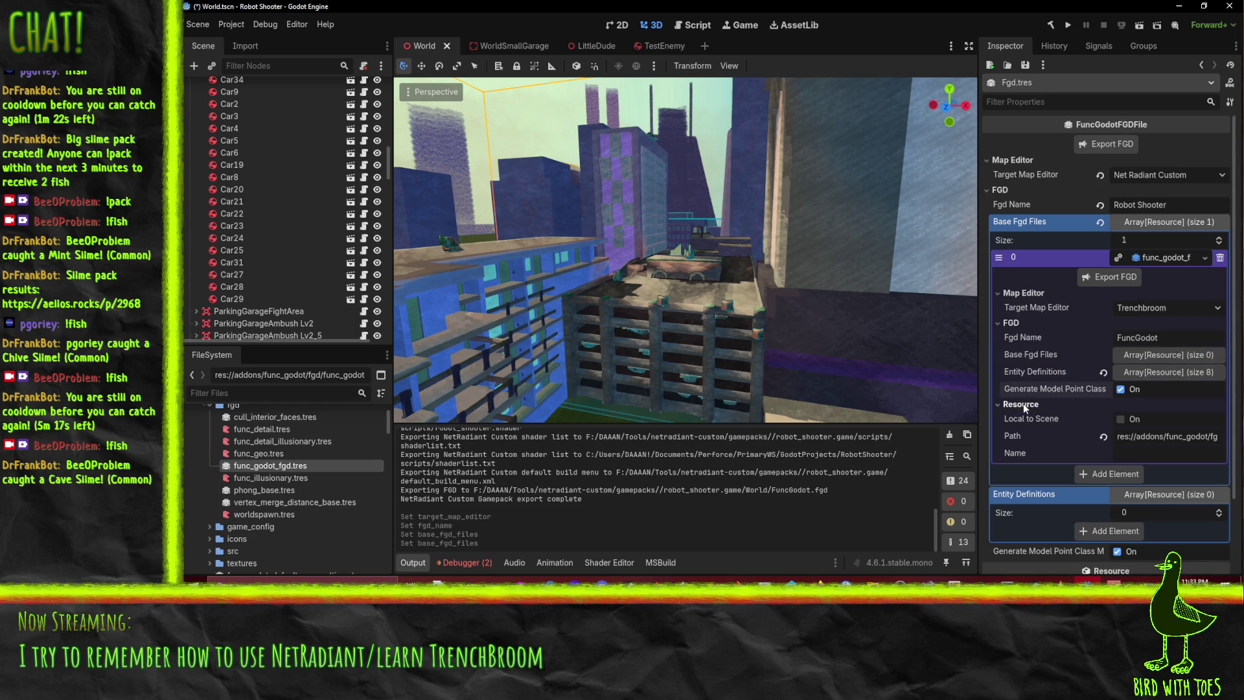
pyautogui.click(1009, 295)
pyautogui.click(1009, 307)
pyautogui.click(1008, 320)
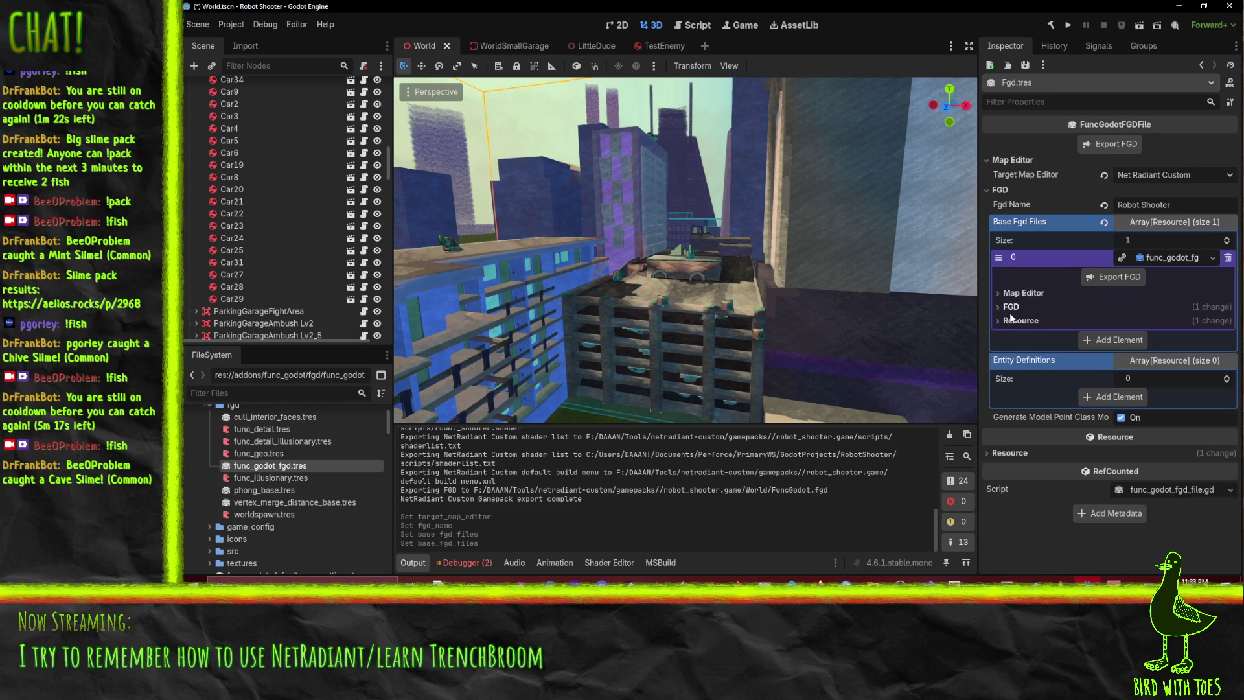
pyautogui.click(1017, 292)
pyautogui.click(1009, 326)
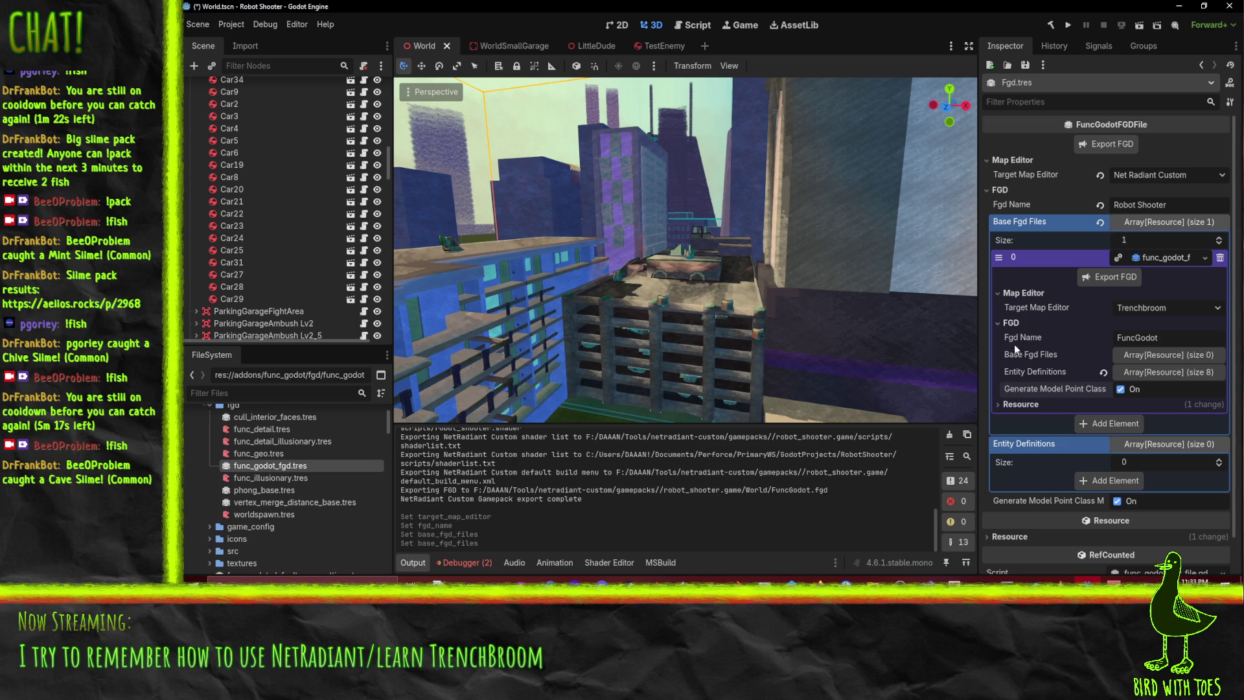
# Set the base FGD's target map editor to Net Radiant Custom, then collapse Base Fgd Files
pyautogui.click(1181, 307)
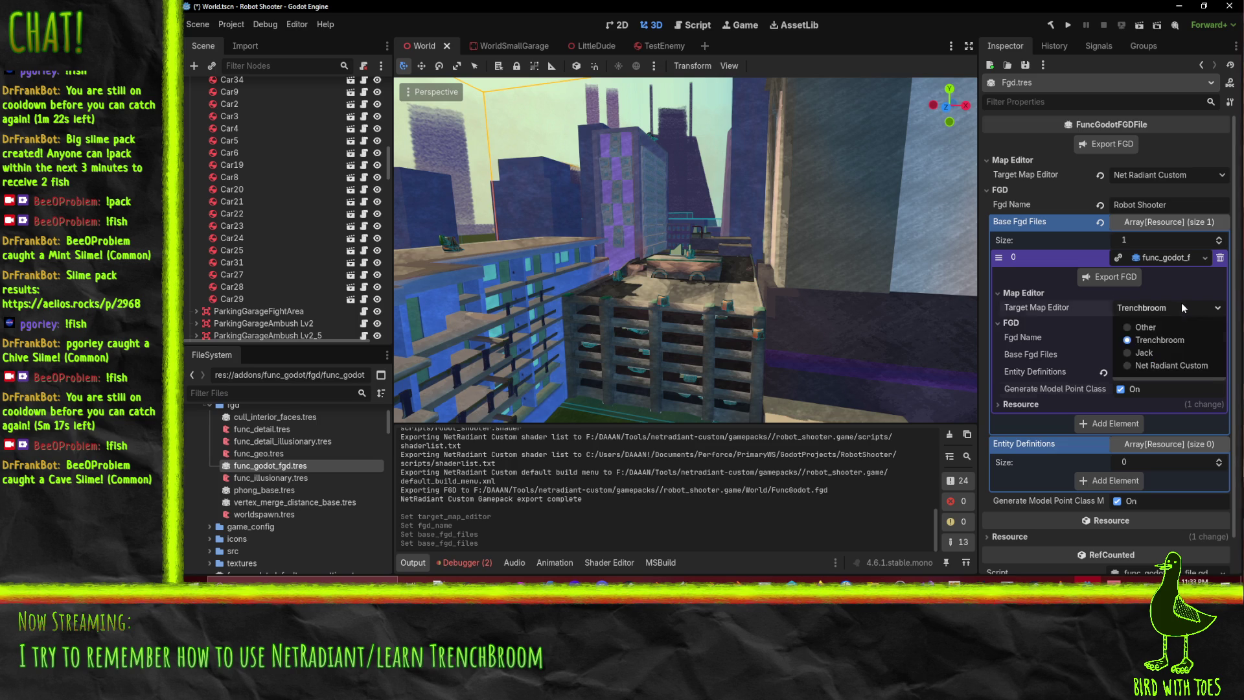
pyautogui.click(1167, 366)
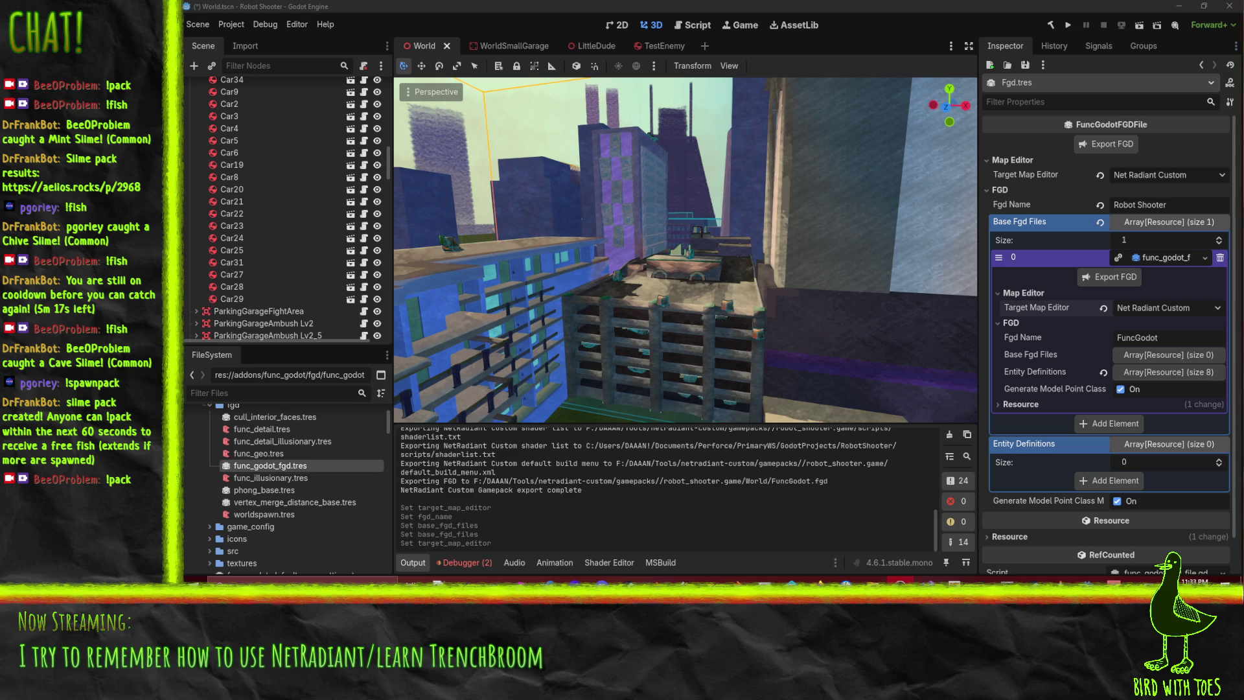
pyautogui.click(1187, 371)
pyautogui.click(1187, 372)
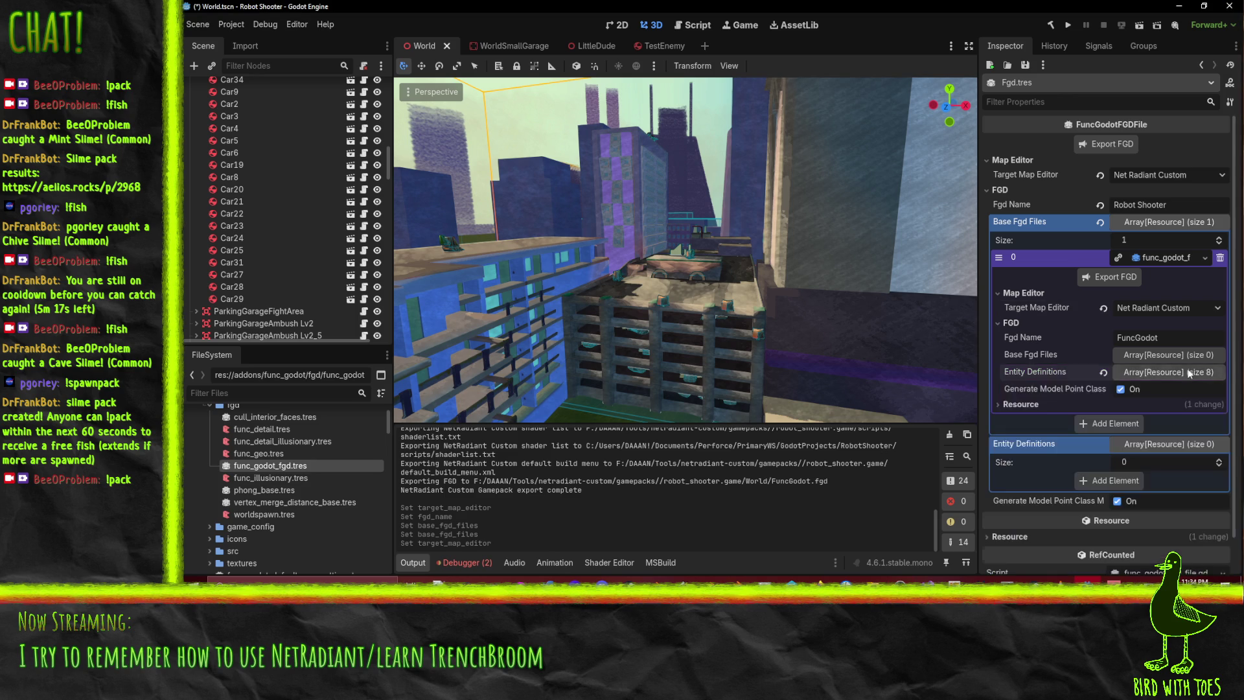
pyautogui.click(1173, 257)
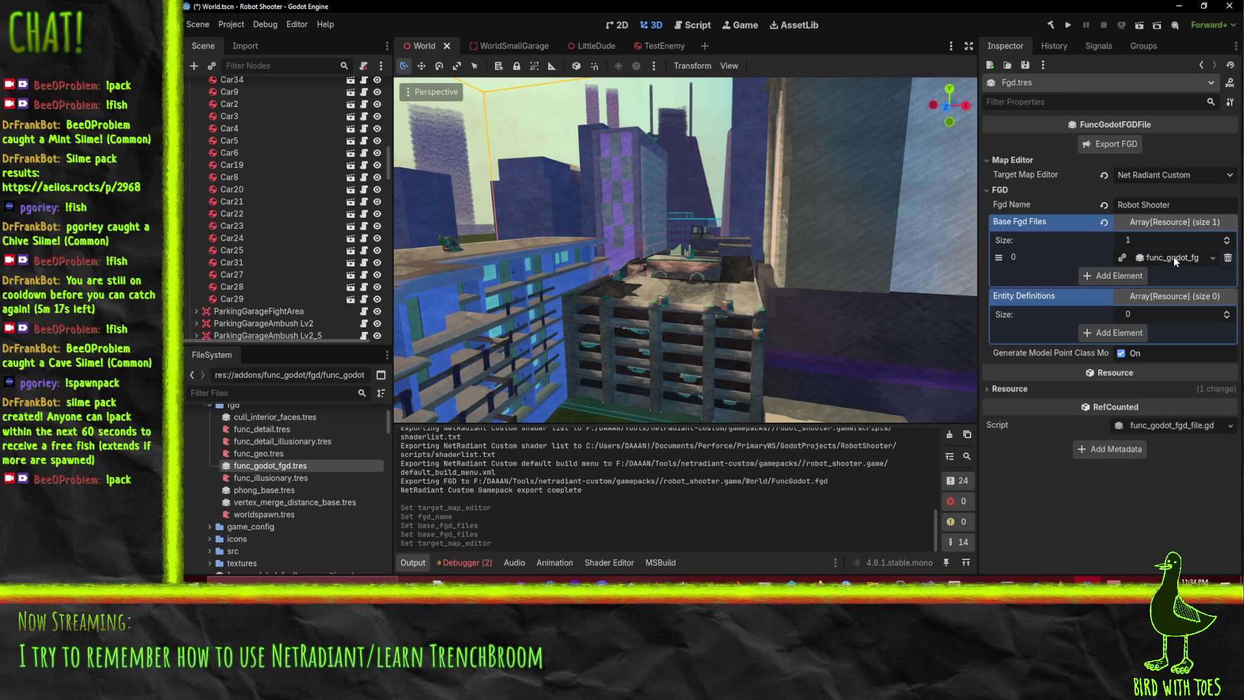
pyautogui.click(1169, 219)
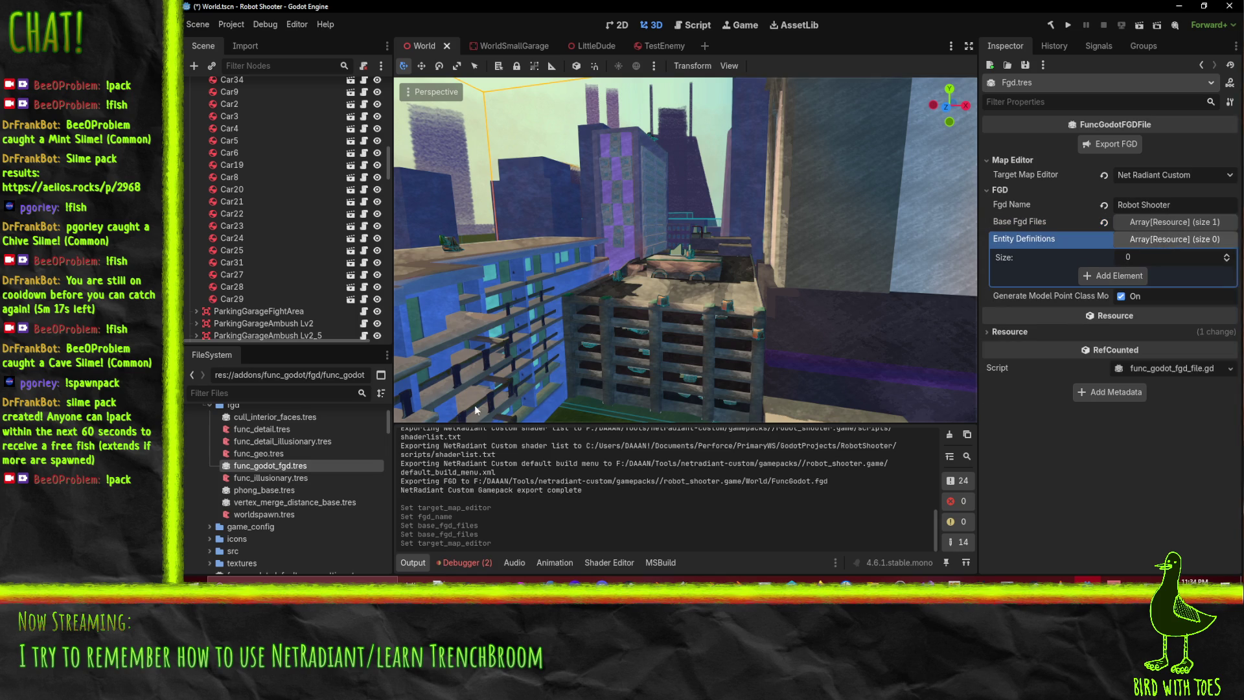
# In the FuncGodot manual, scroll to the FGD File Resource section's Base Fgd Files paragraph
pyautogui.moveTo(803, 580)
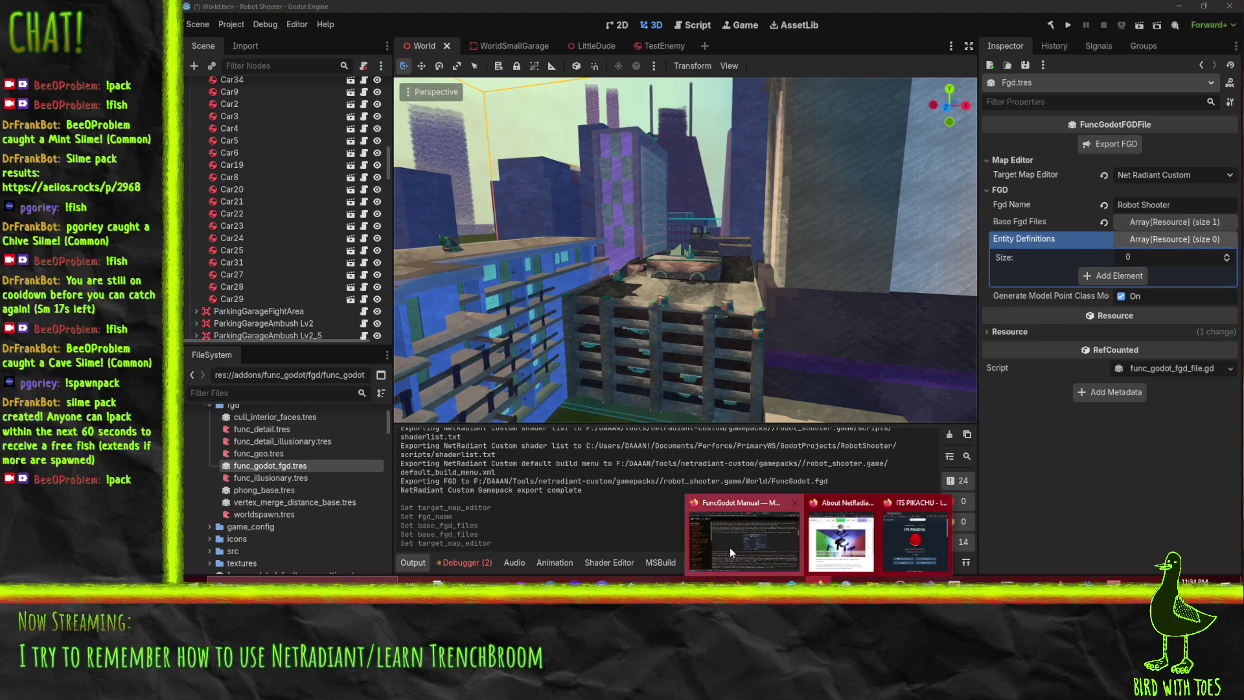
pyautogui.click(730, 547)
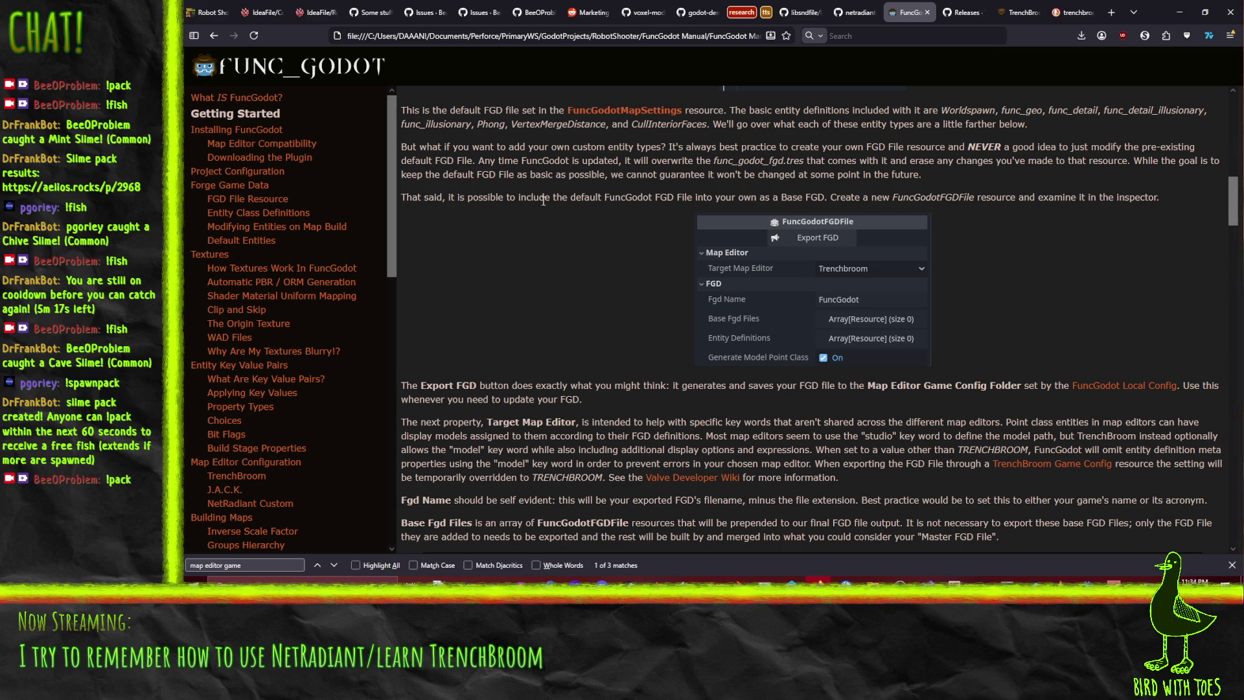
pyautogui.scroll(5, 536, 204)
pyautogui.scroll(-3, 535, 217)
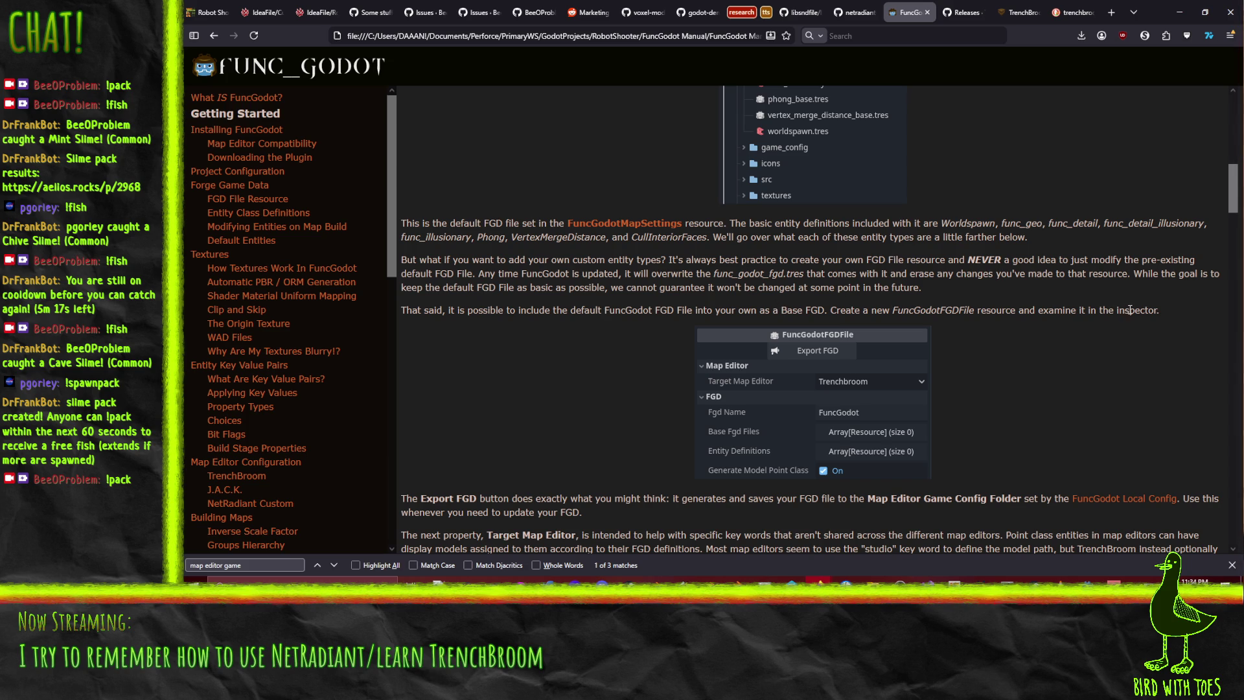
pyautogui.scroll(-1, 1130, 309)
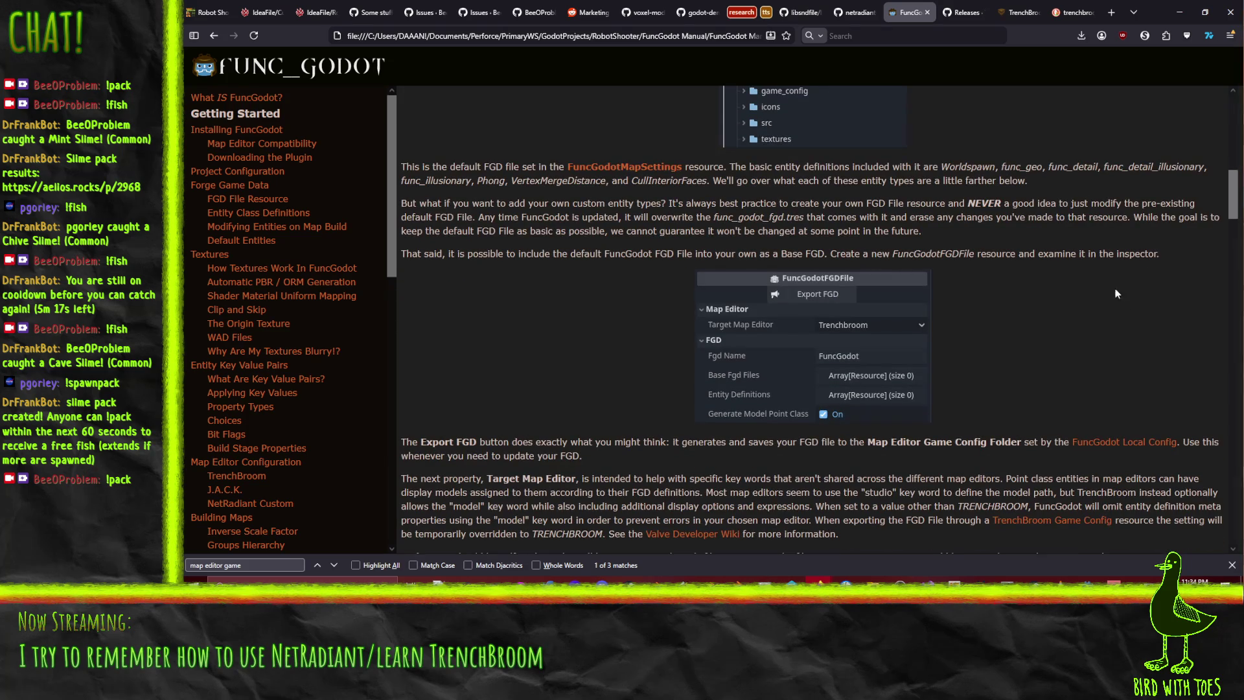
pyautogui.scroll(-1, 1079, 333)
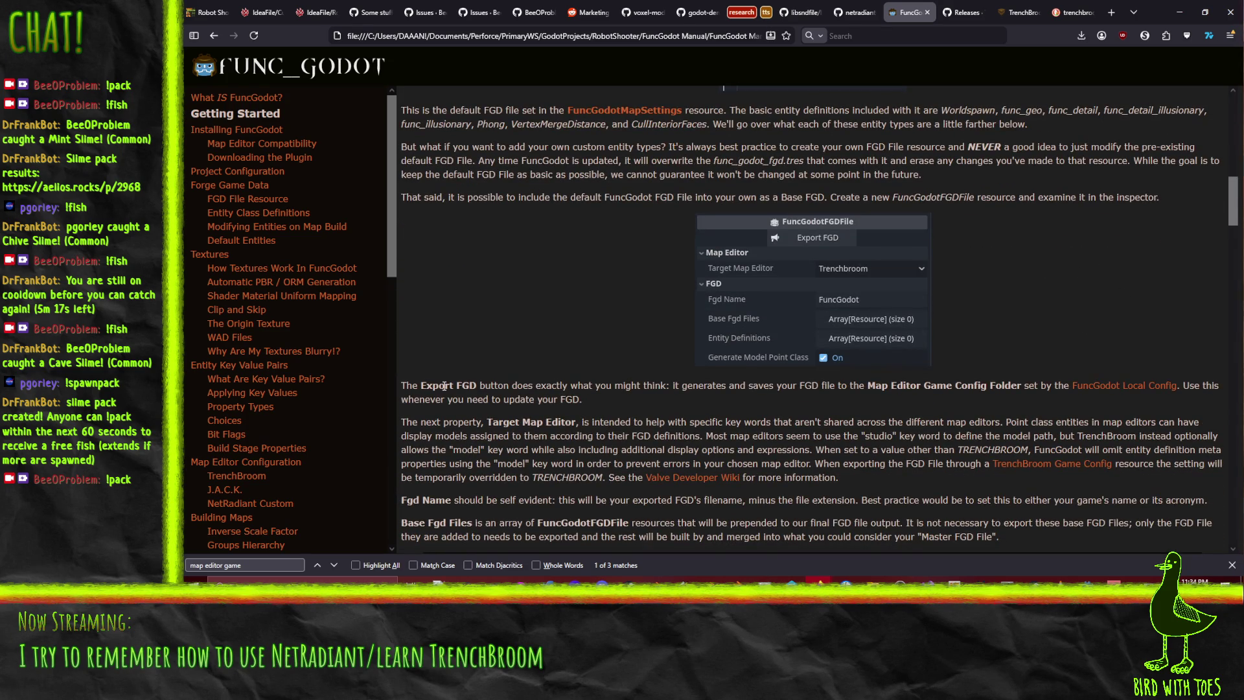
pyautogui.scroll(-3, 496, 383)
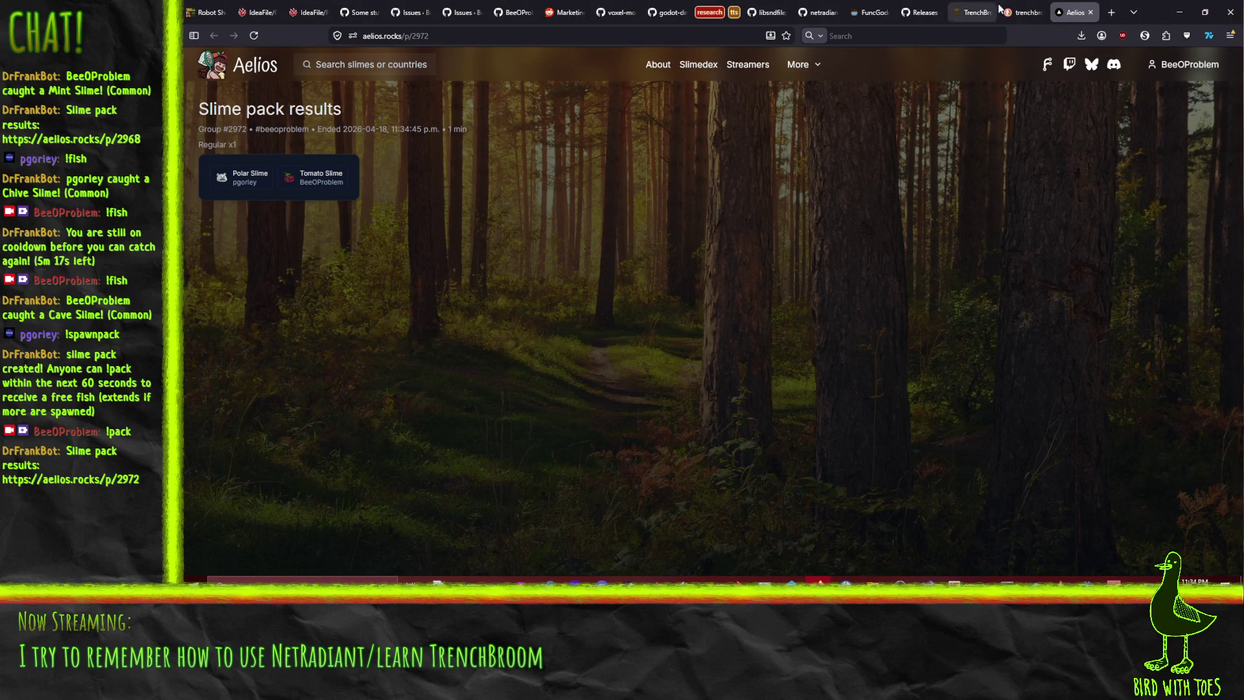
# Close the Aelios slime pack tab and bring the manual window back into view
pyautogui.click(1091, 13)
pyautogui.click(1179, 12)
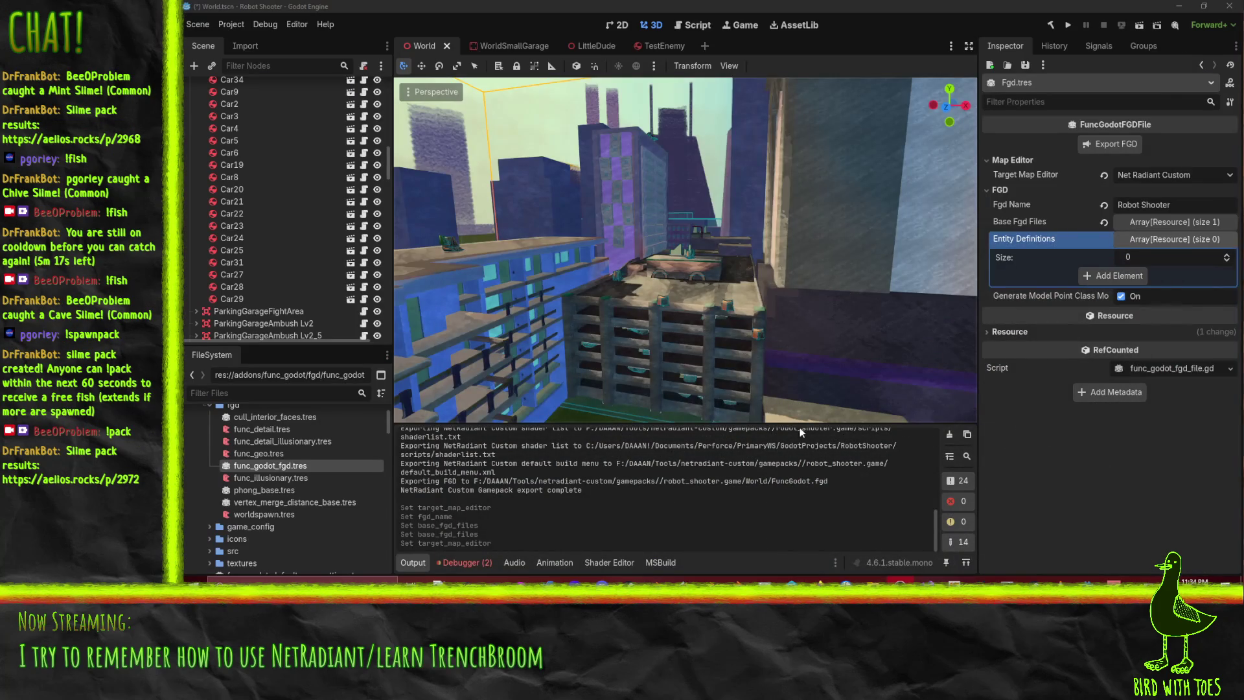
pyautogui.moveTo(822, 581)
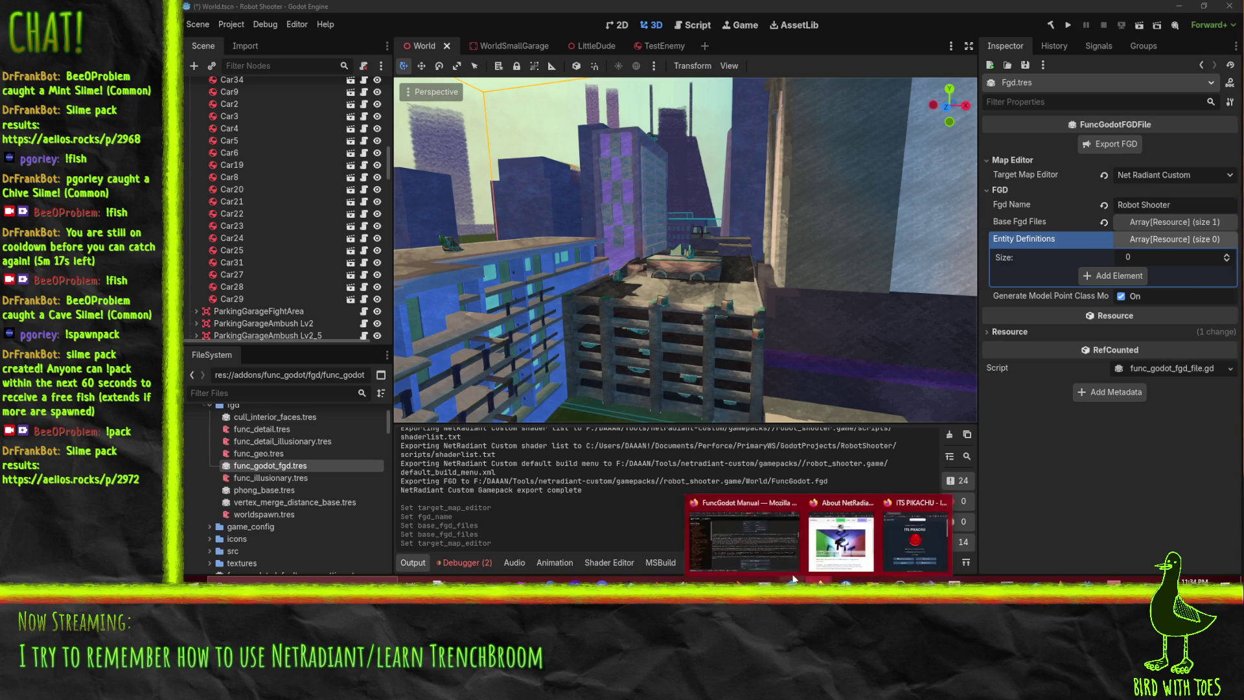
pyautogui.click(841, 542)
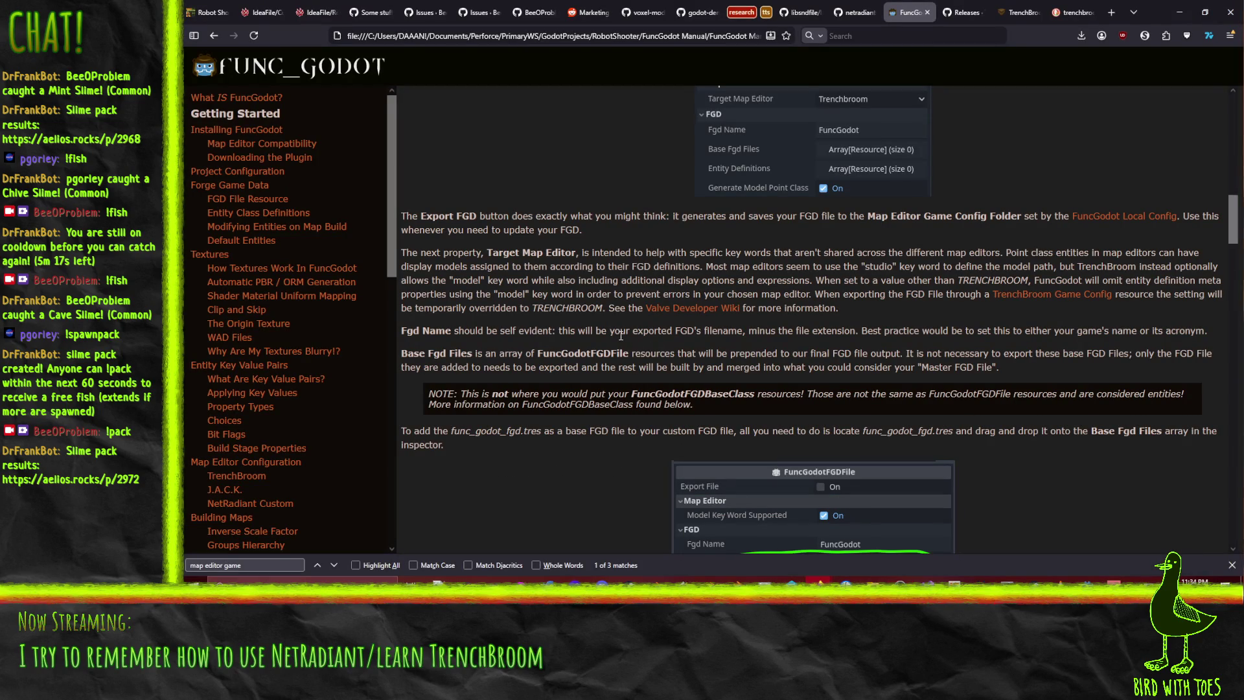